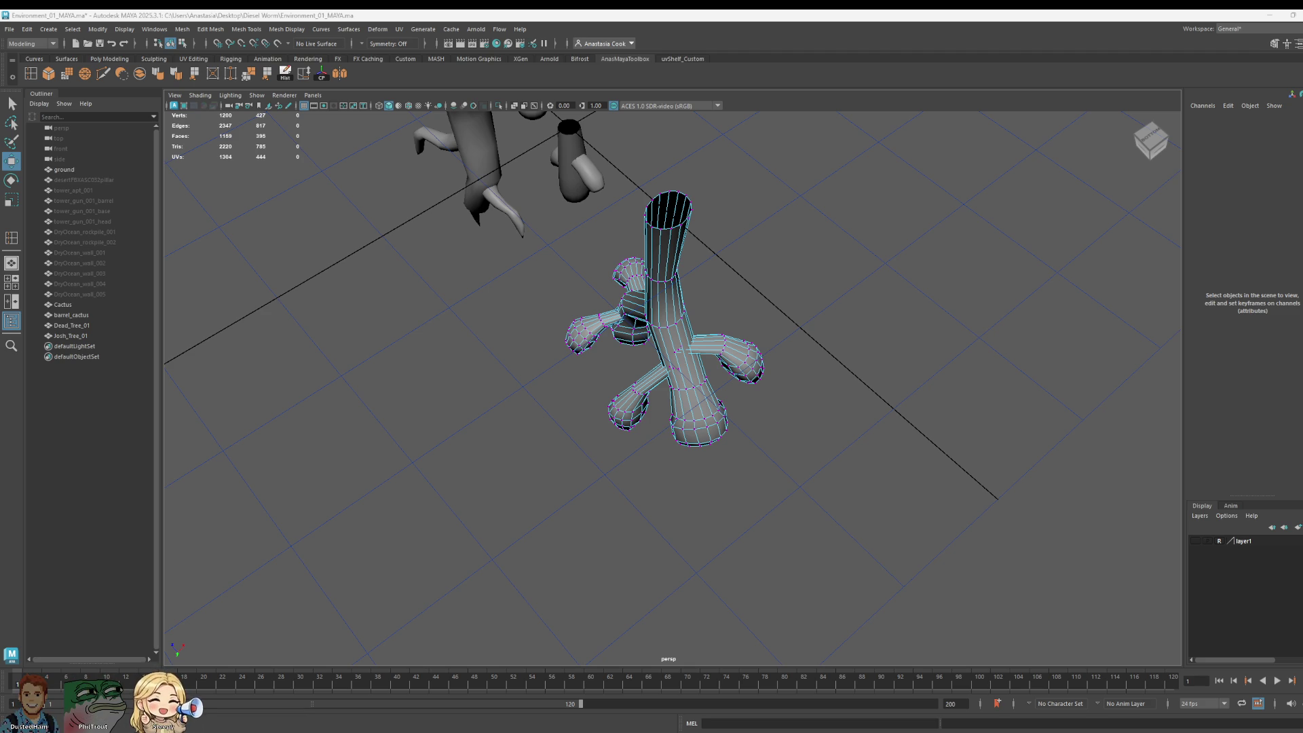
Step: Frame the Joshua tree from a low side view and select Josh_Tree_01
left_click_drag(801, 530, 806, 316, "alt")
key("F8")
key("f")
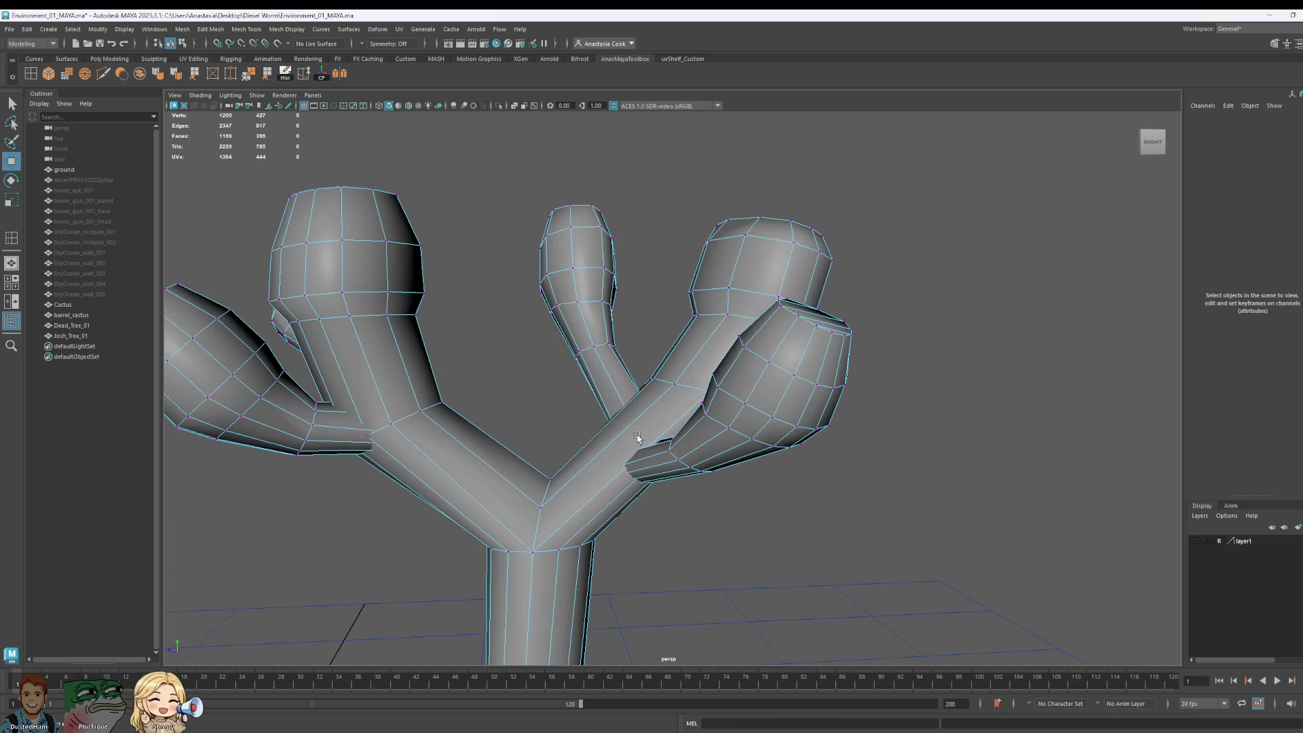
left_click(737, 353)
left_click(978, 360)
scroll(978, 360, "down", 10)
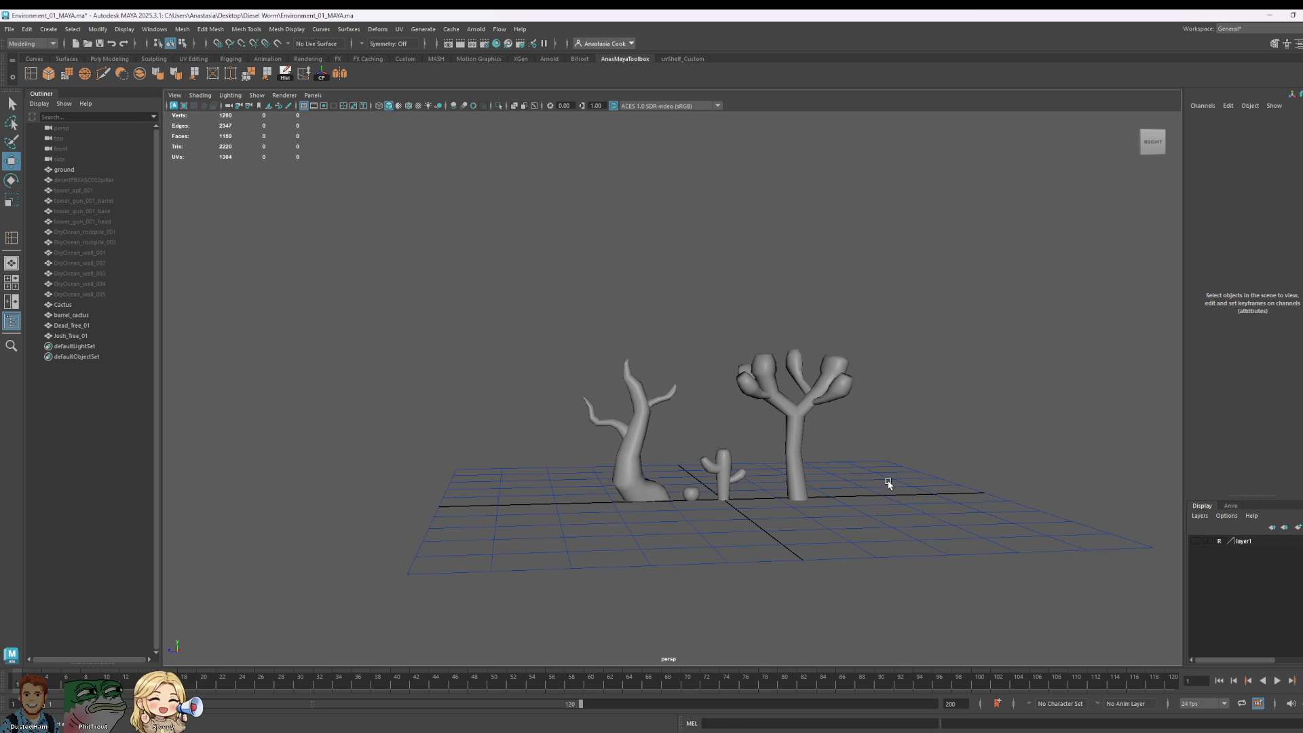
scroll(889, 483, "up", 3)
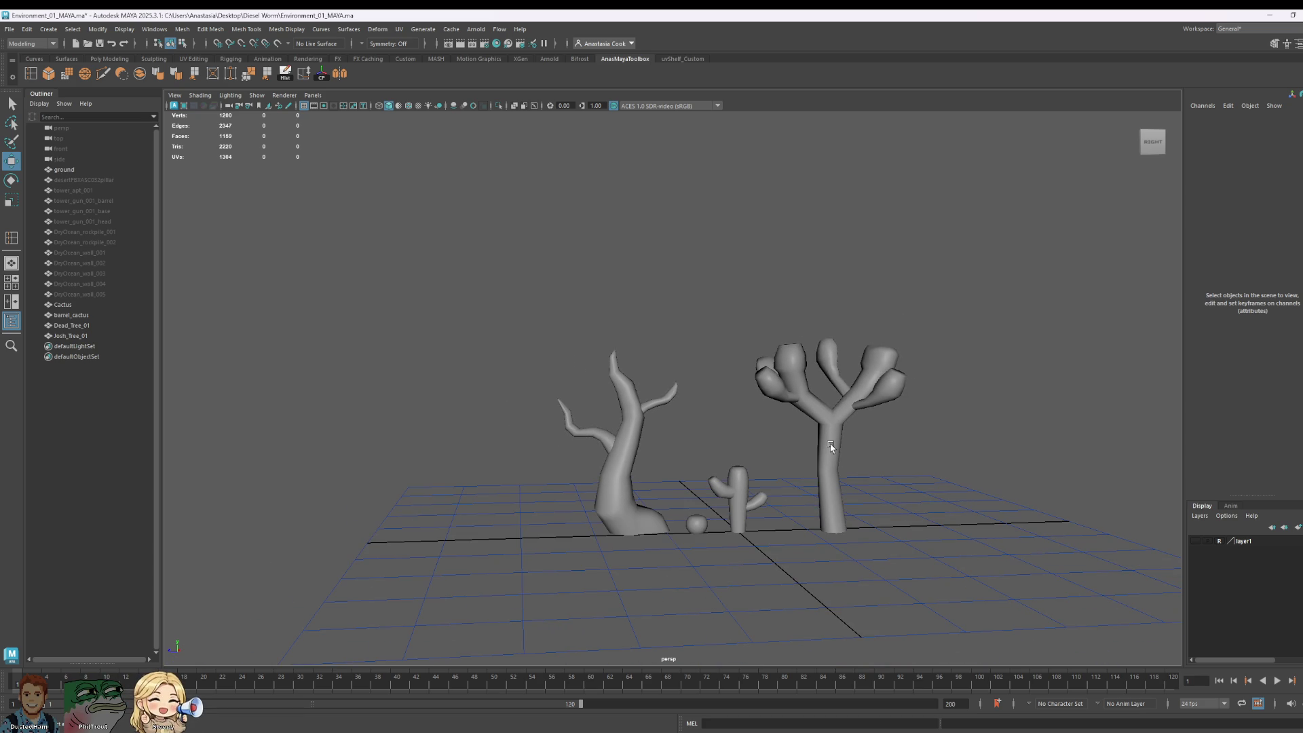
left_click(831, 447)
scroll(923, 501, "down", 3)
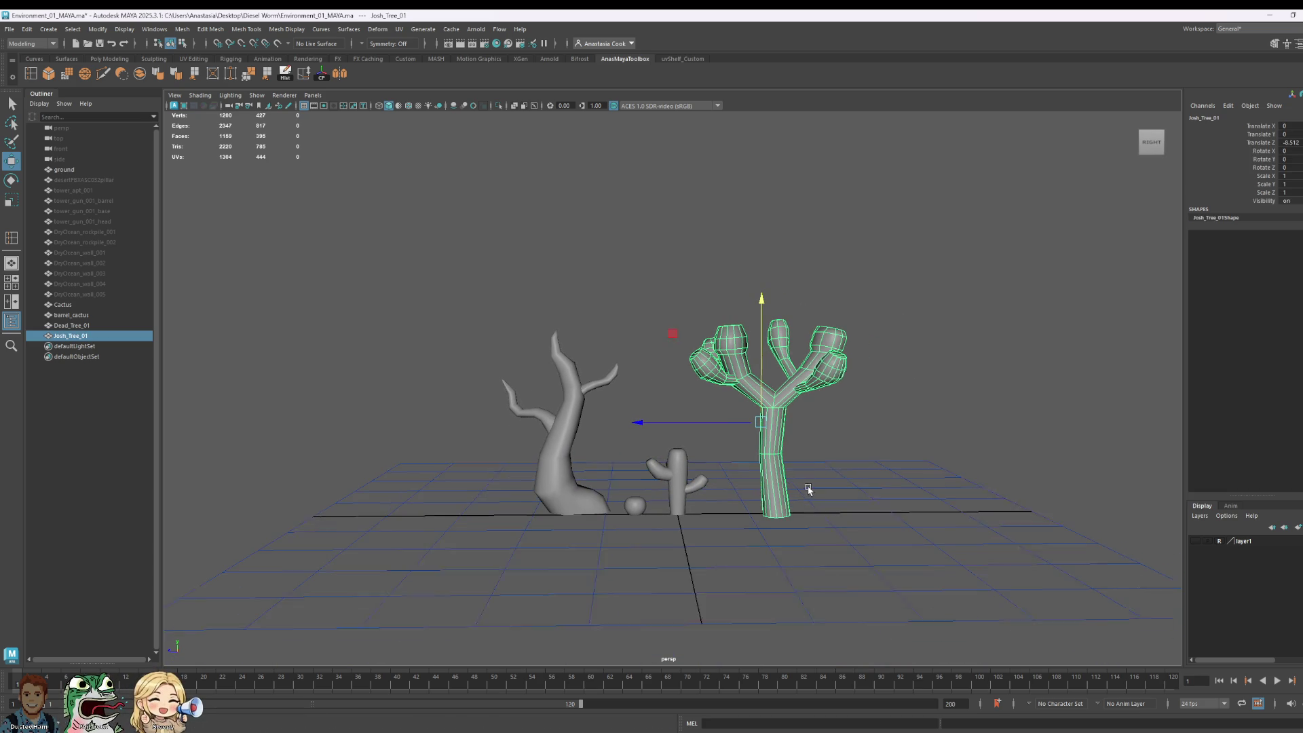
middle_click_drag(809, 489, 798, 487, "alt")
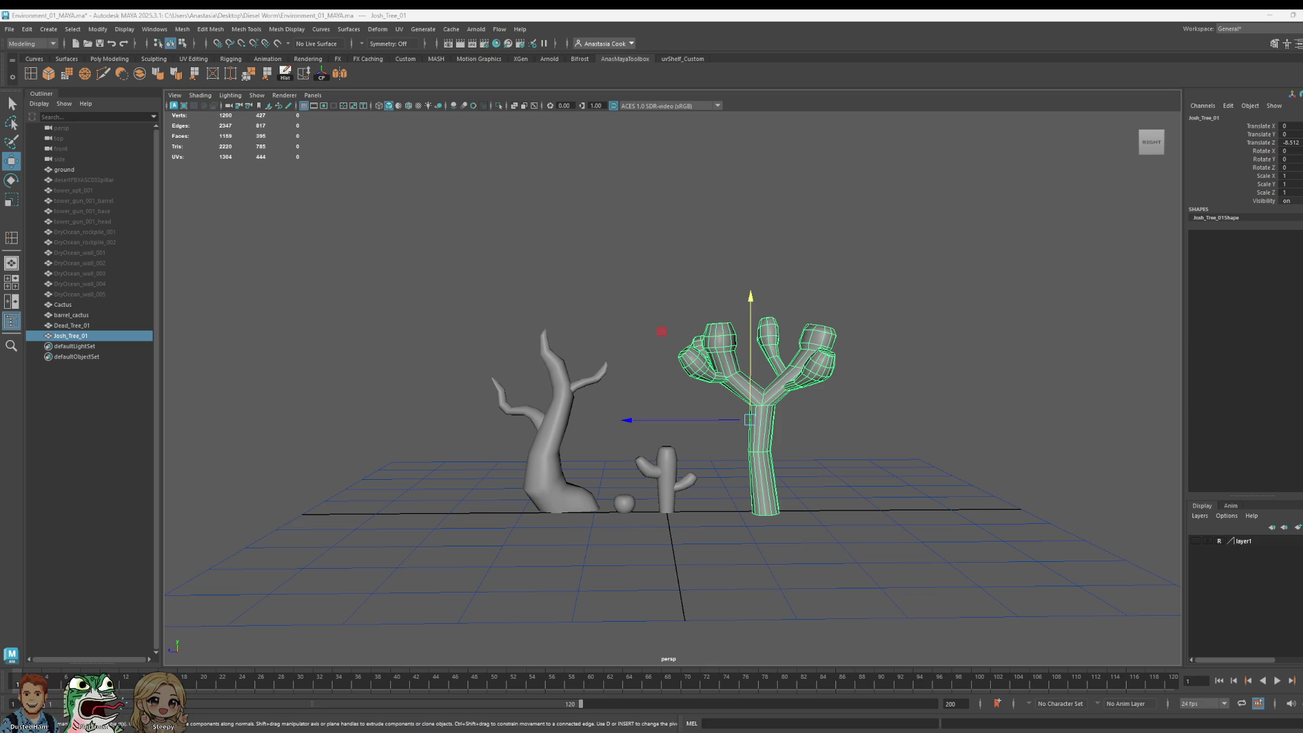
Step: Maximize Photoshop and delete the black speech-bubble fill using a Magic Wand selection
key("alt+Tab")
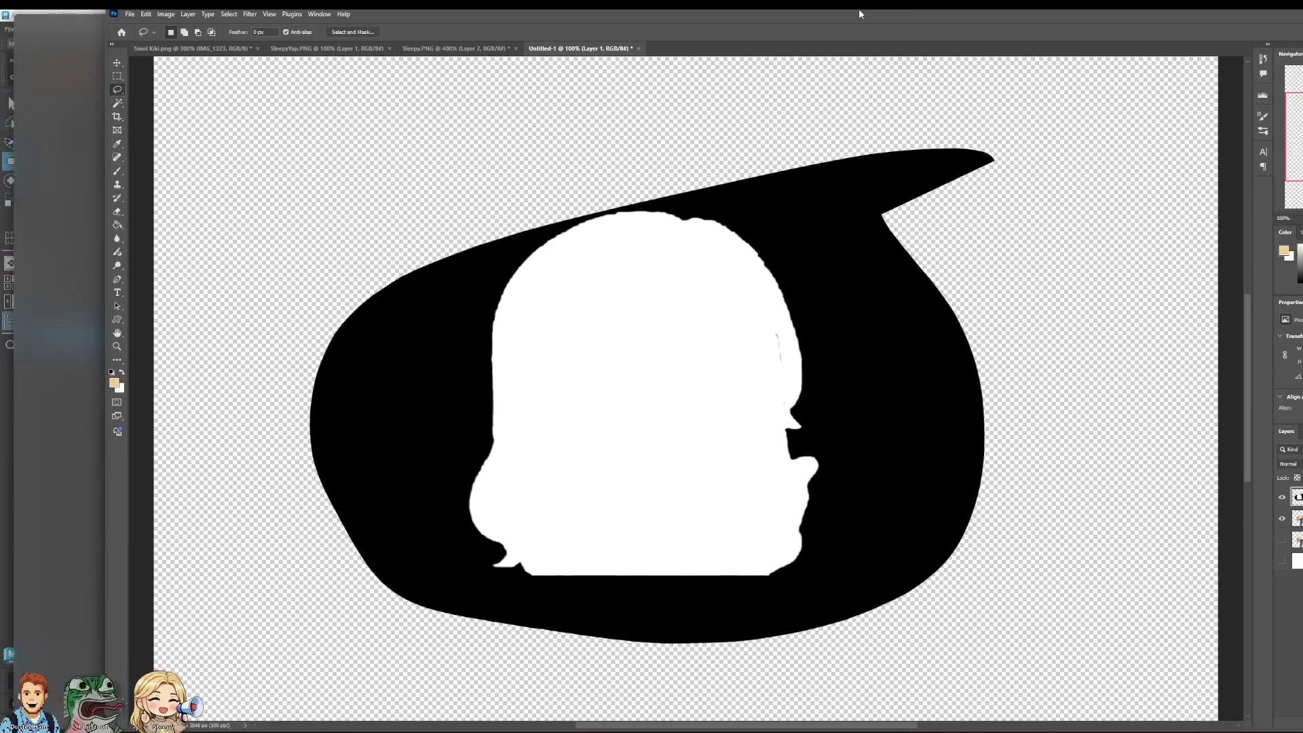
mouse_move(858, 9)
left_mouse_down()
mouse_move(783, 113)
mouse_move(784, 3)
left_mouse_up()
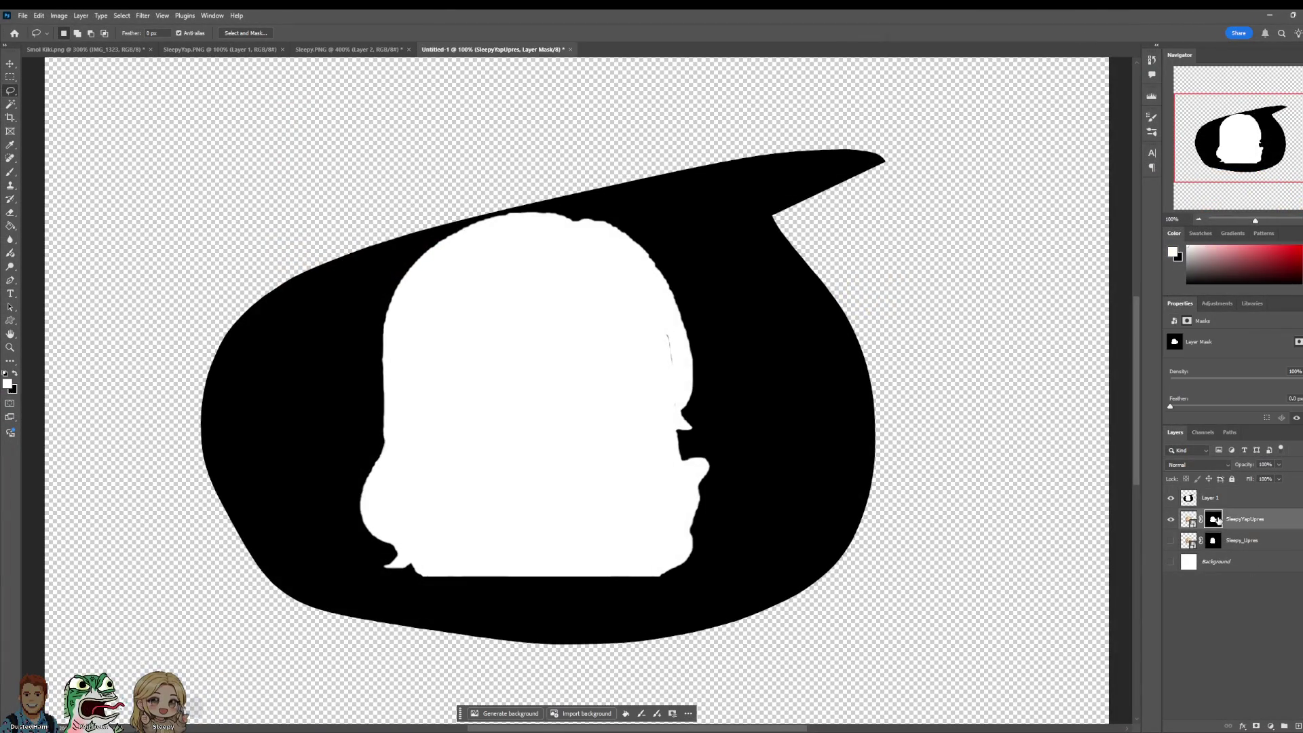
left_click(10, 104)
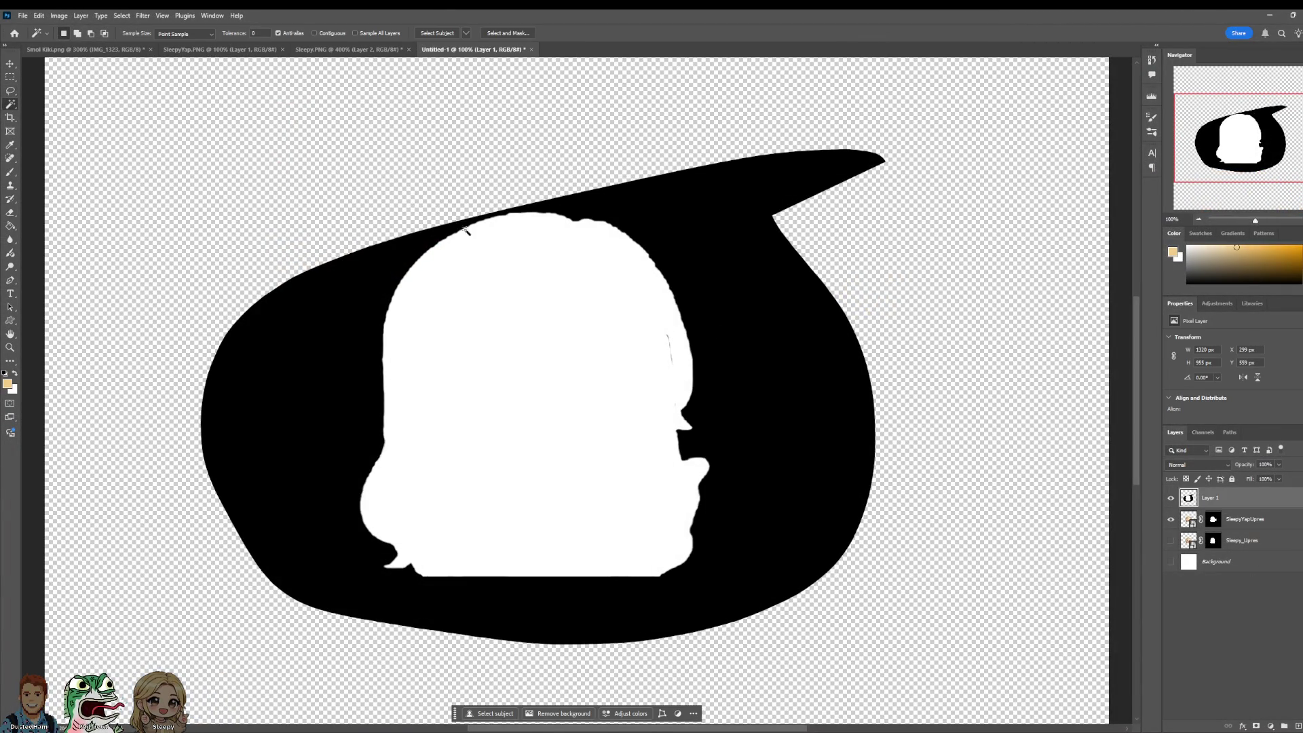
left_click(700, 316)
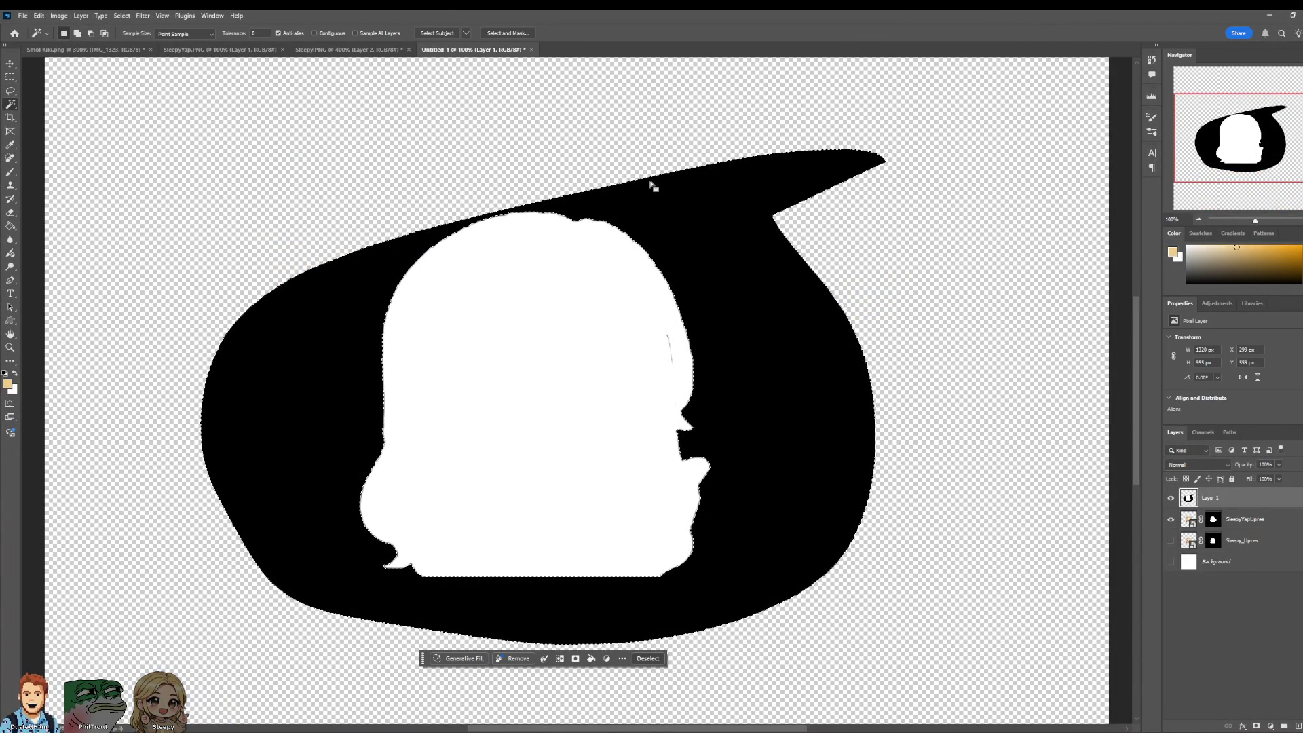
key("Delete")
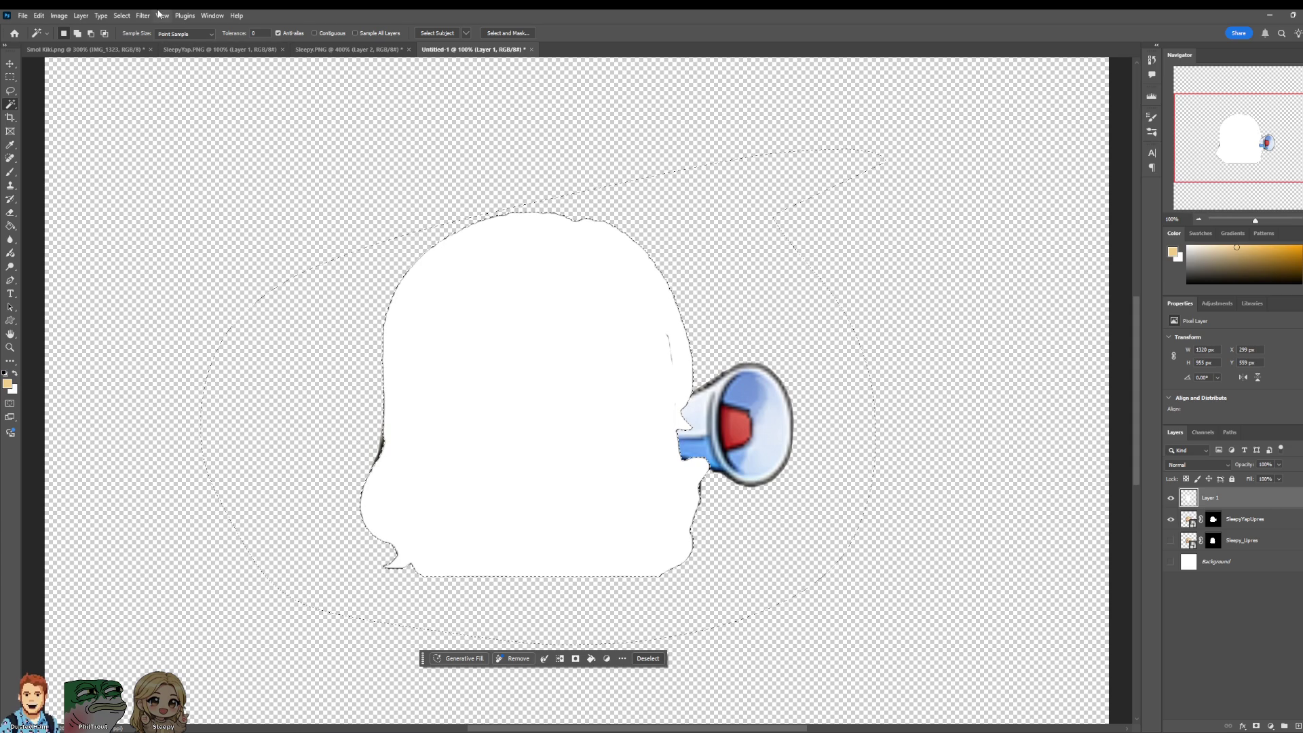
Step: Invert the selection, target the SleepyYapUpres layer mask, and hide Layer 1
left_click(121, 15)
left_click(135, 58)
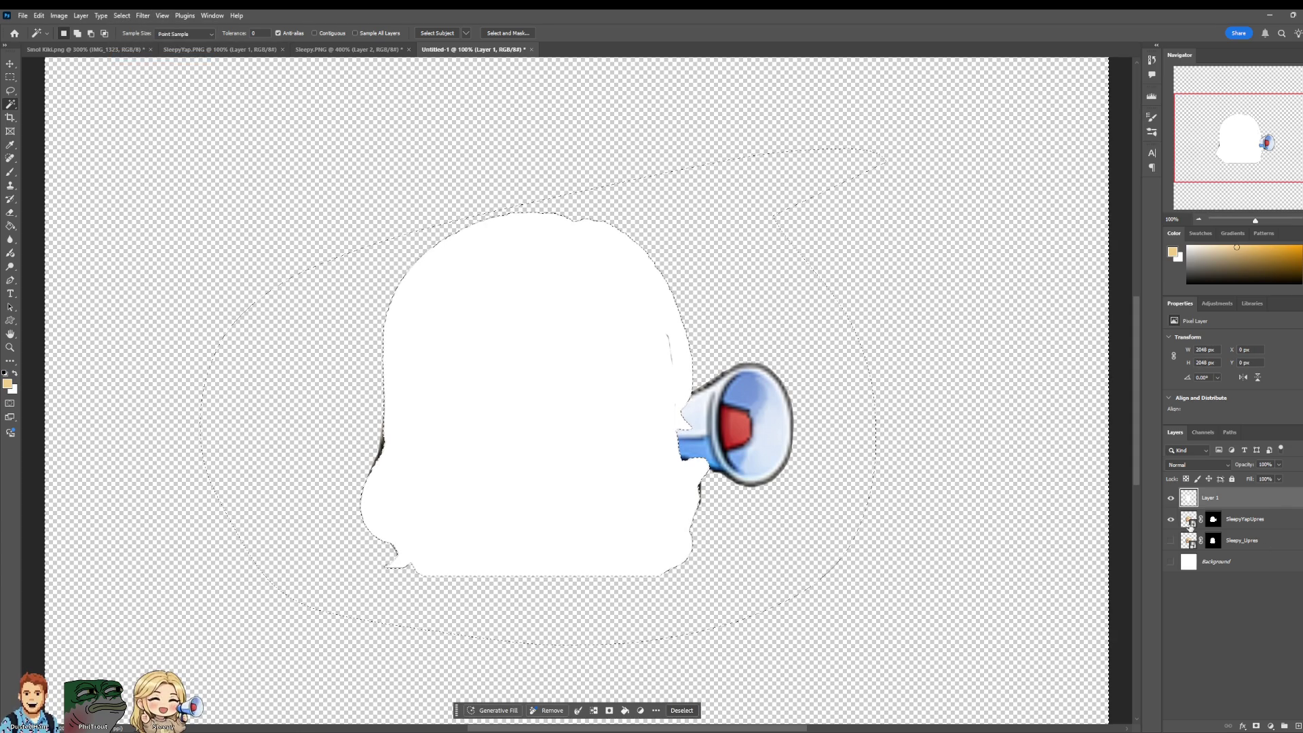
left_click(1213, 519)
left_click(1171, 499)
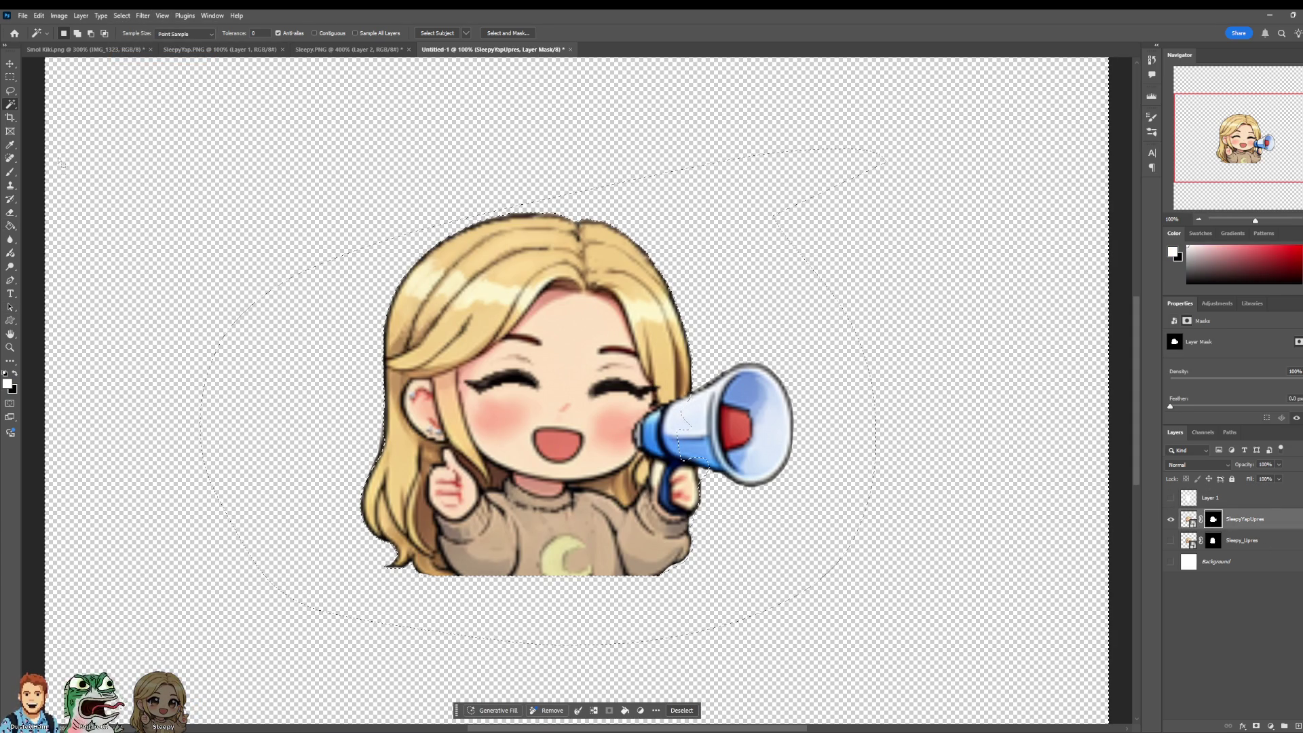
Step: Paint out the grey smear above the hair with a 125 px brush, deselect, and swap colours
key("b")
key("bracketright")
key("bracketright")
key("bracketright")
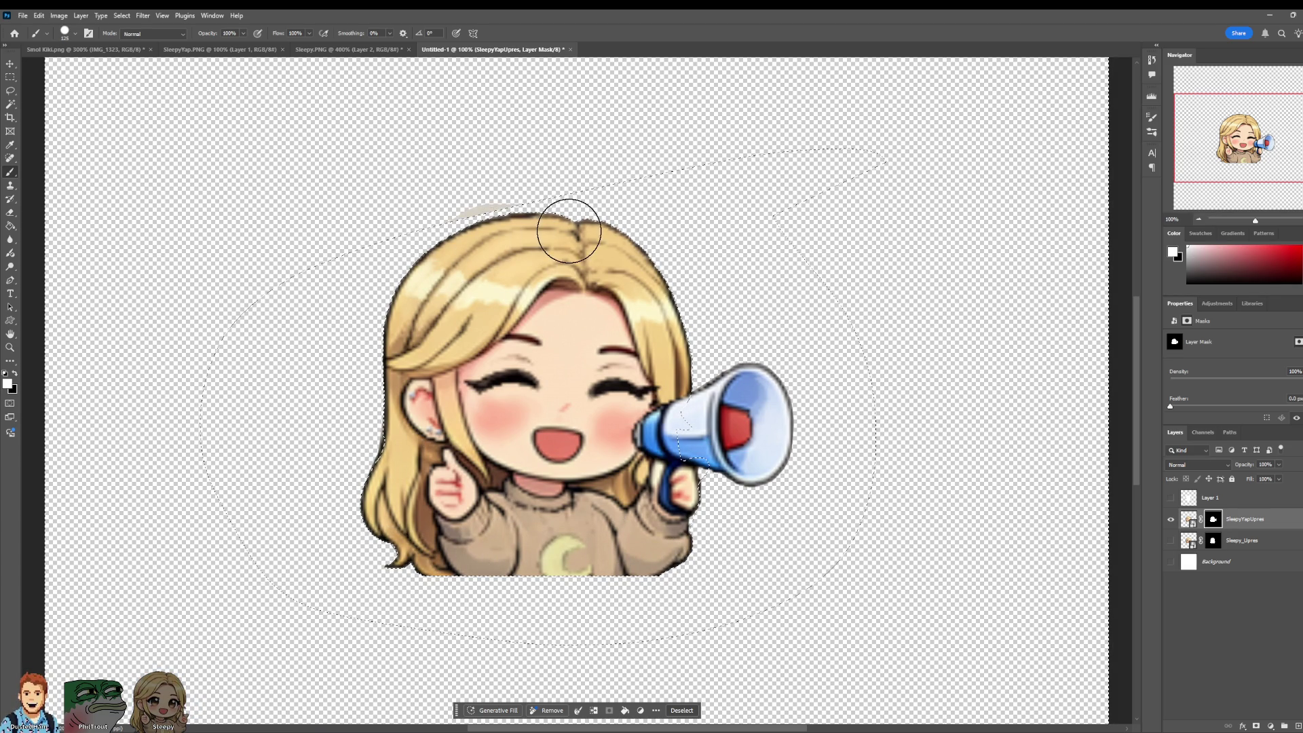
left_click_drag(569, 231, 475, 212)
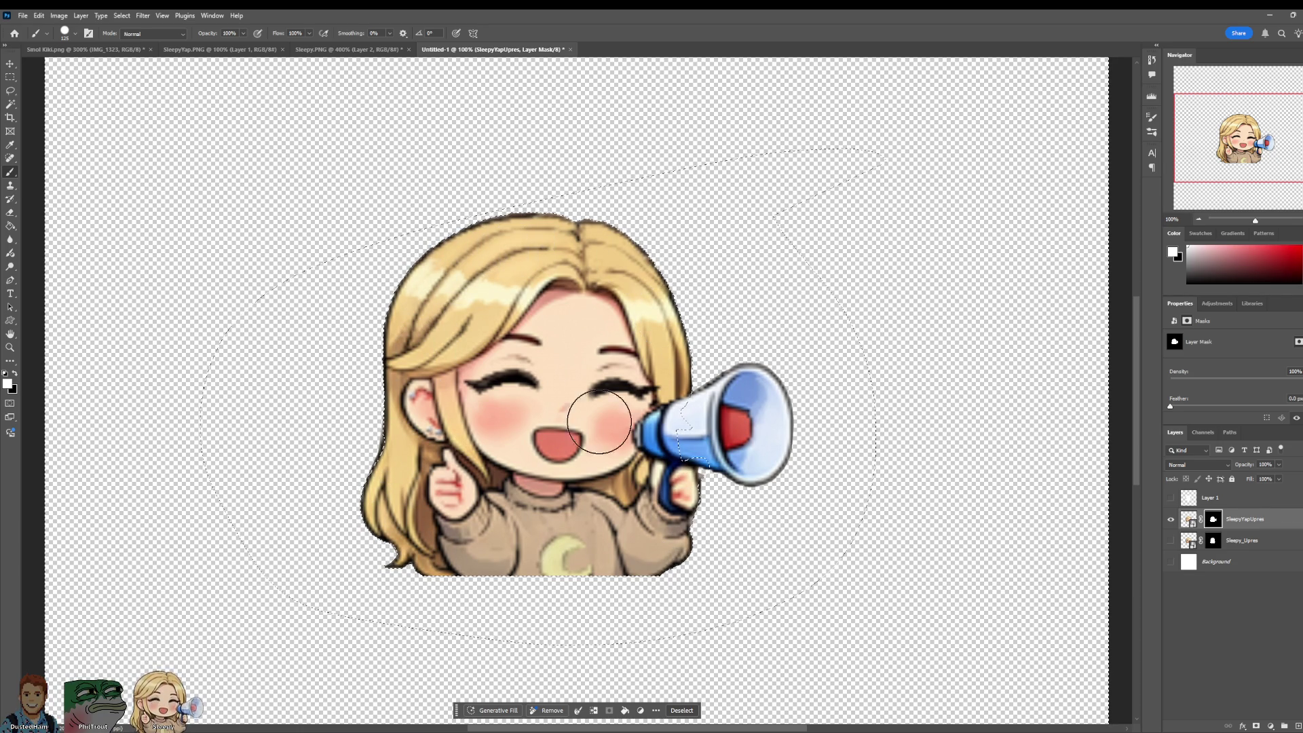
left_click(122, 15)
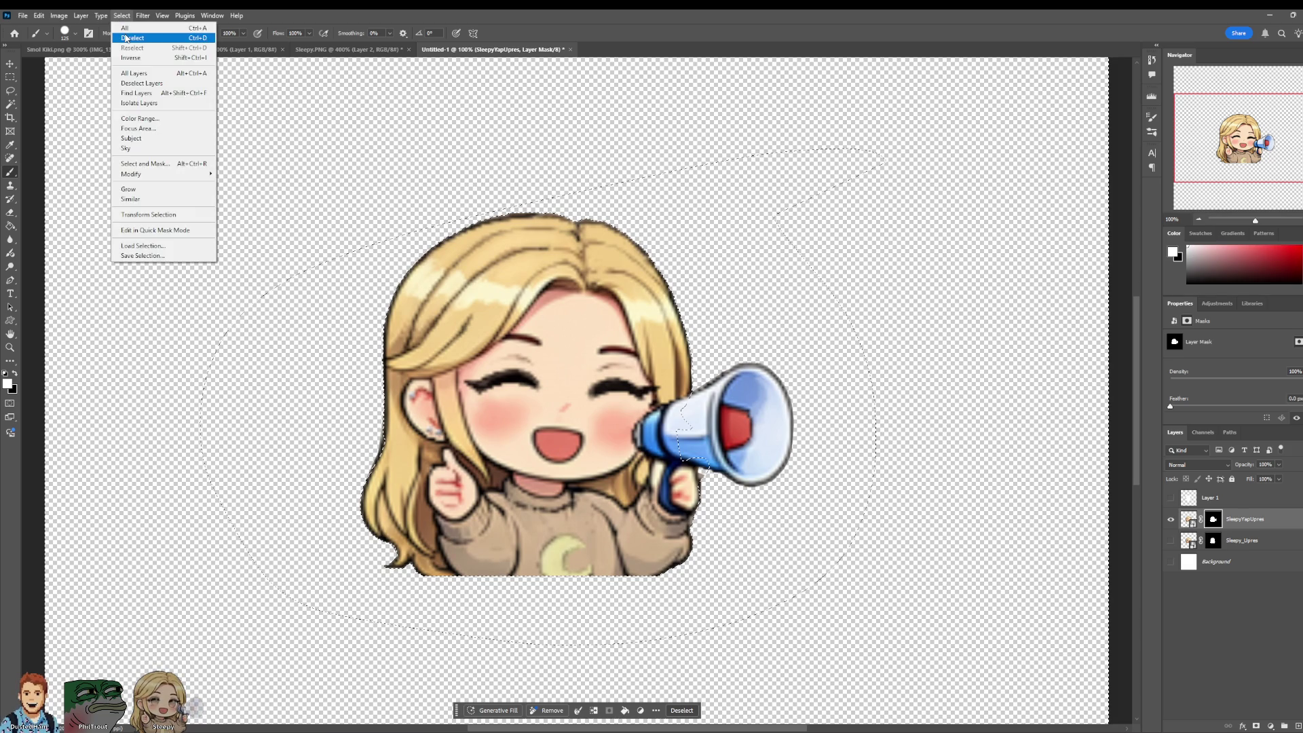
left_click(125, 39)
left_click(17, 374)
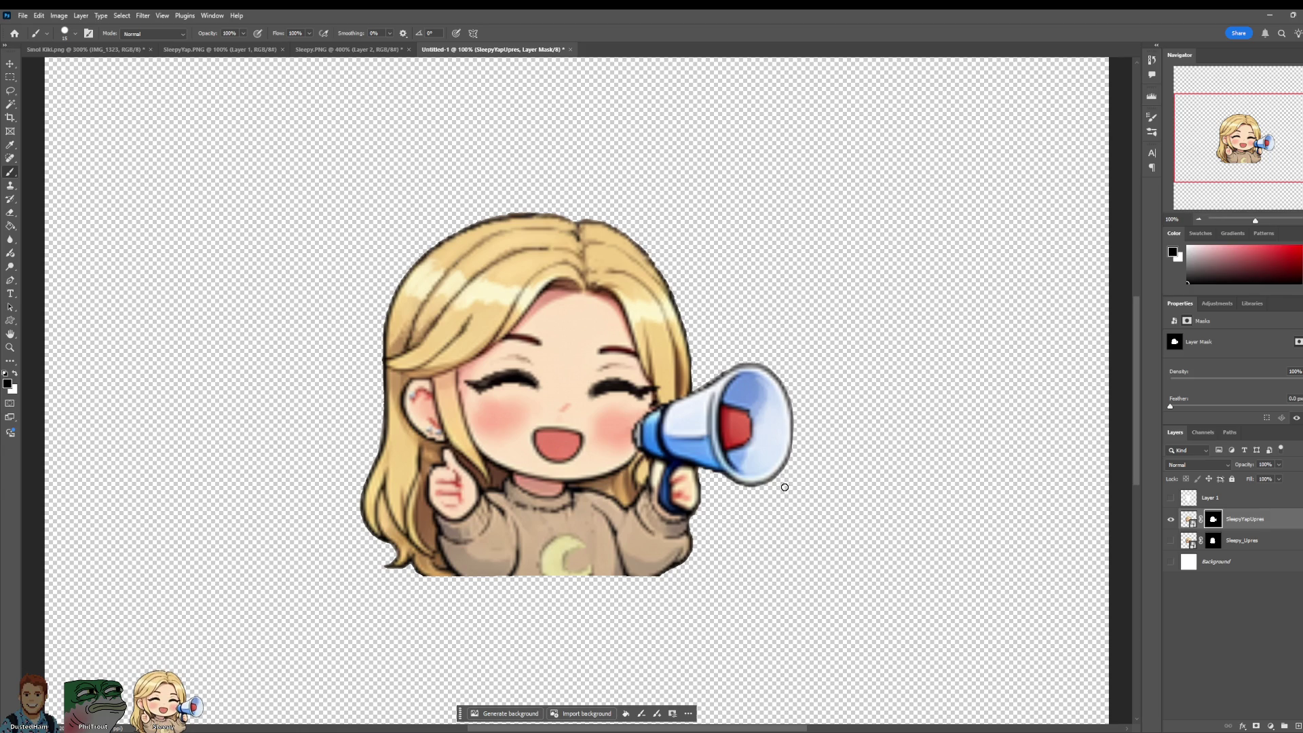
Step: Show the Sleepy_Upres layer and toggle the megaphone layer repeatedly to compare poses
left_click(1169, 541)
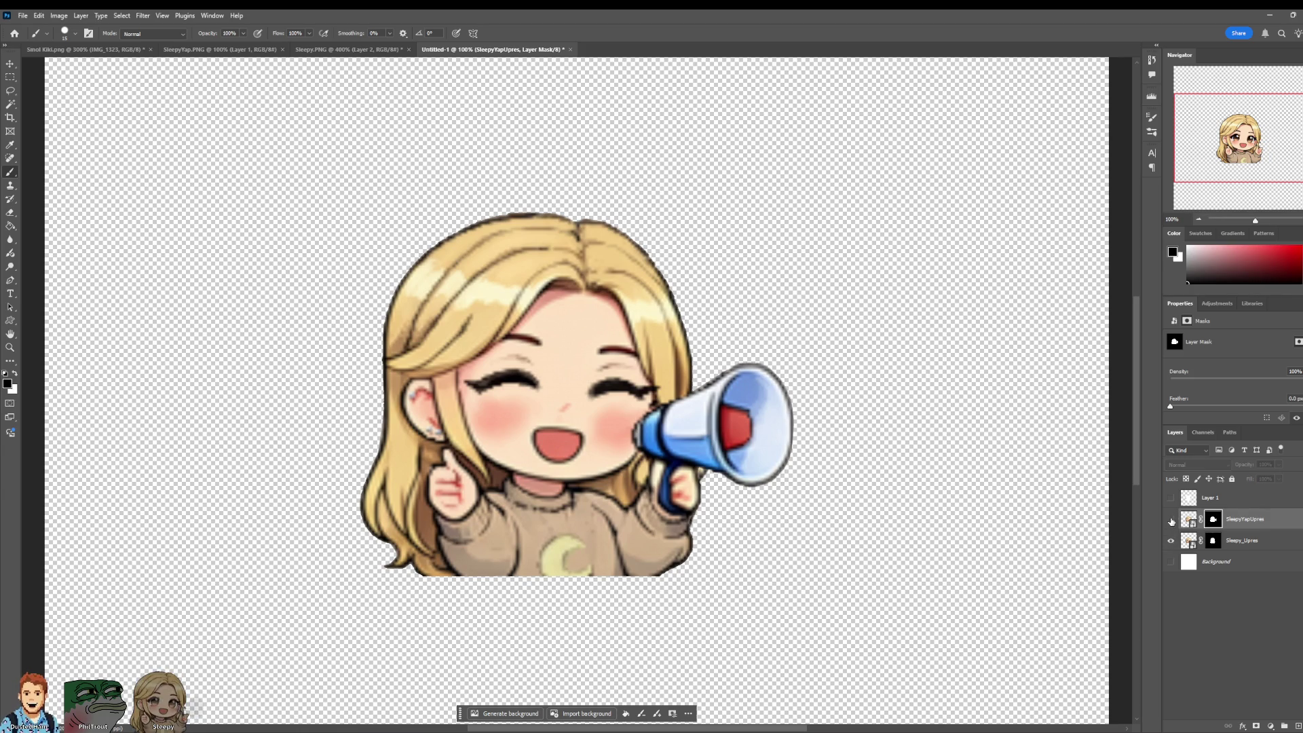
left_click(1171, 520)
left_click(1171, 520)
left_click(1171, 520)
left_click(1171, 520)
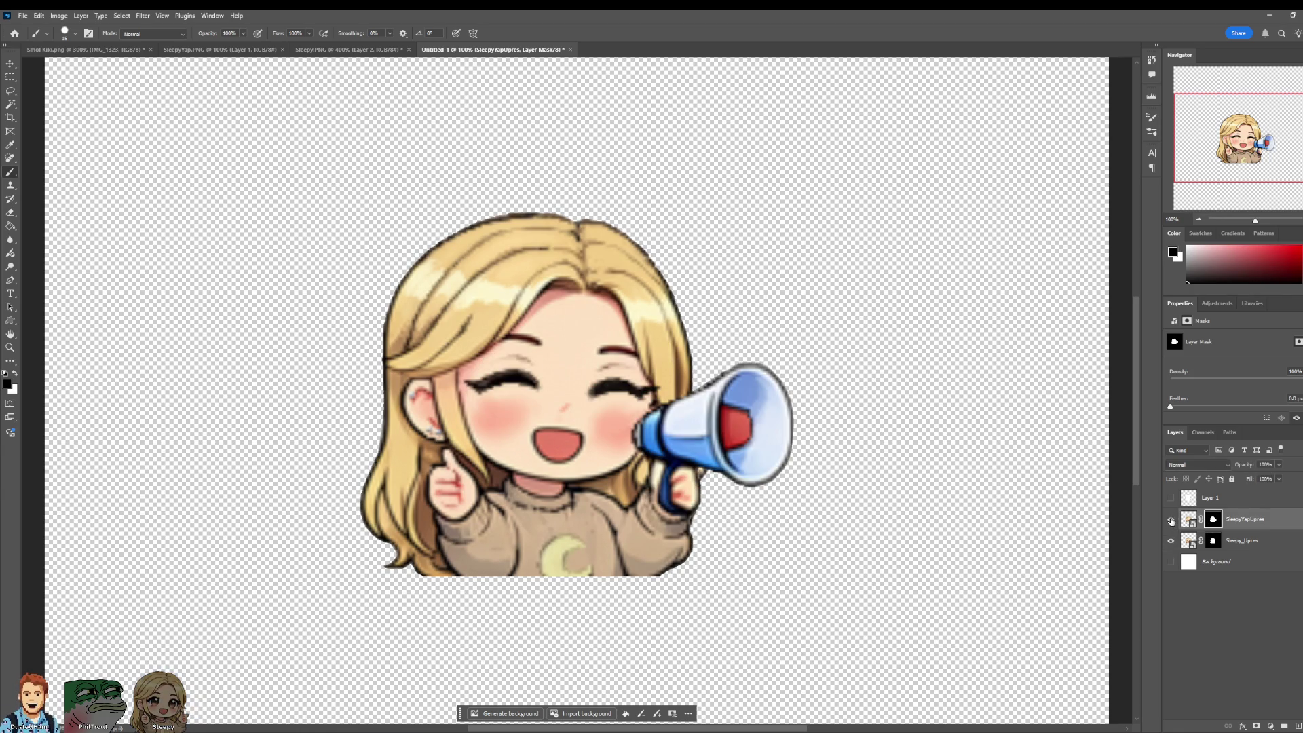
left_click(1171, 520)
left_click(1171, 520)
left_click(1171, 521)
Step: Make Sleepy_Upres active, compare again leaving the megaphone shown, and zoom to 50%
left_click(1208, 542)
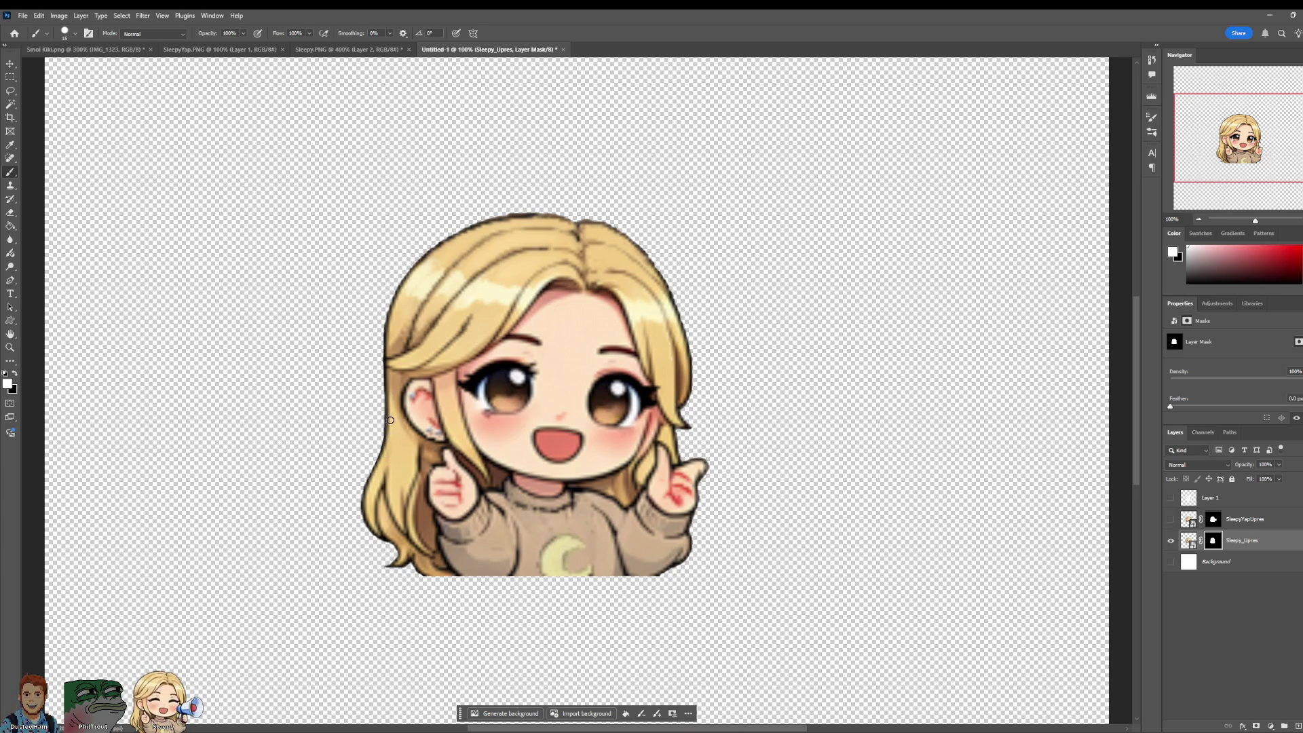
left_click(1171, 520)
left_click(1171, 521)
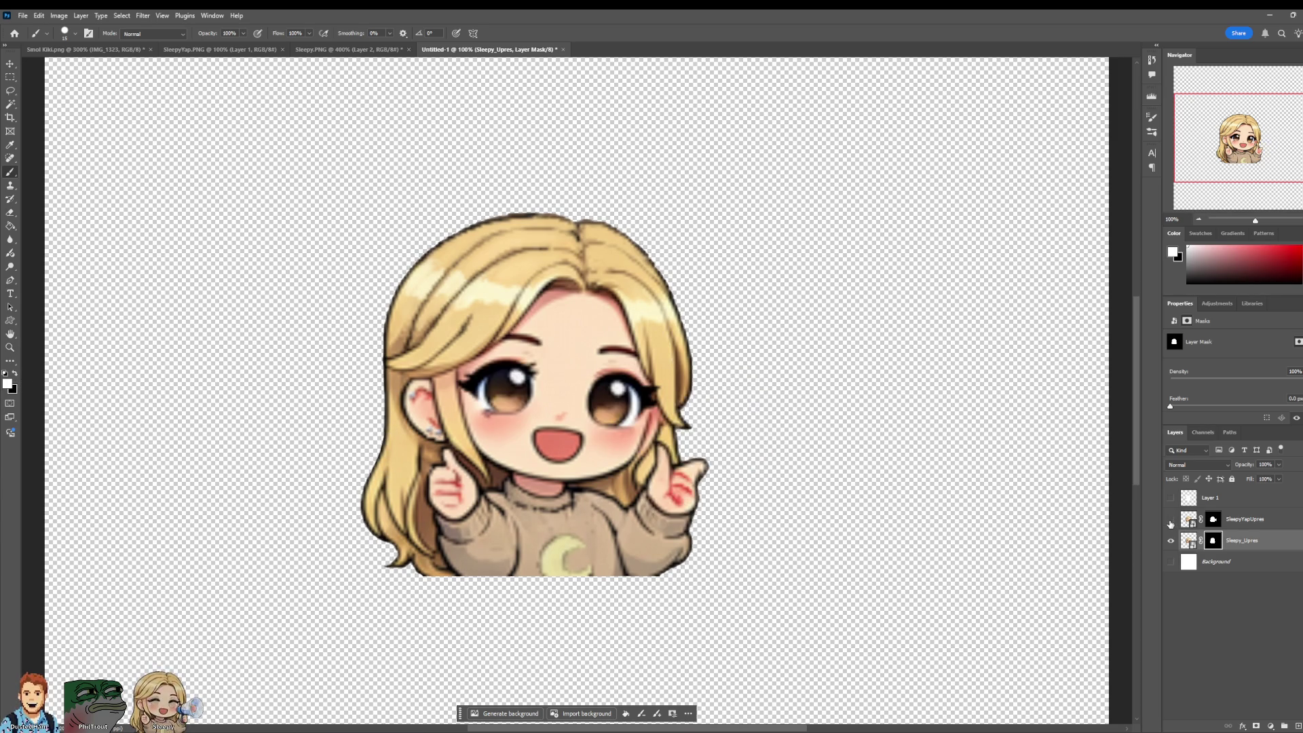
left_click(1171, 520)
left_click(1171, 520)
left_click(1172, 521)
left_click(1171, 520)
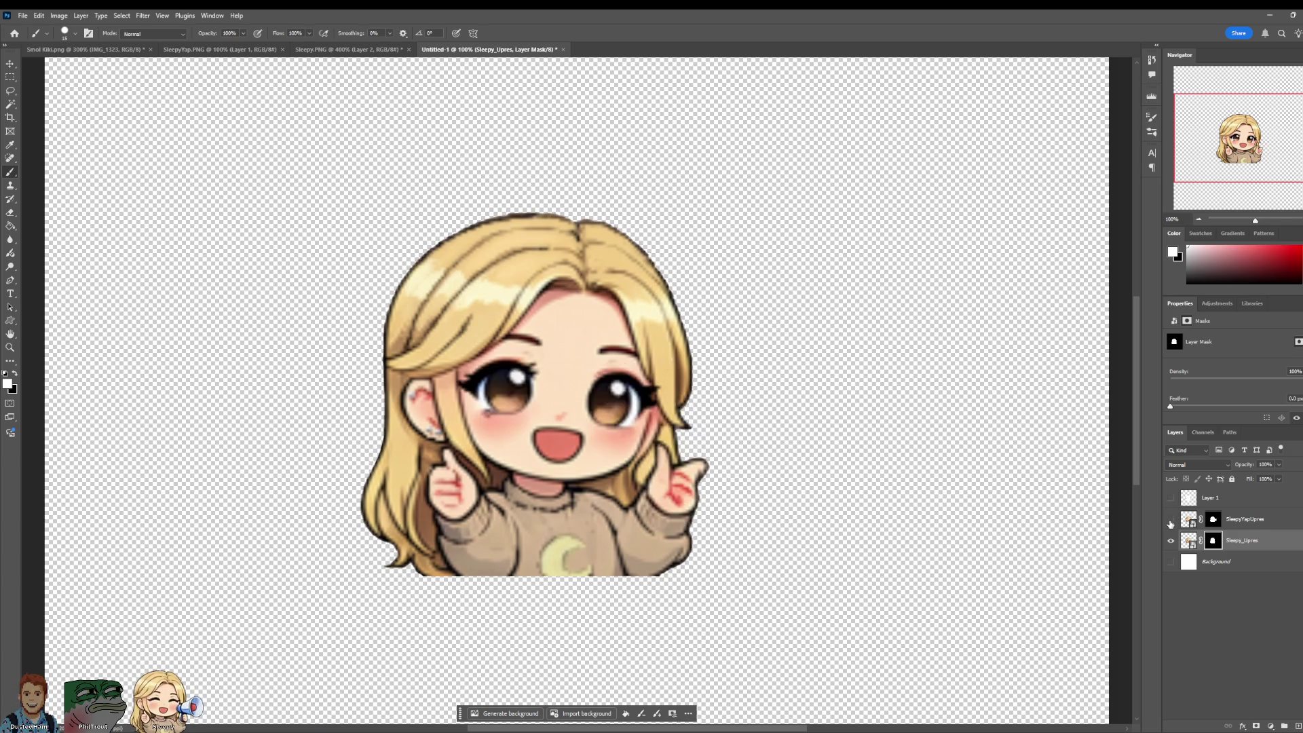
left_click(1172, 521)
left_click(1171, 521)
left_click(1171, 521)
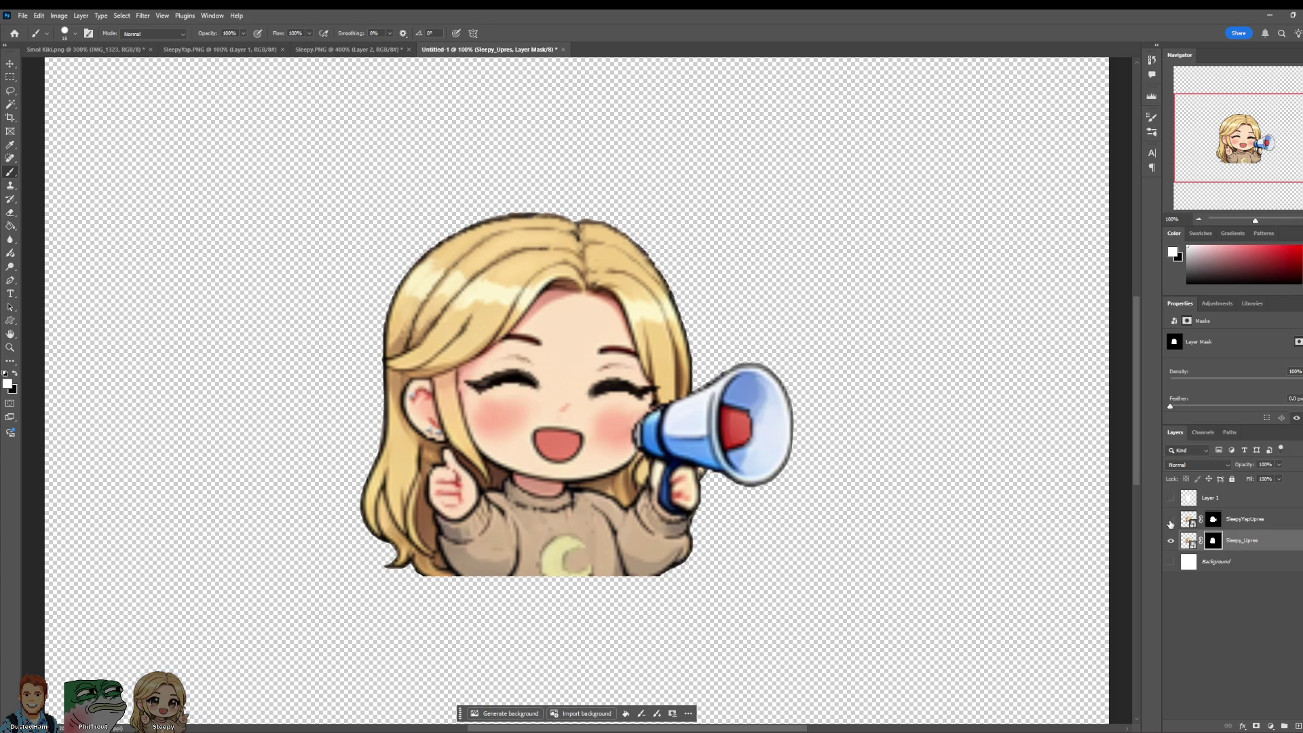
left_click(1171, 521)
left_click(1171, 520)
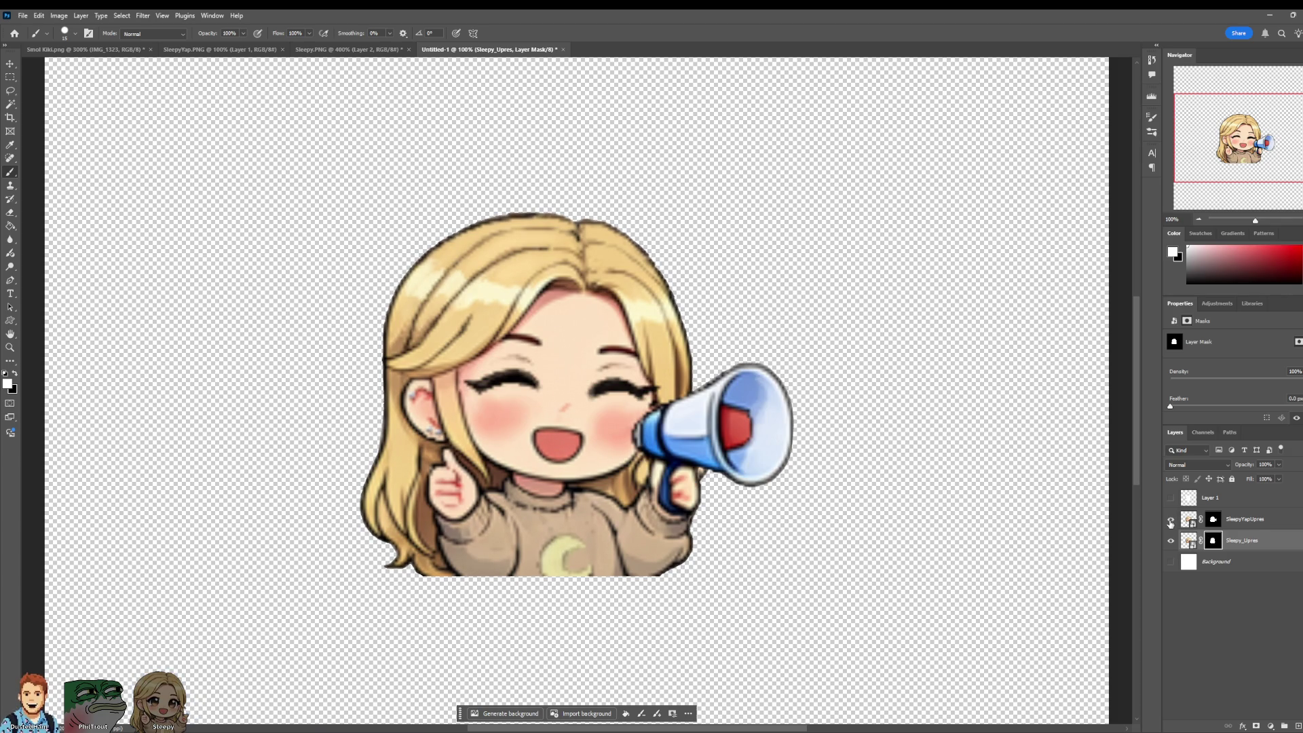
left_click(1199, 220)
left_click(1199, 220)
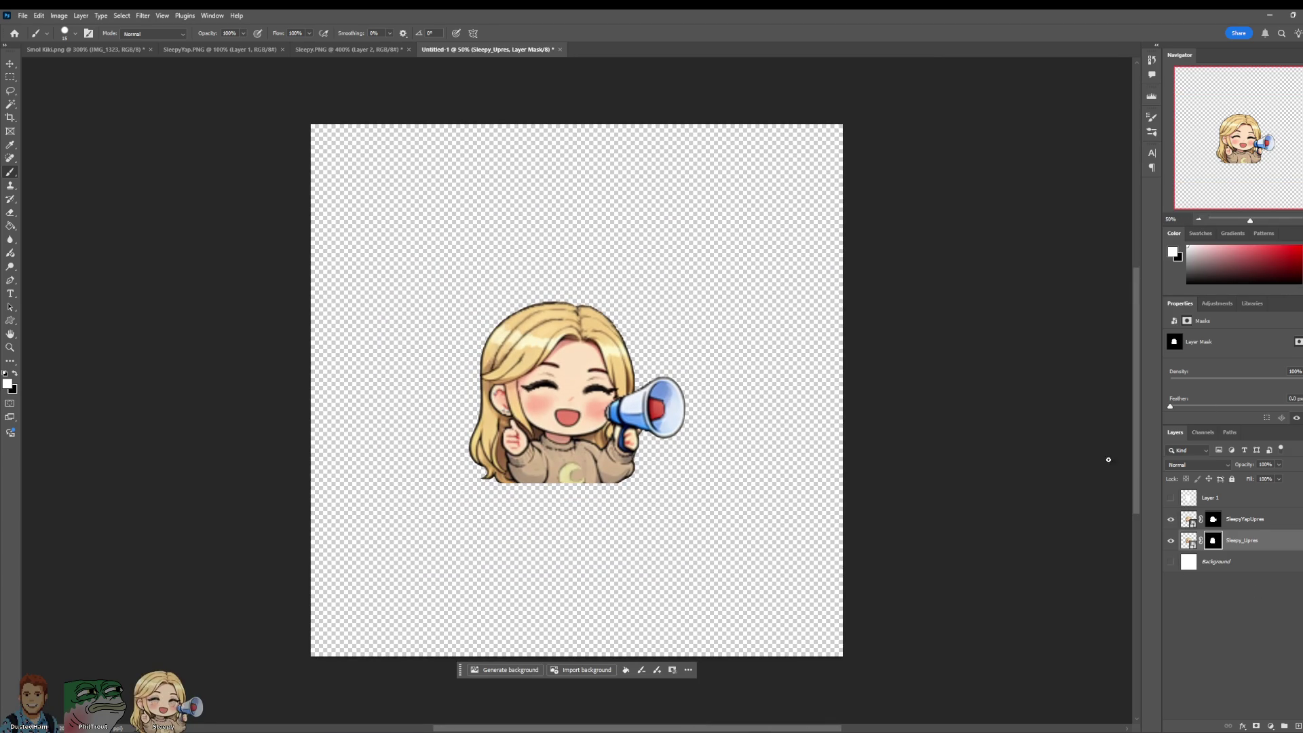
Step: Place the Sleepy image near the face, adjust its position, then delete the placed layer
left_click(23, 15)
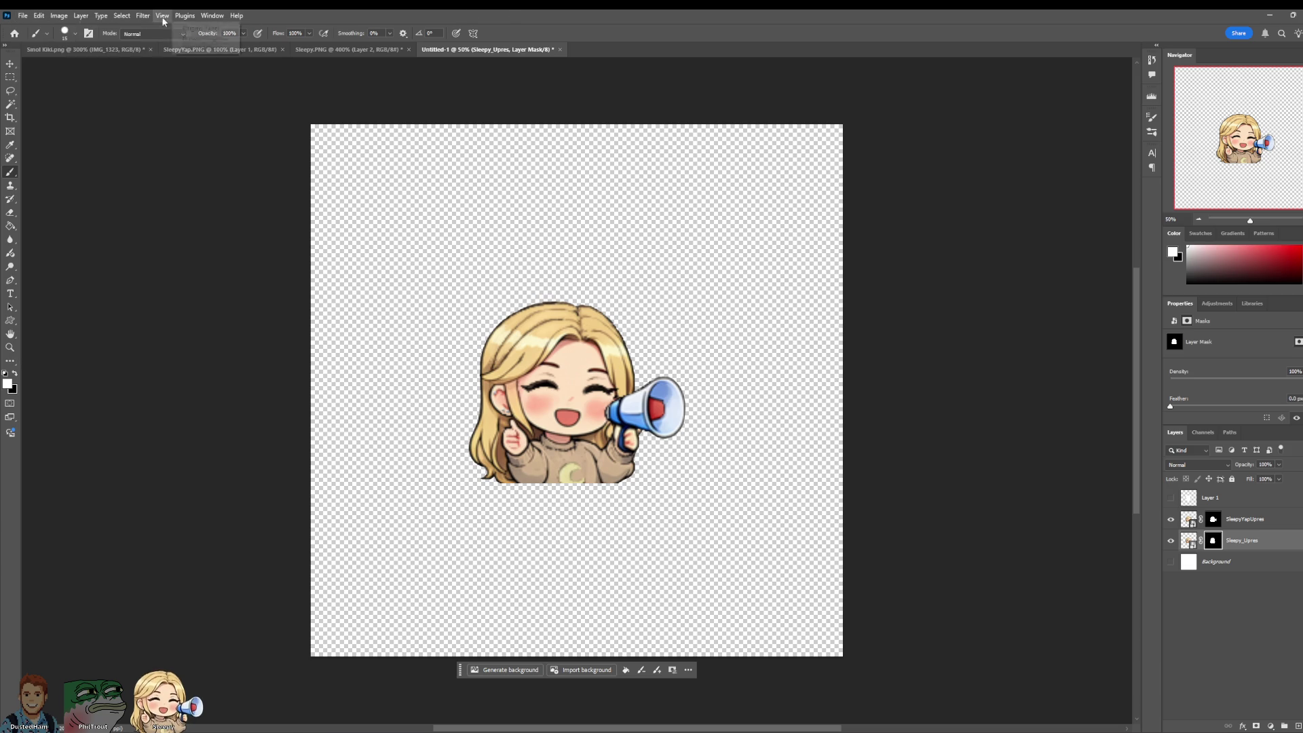
left_click(49, 233)
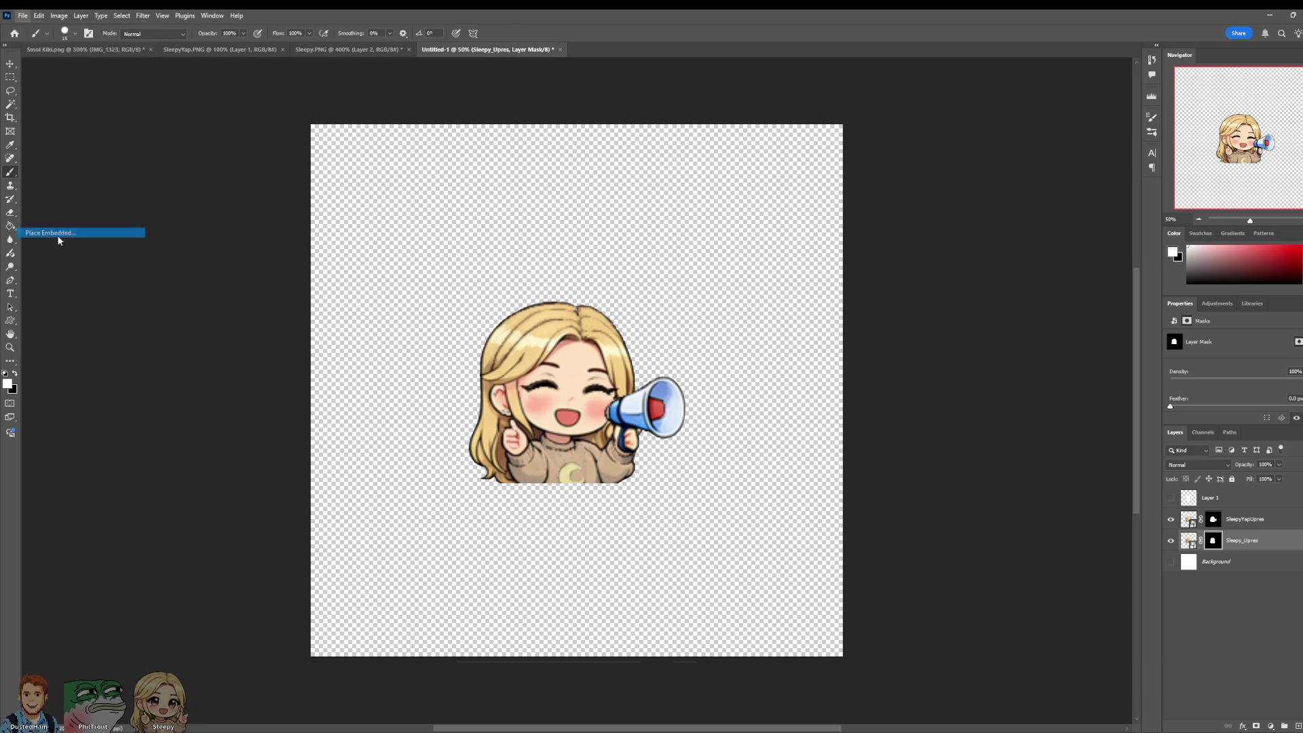
key("Escape")
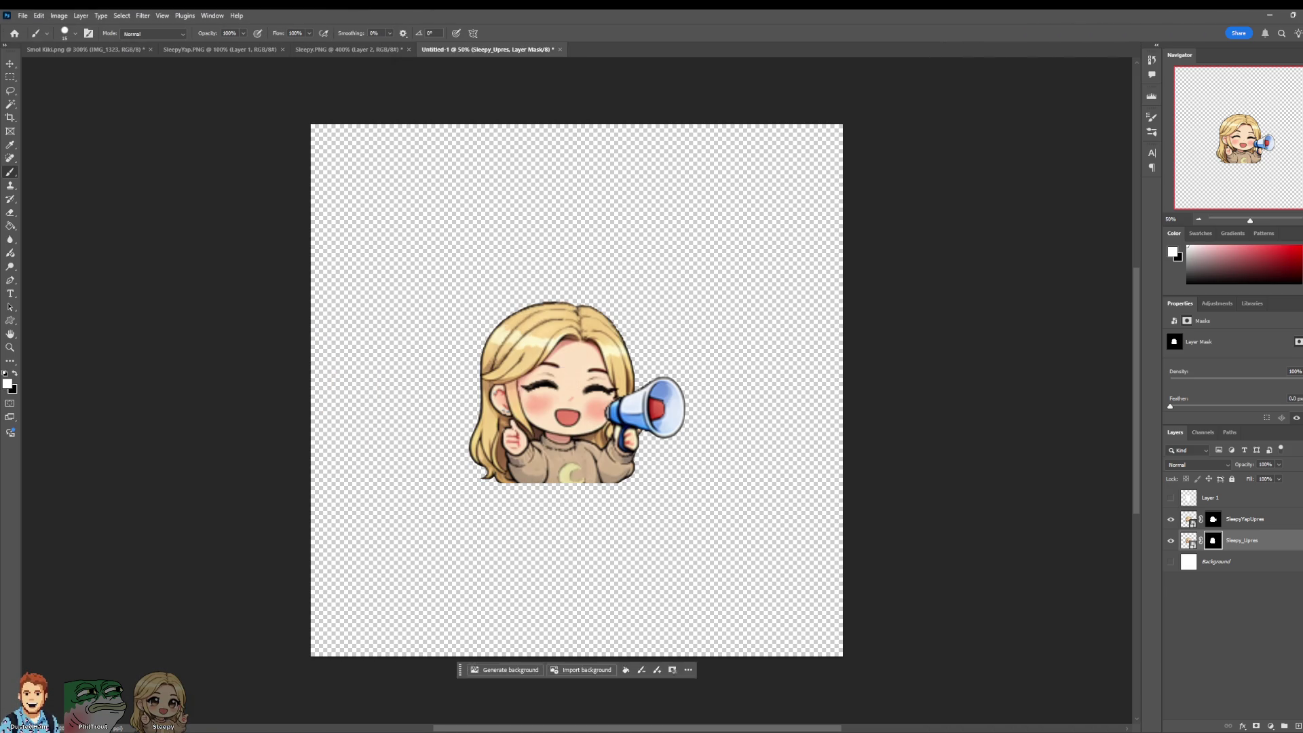
left_click_drag(591, 389, 704, 296)
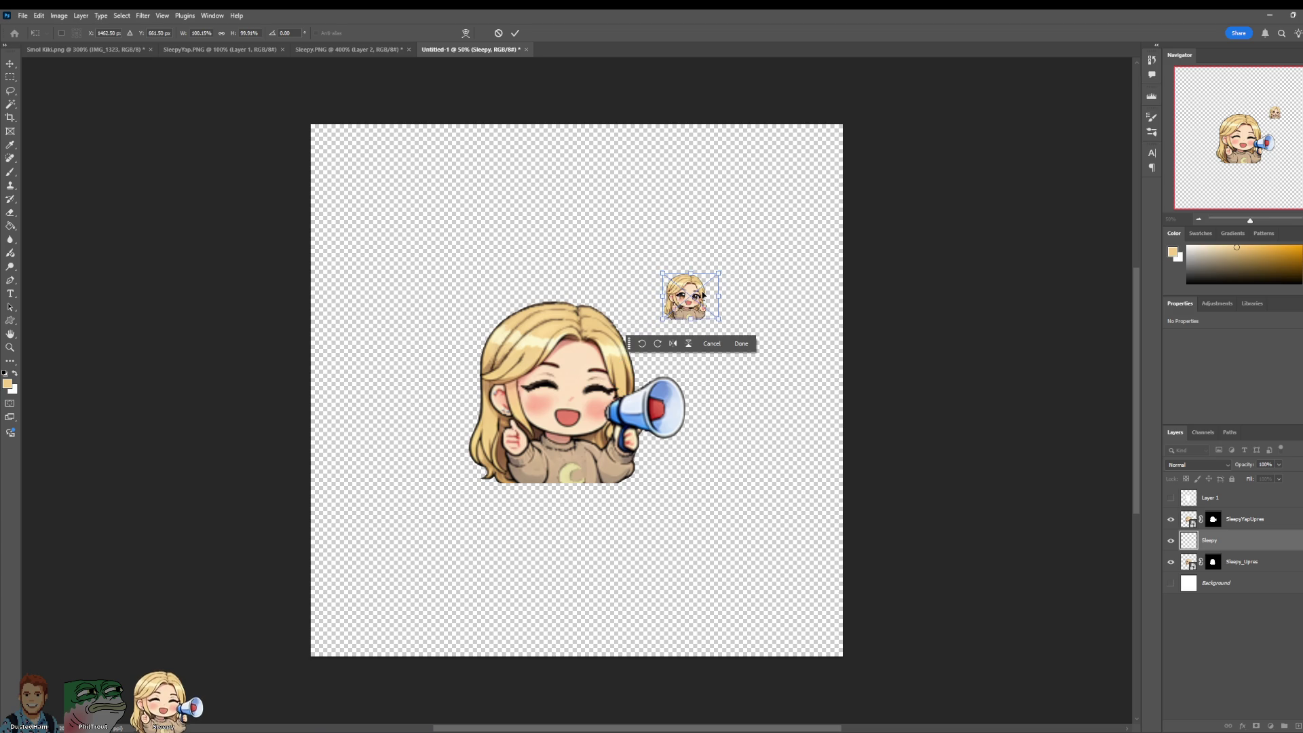
left_click(515, 32)
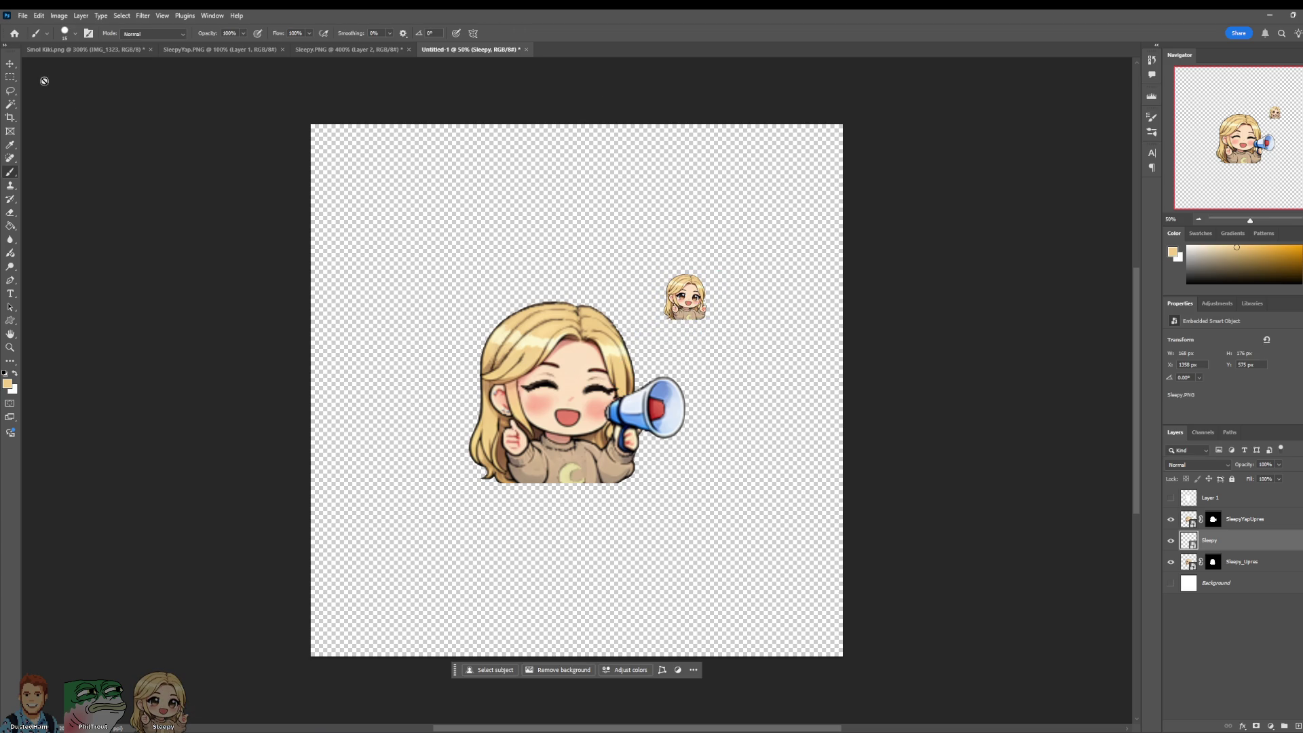
key("v")
mouse_move(690, 294)
left_mouse_down()
mouse_move(697, 337)
mouse_move(659, 316)
mouse_move(681, 283)
left_mouse_up()
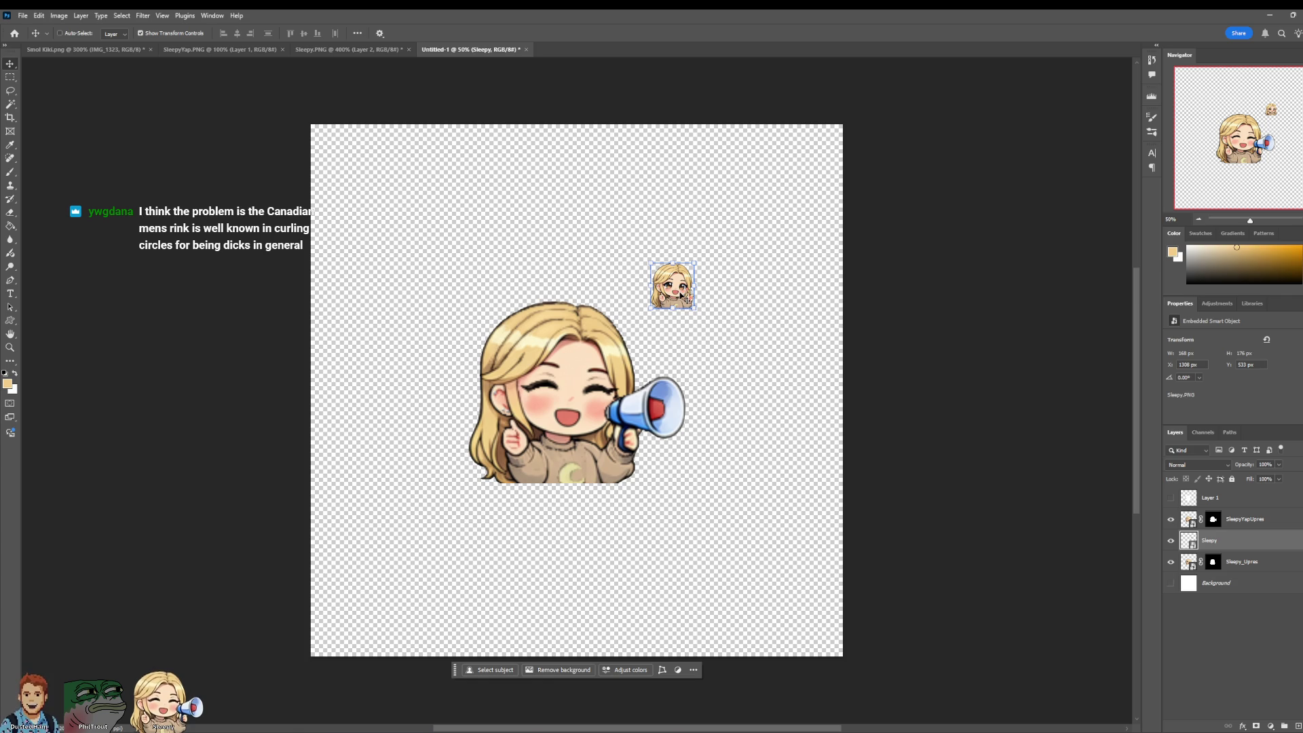
key("Delete")
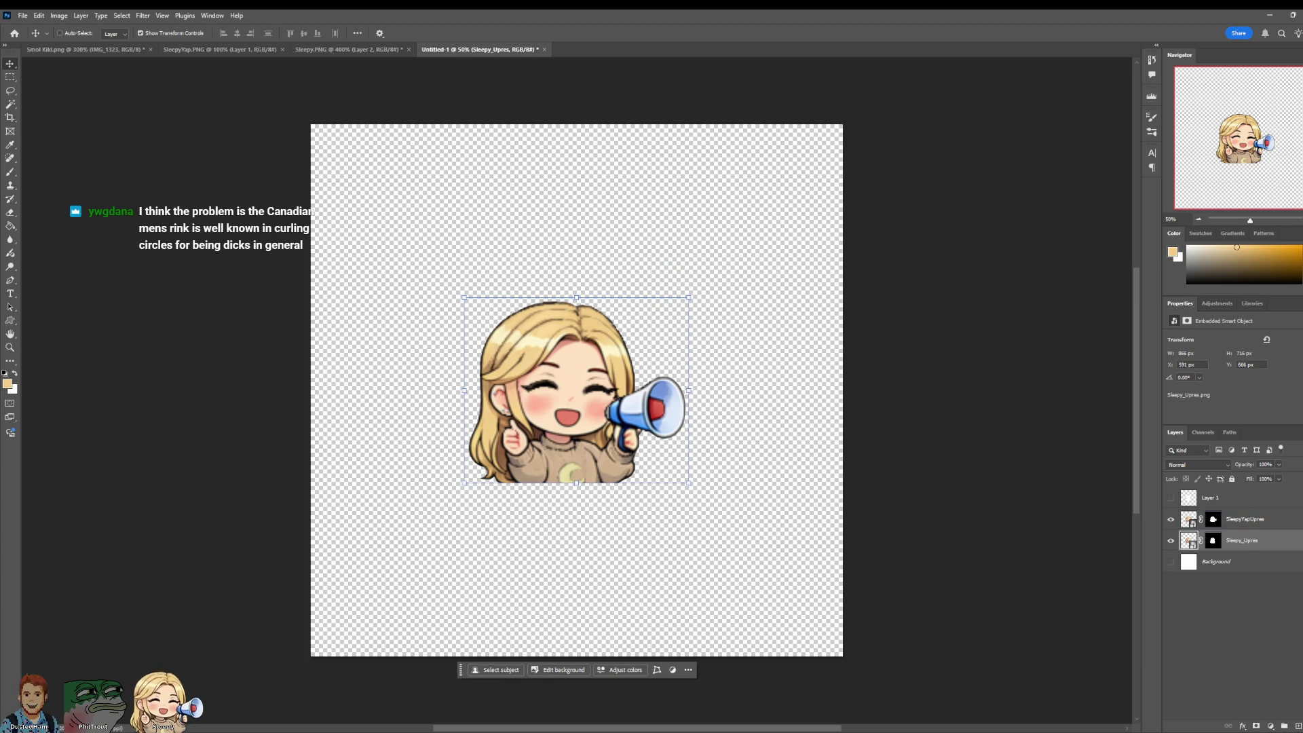
Step: Delete the empty Layer 1 and start cropping the canvas from the top
left_click(1230, 506)
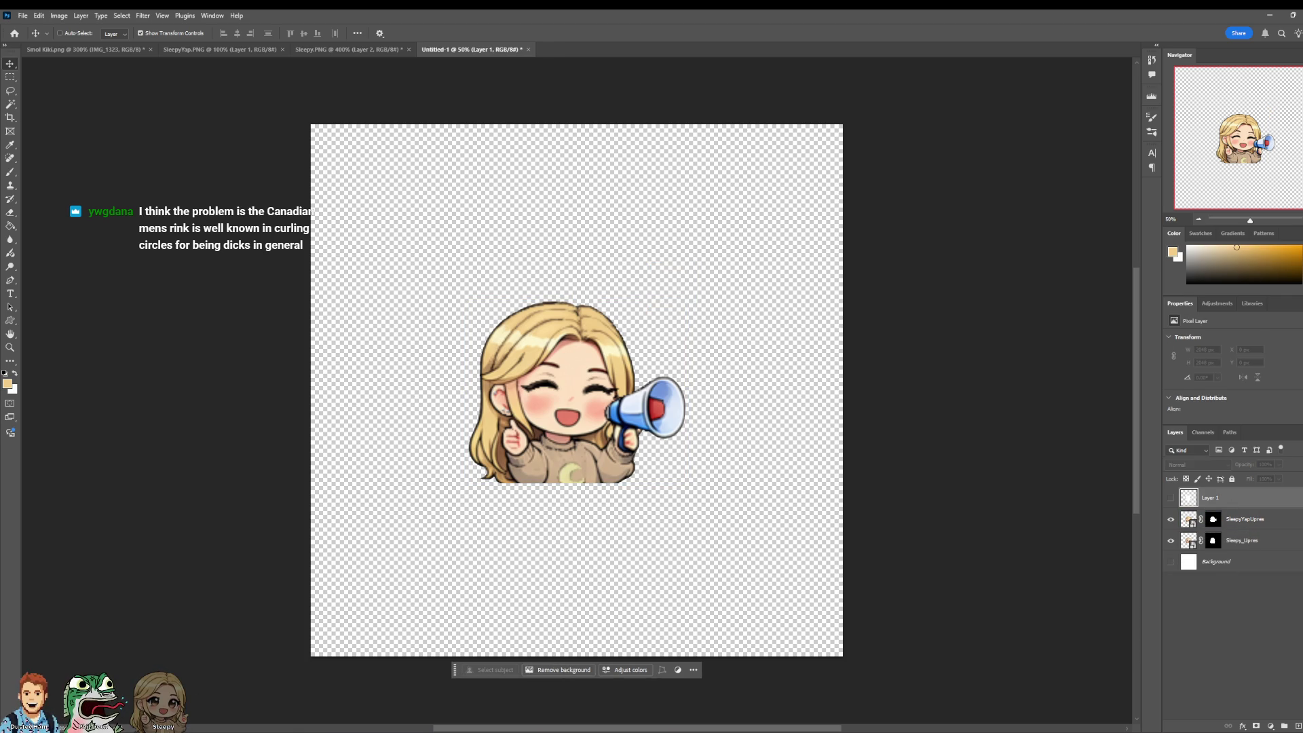
key("Delete")
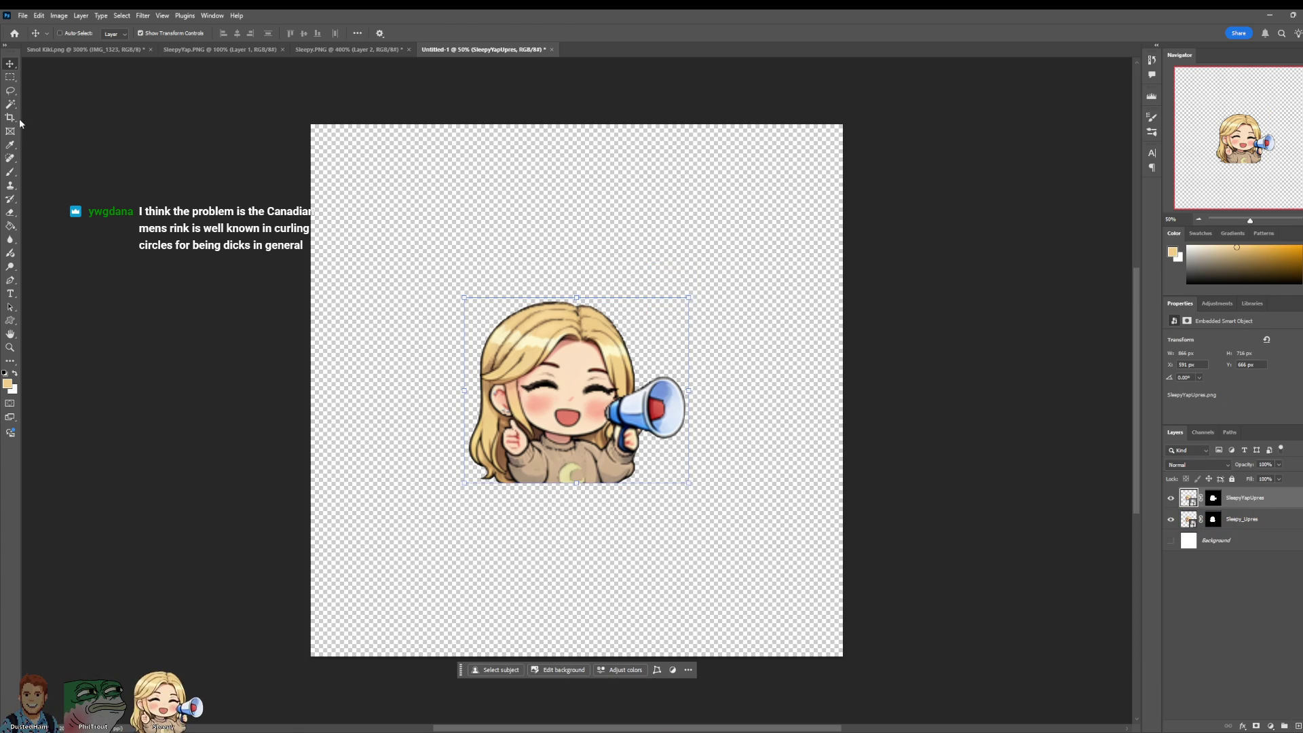
left_click(10, 118)
mouse_move(579, 126)
left_mouse_down()
mouse_move(596, 214)
mouse_move(595, 201)
left_mouse_up()
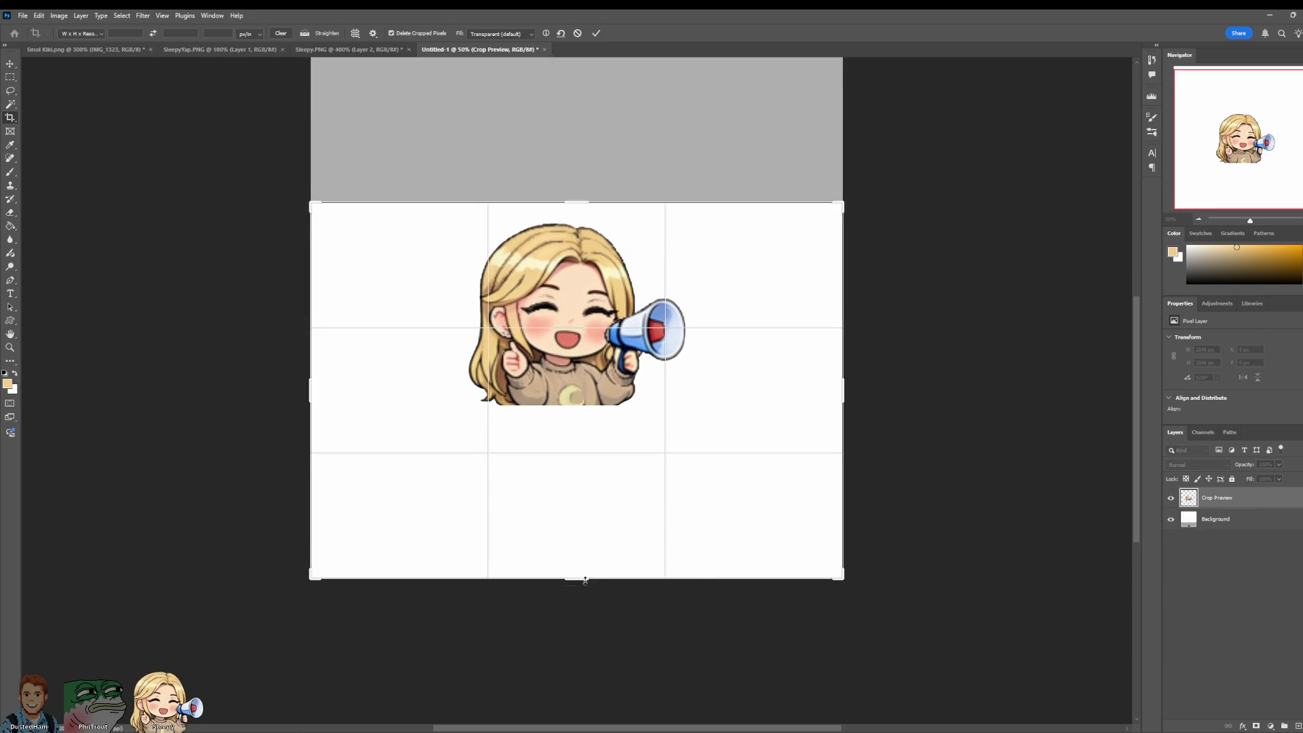
Step: Cancel the crop, select both sticker layers, and move them toward the top-left
left_click_drag(585, 580, 586, 498)
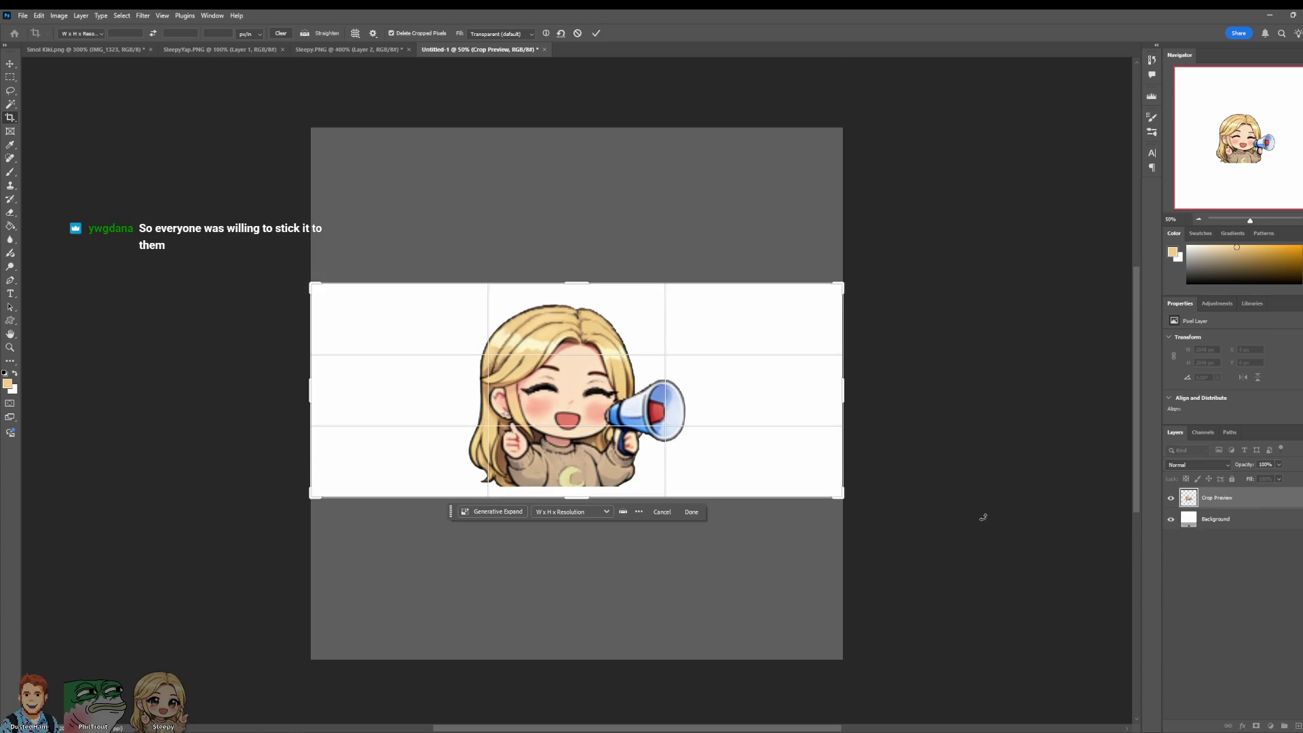
left_click(577, 33)
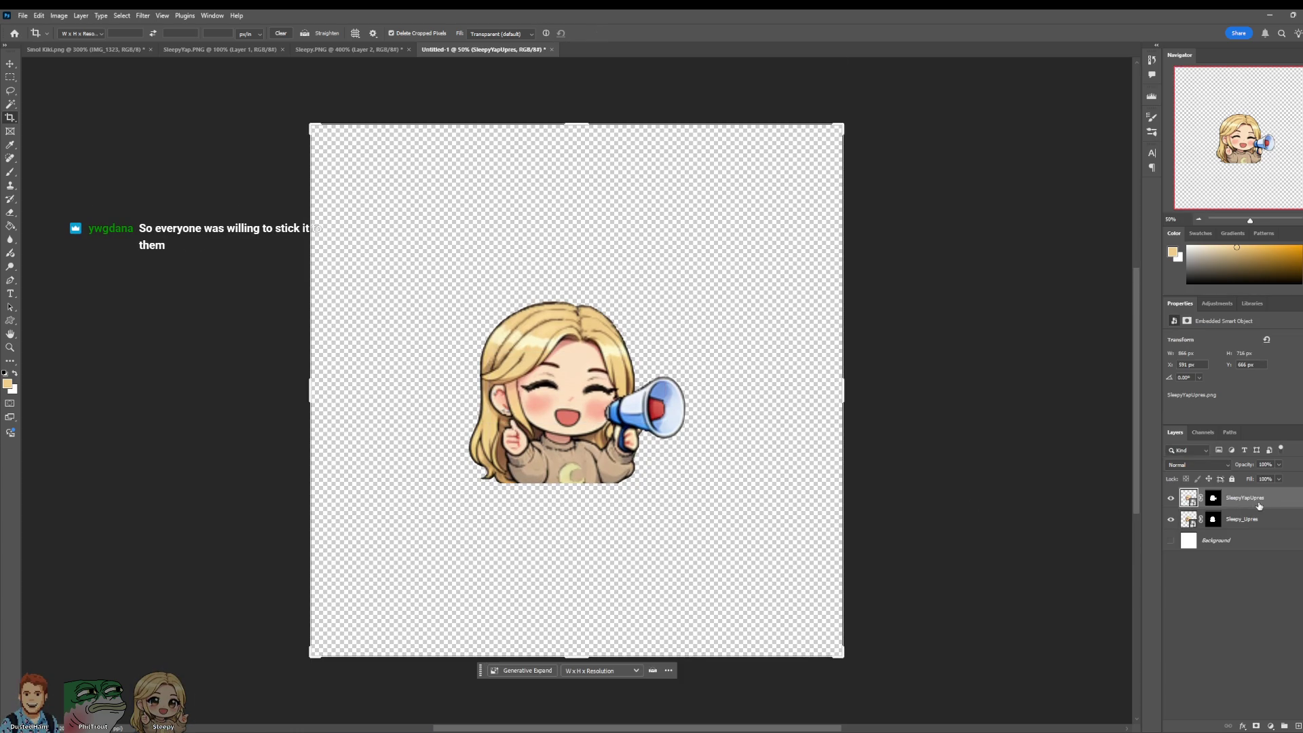
left_click(1266, 522, "shift")
left_click(12, 67)
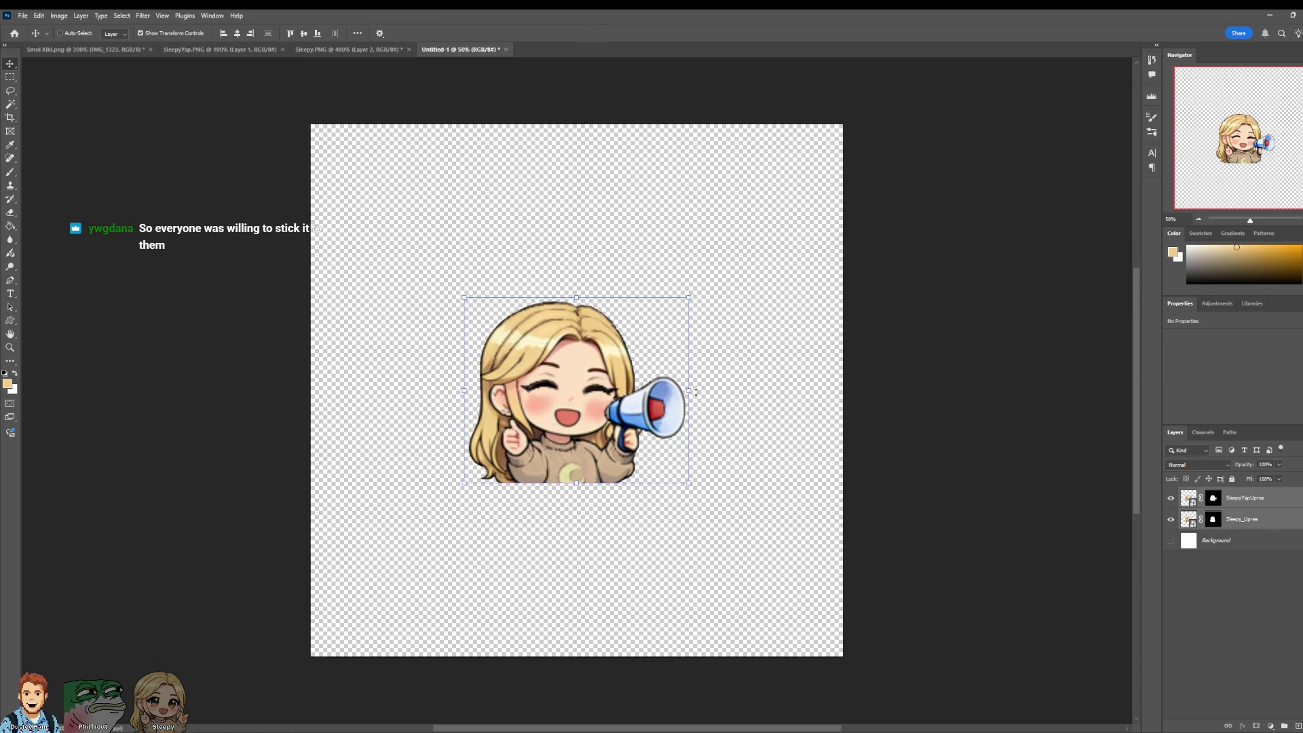
mouse_move(628, 429)
left_mouse_down()
mouse_move(552, 377)
mouse_move(510, 295)
left_mouse_up()
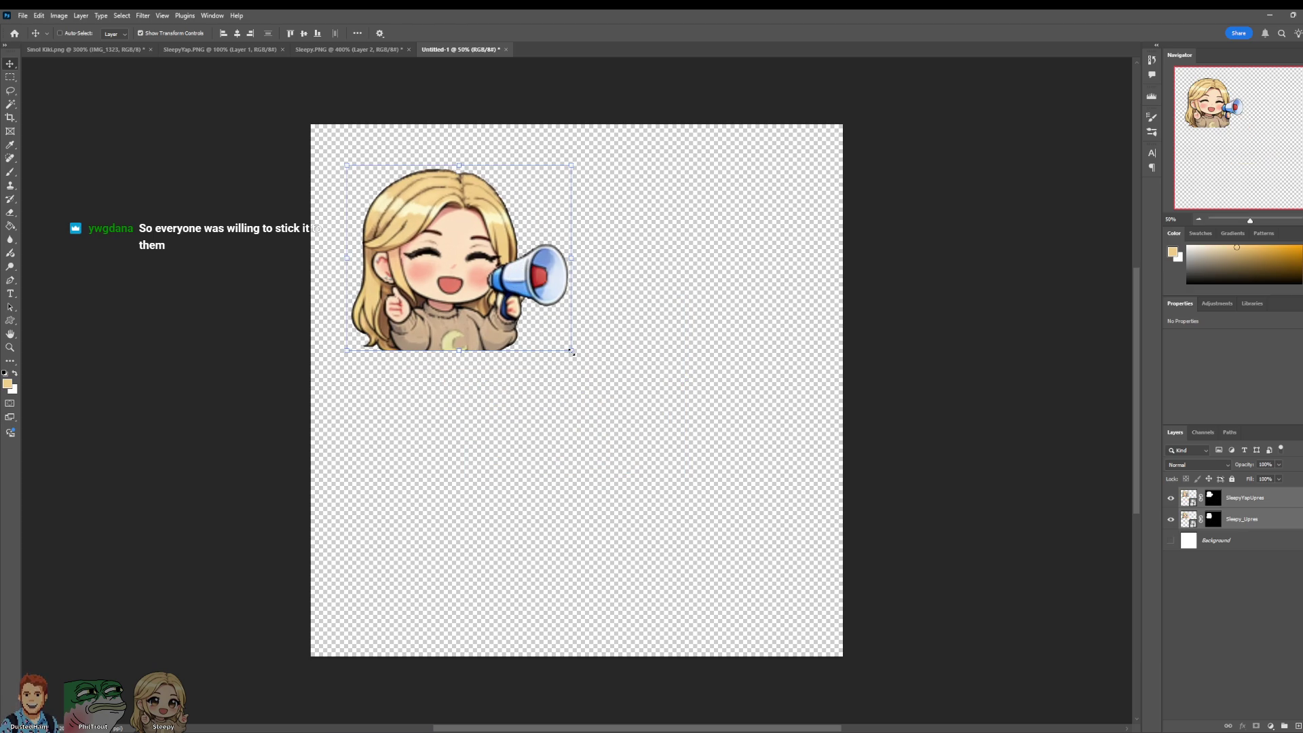
Step: Scale both sticker layers to about 205%, nudge them into place, and commit
mouse_move(572, 352)
left_mouse_down()
mouse_move(731, 451)
mouse_move(849, 561)
mouse_move(861, 532)
left_mouse_up()
key("ctrl+z")
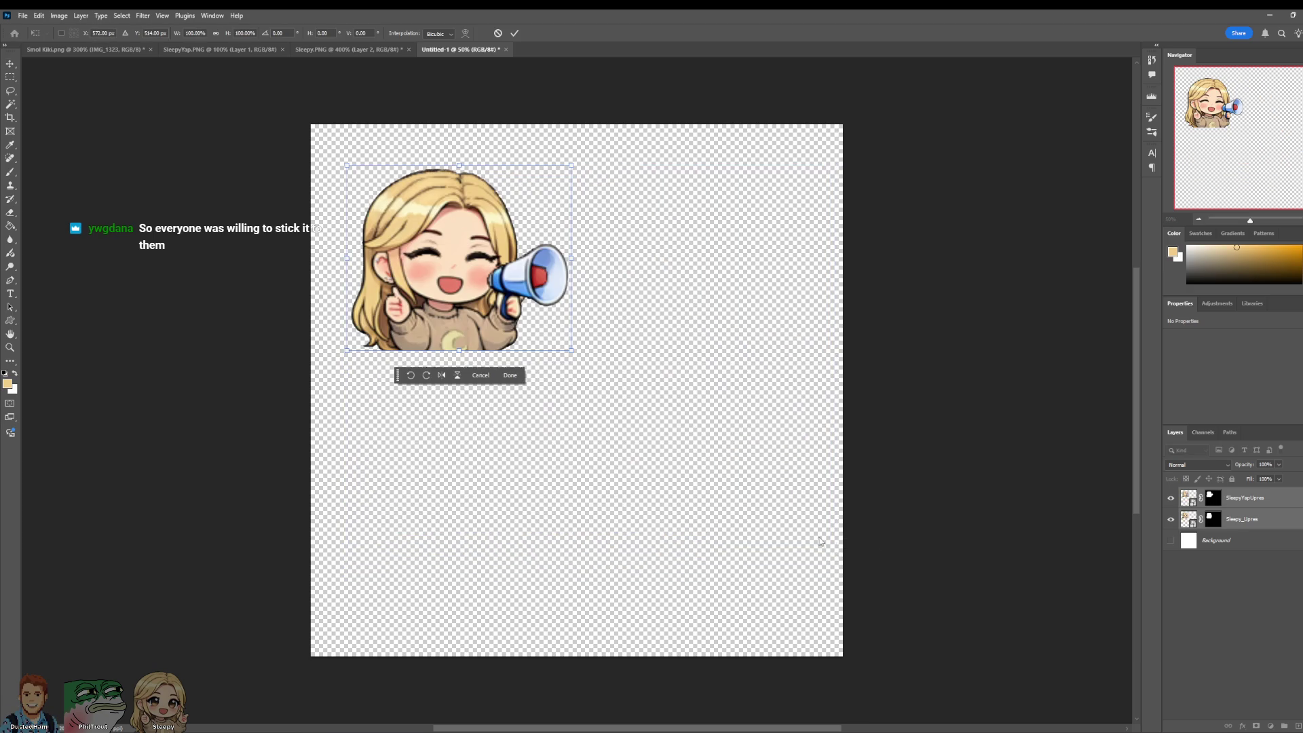
mouse_move(577, 355)
left_mouse_down()
mouse_move(735, 469)
mouse_move(843, 591)
mouse_move(804, 552)
left_mouse_up()
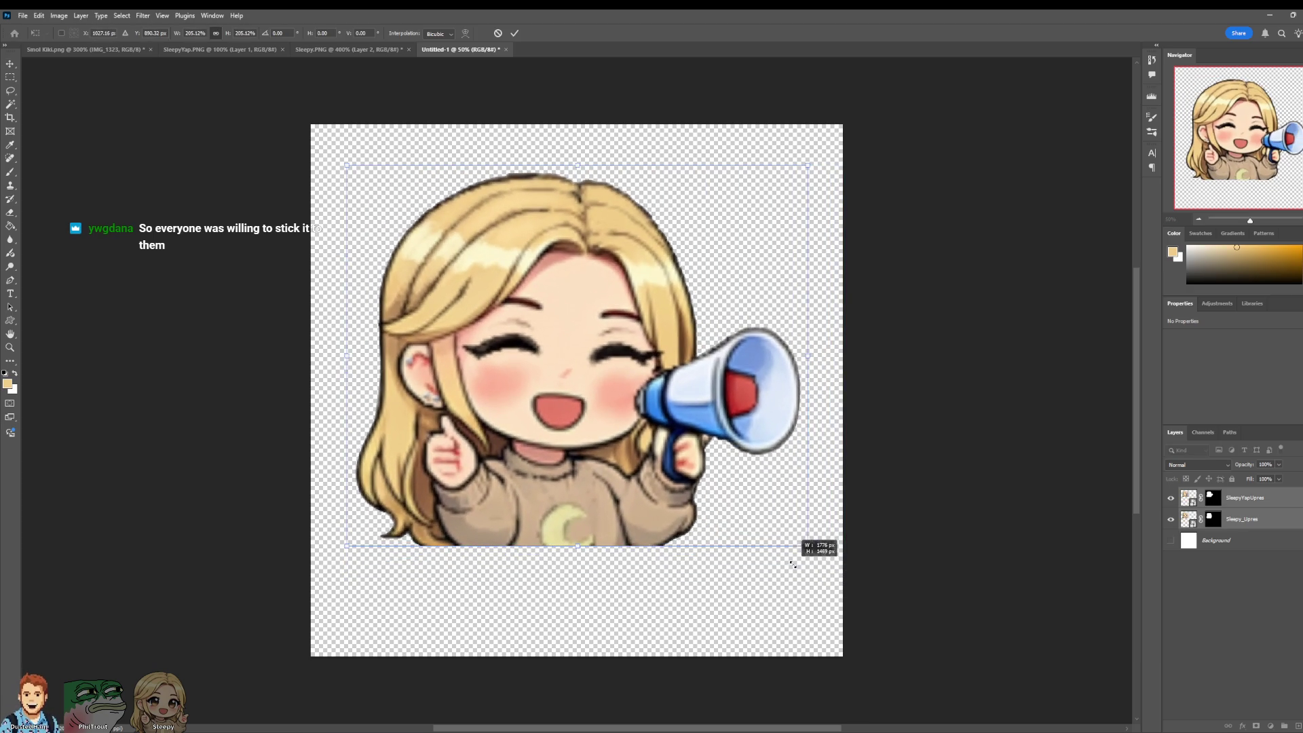
left_click_drag(655, 417, 661, 446)
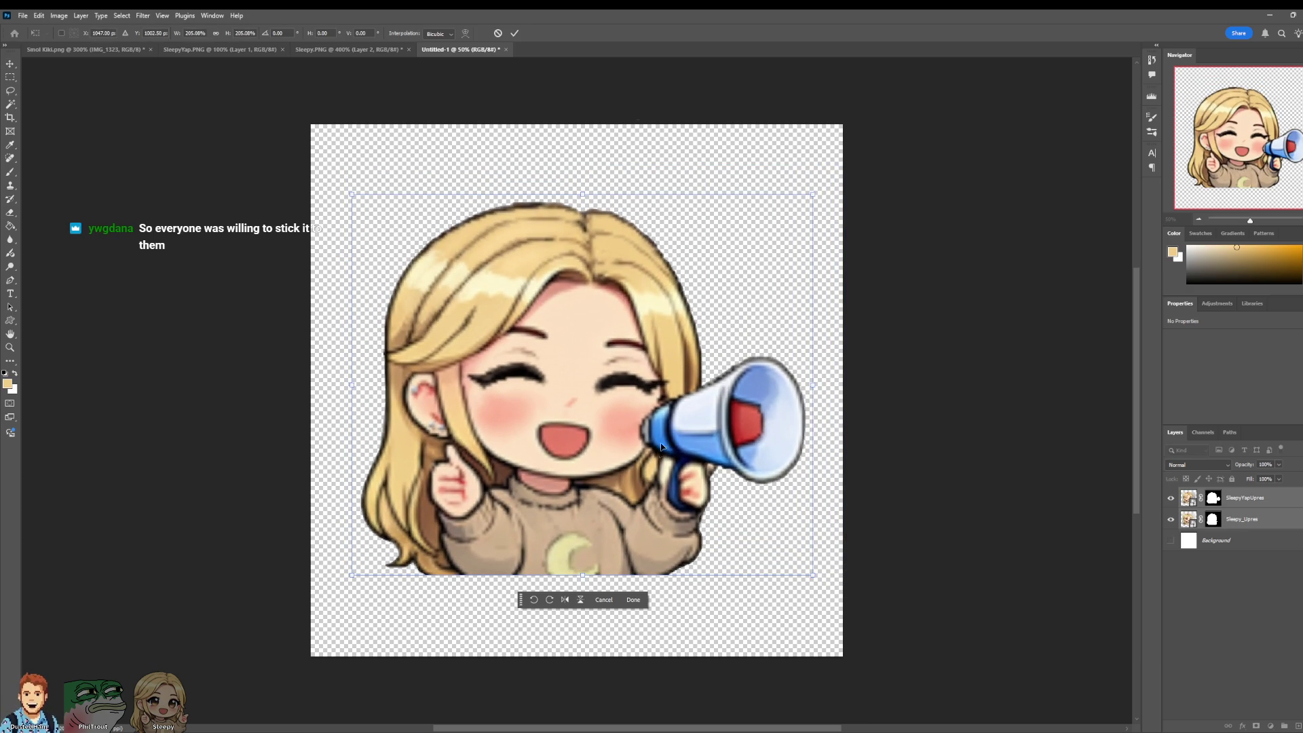
left_click(518, 32)
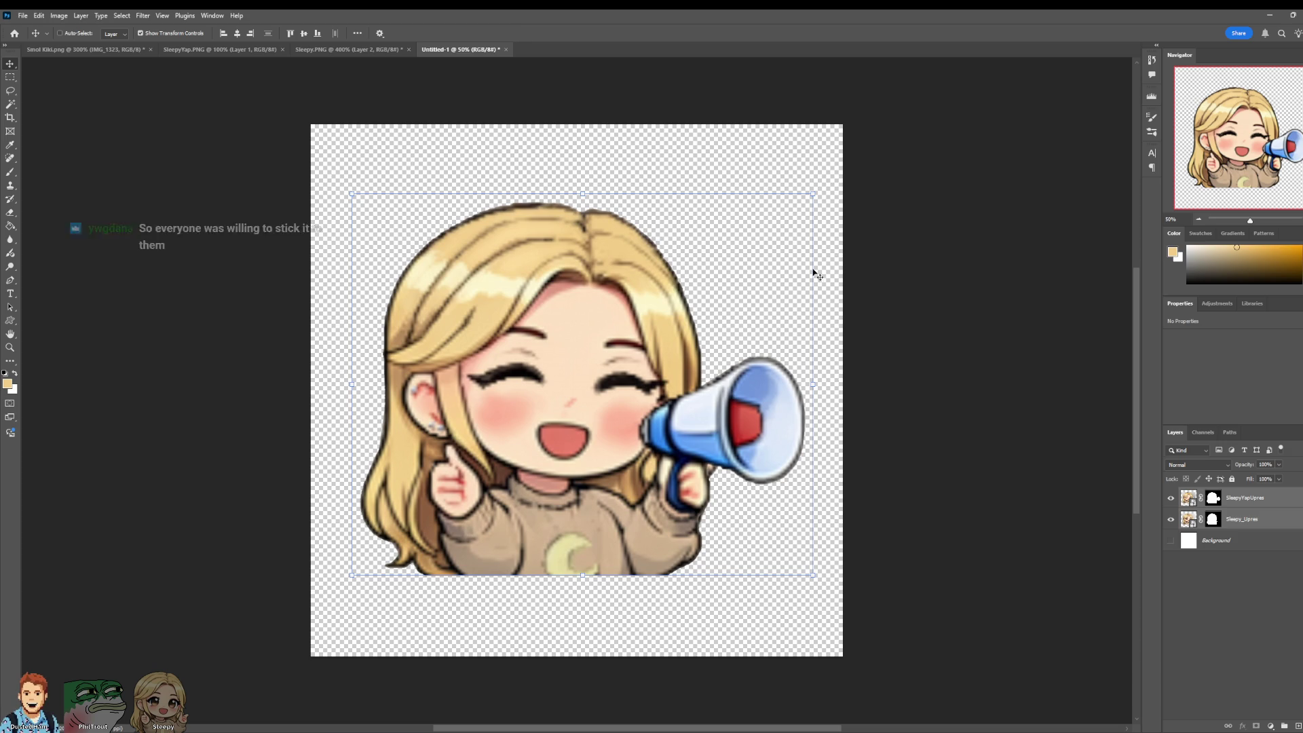
Step: Toggle the megaphone layer's visibility to compare versions, leaving it shown
left_click(1170, 498)
left_click(1171, 500)
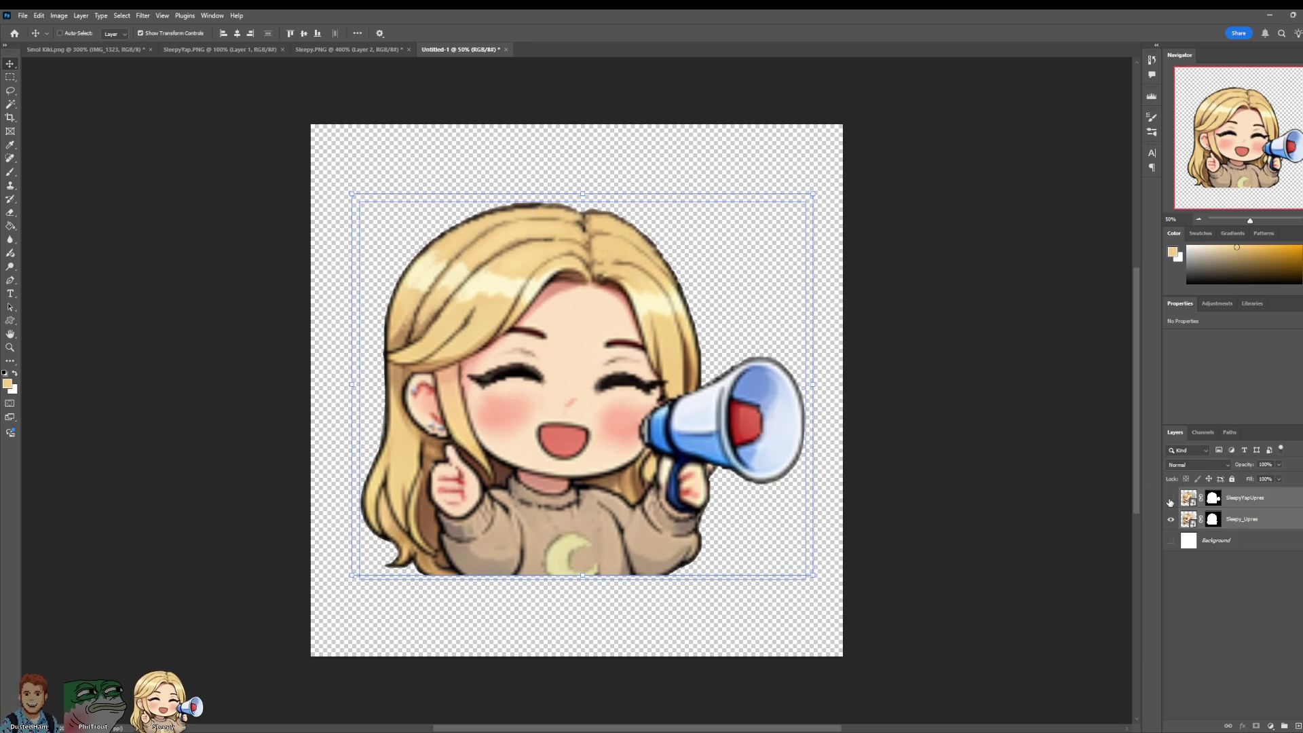
left_click(1170, 499)
left_click(1170, 500)
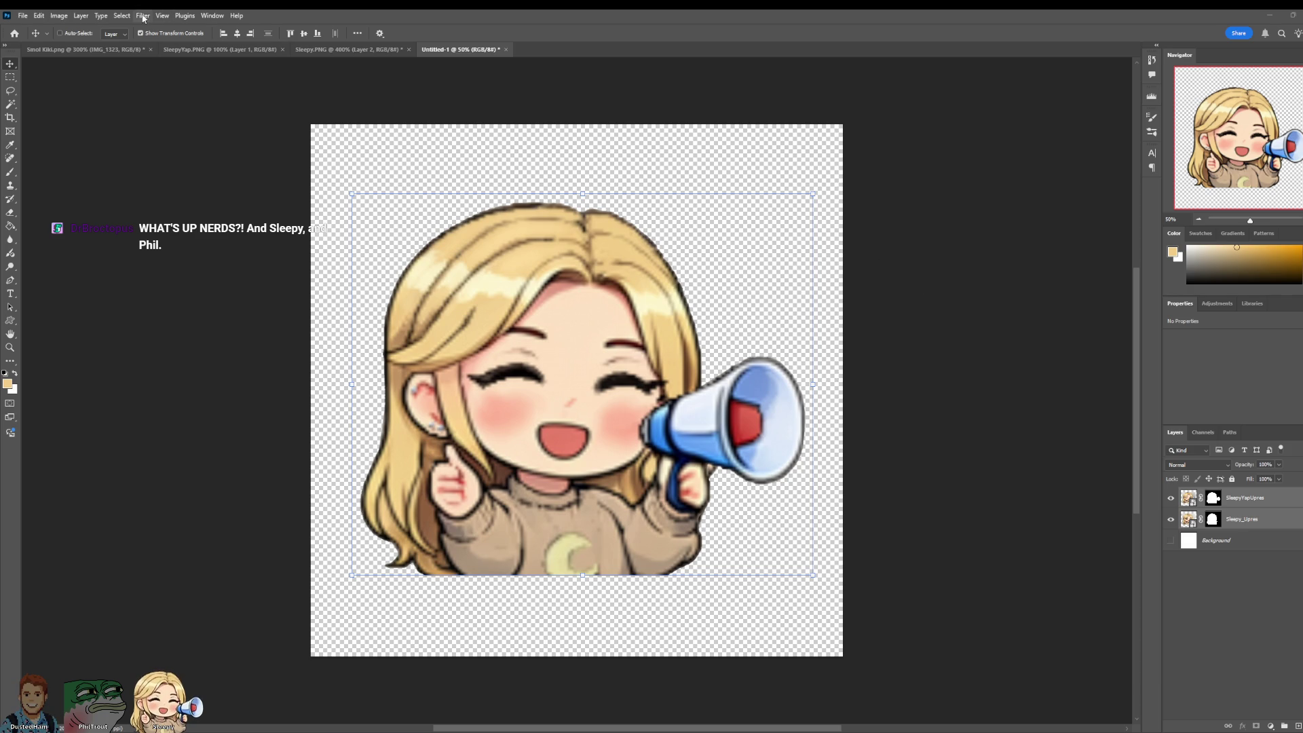
Step: Hide the Sleepy_Upres thumbs-up layer and open File > Export > Export Preferences
left_click(22, 15)
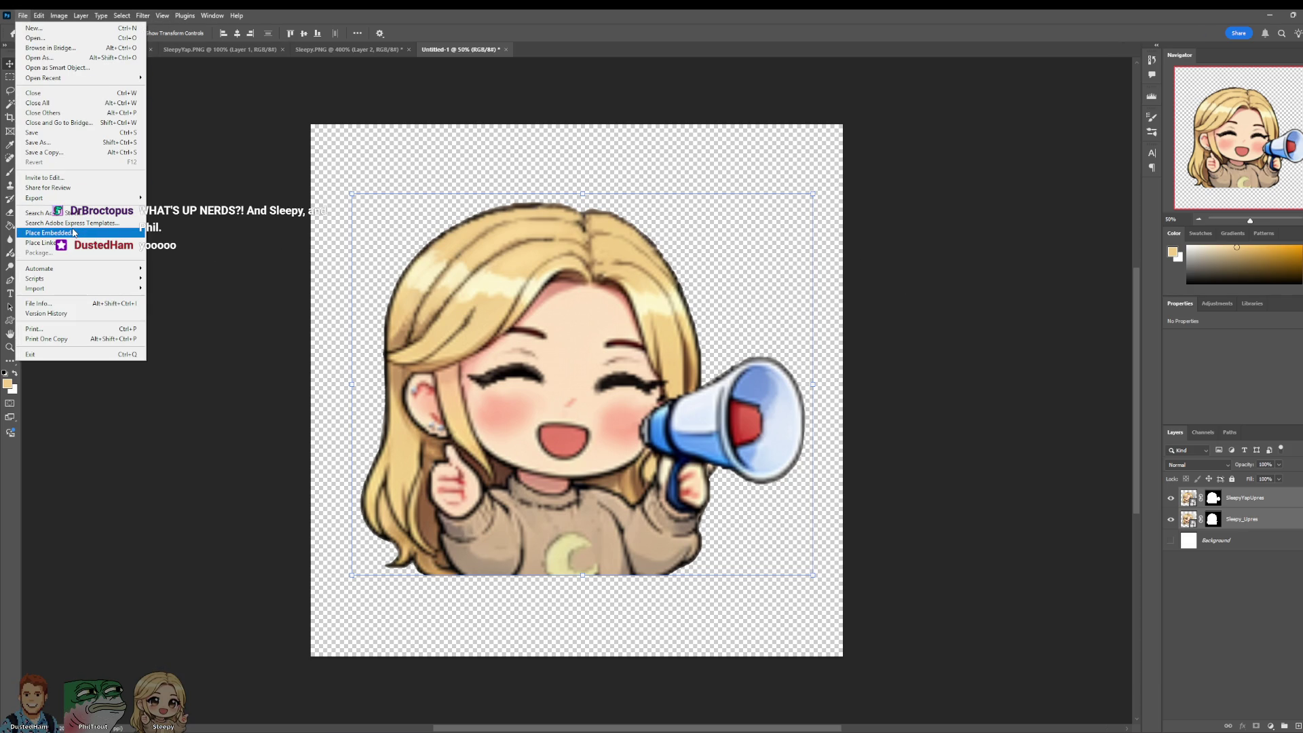
left_click(1171, 520)
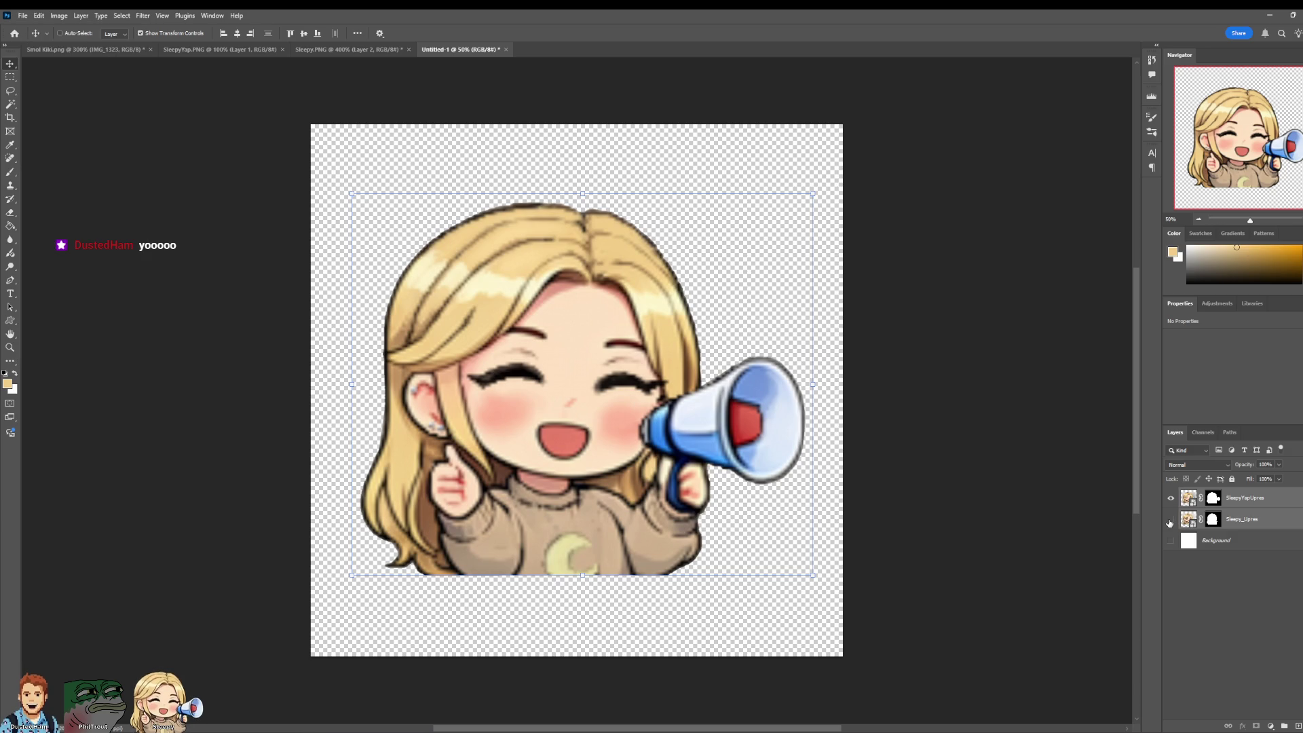
left_click(24, 17)
mouse_move(37, 198)
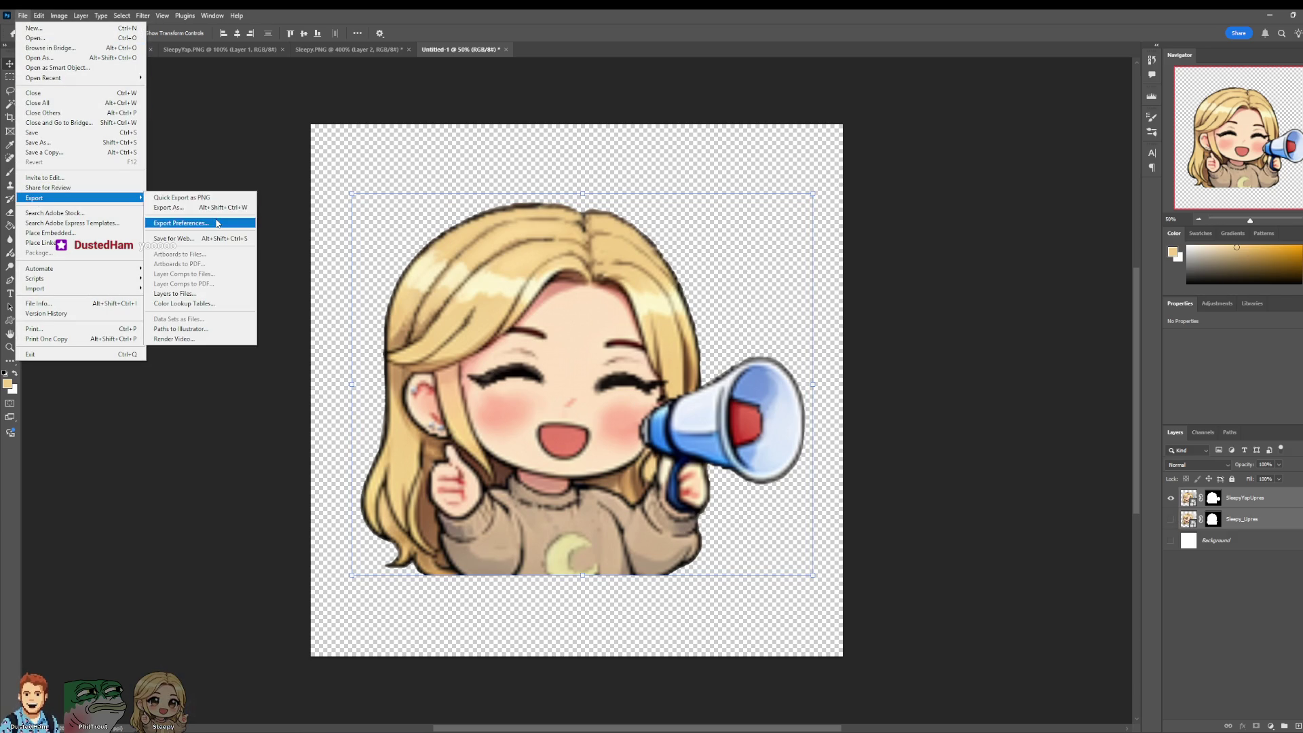
left_click(217, 224)
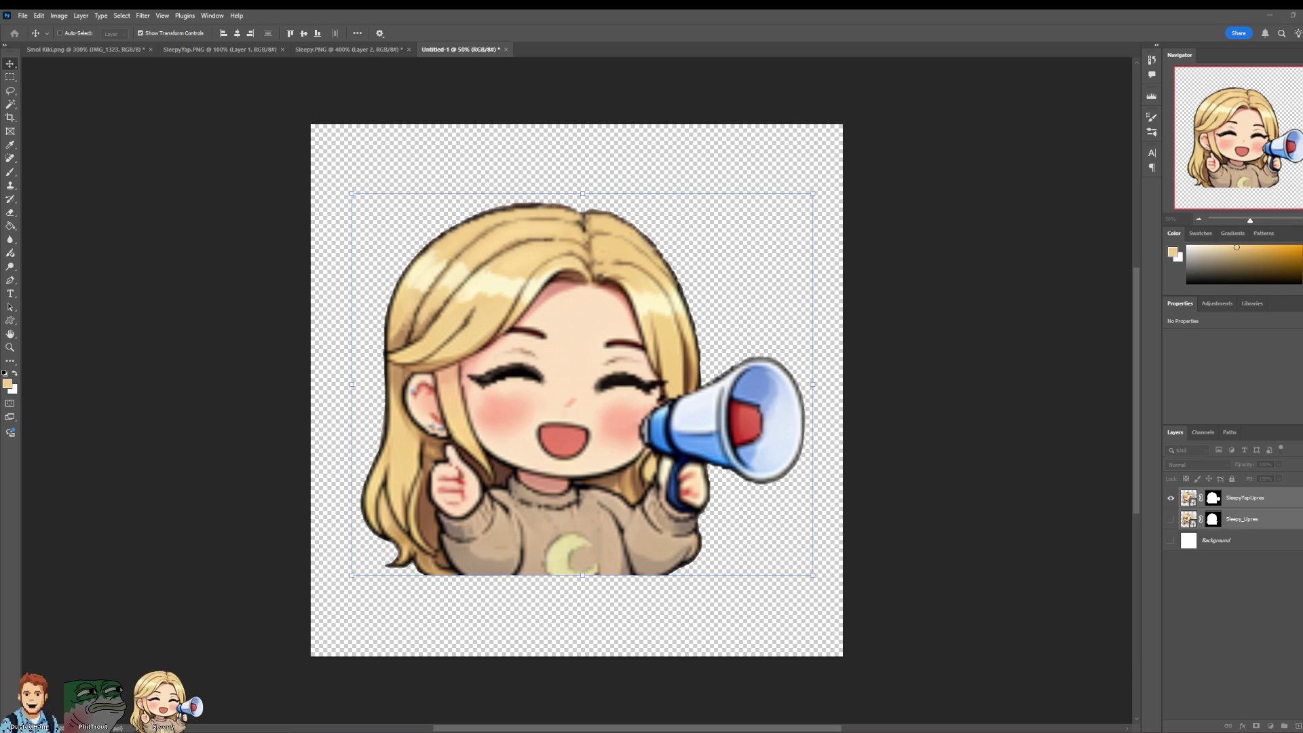
Step: Close Export Preferences and show the thumbs-up layer instead of the megaphone one
key("Return")
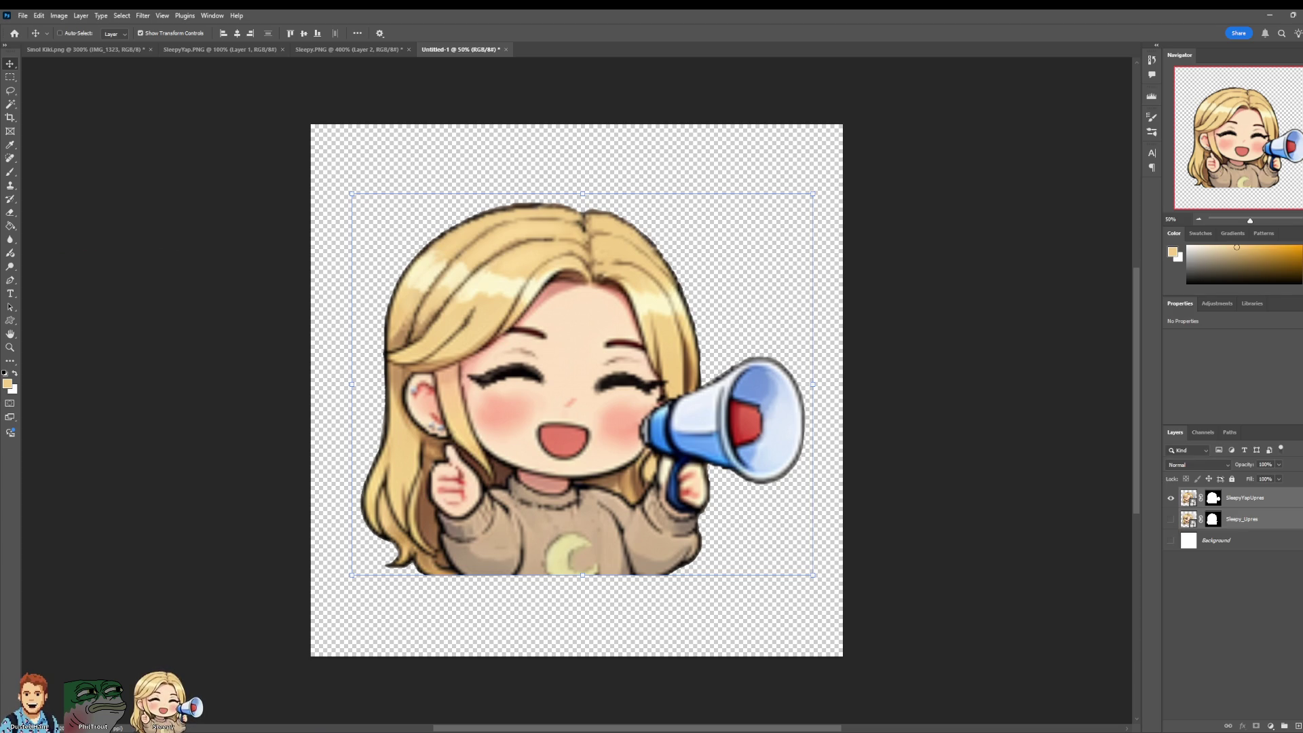
left_click(1171, 499)
left_click(1171, 520)
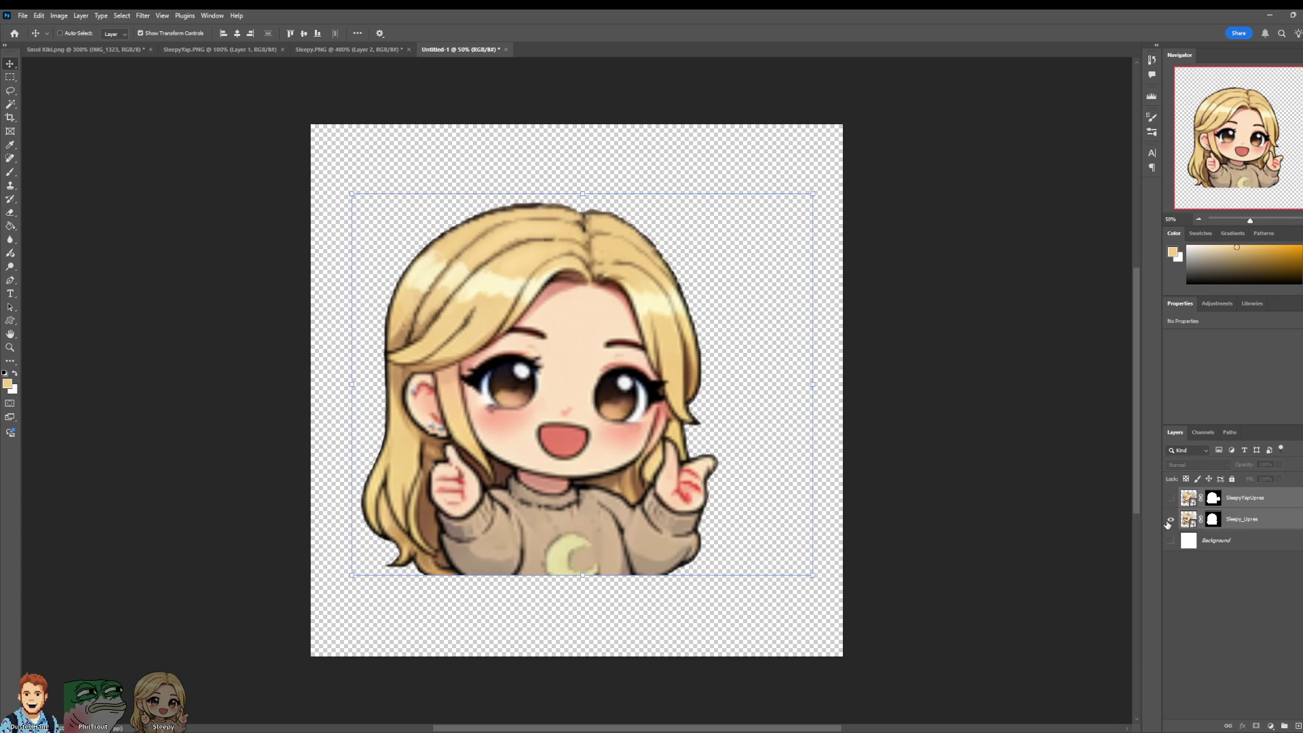
Step: Export the image via Export As, switch to the Sleepy.PNG document, then return to Maya
left_click(25, 13)
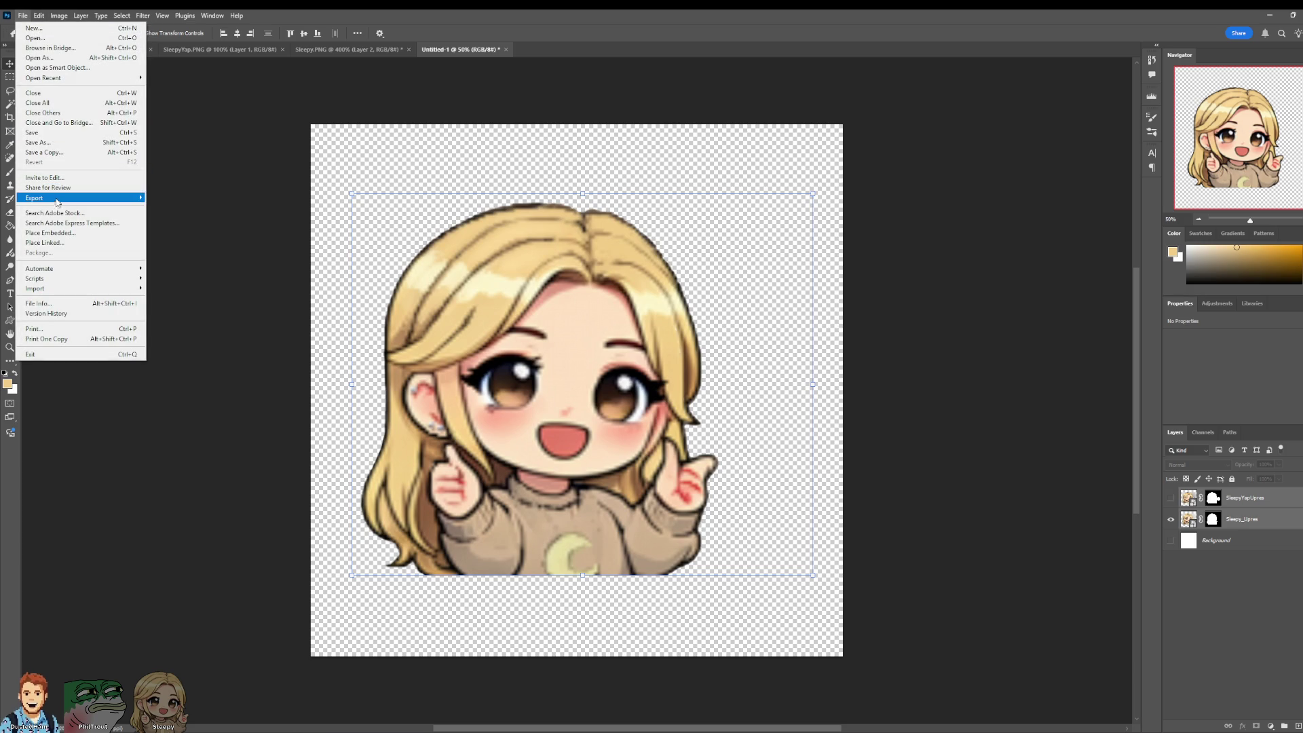
mouse_move(102, 195)
left_click(204, 208)
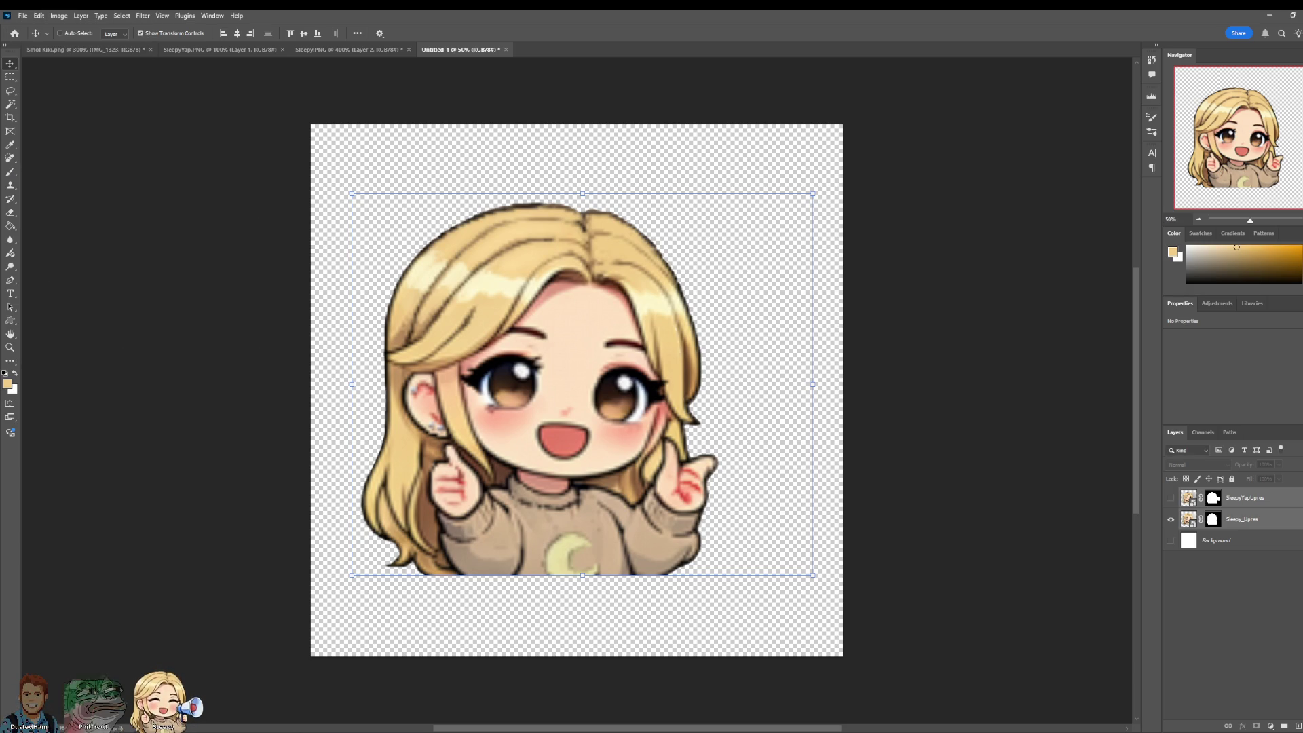
left_click(357, 50)
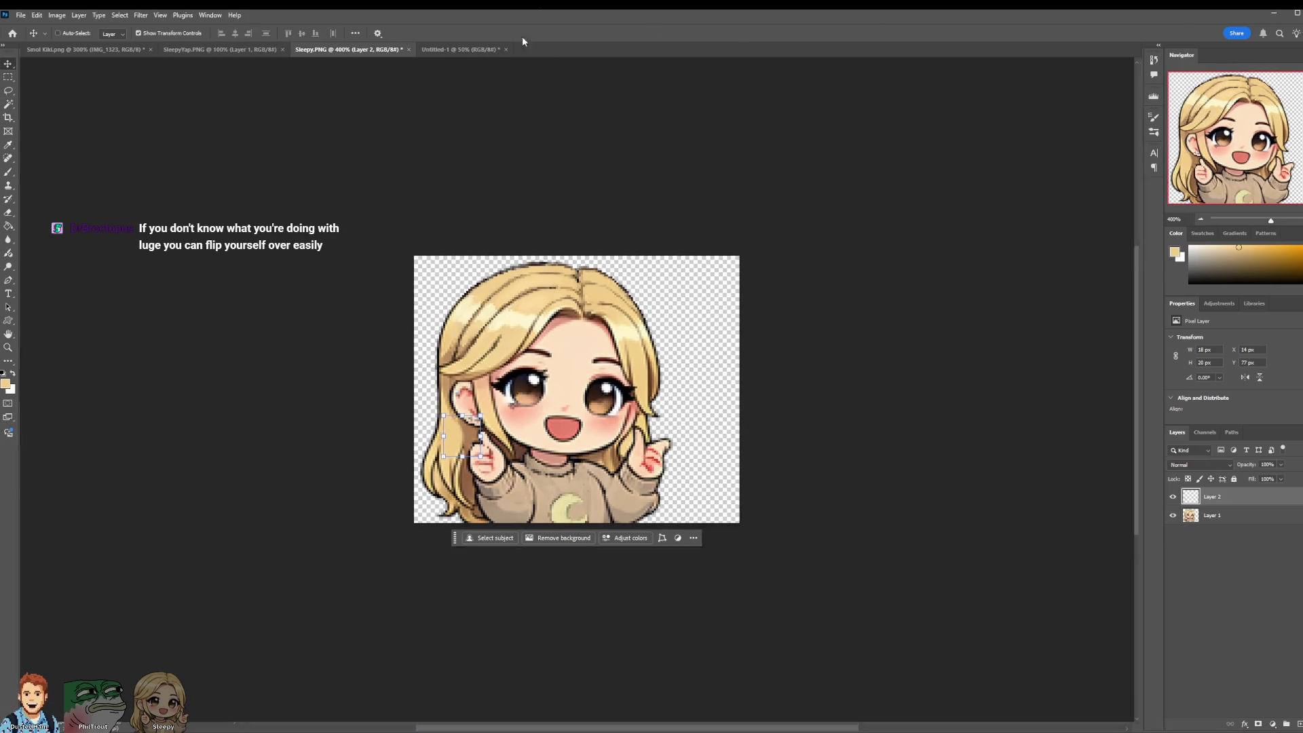
key("alt+Tab")
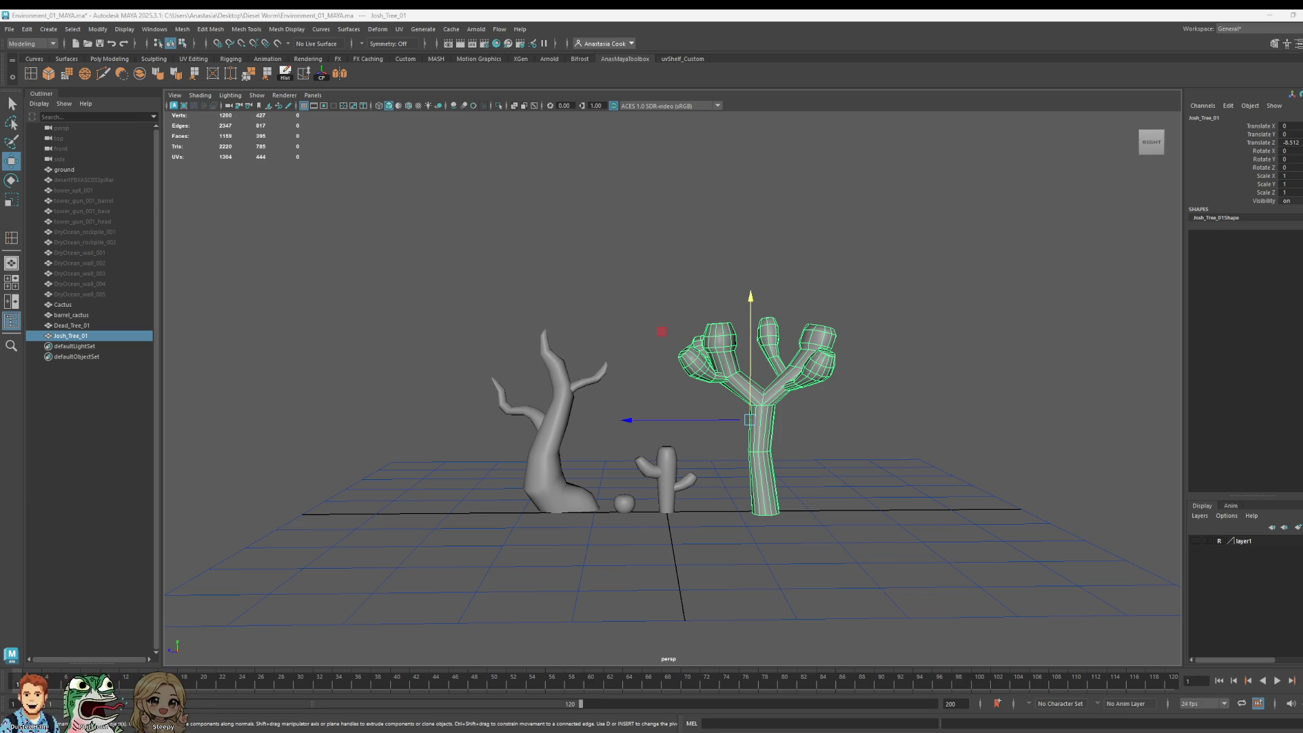
Step: Select Josh_Tree_01 in vertex mode and adjust the trunk-fork vertices, undoing one move
left_click(871, 489)
scroll(849, 479, "up", 3)
left_click(803, 446)
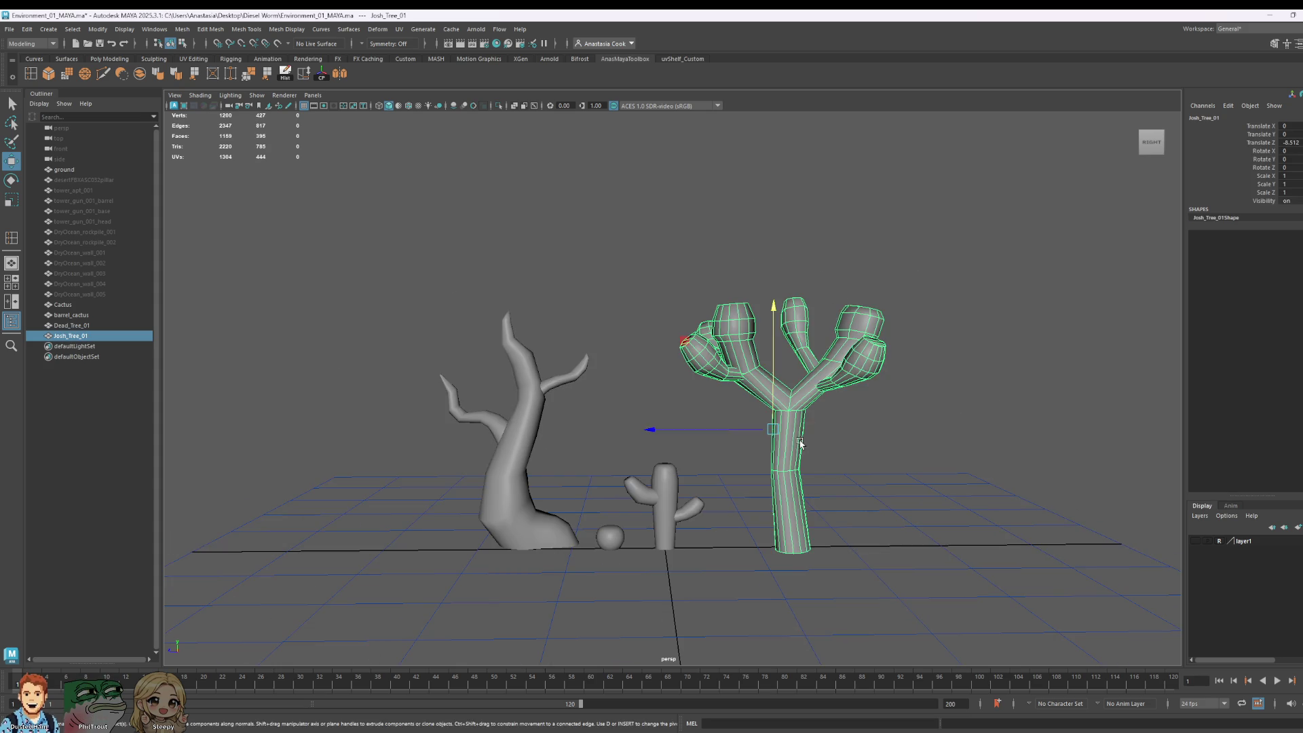
left_click_drag(1043, 426, 943, 401, "alt")
key("f")
right_click_drag(602, 370, 562, 369)
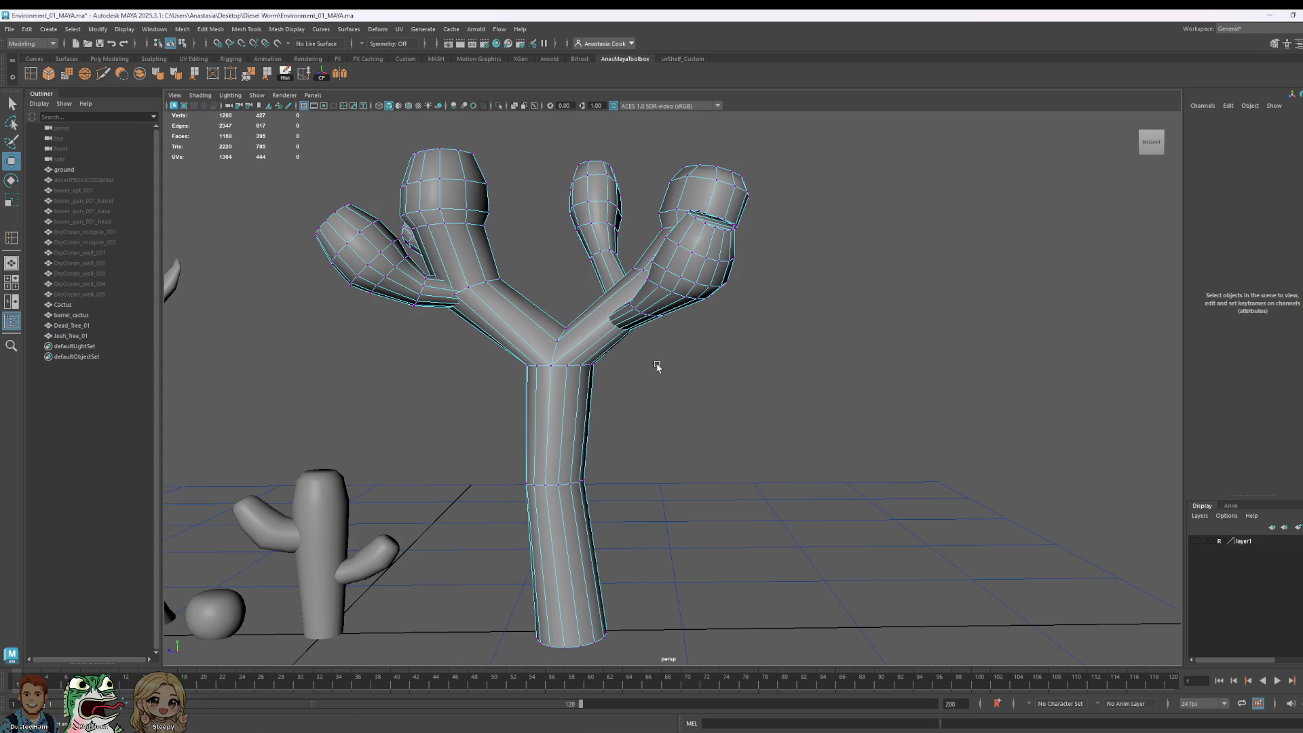
mouse_move(655, 357)
left_mouse_down()
mouse_move(566, 378)
mouse_move(563, 401)
left_mouse_up()
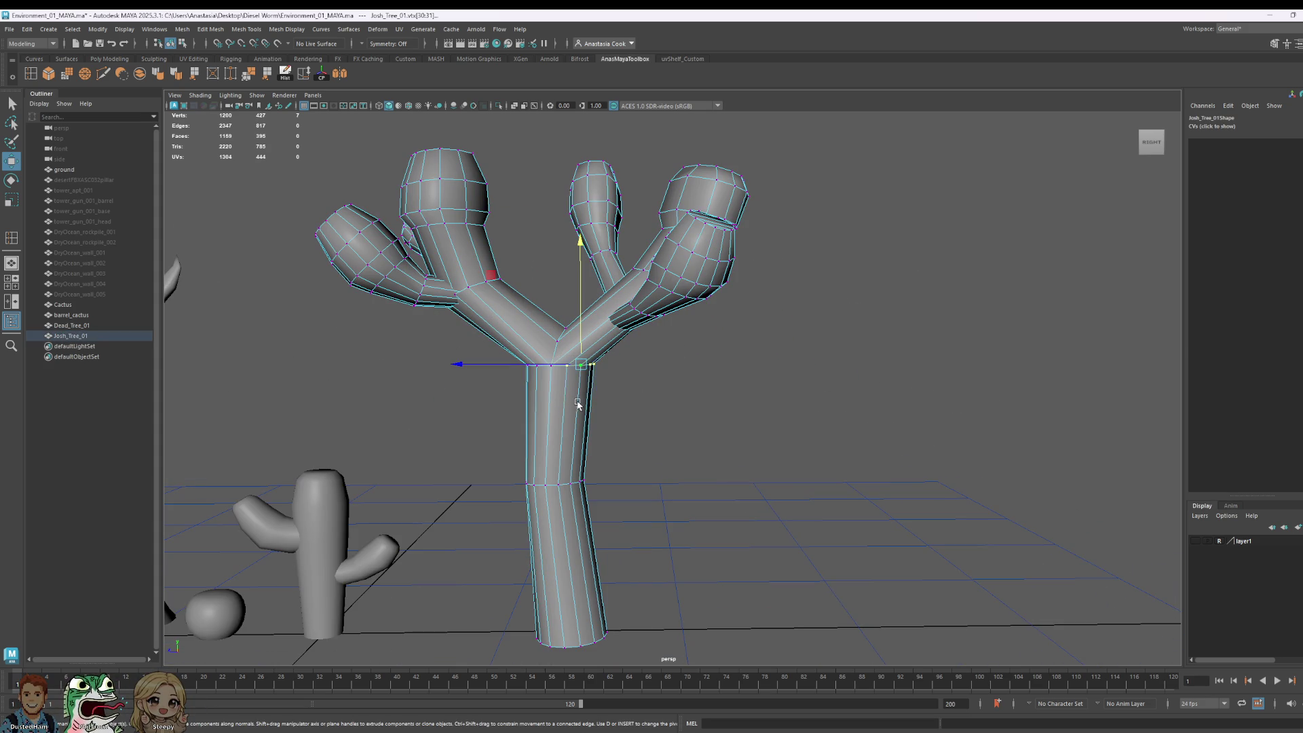
mouse_move(876, 430)
left_mouse_down("alt")
mouse_move(634, 439)
mouse_move(783, 241)
mouse_move(765, 266)
left_mouse_up("alt")
key("ctrl+z")
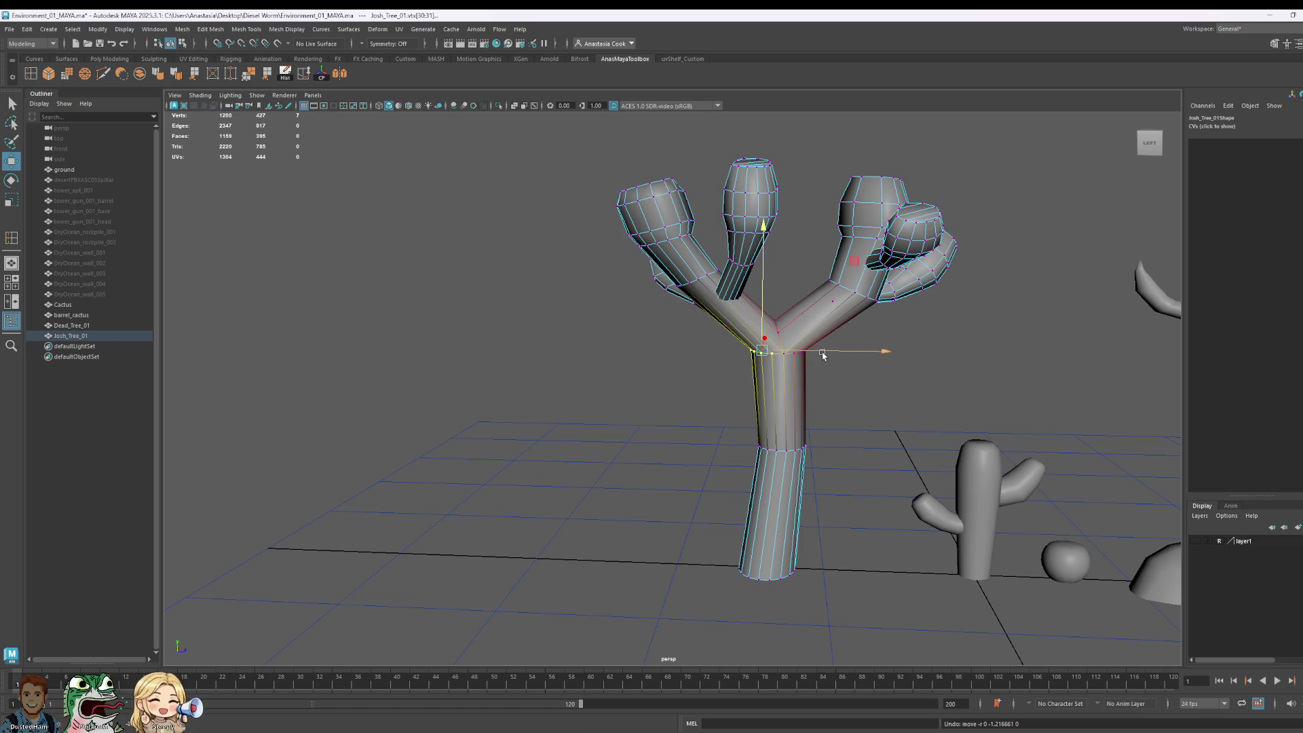
left_click_drag(763, 235, 759, 255)
Step: Reselect the tree in vertex mode and raise a single trunk-fork vertex slightly
key("e")
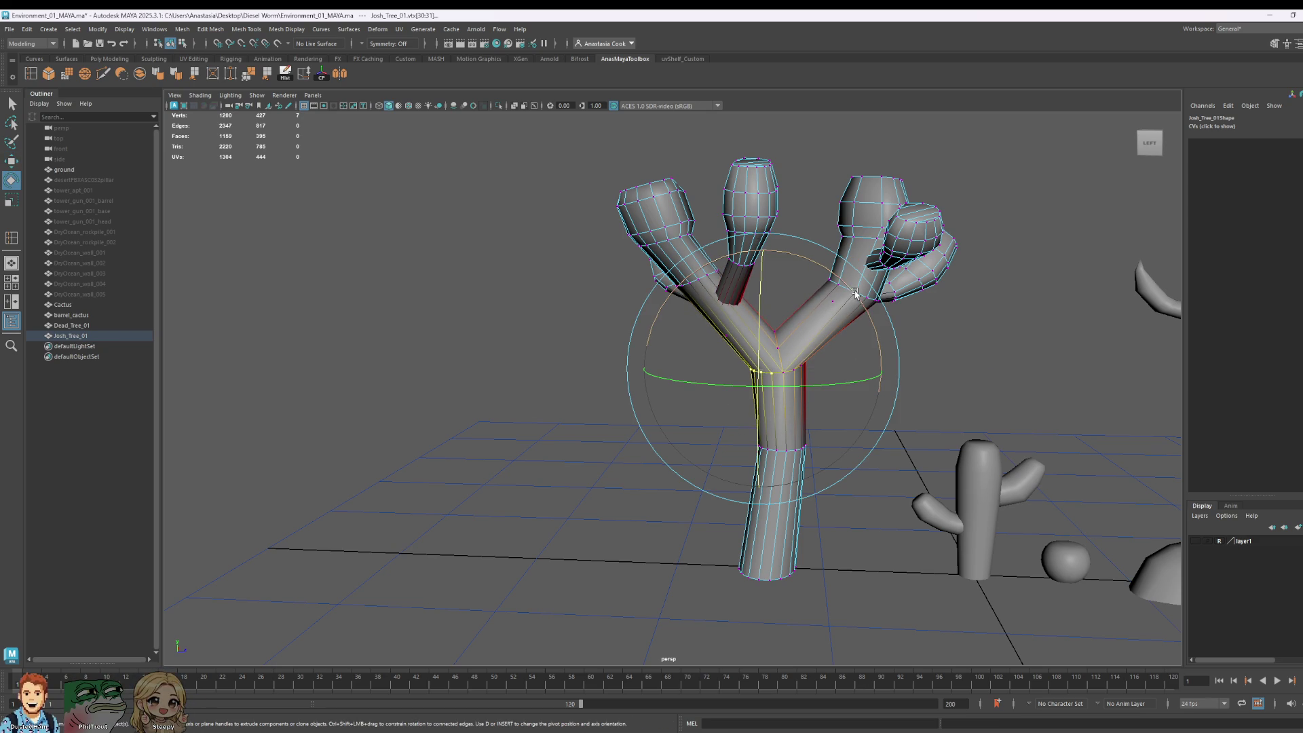
mouse_move(852, 289)
left_mouse_down("alt")
mouse_move(773, 440)
mouse_move(896, 436)
mouse_move(678, 376)
left_mouse_up("alt")
scroll(679, 375, "down", 3)
key("F8")
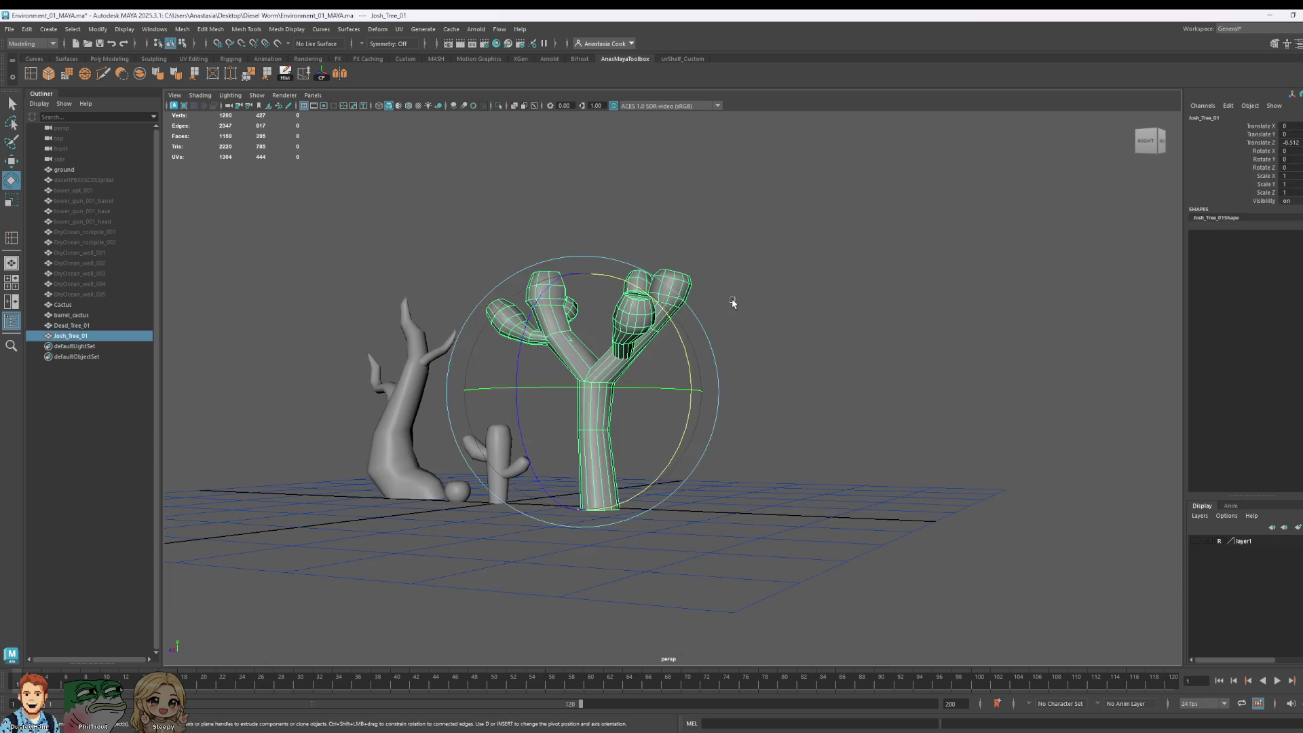
left_click(733, 303)
mouse_move(980, 308)
left_mouse_down("alt")
mouse_move(917, 364)
mouse_move(626, 326)
left_mouse_up("alt")
left_click(587, 358)
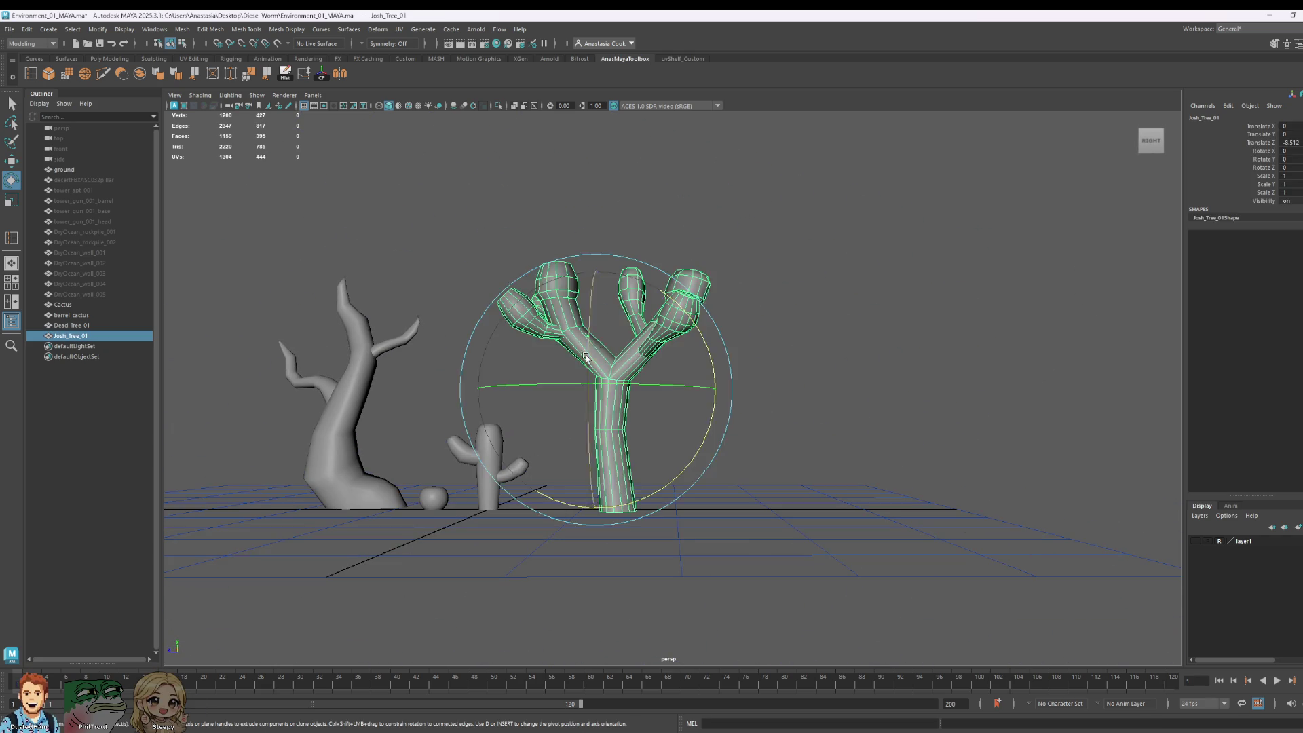
scroll(587, 358, "up", 6)
right_click_drag(631, 367, 691, 397)
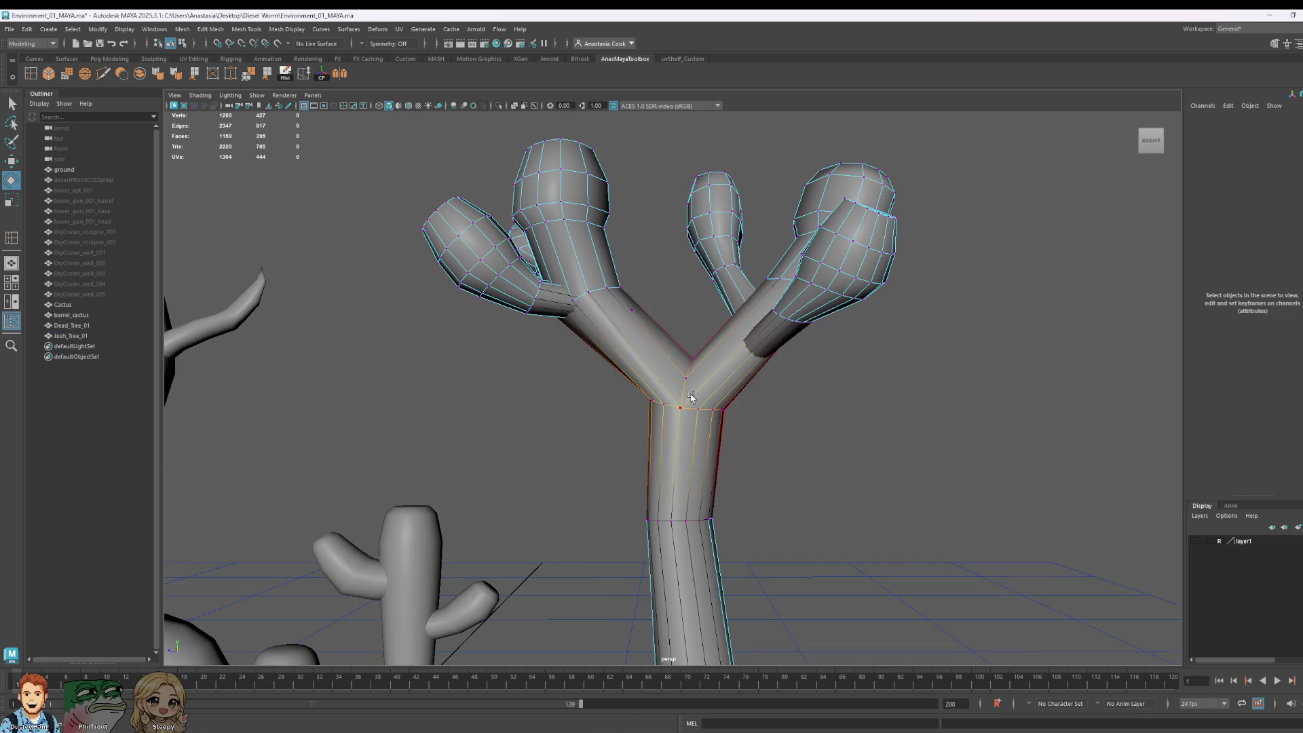
left_click(691, 397)
key("w")
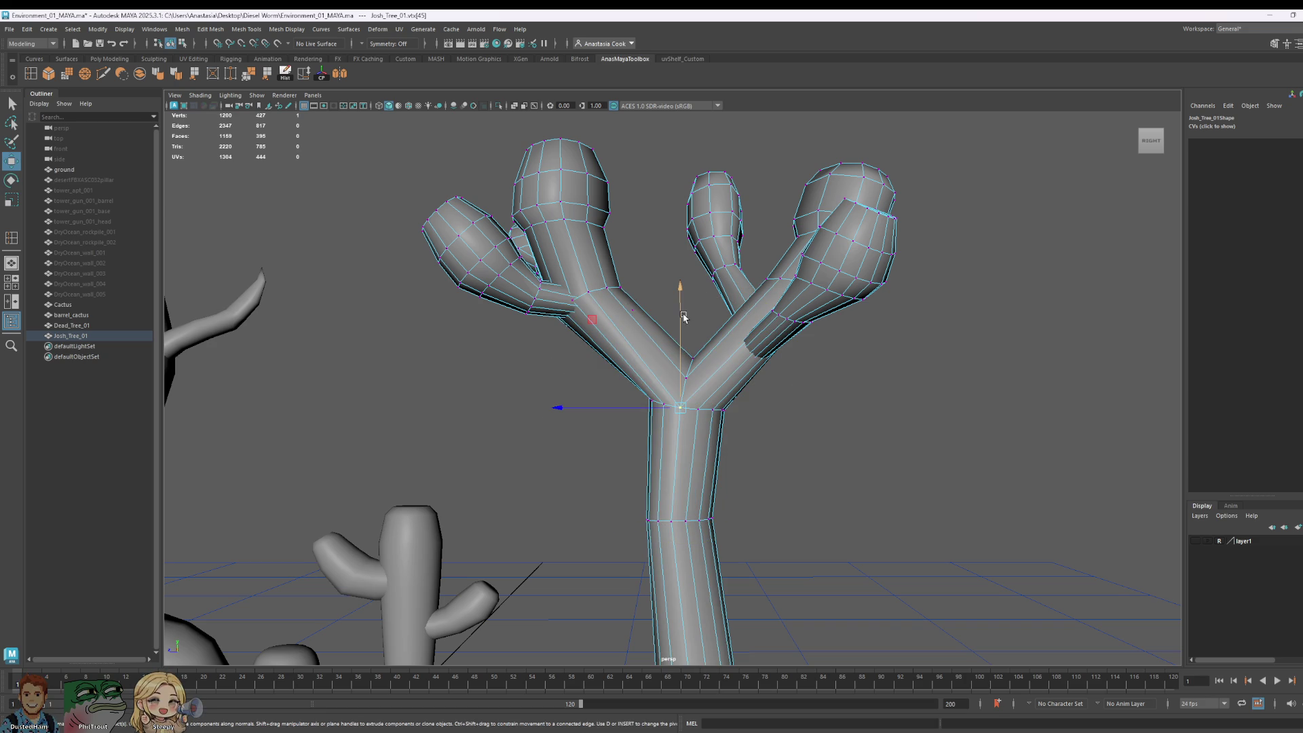
left_click_drag(683, 317, 684, 315)
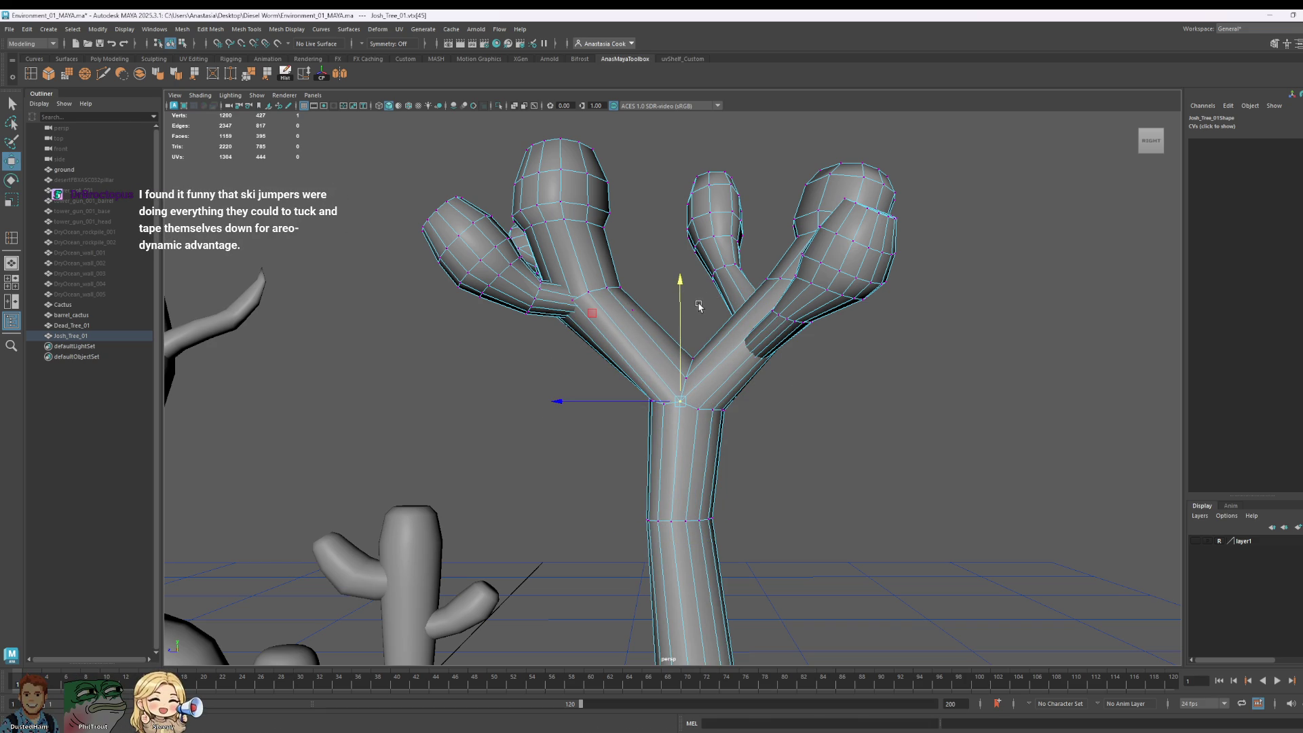
Step: Raise the fork vertex further along Y, undoing one overshoot
mouse_move(699, 307)
left_mouse_down("alt")
mouse_move(882, 415)
mouse_move(873, 407)
left_mouse_up("alt")
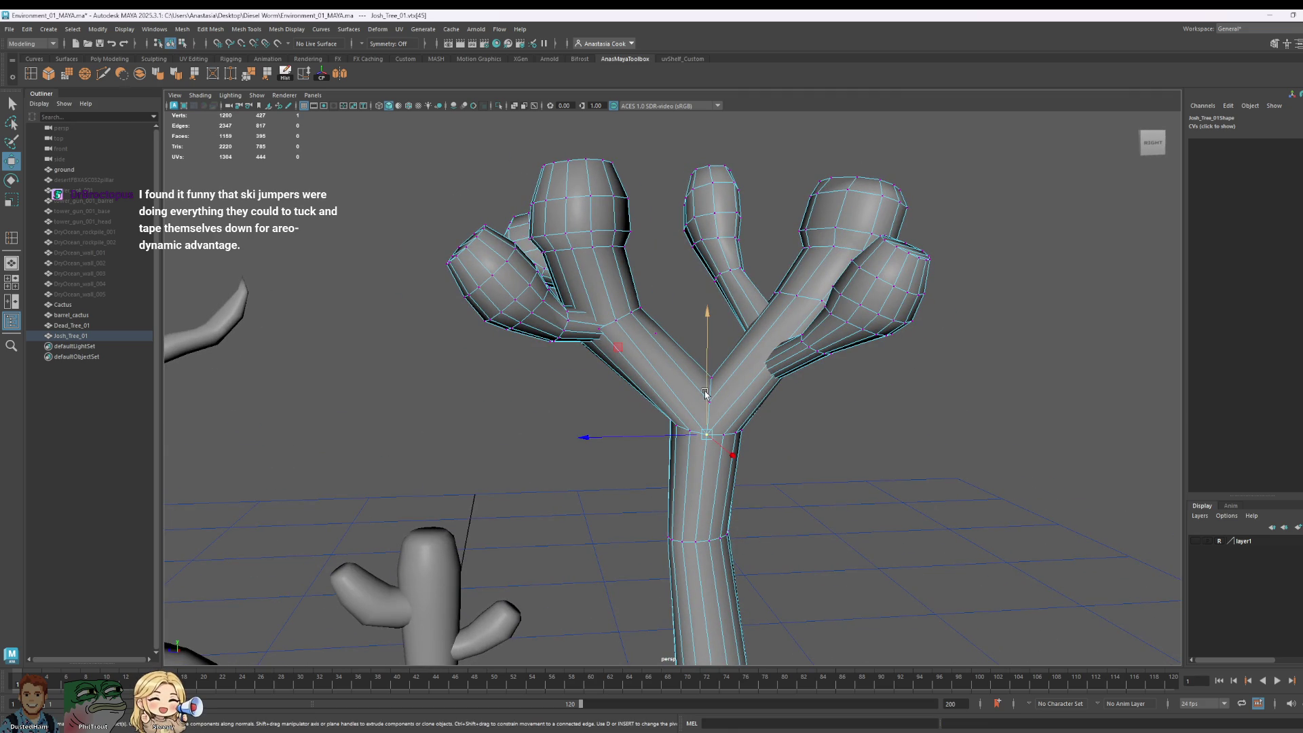
left_click_drag(706, 394, 707, 377)
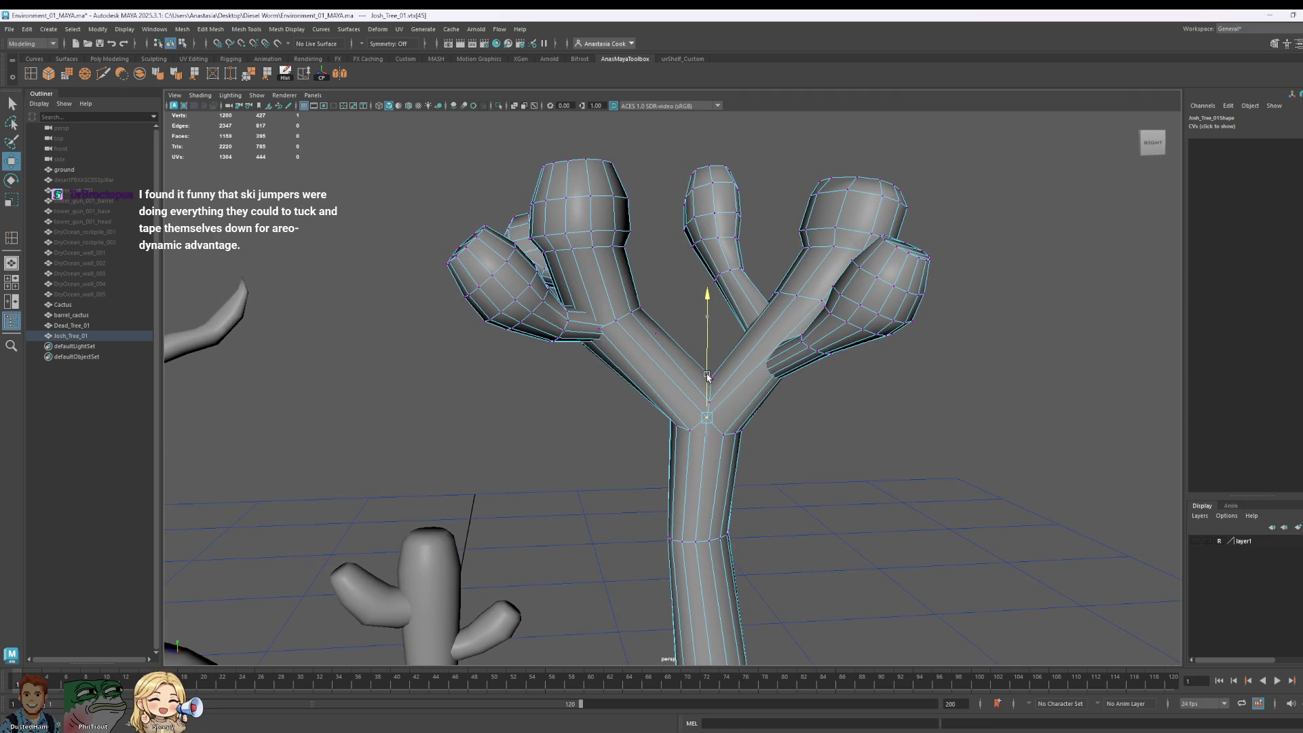
left_click_drag(719, 397, 708, 375)
key("ctrl+z")
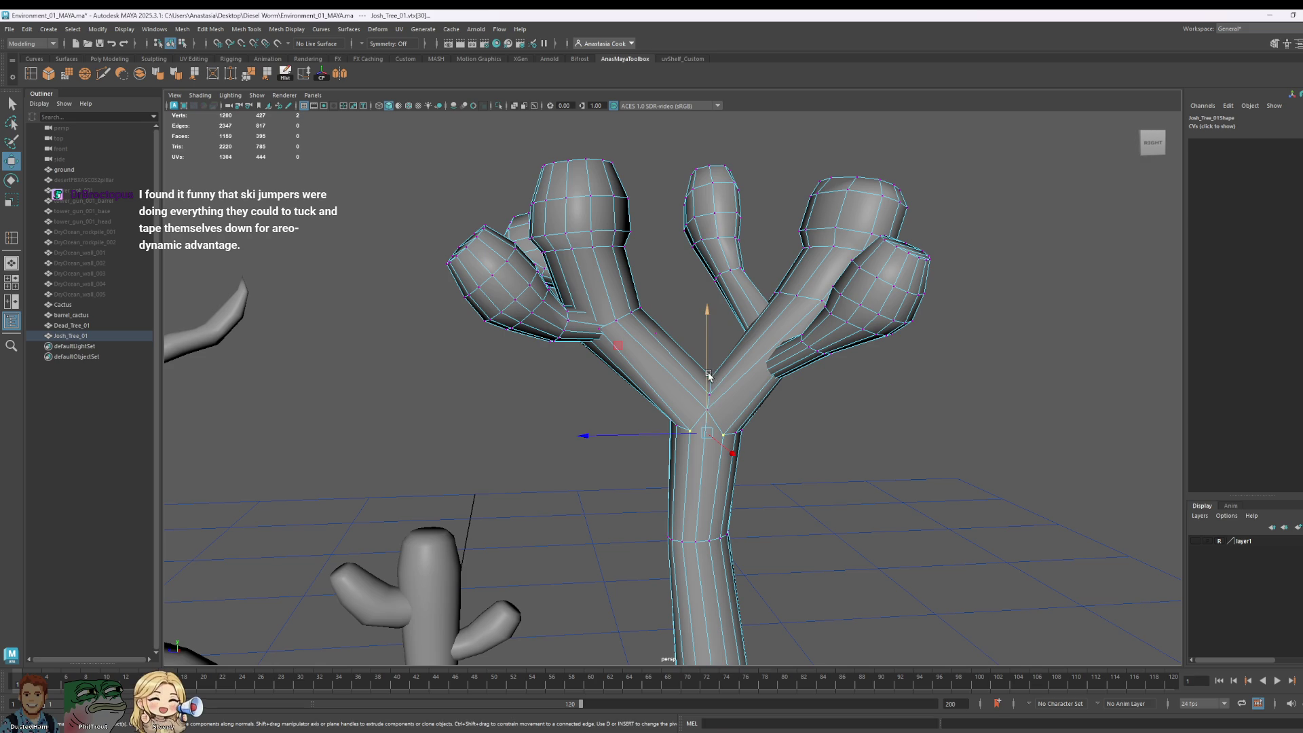
left_click_drag(708, 376, 708, 367)
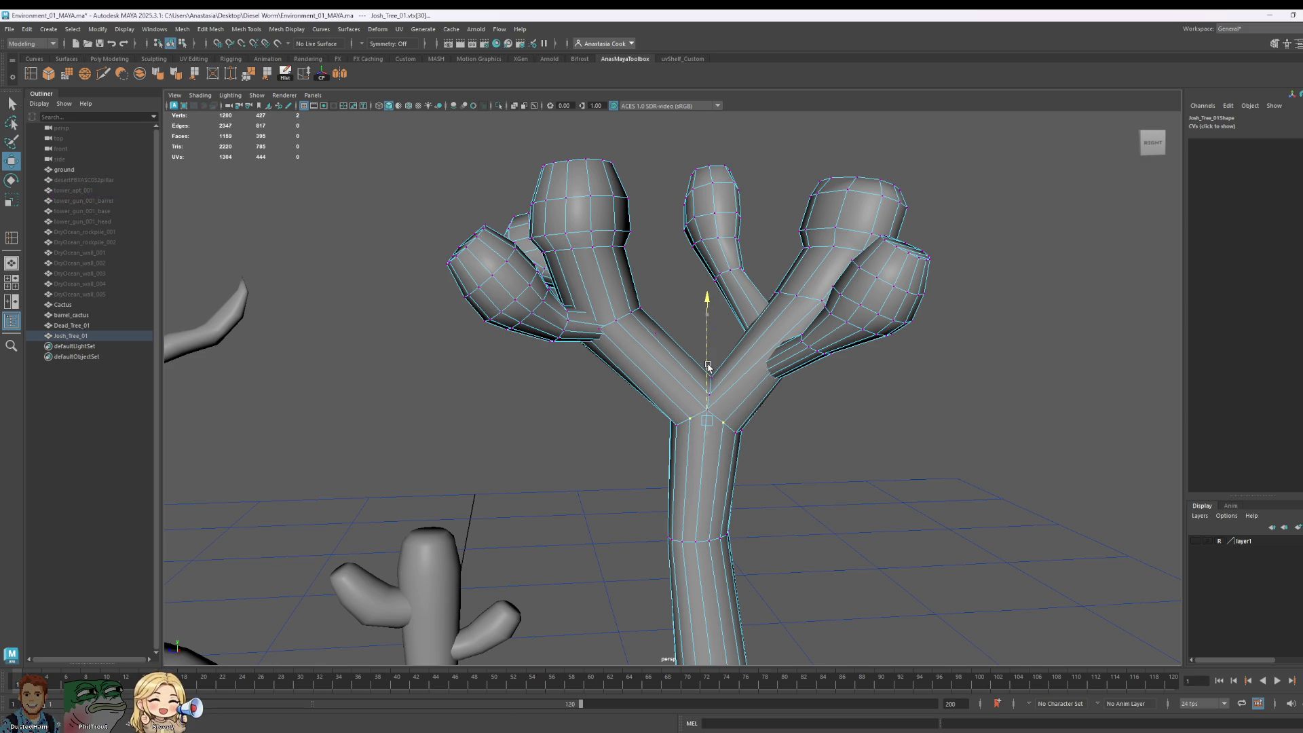
mouse_move(902, 442)
left_mouse_down("alt")
mouse_move(679, 421)
mouse_move(684, 359)
left_mouse_up("alt")
scroll(645, 417, "up", 5)
Step: Select a pair of neighbouring fork vertices and lift them upward together
left_click(690, 449)
left_click(665, 444)
left_click(714, 437, "shift")
left_click(684, 406)
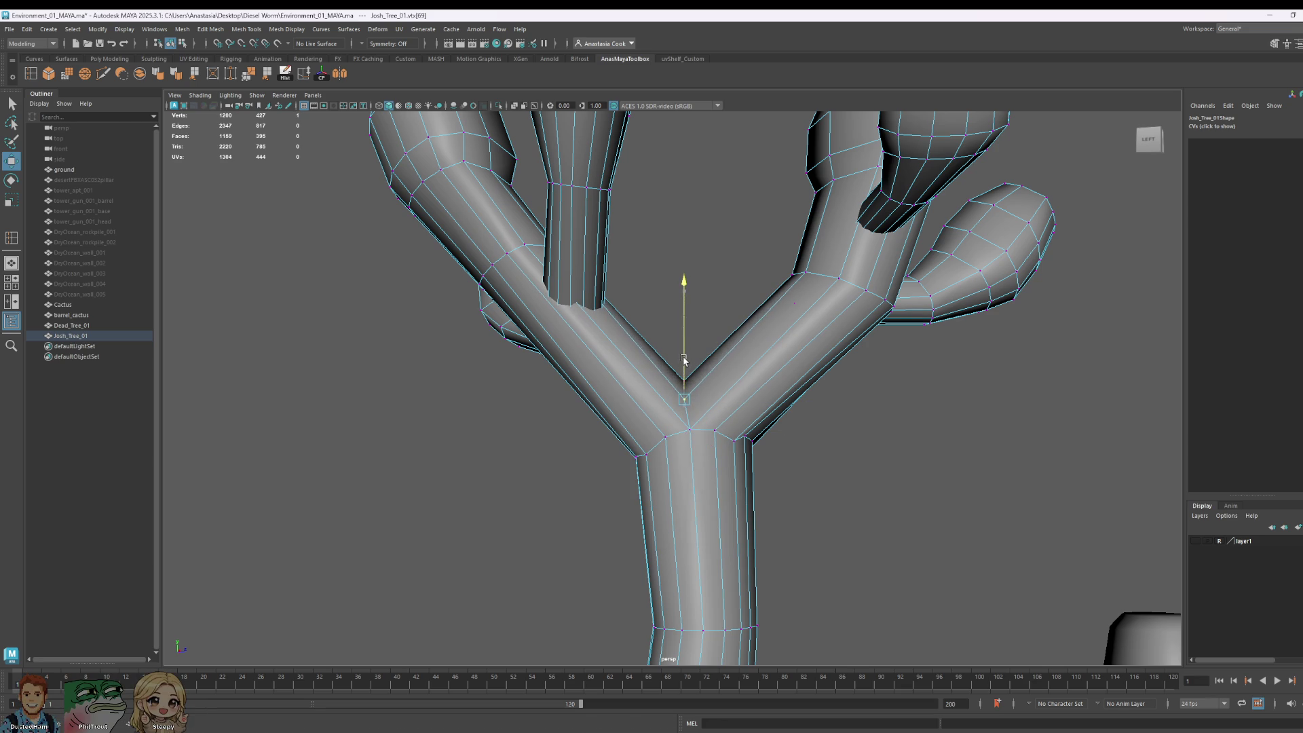
left_click(734, 442)
left_click(651, 460, "shift")
left_click_drag(689, 386, 688, 376)
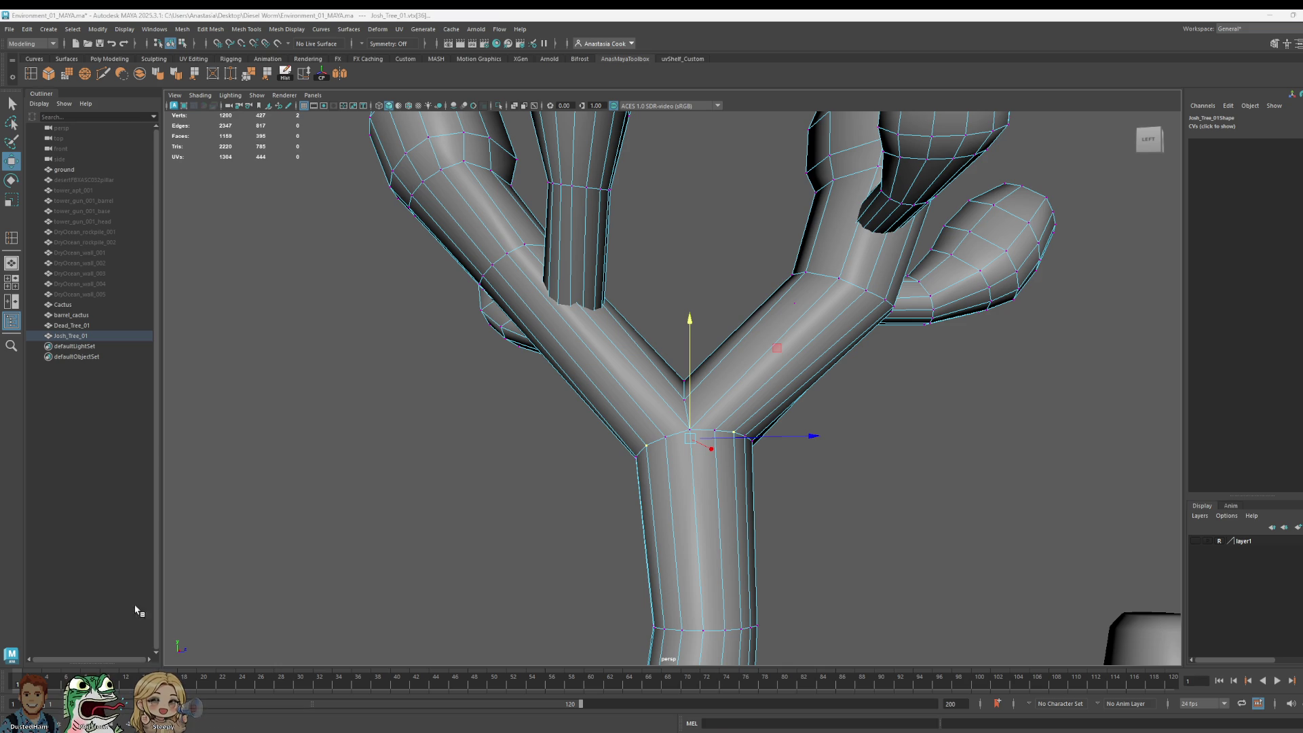
Step: Pull back to a high view of the whole desert scene and clear the selection
mouse_move(611, 427)
left_mouse_down("alt")
mouse_move(835, 427)
mouse_move(1044, 451)
left_mouse_up("alt")
scroll(1044, 451, "down", 10)
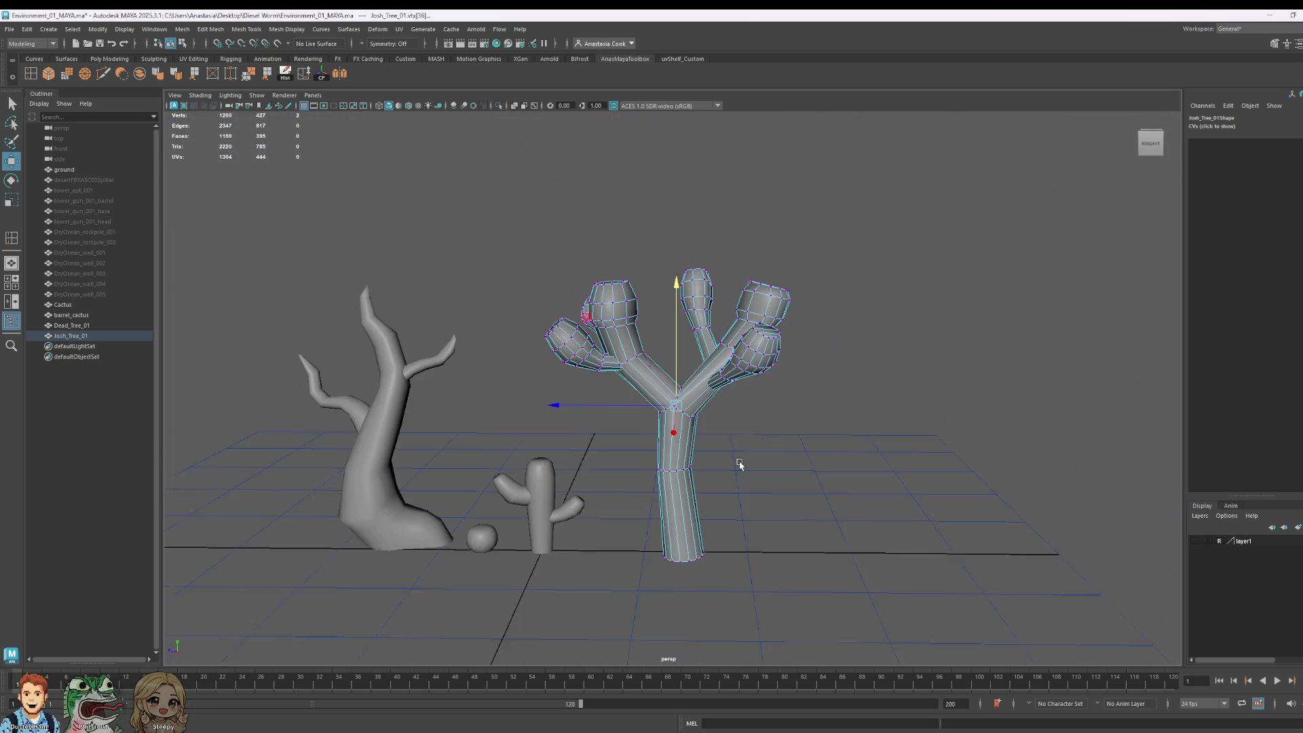
right_click_drag(716, 397, 779, 368)
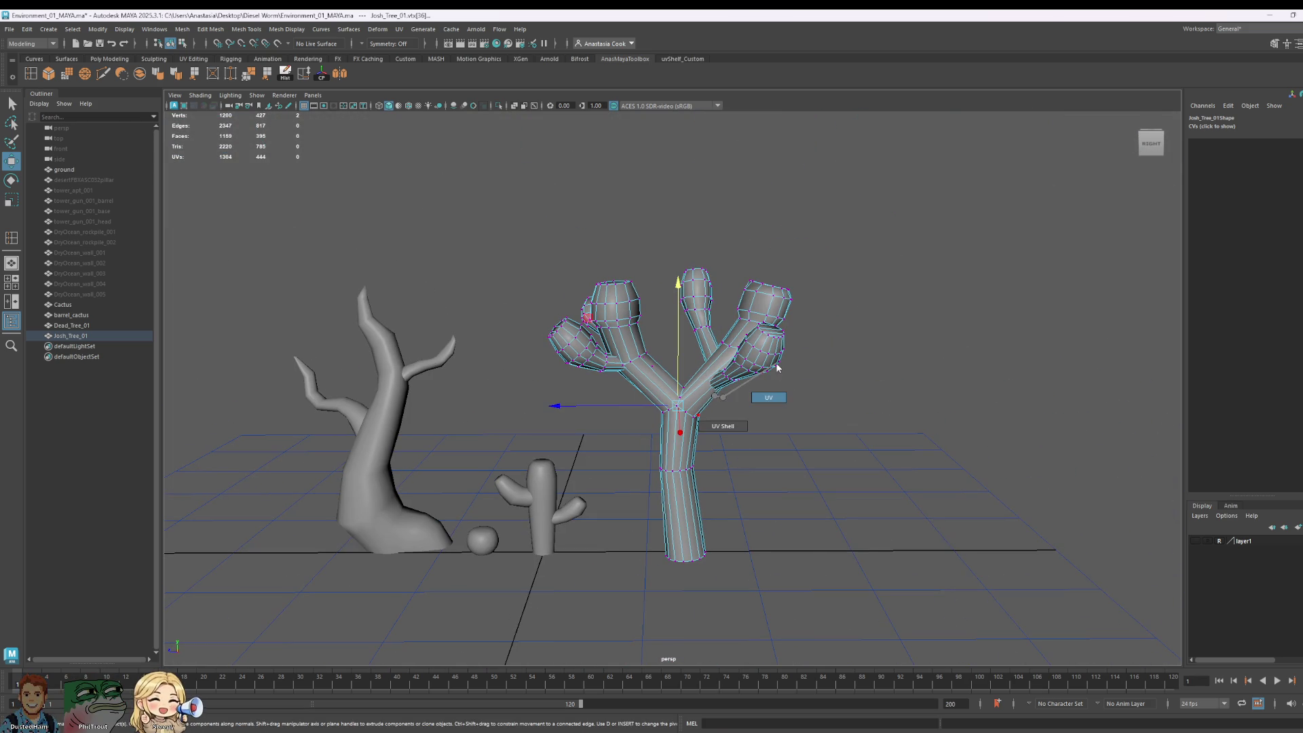
left_click(817, 343)
scroll(774, 451, "down", 10)
mouse_move(774, 451)
left_mouse_down("alt")
mouse_move(874, 497)
mouse_move(672, 553)
mouse_move(670, 424)
mouse_move(901, 482)
left_mouse_up("alt")
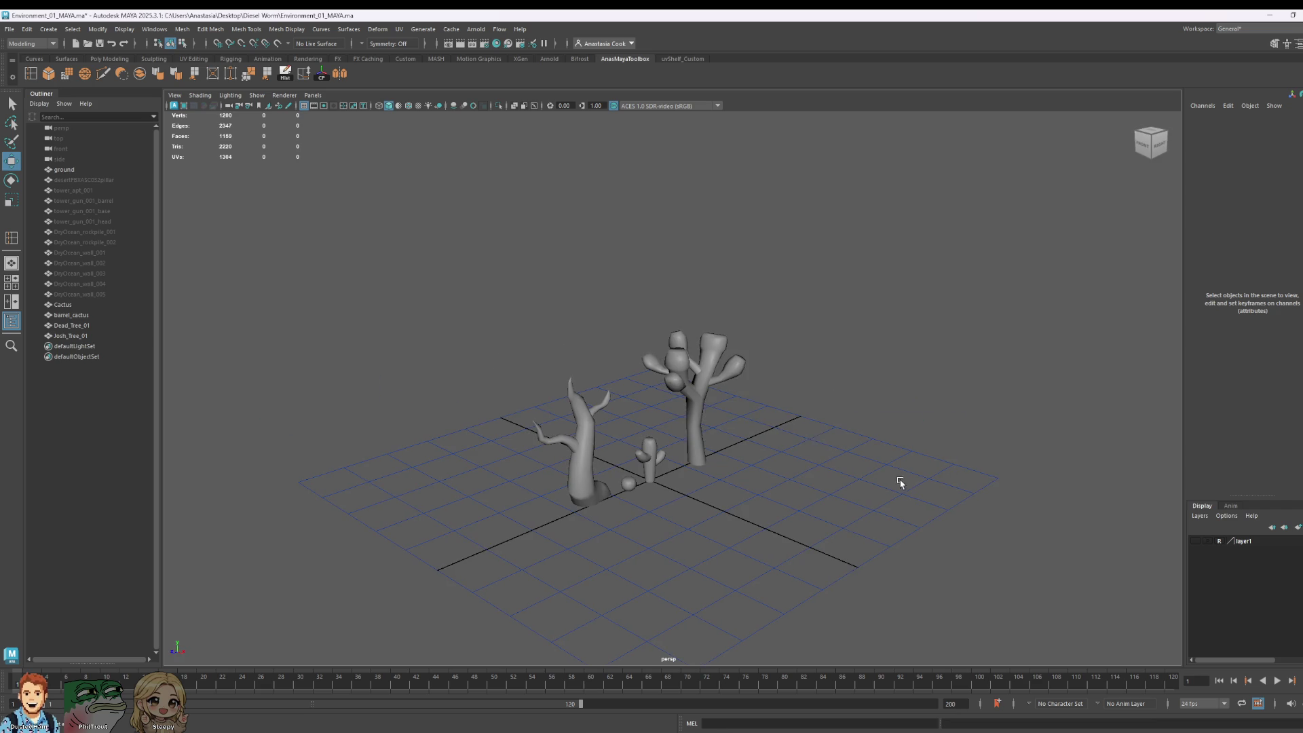
Step: Select Josh_Tree_01, then marquee-select all four desert props and clear the selection in shaded view
left_click(690, 414)
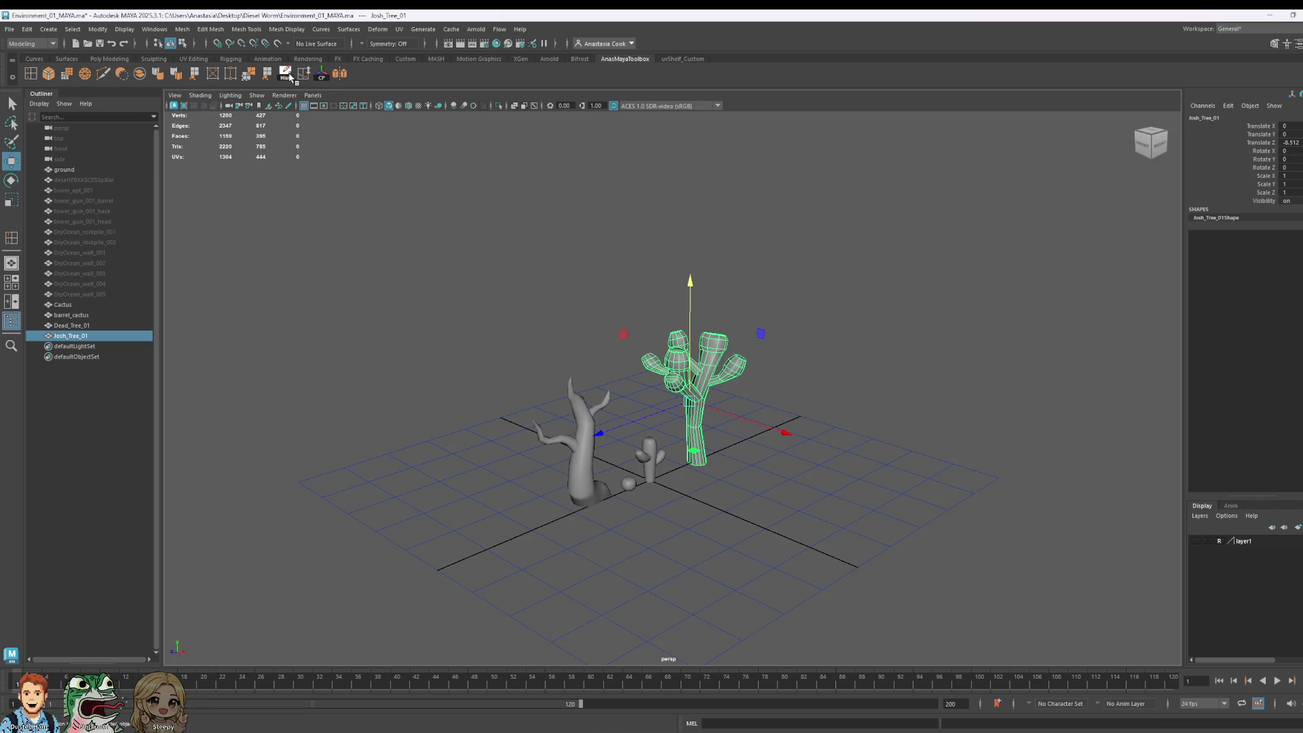
left_click(960, 369)
mouse_move(462, 281)
left_mouse_down()
mouse_move(867, 518)
mouse_move(927, 527)
left_mouse_up()
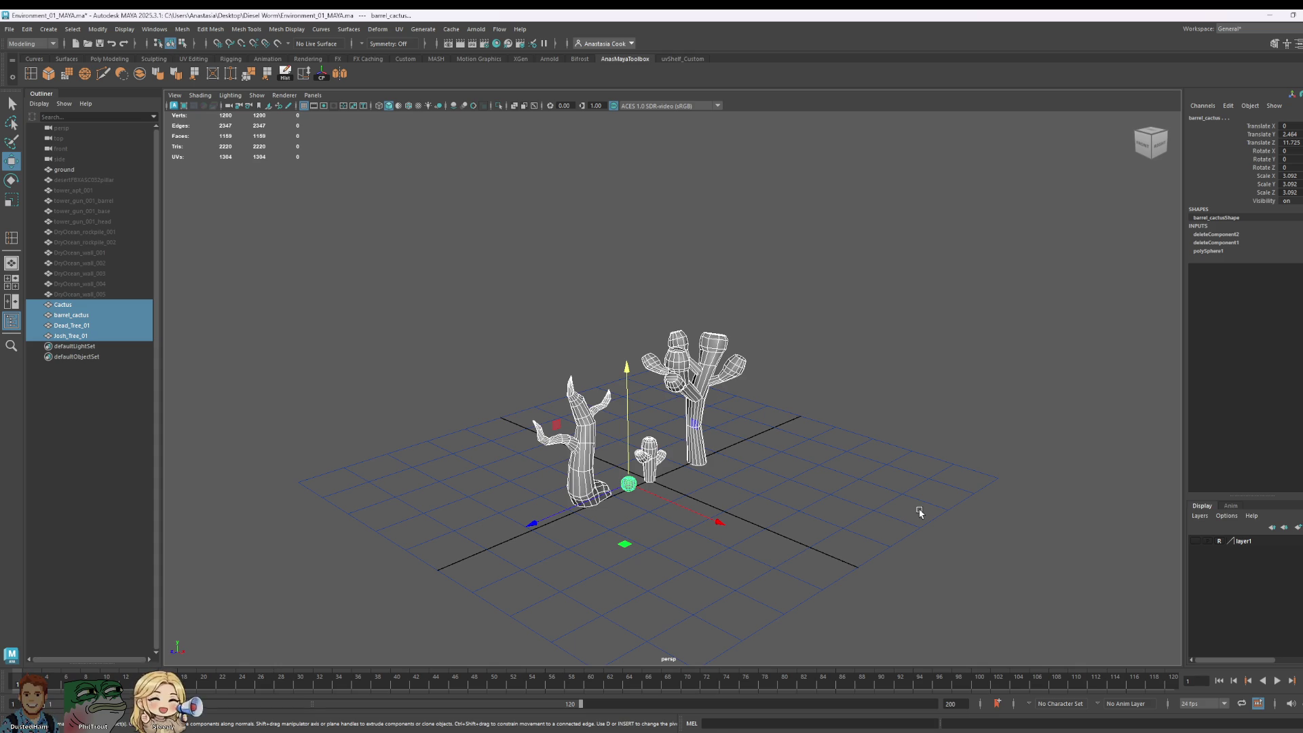
left_click(799, 370)
key("5")
mouse_move(799, 370)
left_mouse_down("alt")
mouse_move(817, 451)
mouse_move(604, 451)
left_mouse_up("alt")
scroll(401, 385, "up", 3)
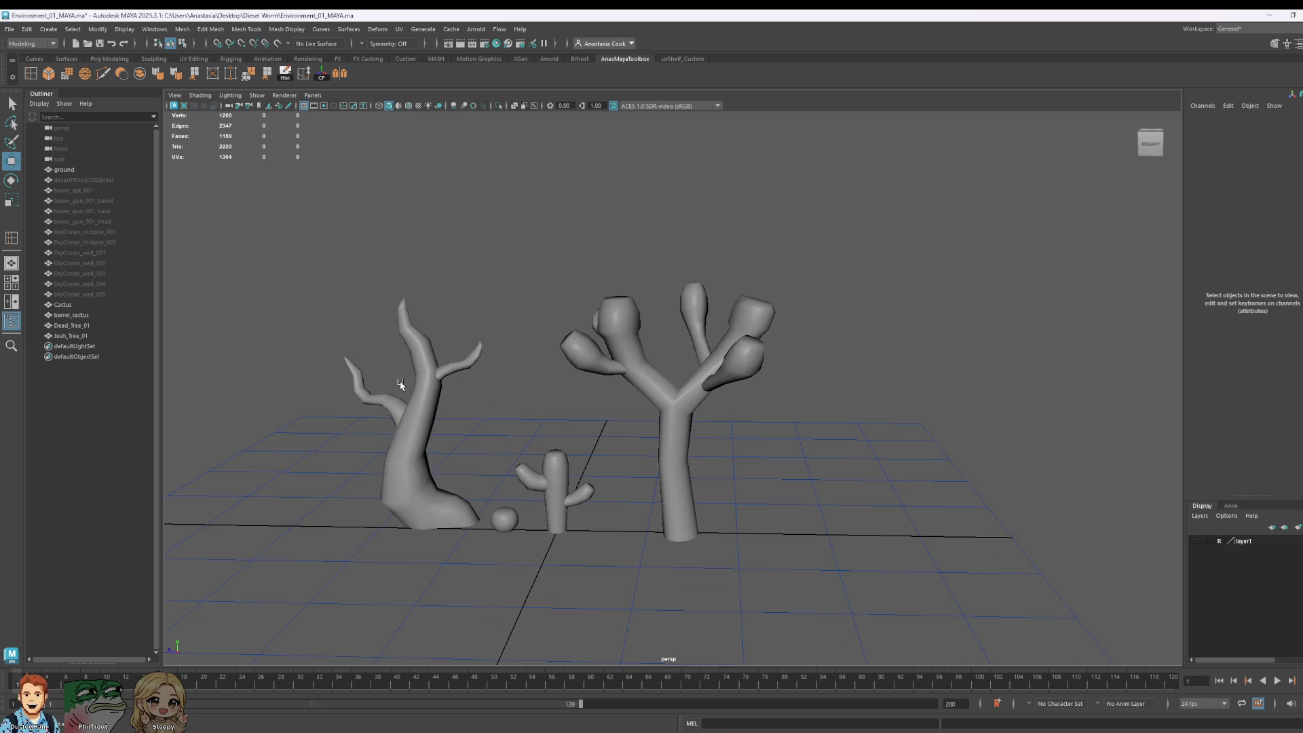
Step: Toggle Dead_Tree_01 into vertex mode and back to object mode, deselect it, and save
left_click(418, 404)
mouse_move(473, 421)
left_mouse_down("alt")
mouse_move(539, 428)
mouse_move(524, 422)
mouse_move(513, 438)
left_mouse_up("alt")
right_click(543, 429)
left_click(493, 425)
right_click(536, 370)
left_click(570, 359)
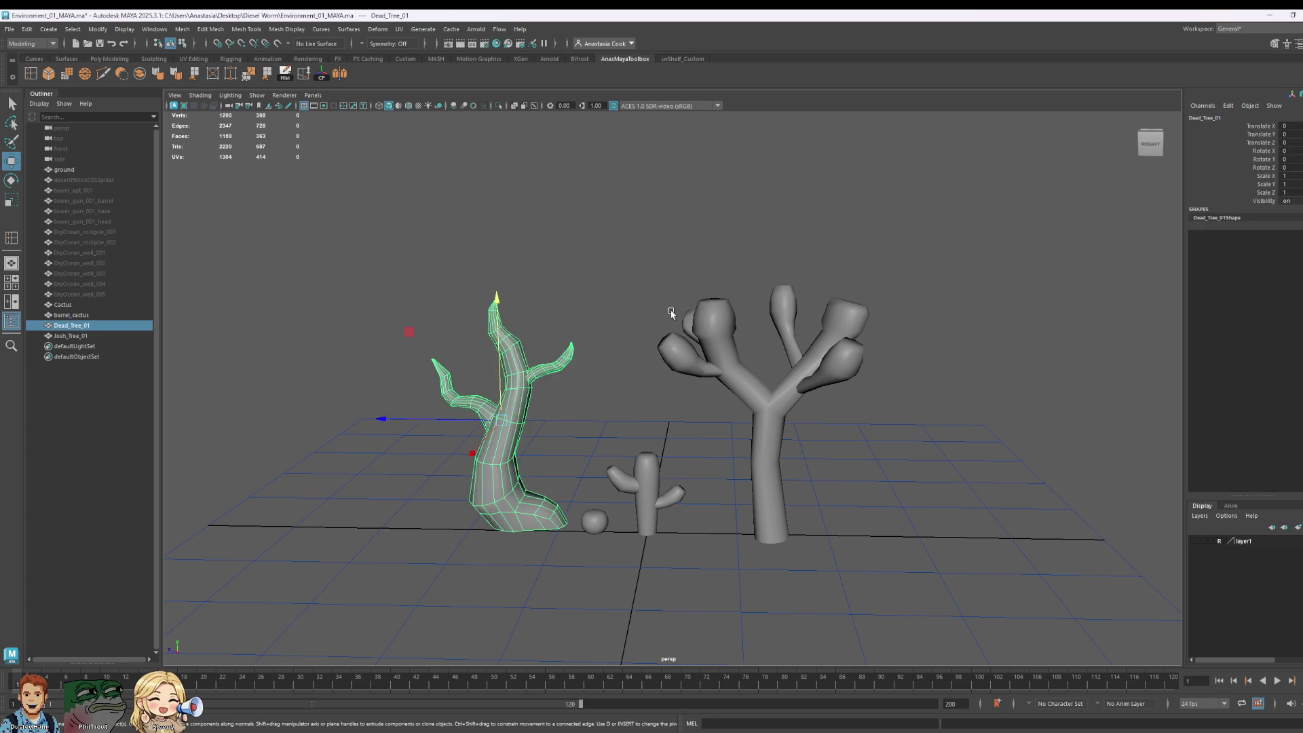
left_click(672, 312)
key("ctrl+s")
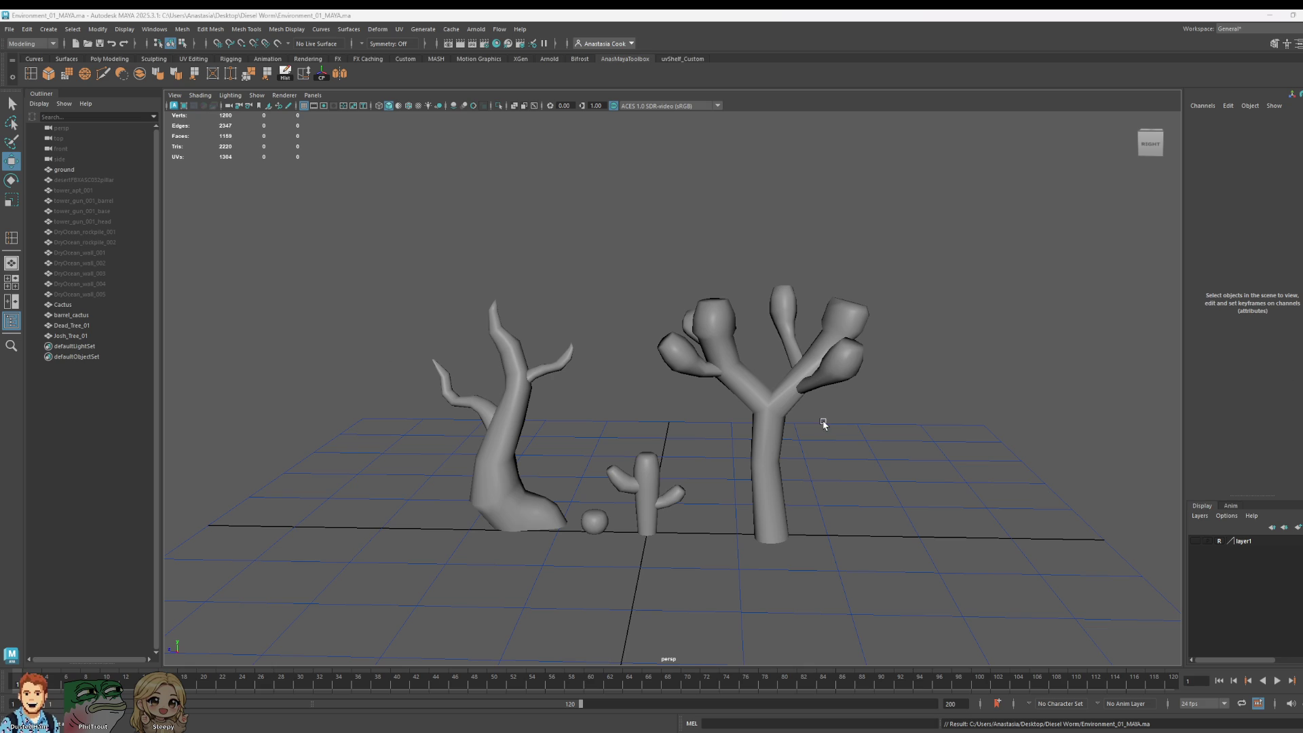
Step: Scale down the faces at Josh_Tree_01's left branch tip using soft selection
left_click(679, 362)
scroll(686, 353, "up", 5)
right_click_drag(701, 324, 699, 366)
left_click(686, 334)
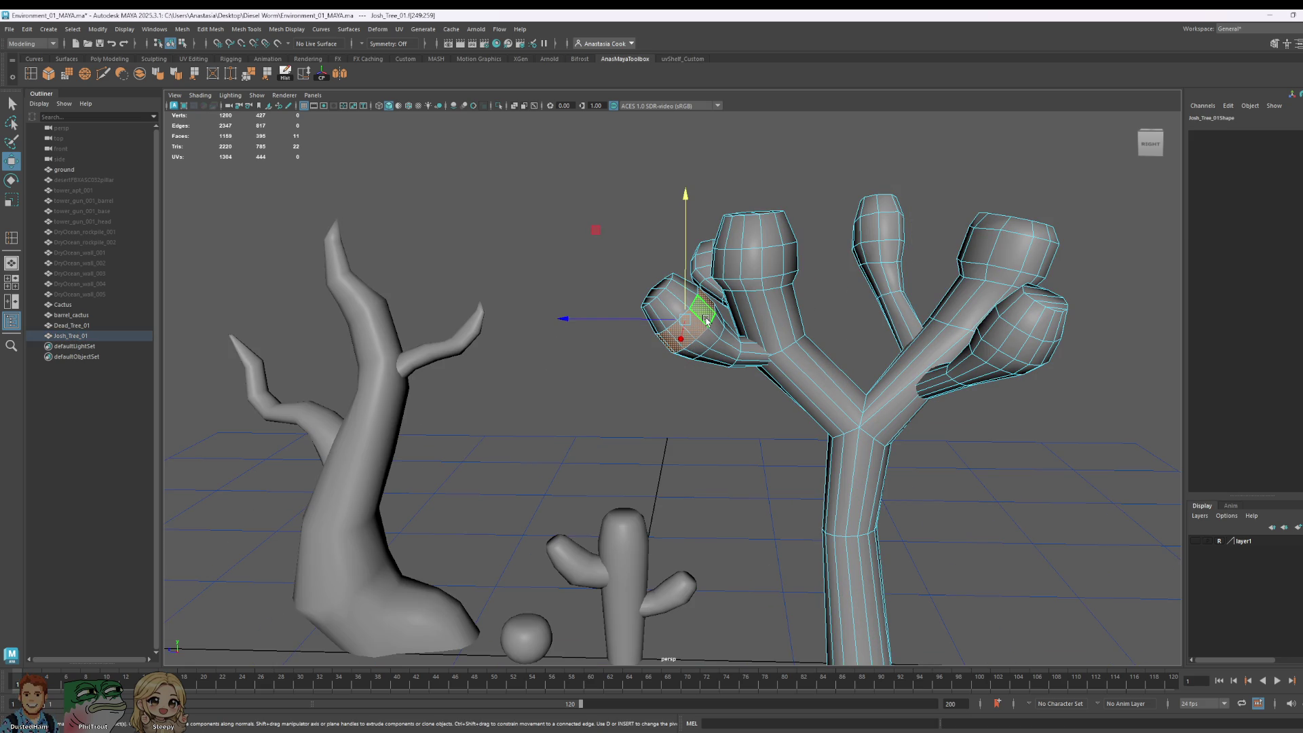
key("b")
key("r")
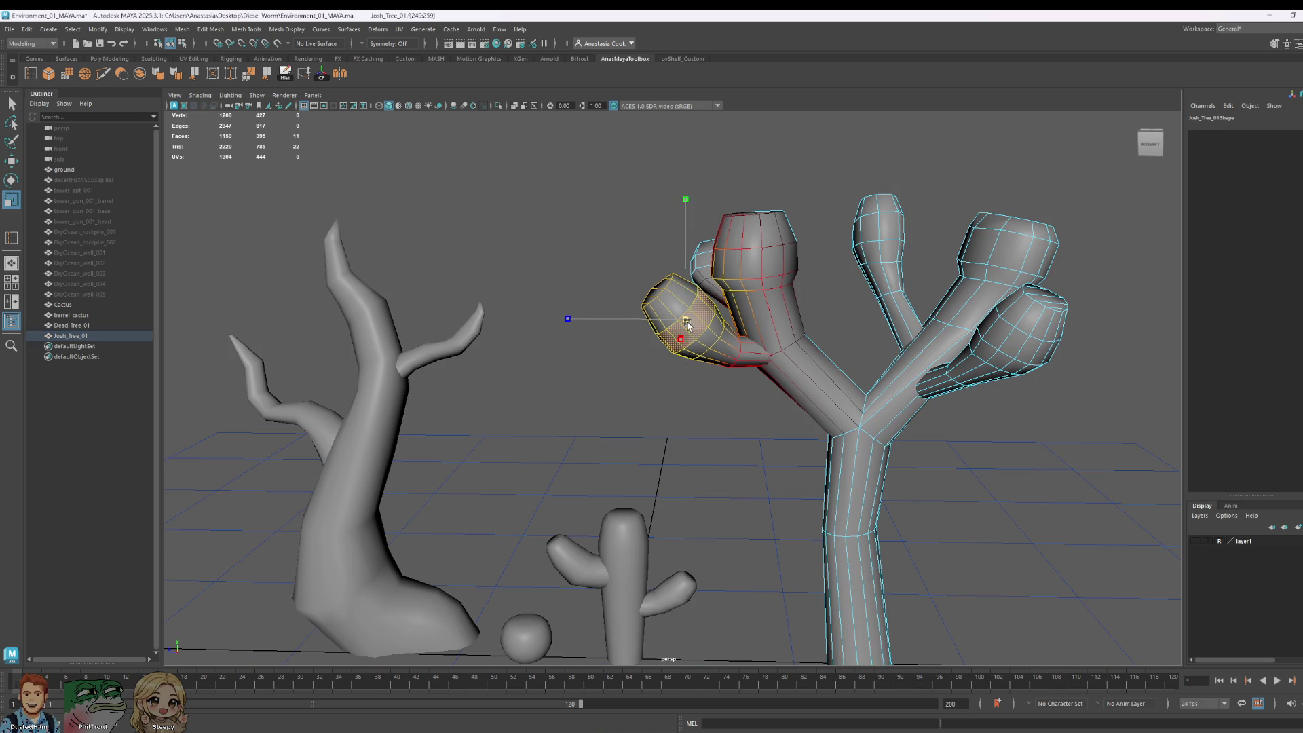
left_click_drag(685, 320, 678, 328)
key("b")
Step: Select the rim vertices around that branch tip in vertex mode and scale them
scroll(679, 276, "up", 3)
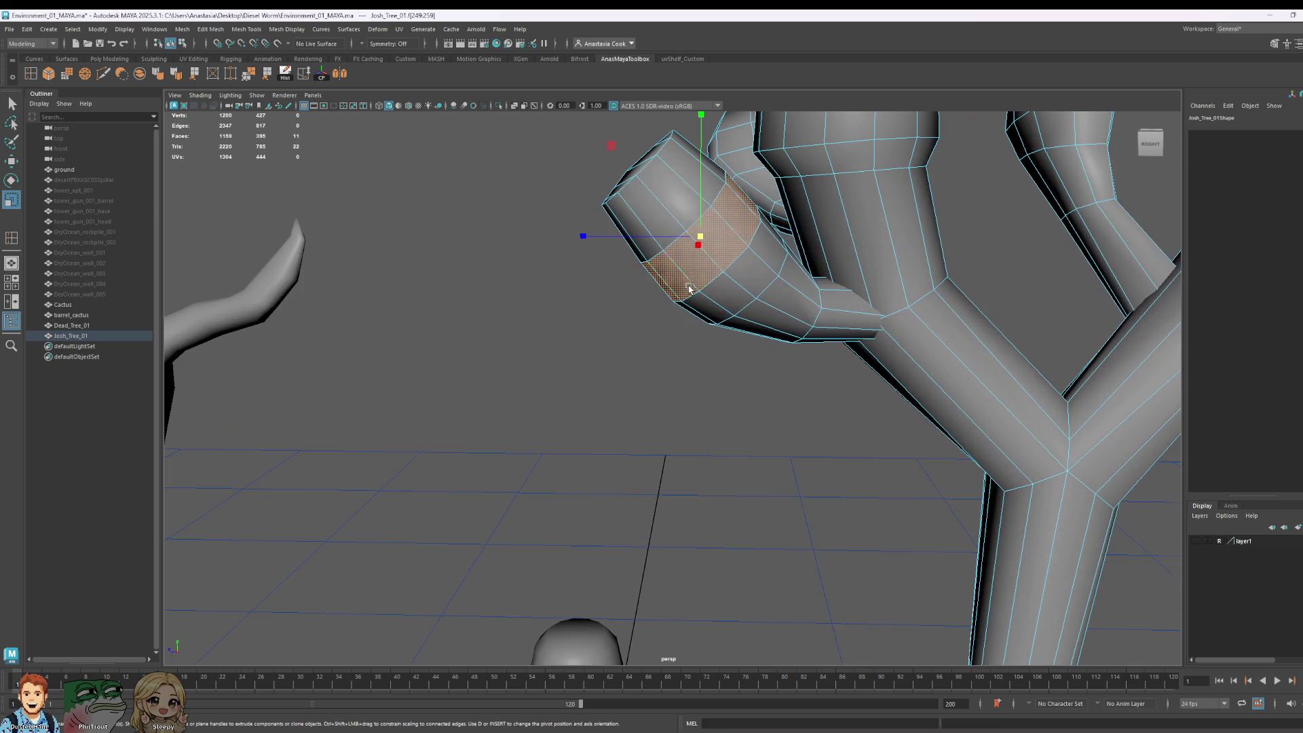
right_click_drag(675, 191, 638, 191)
left_click(1034, 454)
middle_click_drag(596, 183, 531, 330, "alt")
left_click_drag(475, 275, 581, 412)
mouse_move(611, 277)
left_mouse_down("shift")
mouse_move(544, 375)
mouse_move(561, 351)
mouse_move(549, 364)
left_mouse_up("shift")
key("e")
key("r")
key("q")
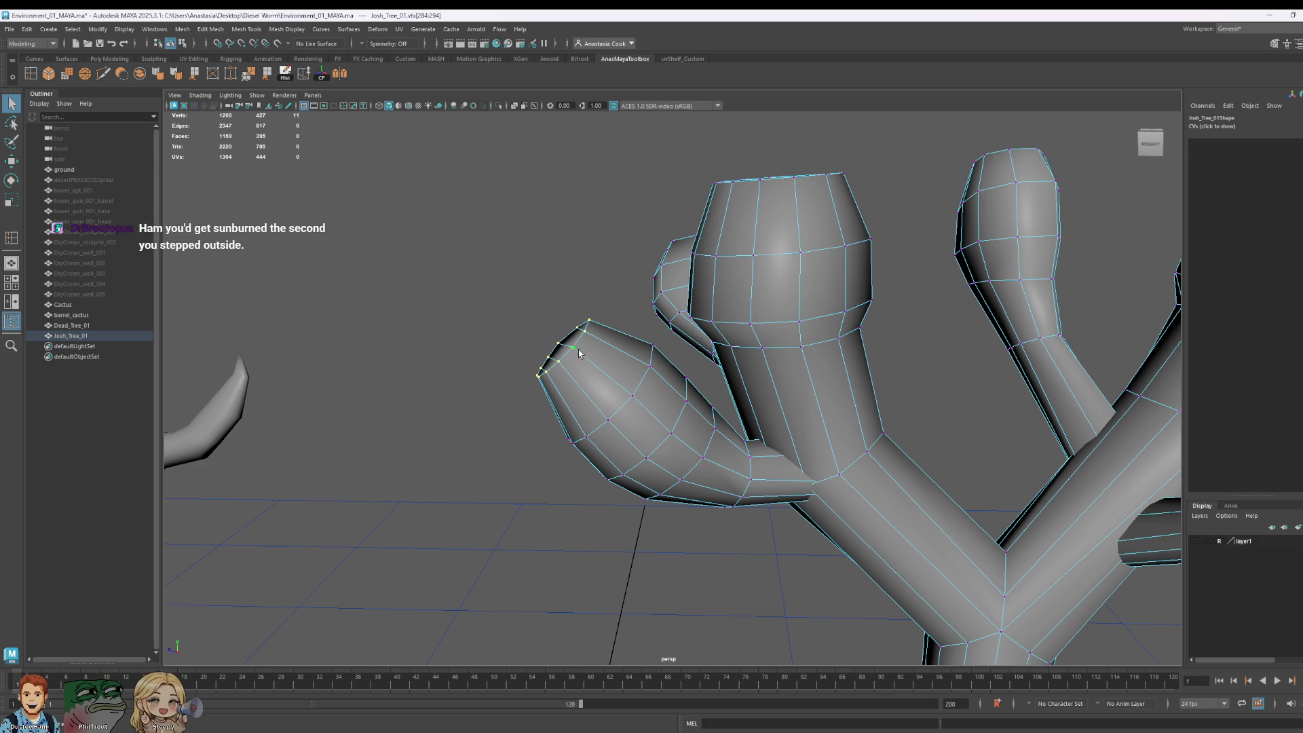
key("w")
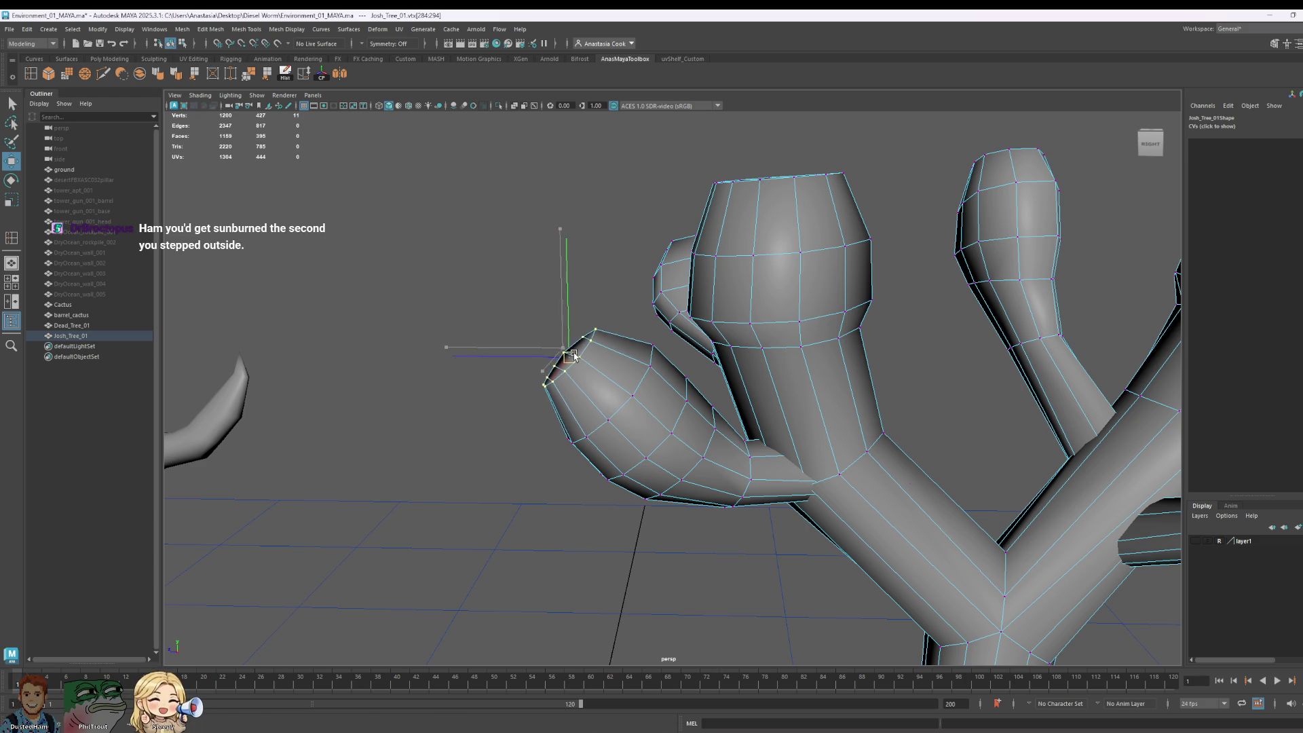
Step: Add more bulb vertices from other angles, scale them down, and save the scene
scroll(723, 430, "down", 5)
mouse_move(723, 429)
left_mouse_down("alt")
mouse_move(824, 437)
mouse_move(838, 457)
mouse_move(905, 432)
left_mouse_up("alt")
mouse_move(911, 445)
left_mouse_down("alt")
mouse_move(849, 428)
mouse_move(858, 399)
left_mouse_up("alt")
scroll(858, 398, "up", 5)
left_click_drag(949, 341, 820, 424, "alt")
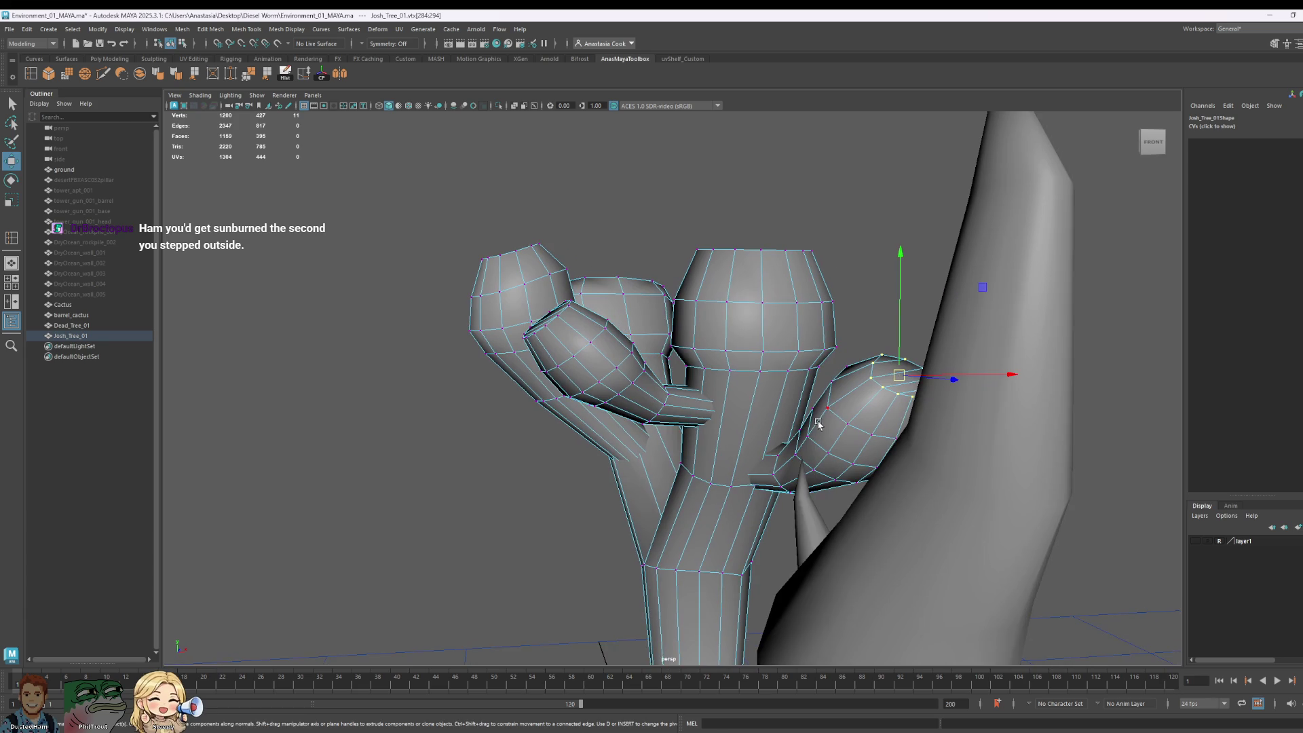
mouse_move(760, 338)
left_mouse_down("alt")
mouse_move(777, 335)
mouse_move(812, 378)
left_mouse_up("alt")
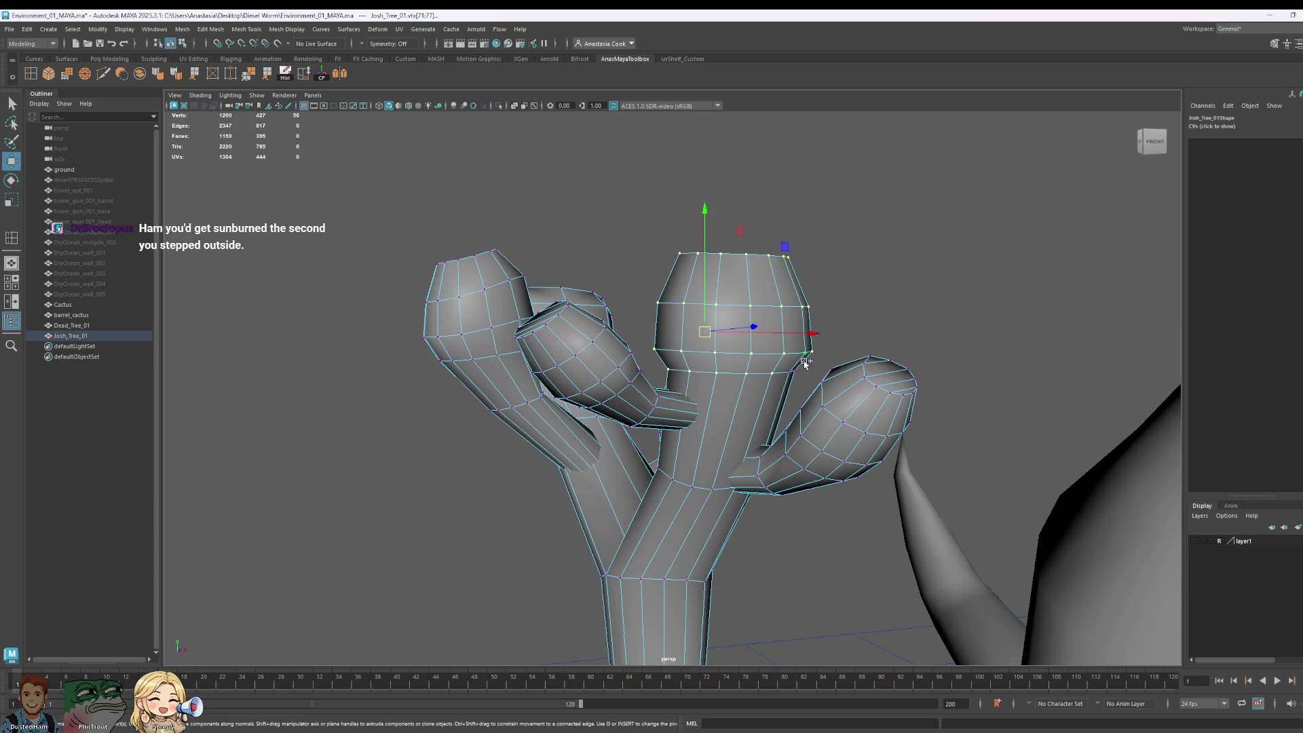
left_click_drag(805, 365, 767, 389, "shift")
mouse_move(939, 368)
left_mouse_down("alt")
mouse_move(1038, 410)
mouse_move(1149, 392)
mouse_move(1111, 378)
mouse_move(788, 426)
left_mouse_up("alt")
scroll(541, 483, "up", 5)
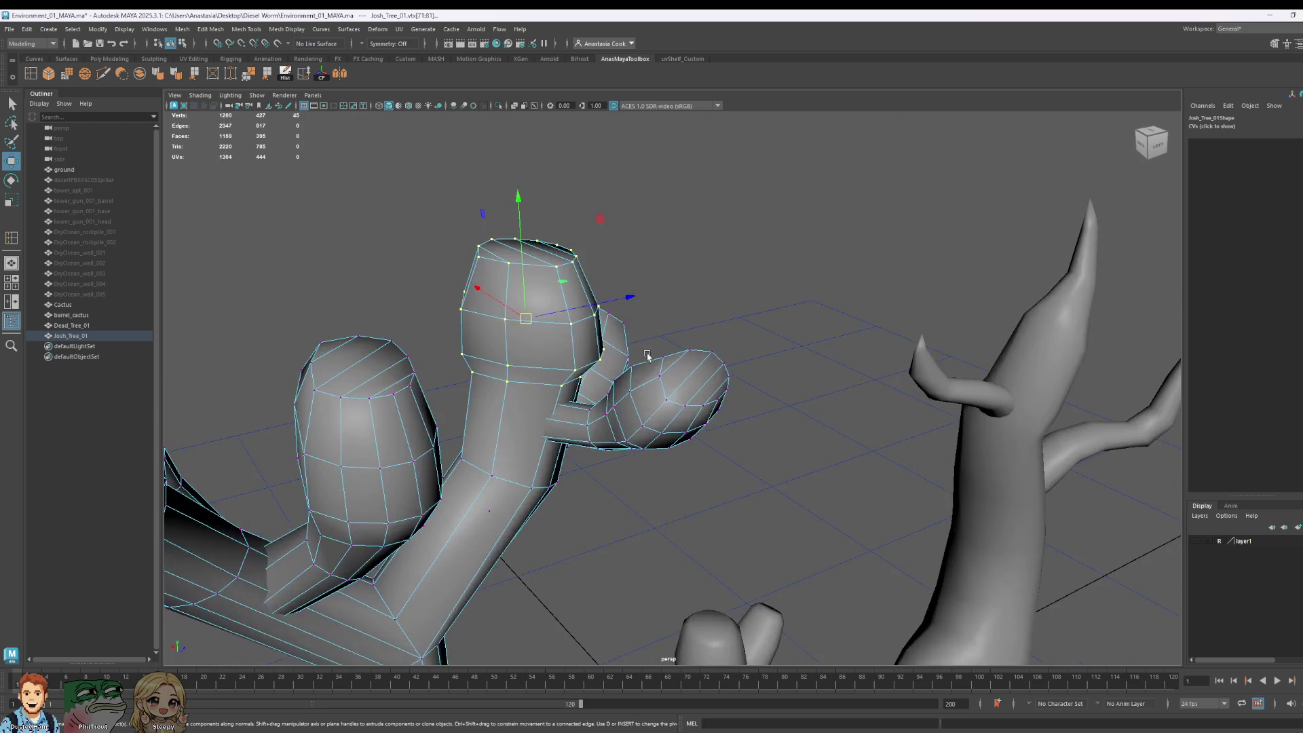
mouse_move(540, 483)
left_mouse_down("alt")
mouse_move(462, 444)
mouse_move(699, 544)
mouse_move(672, 558)
mouse_move(640, 486)
mouse_move(751, 518)
mouse_move(905, 527)
mouse_move(747, 503)
mouse_move(675, 352)
mouse_move(620, 359)
left_mouse_up("alt")
key("r")
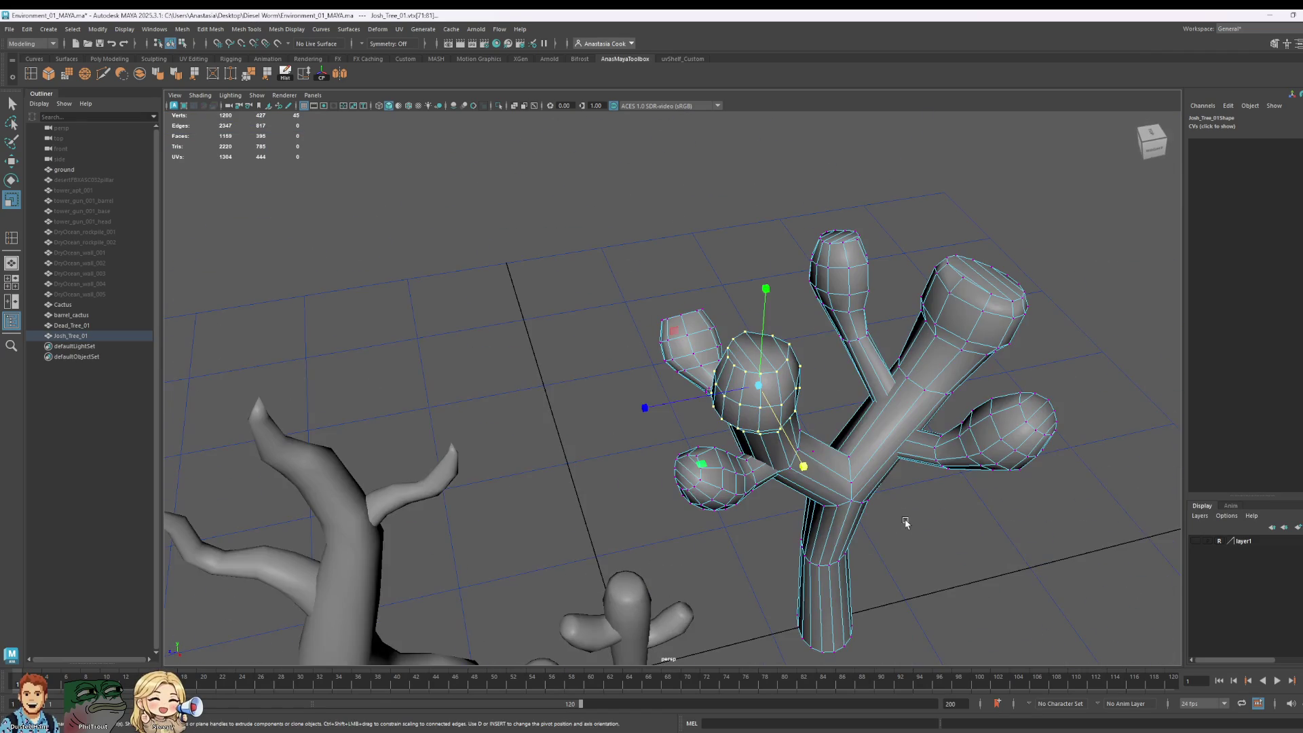
key("ctrl+s")
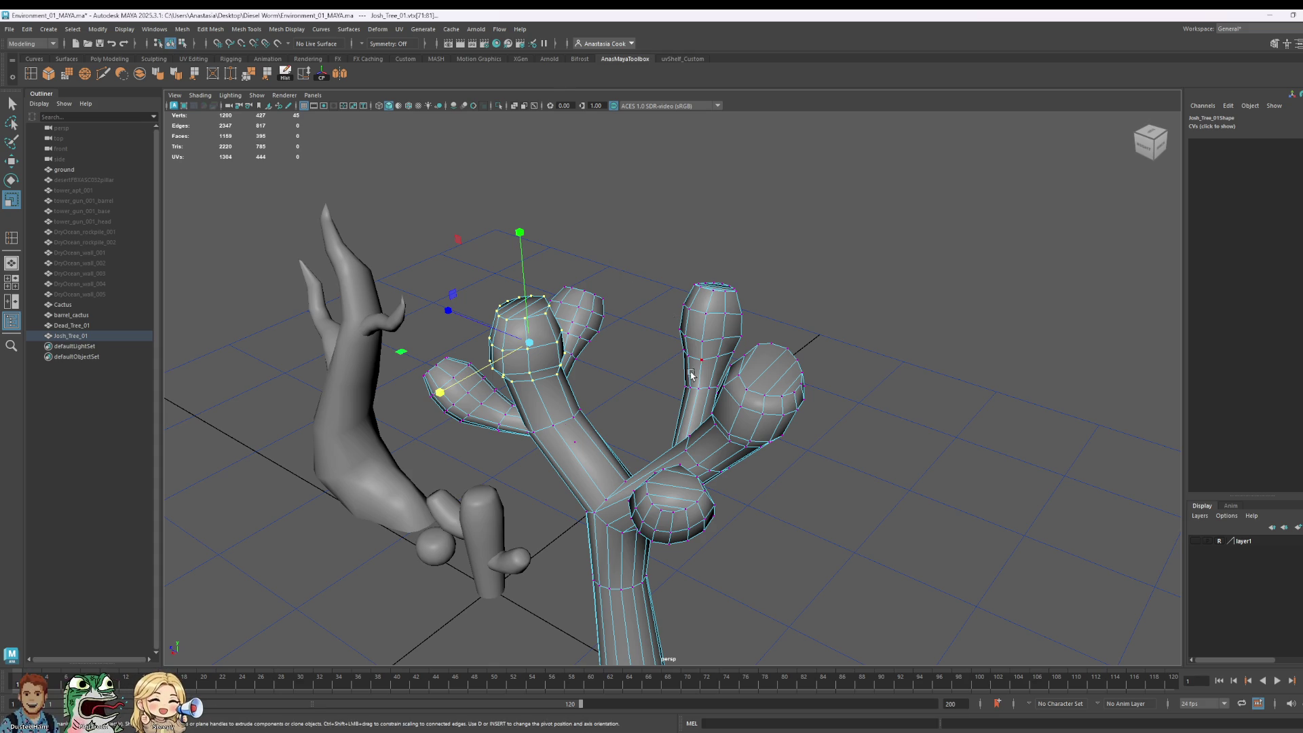
Step: Select the vertex ring around a front branch tip, then clear the selection
mouse_move(691, 375)
left_mouse_down("alt")
mouse_move(827, 426)
mouse_move(785, 378)
mouse_move(847, 387)
mouse_move(670, 402)
mouse_move(530, 364)
mouse_move(495, 369)
left_mouse_up("alt")
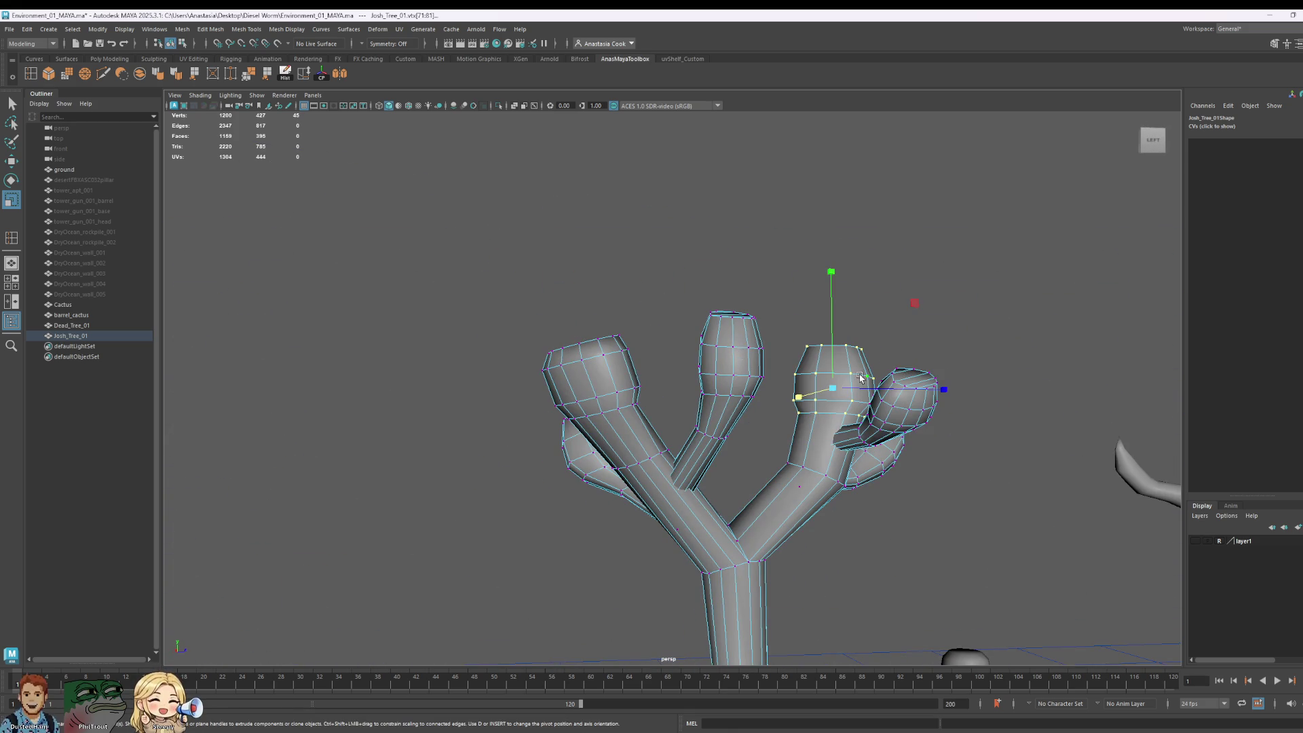
left_click_drag(861, 378, 574, 345, "alt")
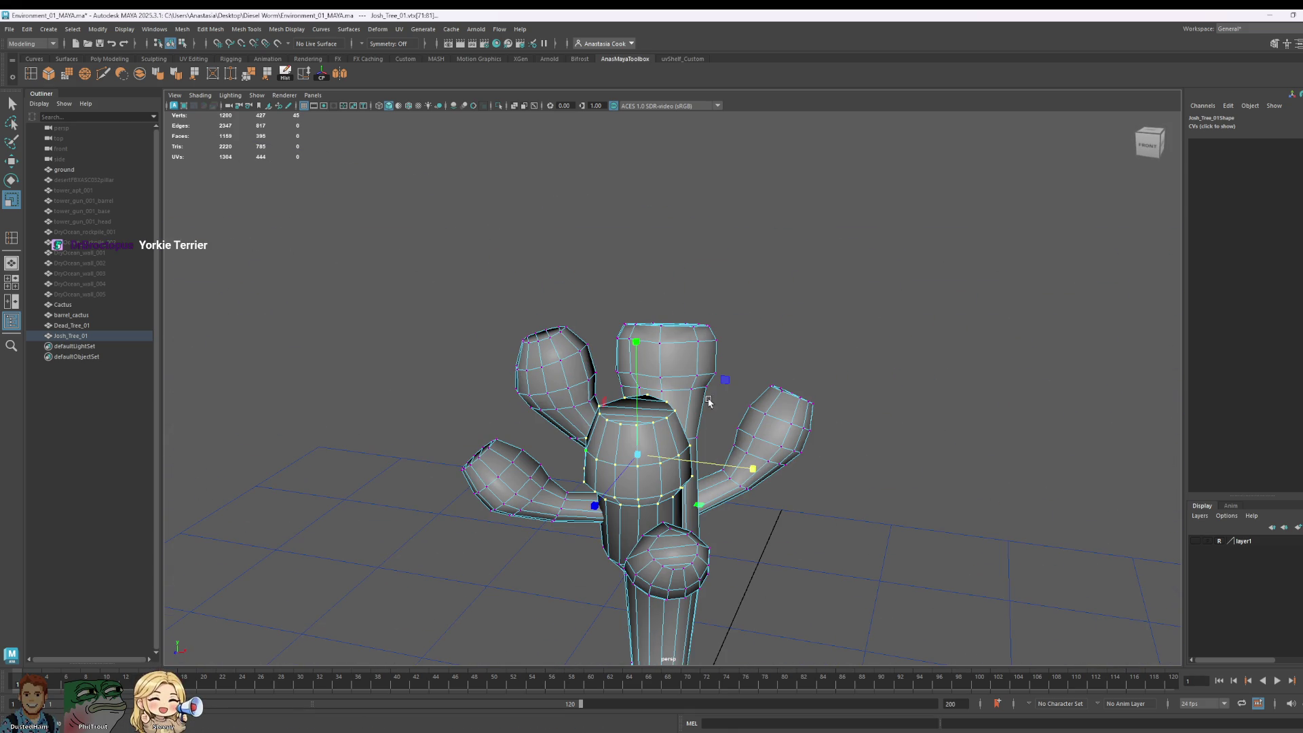
left_click(575, 352)
double_click(568, 371, "shift")
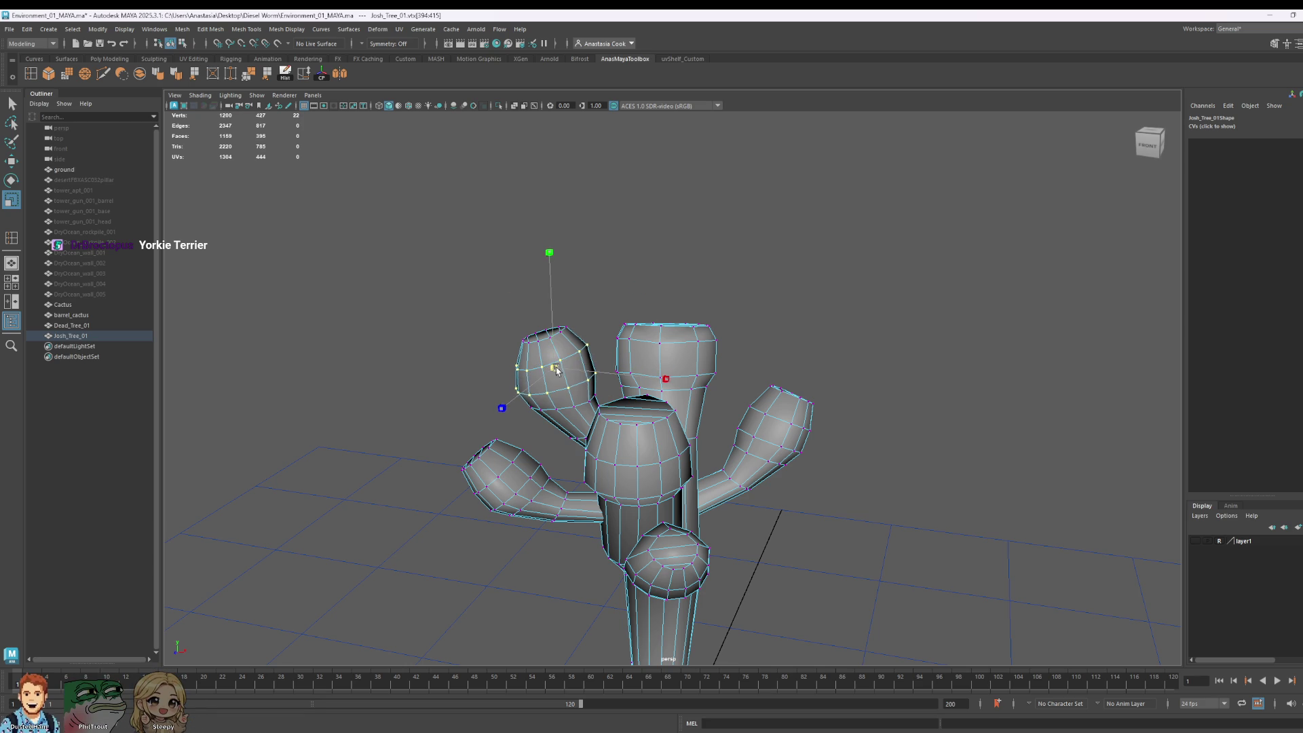
left_click(663, 287)
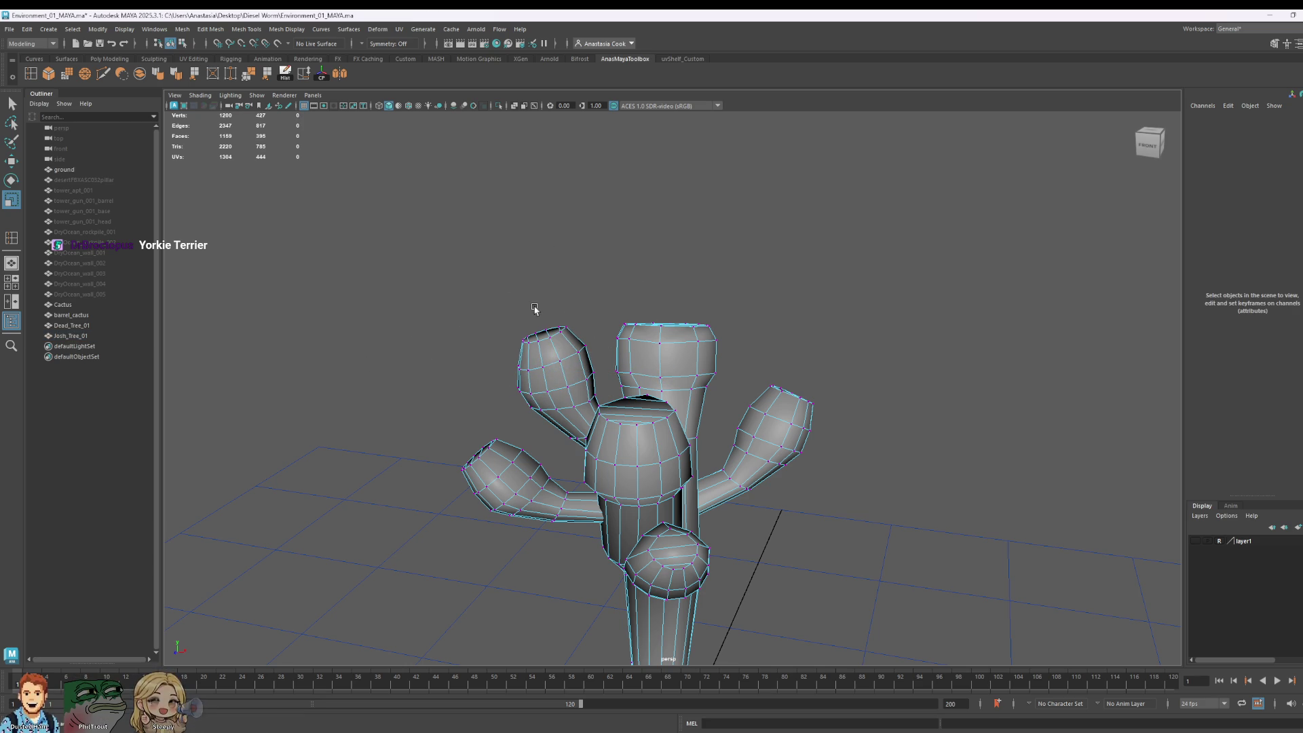
Step: Select the vertex ring at a branch tip on the back and scale it inward
mouse_move(535, 309)
left_mouse_down("alt")
mouse_move(677, 407)
mouse_move(859, 415)
mouse_move(863, 390)
mouse_move(620, 407)
mouse_move(603, 361)
mouse_move(638, 408)
mouse_move(571, 317)
mouse_move(447, 390)
left_mouse_up("alt")
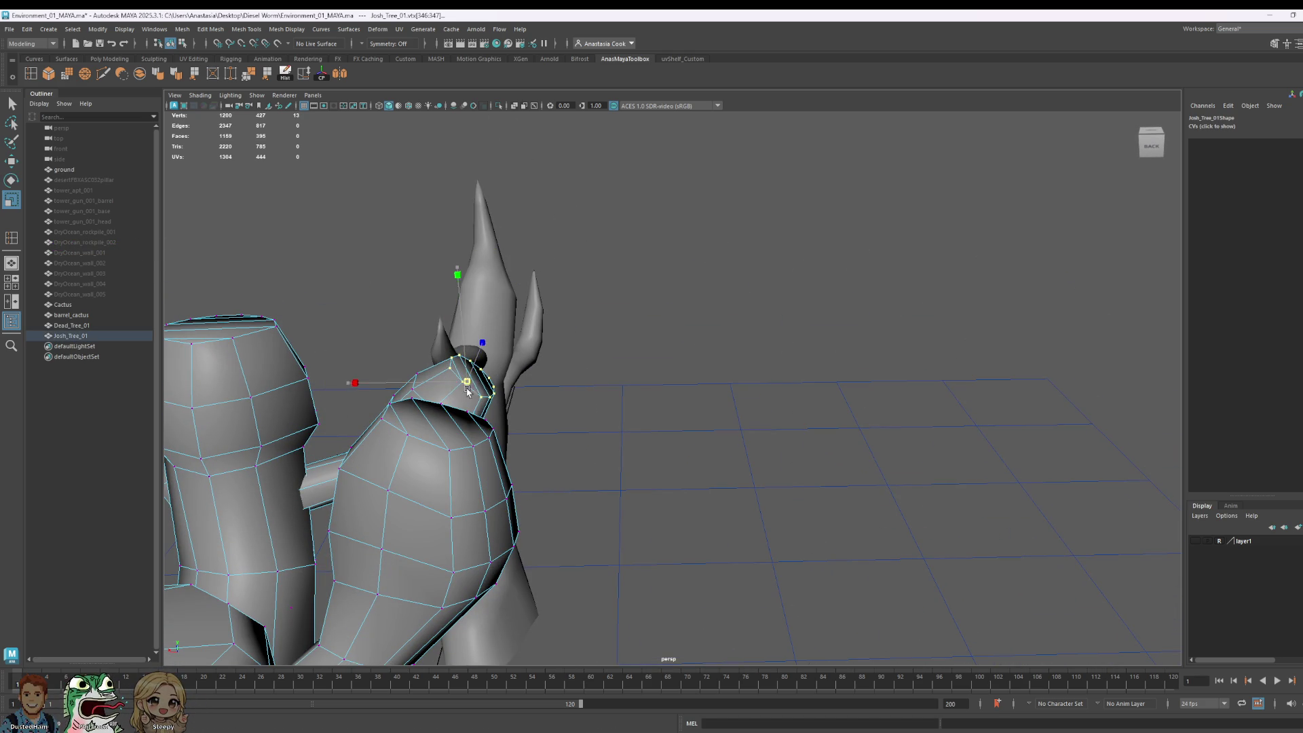
mouse_move(470, 373)
left_mouse_down("alt")
mouse_move(585, 422)
mouse_move(425, 387)
left_mouse_up("alt")
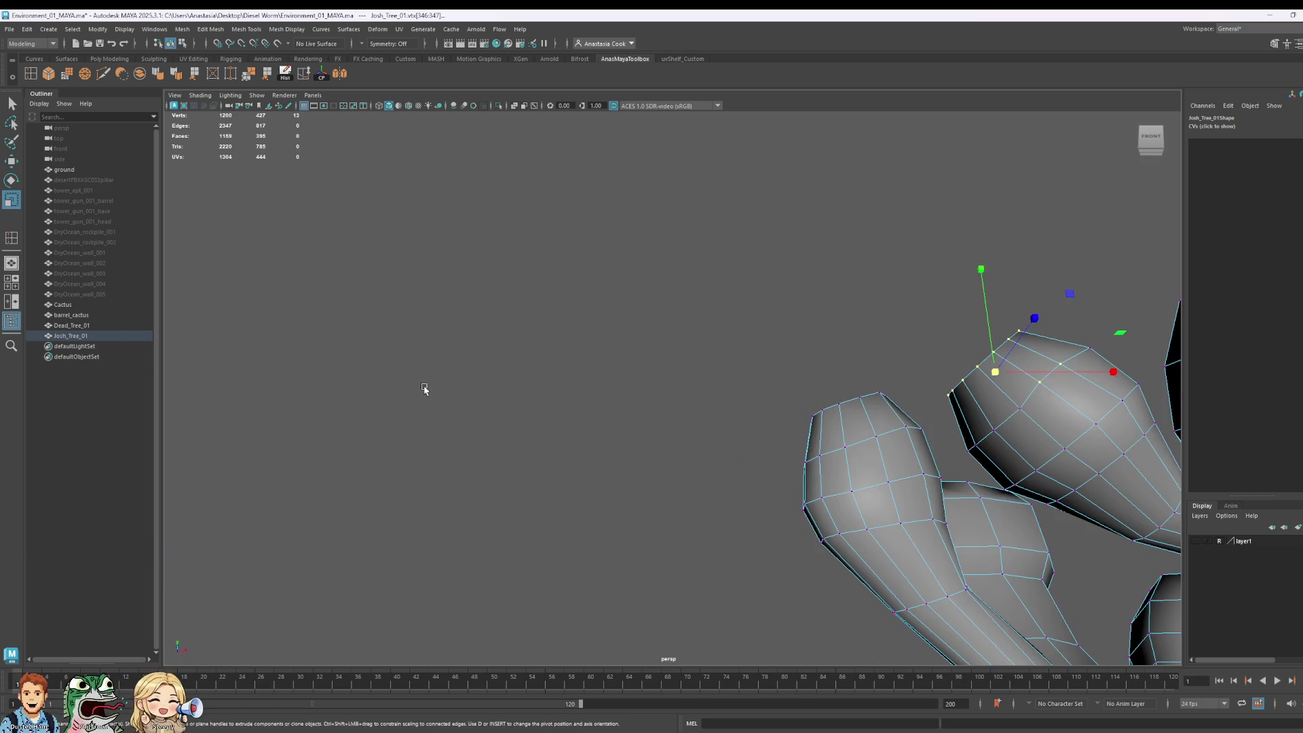
key("w")
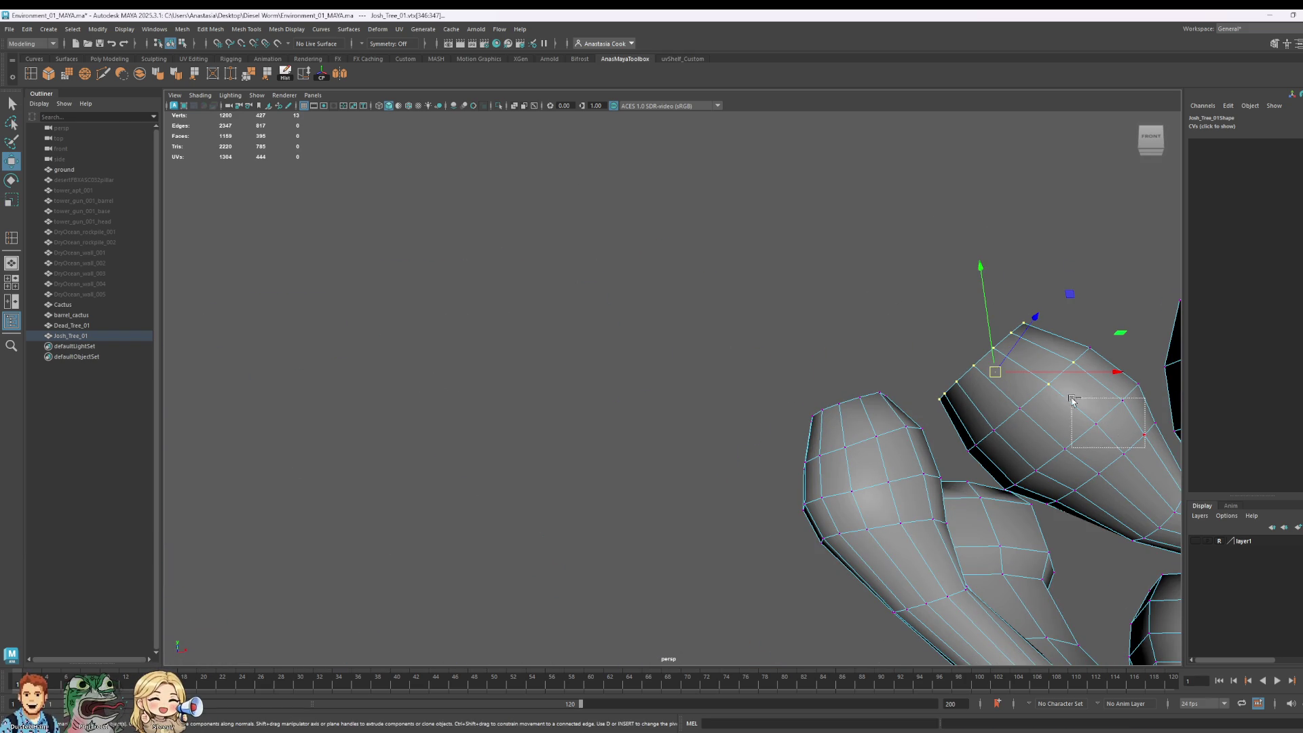
left_click_drag(1145, 350, 1046, 446)
mouse_move(934, 421)
left_mouse_down("alt")
mouse_move(1019, 457)
mouse_move(944, 431)
mouse_move(830, 427)
mouse_move(932, 417)
left_mouse_up("alt")
key("r")
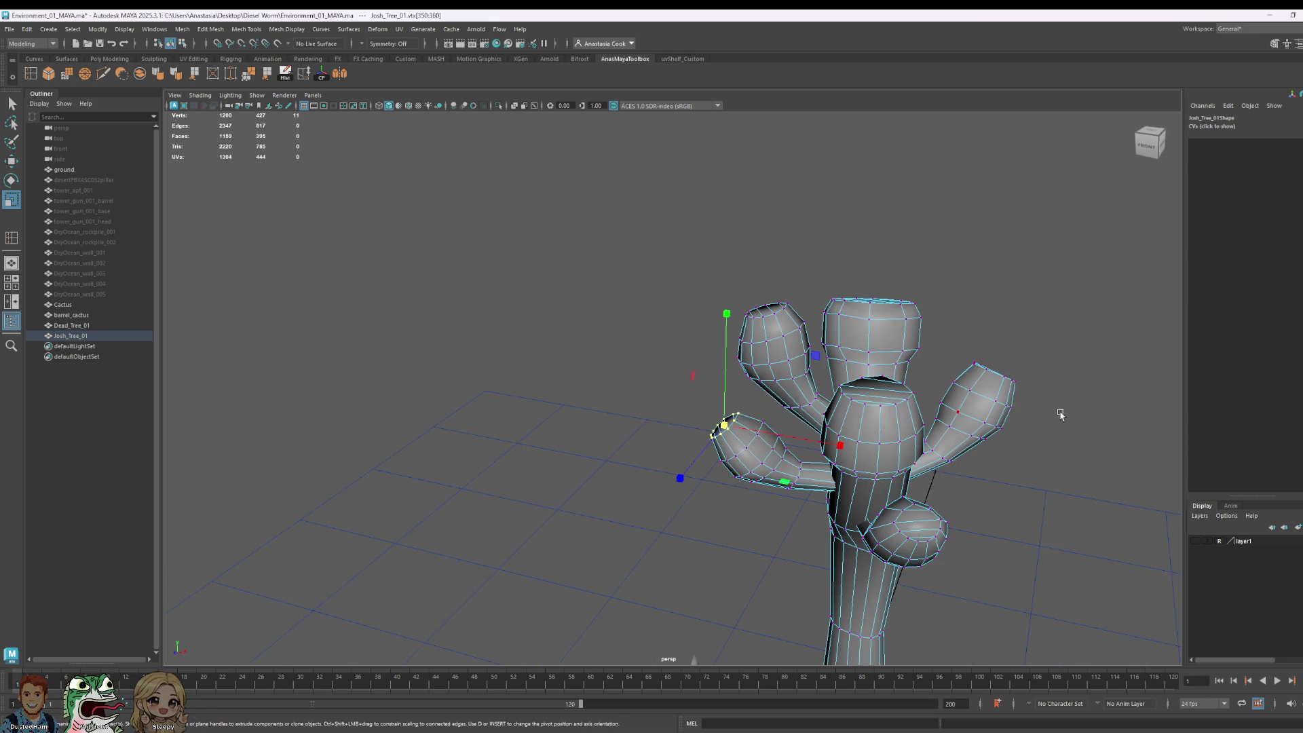
Step: Select the full vertex ring on the top branch tip for tapering
left_click_drag(1061, 414, 903, 416, "alt")
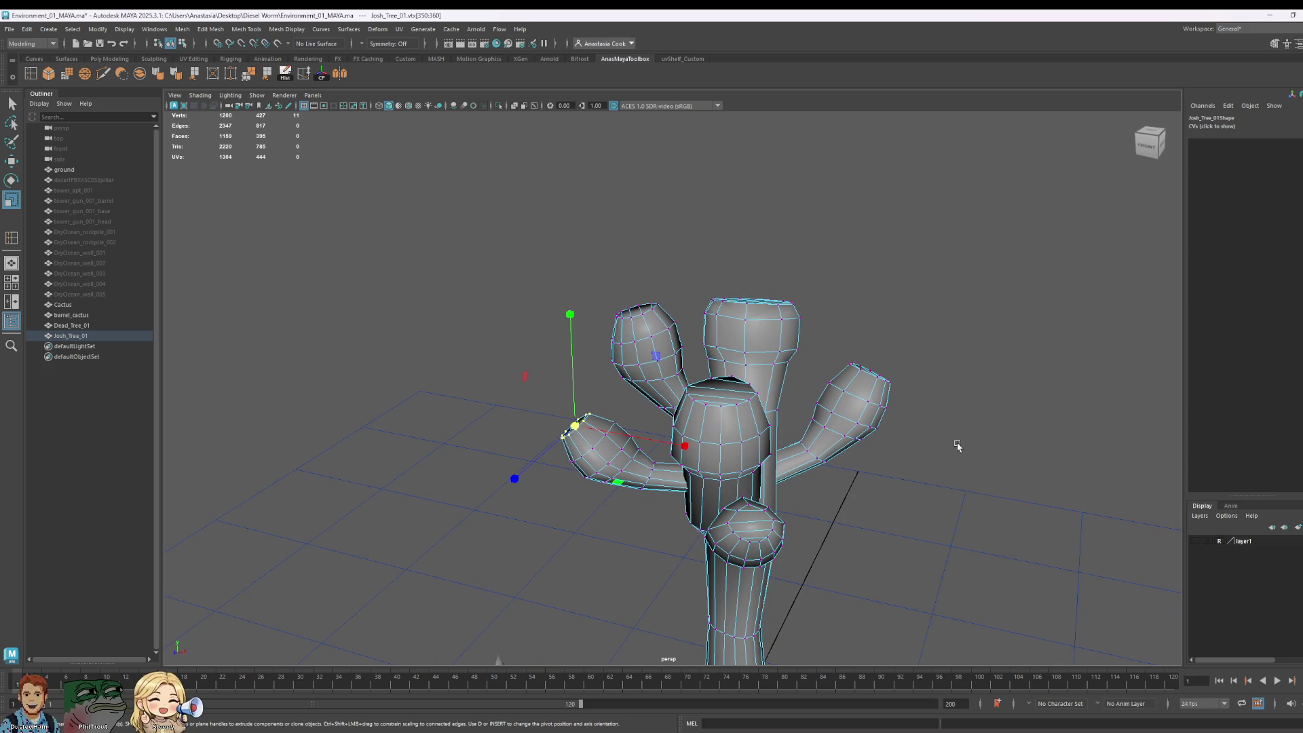
mouse_move(953, 399)
left_mouse_down("alt")
mouse_move(951, 428)
mouse_move(980, 398)
mouse_move(956, 380)
left_mouse_up("alt")
mouse_move(788, 290)
left_mouse_down("alt")
mouse_move(855, 303)
mouse_move(827, 407)
mouse_move(890, 404)
mouse_move(874, 414)
mouse_move(1063, 381)
mouse_move(910, 387)
mouse_move(755, 436)
left_mouse_up("alt")
left_click(804, 401)
double_click(805, 401)
scroll(596, 432, "up", 2)
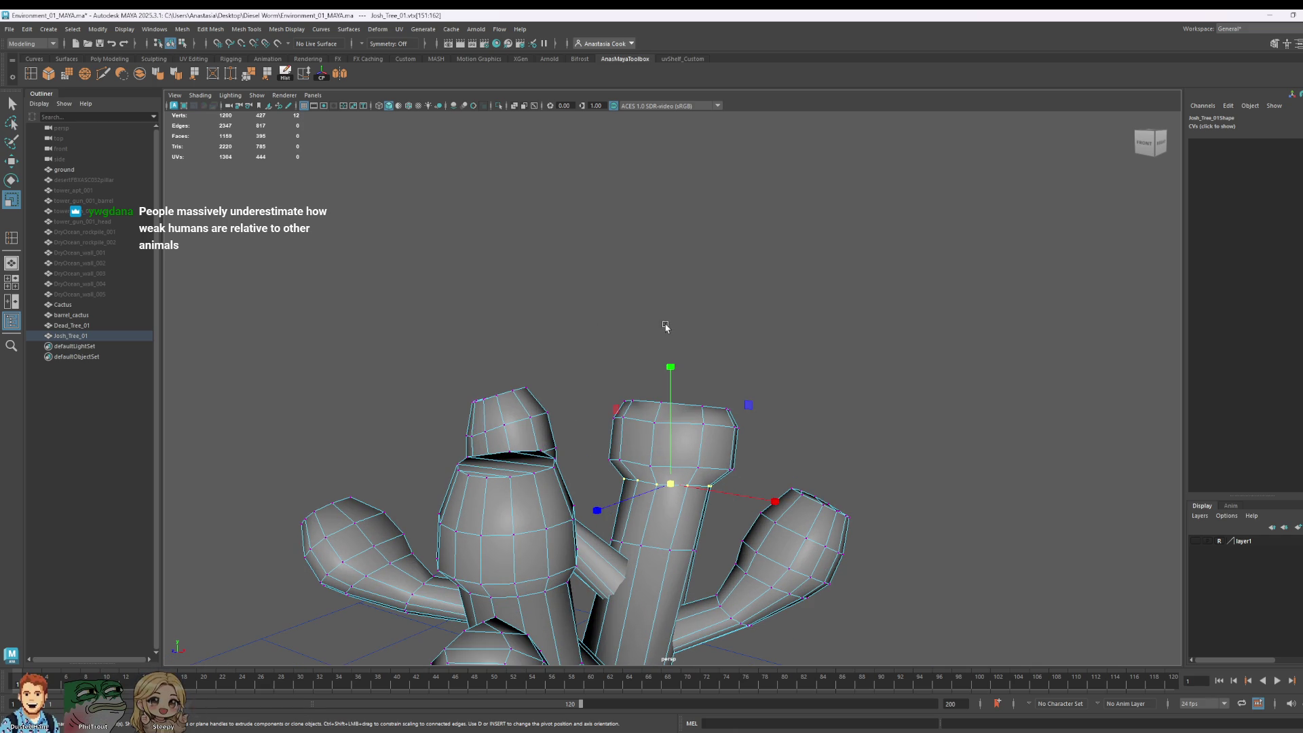
mouse_move(751, 446)
left_mouse_down("alt")
mouse_move(786, 451)
mouse_move(623, 432)
left_mouse_up("alt")
double_click(609, 426)
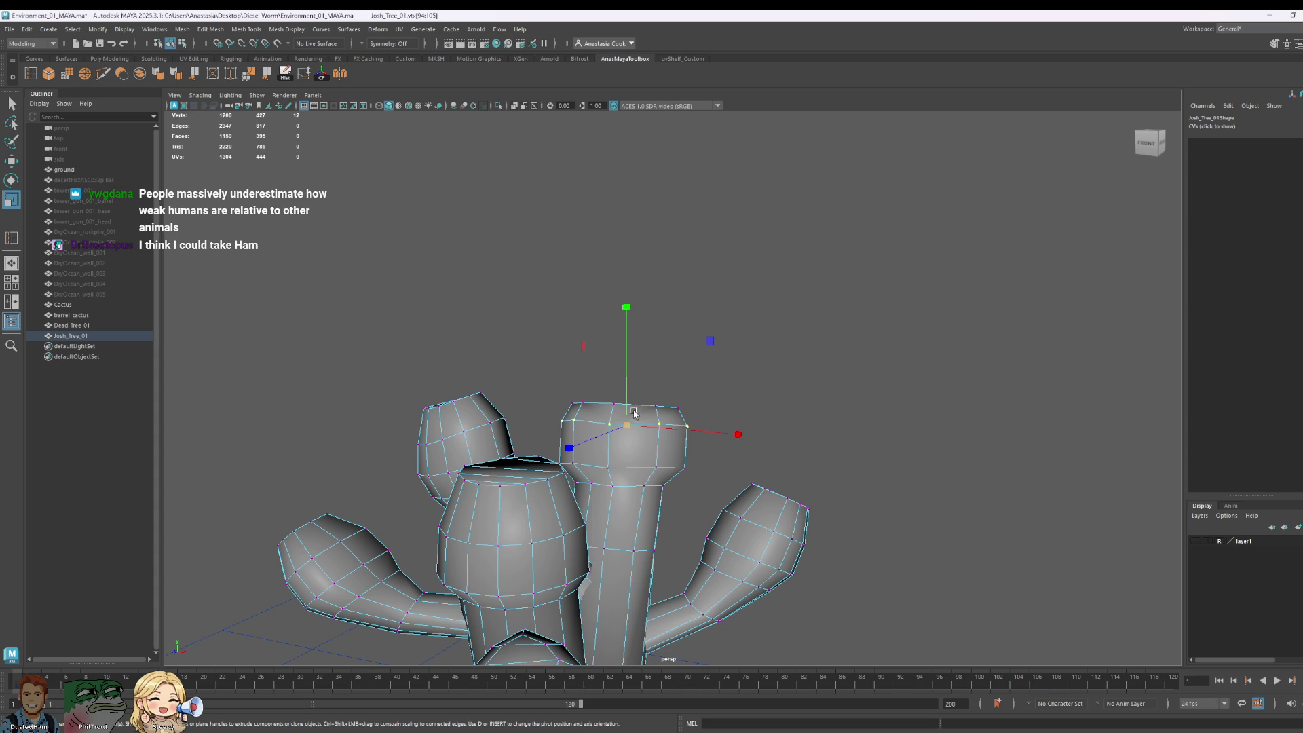
left_click(627, 312)
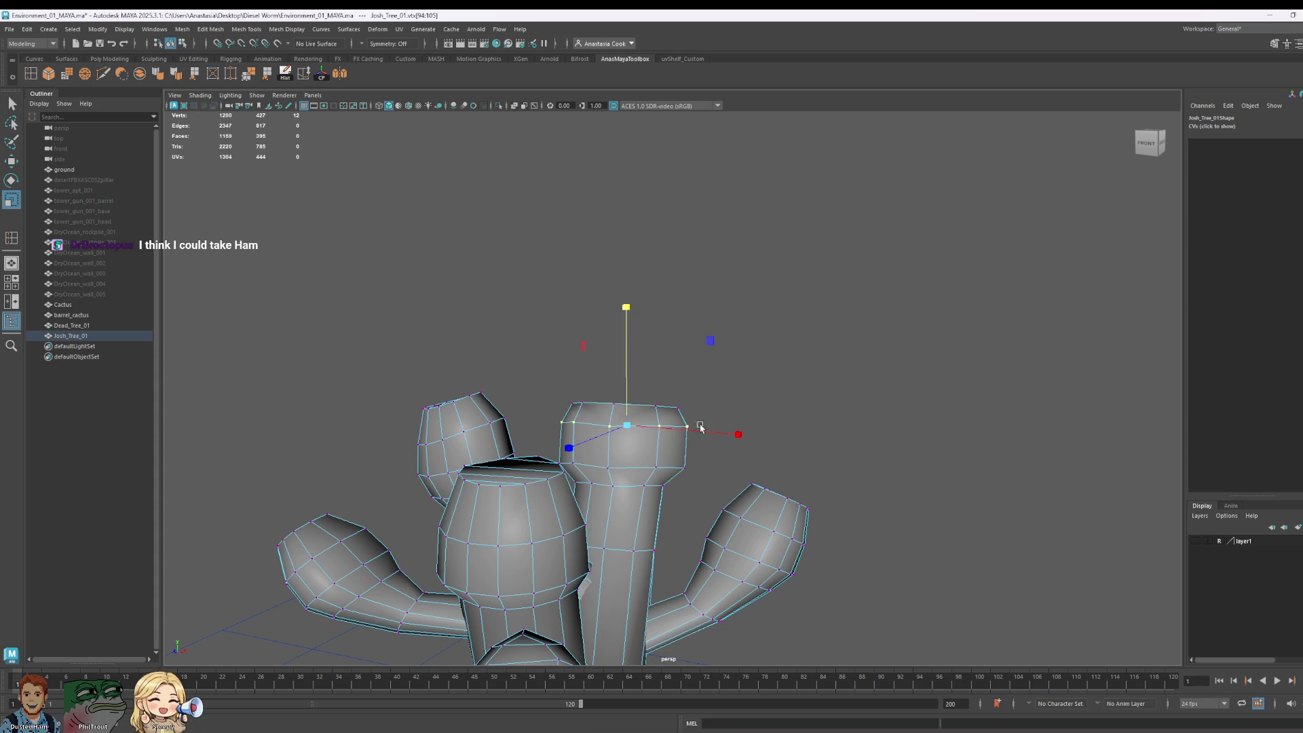
mouse_move(742, 436)
left_mouse_down("alt")
mouse_move(852, 503)
mouse_move(848, 475)
mouse_move(648, 367)
left_mouse_up("alt")
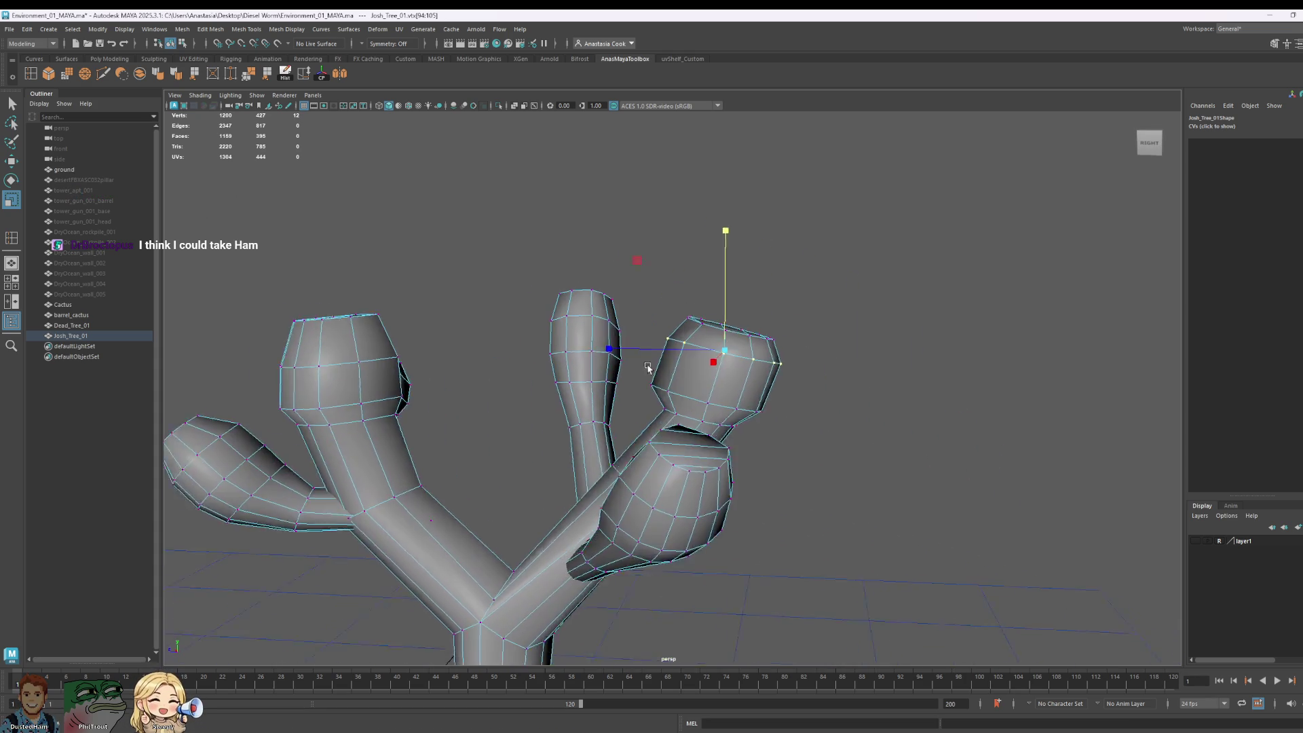
scroll(648, 367, "down", 3)
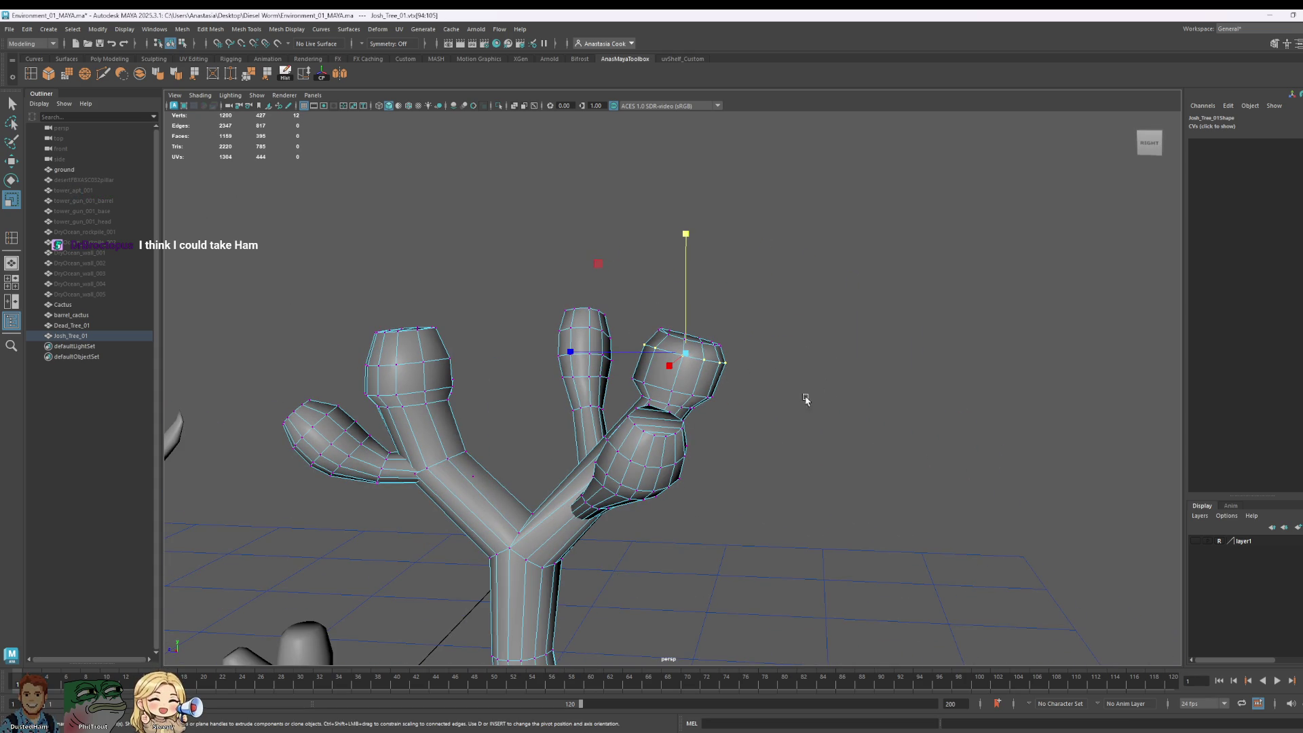
mouse_move(805, 399)
left_mouse_down("alt")
mouse_move(853, 439)
mouse_move(580, 427)
left_mouse_up("alt")
scroll(436, 454, "up", 3)
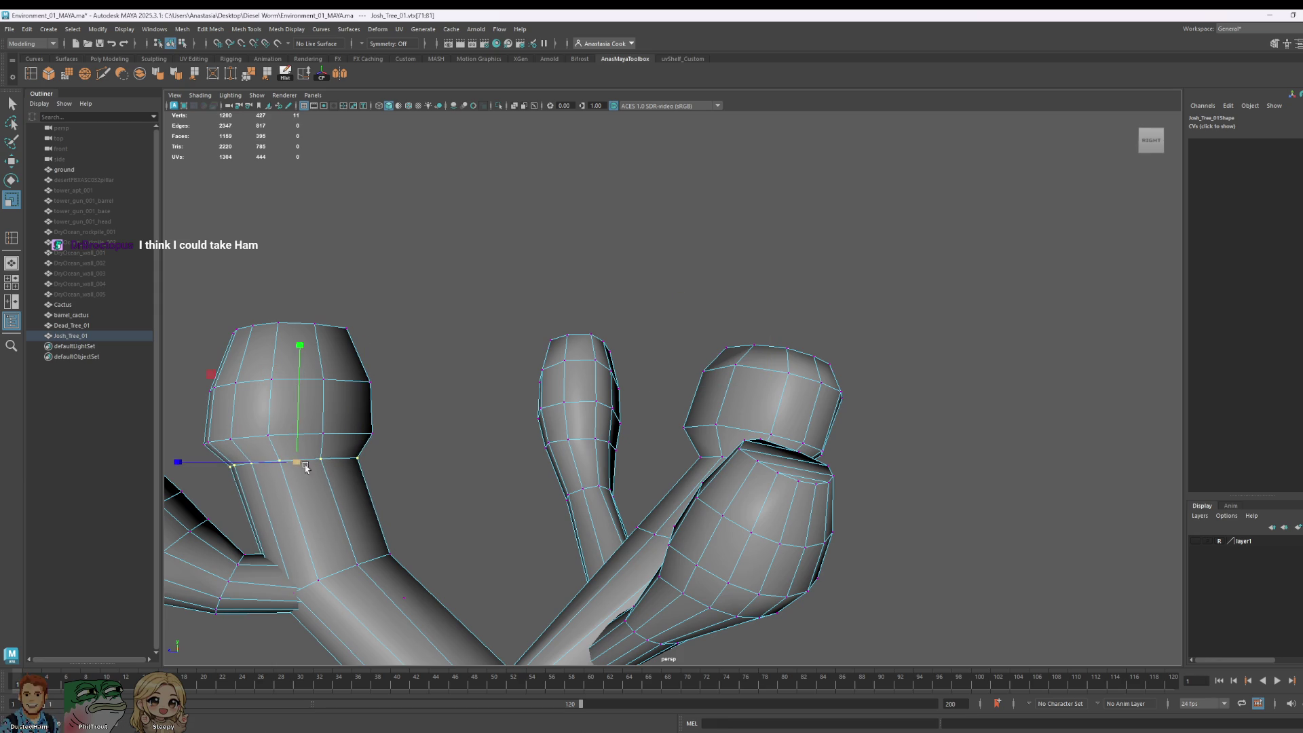
scroll(568, 447, "down", 5)
mouse_move(549, 511)
left_mouse_down("alt")
mouse_move(635, 557)
mouse_move(591, 503)
mouse_move(532, 527)
mouse_move(480, 484)
left_mouse_up("alt")
right_click_drag(479, 484, 478, 506)
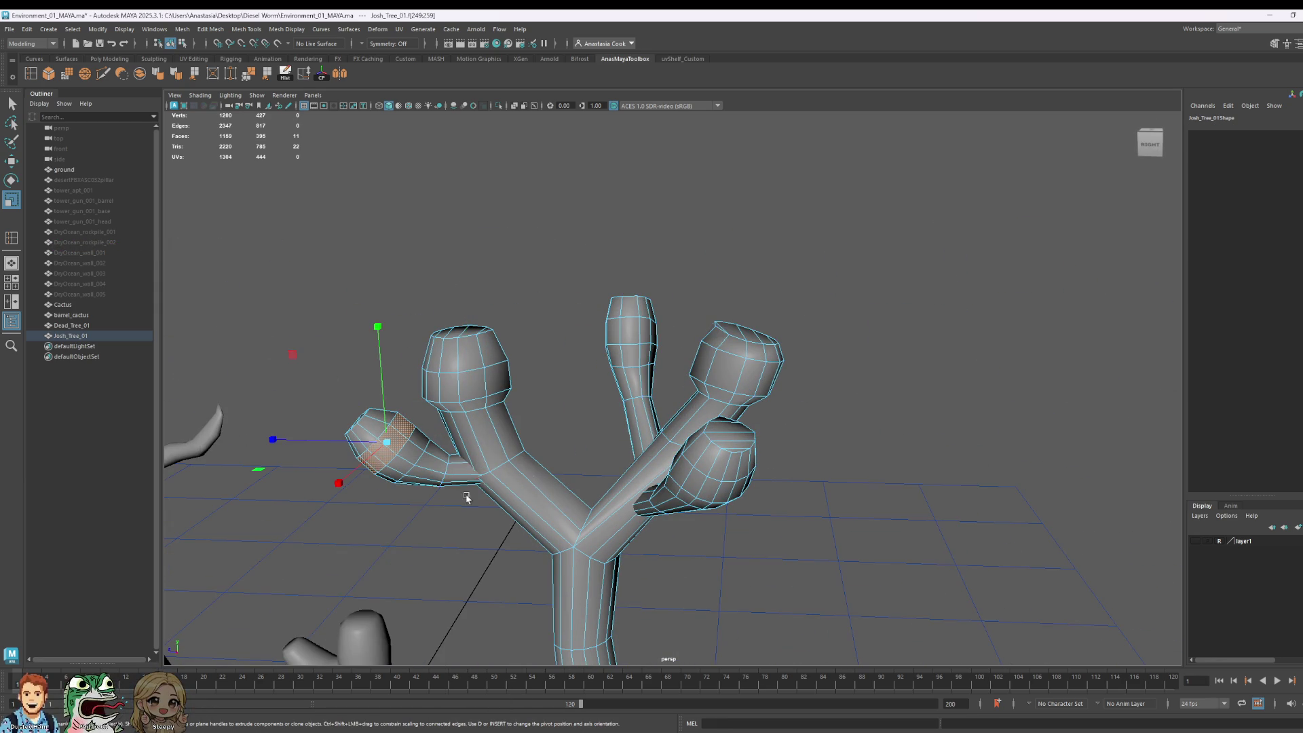
left_click(462, 470)
double_click(458, 480, "shift")
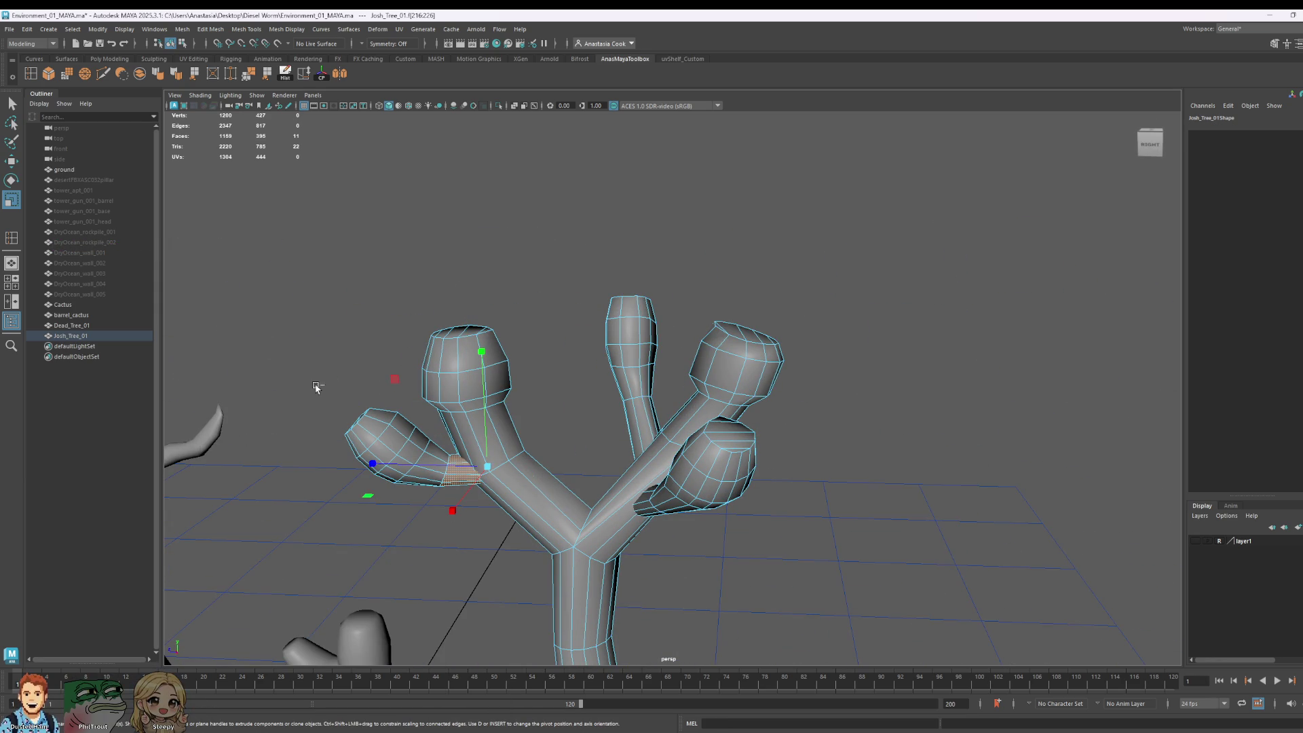
mouse_move(316, 389)
left_mouse_down()
mouse_move(509, 573)
mouse_move(614, 545)
mouse_move(735, 590)
mouse_move(664, 590)
left_mouse_up()
left_click(469, 497)
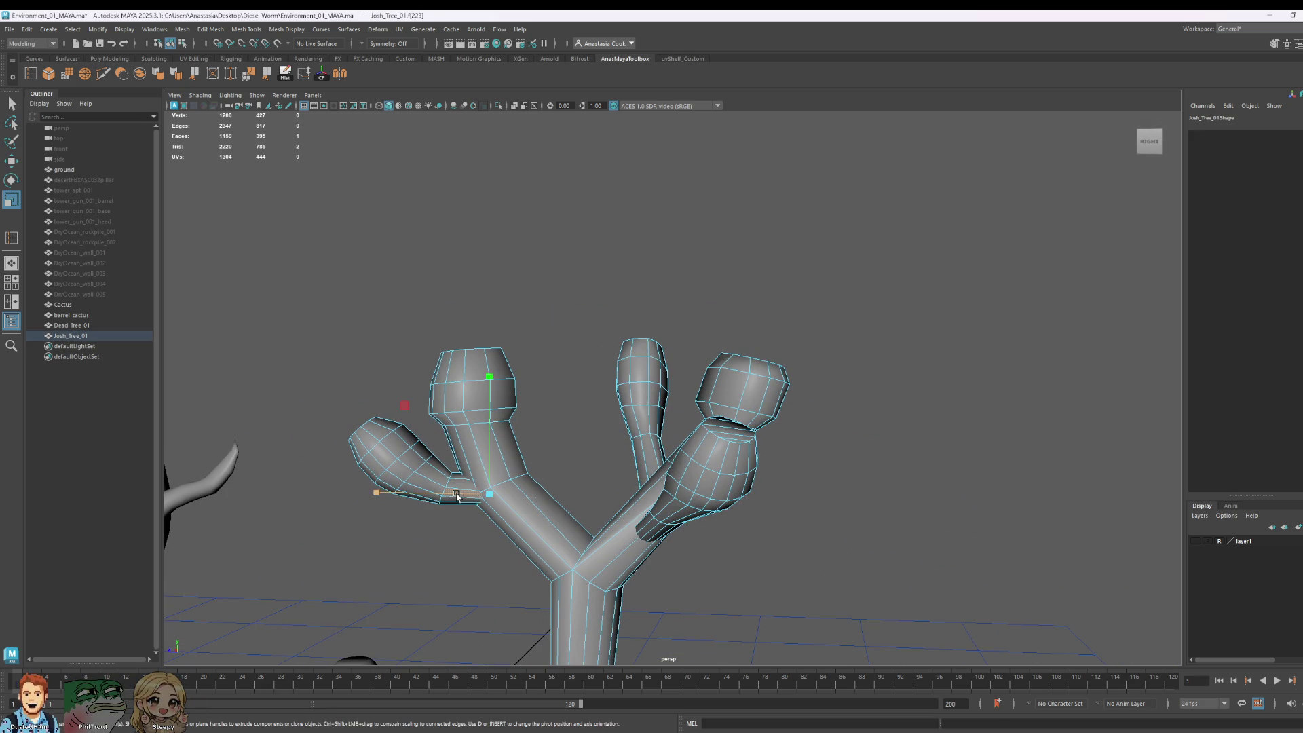
right_click_drag(458, 497, 345, 488)
mouse_move(309, 400)
left_mouse_down()
mouse_move(483, 574)
mouse_move(575, 621)
left_mouse_up()
key("w")
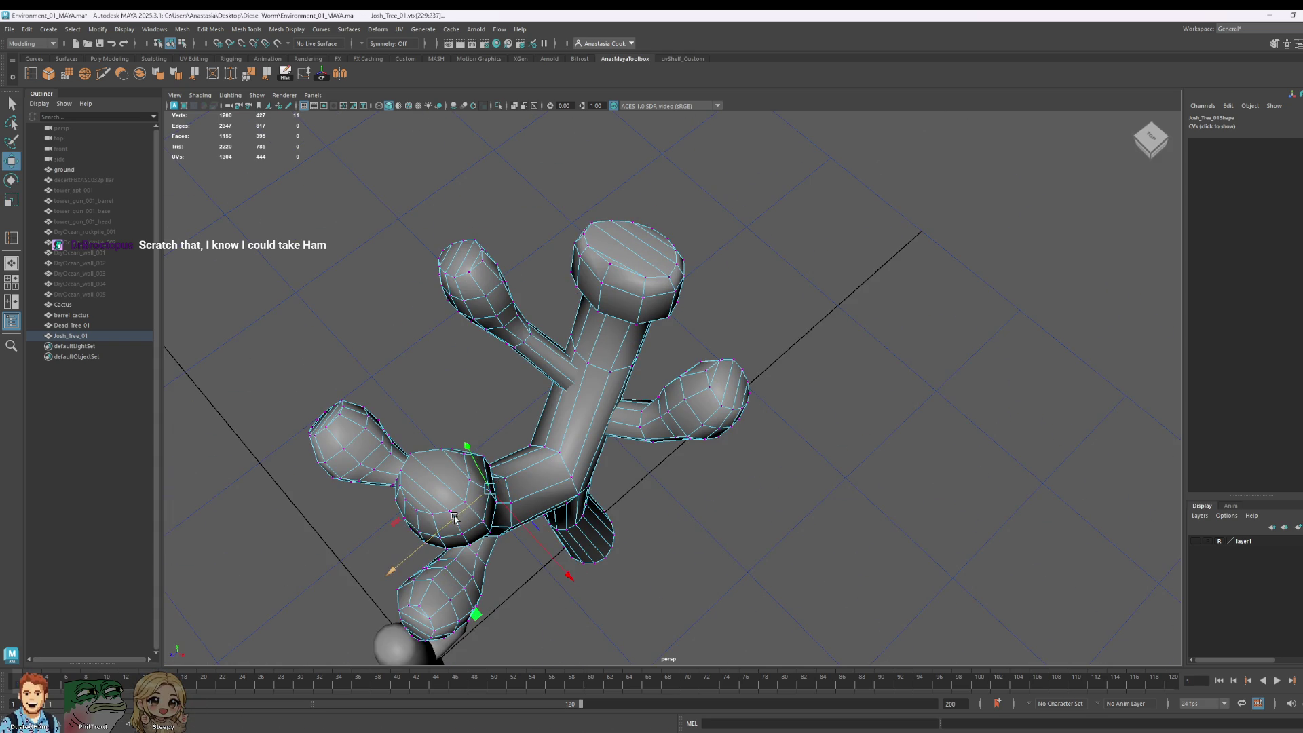
mouse_move(455, 518)
left_mouse_down("alt")
mouse_move(567, 532)
mouse_move(712, 495)
mouse_move(715, 459)
mouse_move(761, 497)
left_mouse_up("alt")
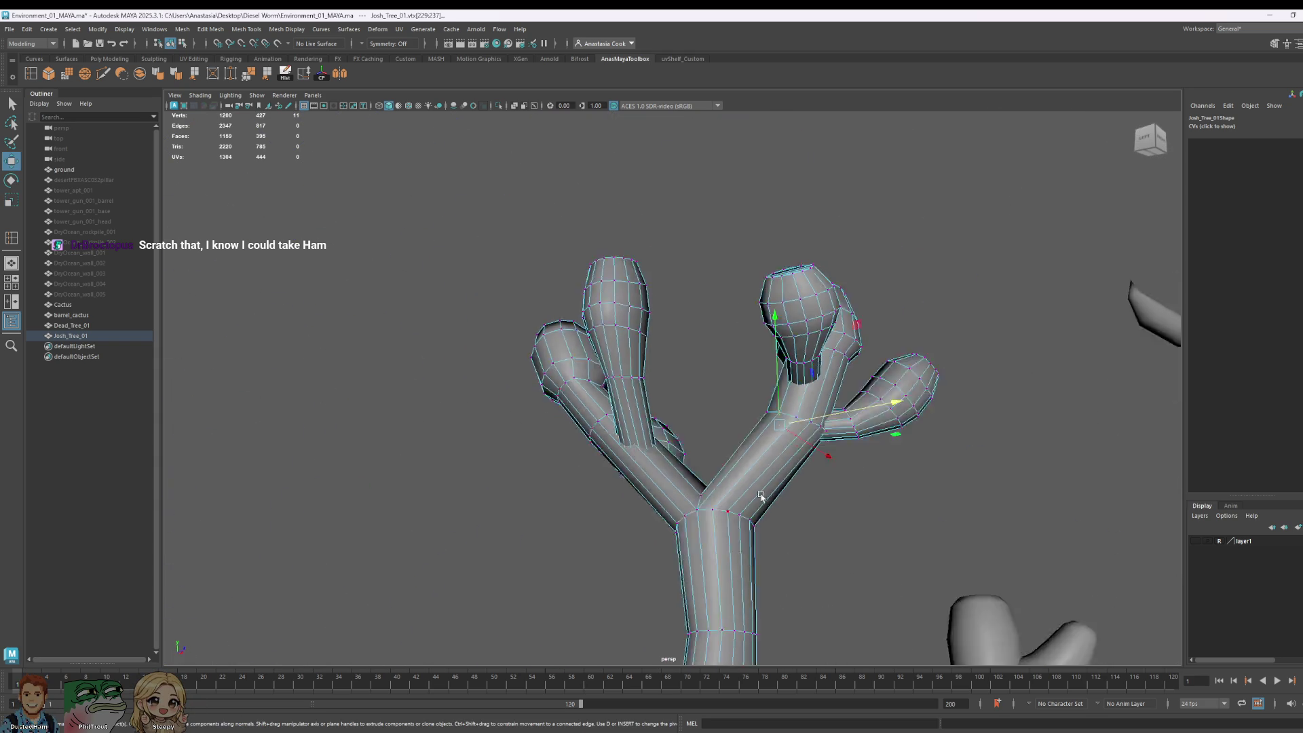
scroll(762, 498, "down", 5)
right_click_drag(721, 445, 781, 404)
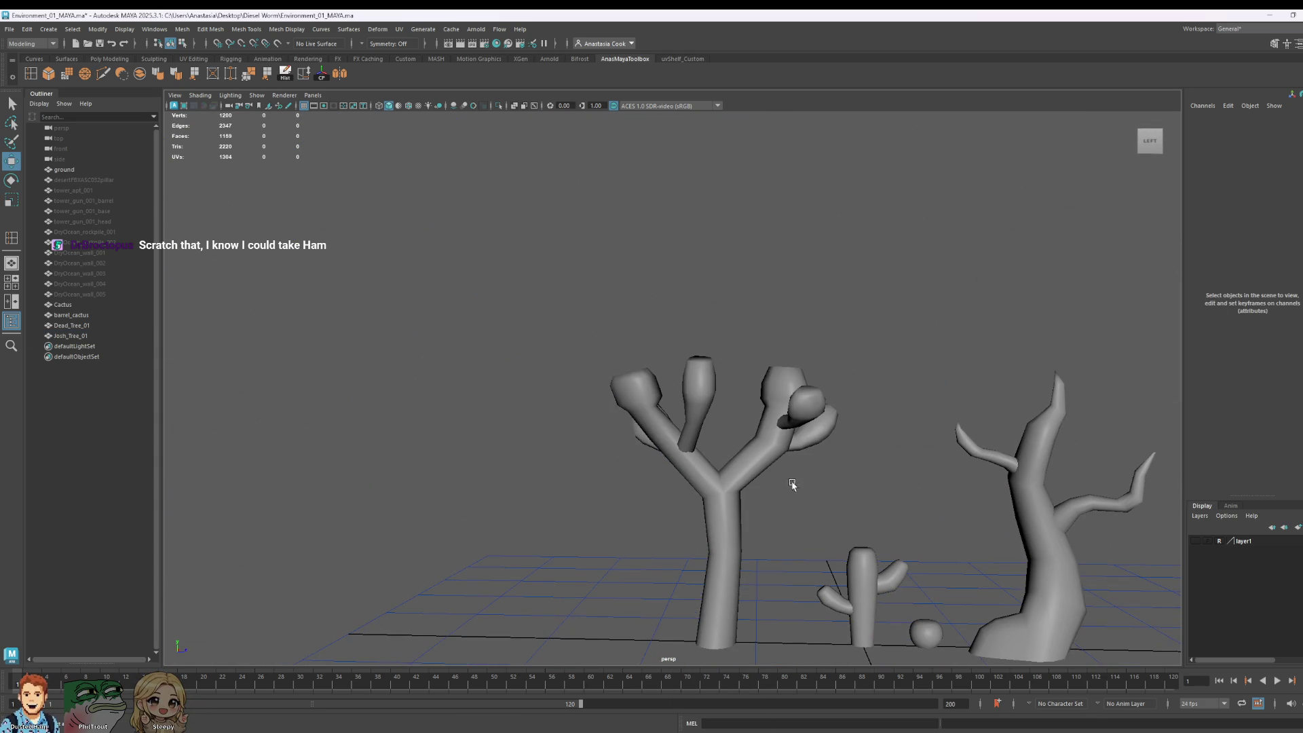
Step: Insert an edge loop on a Josh_Tree_01 branch with Multi-Cut
left_click(764, 459)
left_click(38, 78)
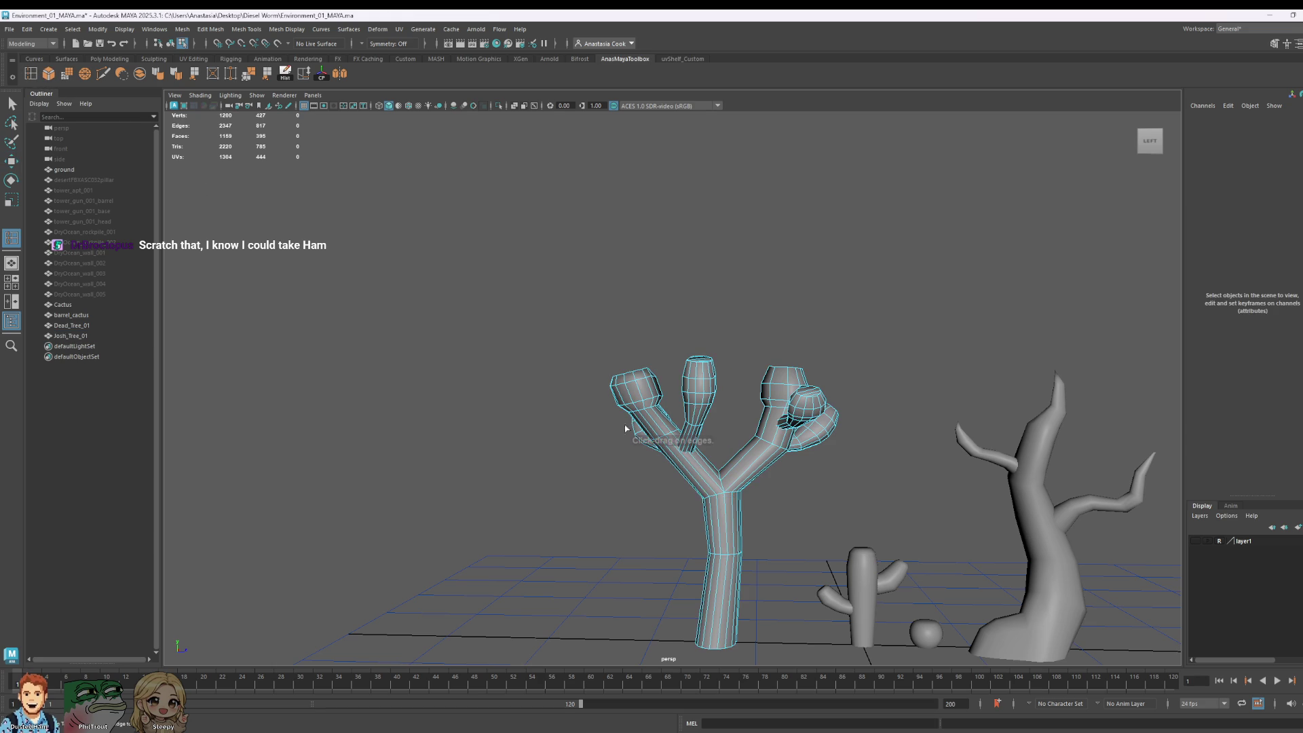
left_click(757, 473)
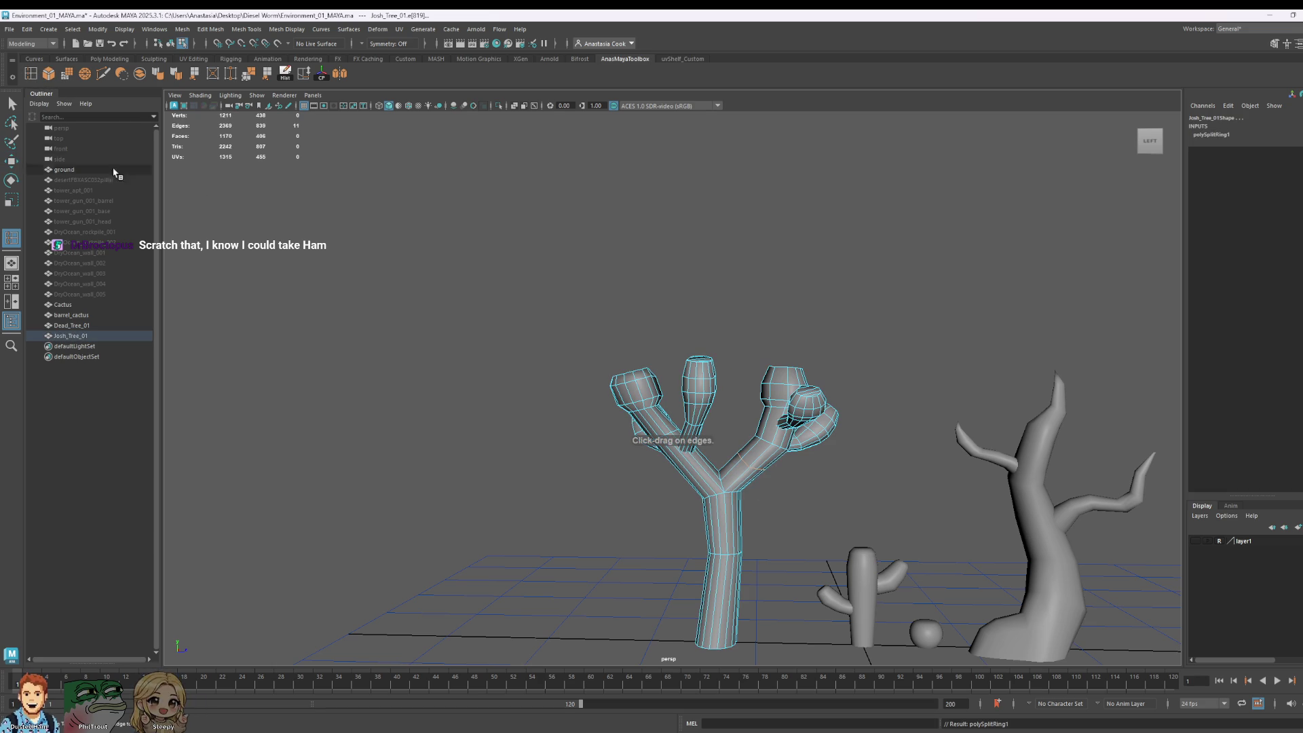
left_click(12, 104)
Step: Select the full vertex loop around the right branch and scale it
scroll(776, 442, "up", 5)
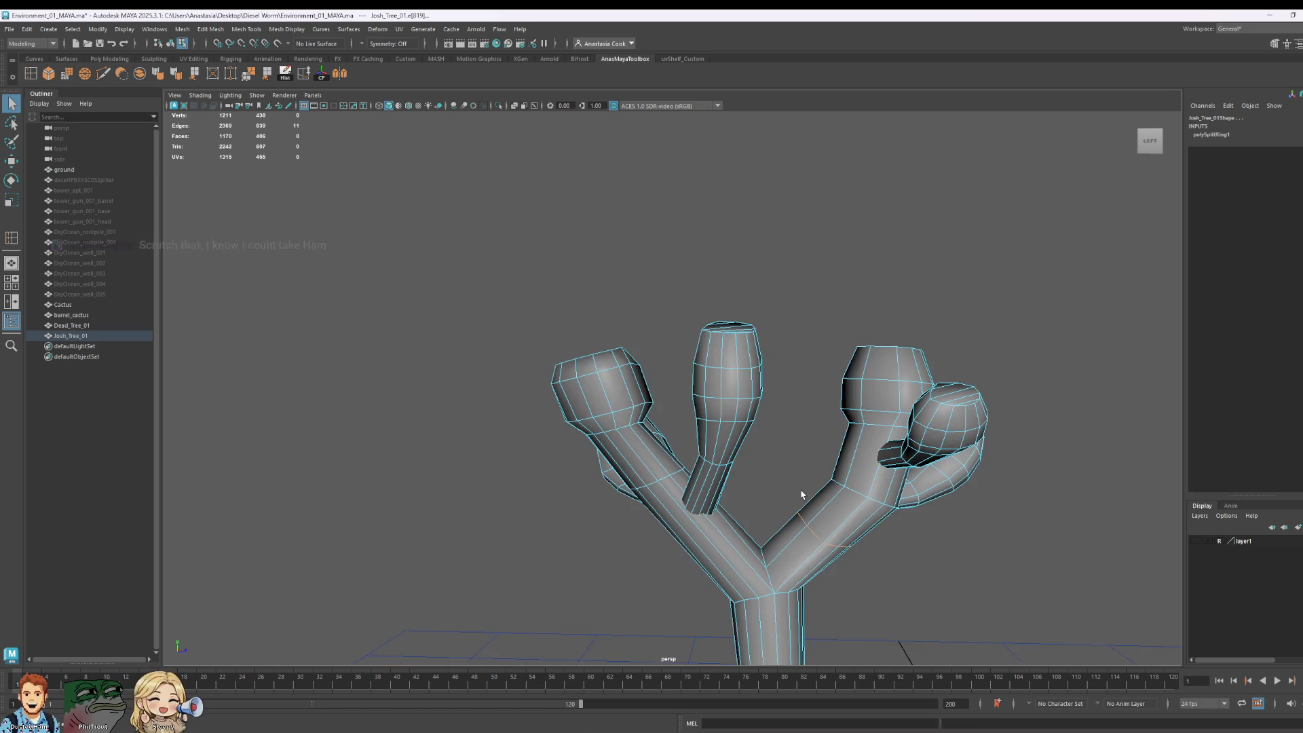
middle_click_drag(776, 442, 505, 426, "alt")
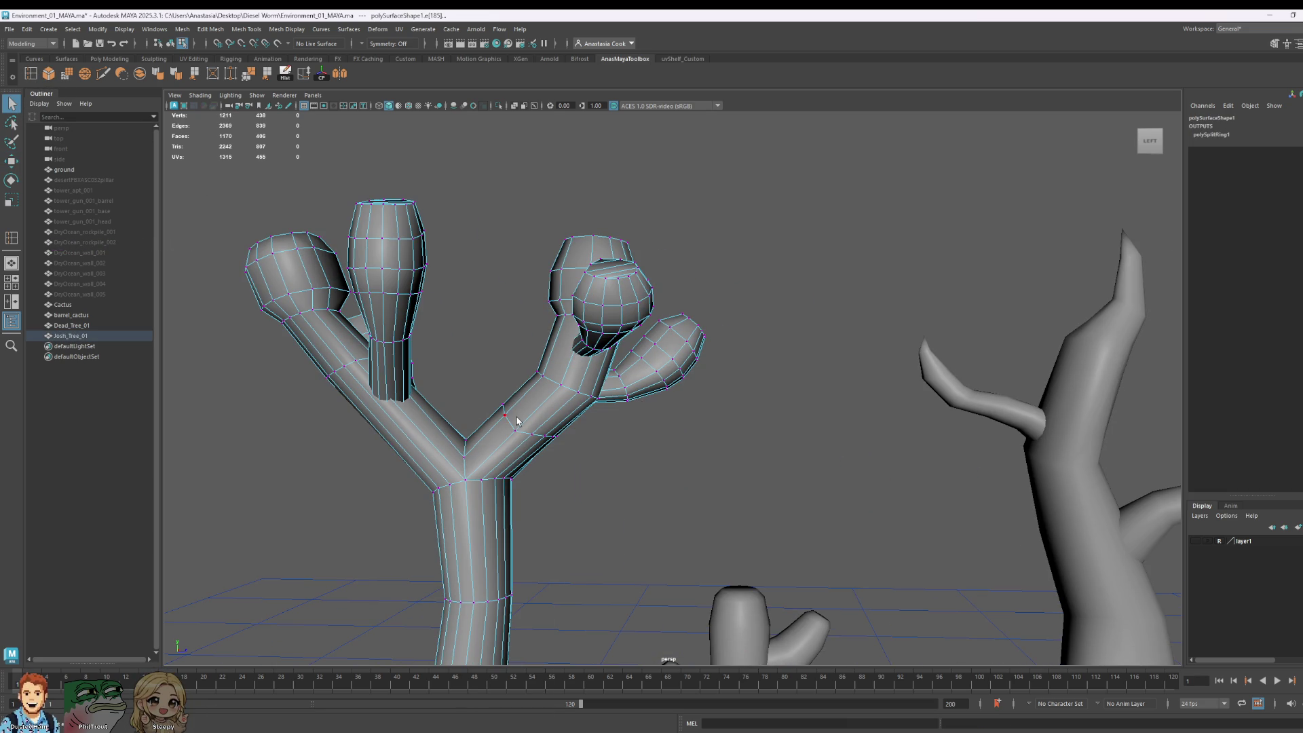
left_click(515, 418)
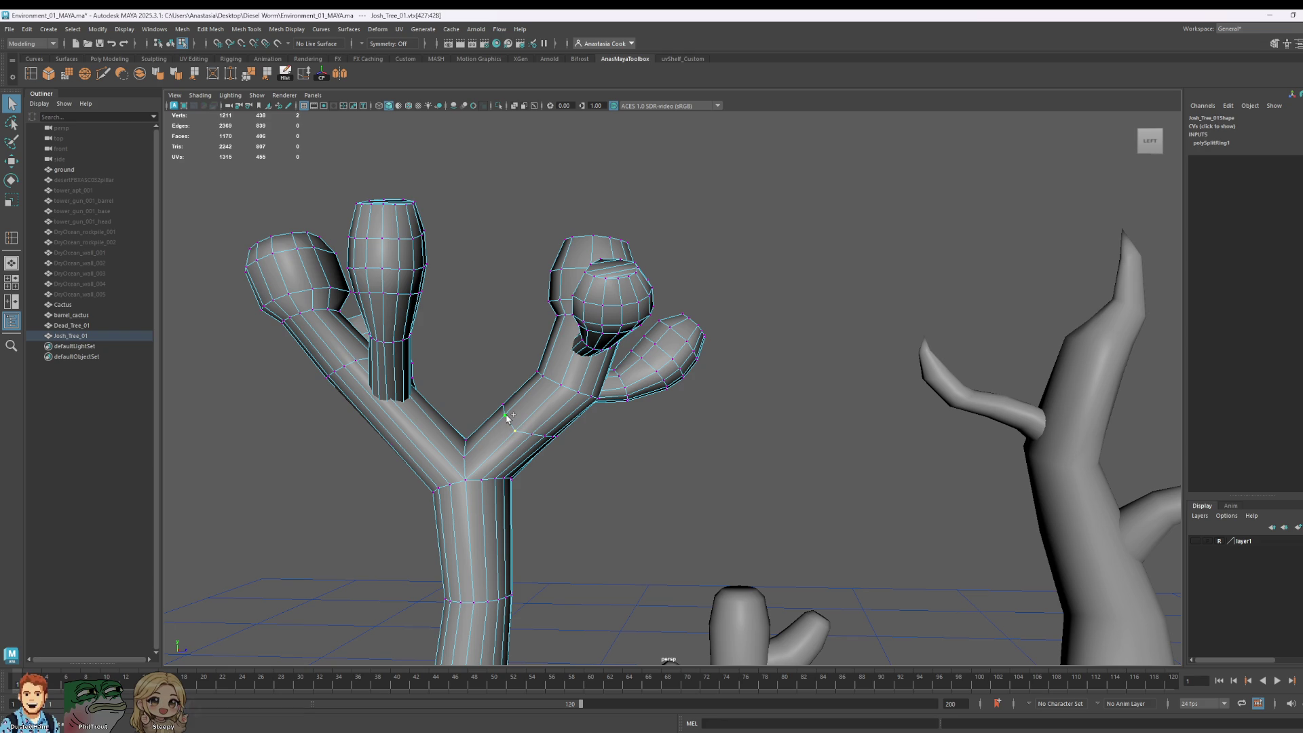
double_click(508, 419, "shift")
key("r")
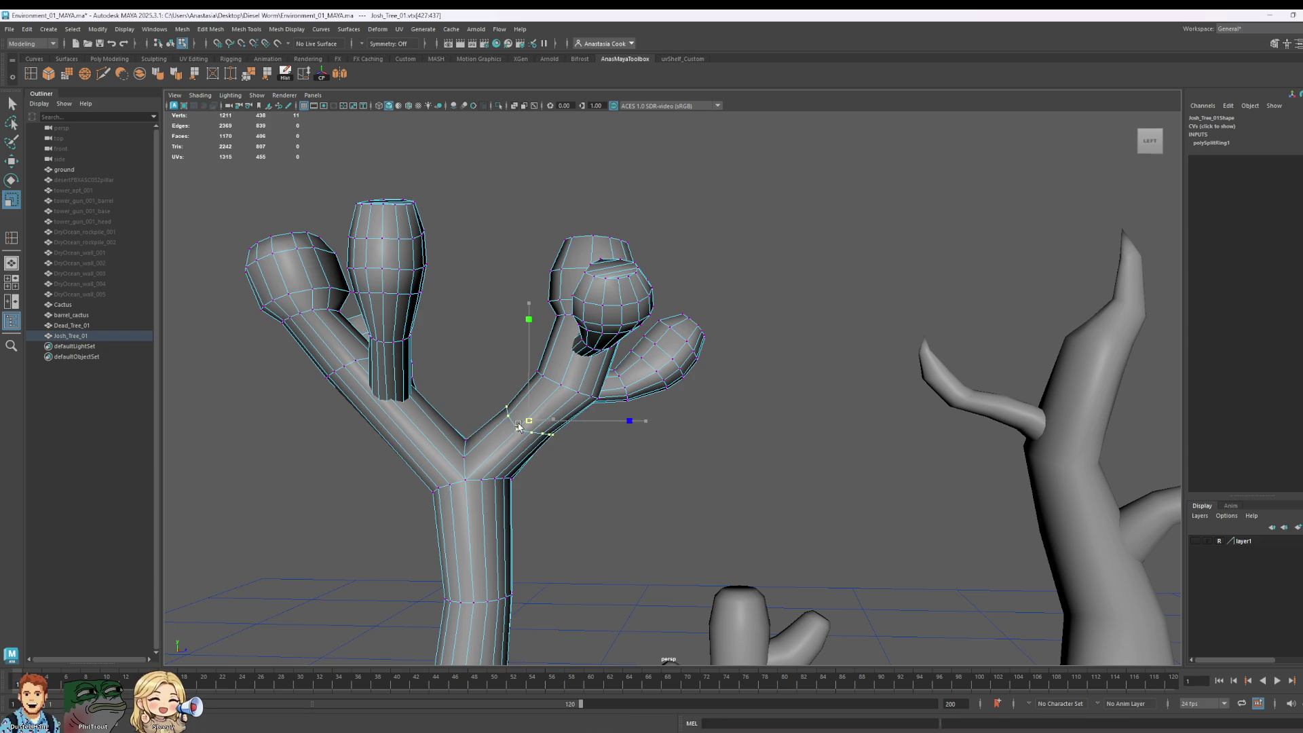
Step: Cut two more edge loops along the left branch
middle_click_drag(526, 422, 679, 431, "alt")
scroll(635, 509, "up", 2)
mouse_move(636, 510)
middle_mouse_down("alt")
mouse_move(592, 467)
mouse_move(580, 428)
middle_mouse_up("alt")
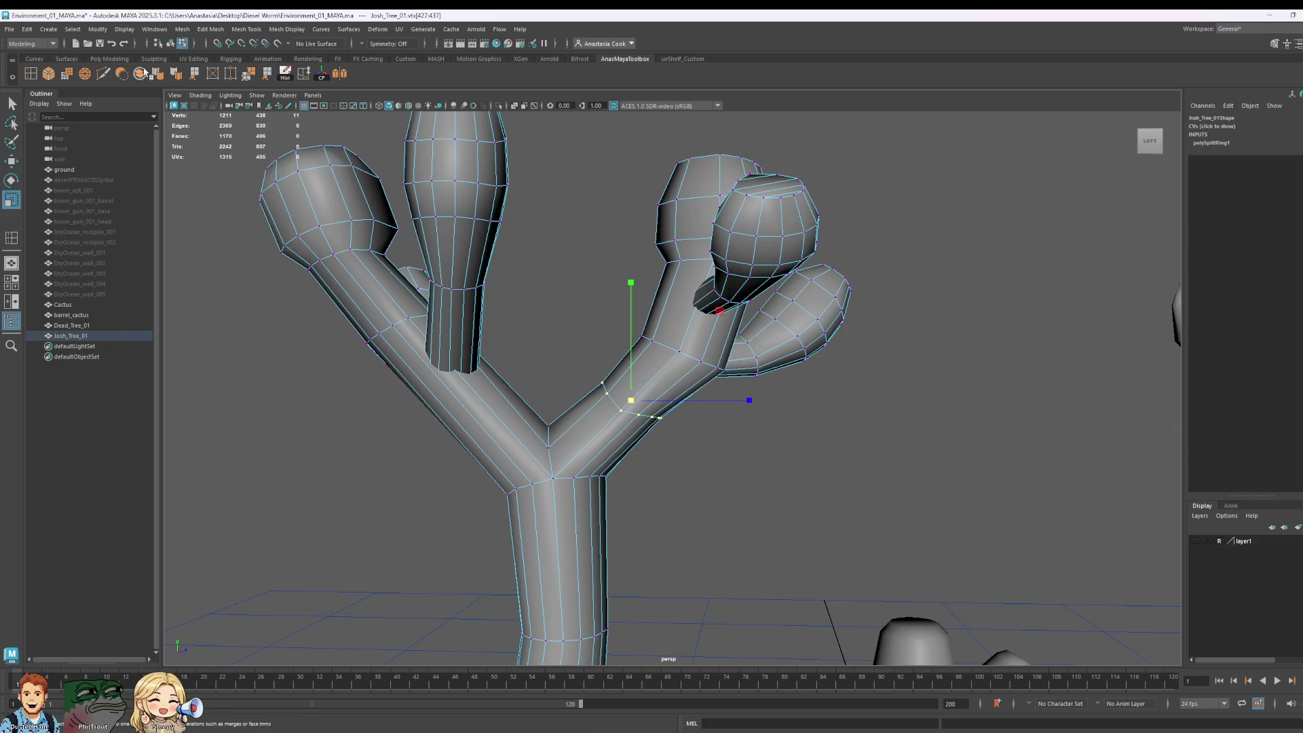
left_click(30, 74)
left_click(468, 386, "ctrl")
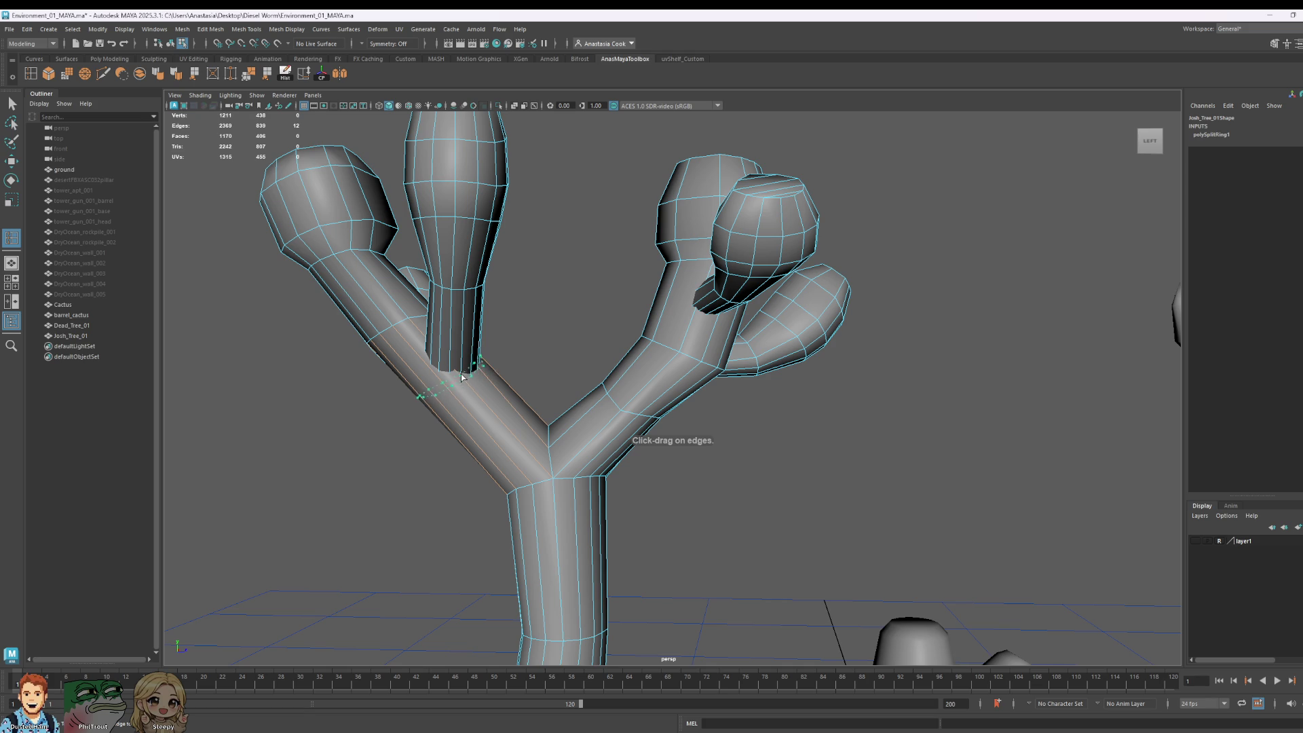
left_click(482, 404, "ctrl")
key("q")
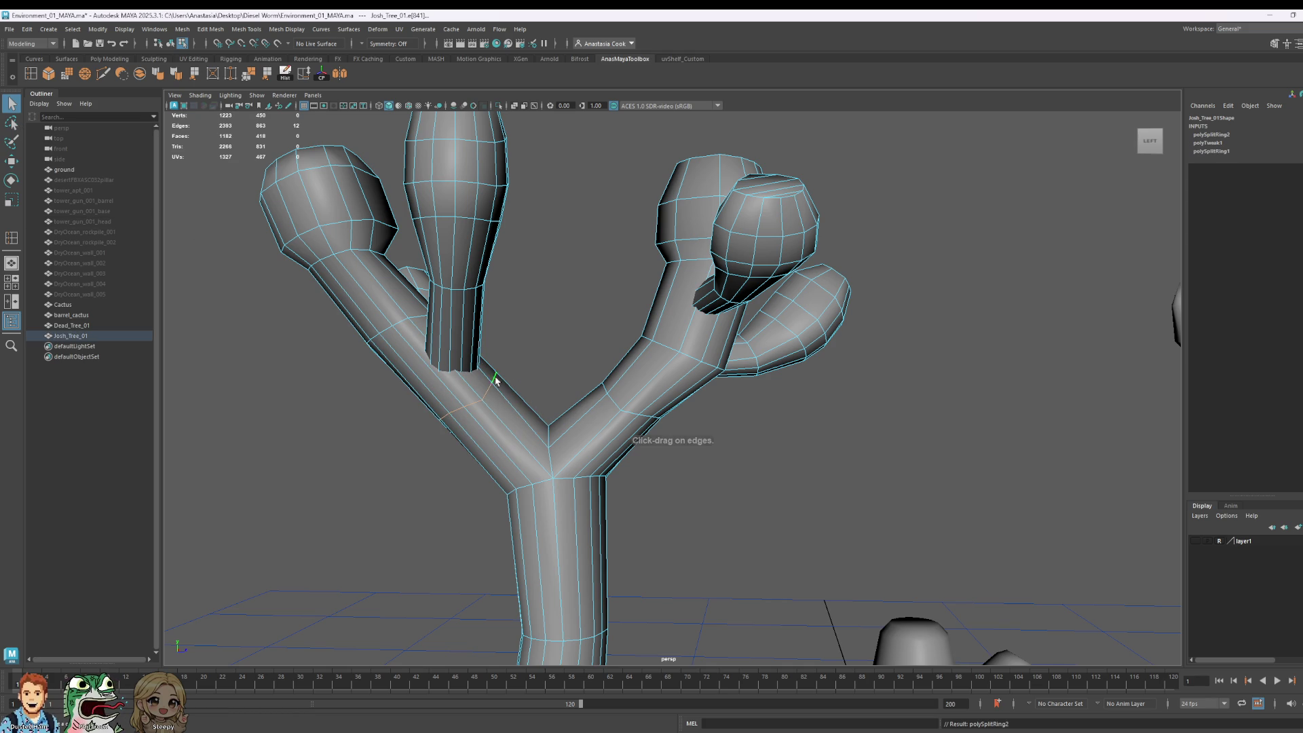
Step: Select a vertex on the new left-branch loop and lower it slightly
right_click(479, 385)
left_click(431, 385)
left_click(483, 400)
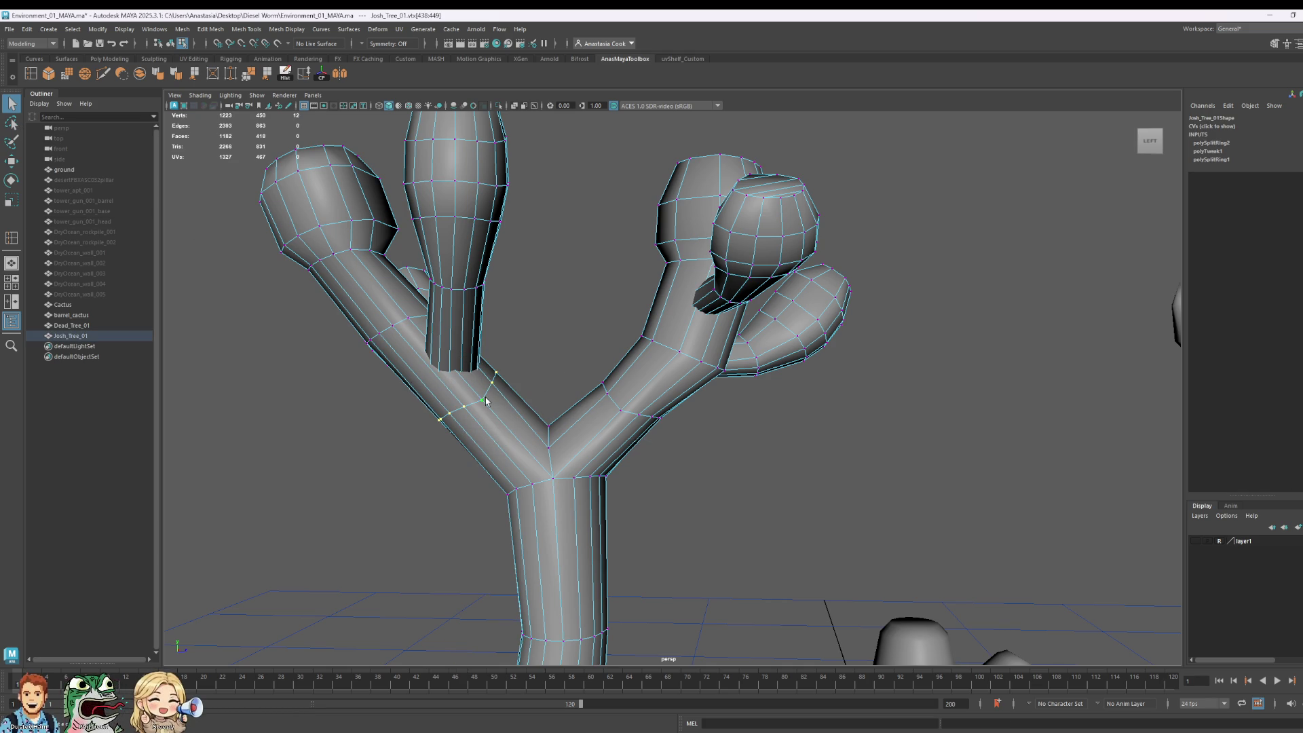
key("r")
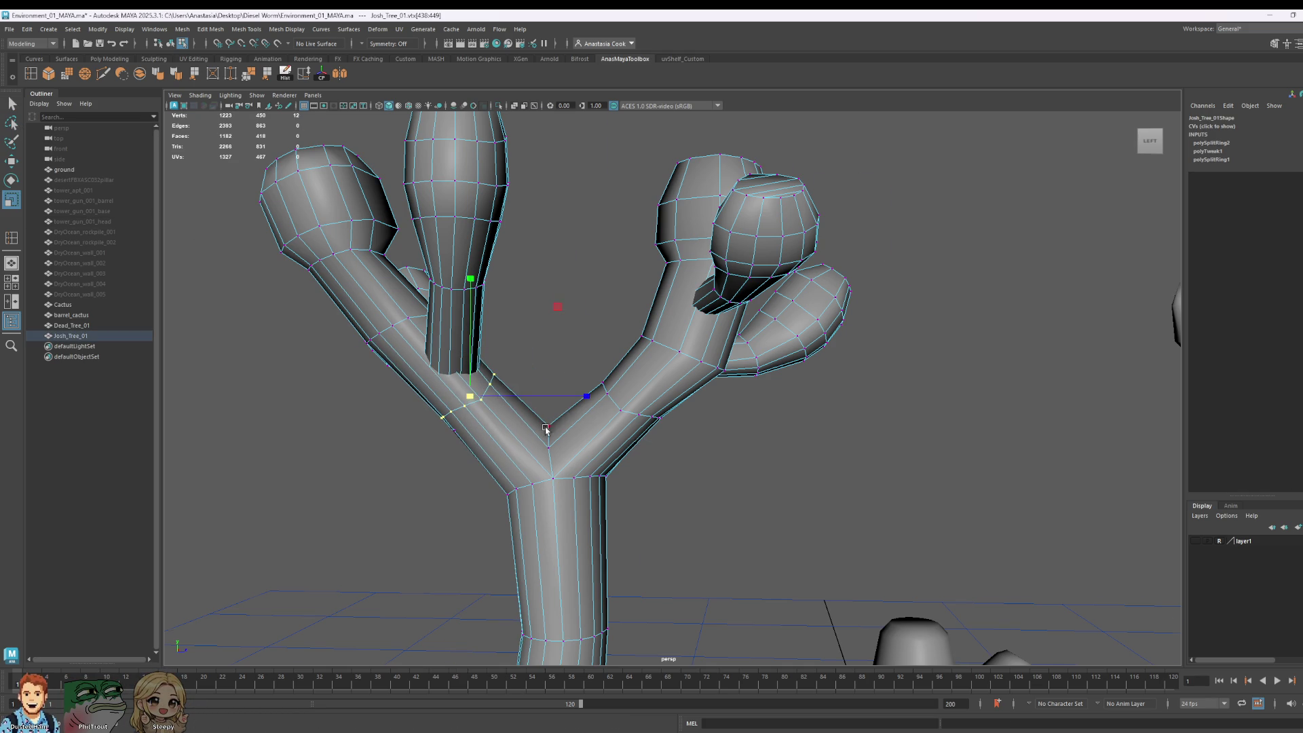
mouse_move(547, 429)
left_mouse_down("alt")
mouse_move(727, 425)
mouse_move(795, 539)
mouse_move(814, 397)
left_mouse_up("alt")
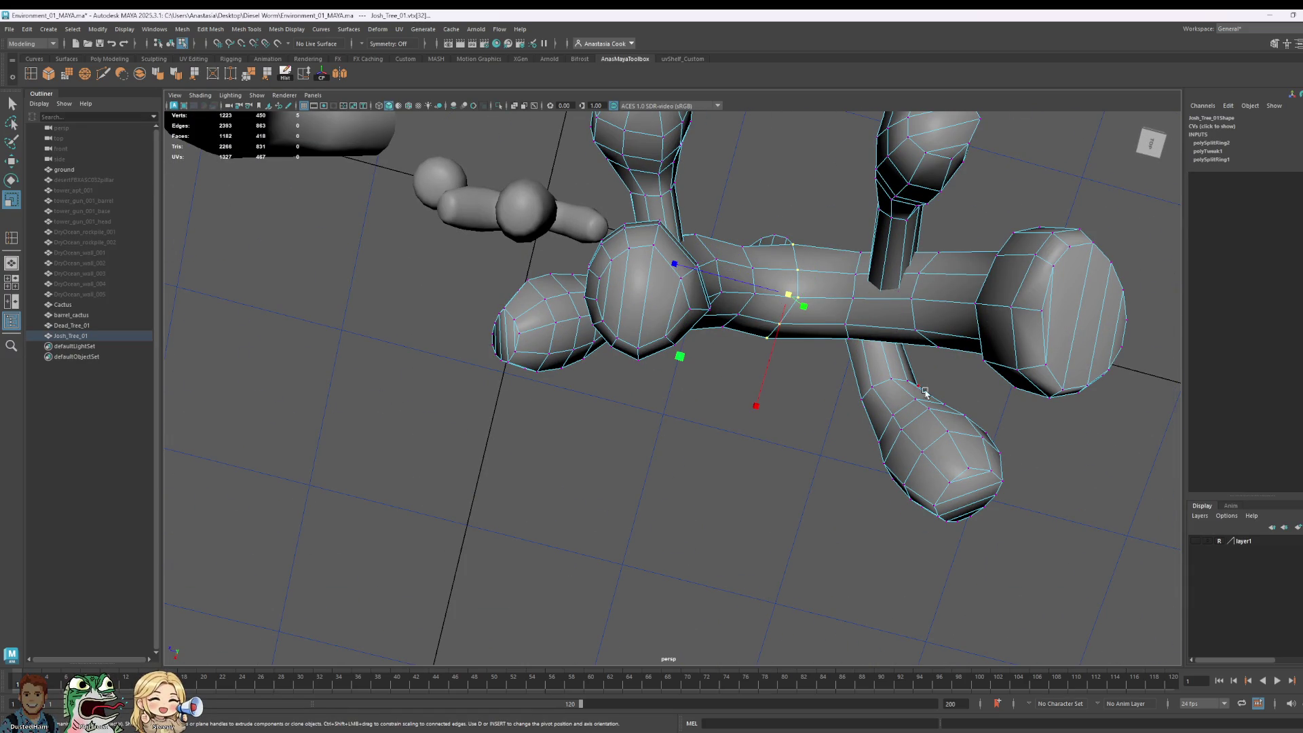
mouse_move(925, 393)
left_mouse_down("alt")
mouse_move(772, 361)
mouse_move(620, 287)
mouse_move(651, 382)
mouse_move(636, 355)
left_mouse_up("alt")
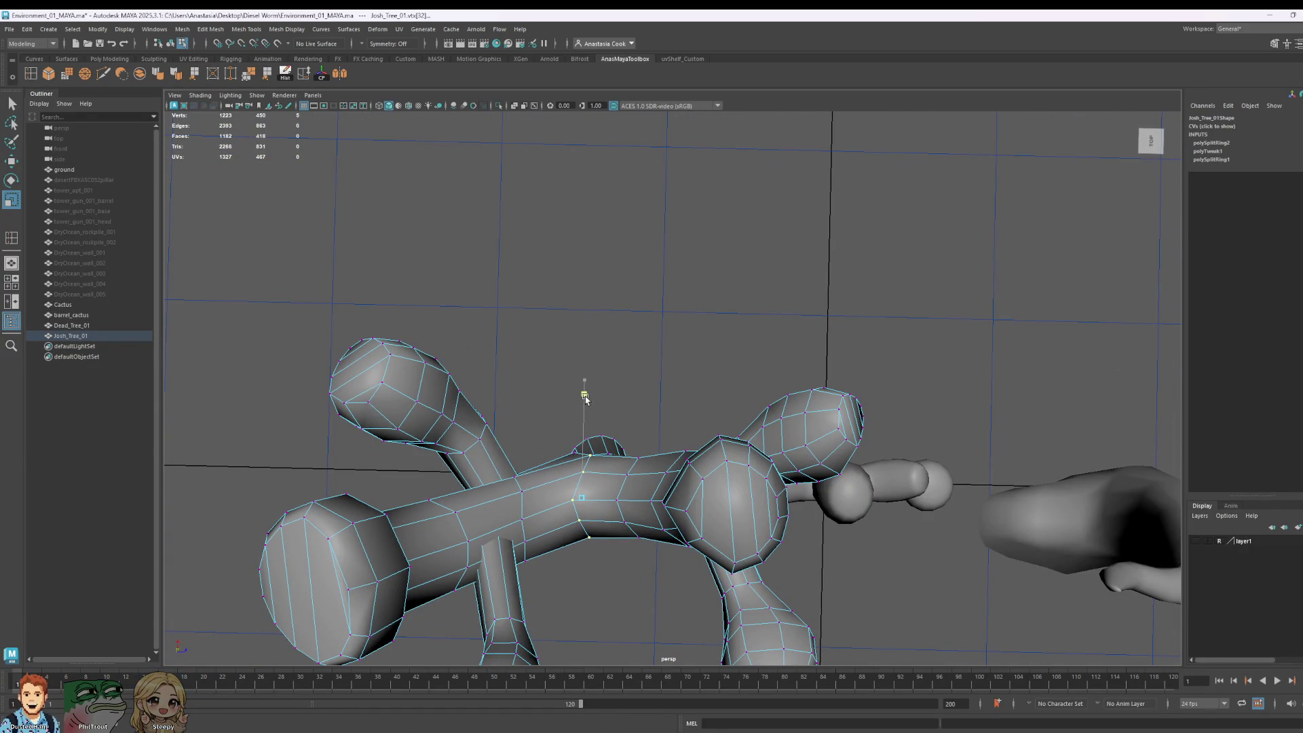
key("w")
left_click_drag(582, 382, 583, 385)
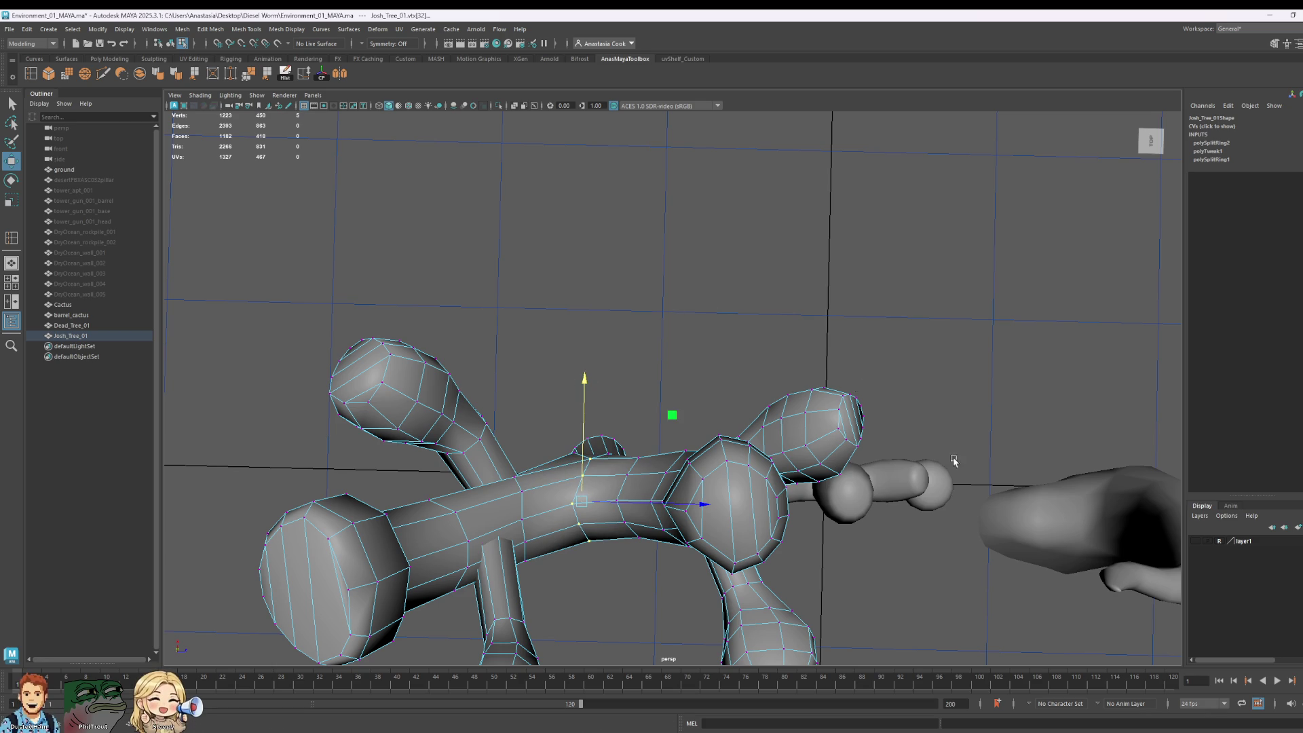
Step: Select several trunk vertices below the fork, ready for scaling
mouse_move(954, 461)
left_mouse_down("alt")
mouse_move(888, 410)
mouse_move(986, 474)
mouse_move(855, 503)
left_mouse_up("alt")
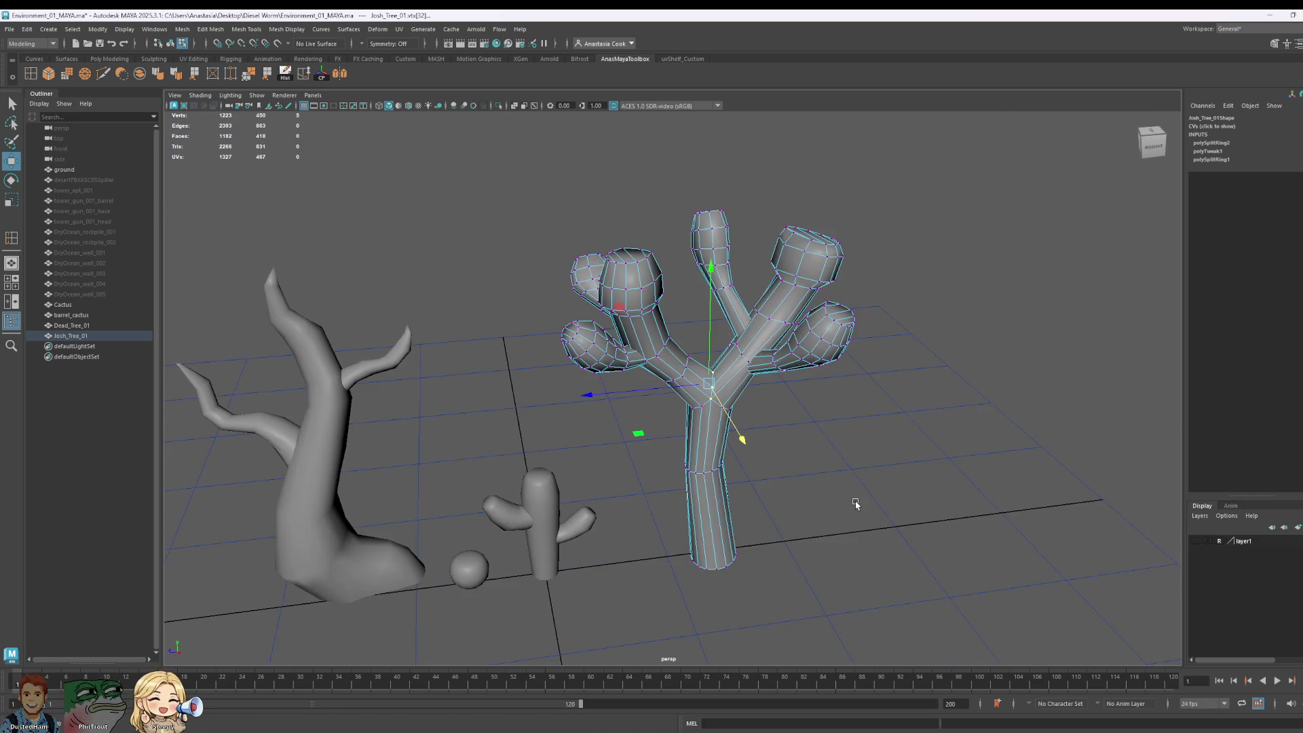
scroll(693, 429, "up", 3)
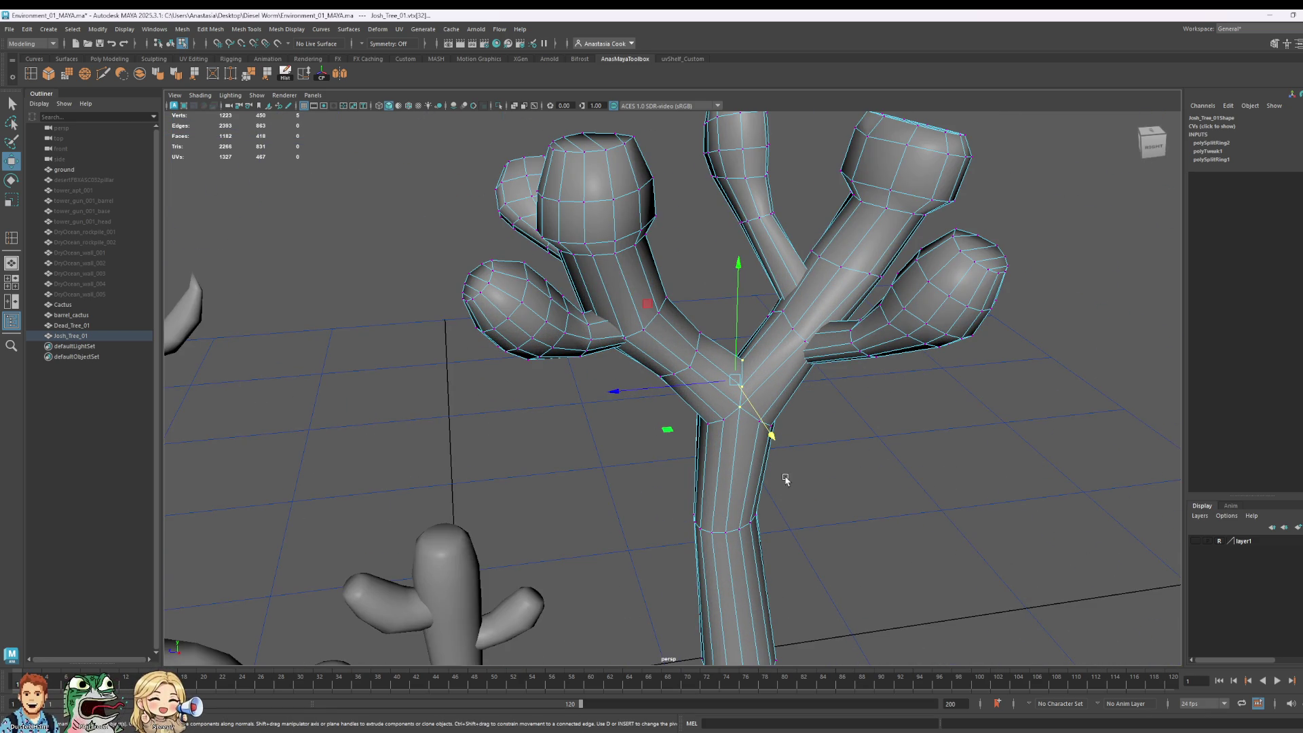
mouse_move(763, 464)
left_mouse_down("alt")
mouse_move(753, 438)
mouse_move(837, 451)
mouse_move(931, 436)
mouse_move(873, 446)
left_mouse_up("alt")
scroll(543, 457, "up", 8)
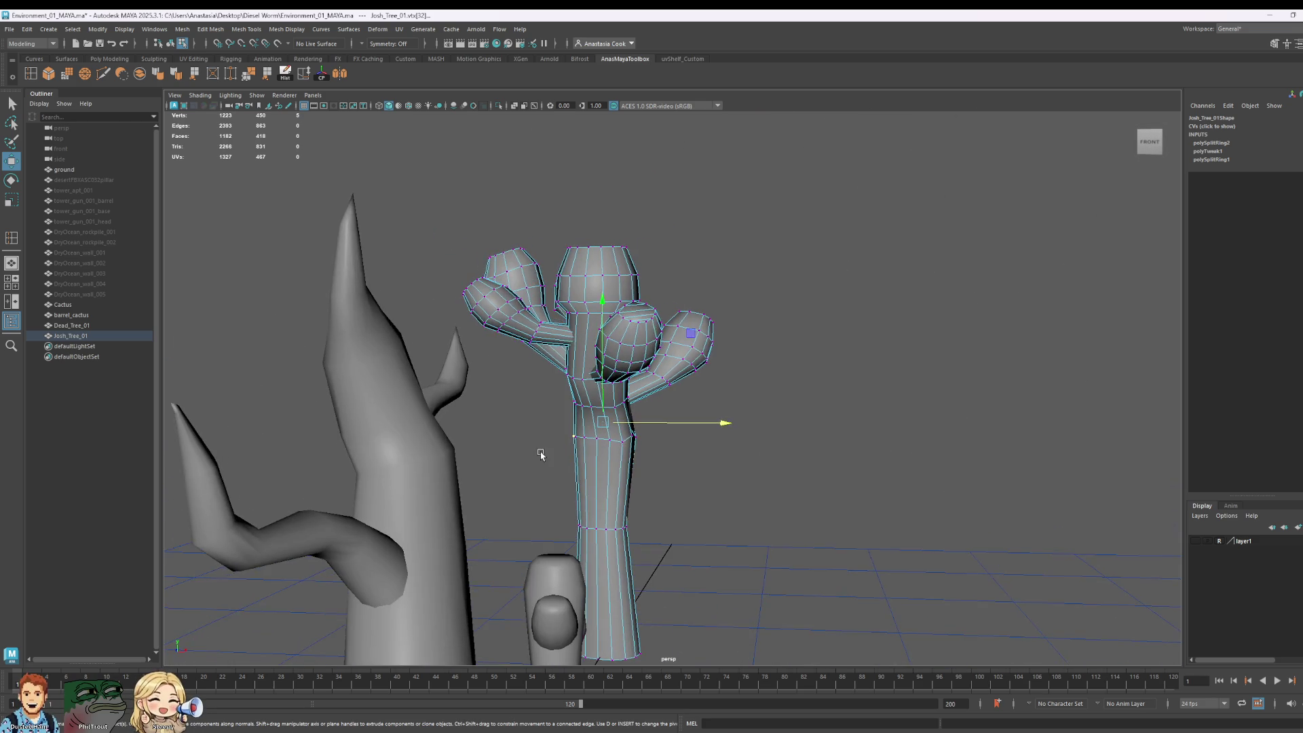
left_click(532, 515)
left_click(533, 515)
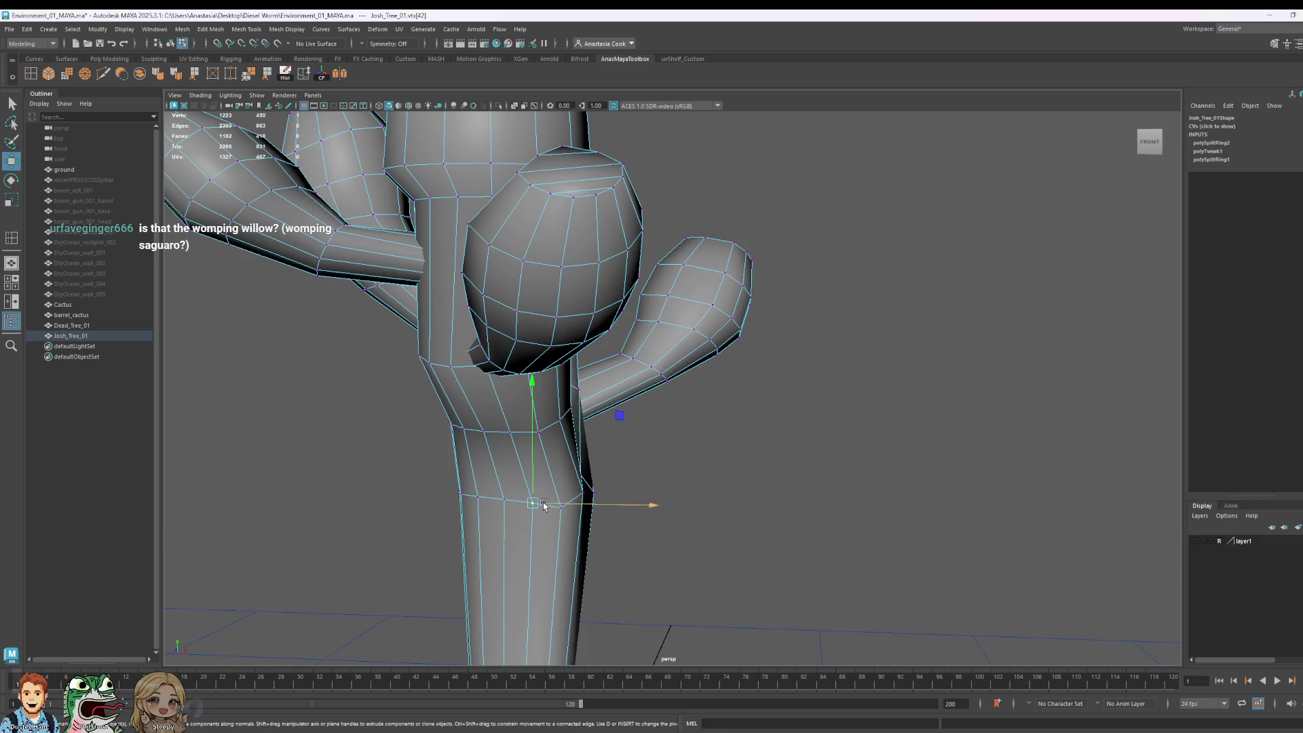
left_click(562, 509, "shift")
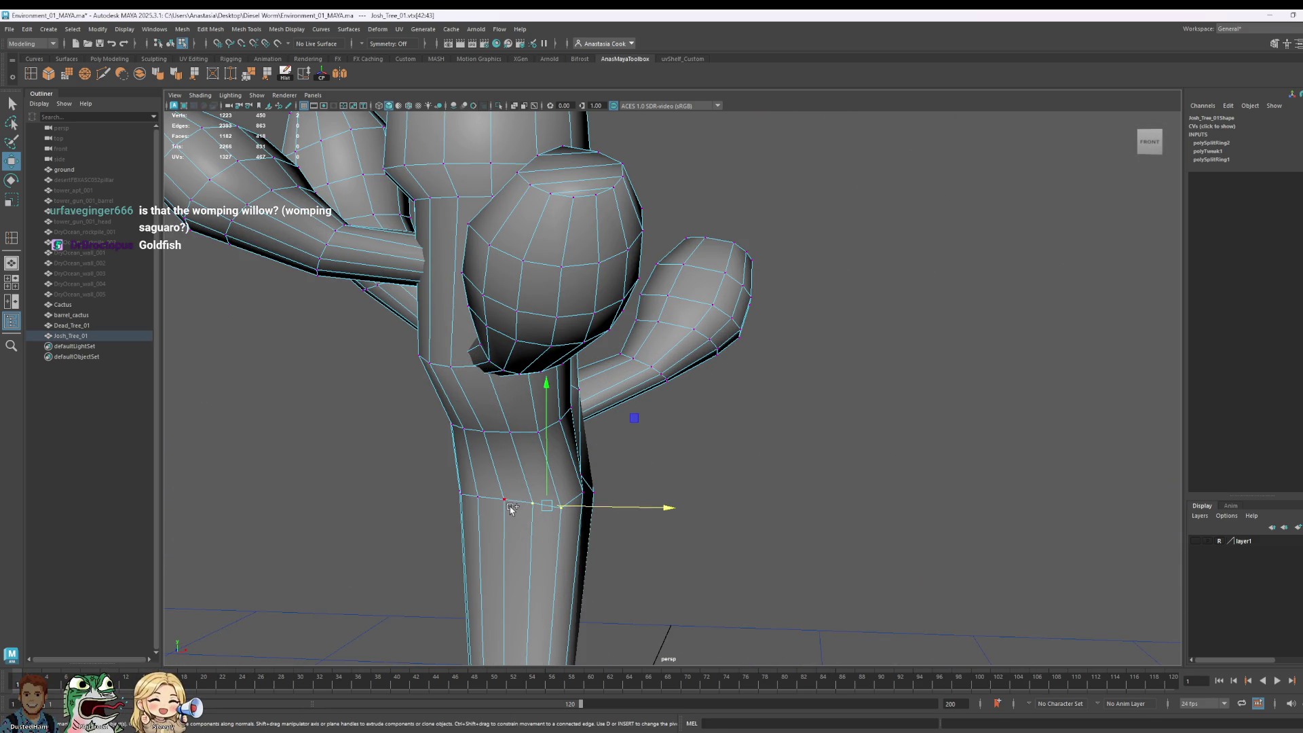
left_click(466, 500, "shift")
mouse_move(465, 501)
left_mouse_down("alt")
mouse_move(588, 510)
mouse_move(573, 500)
mouse_move(843, 494)
mouse_move(738, 474)
mouse_move(767, 499)
mouse_move(713, 461)
left_mouse_up("alt")
key("r")
Step: Pinch two vertices of the trunk's edge ring inward
scroll(657, 407, "up", 5)
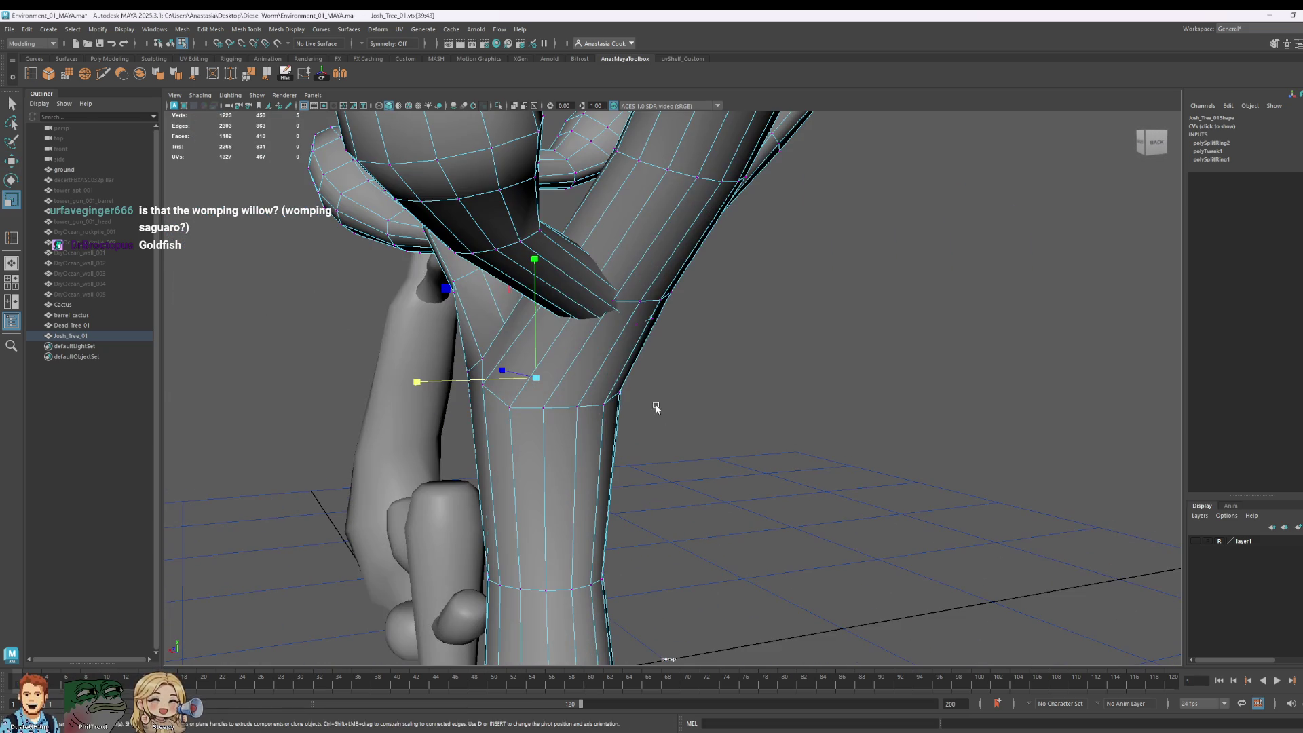
left_click(613, 412)
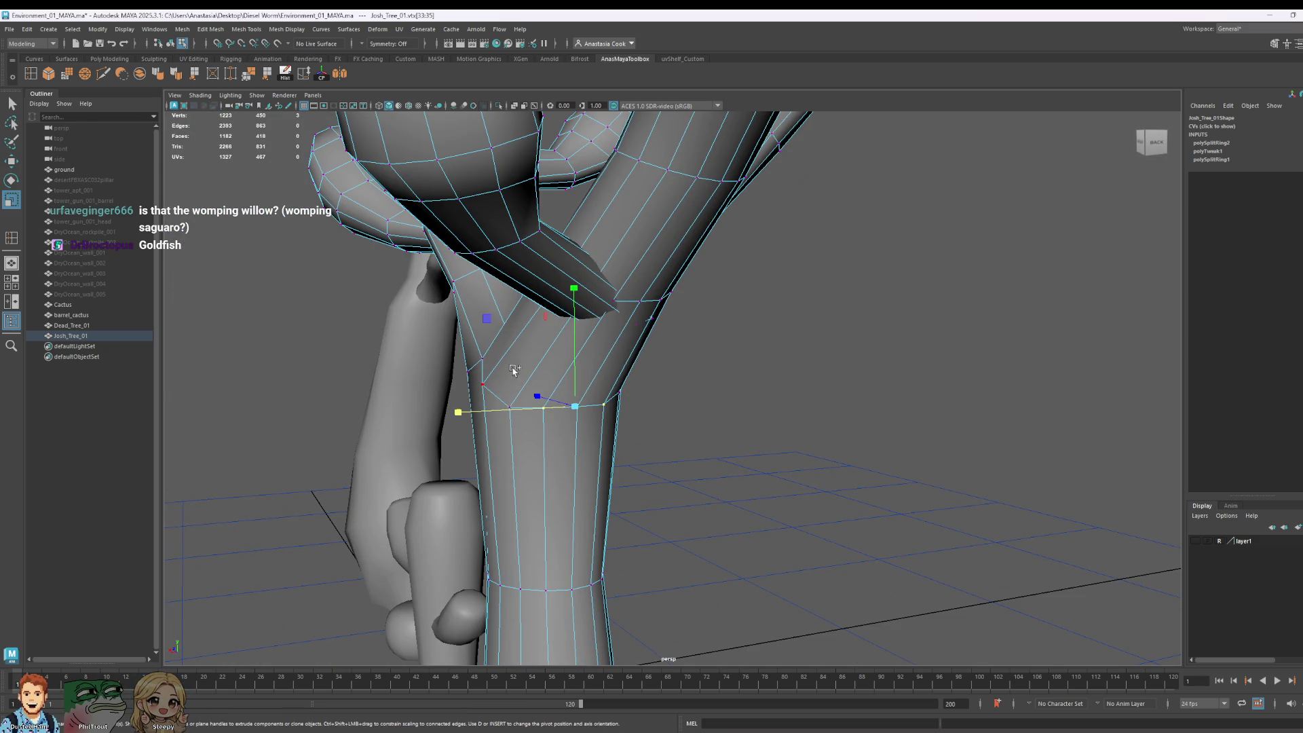
left_click(510, 408, "shift")
left_click_drag(456, 408, 467, 410)
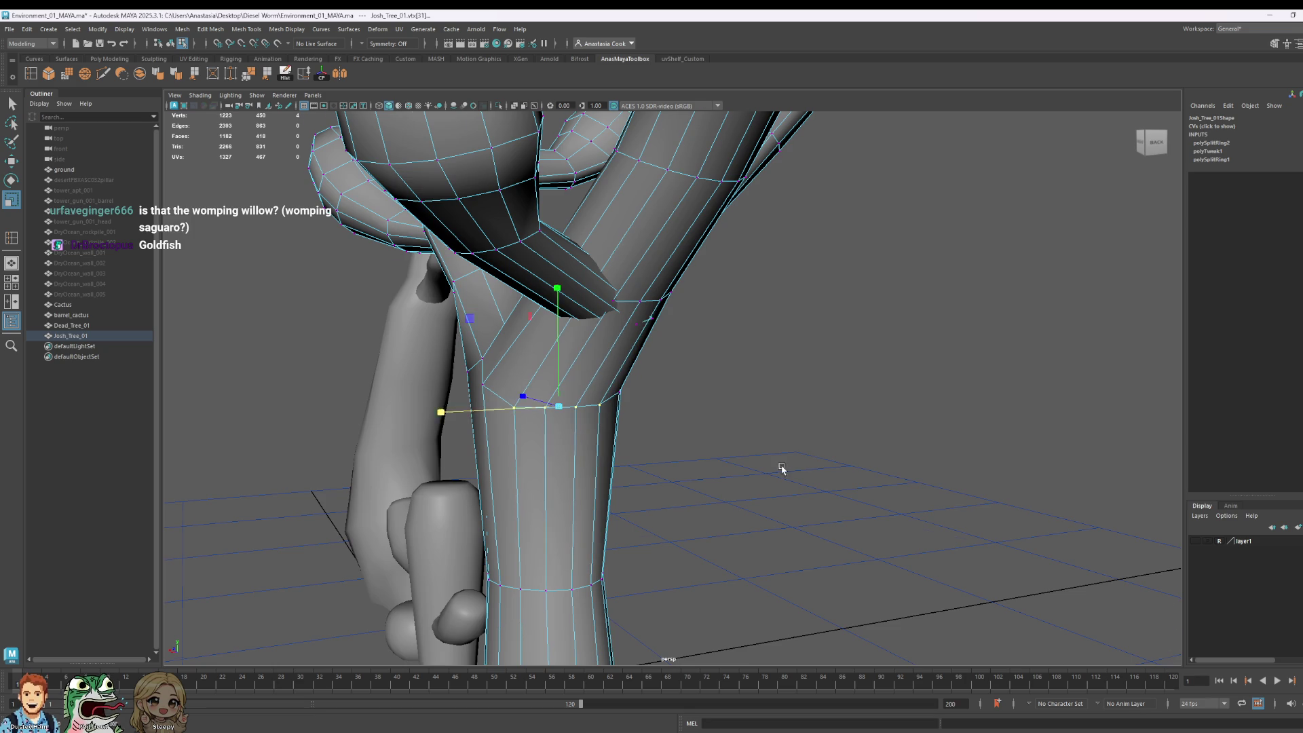
left_click_drag(782, 469, 505, 439, "alt")
key("w")
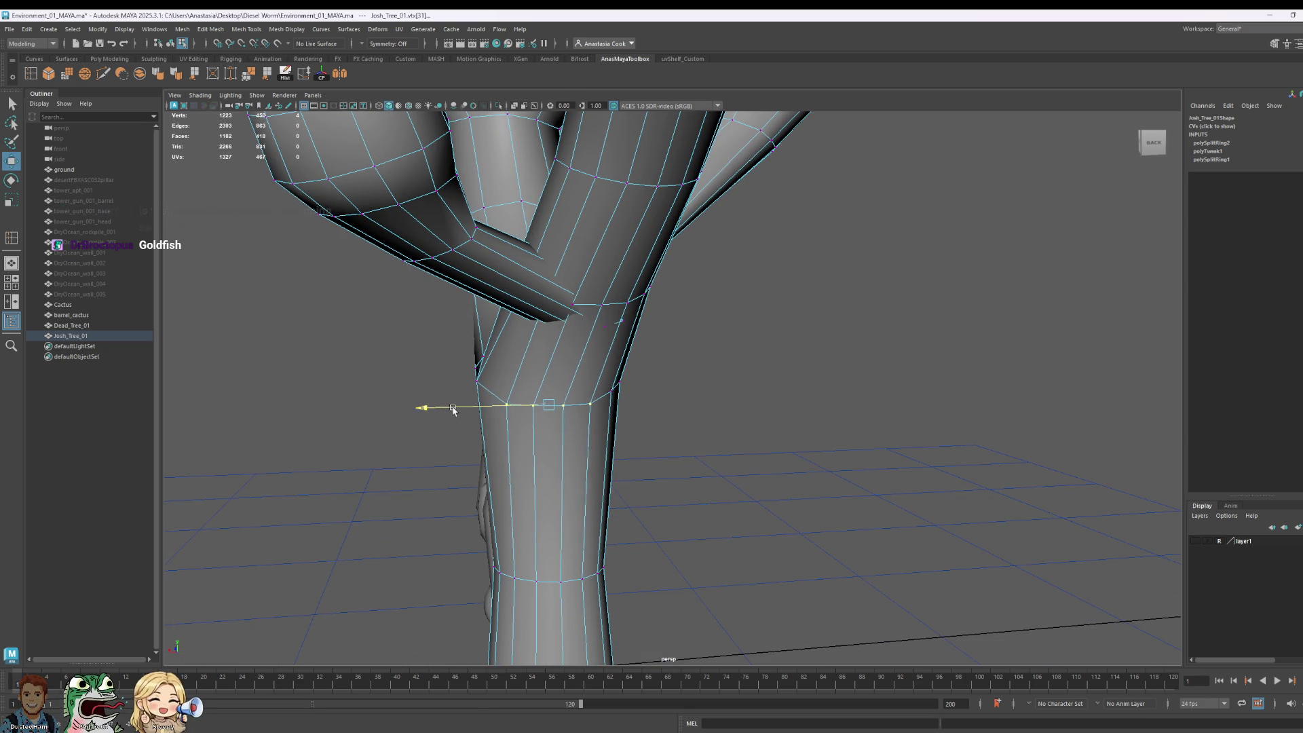
Step: Select the face loop around the left branch and convert it to vertices
left_click(622, 322)
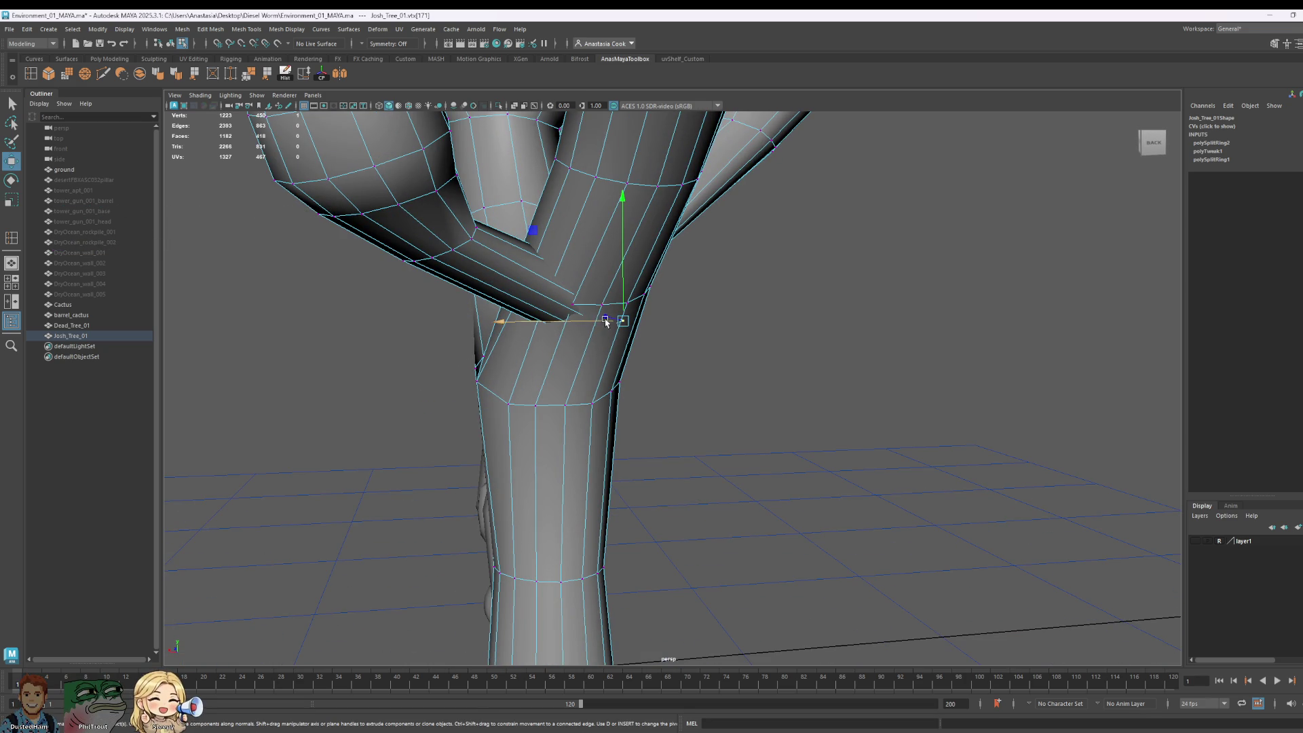
right_click_drag(517, 298, 512, 316)
double_click(516, 275)
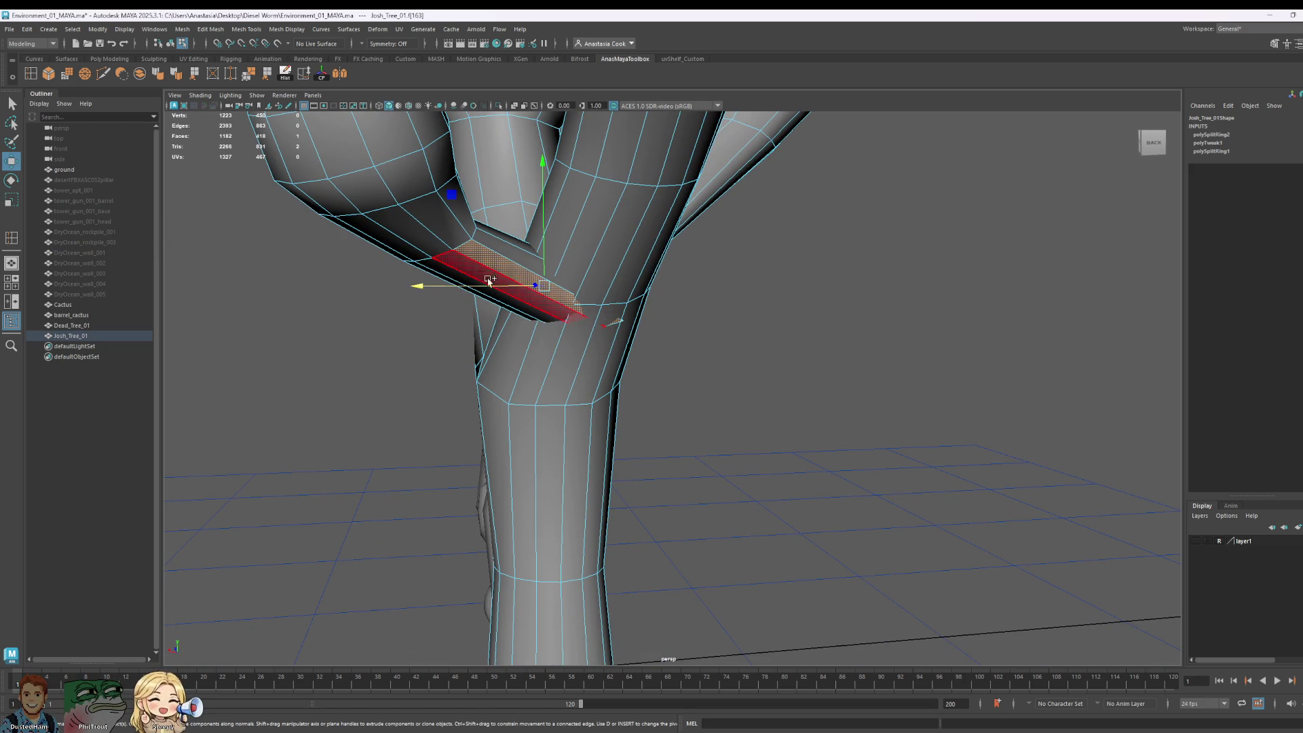
right_click(496, 262, "ctrl")
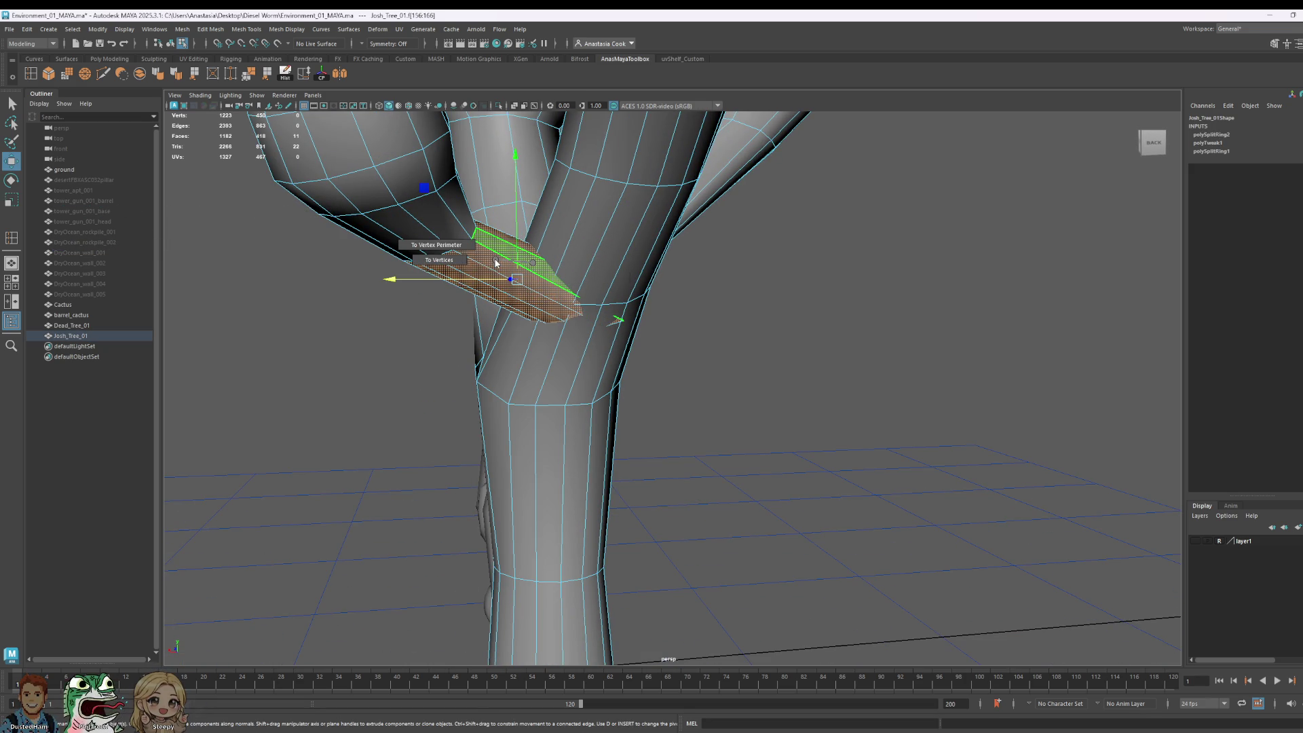
left_click(441, 260)
Step: Slide one vertex ring up the branch, then return to object mode and deselect
left_click_drag(308, 158, 558, 294)
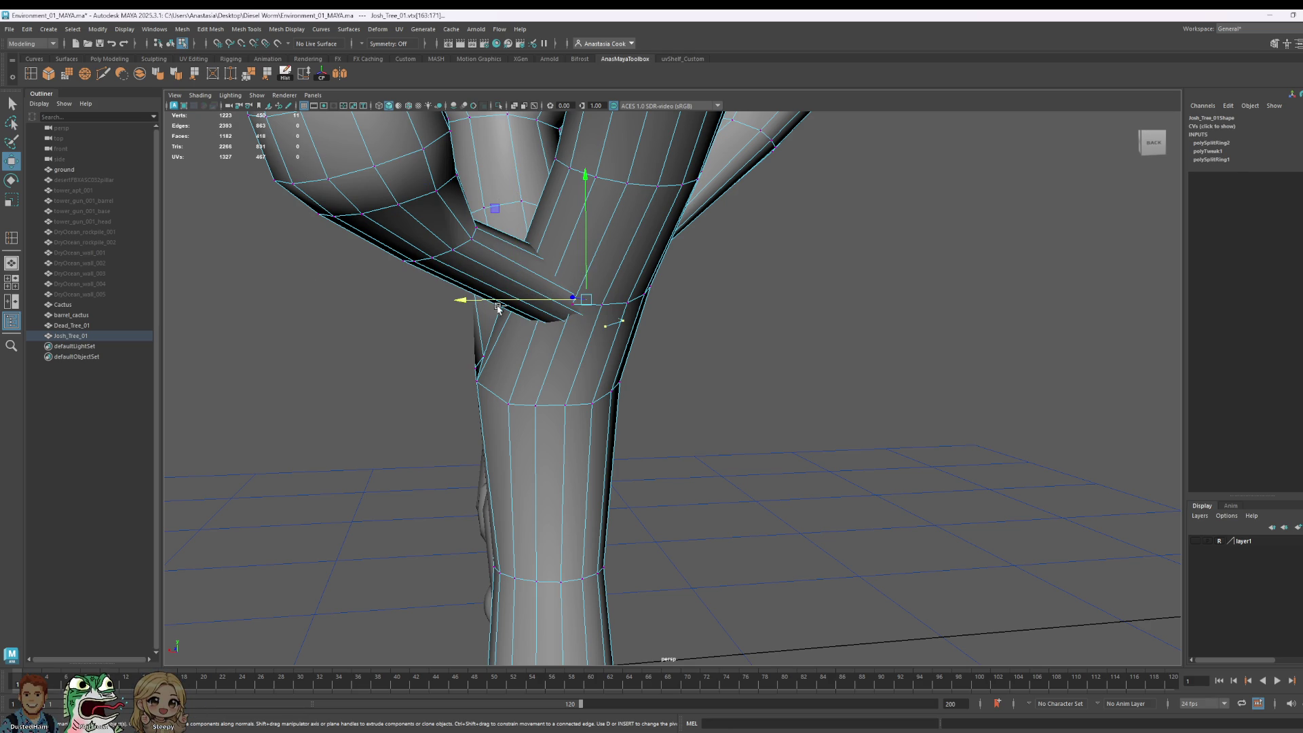
mouse_move(698, 384)
left_mouse_down("alt")
mouse_move(713, 457)
mouse_move(578, 395)
mouse_move(562, 316)
left_mouse_up("alt")
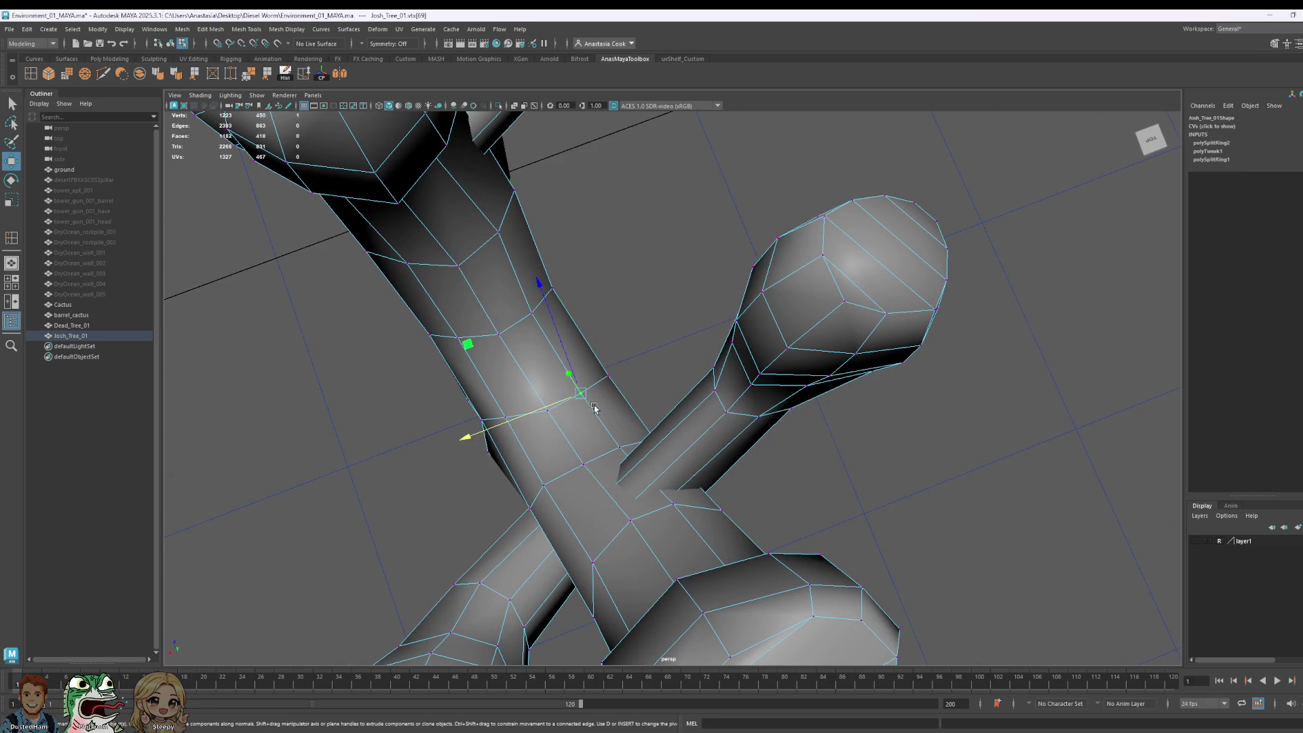
key("ctrl+z")
left_click_drag(574, 408, 568, 392)
mouse_move(815, 536)
left_mouse_down("alt")
mouse_move(763, 451)
mouse_move(611, 306)
left_mouse_up("alt")
right_click_drag(611, 306, 663, 279)
left_click(980, 204)
left_click_drag(980, 204, 874, 378, "alt")
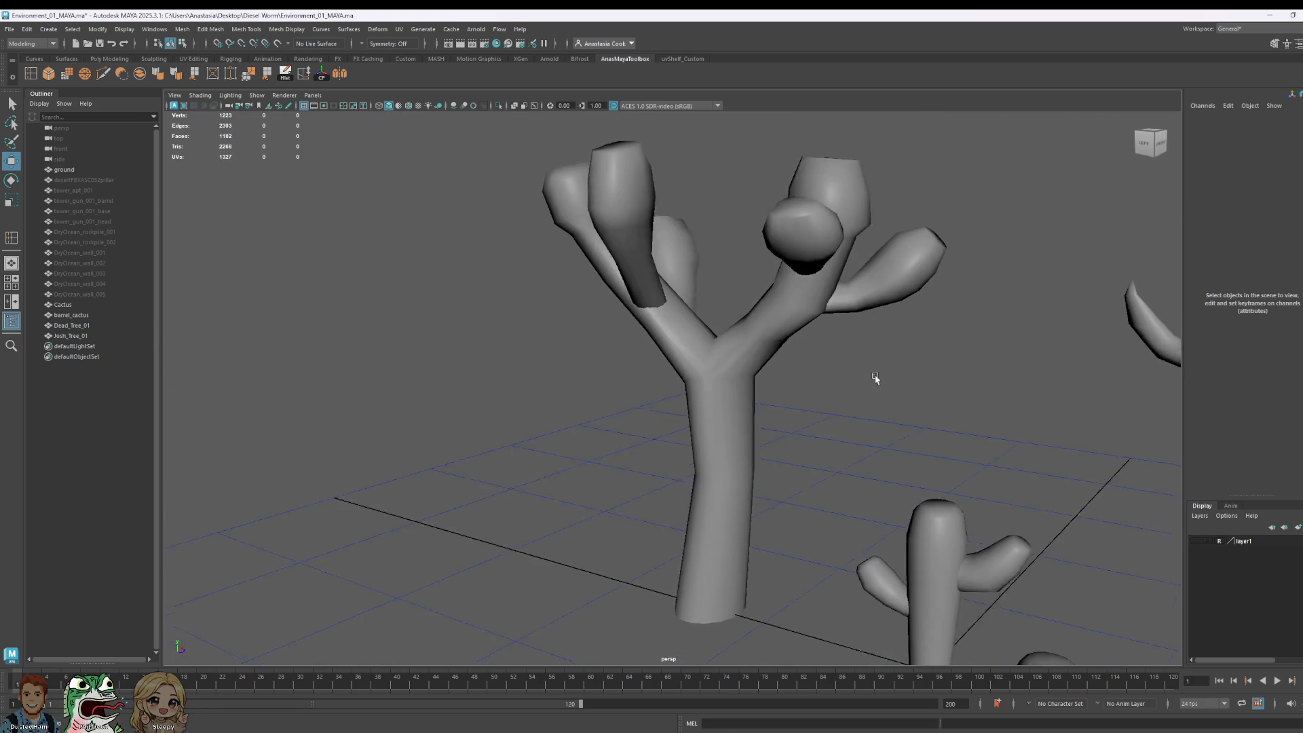
key("ctrl+s")
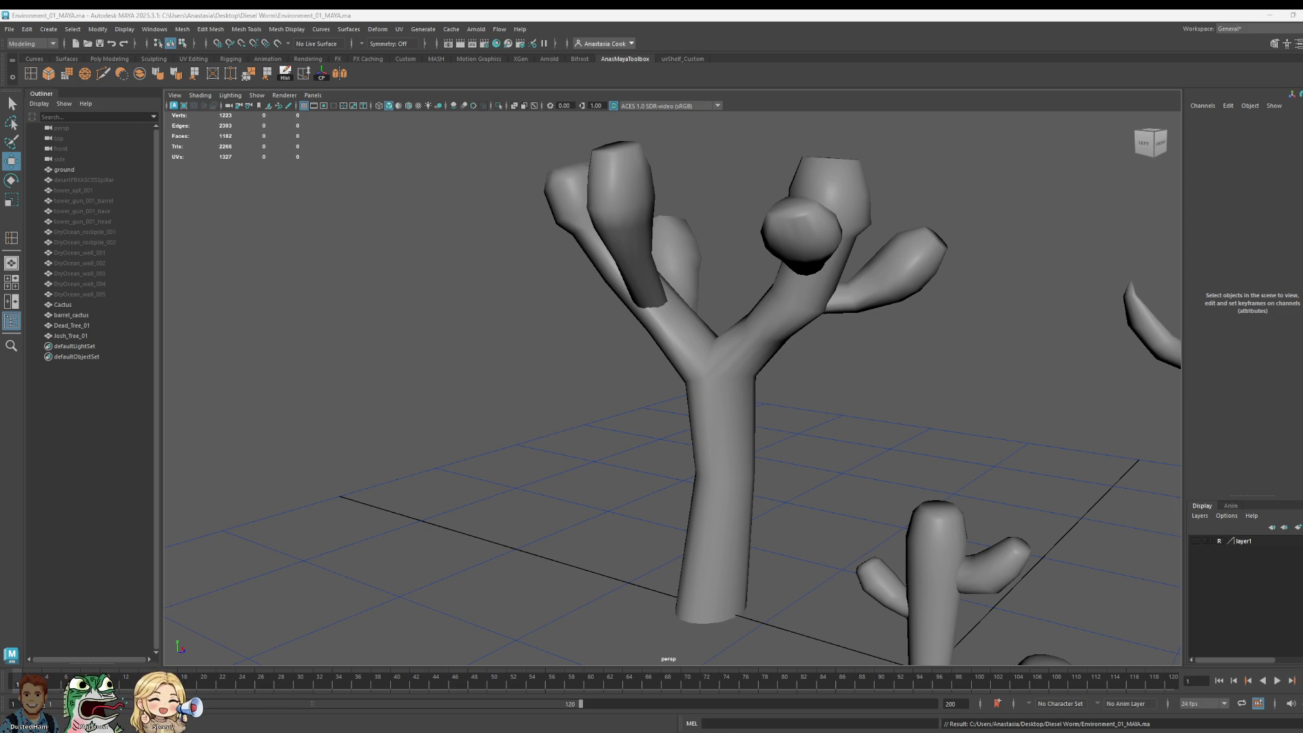
Step: Move Josh_Tree_01's pivot down to the base of its trunk
scroll(638, 402, "down", 3)
left_click(706, 384)
key("e")
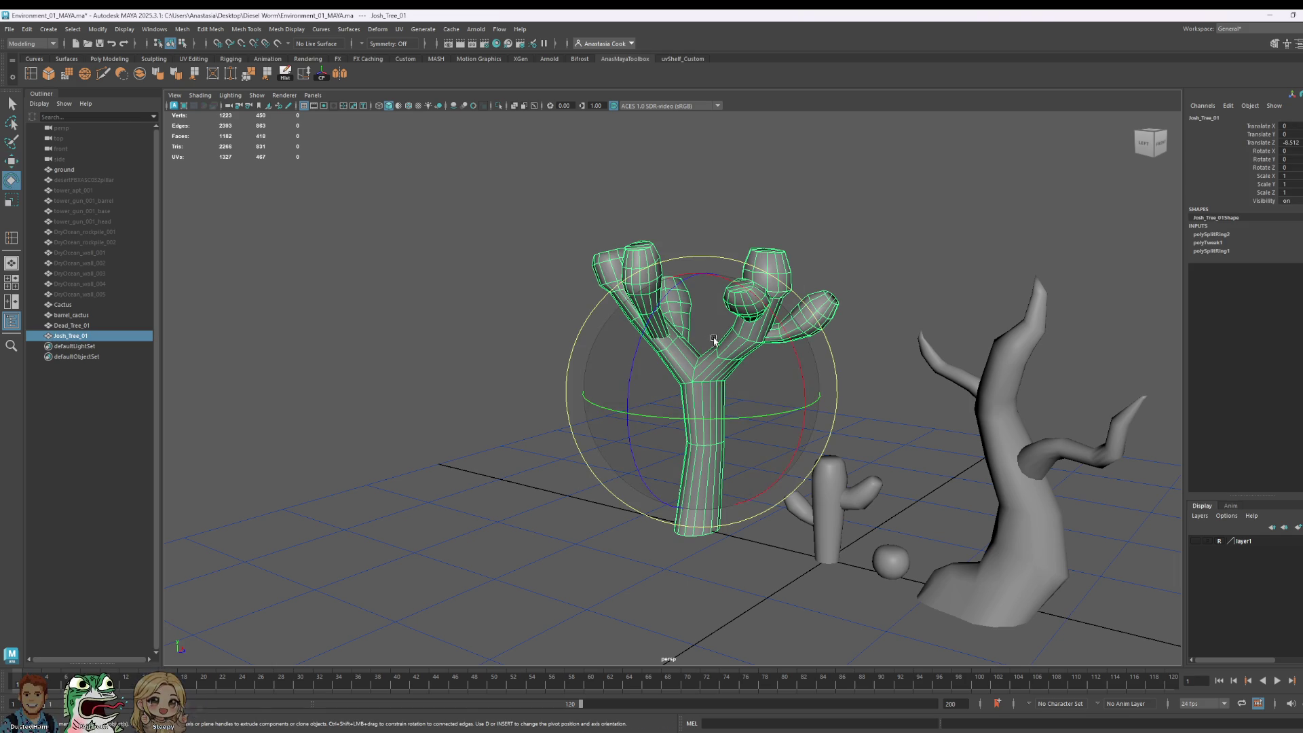
key("d")
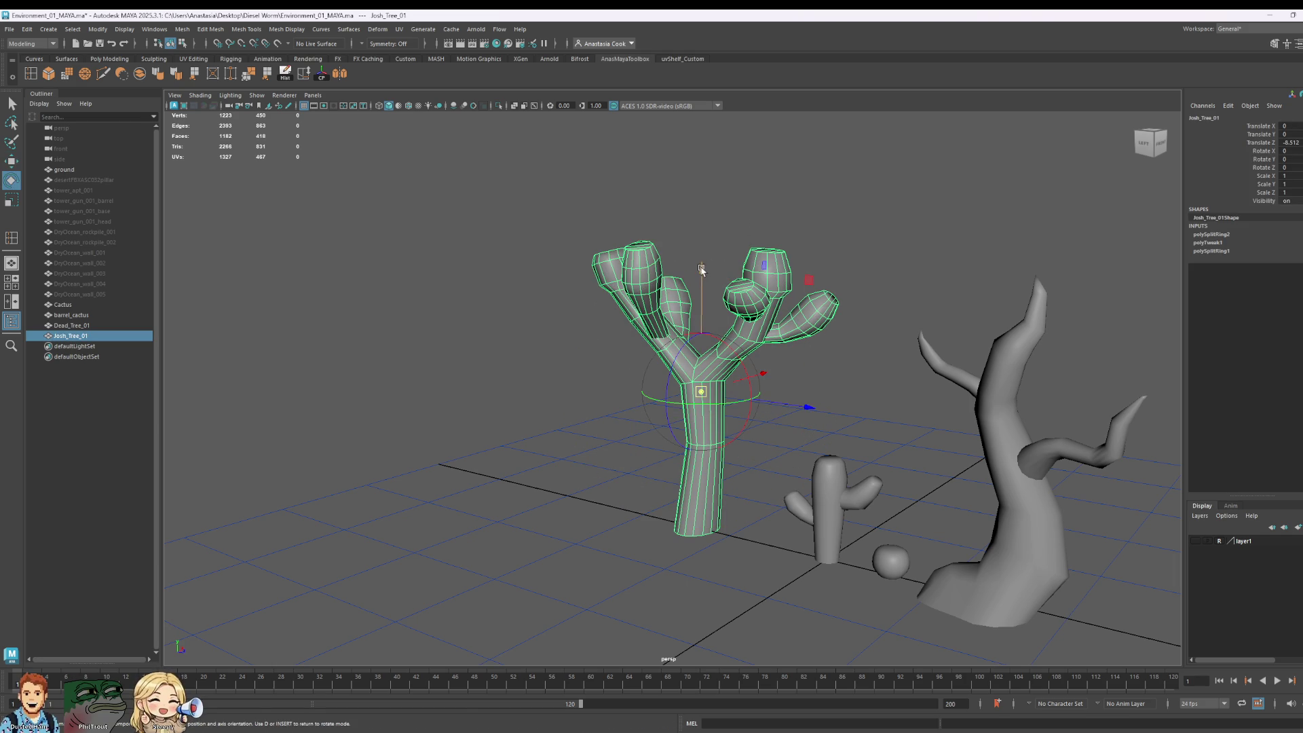
left_click_drag(702, 277, 704, 332)
left_click_drag(701, 455, 699, 537)
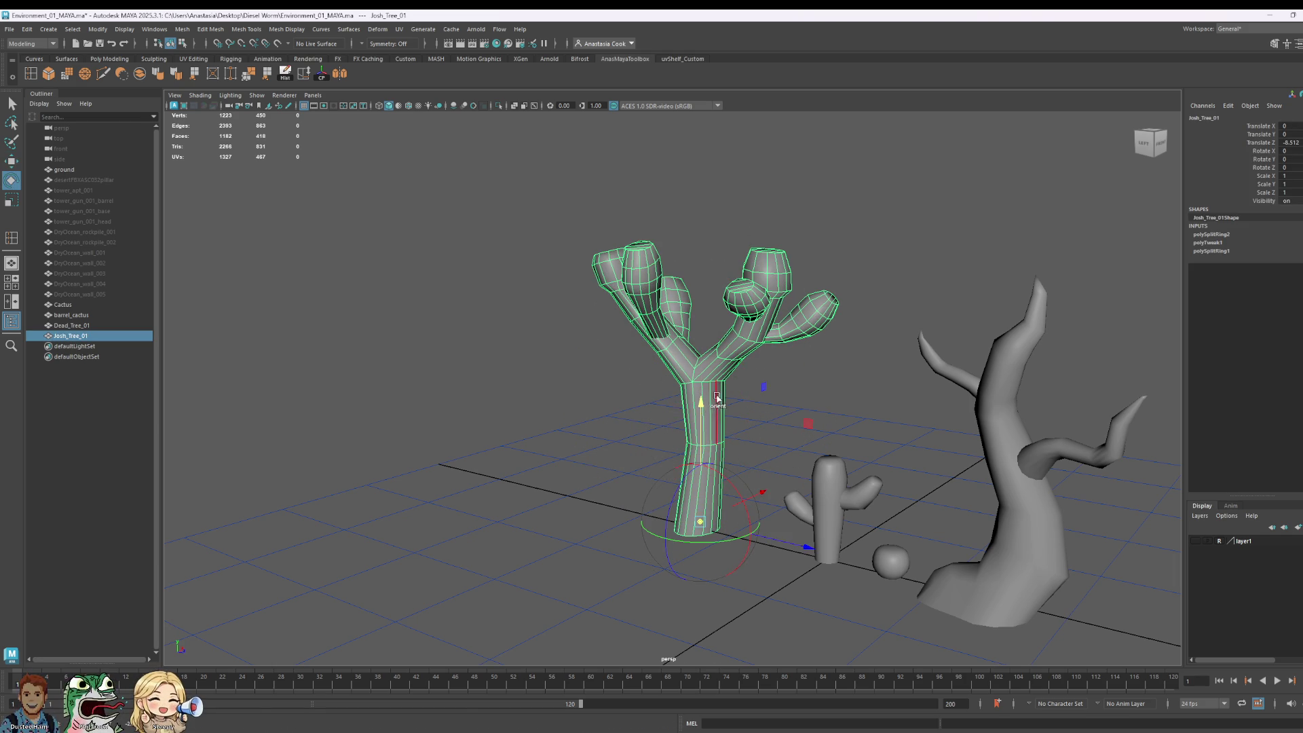
Step: Test-rotate around the new pivot, undo it, save, and drag the chart window over Maya
mouse_move(665, 448)
left_mouse_down()
mouse_move(590, 579)
mouse_move(598, 645)
left_mouse_up()
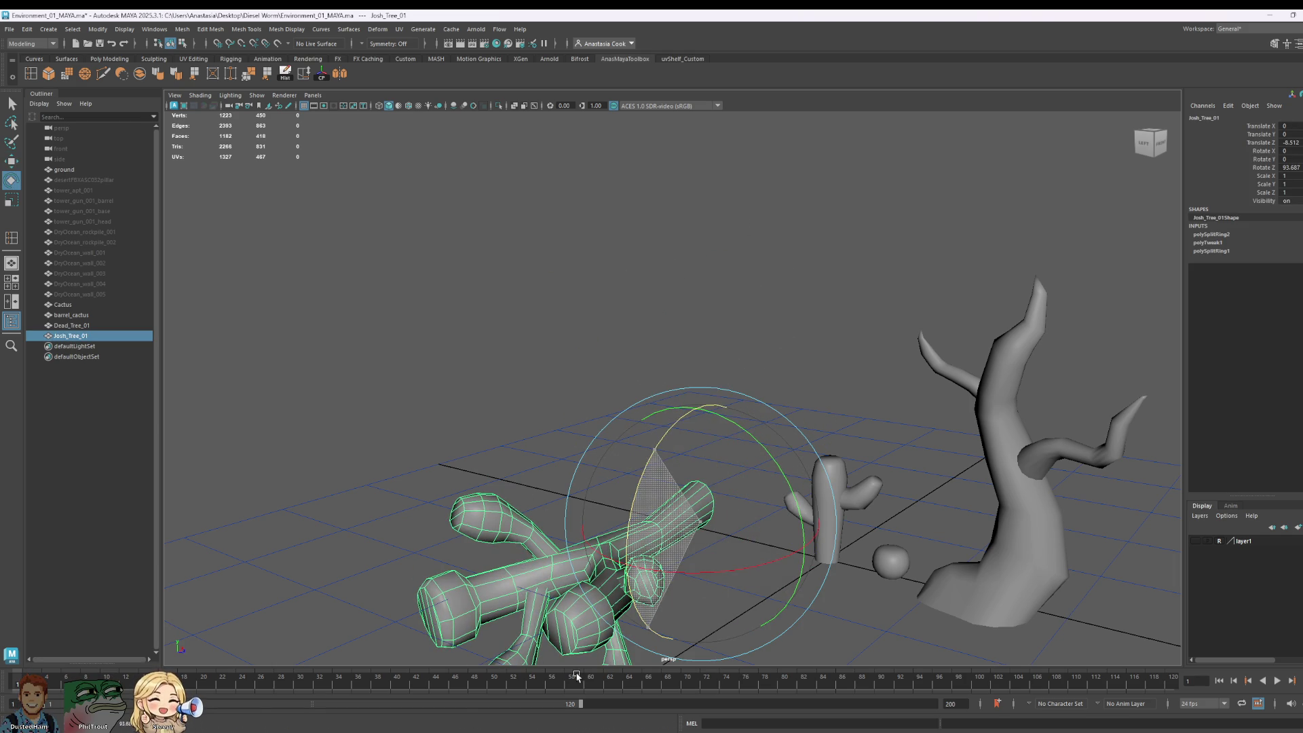
key("ctrl+z")
key("ctrl+s")
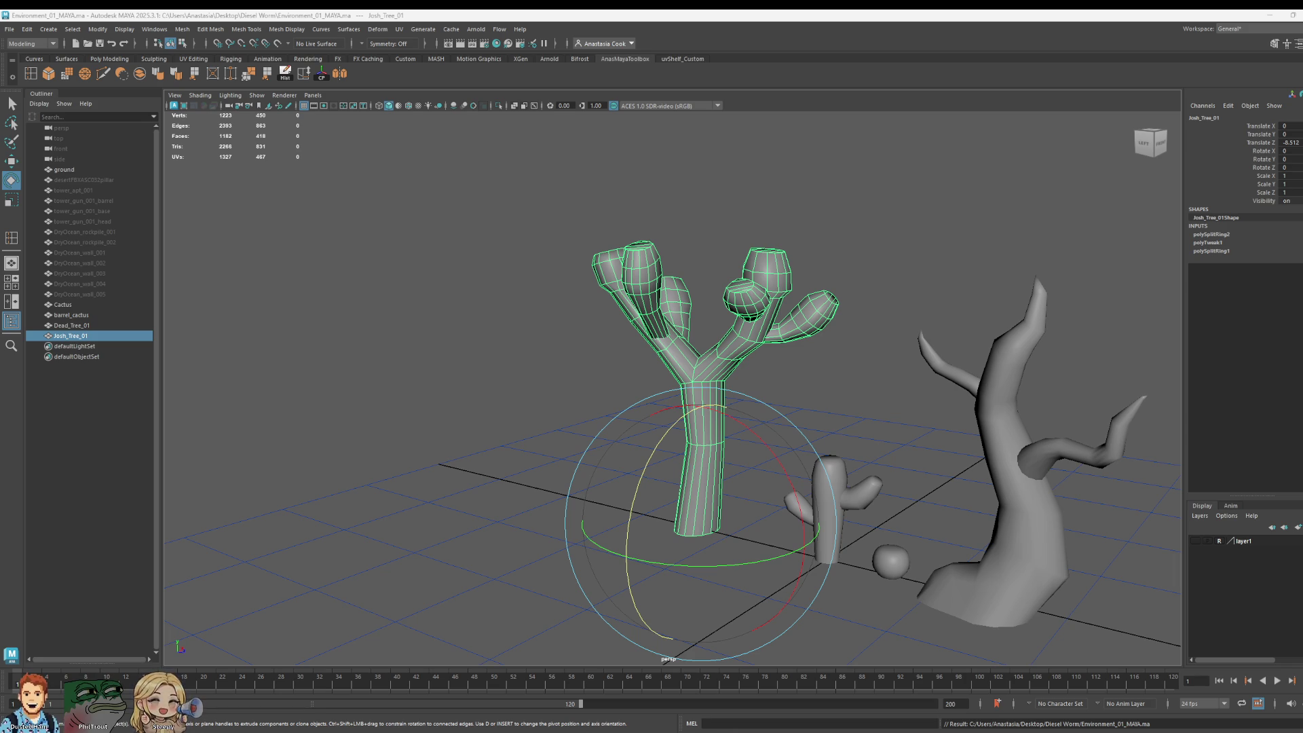
mouse_move(0, 197)
left_mouse_down()
mouse_move(227, 193)
mouse_move(429, 144)
mouse_move(430, 100)
mouse_move(362, 47)
left_mouse_up()
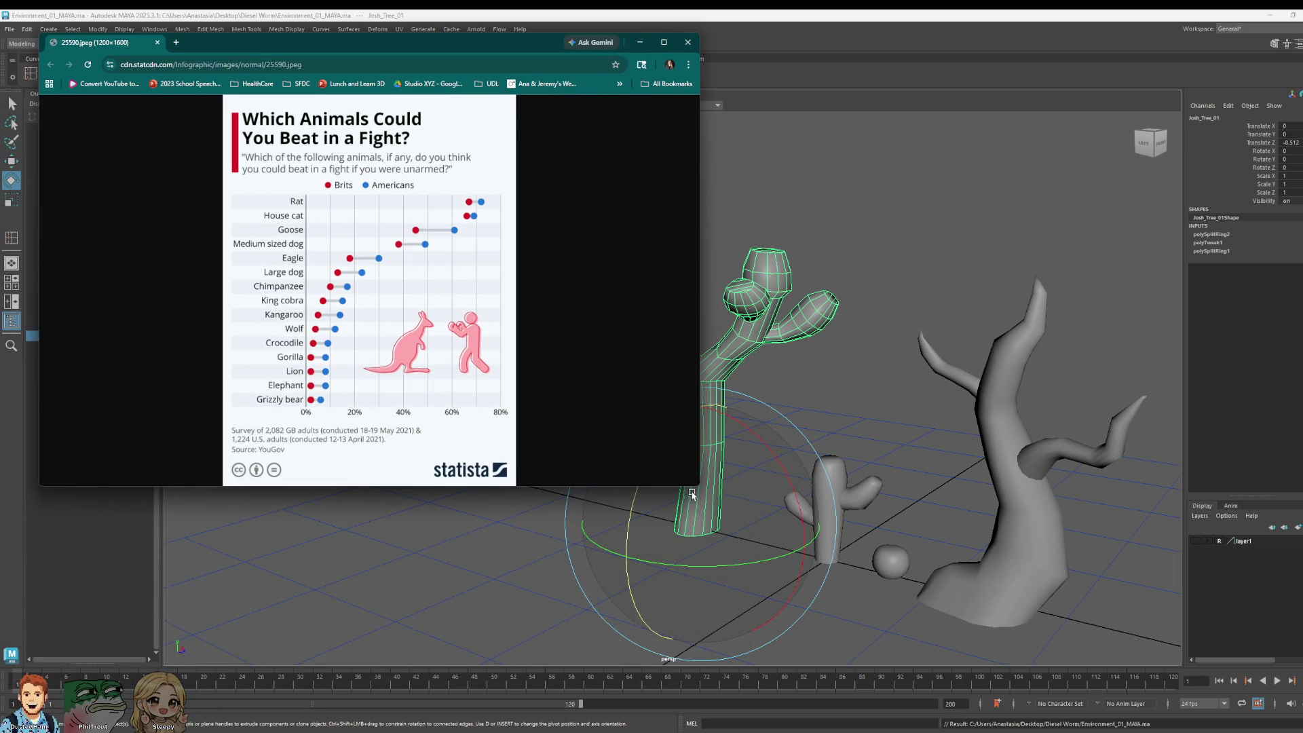
Step: Enlarge the animal-fight chart window, zoom the chart to full size and back, then close it
left_click_drag(692, 494, 910, 656)
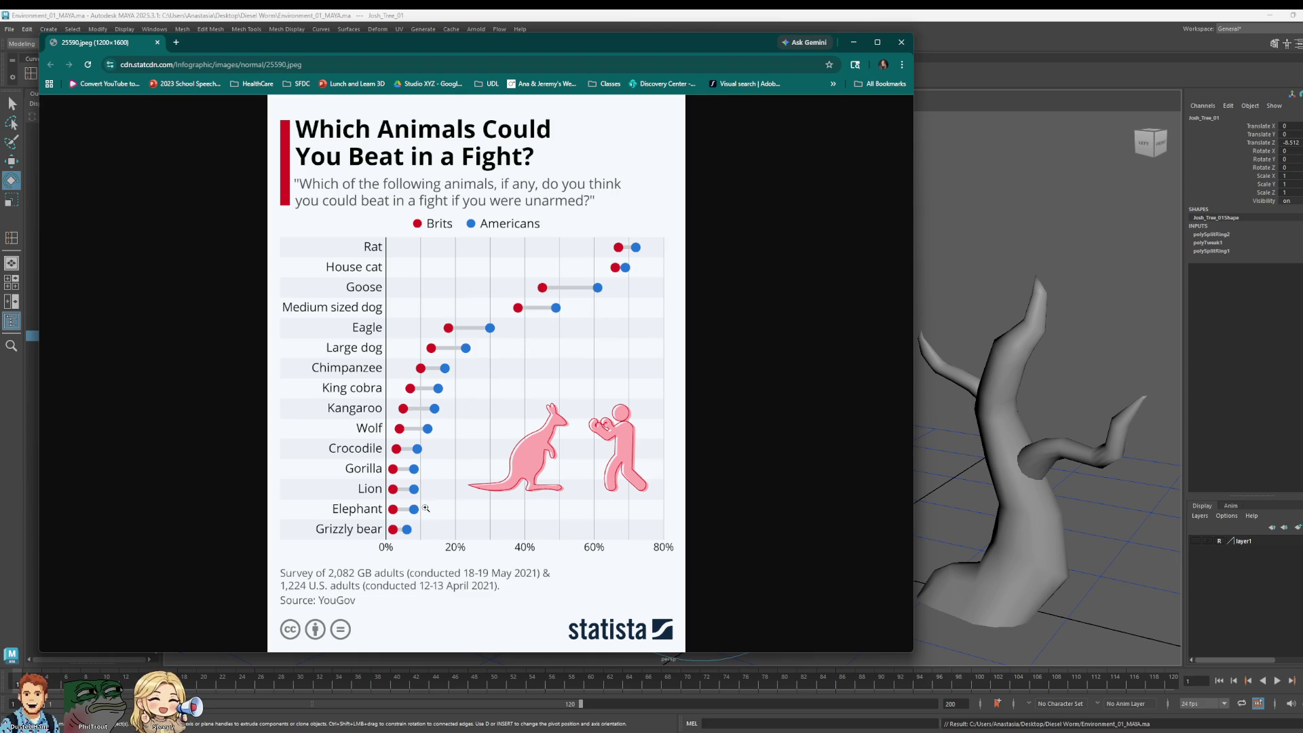
left_click(395, 488)
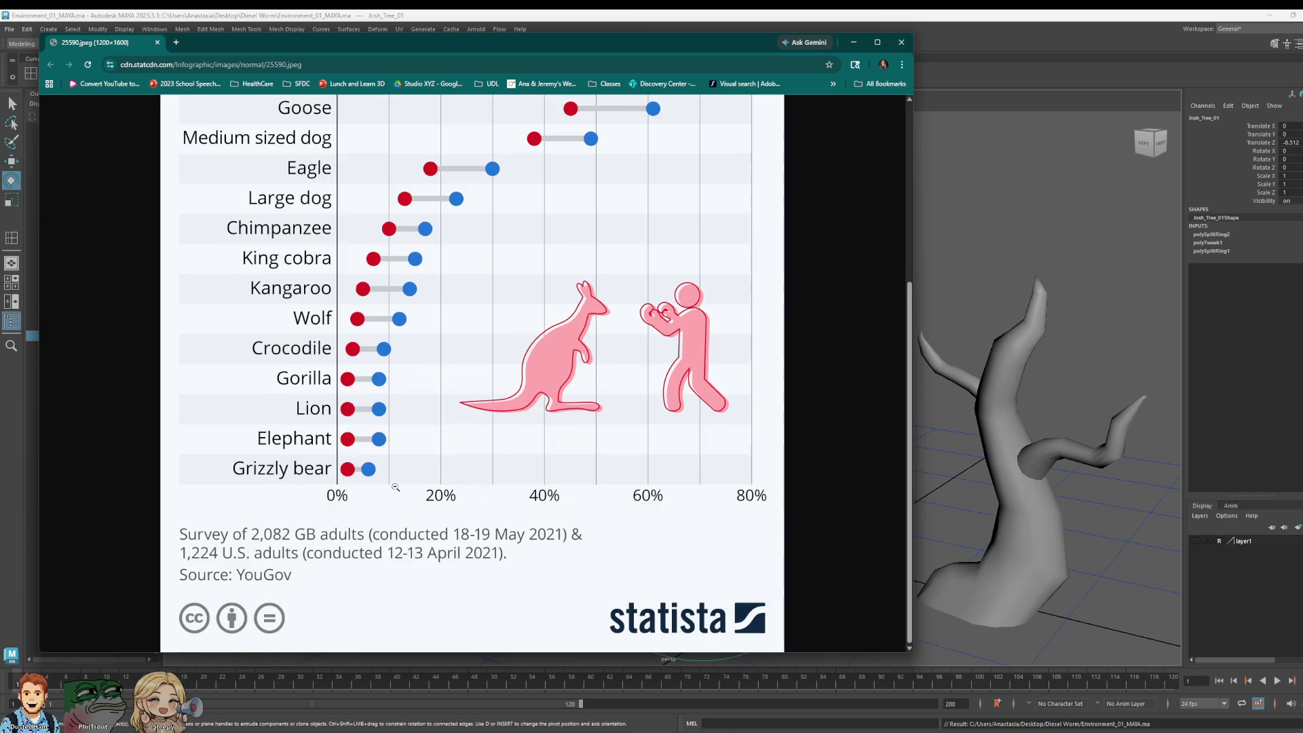
left_click(395, 488)
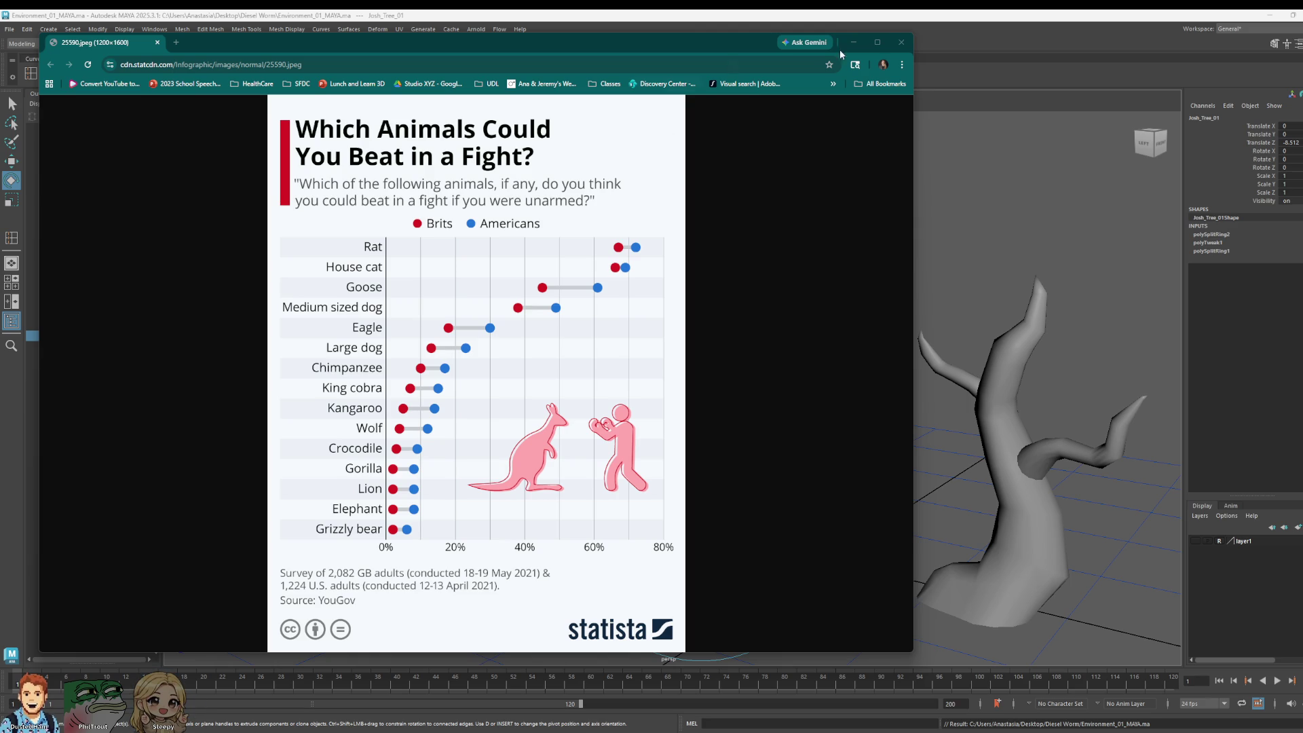
left_click(902, 42)
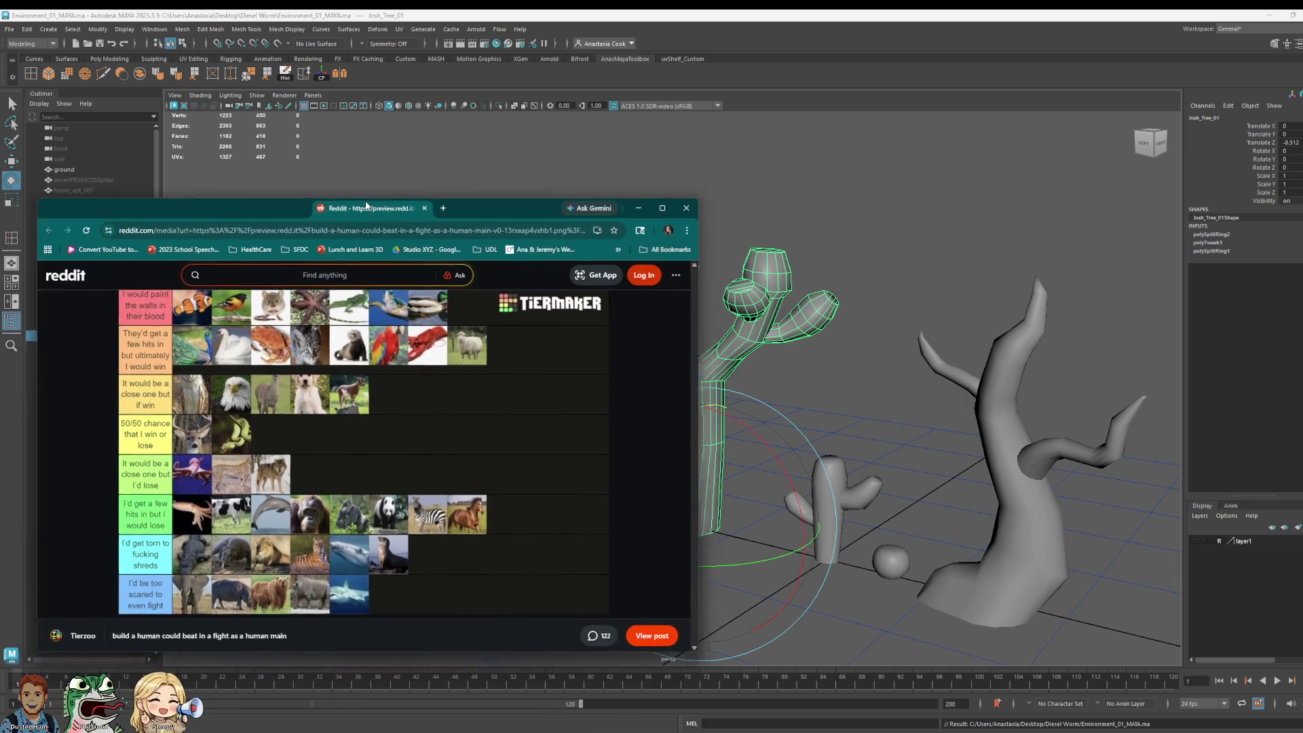
Step: Maximize the Reddit tier list window by dragging it to the top edge
mouse_move(409, 199)
left_mouse_down()
mouse_move(540, 126)
mouse_move(583, 9)
left_mouse_up()
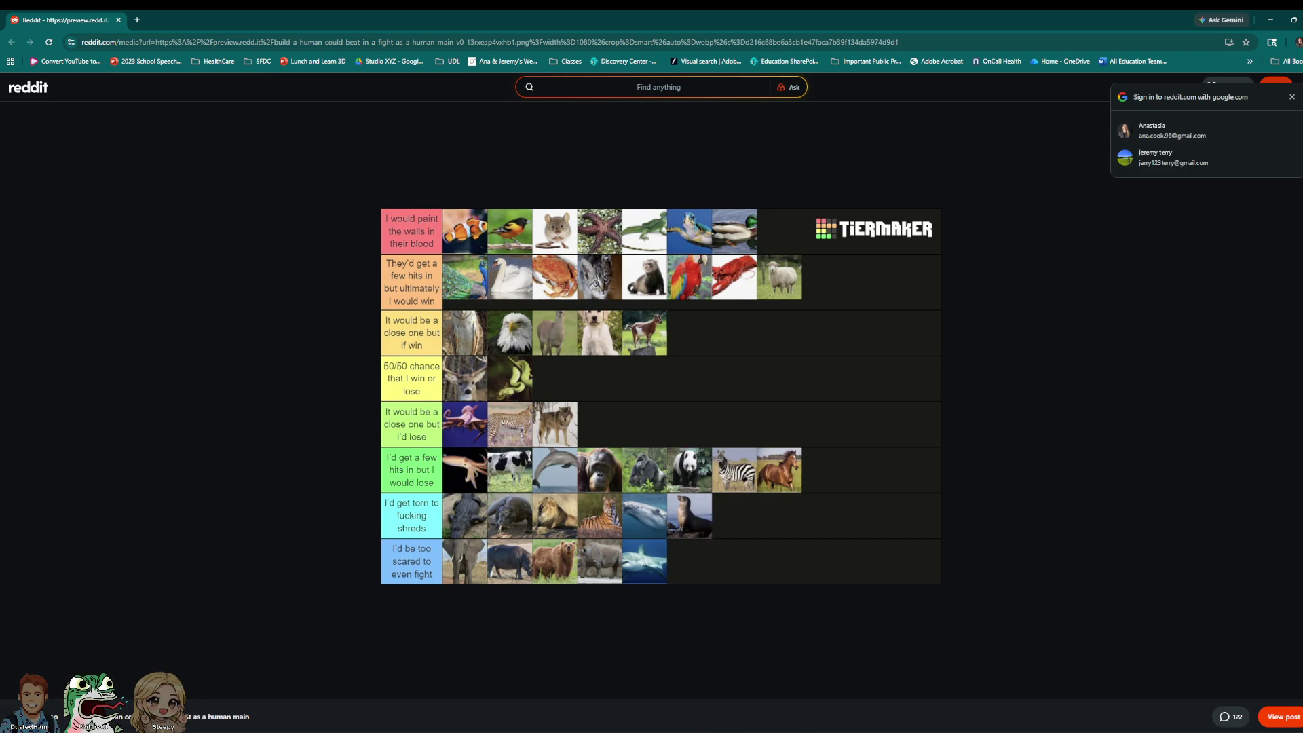
Step: Snip the Reddit tier list area with Snipping Tool and enlarge the snip window
mouse_move(644, 721)
left_click(613, 699)
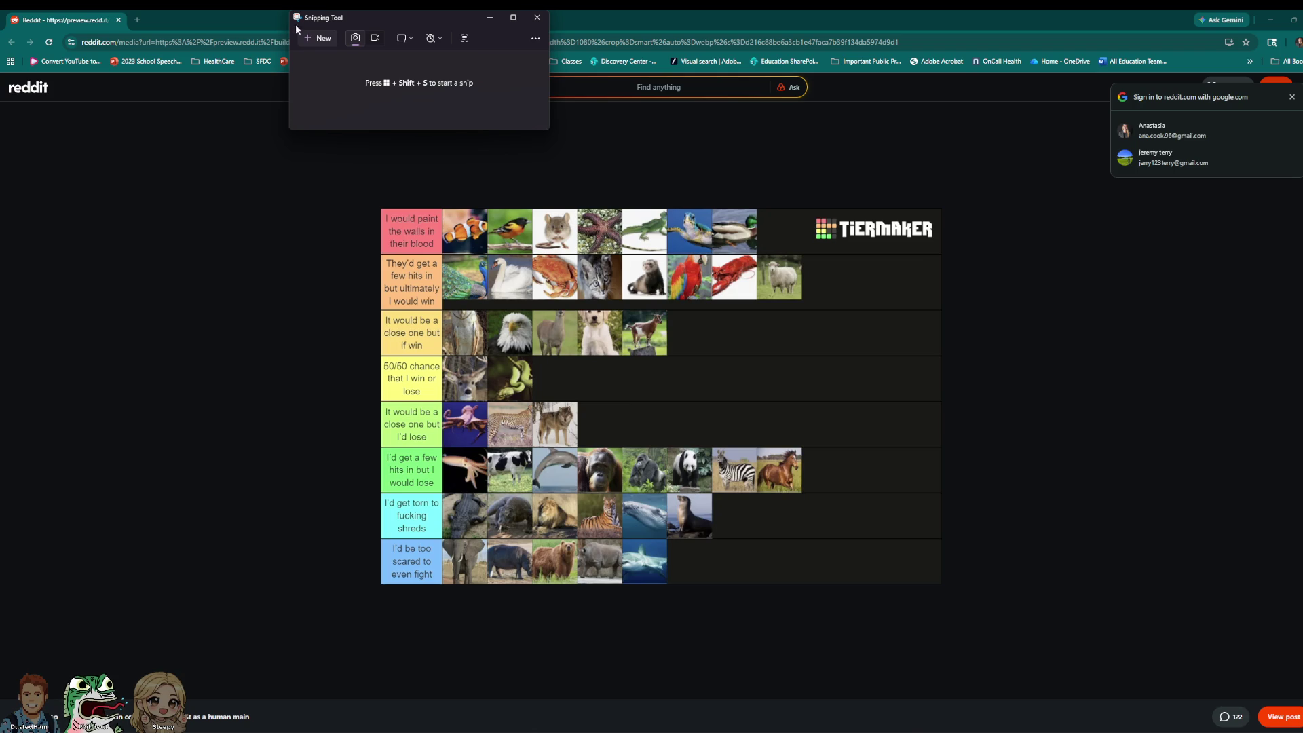
left_click(314, 38)
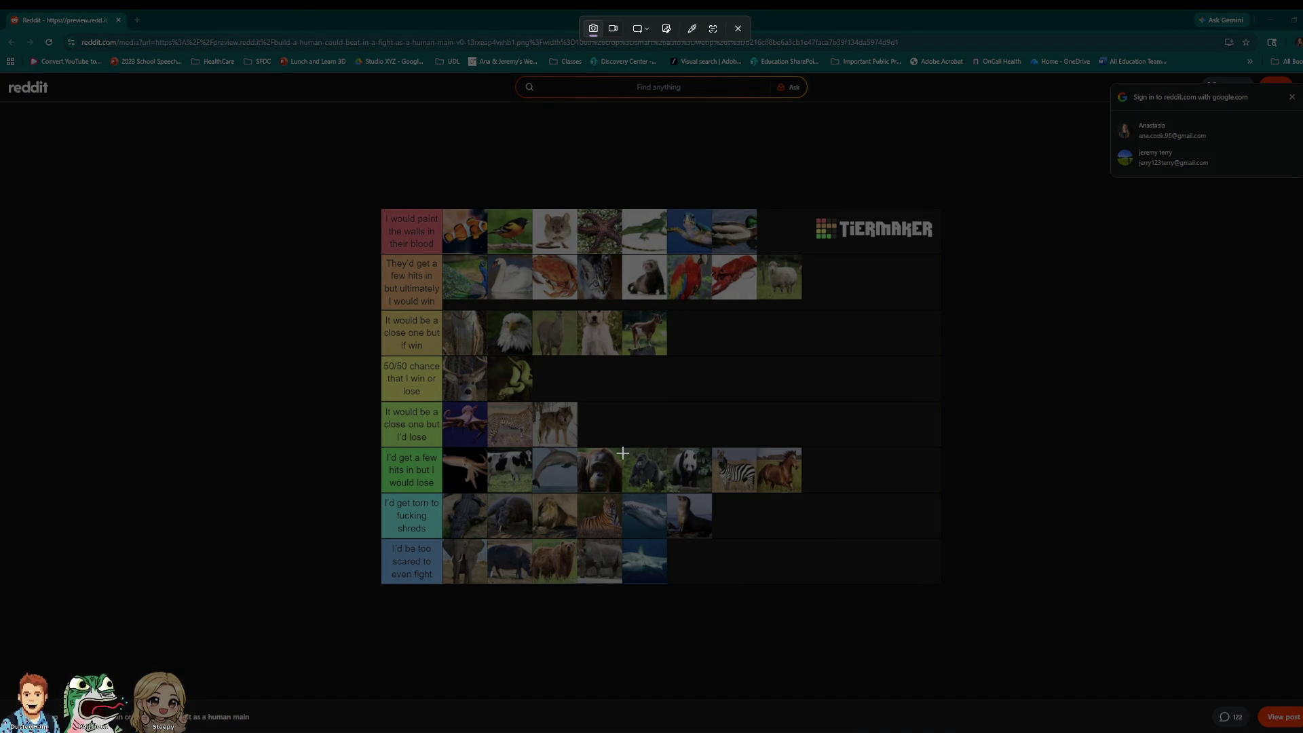
mouse_move(376, 205)
left_mouse_down()
mouse_move(825, 615)
mouse_move(948, 604)
mouse_move(944, 584)
left_mouse_up()
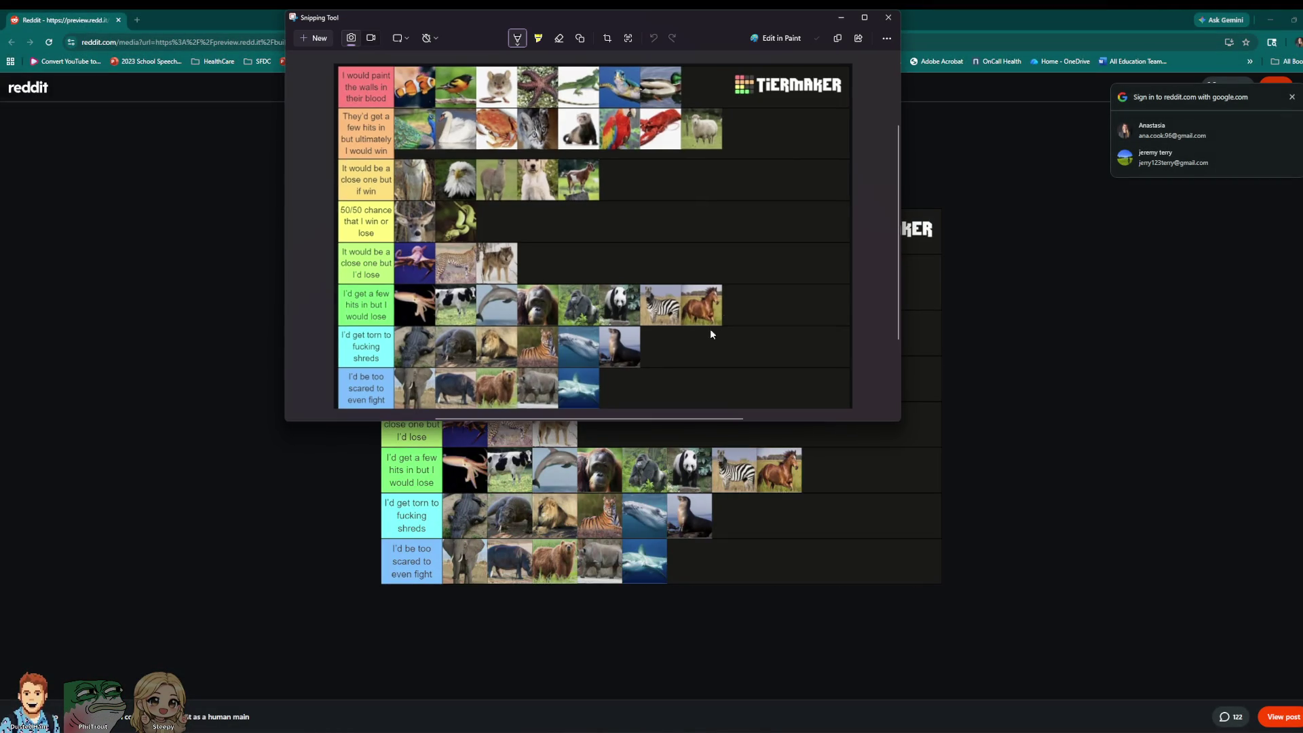
left_click_drag(695, 15, 708, 57)
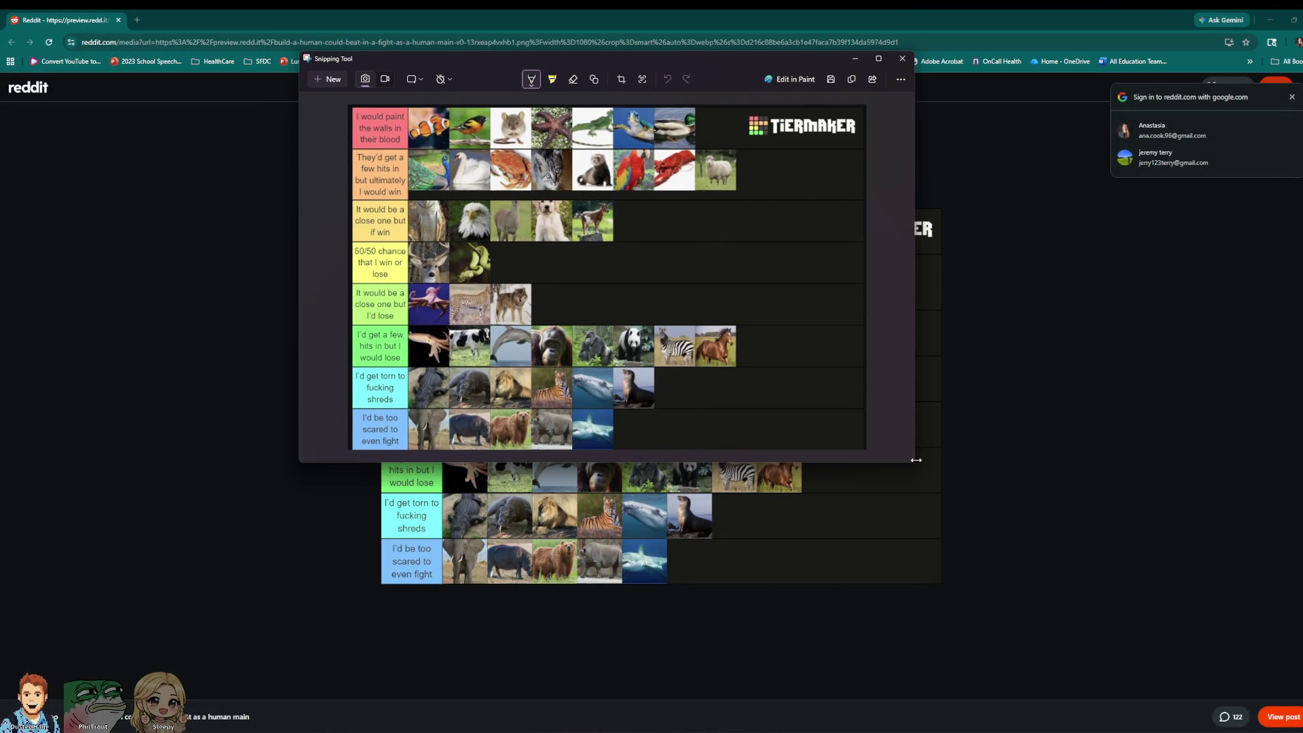
left_click_drag(915, 460, 1145, 682)
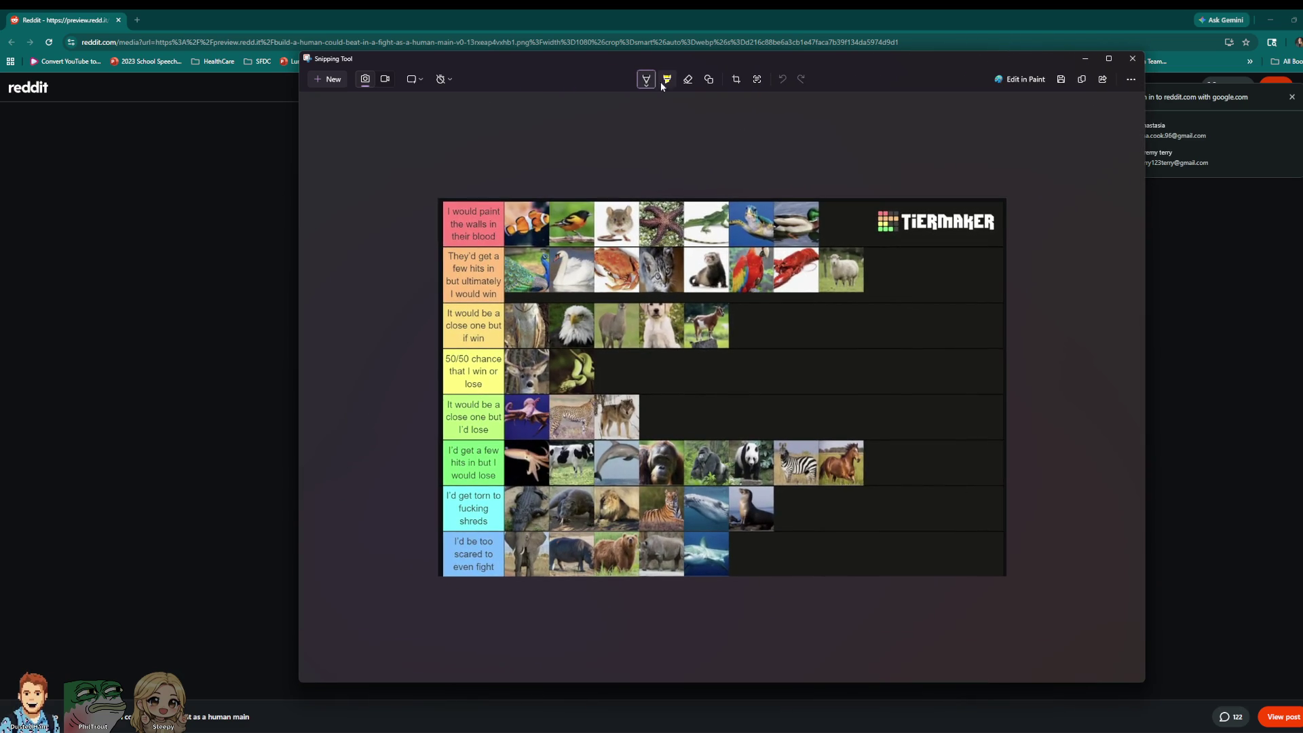
Step: Pick the red pen and circle the orangutan and gorilla
left_click(646, 79)
left_click(646, 79)
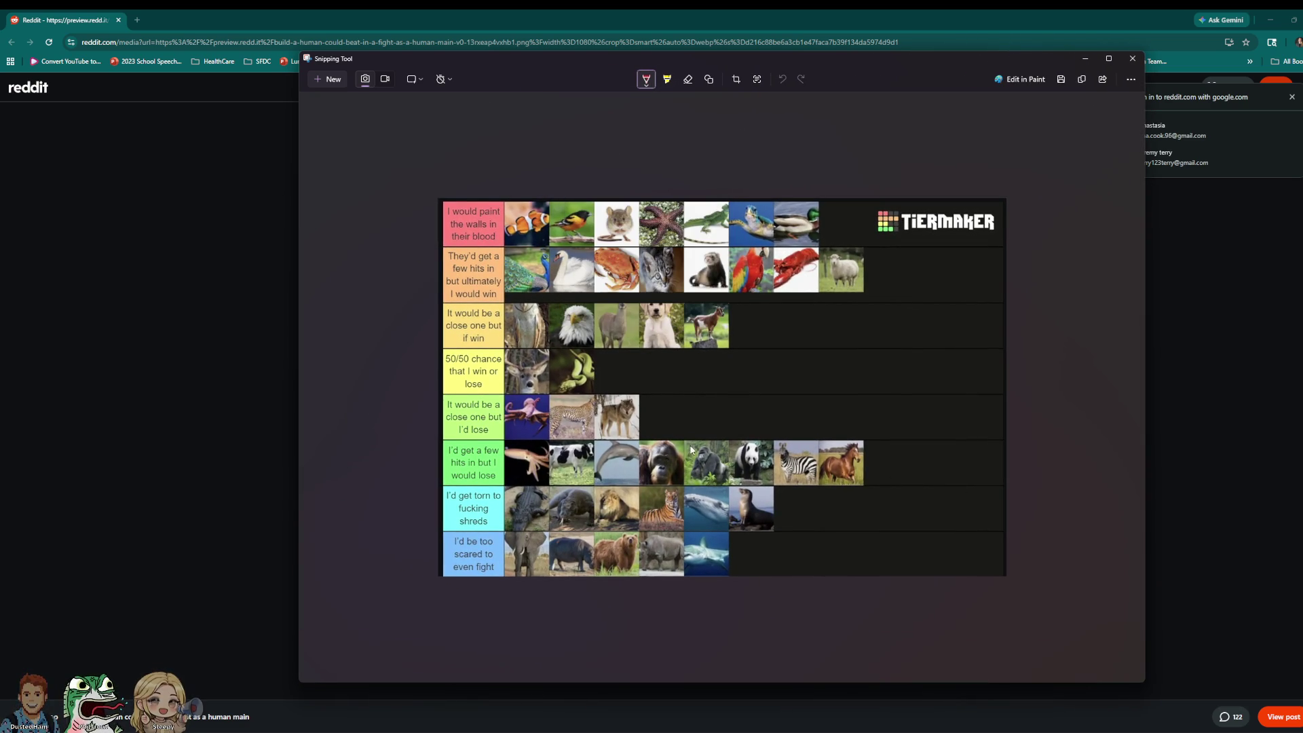
mouse_move(670, 438)
left_mouse_down()
mouse_move(635, 444)
mouse_move(646, 493)
mouse_move(725, 494)
mouse_move(727, 443)
mouse_move(682, 437)
left_mouse_up()
Step: Draw a red line down past the seal, ending in an arrowhead toward the bottom tier
left_click_drag(722, 489, 756, 534)
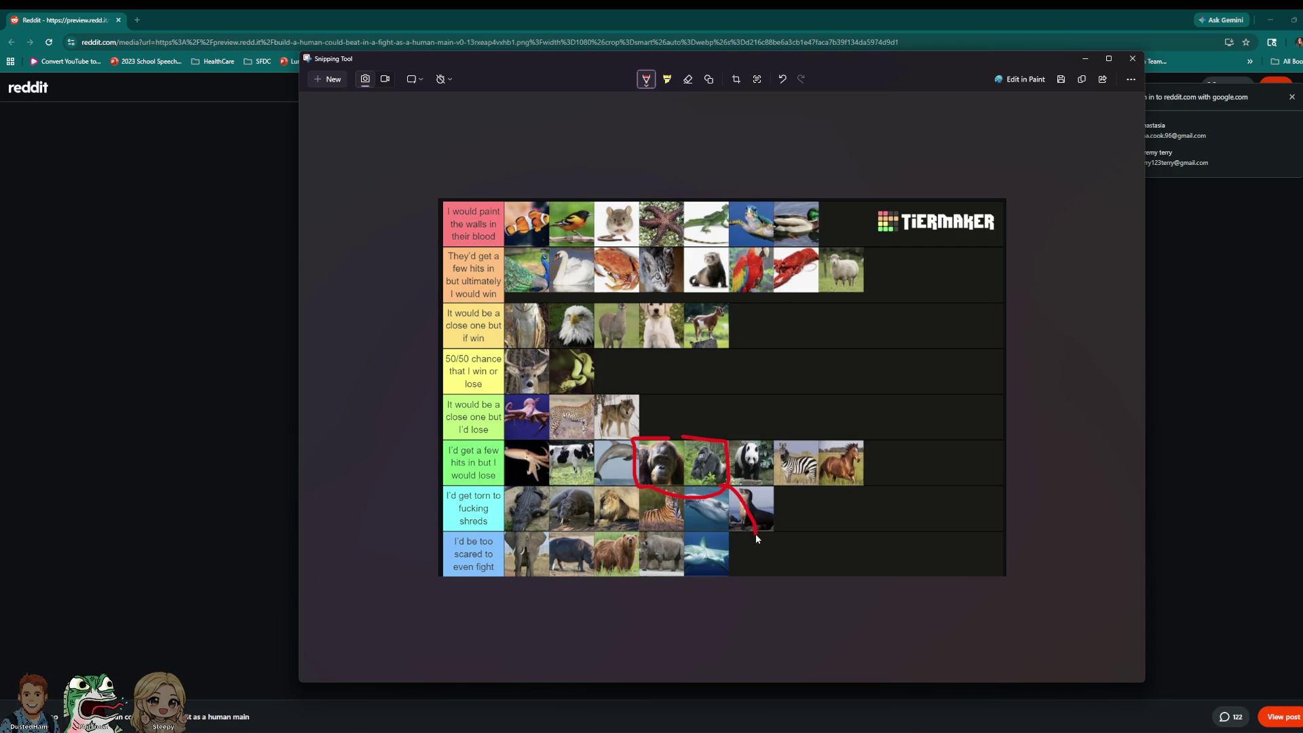
mouse_move(766, 548)
left_mouse_down()
mouse_move(756, 562)
mouse_move(741, 543)
left_mouse_up()
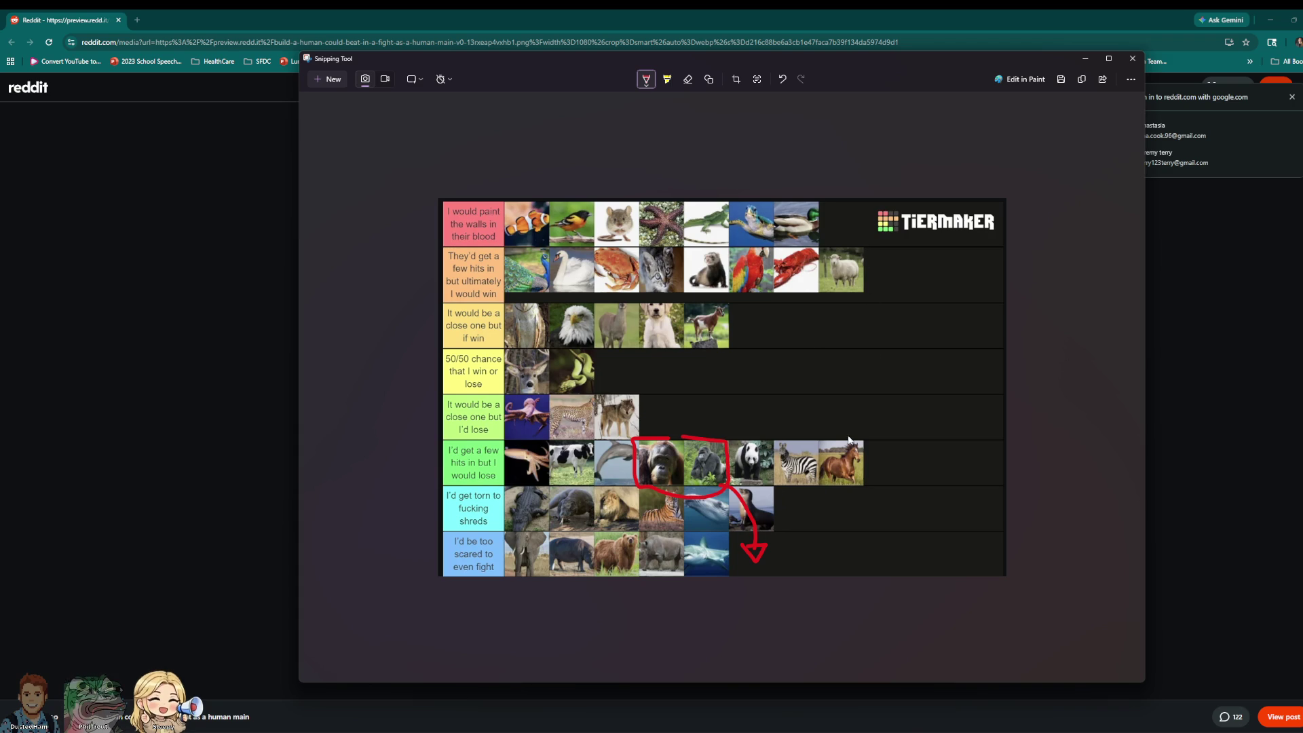
scroll(737, 469, "up", 1)
scroll(747, 468, "down", 2)
scroll(761, 467, "up", 2)
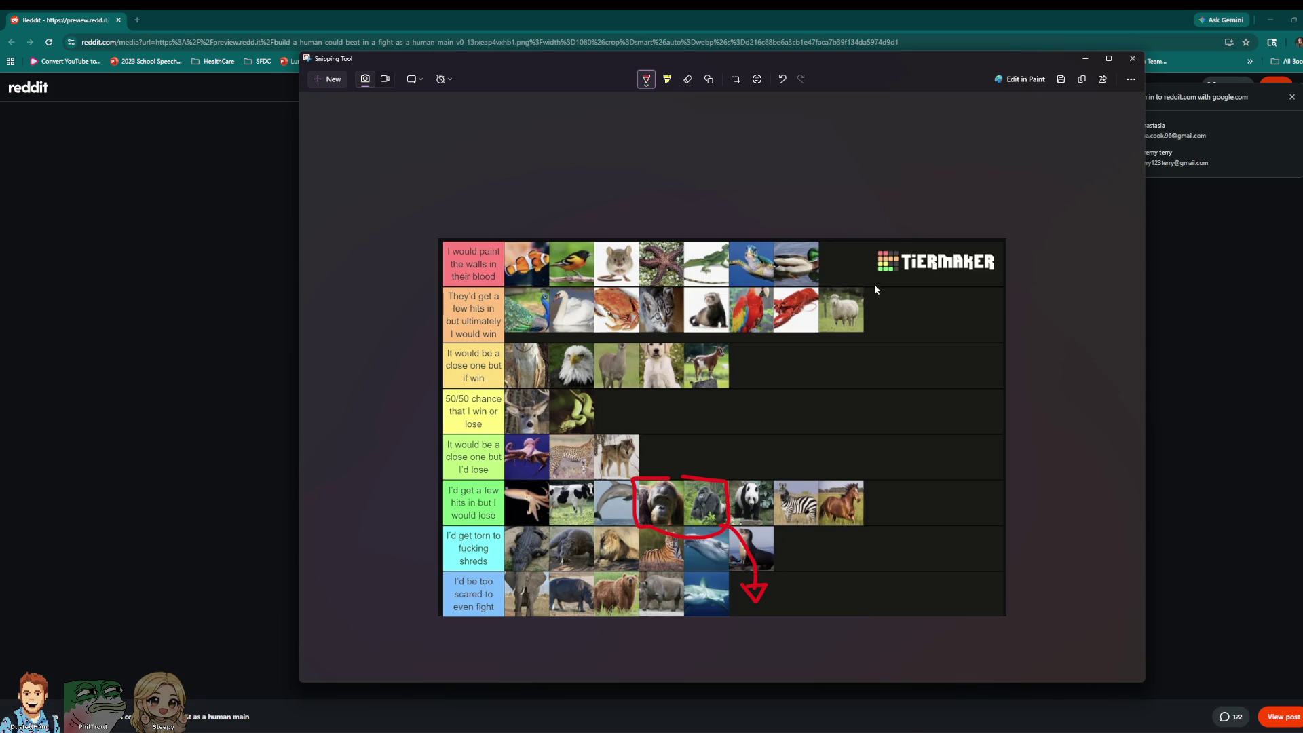
Step: Close the Snipping Tool and scale a ring of trunk vertices on the Joshua tree
left_click(1133, 58)
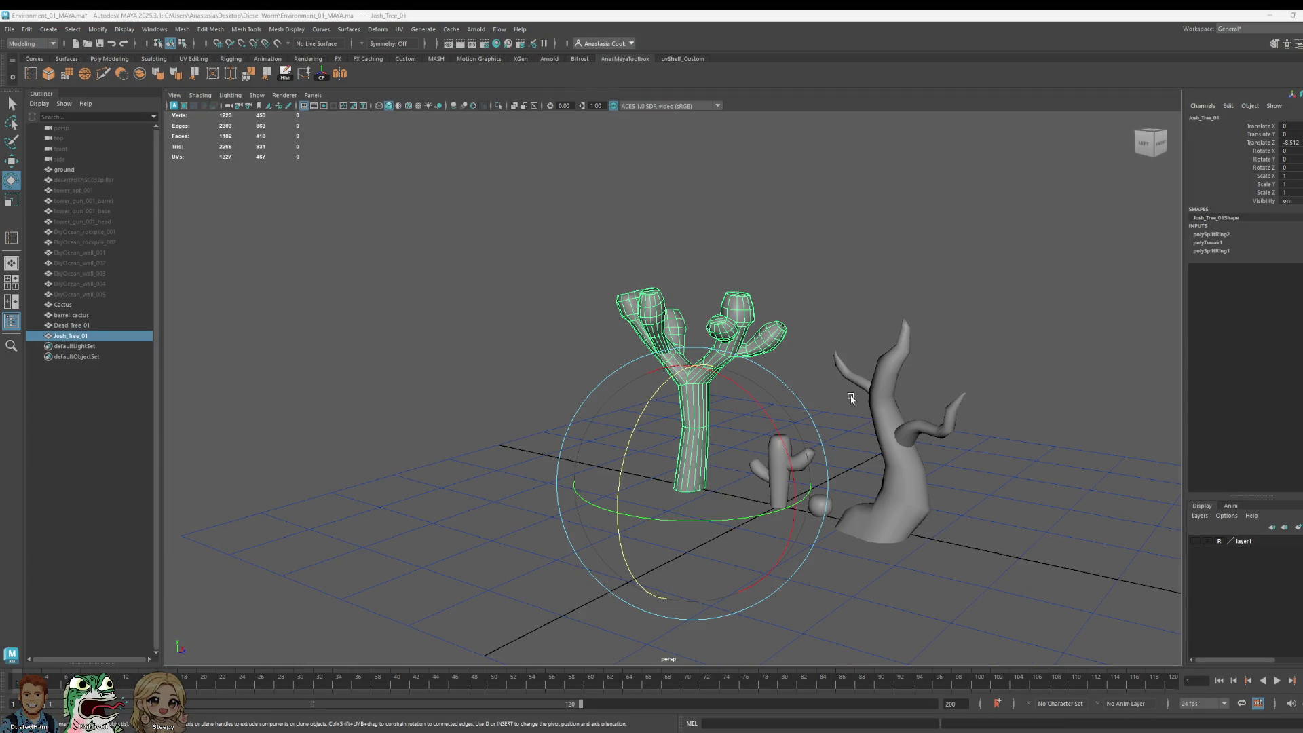
mouse_move(1016, 502)
left_mouse_down("alt")
mouse_move(934, 521)
mouse_move(861, 501)
mouse_move(691, 508)
mouse_move(707, 431)
left_mouse_up("alt")
right_click_drag(600, 378, 588, 378)
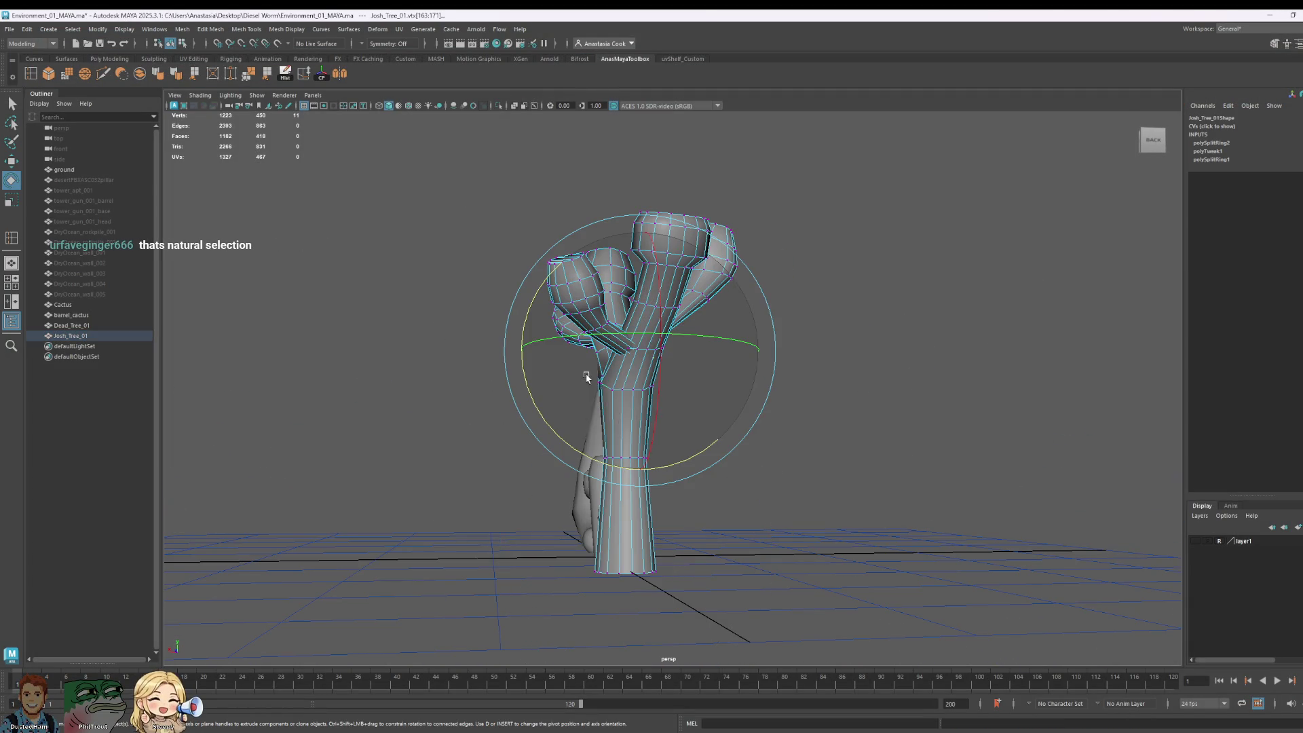
scroll(770, 436, "down", 5)
left_click(992, 411)
scroll(676, 412, "up", 8)
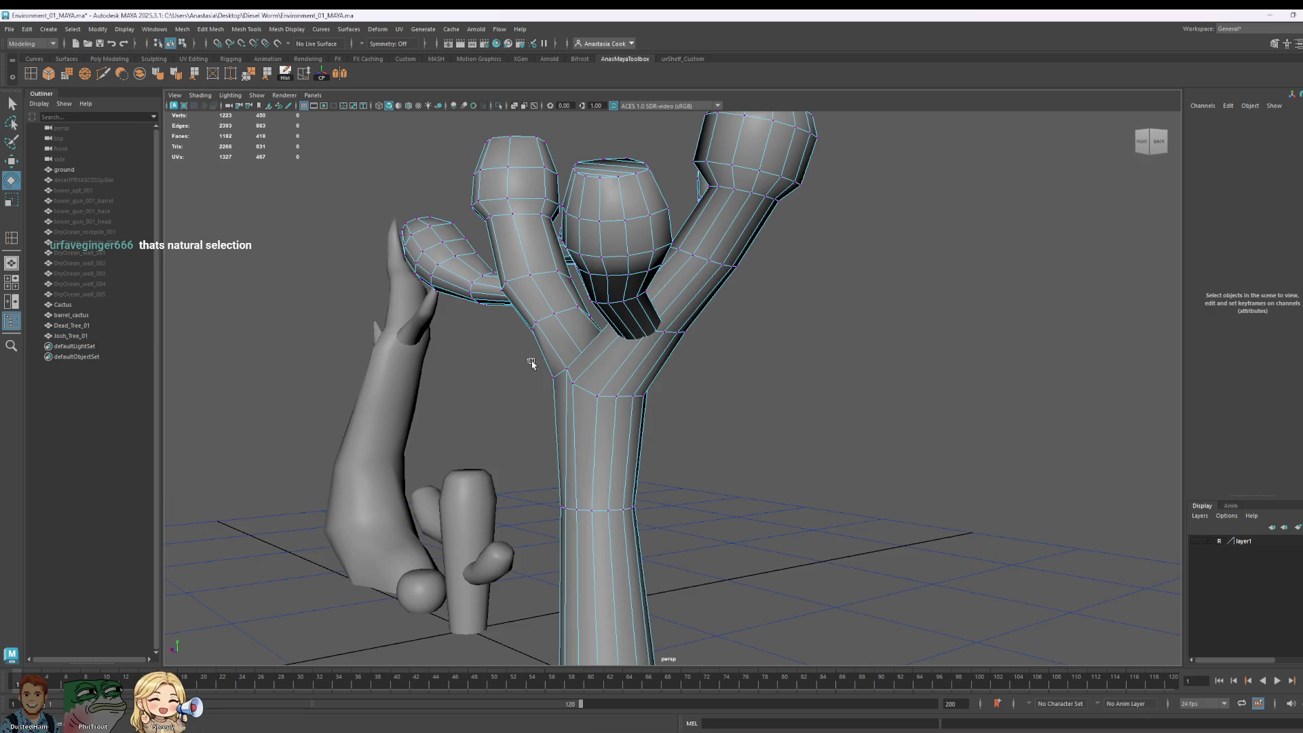
mouse_move(533, 364)
left_mouse_down()
mouse_move(713, 437)
mouse_move(841, 427)
mouse_move(745, 431)
mouse_move(805, 452)
mouse_move(498, 381)
left_mouse_up()
key("r")
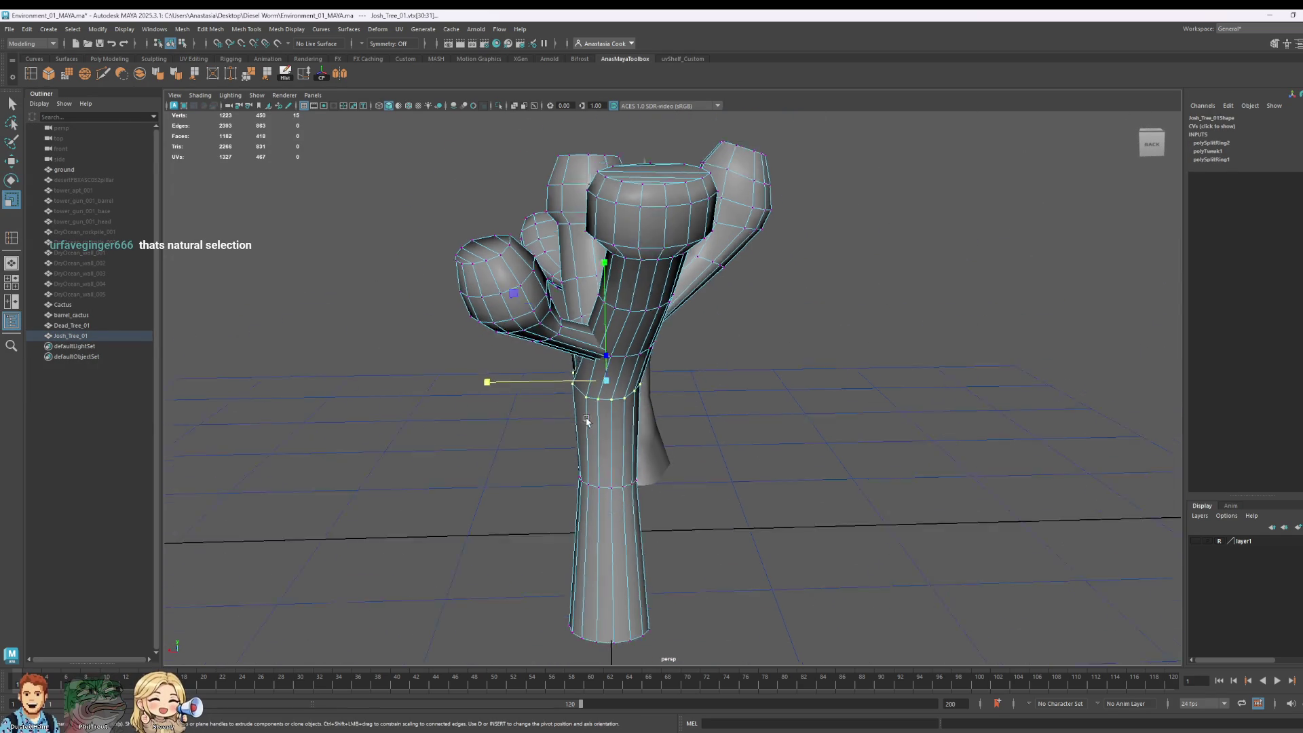
Step: Raise the top trunk vertex ring slightly and rescale it
scroll(587, 421, "down", 3)
mouse_move(774, 381)
left_mouse_down("alt")
mouse_move(867, 355)
mouse_move(969, 386)
mouse_move(801, 319)
left_mouse_up("alt")
mouse_move(662, 171)
left_mouse_down()
mouse_move(731, 231)
mouse_move(792, 246)
left_mouse_up()
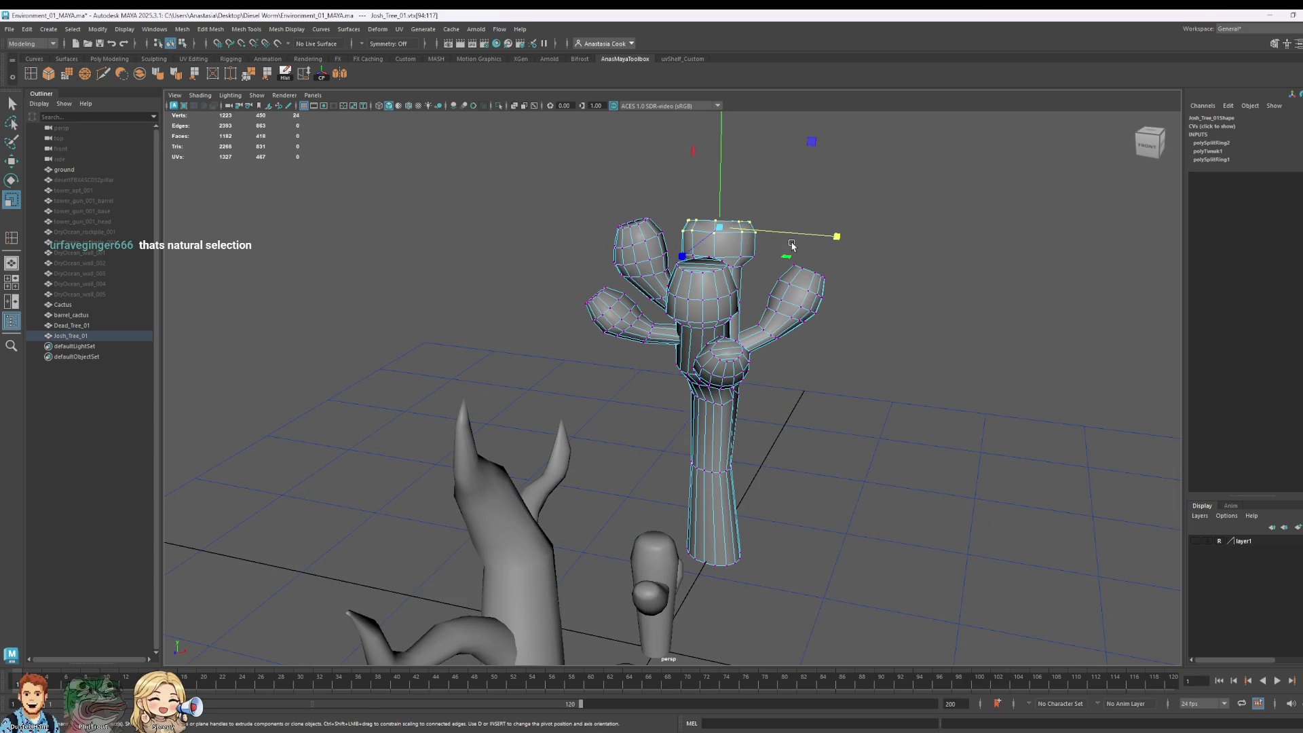
key("w")
left_click_drag(726, 175, 725, 159)
key("r")
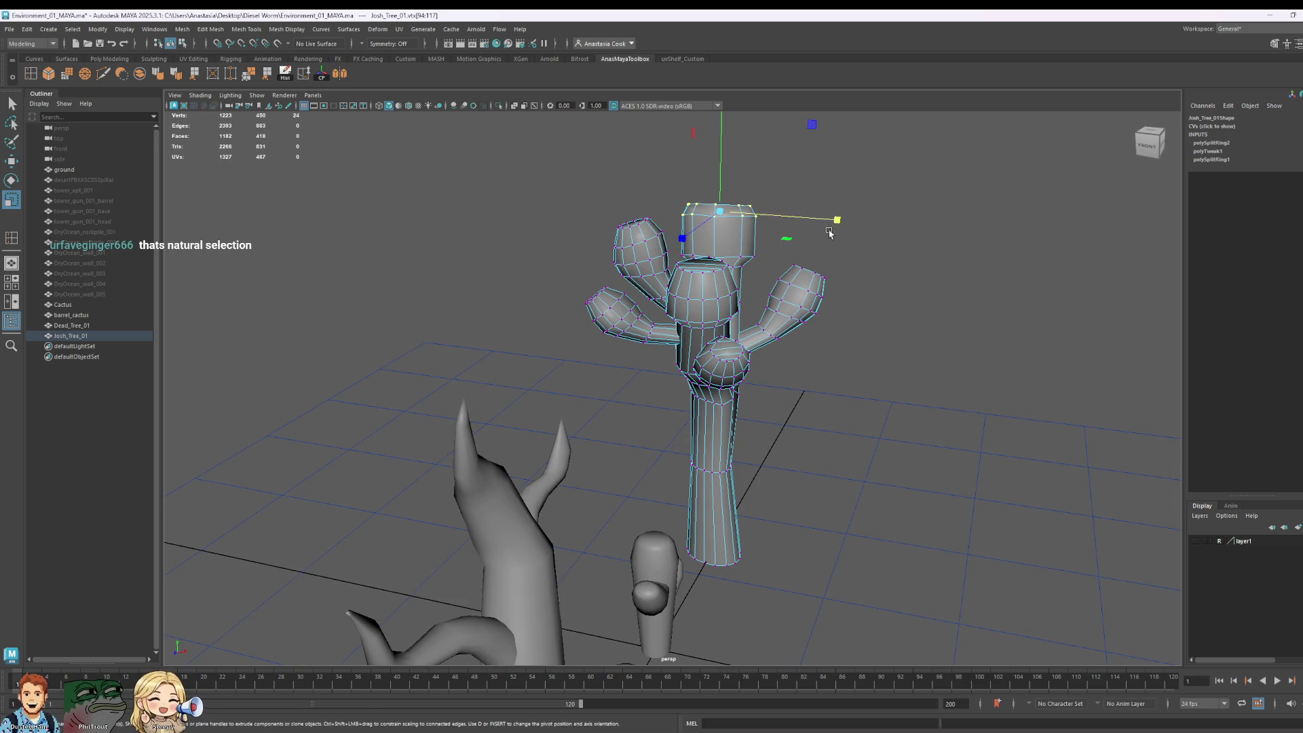
mouse_move(830, 233)
left_mouse_down("alt")
mouse_move(914, 291)
mouse_move(762, 267)
mouse_move(710, 280)
mouse_move(767, 272)
mouse_move(822, 230)
mouse_move(943, 275)
left_mouse_up("alt")
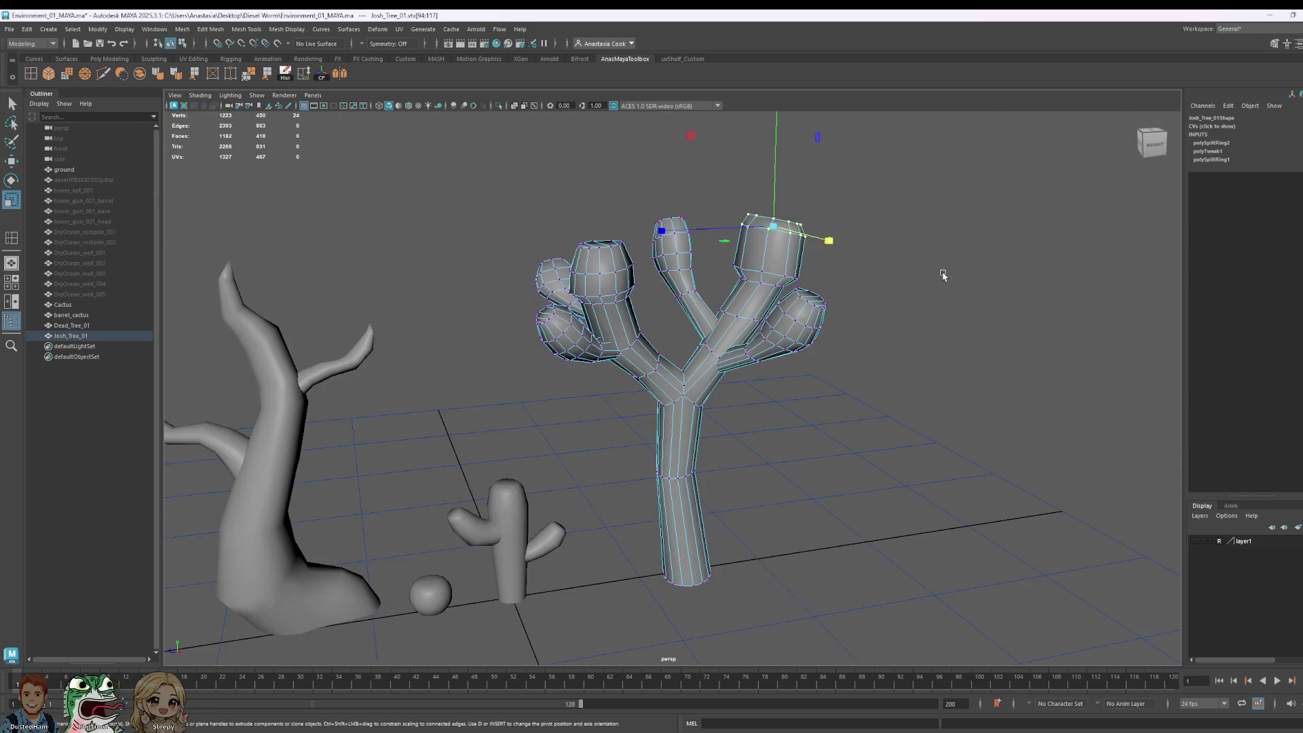
mouse_move(767, 380)
left_mouse_down("alt")
mouse_move(911, 533)
mouse_move(969, 556)
mouse_move(963, 406)
mouse_move(842, 435)
mouse_move(780, 407)
mouse_move(617, 378)
left_mouse_up("alt")
Step: Return to object mode, deselect, and save the scene with Ctrl+S
key("F8")
left_click(847, 446)
scroll(846, 445, "down", 3)
key("ctrl+s")
Step: Delete Josh_Tree_01's construction history with the Hist shelf button, then deselect it
left_click(720, 360)
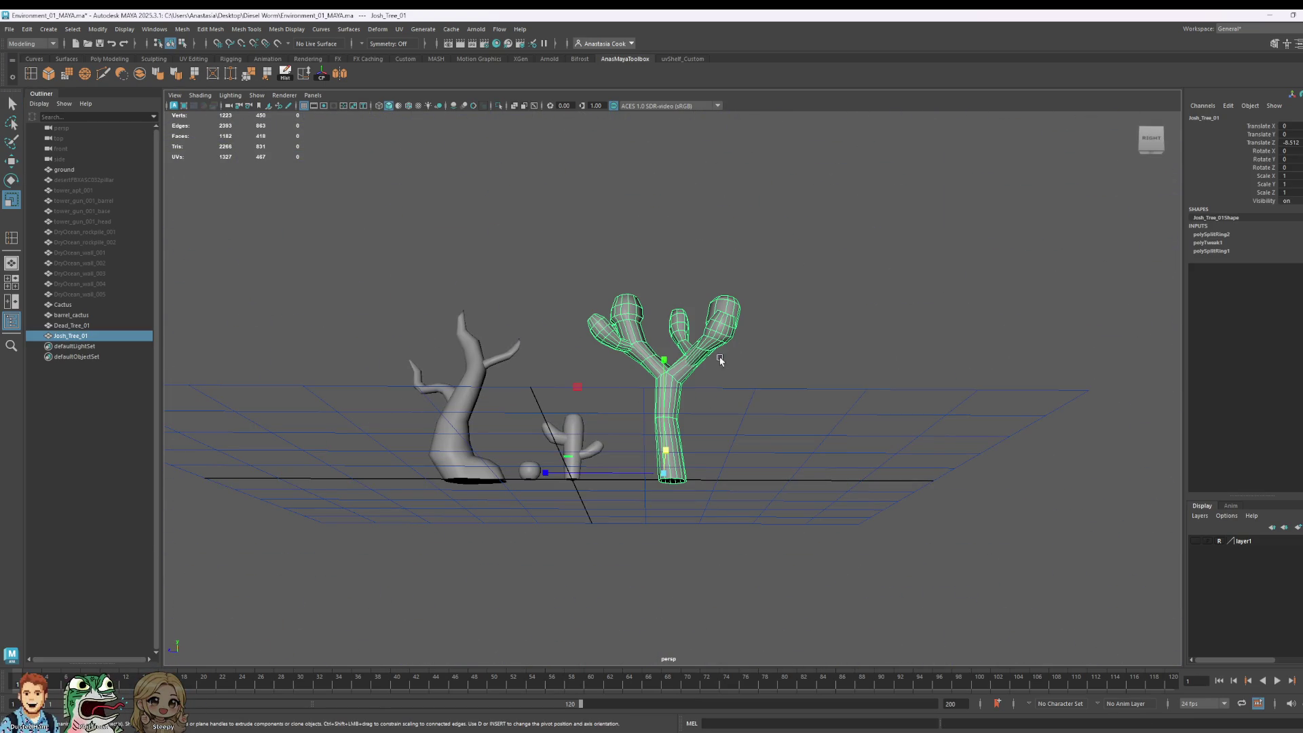
left_click(286, 73)
left_click_drag(771, 387, 772, 431, "alt")
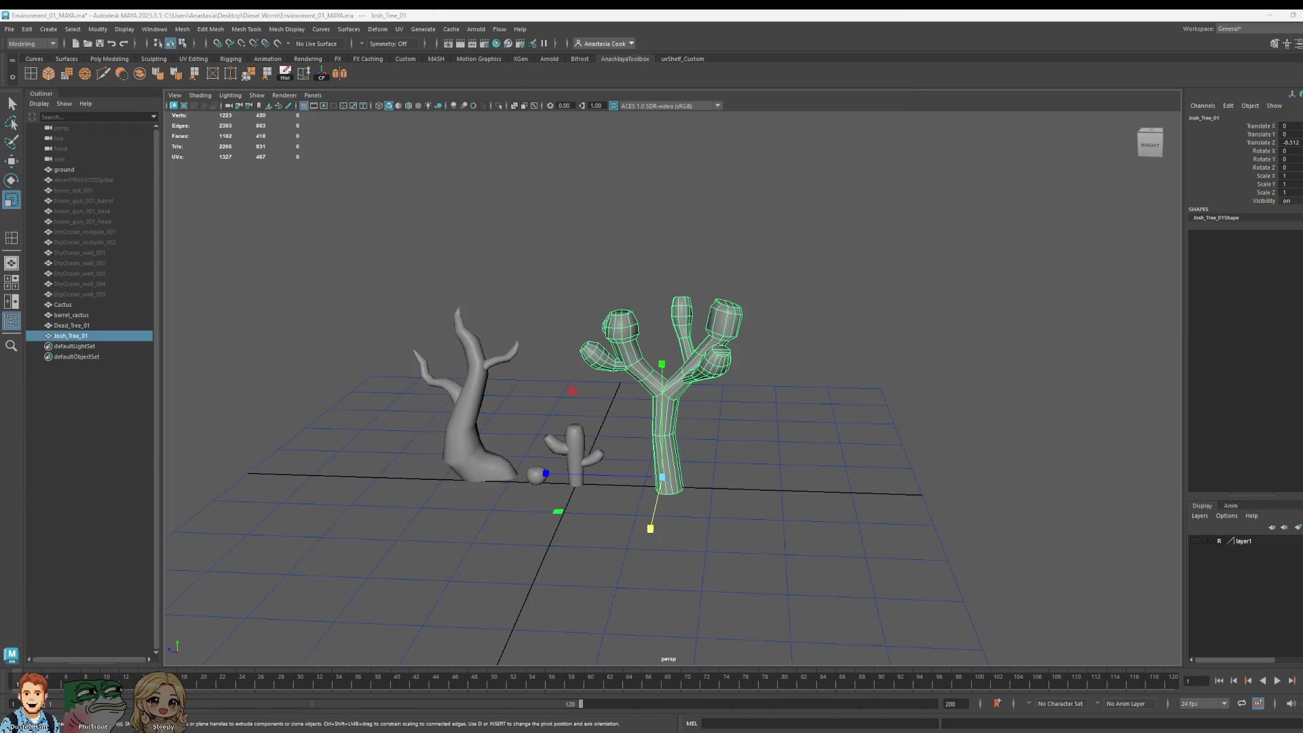
scroll(829, 472, "up", 5)
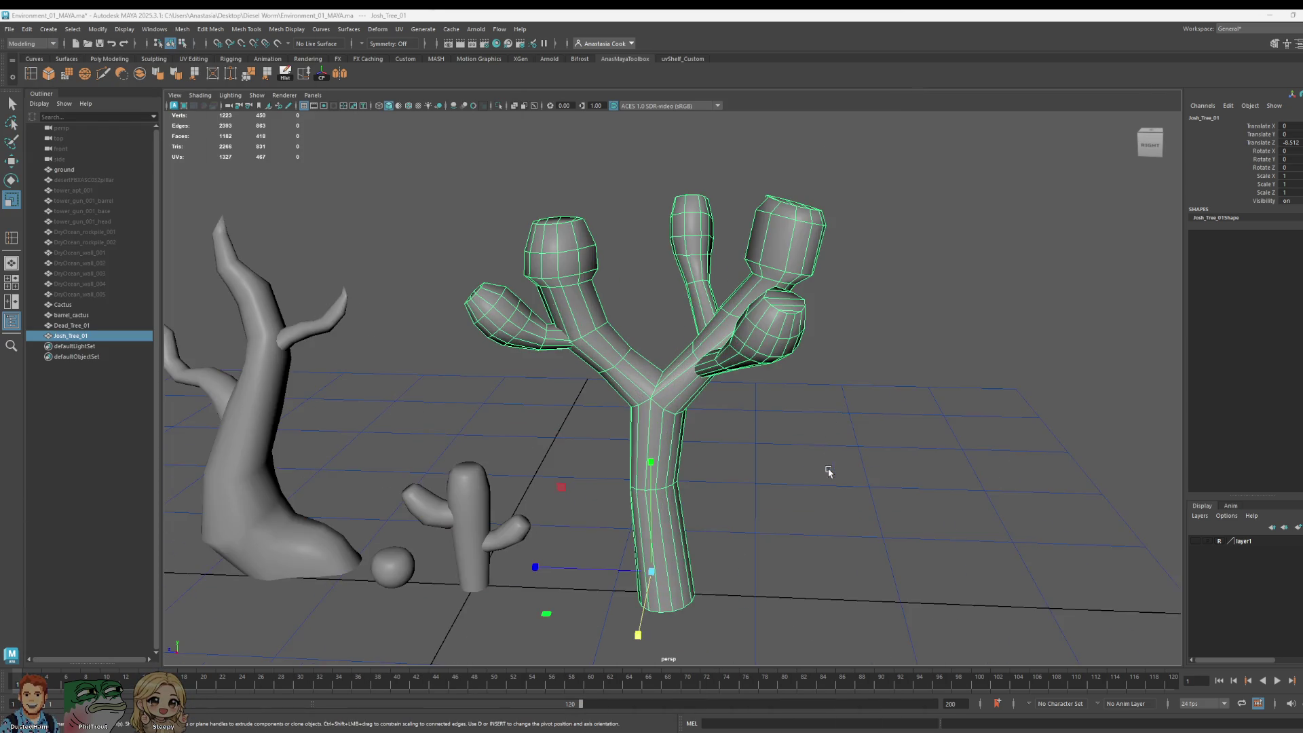
scroll(836, 480, "down", 5)
left_click(786, 445)
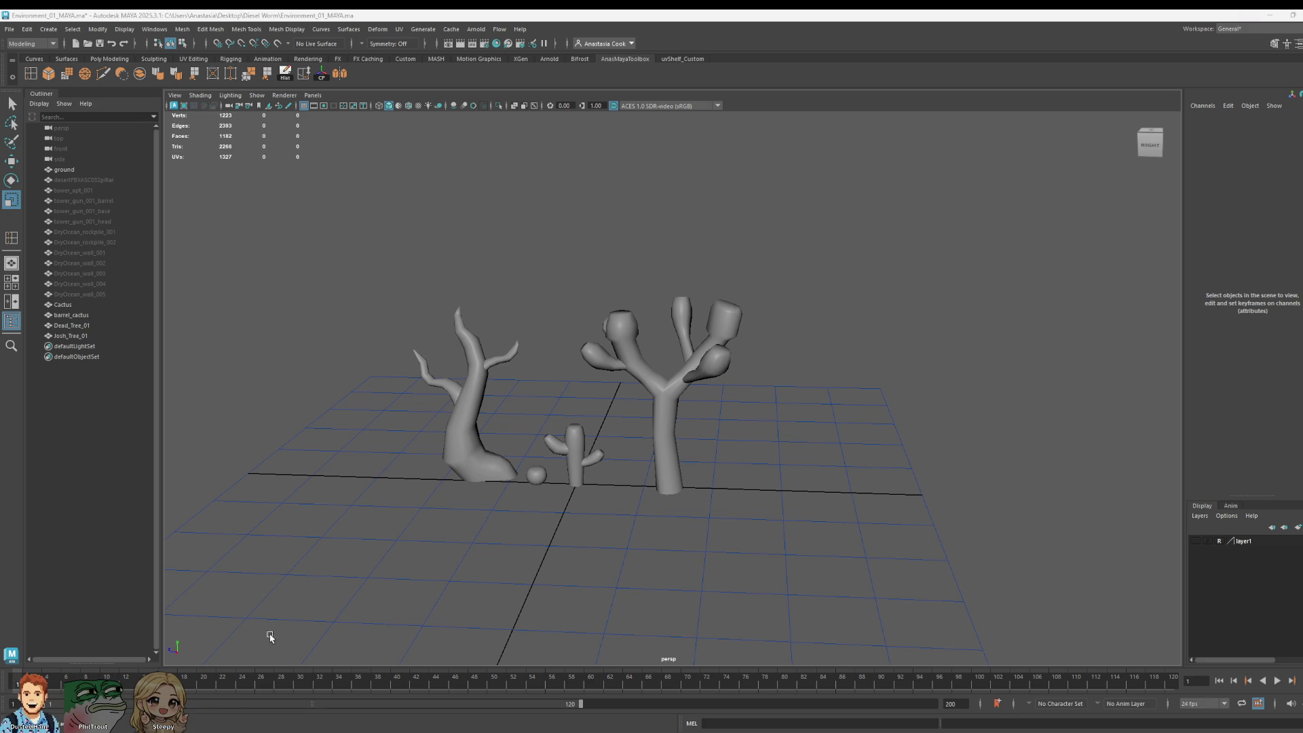
Step: Orbit and zoom out to view all the desert props from the opposite side
left_click_drag(704, 417, 964, 426, "alt")
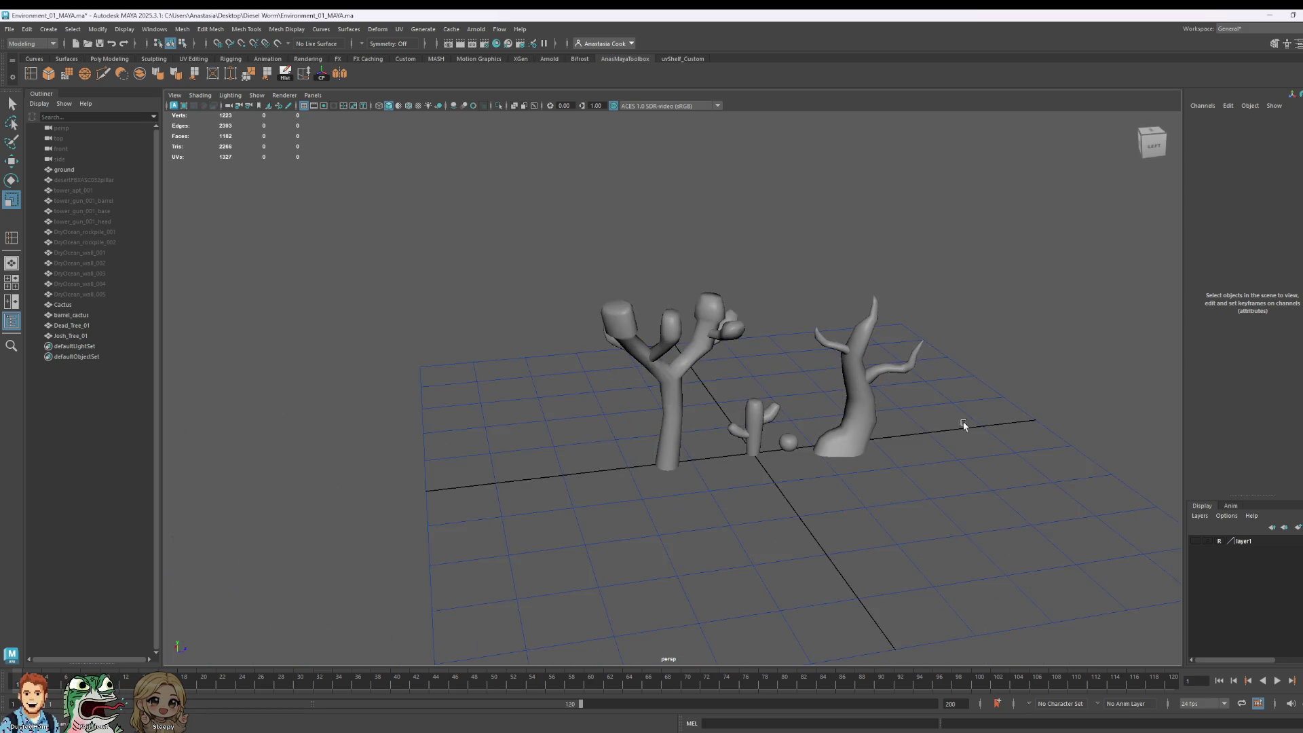
right_click_drag(965, 426, 893, 430, "alt")
mouse_move(893, 430)
left_mouse_down("alt")
mouse_move(855, 425)
mouse_move(905, 454)
left_mouse_up("alt")
middle_click_drag(905, 454, 575, 386, "alt")
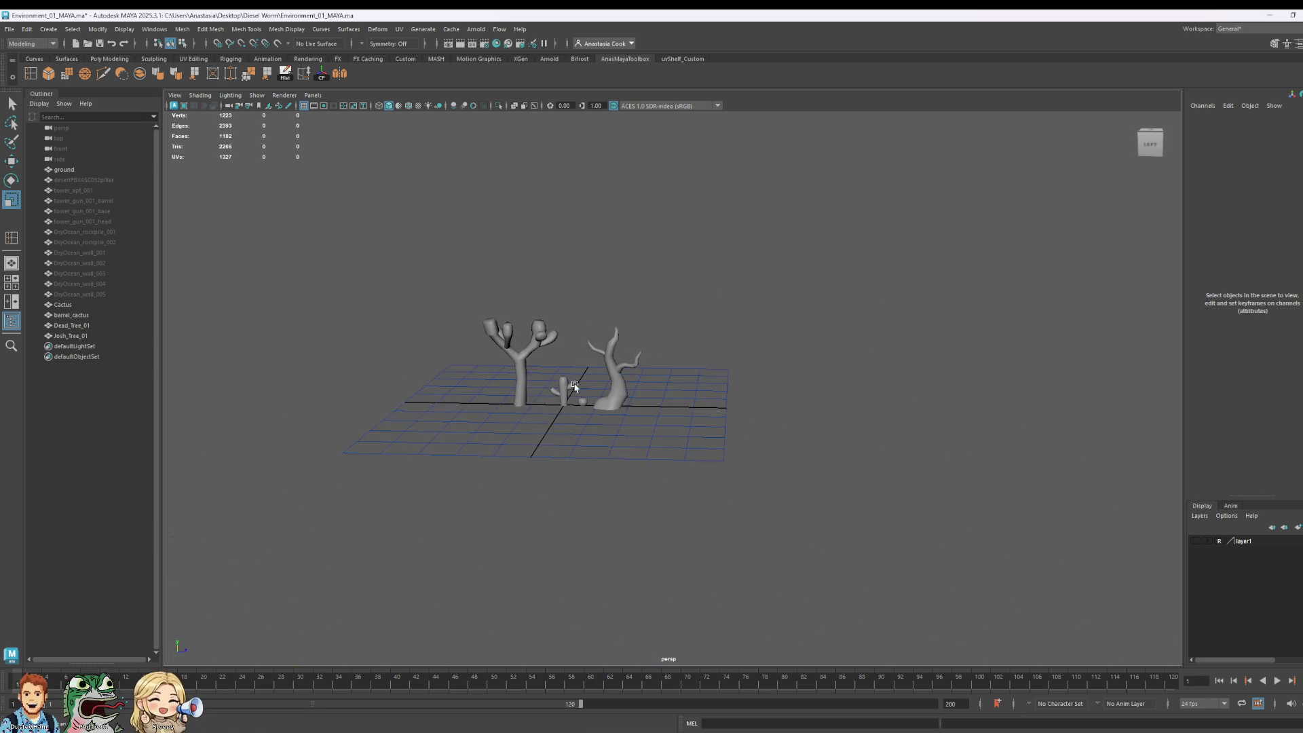
scroll(575, 386, "up", 2)
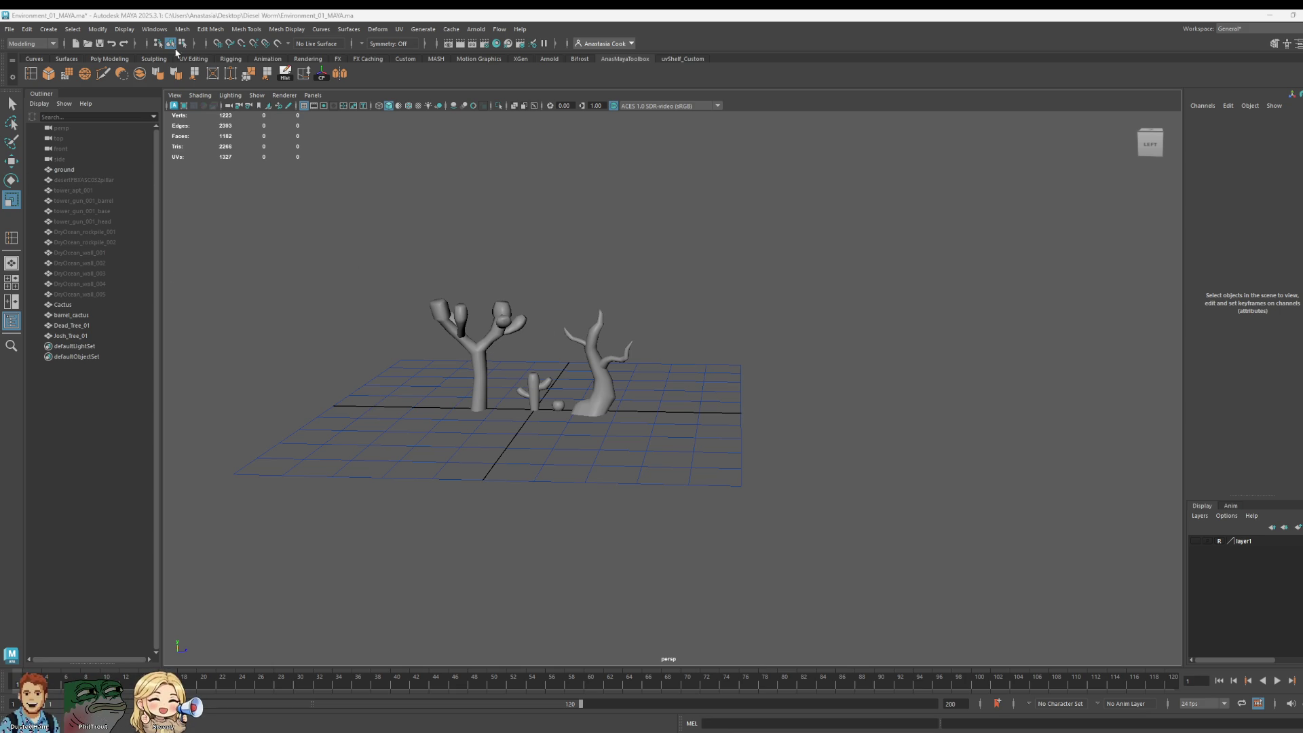
Step: Create a polygon cube, scale it uniformly to 19.655 and move it beside the dead tree
left_click(48, 29)
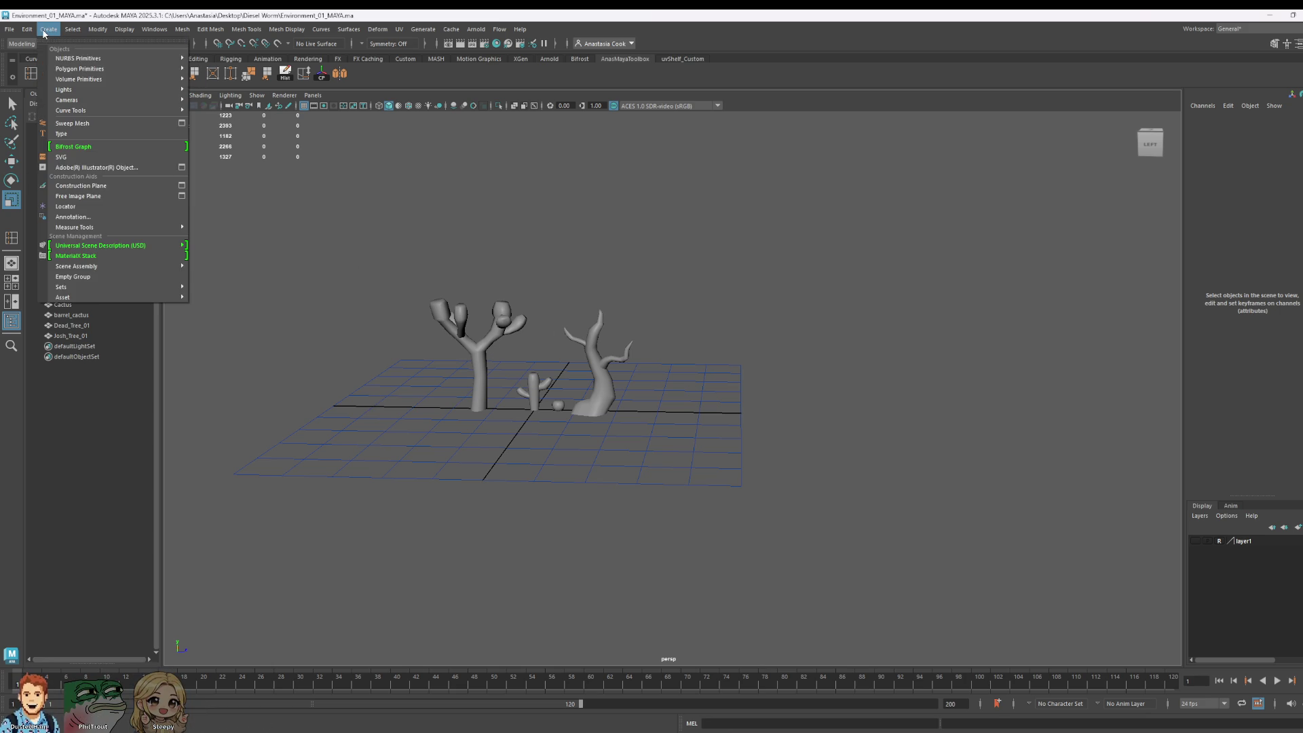
mouse_move(100, 69)
left_click(216, 79)
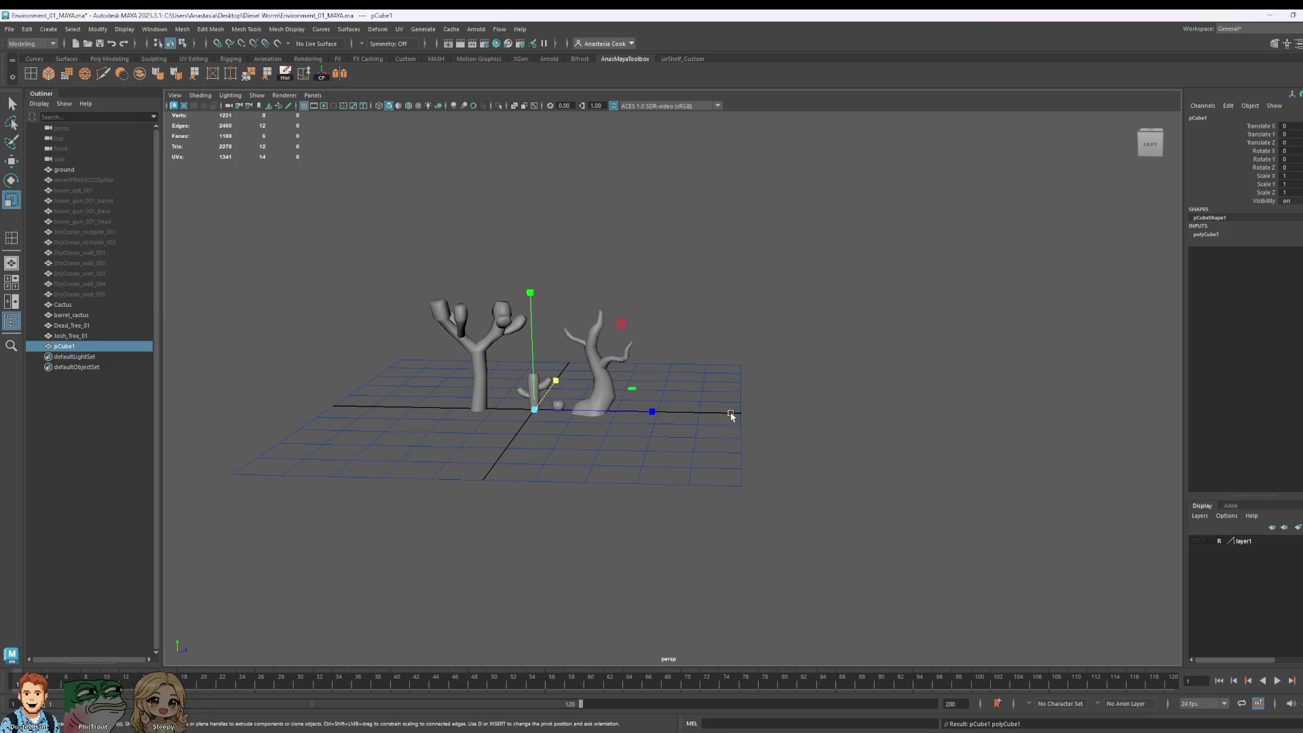
left_click_drag(542, 411, 808, 412)
key("w")
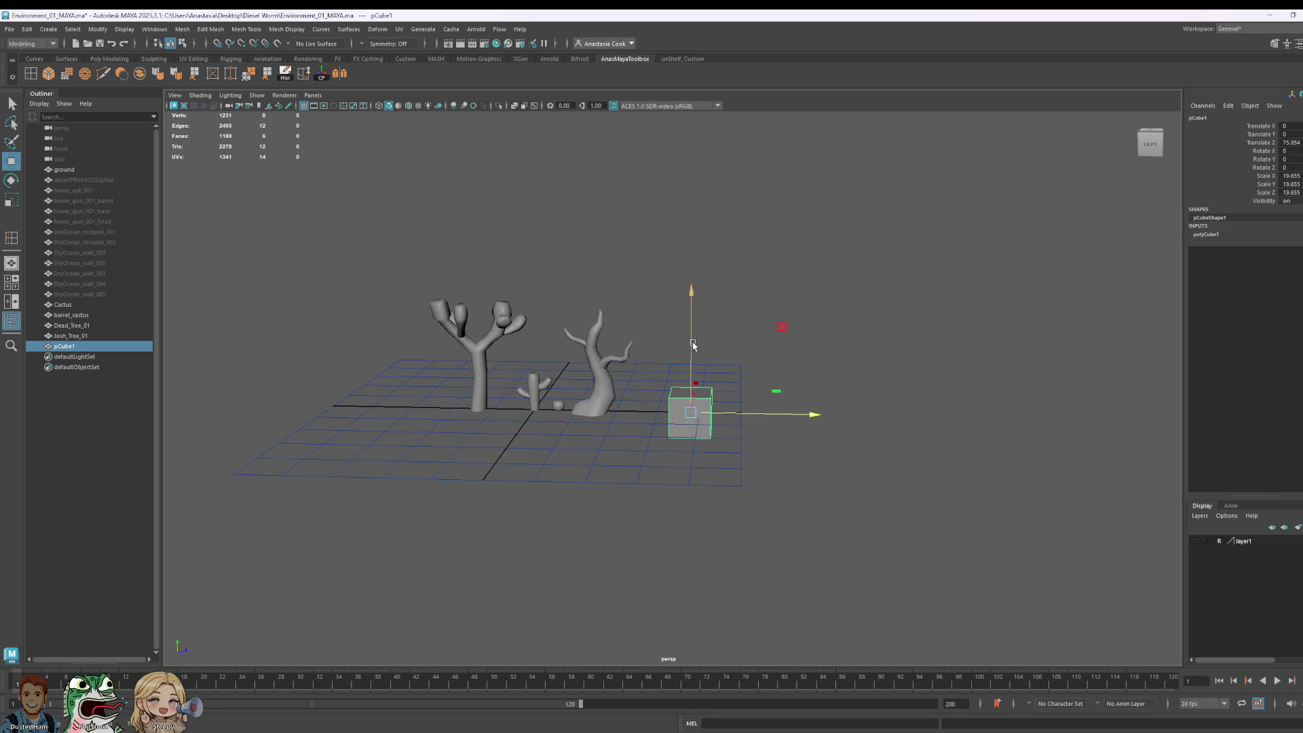
left_click_drag(693, 347, 686, 324)
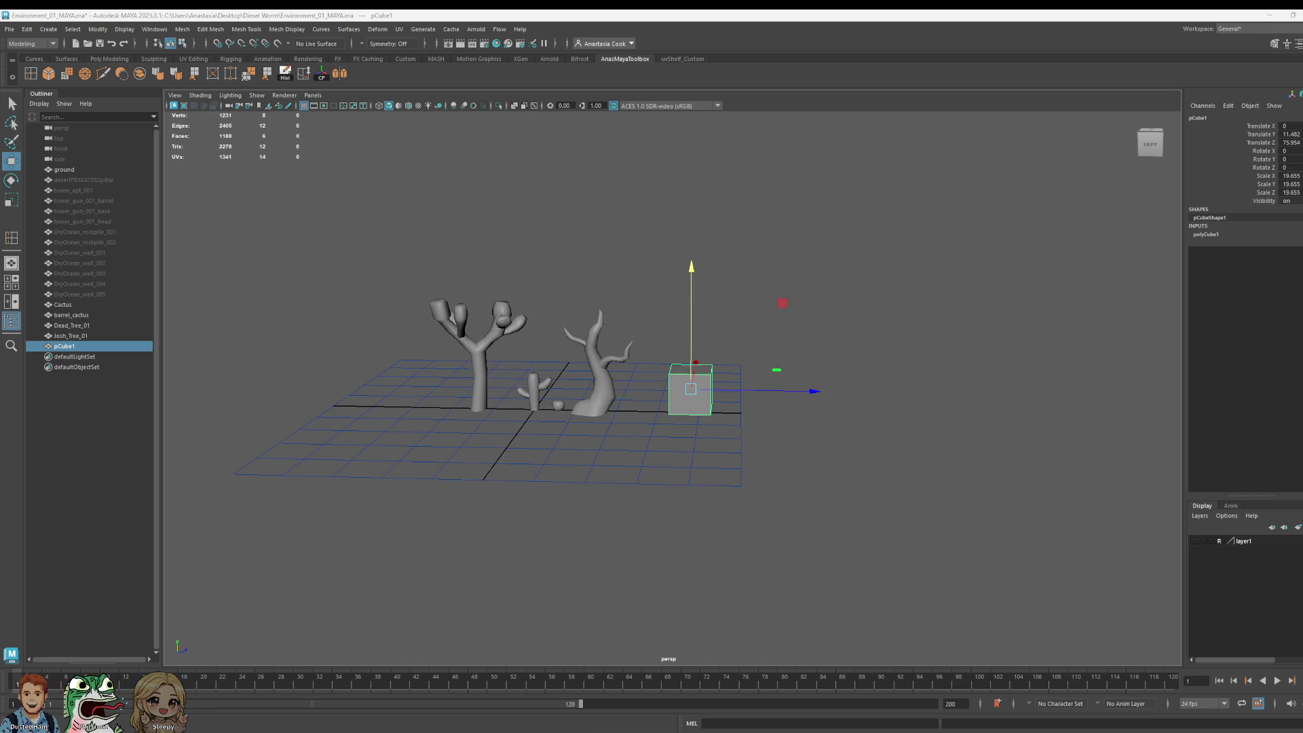
Step: Lower the cube so it rests on the ground grid
scroll(815, 344, "up", 3)
left_click(966, 467)
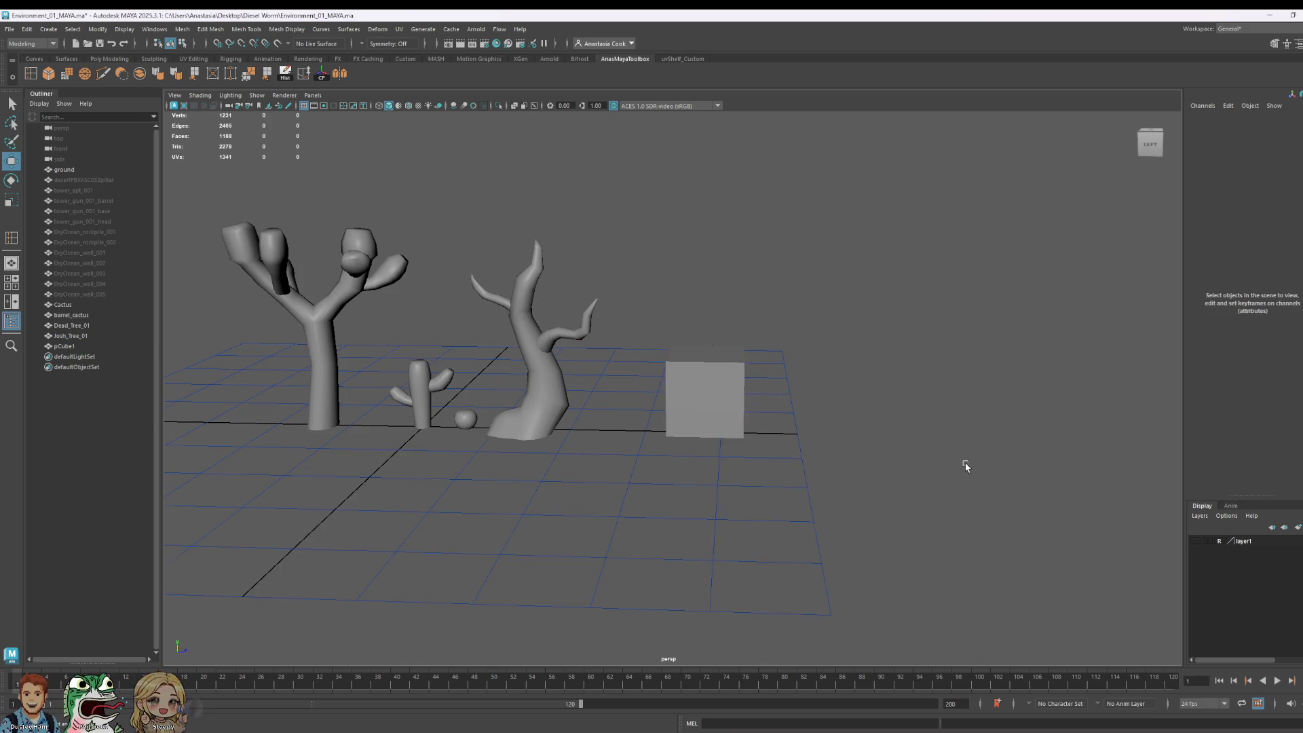
left_click_drag(966, 467, 827, 457, "alt")
left_click(714, 451)
mouse_move(736, 437)
left_mouse_down("alt")
mouse_move(971, 419)
mouse_move(896, 400)
left_mouse_up("alt")
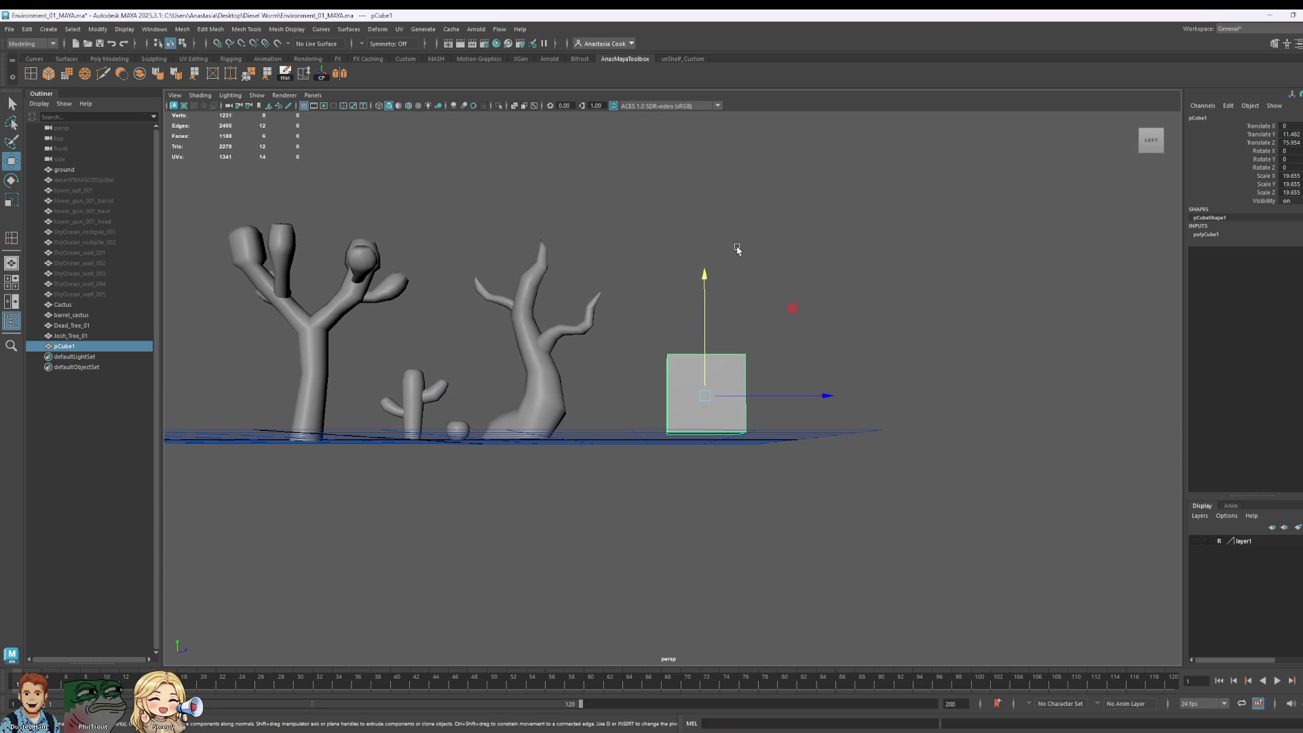
left_click_drag(712, 271, 713, 277)
left_click_drag(864, 297, 864, 304, "alt")
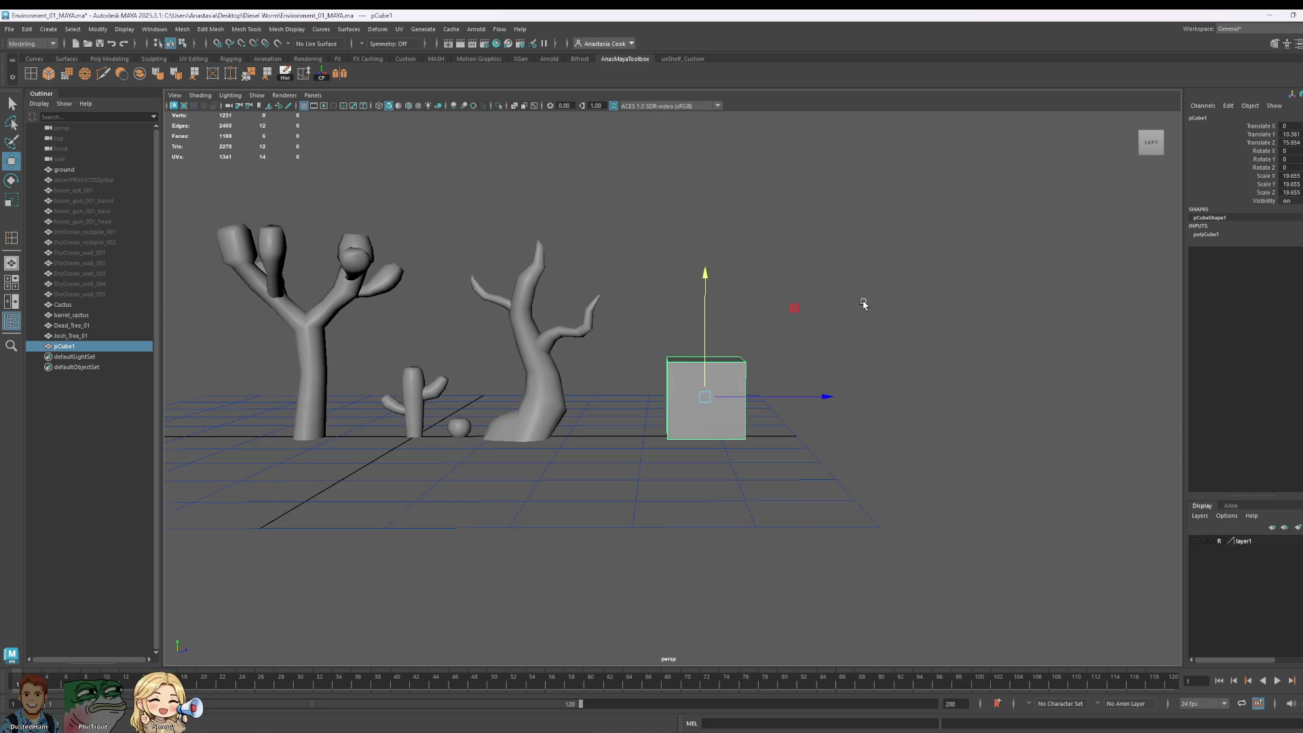
Step: Slide the cube along its depth axis to fine-tune its position
left_click(829, 405)
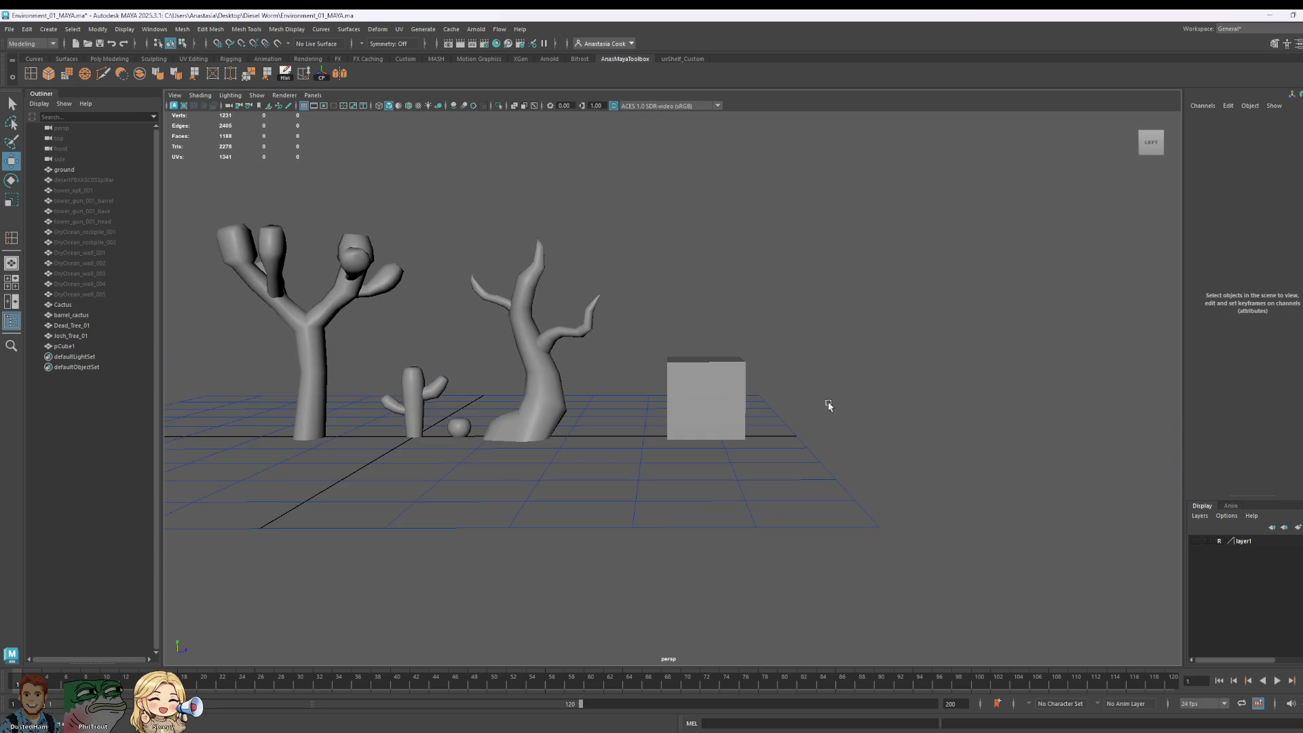
left_click(732, 414)
mouse_move(826, 393)
left_mouse_down()
mouse_move(802, 415)
mouse_move(799, 401)
mouse_move(841, 399)
left_mouse_up()
mouse_move(893, 349)
left_mouse_down("alt")
mouse_move(718, 271)
mouse_move(824, 367)
mouse_move(897, 369)
mouse_move(898, 405)
left_mouse_up("alt")
left_click_drag(826, 377, 807, 378)
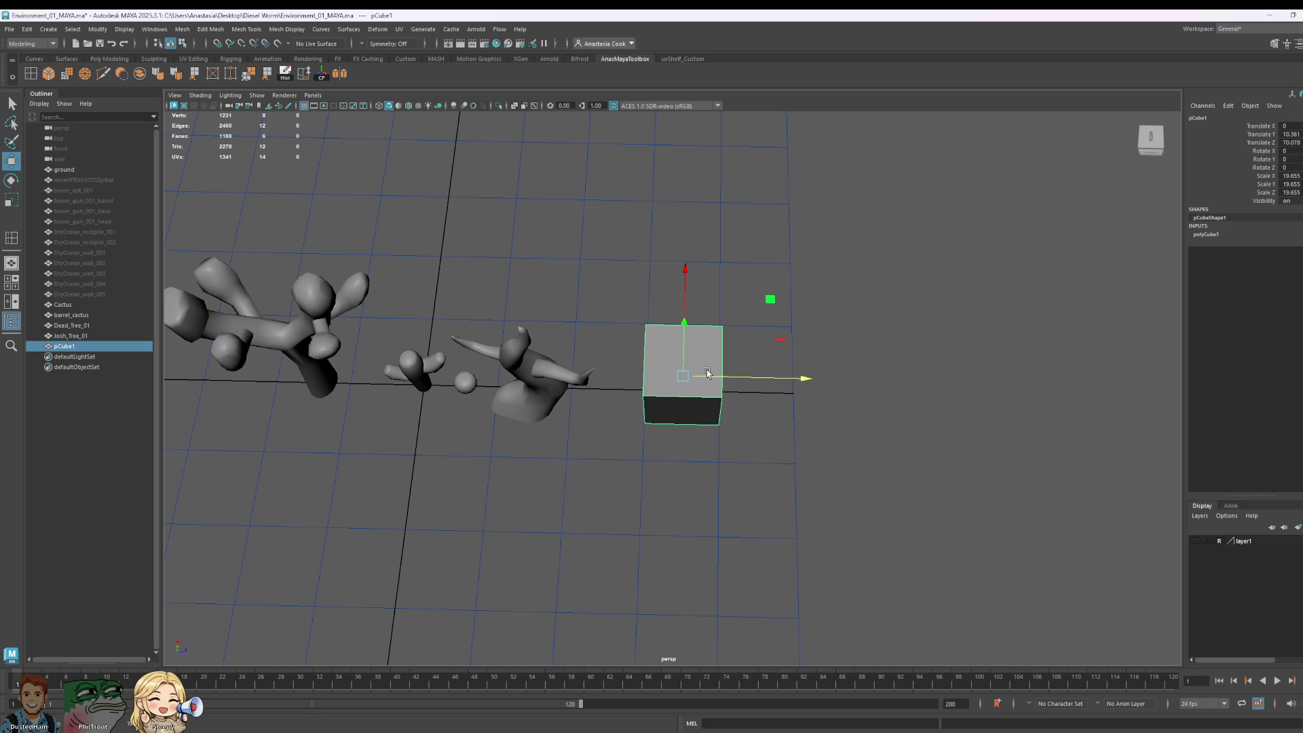
mouse_move(798, 468)
left_mouse_down("alt")
mouse_move(800, 416)
mouse_move(746, 402)
left_mouse_up("alt")
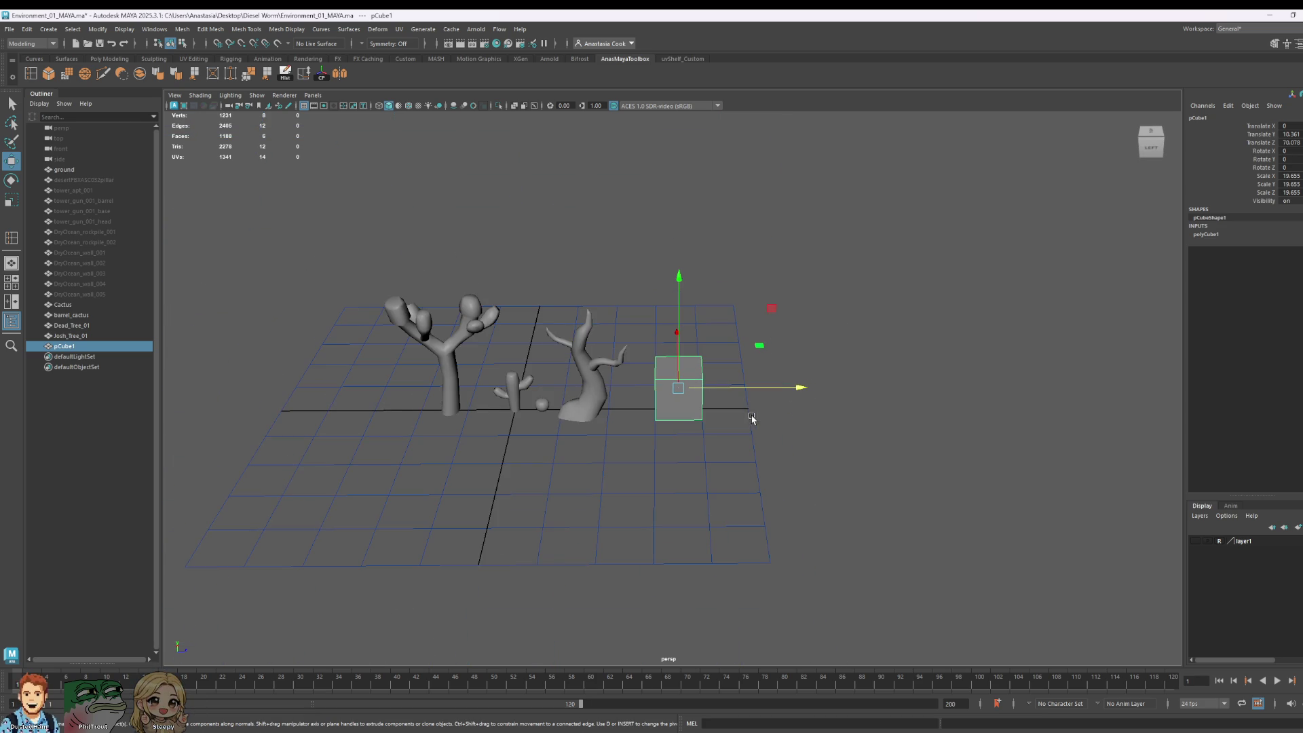
scroll(752, 419, "up", 5)
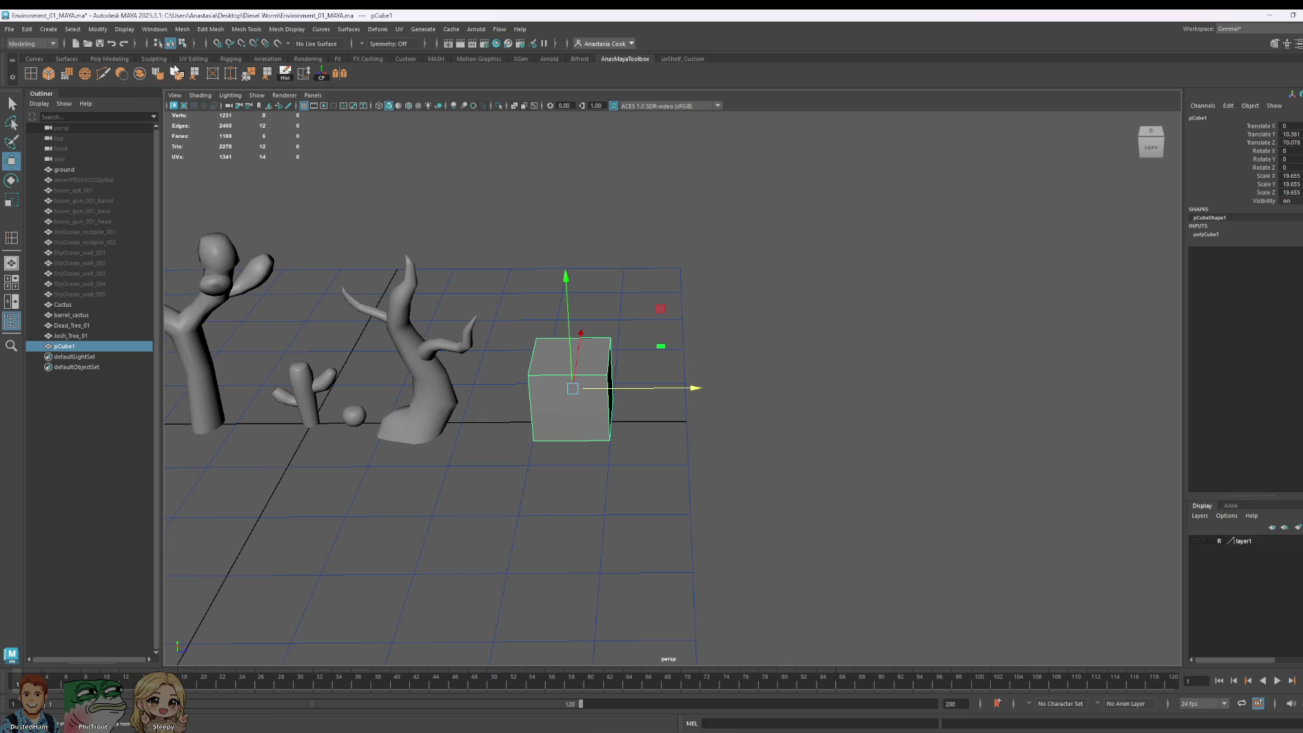
Step: Insert two horizontal edge loops across the cube
left_click(31, 79)
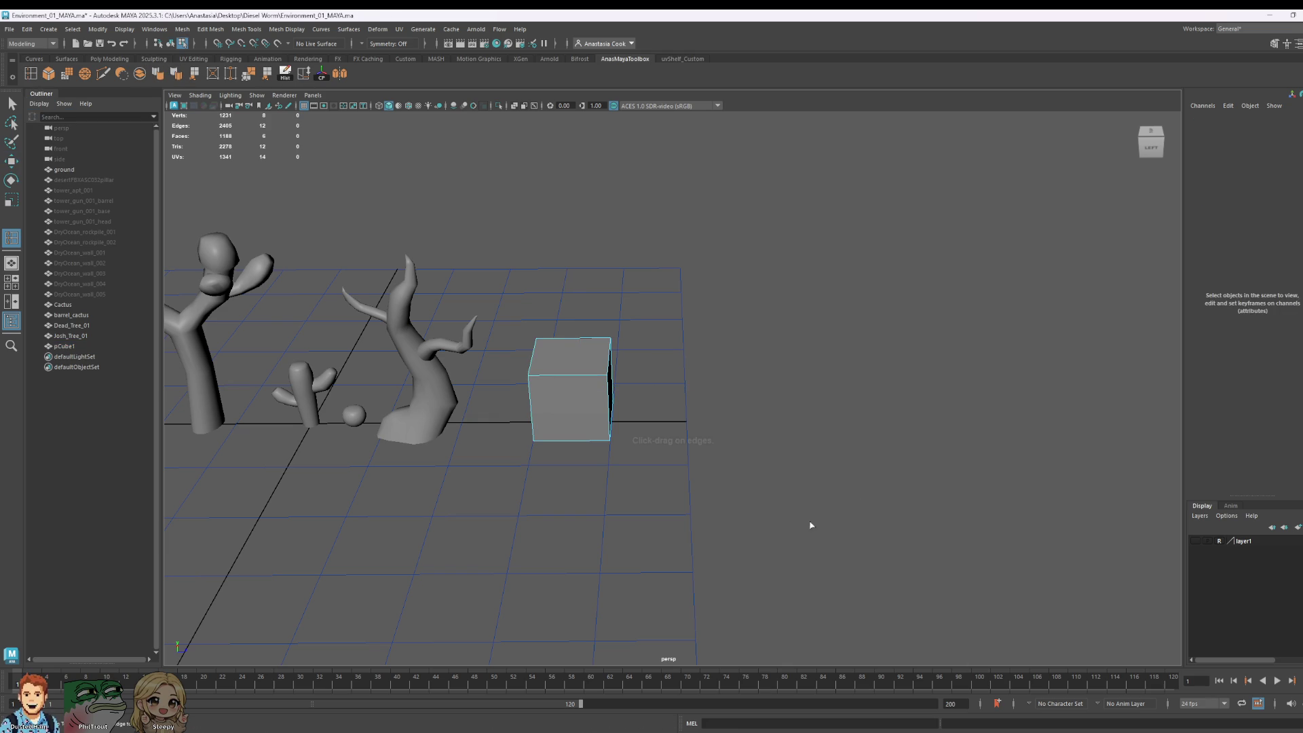
left_click(609, 414)
mouse_move(610, 414)
left_mouse_down("alt")
mouse_move(638, 407)
mouse_move(672, 447)
left_mouse_up("alt")
left_click(608, 388)
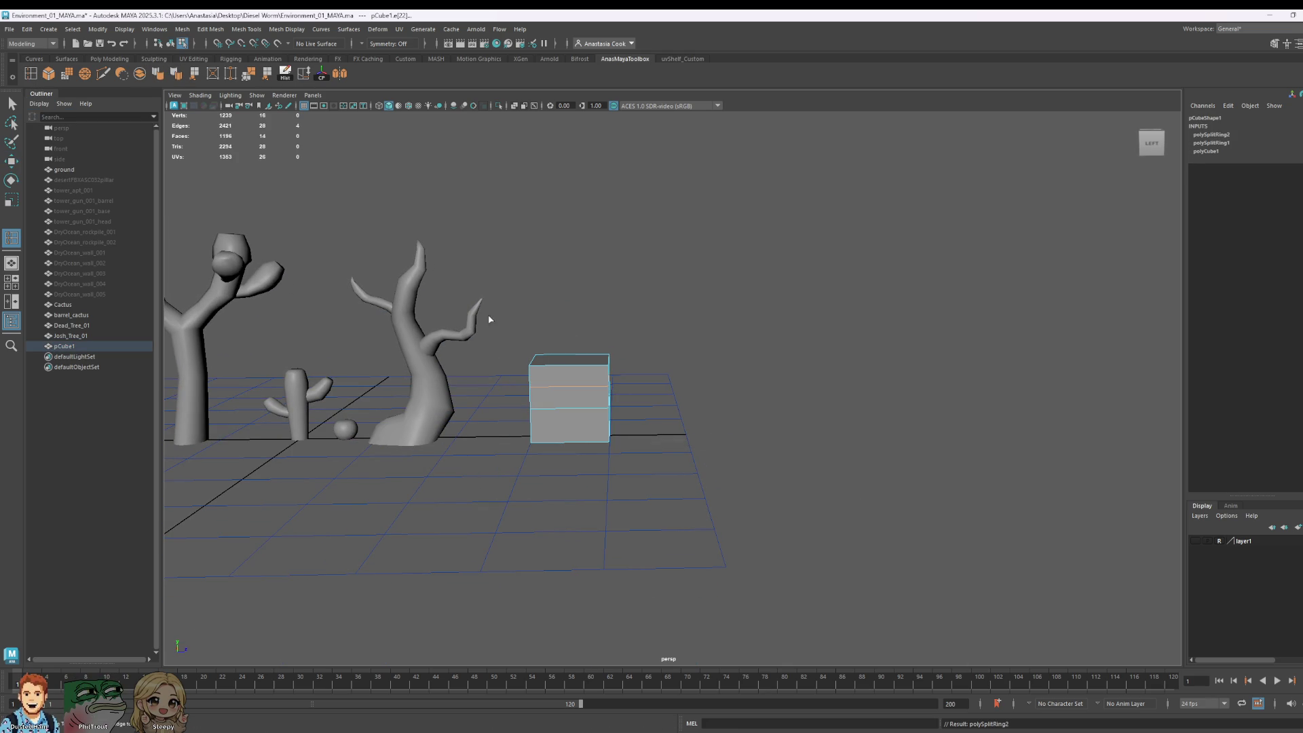
key("q")
Step: Select the cube's upper faces, leaving out the bottom ones
right_click_drag(561, 378, 570, 407)
left_click_drag(480, 268, 713, 438)
mouse_move(803, 464)
left_mouse_down("alt")
mouse_move(614, 442)
mouse_move(634, 460)
mouse_move(794, 439)
left_mouse_up("alt")
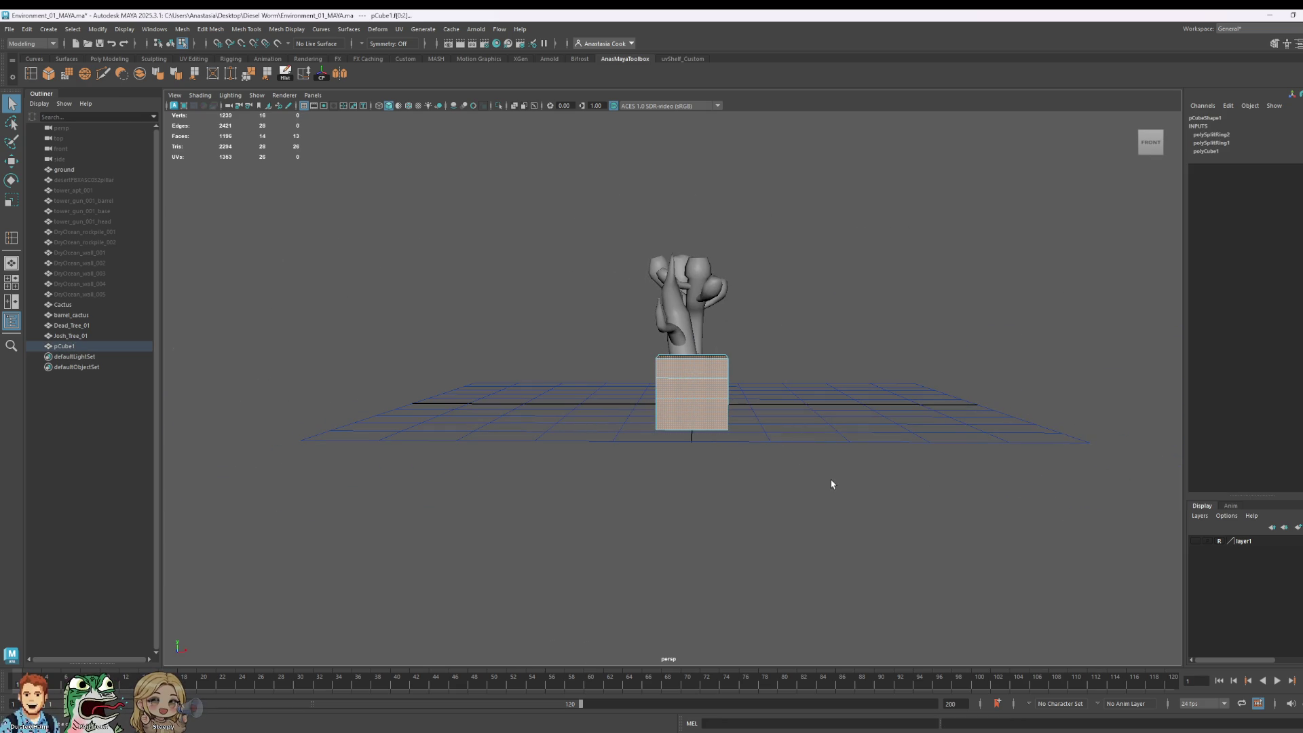
left_click_drag(831, 479, 617, 416, "ctrl")
mouse_move(617, 417)
left_mouse_down("alt")
mouse_move(765, 466)
mouse_move(787, 443)
left_mouse_up("alt")
Step: Widen and raise the upper faces, then undo both changes
key("e")
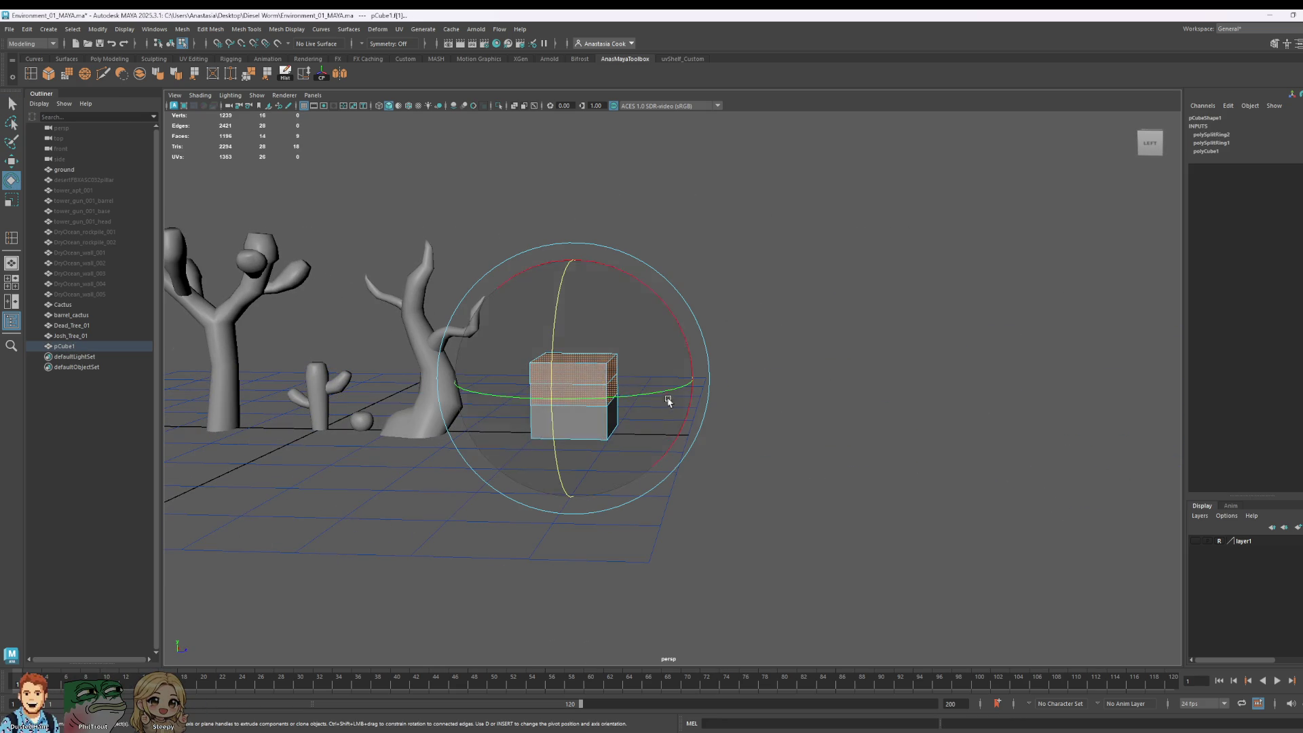
key("r")
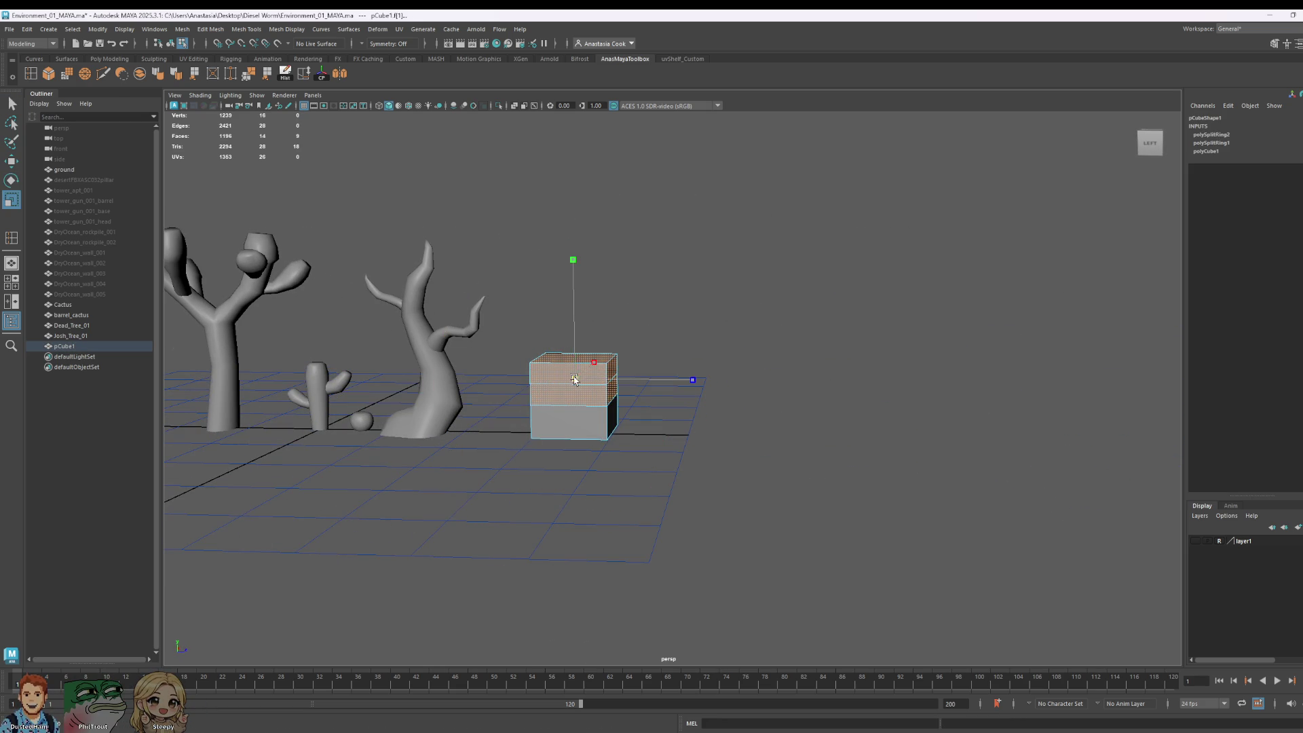
left_click_drag(579, 389, 600, 382)
key("w")
left_click_drag(573, 311, 583, 275)
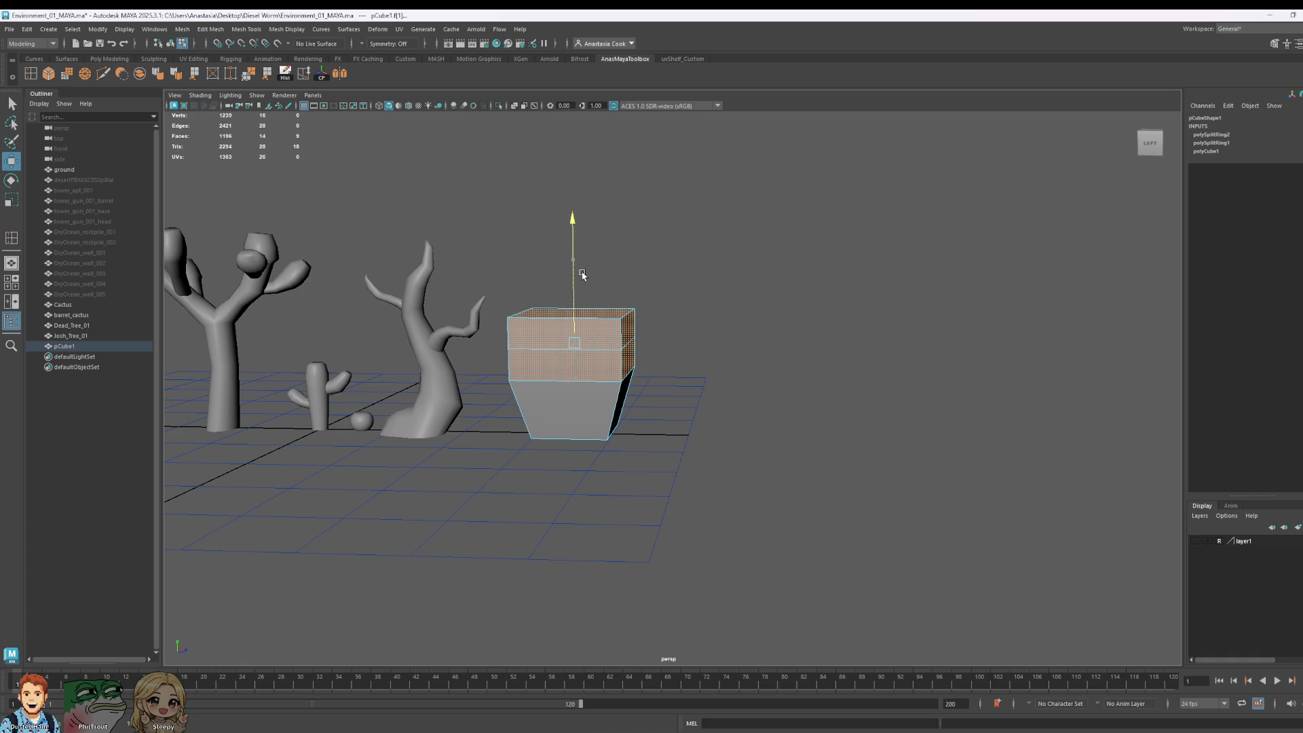
key("ctrl+z")
mouse_move(621, 490)
left_mouse_down("alt")
mouse_move(638, 478)
mouse_move(509, 425)
left_mouse_up("alt")
key("ctrl+z")
key("ctrl+z")
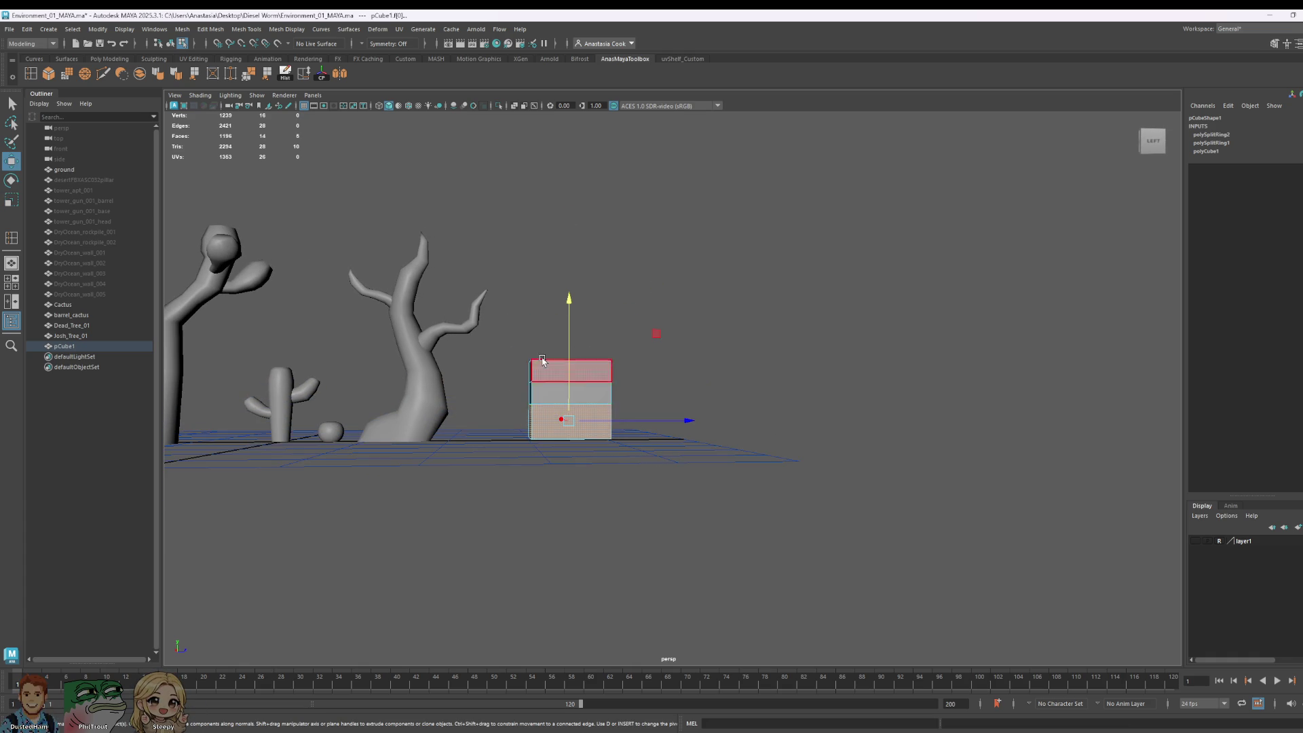
Step: Widen the bottom face to flare the base and scale faces across the cube outward
left_click_drag(484, 339, 665, 428)
left_click(572, 438)
key("r")
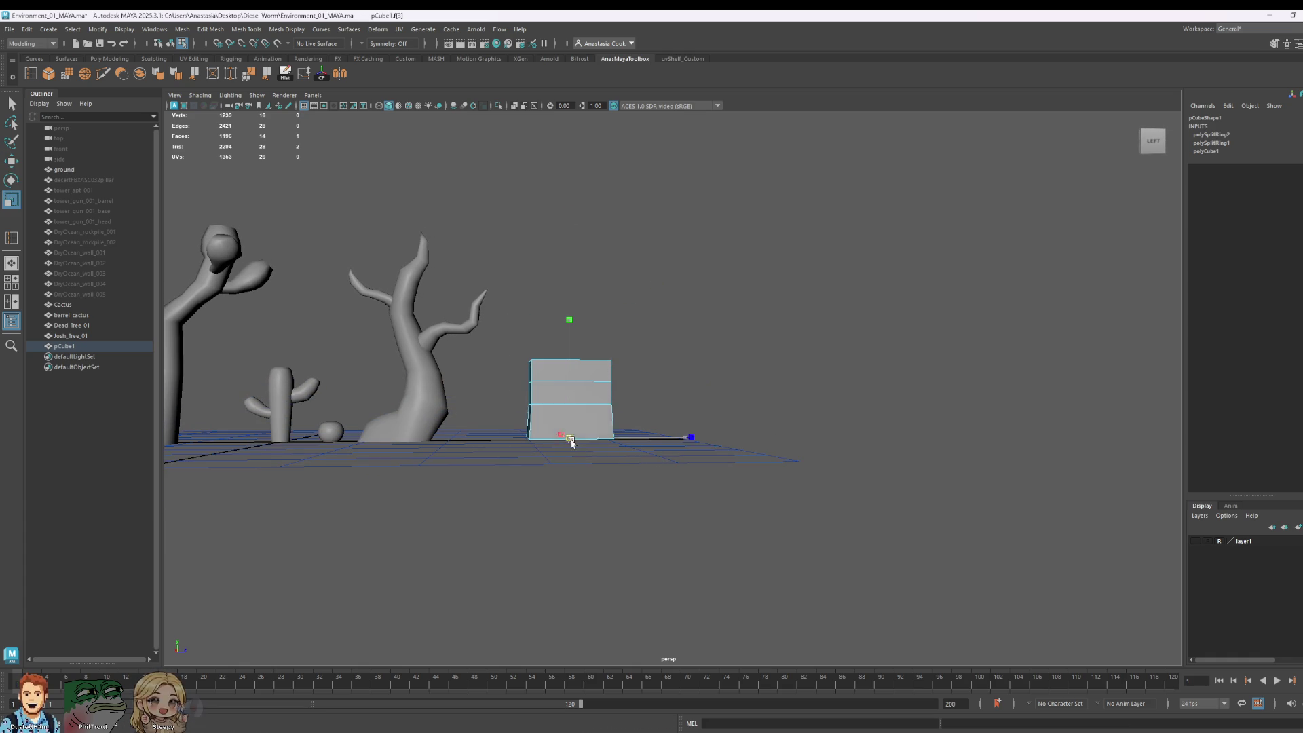
left_click_drag(568, 436, 605, 451)
left_click_drag(500, 387, 587, 406)
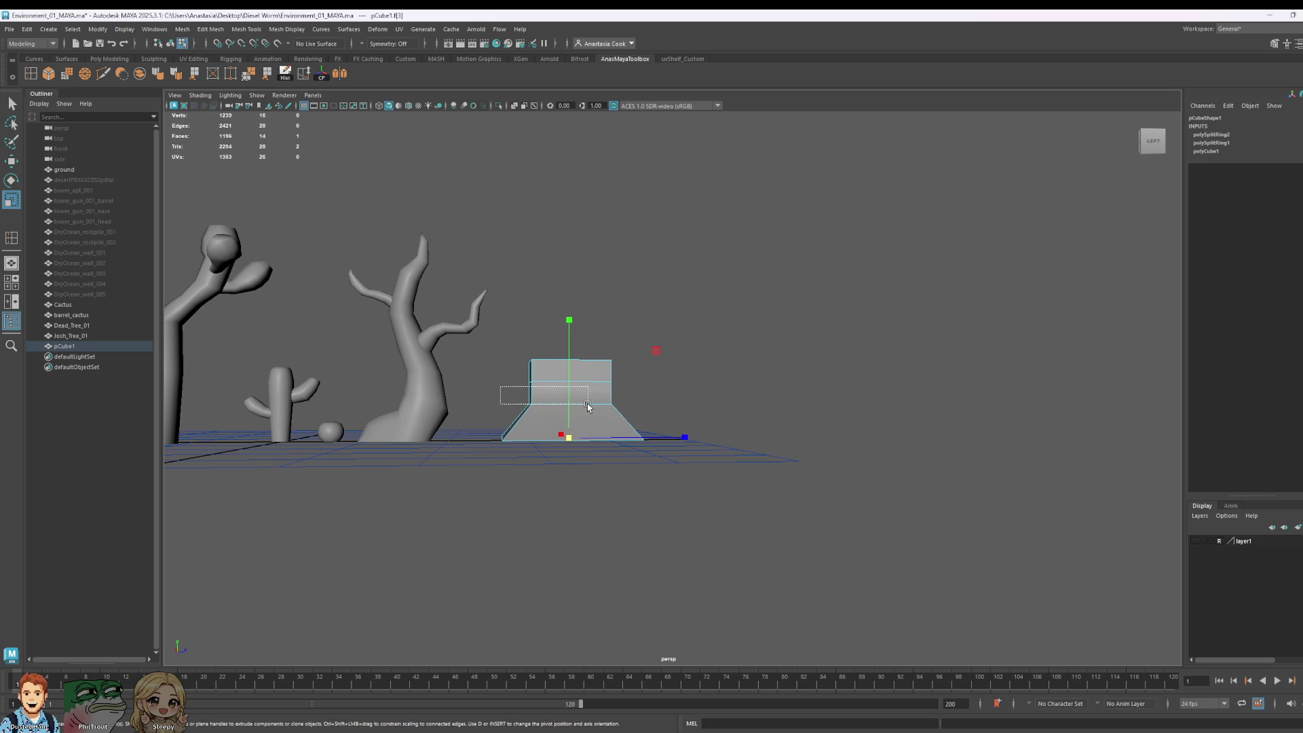
left_click_drag(681, 374, 790, 373)
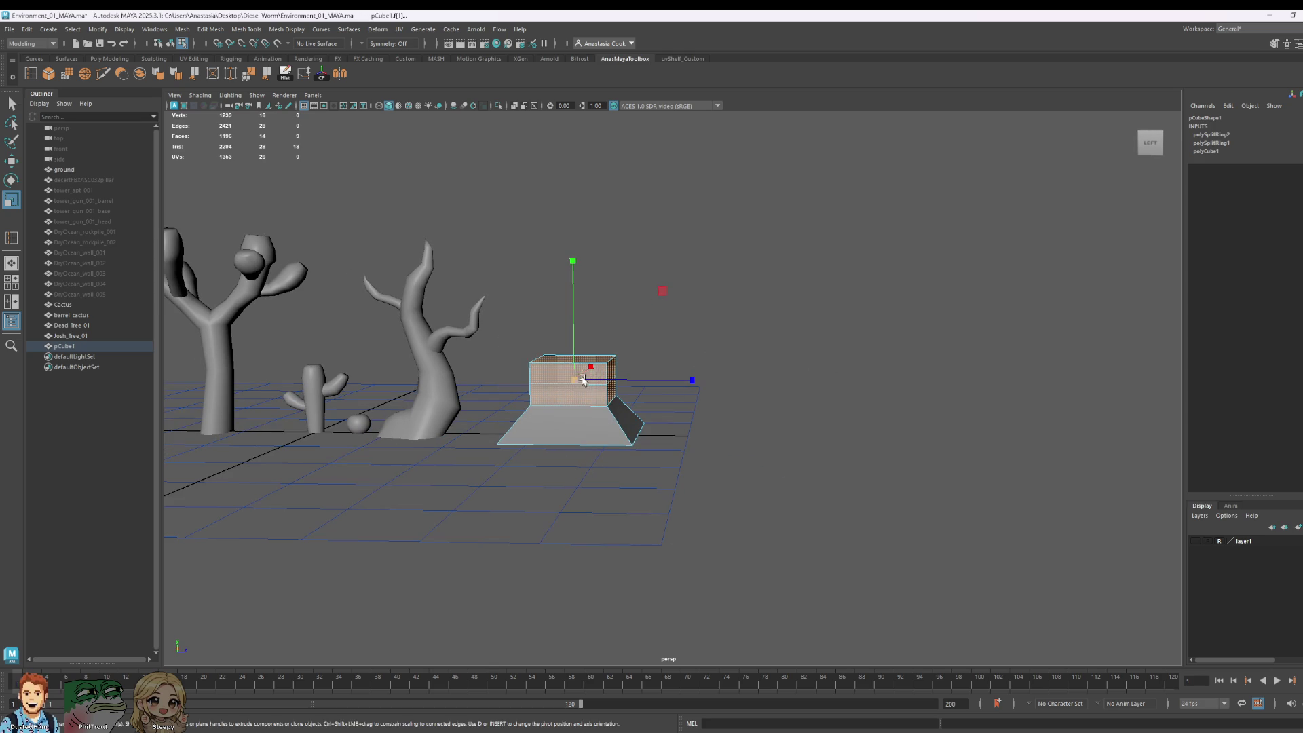
left_click_drag(583, 381, 597, 395)
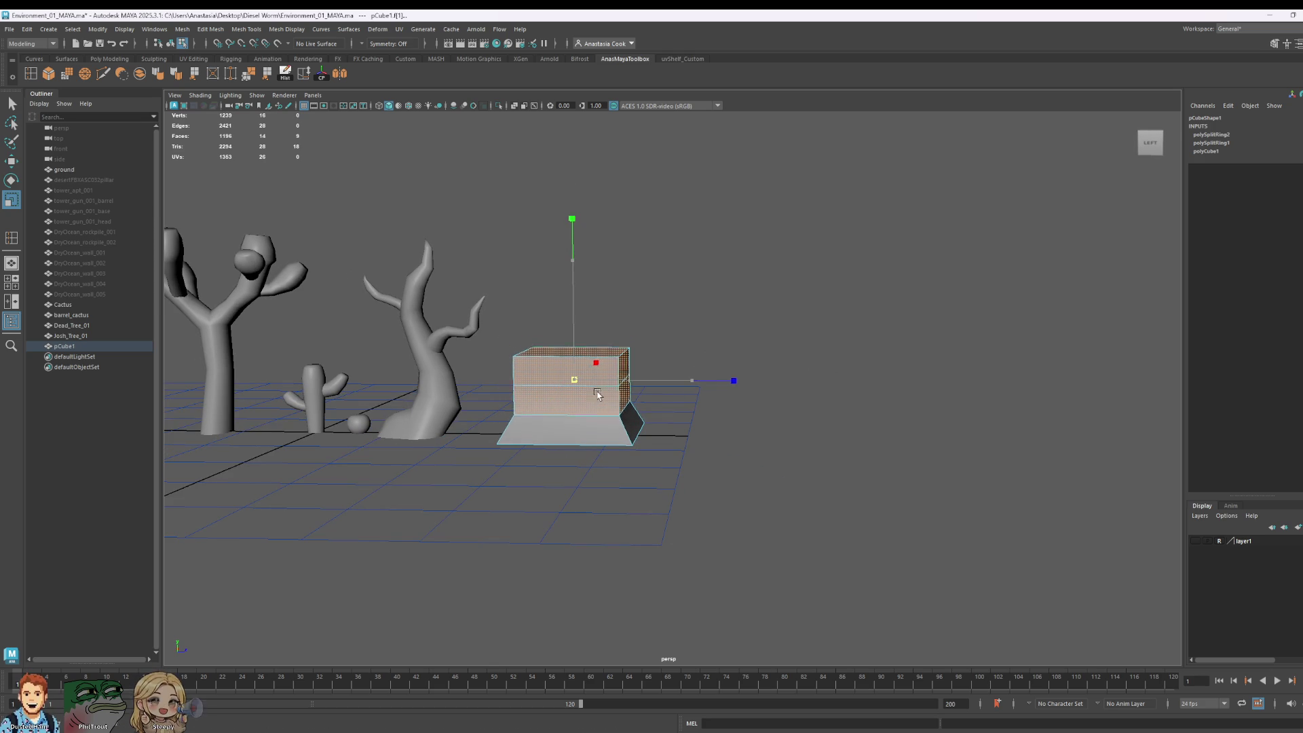
Step: Widen and raise the cube's top vertex loop, then undo the reshaping
right_click_drag(598, 395, 607, 401)
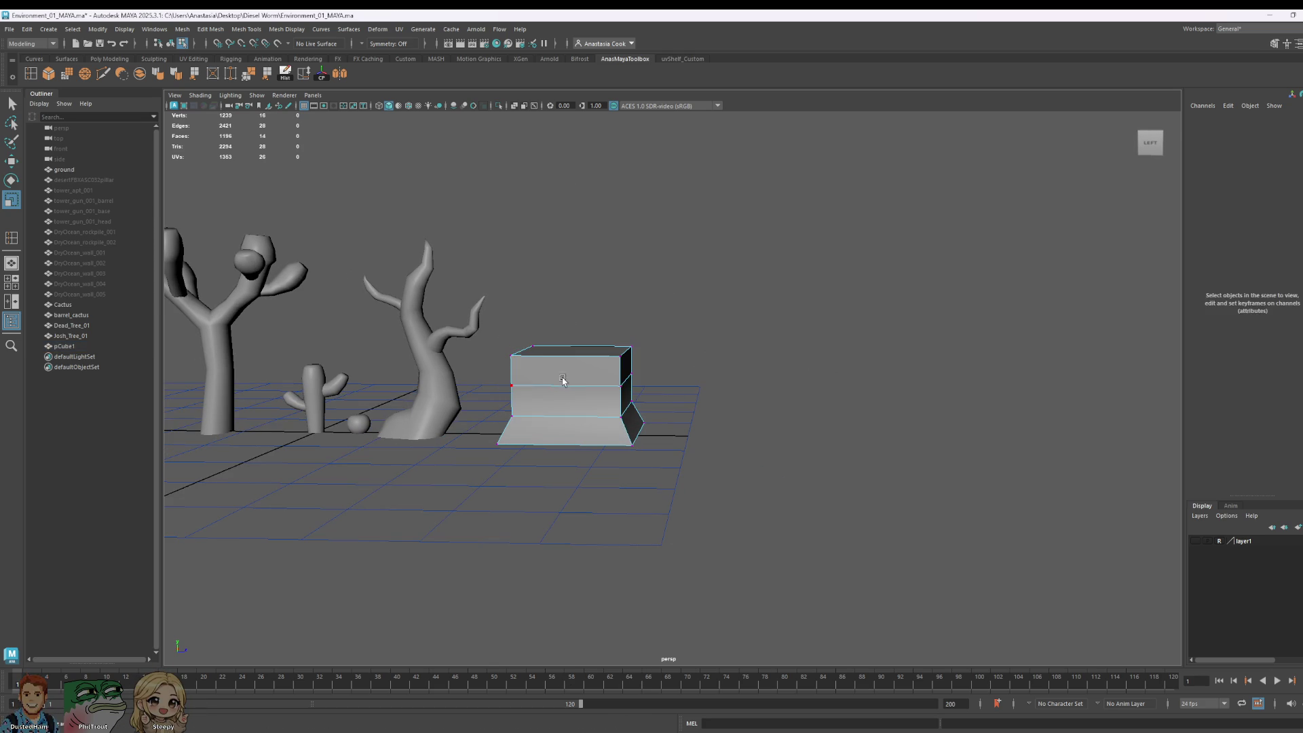
double_click(610, 396, "shift")
left_click_drag(506, 307, 677, 380)
left_click_drag(574, 367, 590, 369)
key("w")
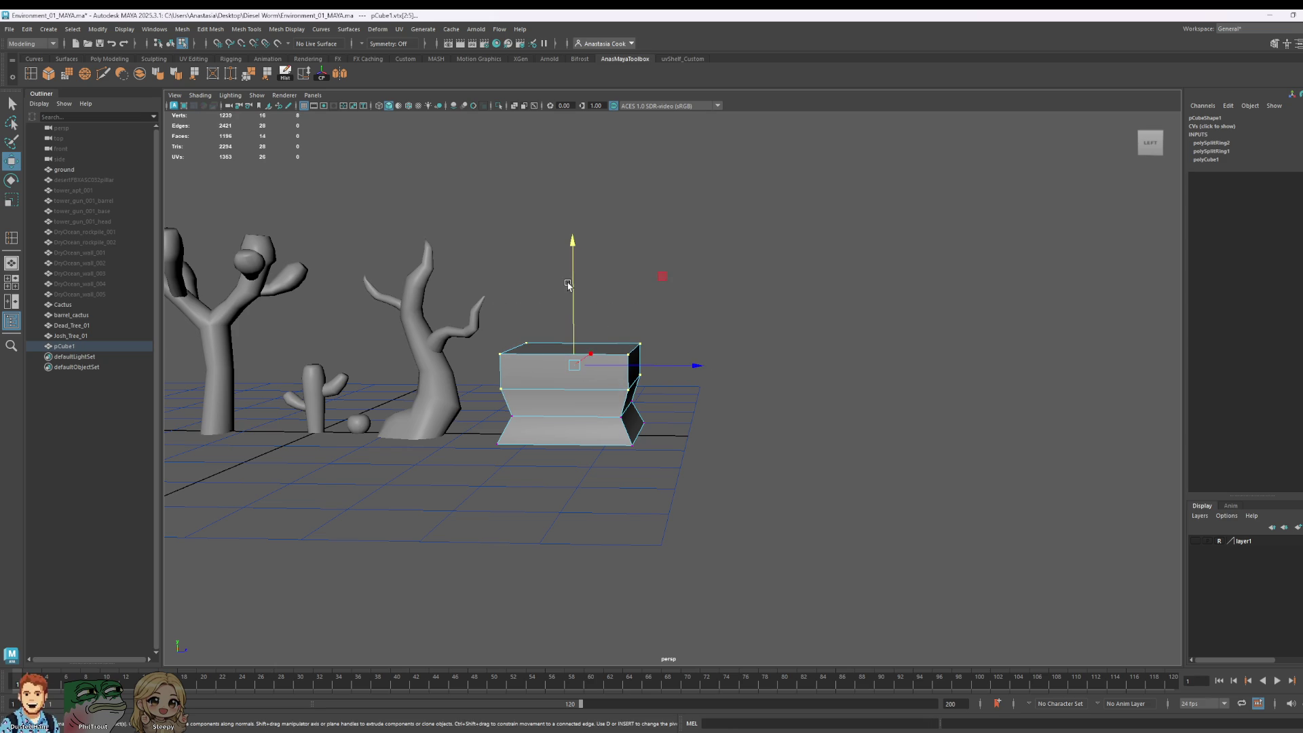
left_click_drag(568, 285, 575, 253)
scroll(575, 253, "down", 5)
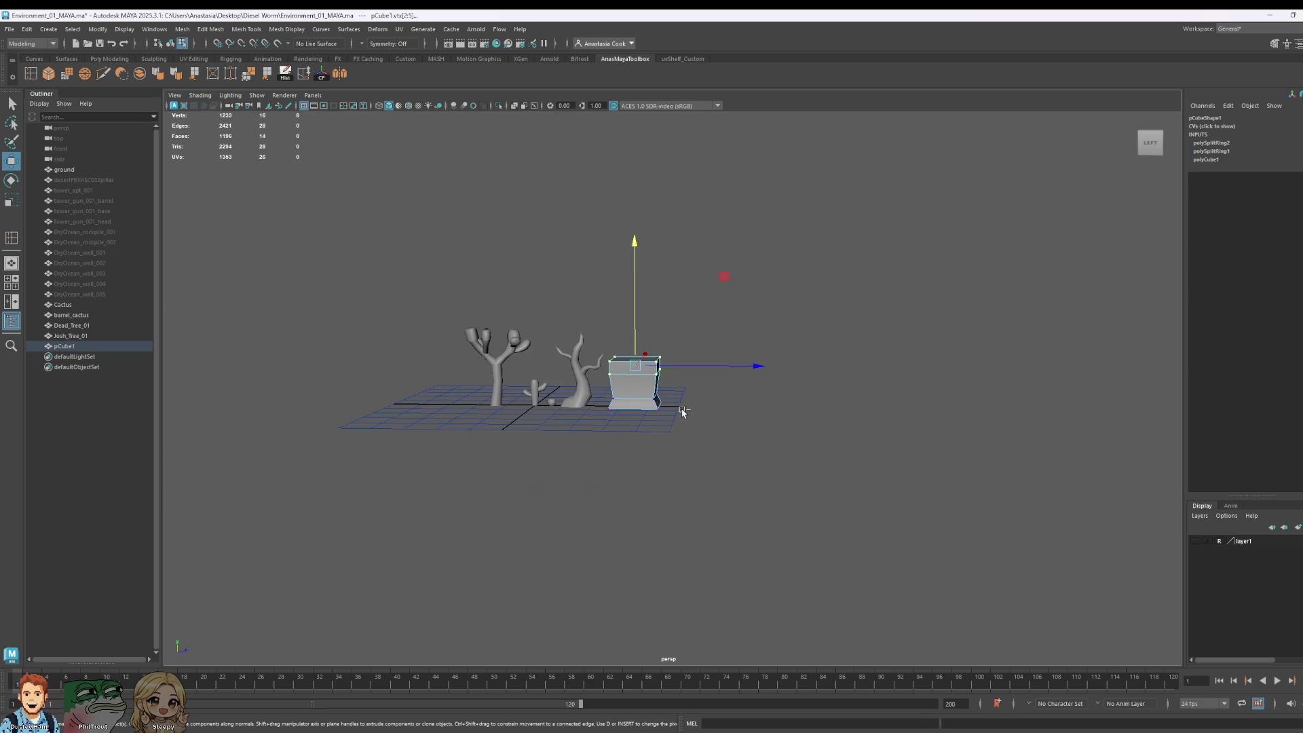
key("ctrl+z")
key("ctrl+z")
key("ctrl+z")
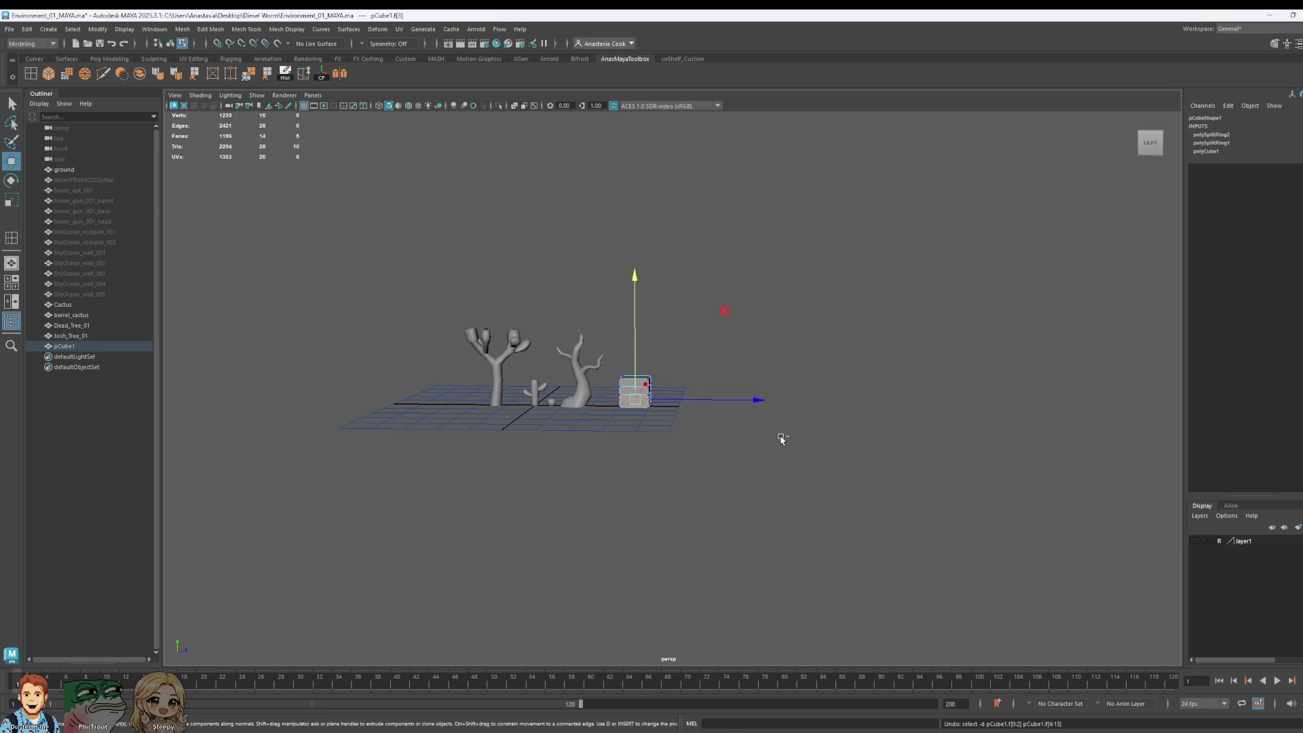
scroll(686, 460, "up", 3)
Step: Clear the face selection and select pCube1 as a whole
right_click_drag(597, 404, 871, 347)
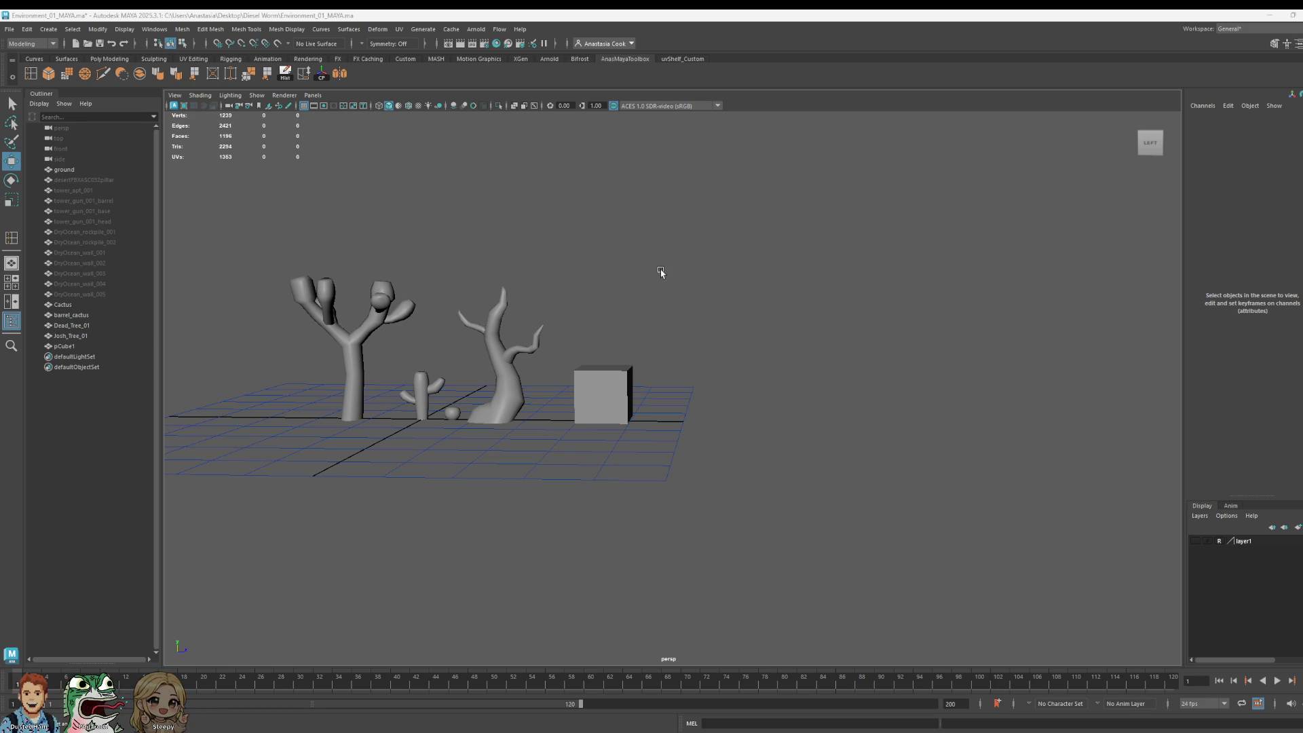
left_click(587, 388)
scroll(643, 422, "up", 5)
scroll(674, 448, "down", 3)
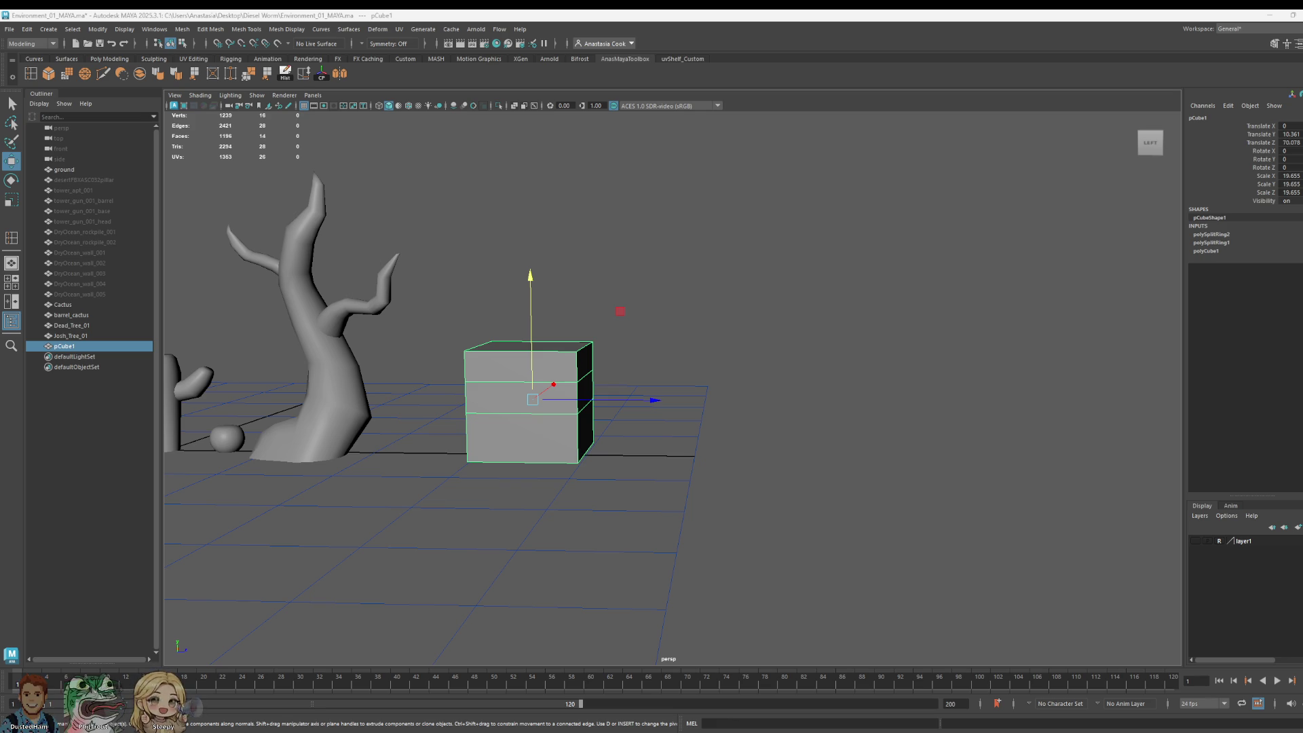
Step: Extrude the cube's top face upward into a tall column
right_click(463, 388)
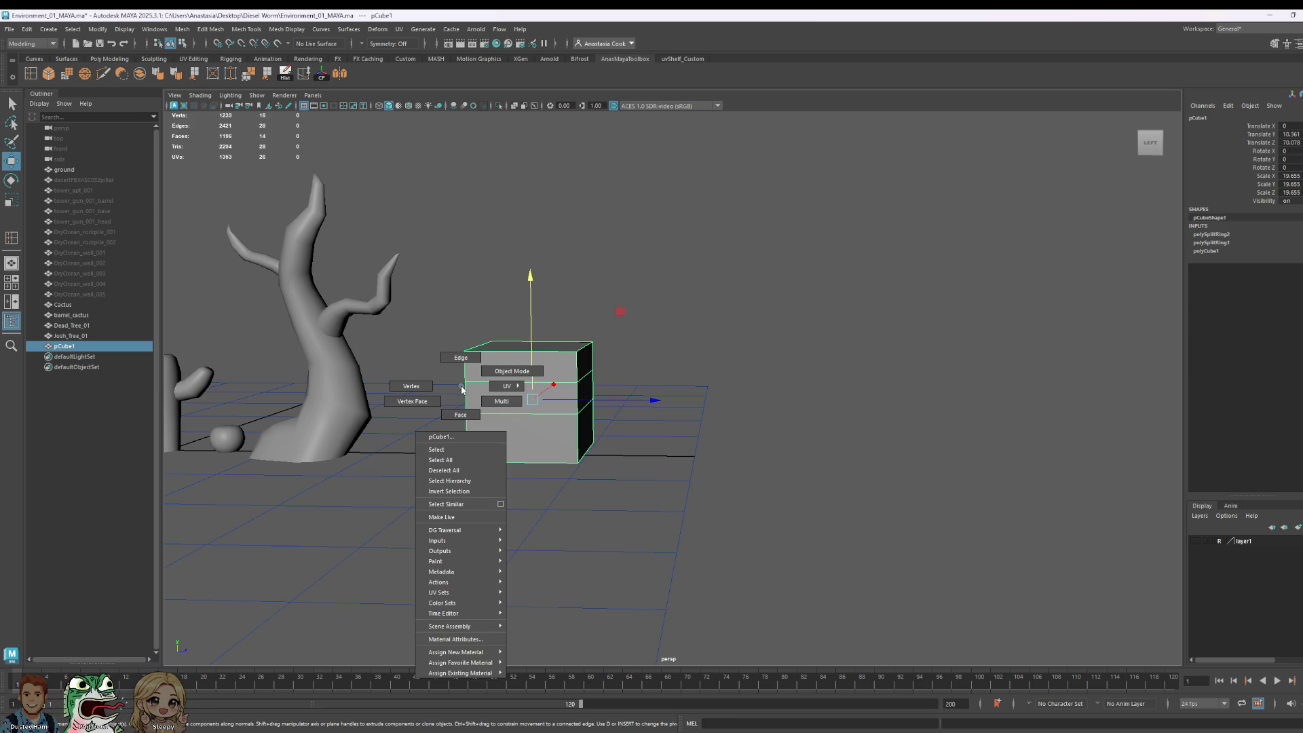
left_click(468, 407)
left_click(528, 347)
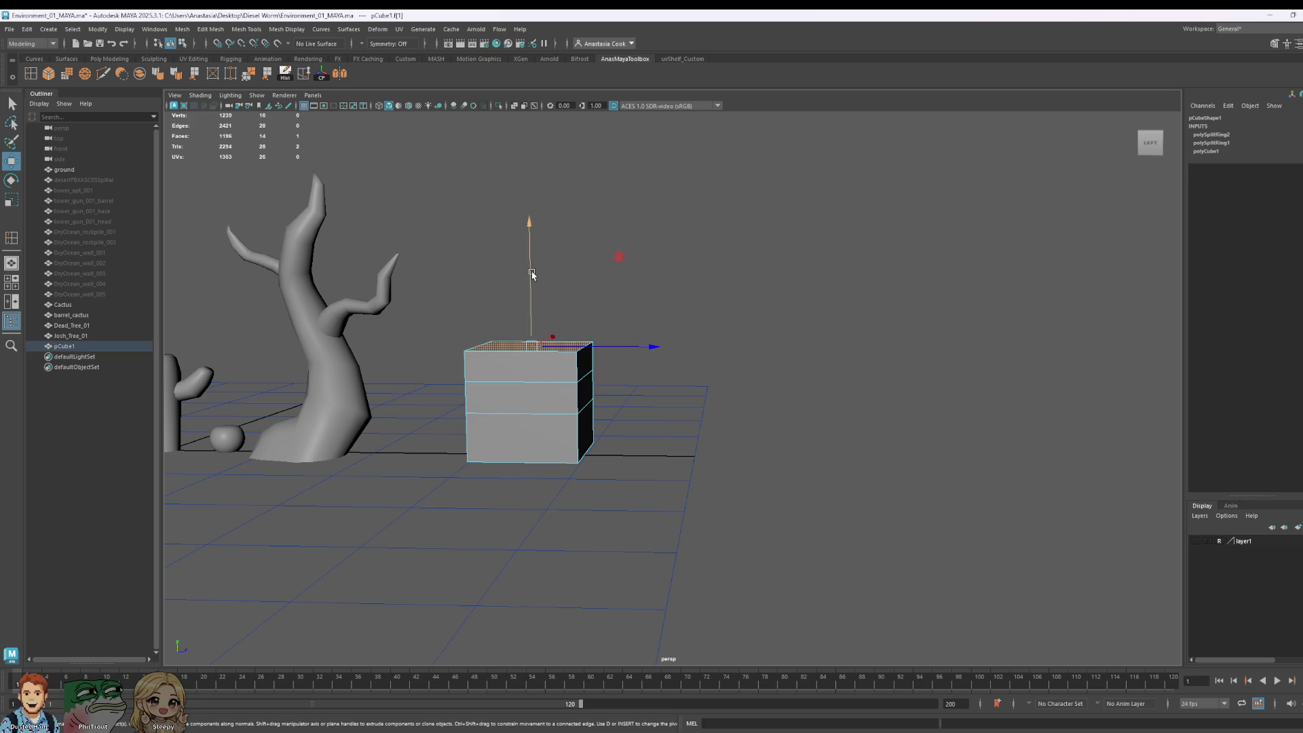
mouse_move(528, 277)
left_mouse_down("shift")
mouse_move(520, 181)
mouse_move(524, 208)
mouse_move(536, 193)
left_mouse_up("shift")
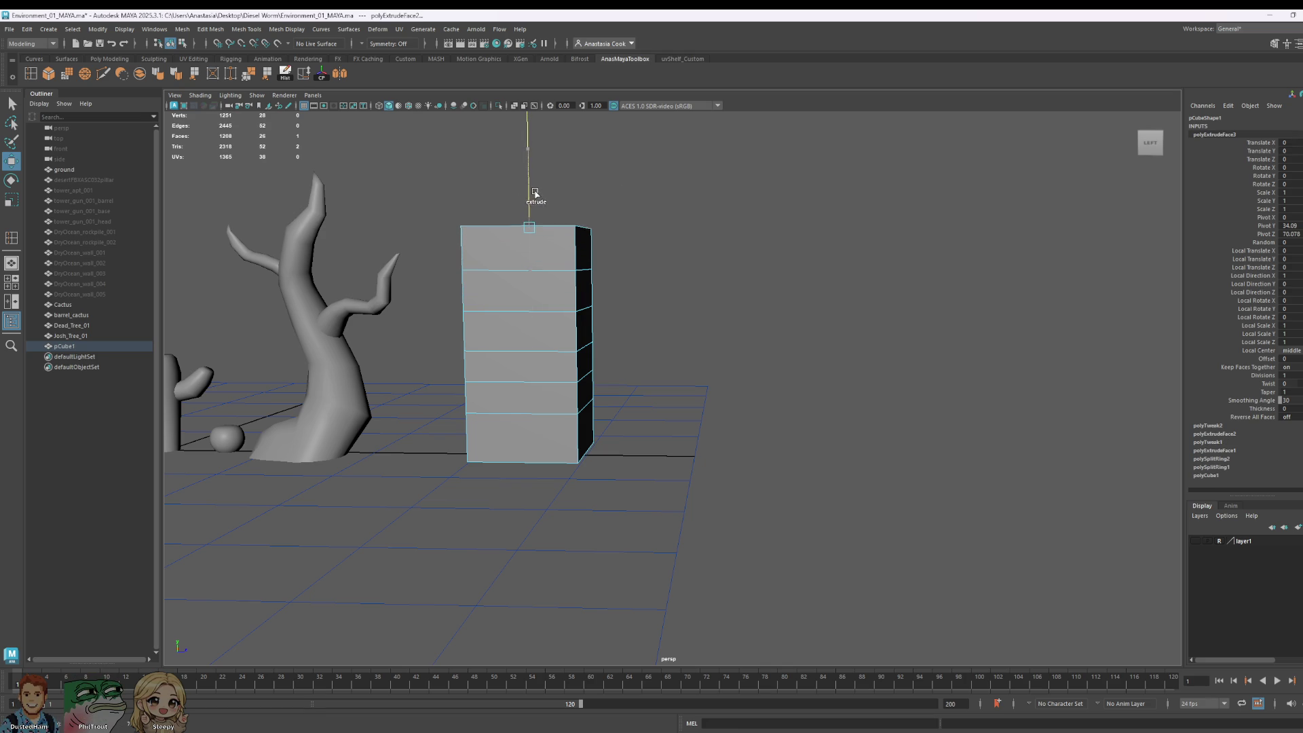
Step: Extrude the top two side faces out to the right to form an arm
left_click(583, 248)
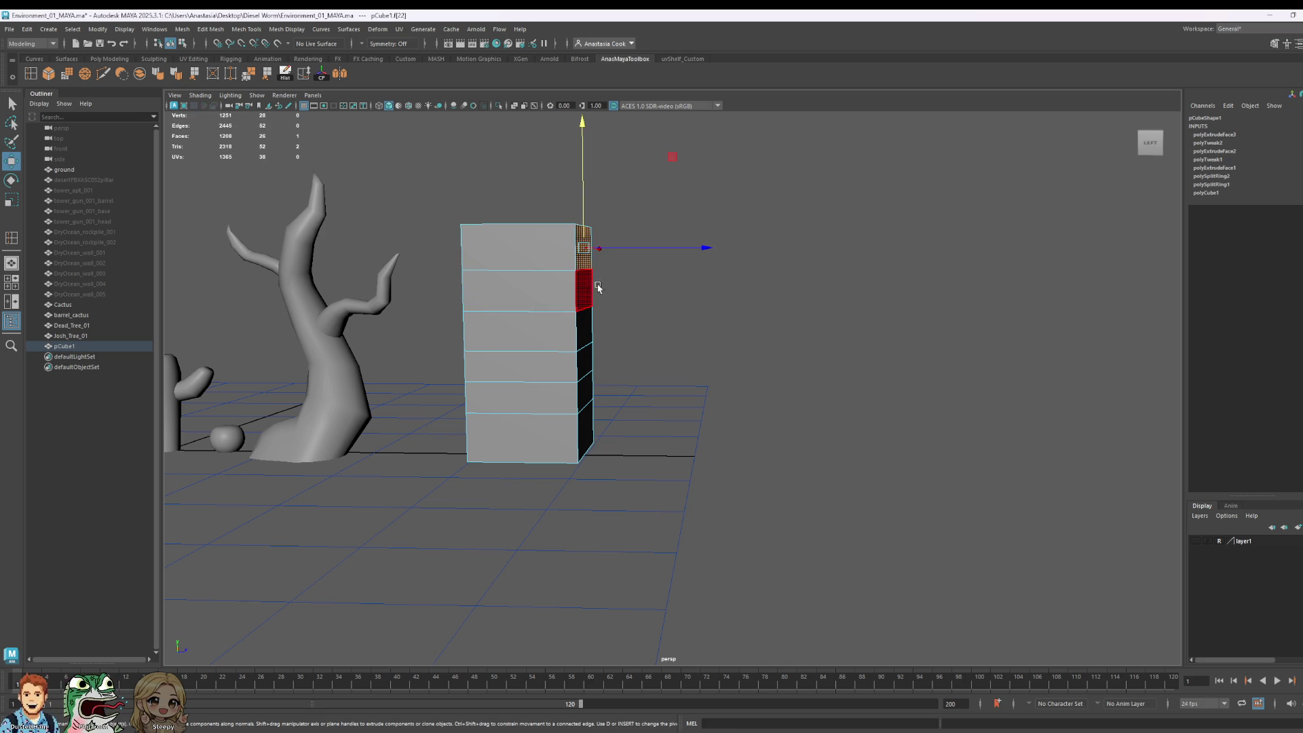
left_click(583, 288, "shift")
mouse_move(707, 269)
left_mouse_down("shift")
mouse_move(974, 279)
mouse_move(818, 277)
left_mouse_up("shift")
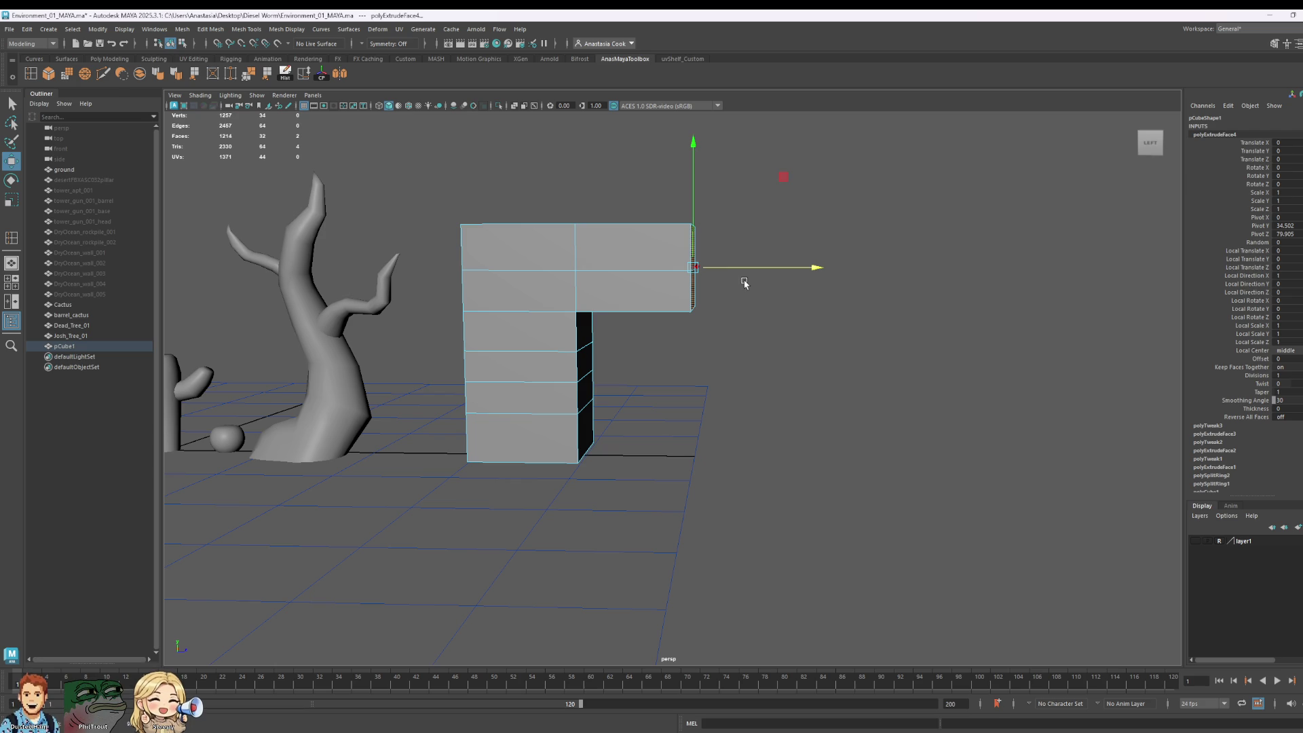
left_click(730, 283)
Step: Move the block's pivot right and up to the end of the arm
right_click_drag(616, 253, 669, 236)
scroll(807, 329, "down", 5)
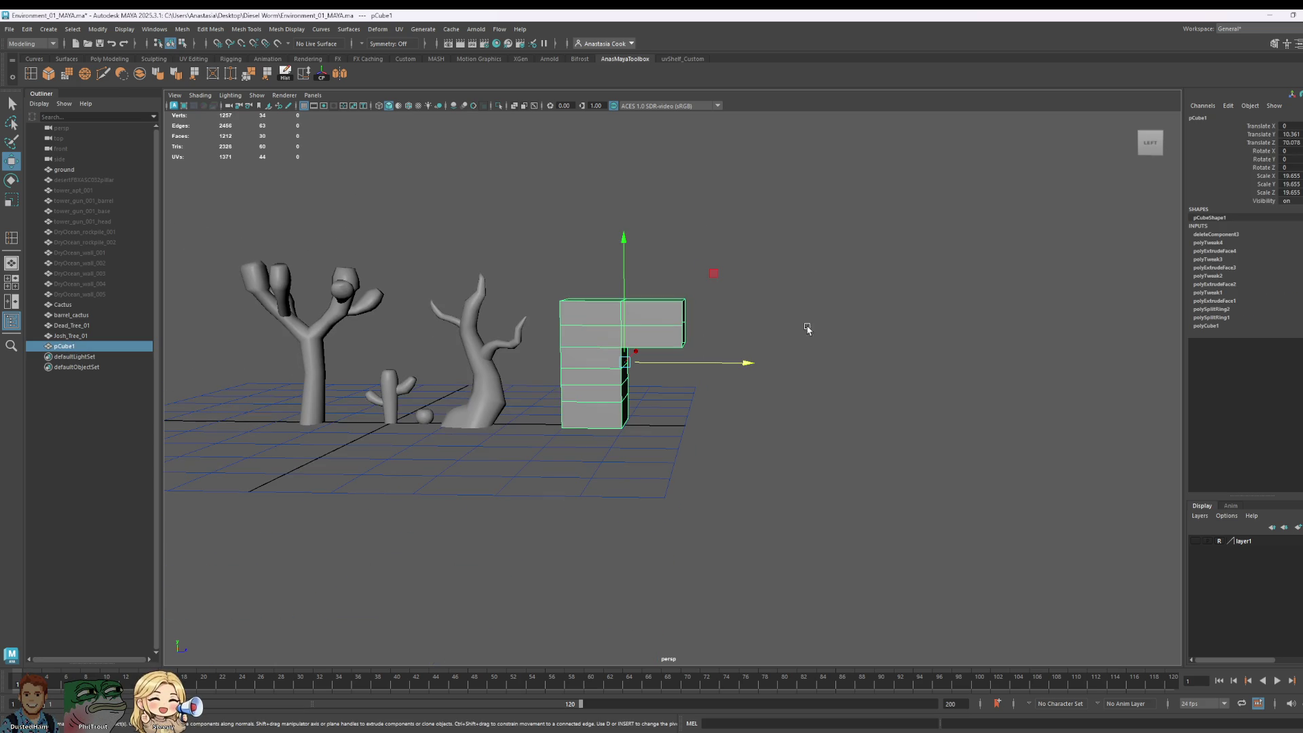
left_click(793, 328)
left_click(575, 353)
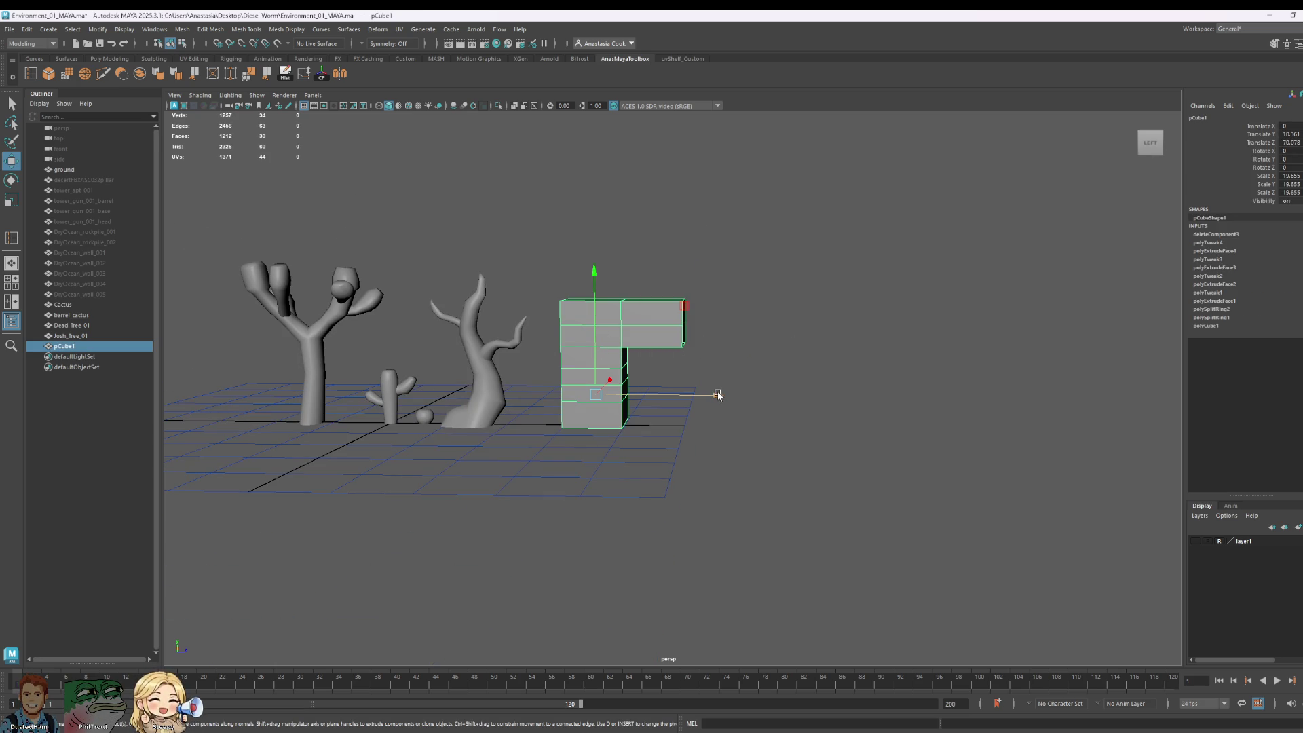
key("d")
left_click(678, 364)
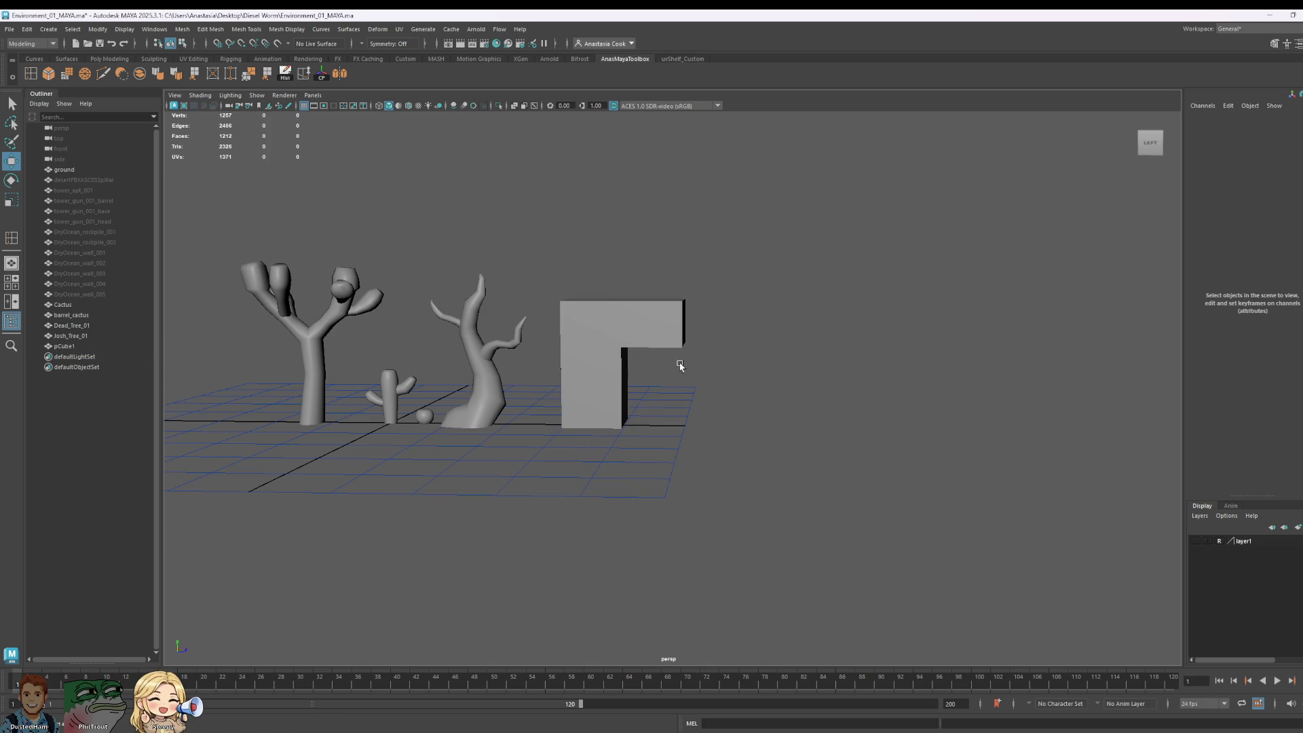
left_click(683, 326)
key("d")
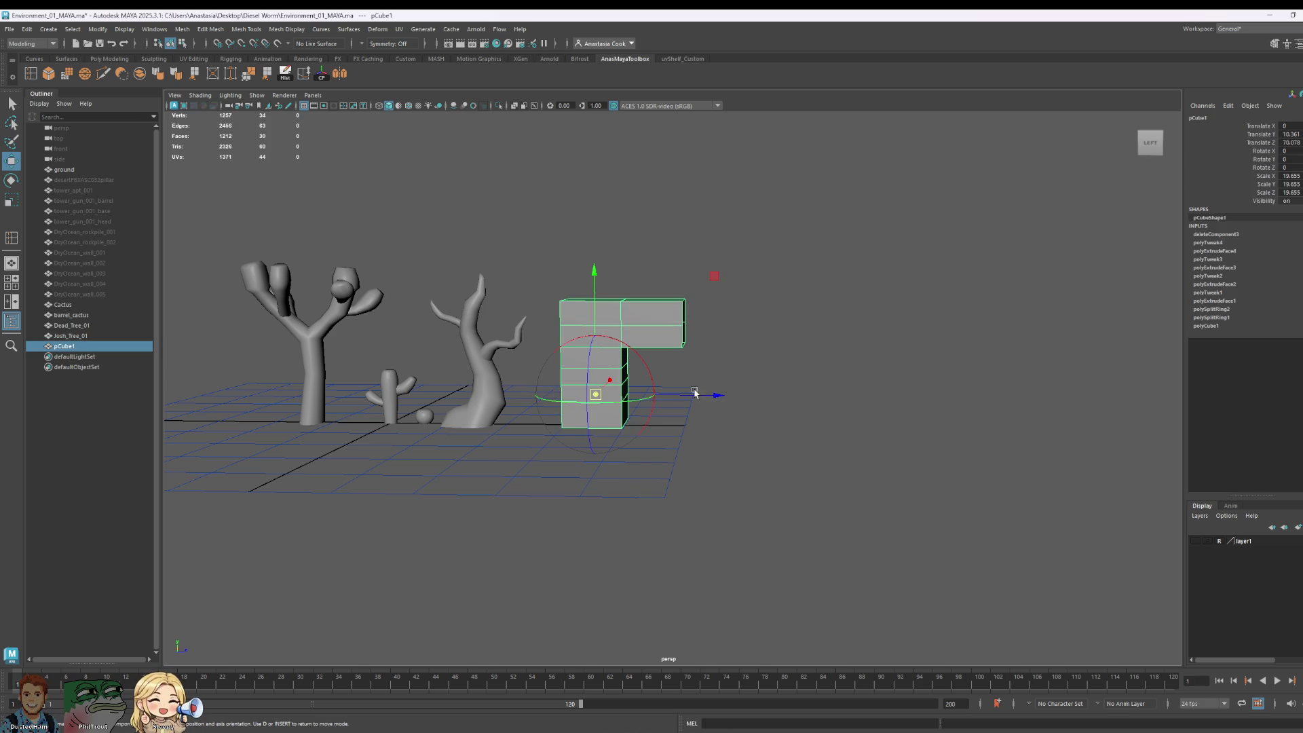
left_click_drag(706, 395, 795, 387)
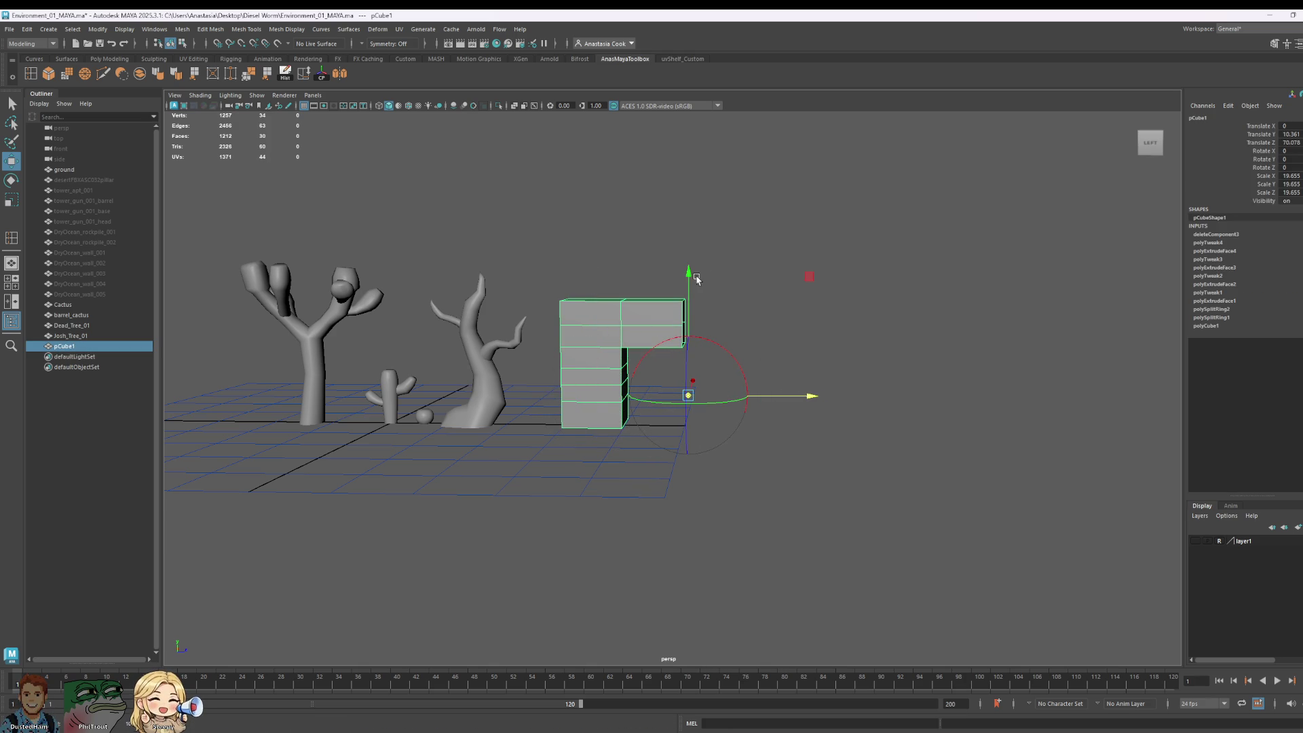
left_click_drag(691, 282, 684, 204)
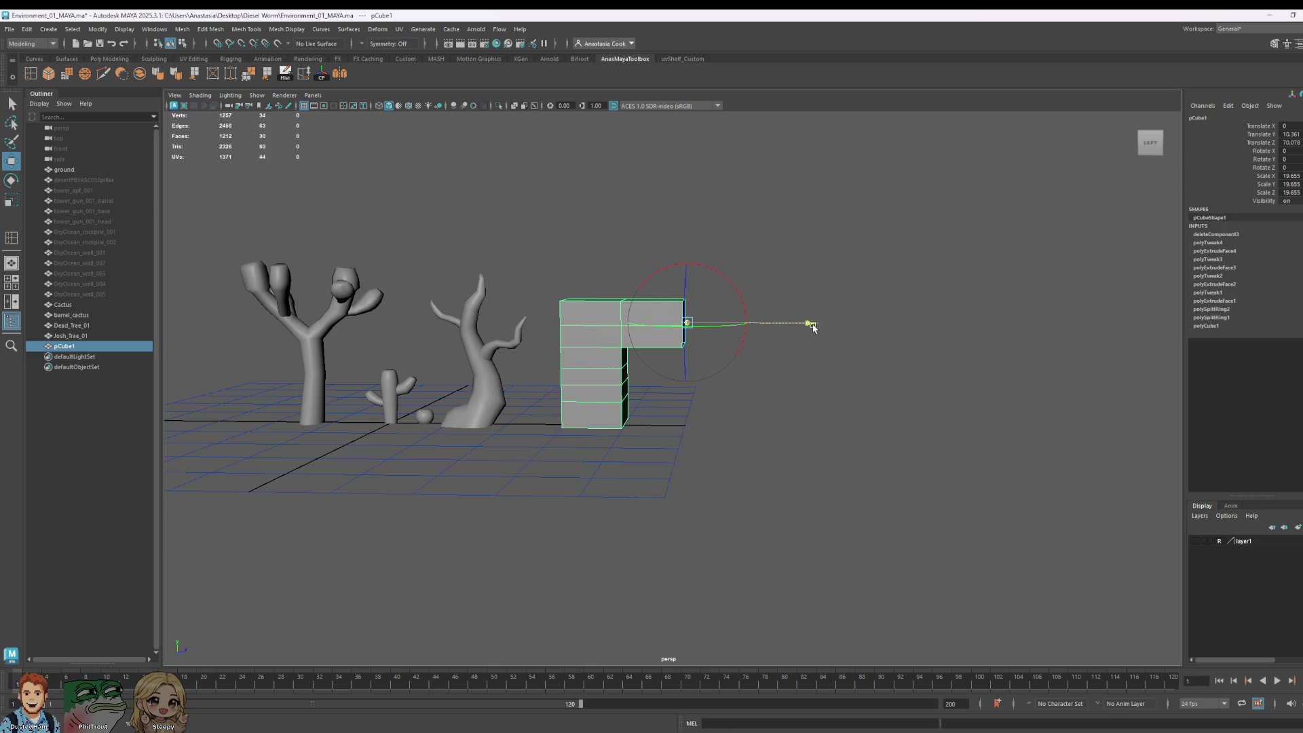
key("d")
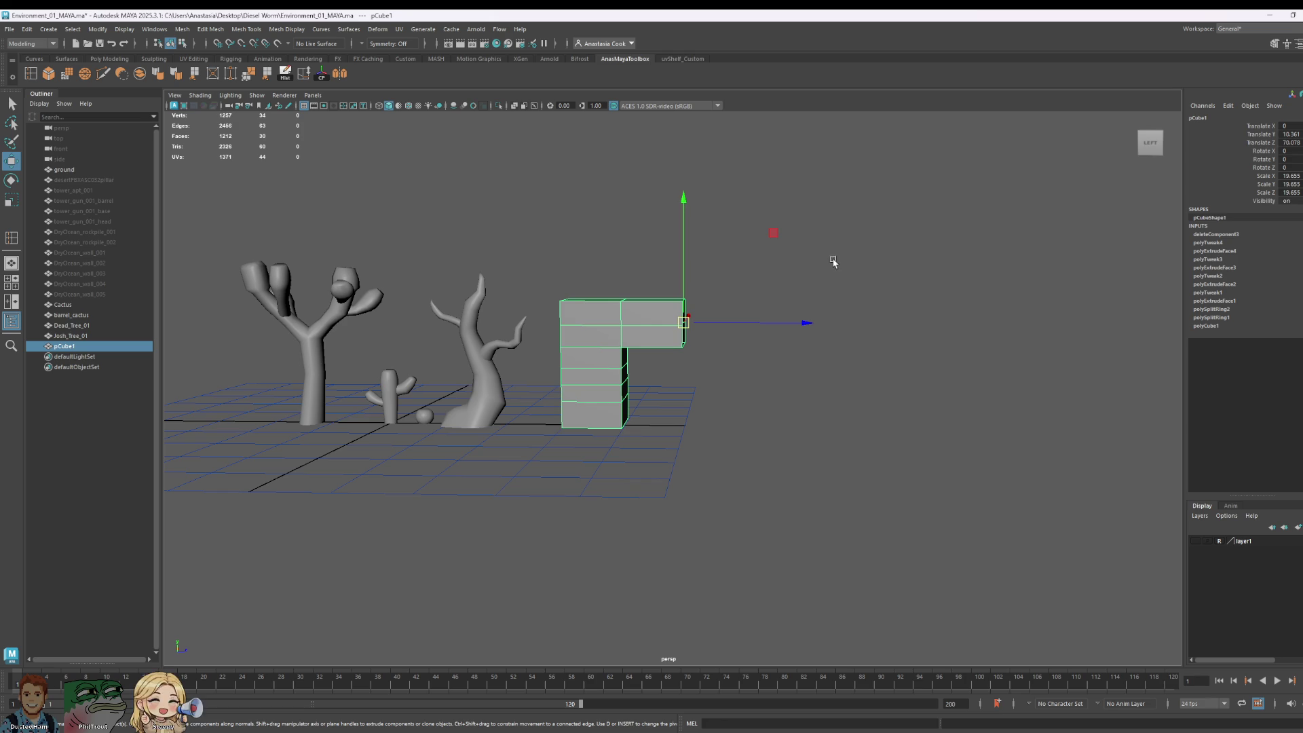
mouse_move(1004, 287)
left_mouse_down("alt")
mouse_move(602, 326)
mouse_move(706, 282)
mouse_move(907, 330)
mouse_move(948, 355)
mouse_move(943, 416)
mouse_move(925, 350)
mouse_move(646, 241)
left_mouse_up("alt")
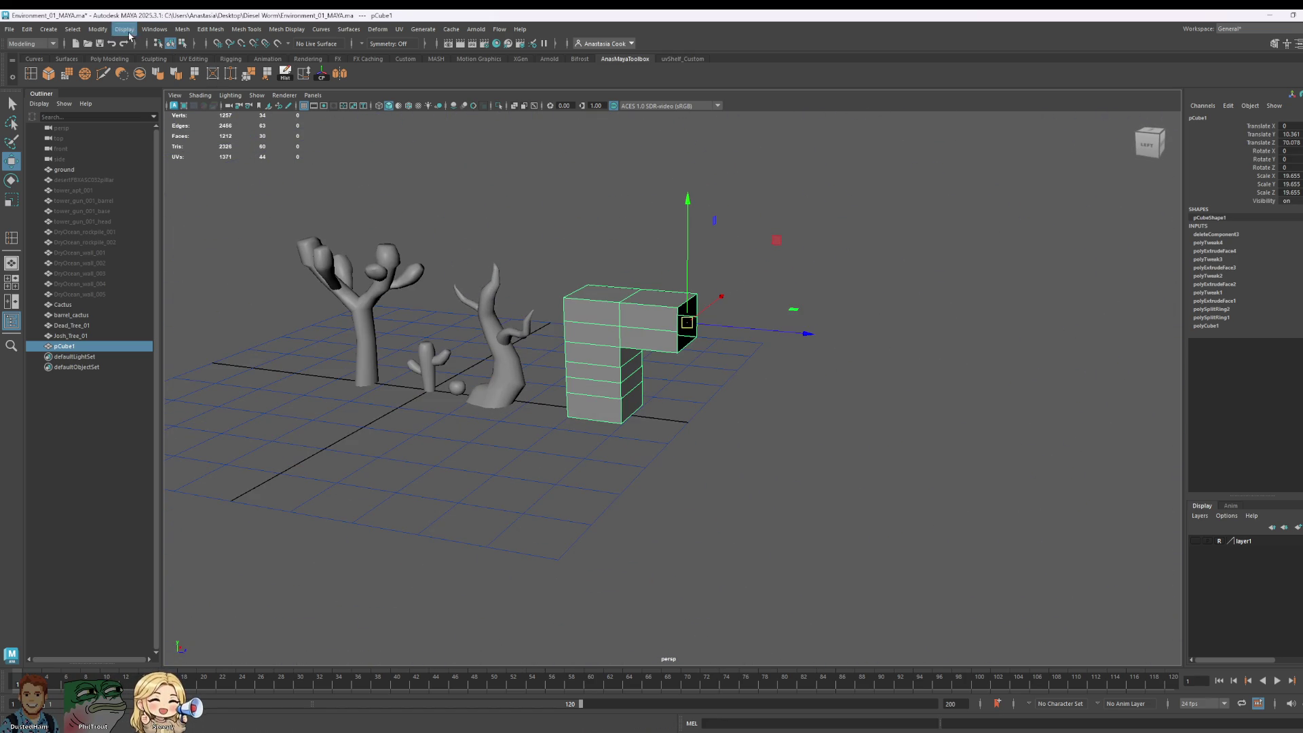
Step: Apply Mesh > Mirror across world X with border vertices merged
left_click(238, 29)
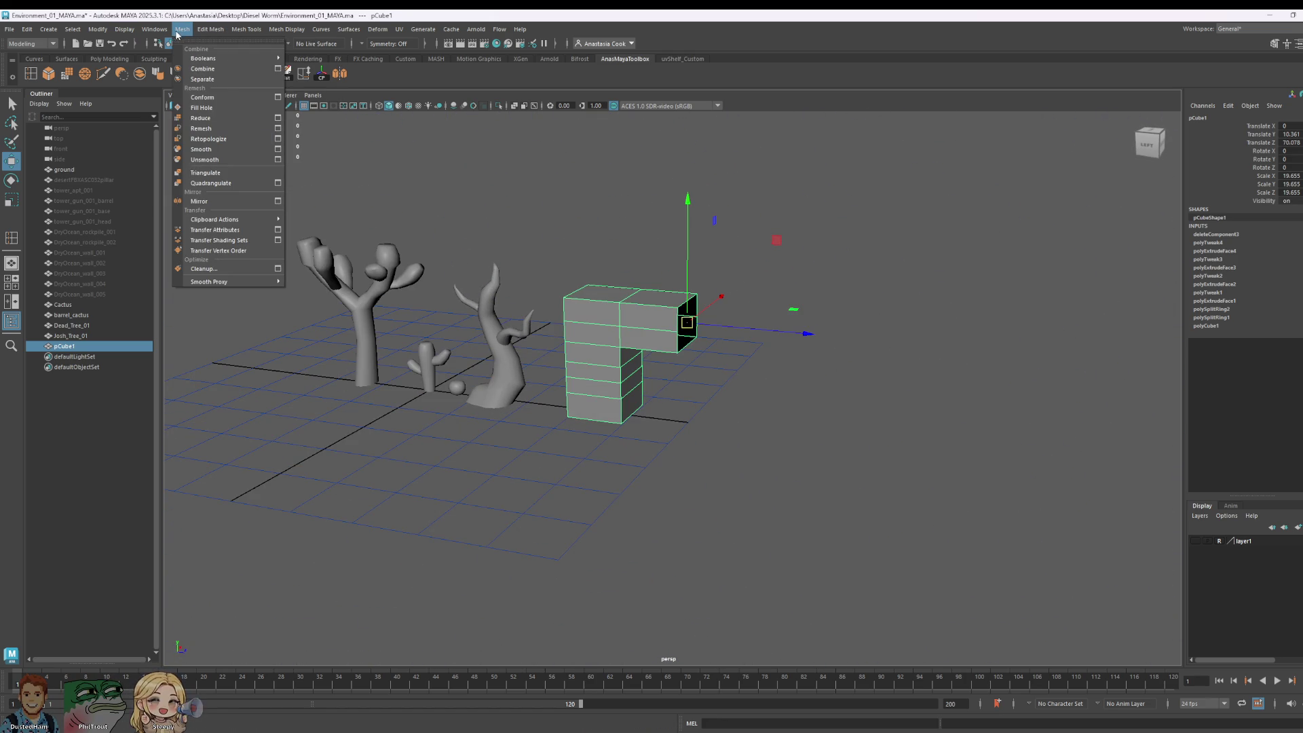
left_click(277, 201)
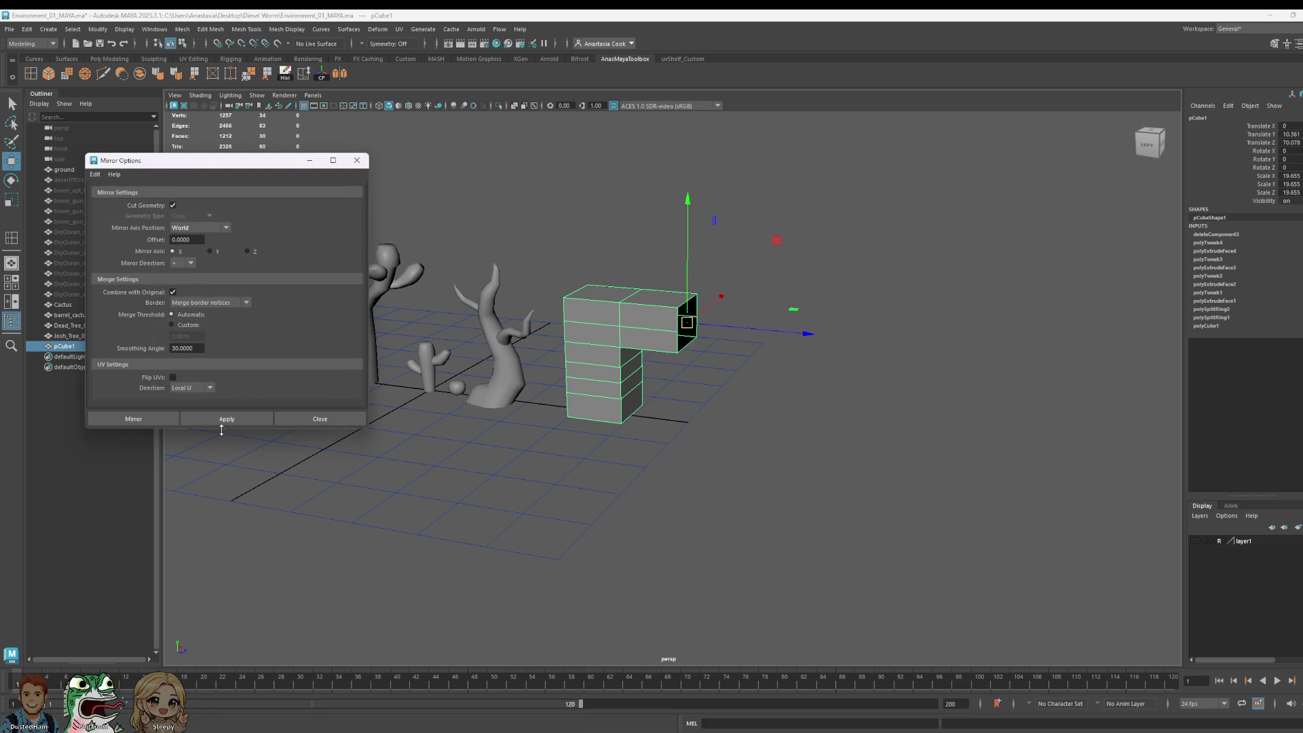
mouse_move(265, 167)
left_mouse_down()
mouse_move(986, 292)
mouse_move(967, 222)
left_mouse_up()
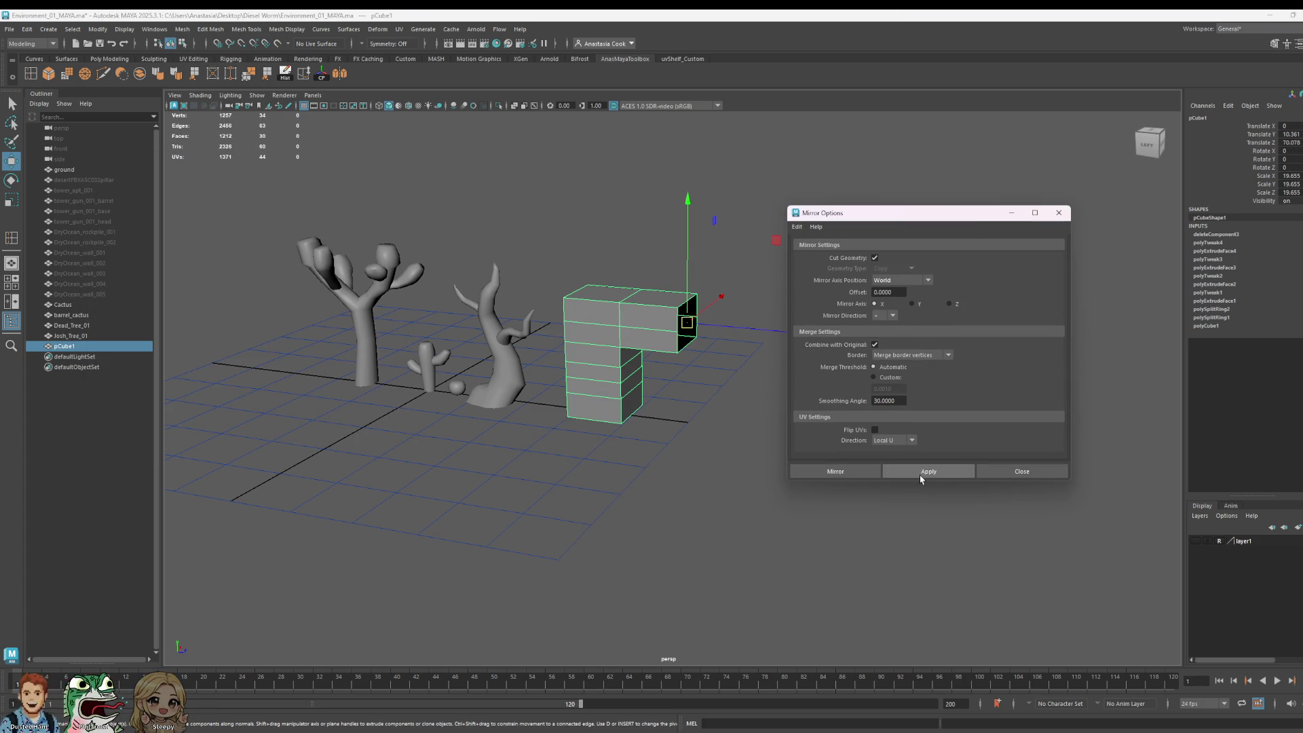
left_click(858, 471)
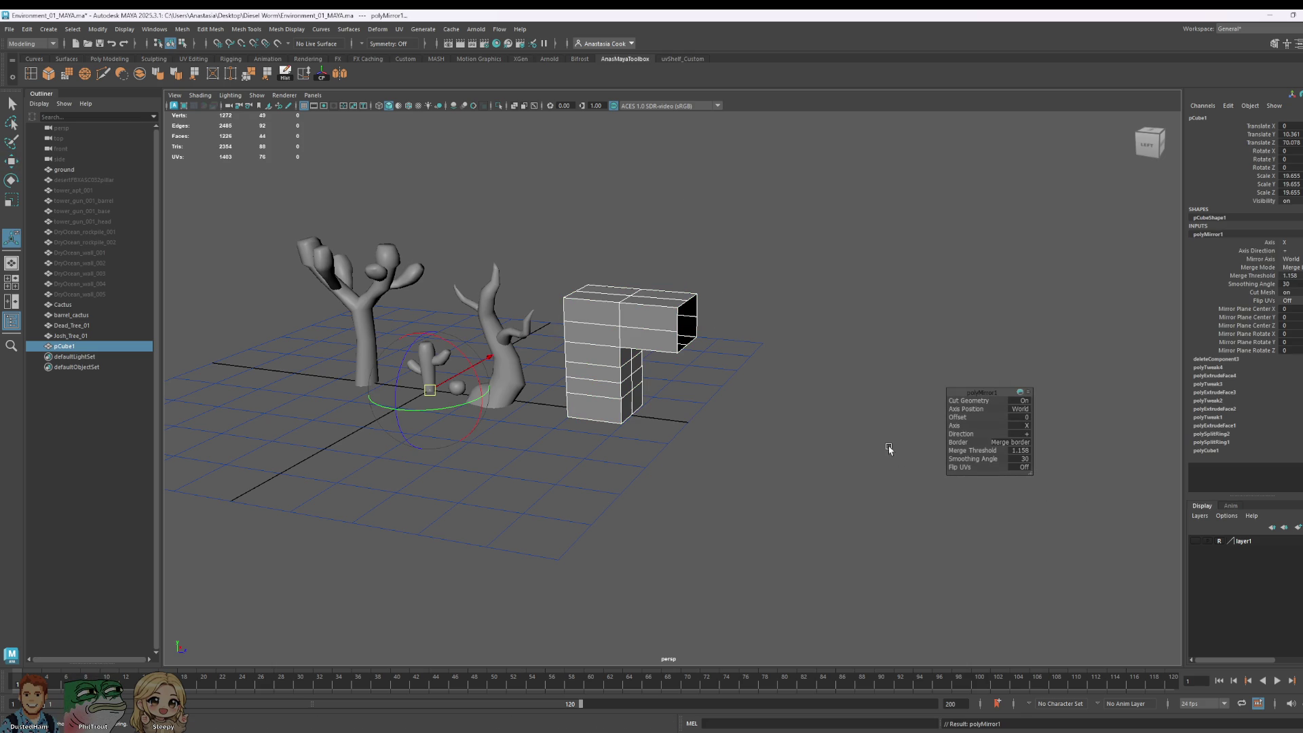
Step: Toggle the polyMirror direction between + and -, settling on - with offset -18.779
scroll(747, 425, "down", 5)
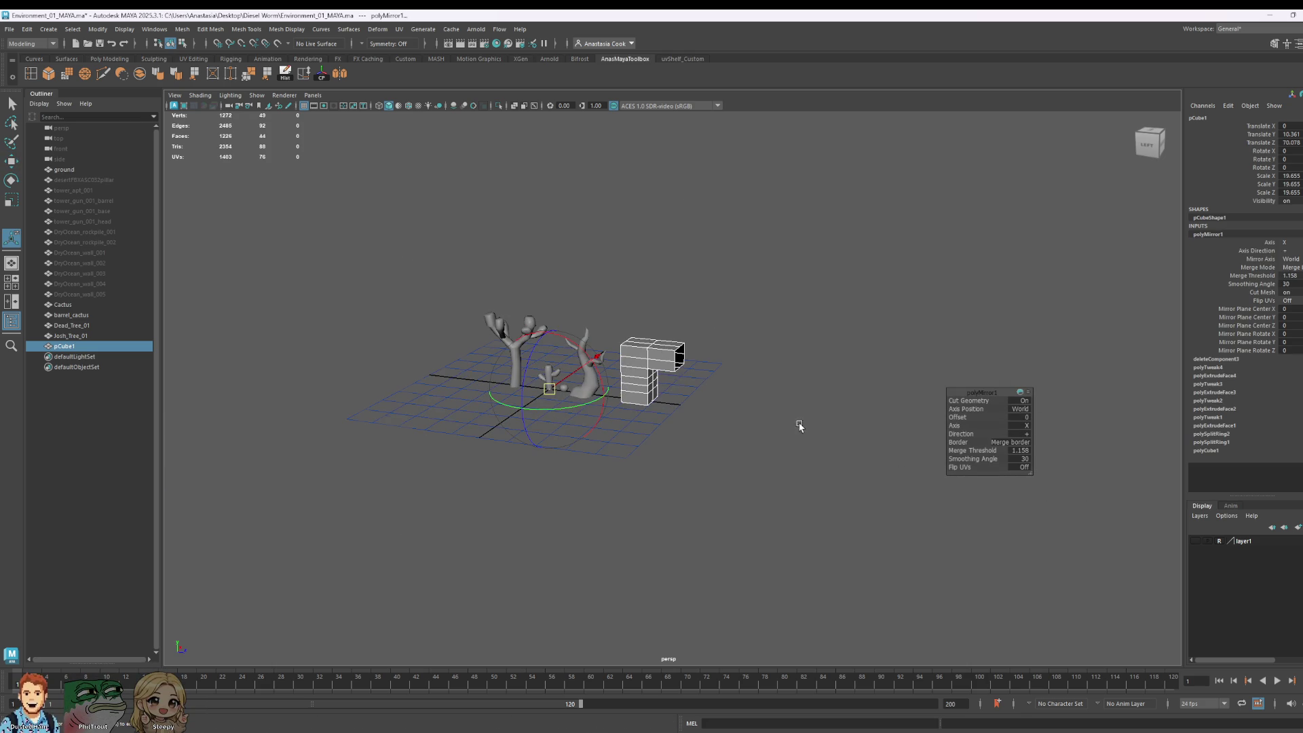
left_click(1044, 439)
left_click(1049, 445)
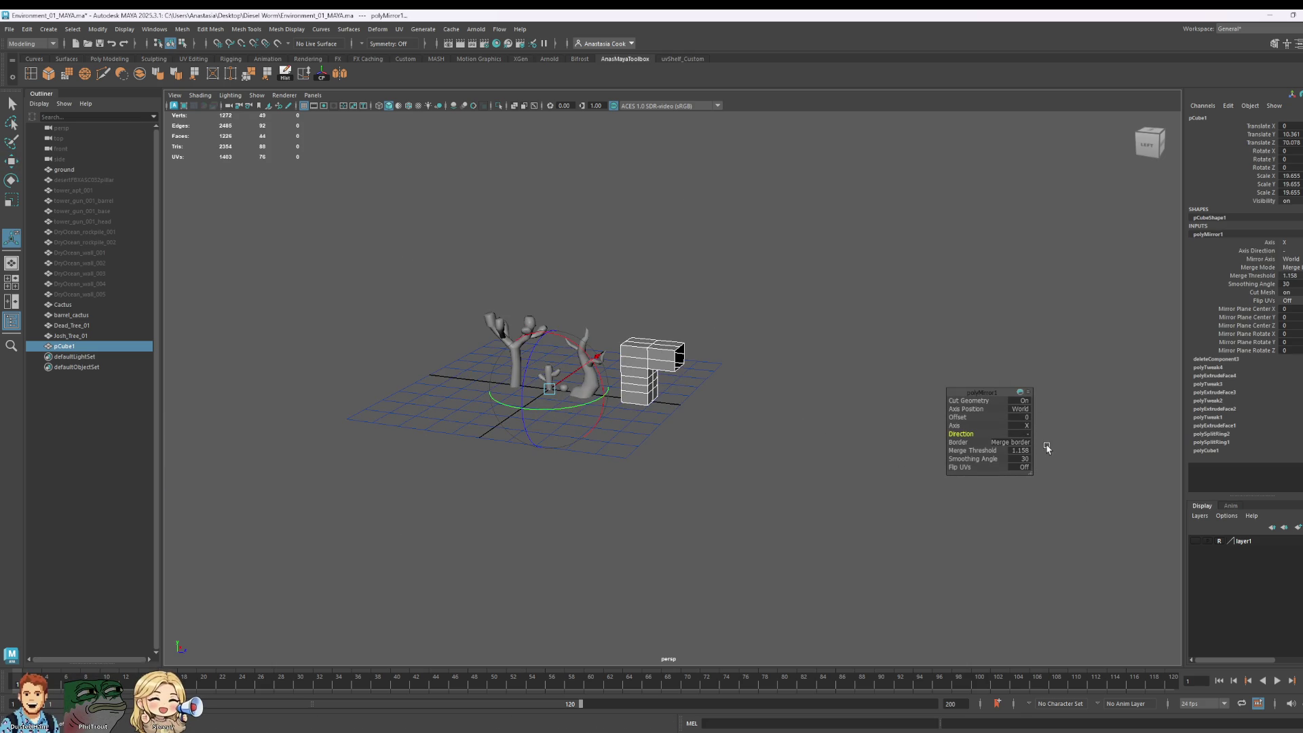
left_click(1024, 438)
left_click(1049, 438)
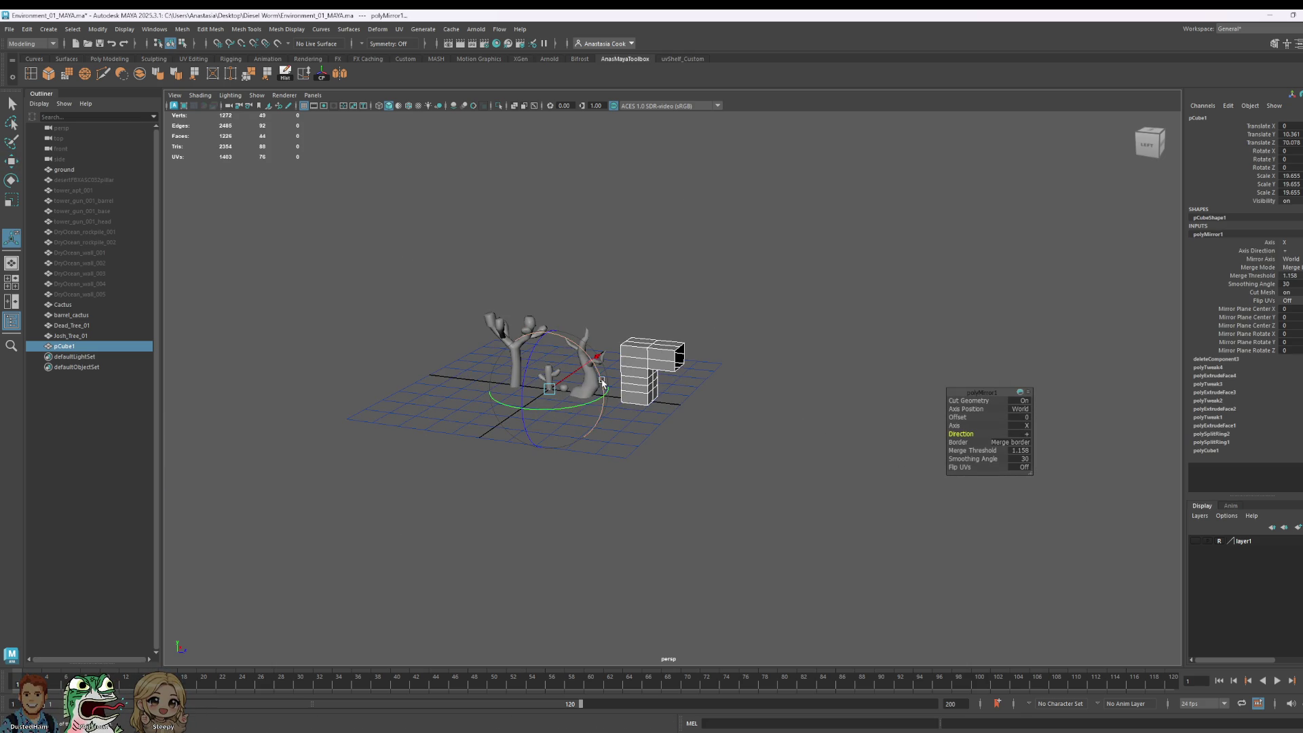
left_click(1027, 434)
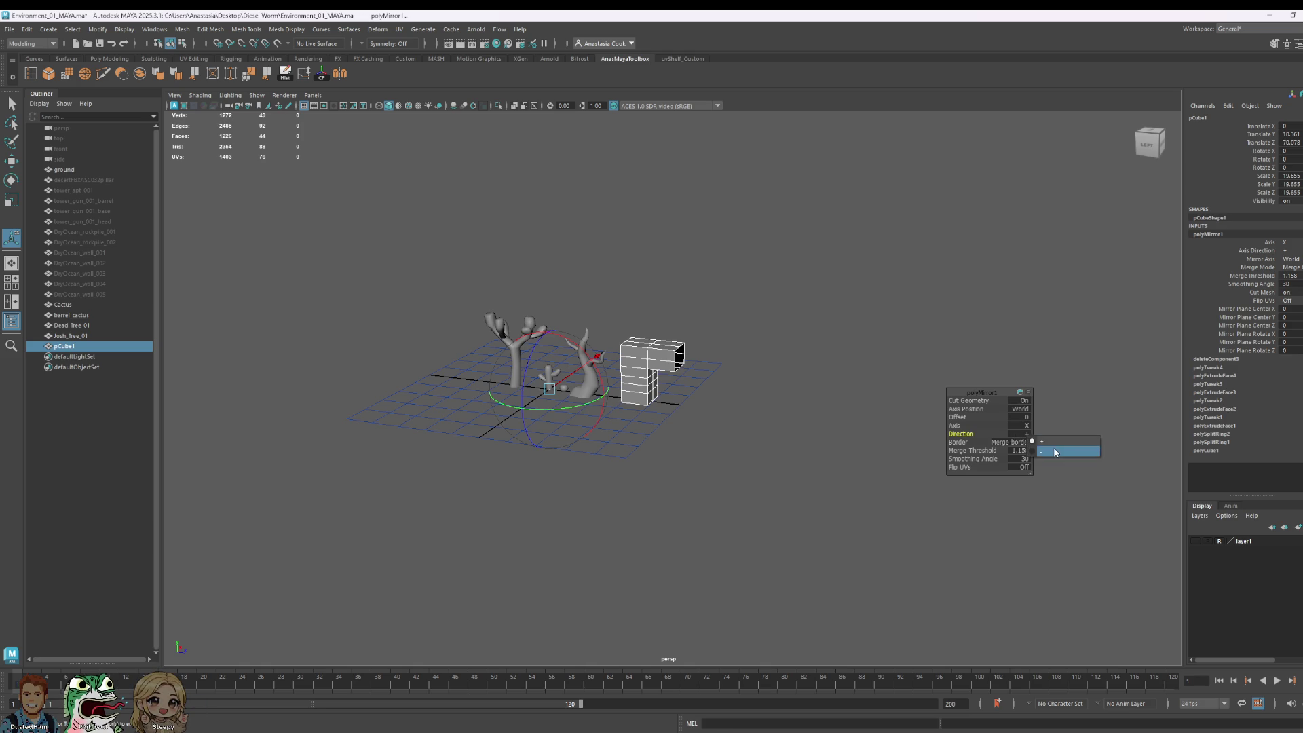
left_click(1084, 451)
Step: Rotate the mirrored blocks around the vertical axis and deselect them
mouse_move(743, 437)
left_mouse_down("alt")
mouse_move(670, 457)
mouse_move(668, 279)
mouse_move(835, 282)
mouse_move(767, 268)
mouse_move(704, 329)
mouse_move(715, 329)
left_mouse_up("alt")
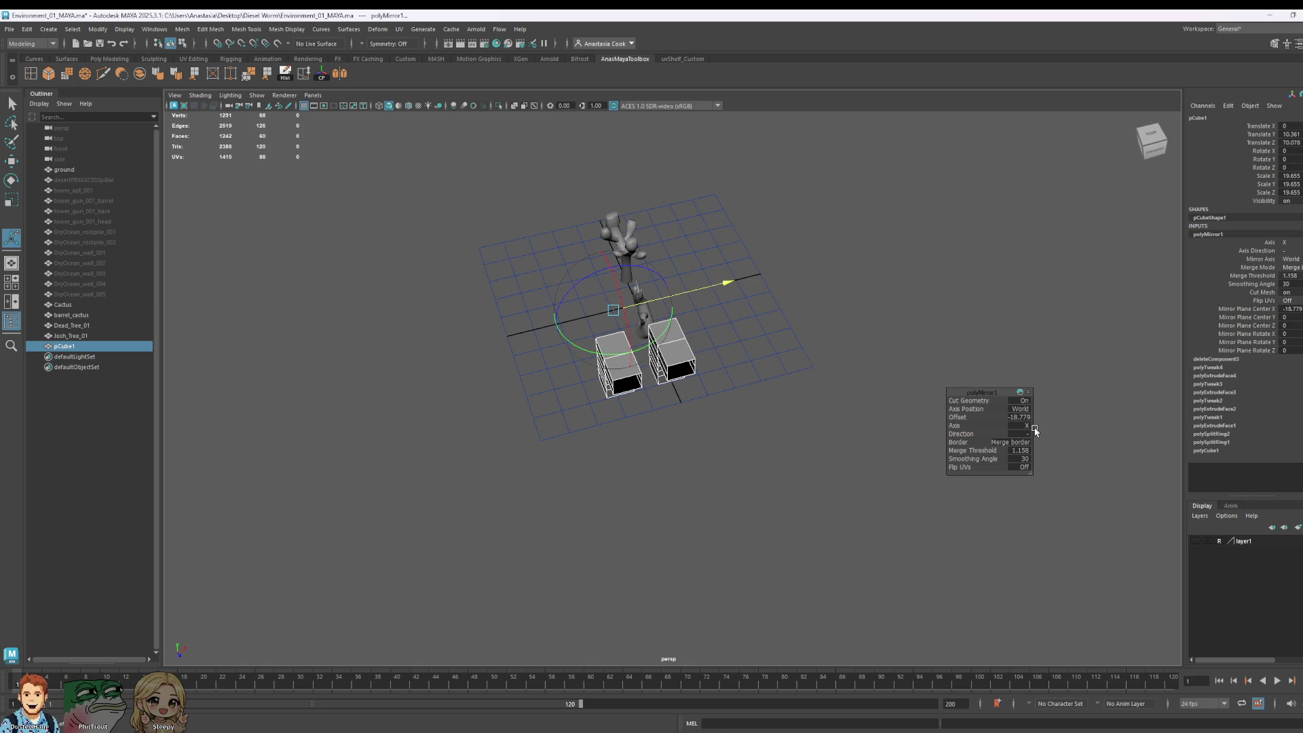
key("e")
mouse_move(751, 437)
left_mouse_down()
mouse_move(815, 422)
mouse_move(855, 385)
mouse_move(865, 435)
left_mouse_up()
left_click(871, 463)
Step: In face mode, select the leg block's bottom face and rotate it out into a swung section
left_click(616, 362)
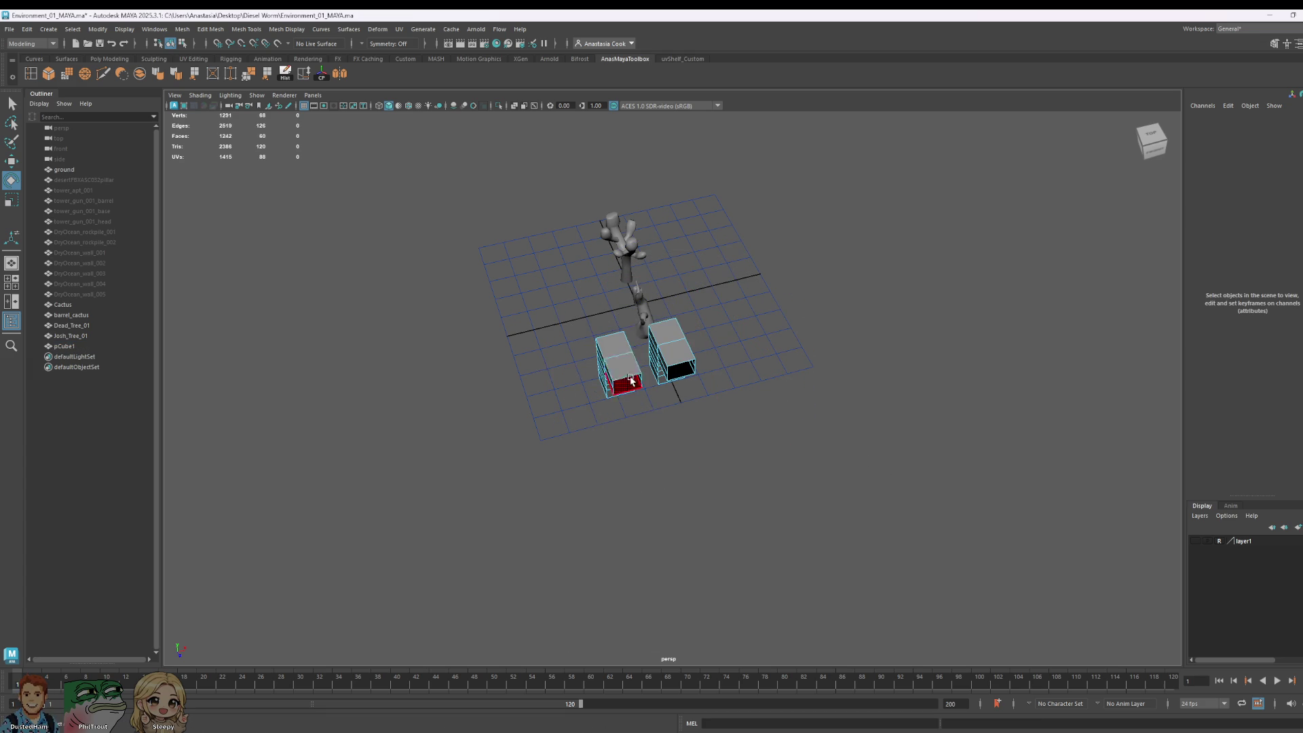
scroll(534, 353, "up", 4)
right_click(534, 352)
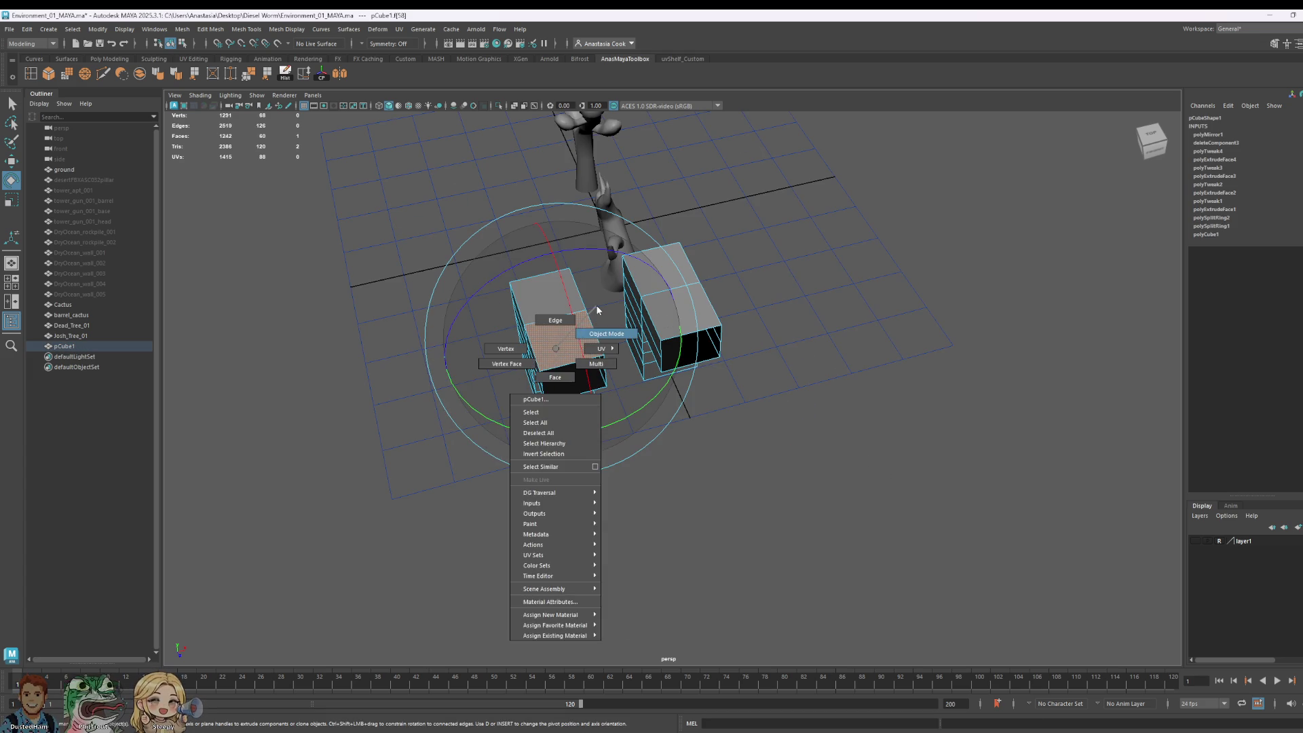
left_click(910, 277)
left_click(559, 340)
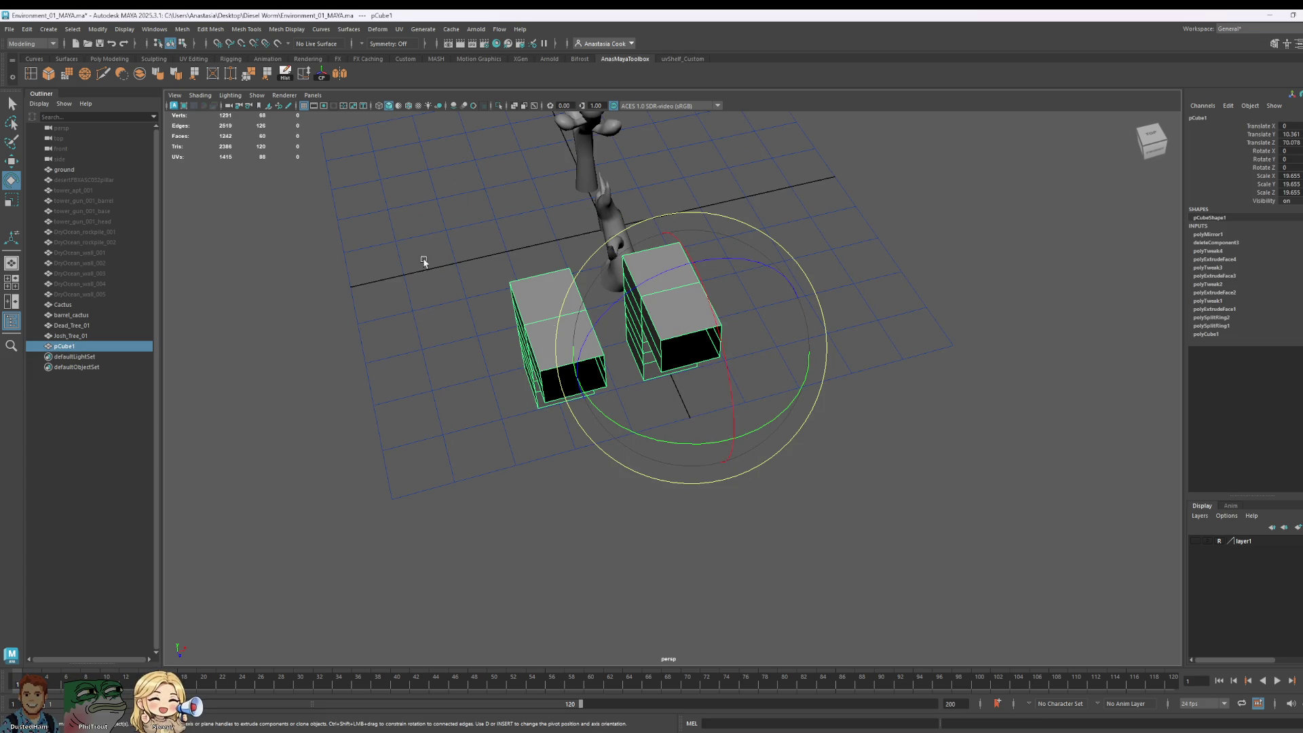
right_click(505, 306)
left_click(507, 334)
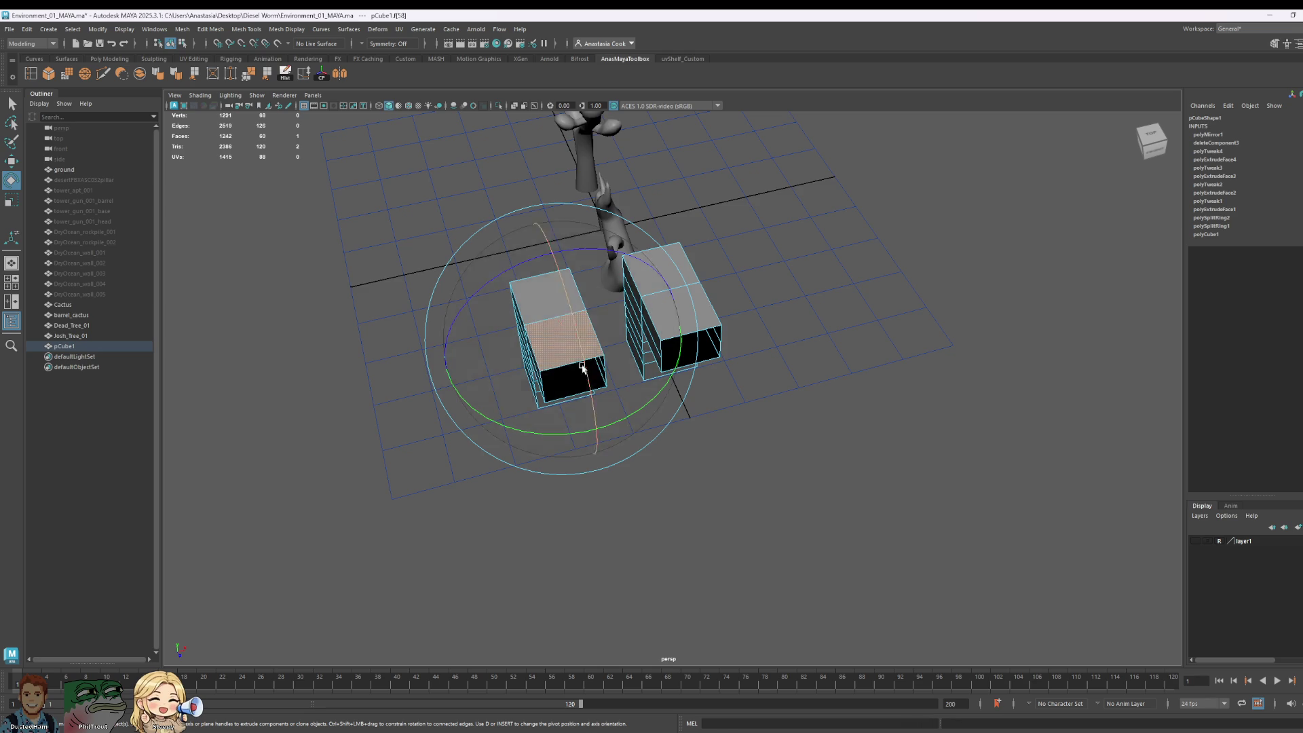
scroll(422, 378, "up", 5)
left_click(424, 384)
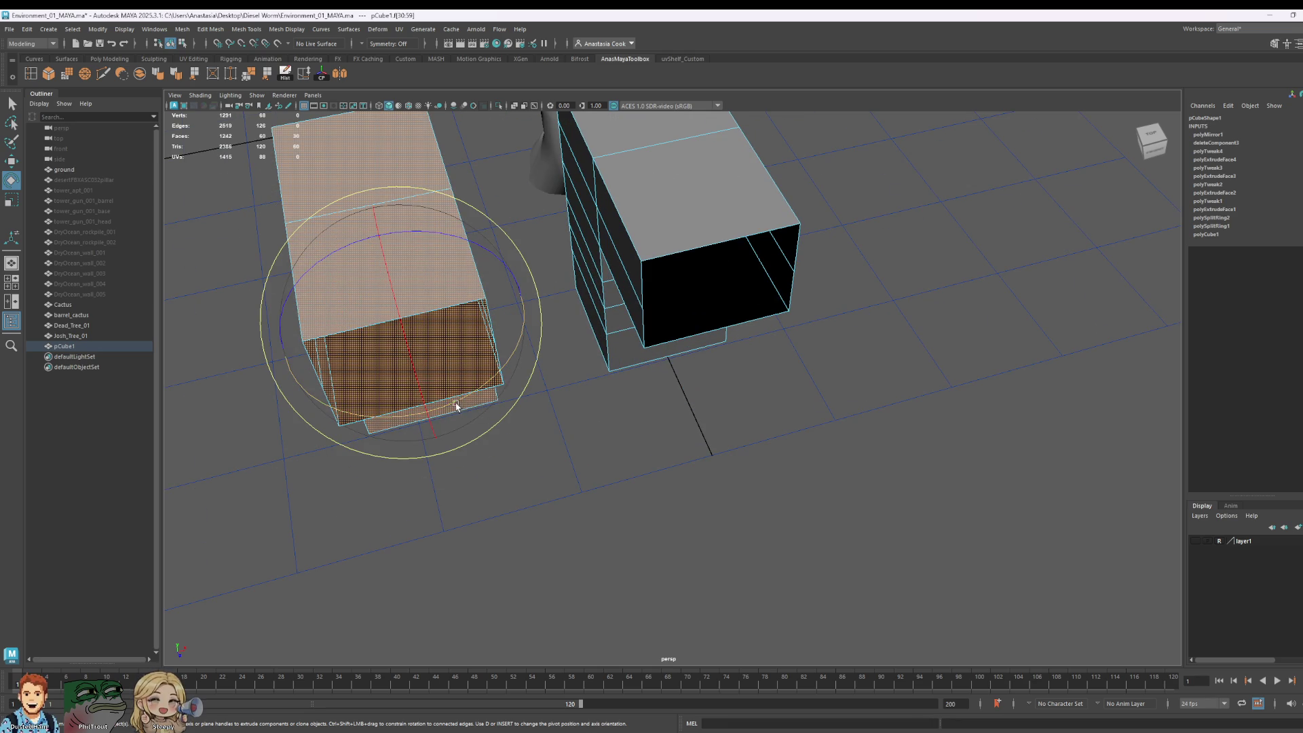
mouse_move(453, 406)
left_mouse_down("shift")
mouse_move(469, 387)
mouse_move(423, 402)
mouse_move(560, 360)
mouse_move(536, 378)
left_mouse_up("shift")
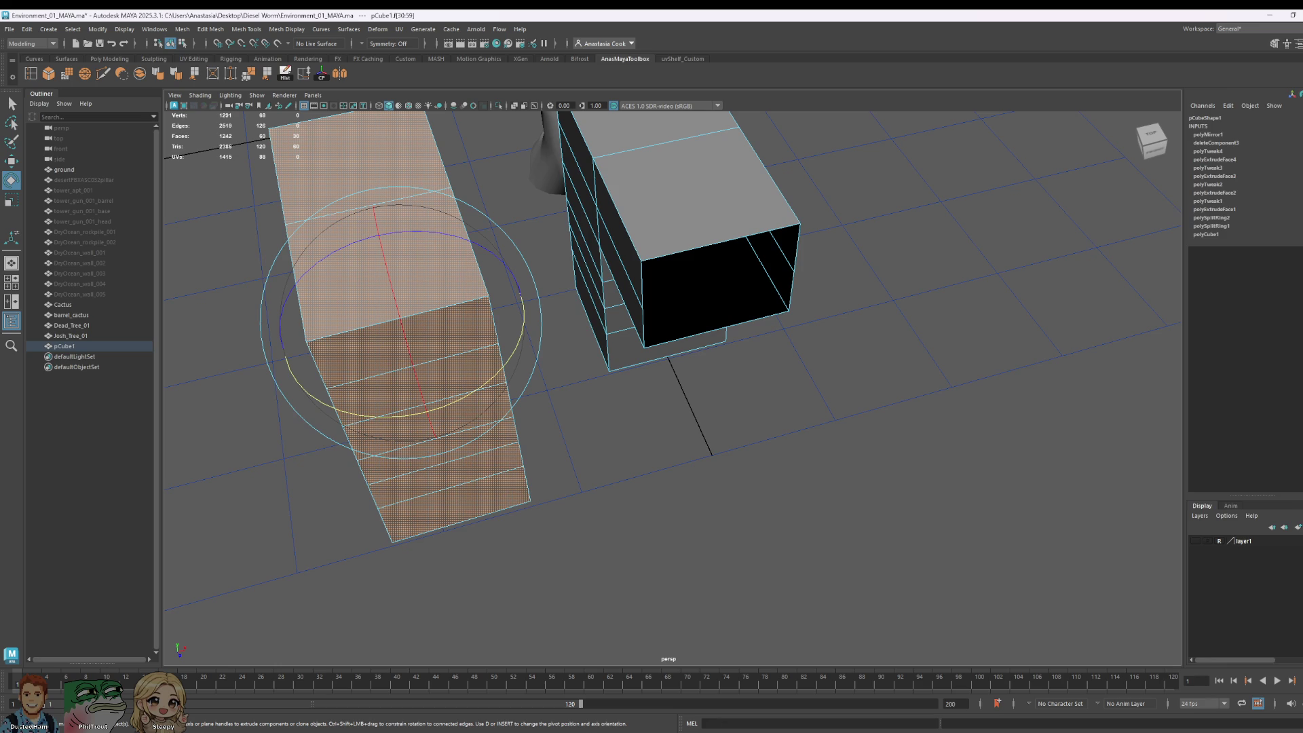
Step: Move the rotated section across until it butts flush against the other block, closing the gap
left_click(1275, 43)
left_click(1275, 44)
left_click(1300, 44)
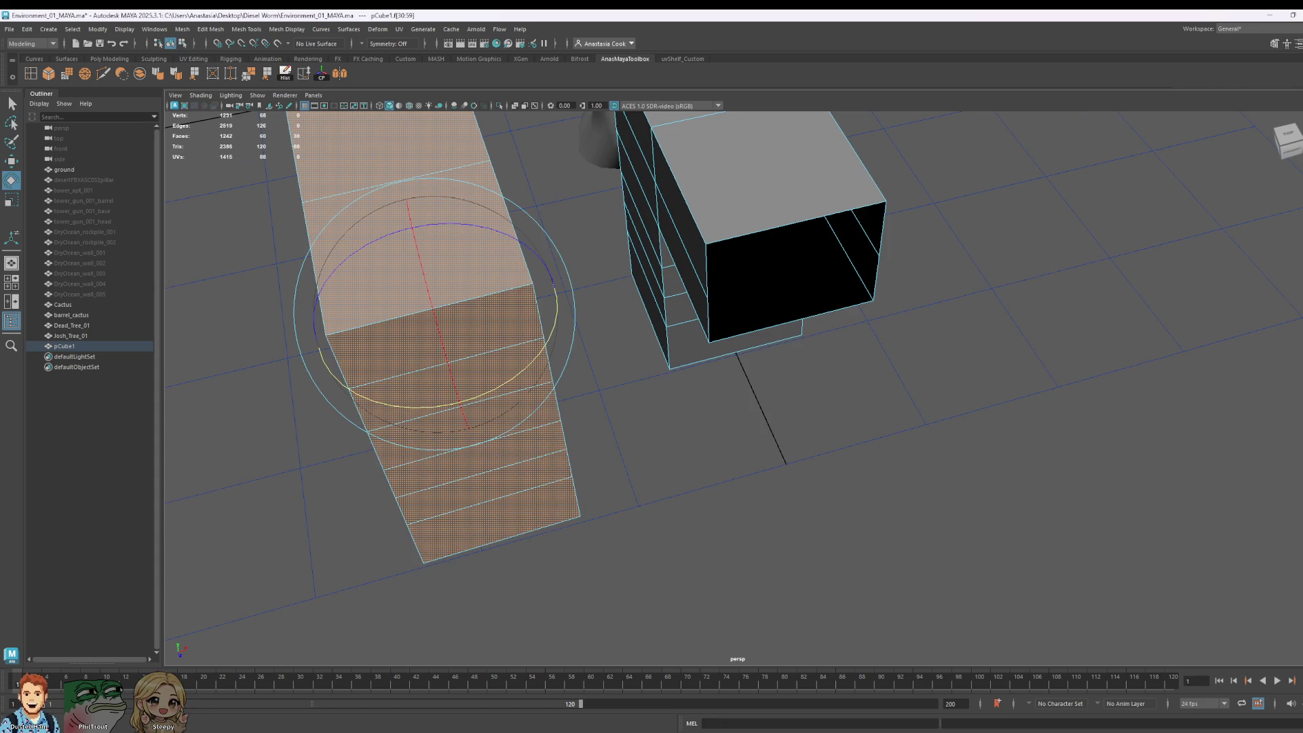
scroll(489, 411, "down", 10)
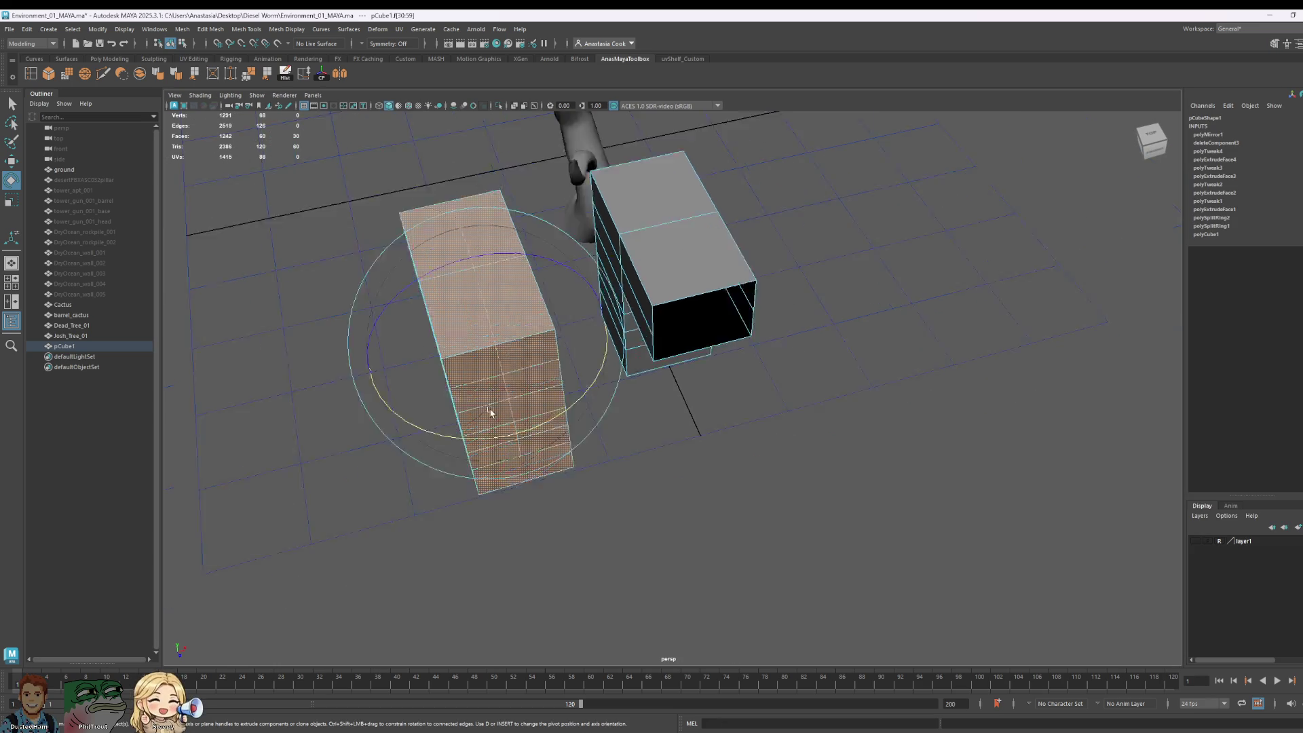
mouse_move(591, 442)
left_mouse_down("alt")
mouse_move(823, 459)
mouse_move(751, 512)
mouse_move(571, 428)
left_mouse_up("alt")
key("w")
left_click_drag(690, 458, 733, 500)
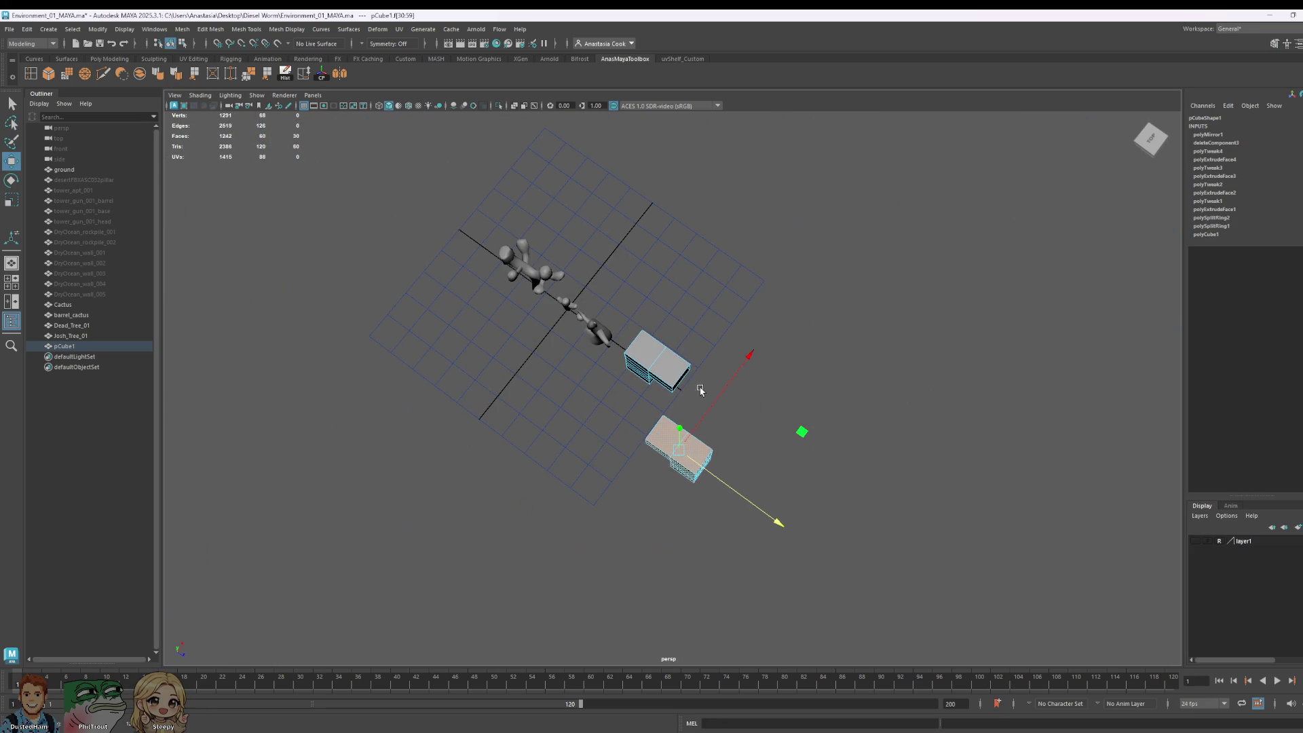
left_click_drag(713, 411, 758, 370)
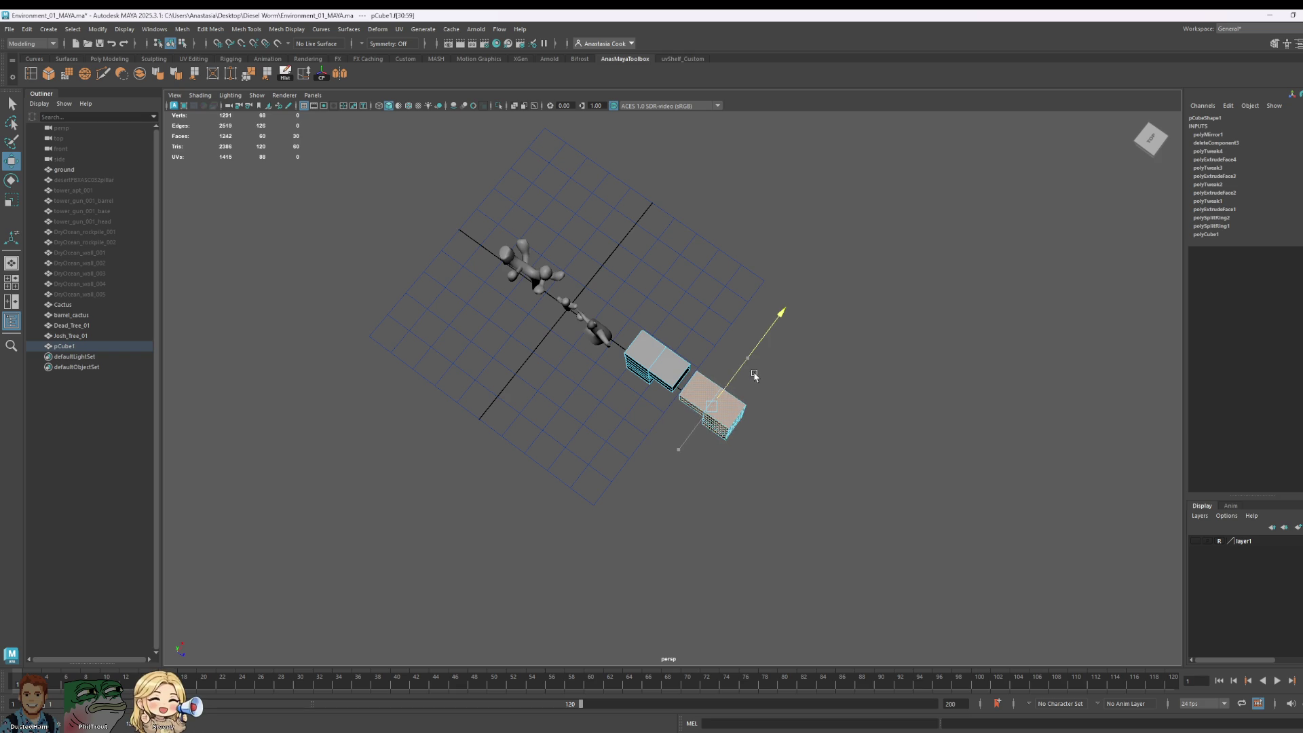
scroll(757, 372, "up", 5)
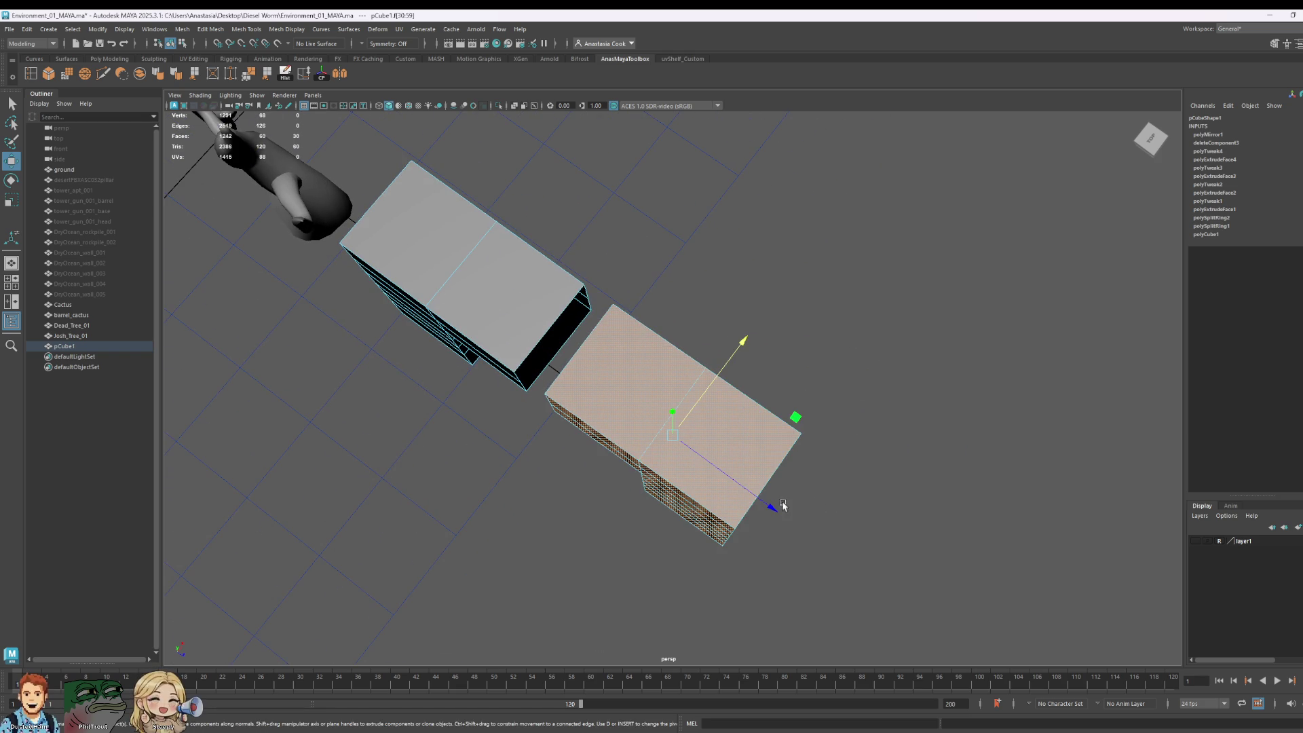
left_click_drag(782, 506, 743, 496)
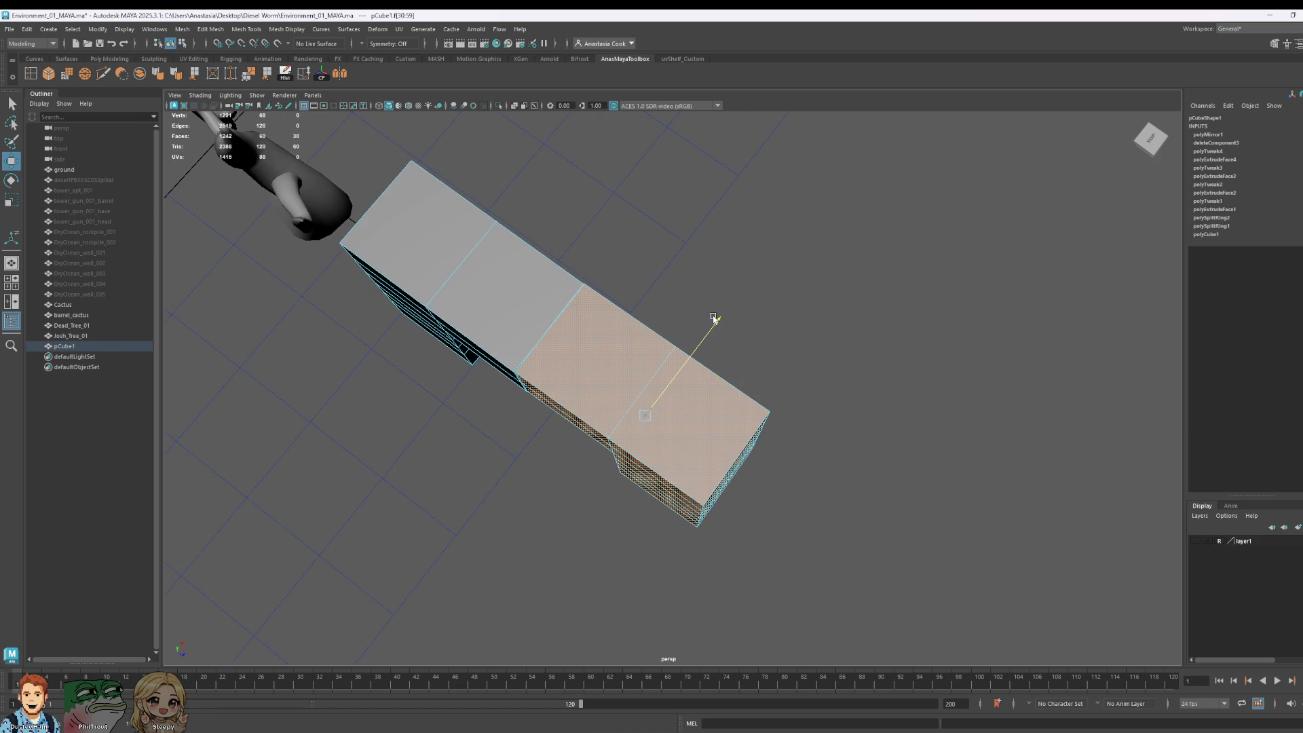
scroll(714, 318, "down", 4)
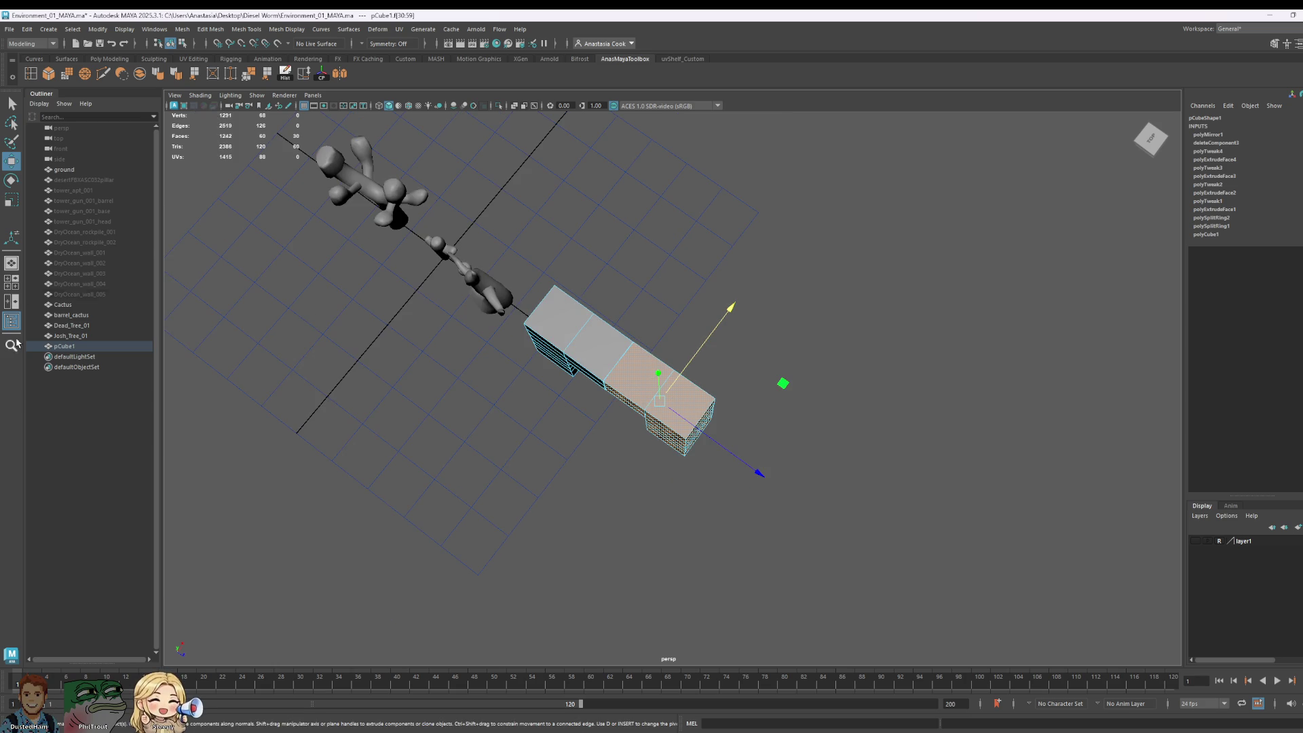
left_click(87, 242)
Step: Toggle visibility of the rockpile and tower_apt_001 objects and frame the arch in view
key("shift+h")
key("f")
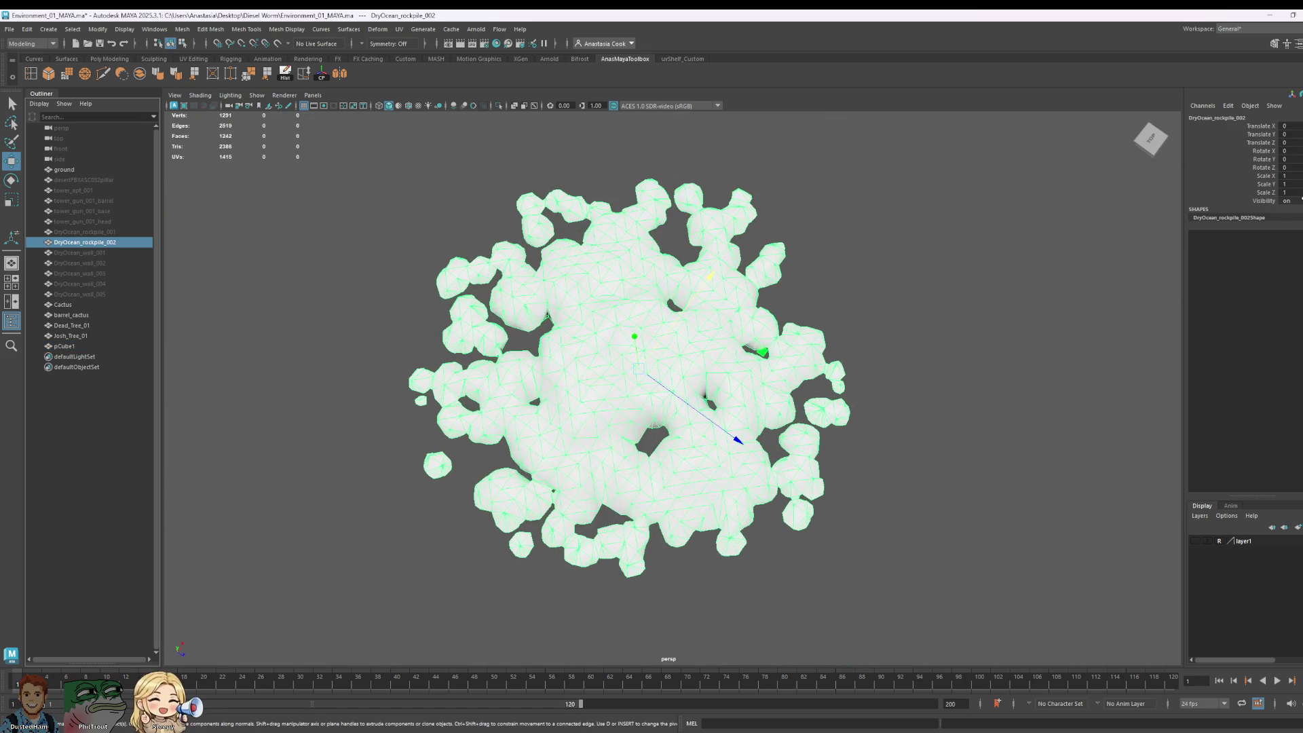
key("ctrl+h")
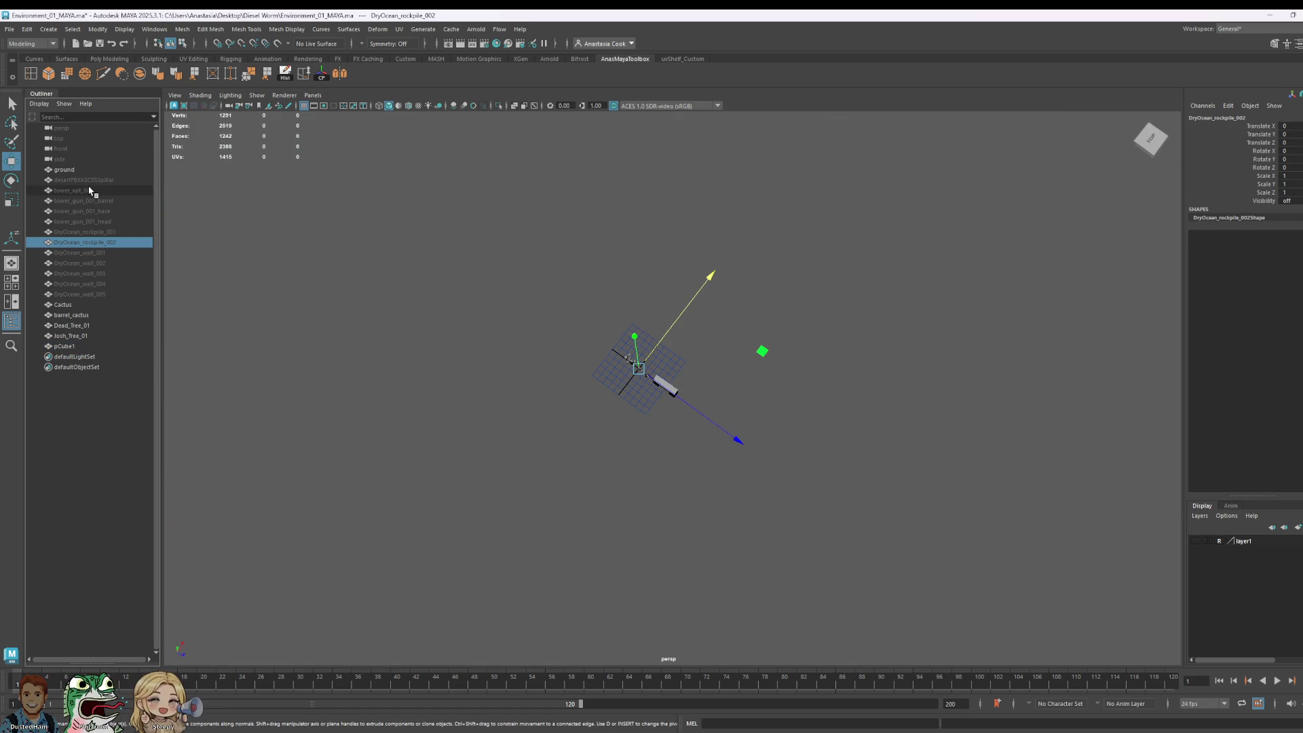
left_click(90, 191)
key("shift+h")
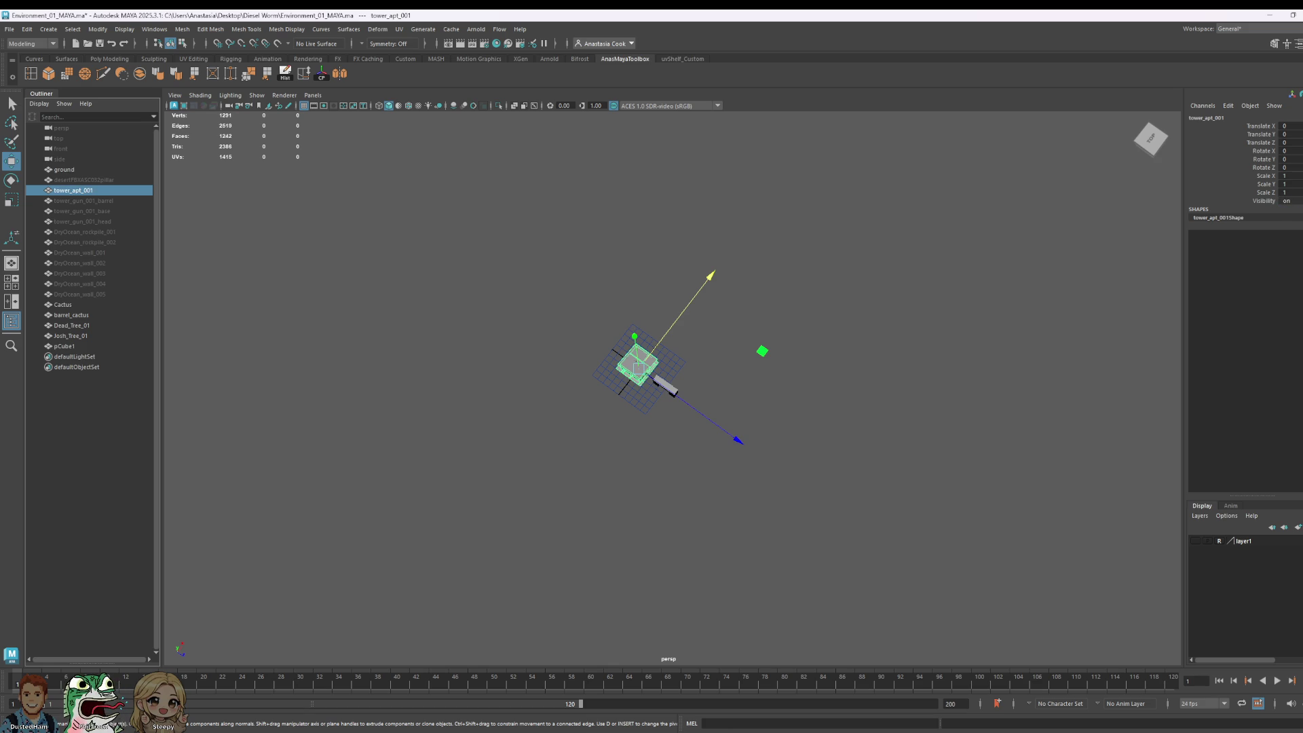
left_click_drag(230, 349, 636, 396, "alt")
key("f")
Step: Marquee-select the vertices along the arch top's middle seam and merge them
key("F9")
scroll(666, 343, "up", 6)
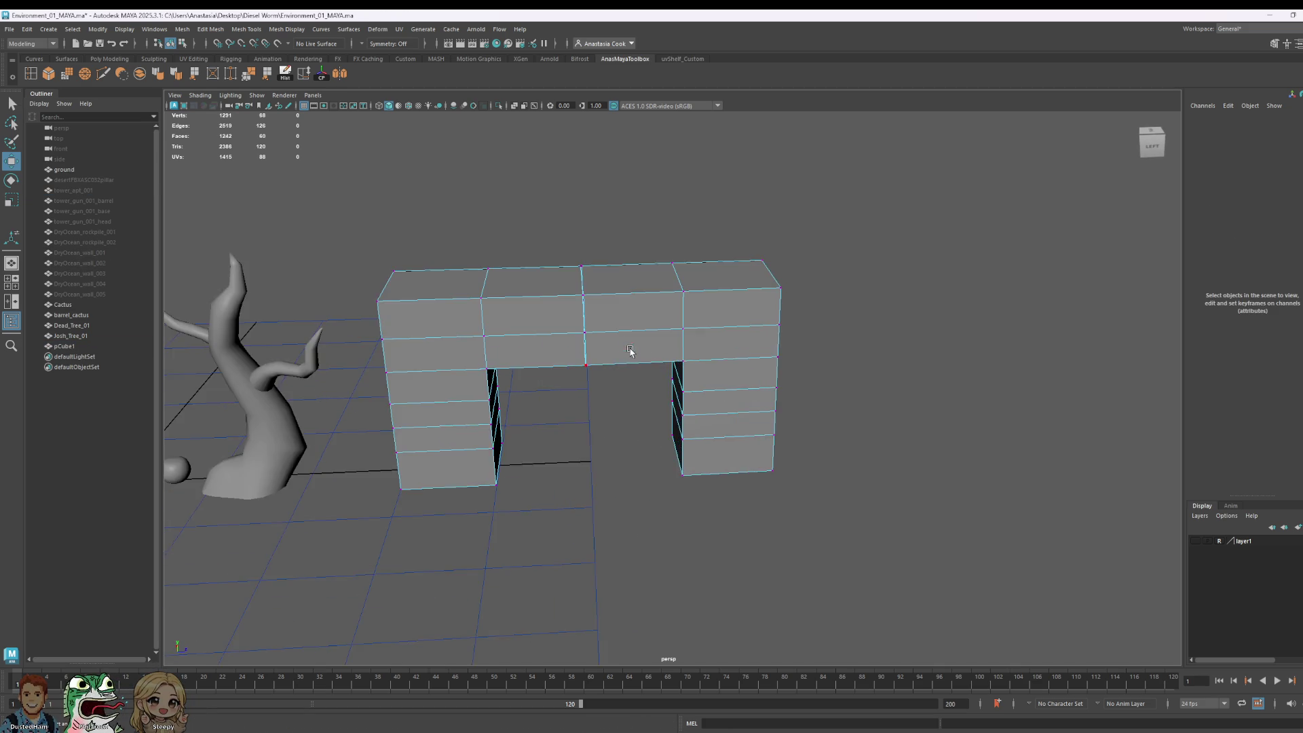
right_click(465, 243)
left_click_drag(434, 112, 556, 352)
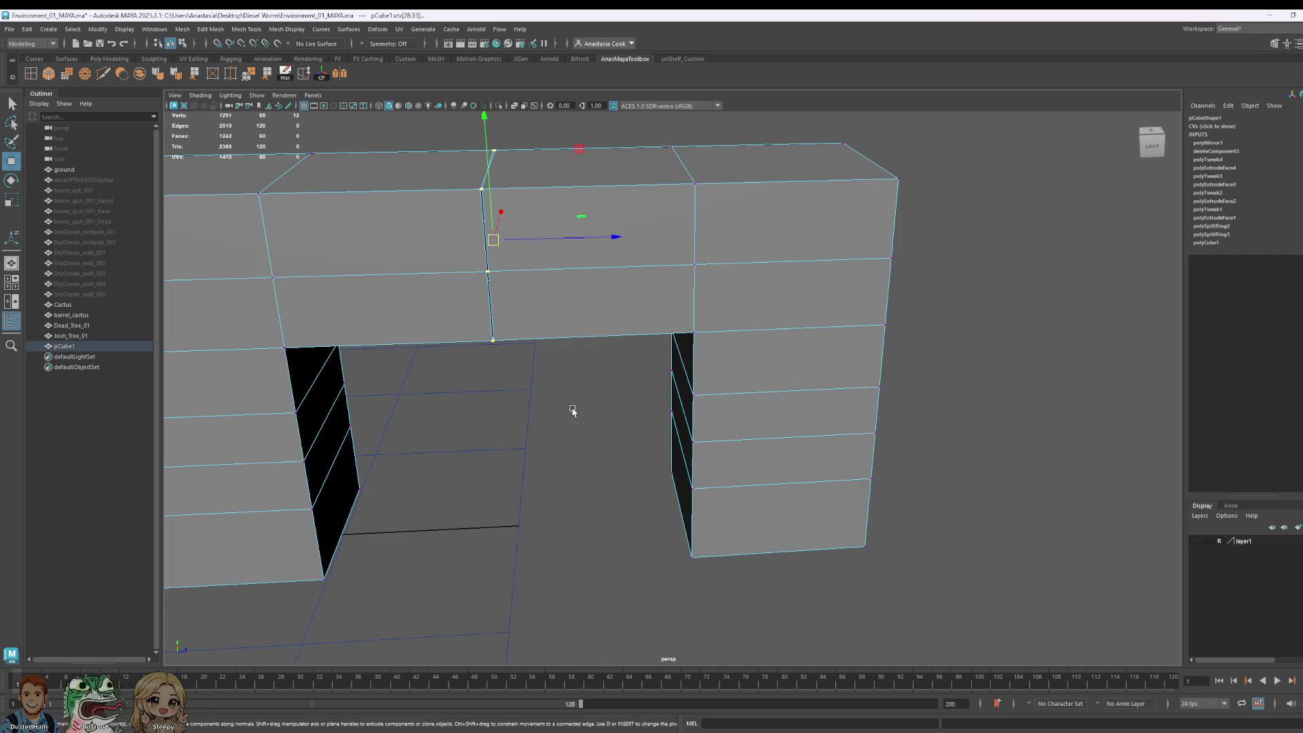
left_click(249, 73)
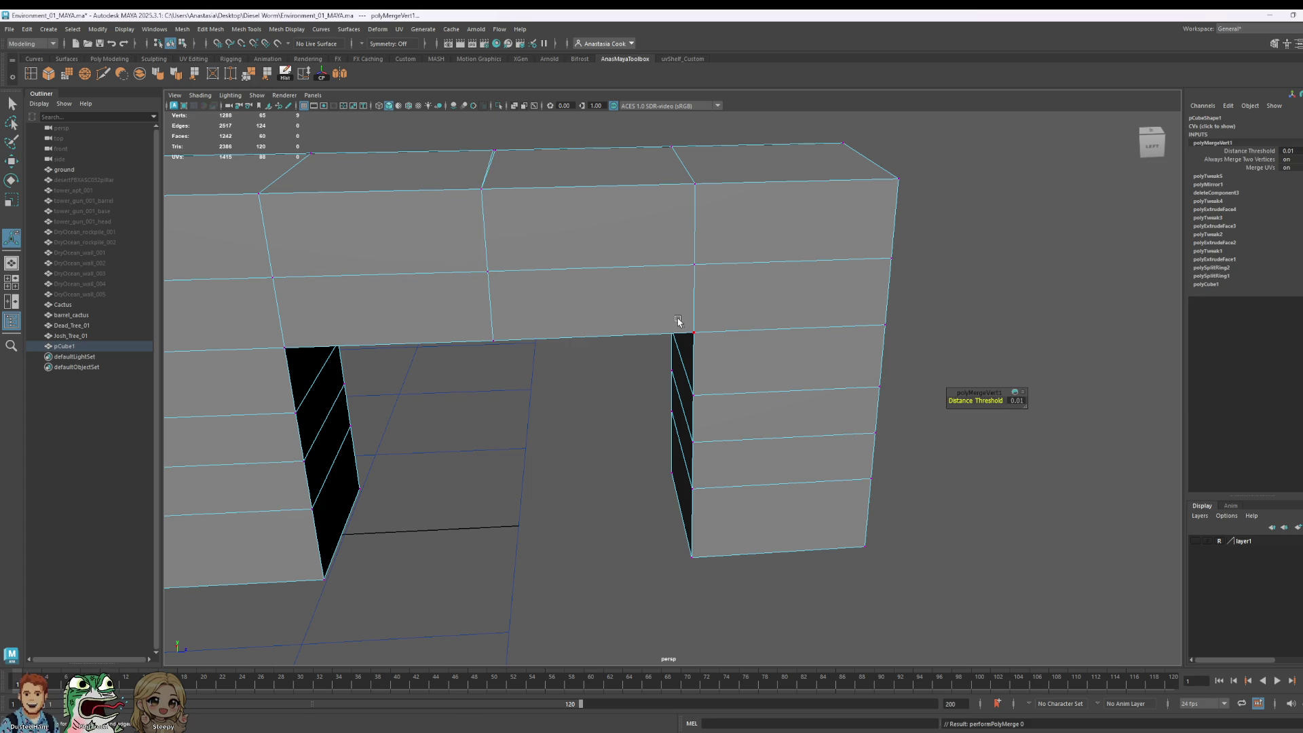
Step: Merge the remaining overlapping seam vertex pairs and the leftover vertices at the seam base
mouse_move(1033, 322)
left_mouse_down("alt")
mouse_move(678, 393)
mouse_move(540, 449)
left_mouse_up("alt")
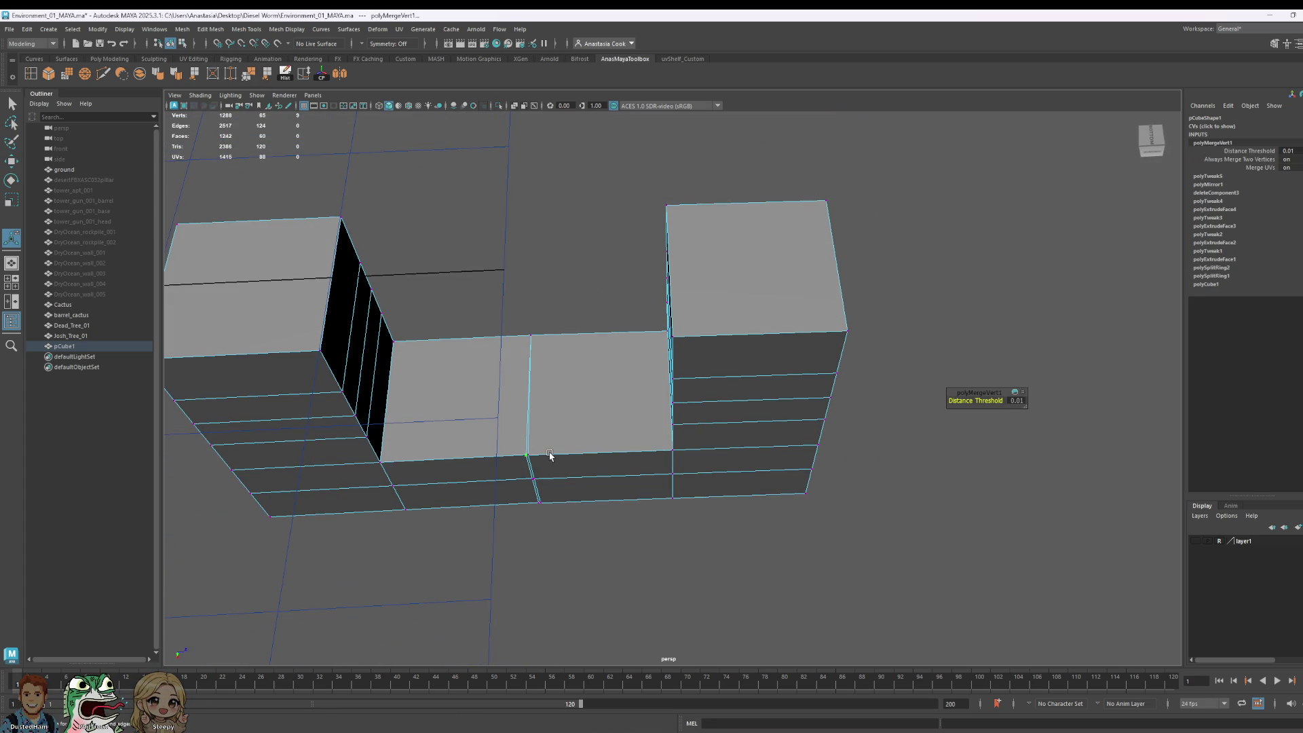
left_click(533, 445)
left_click(530, 455, "ctrl")
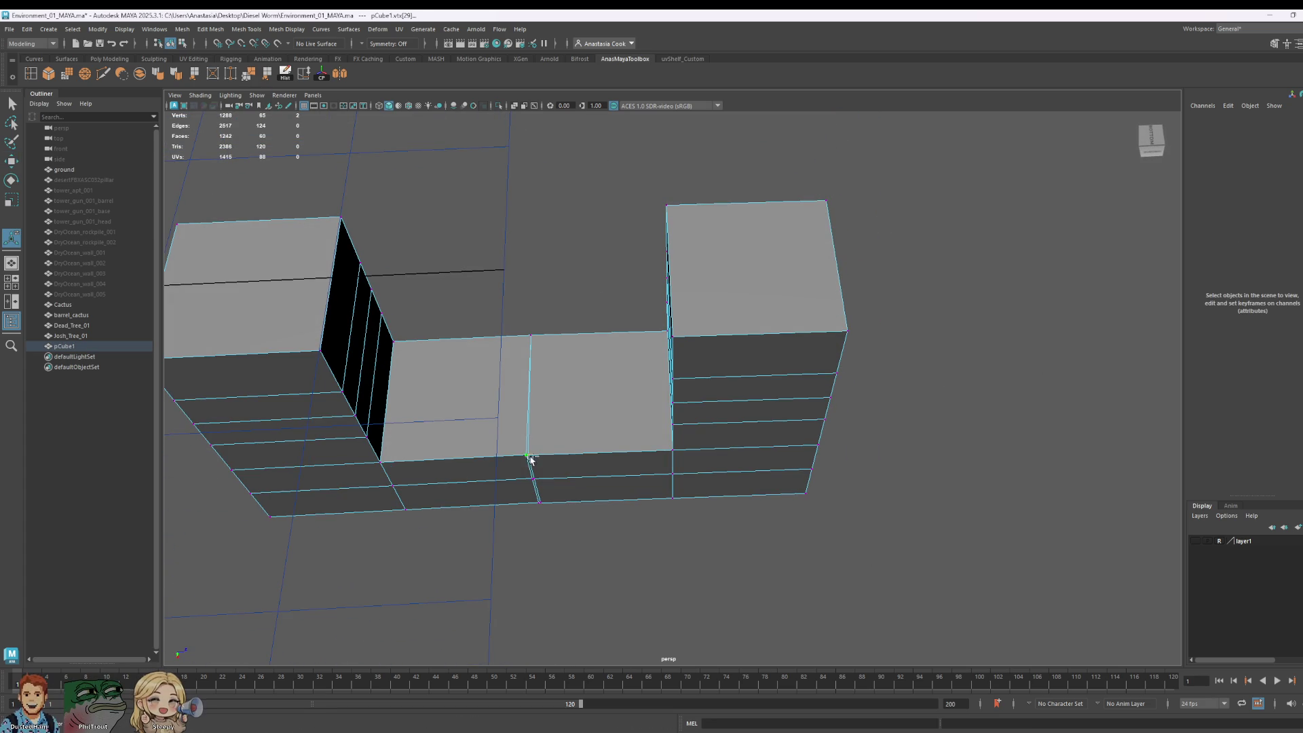
right_click_drag(630, 484, 667, 491, "shift")
left_click(549, 479)
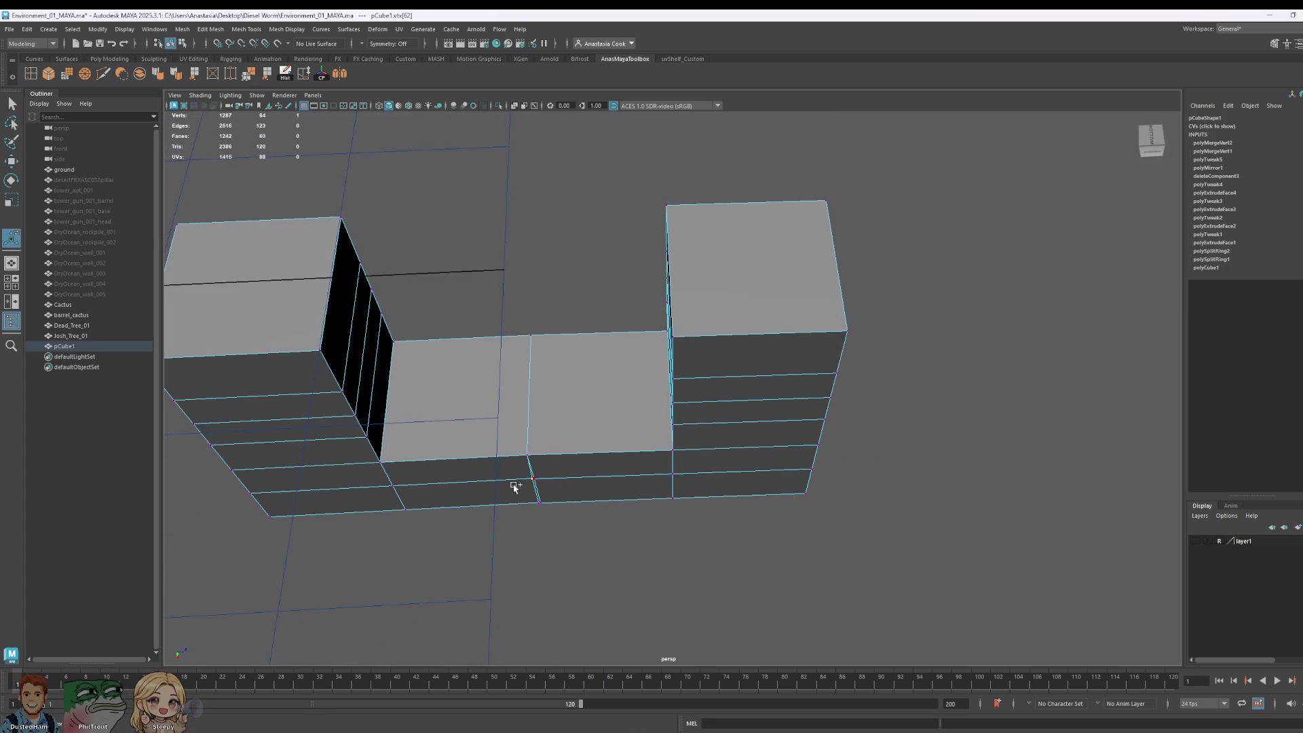
right_click_drag(544, 484, 567, 511, "shift")
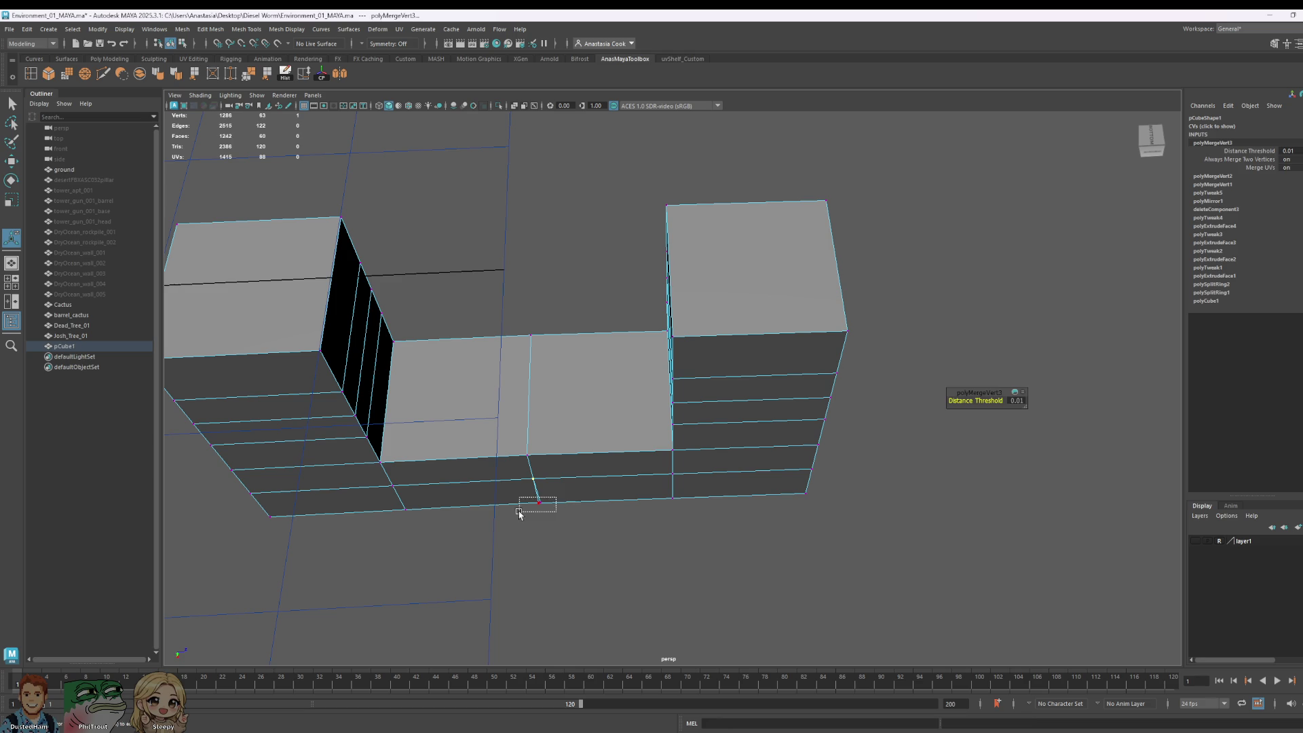
left_click_drag(519, 514, 520, 514)
right_click_drag(538, 489, 681, 451, "shift")
Step: From a low side view, select a column of vertices for scaling
scroll(681, 441, "up", 3)
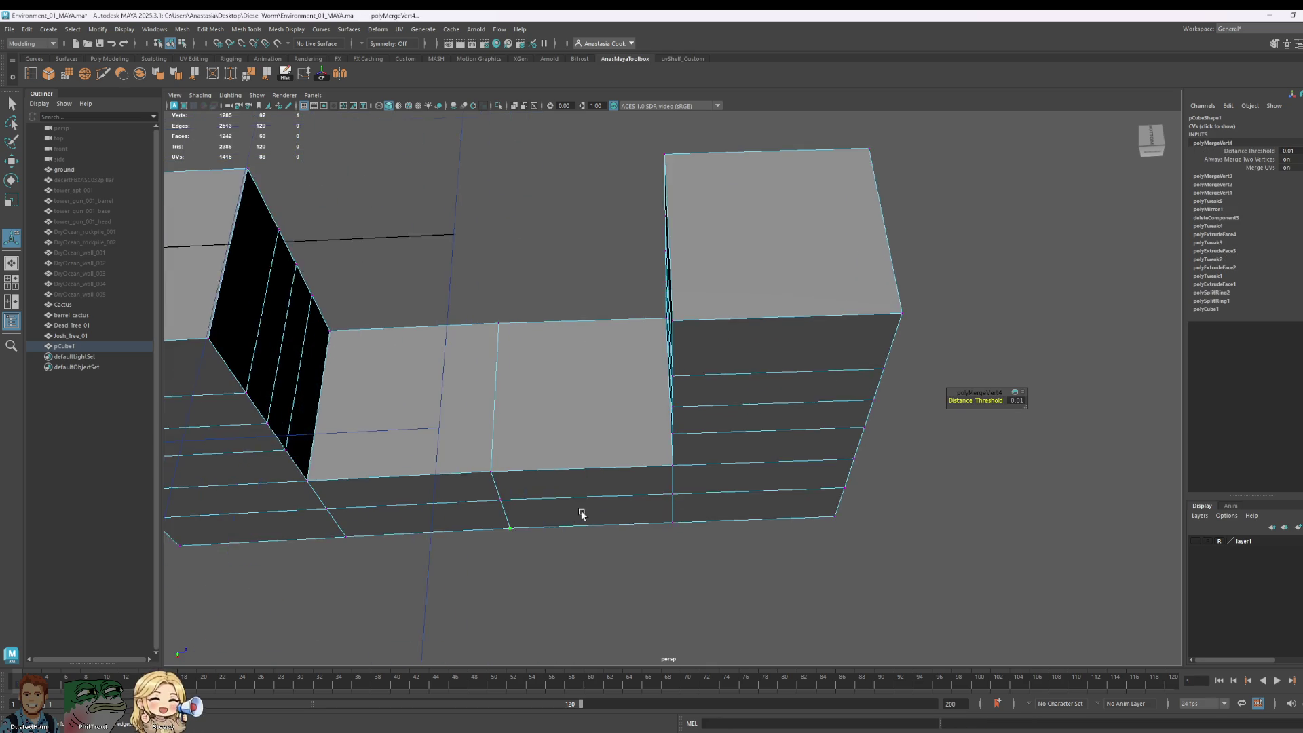
left_click_drag(582, 514, 666, 213, "alt")
scroll(687, 348, "down", 5)
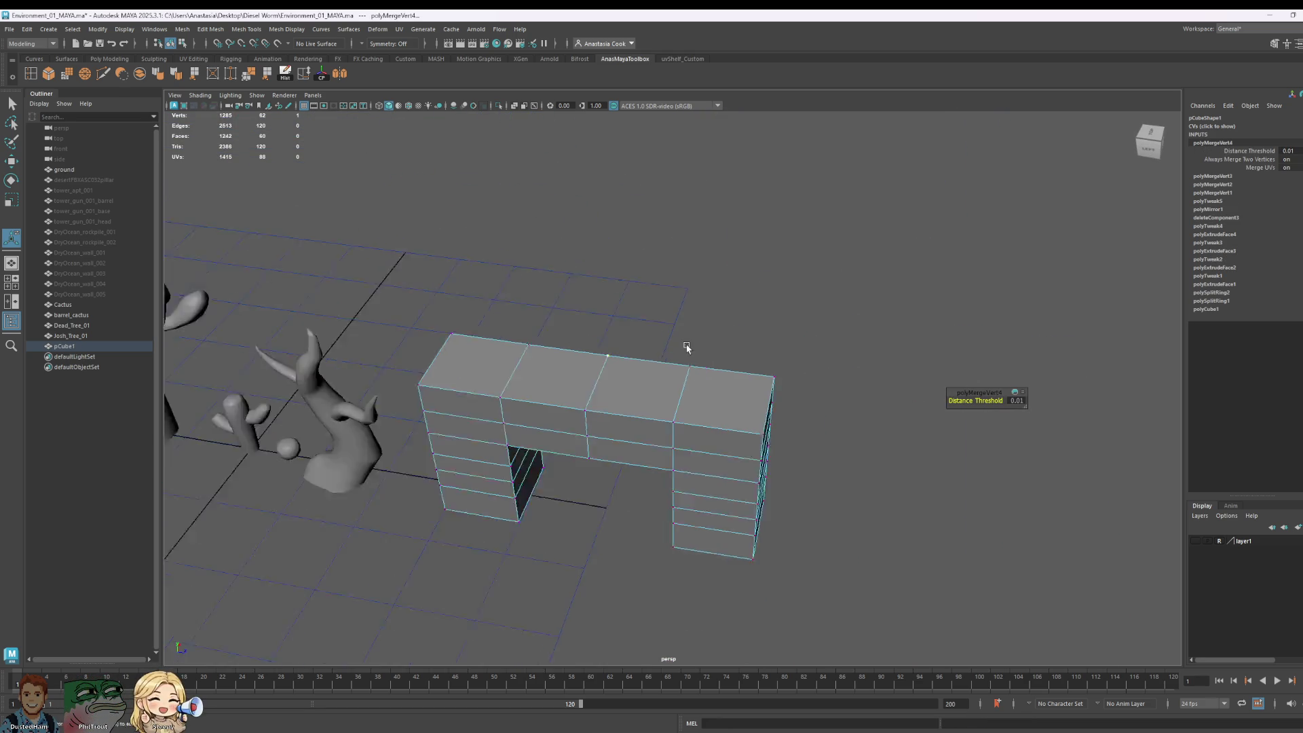
left_click_drag(687, 348, 658, 488, "alt")
left_click_drag(629, 314, 650, 399)
key("r")
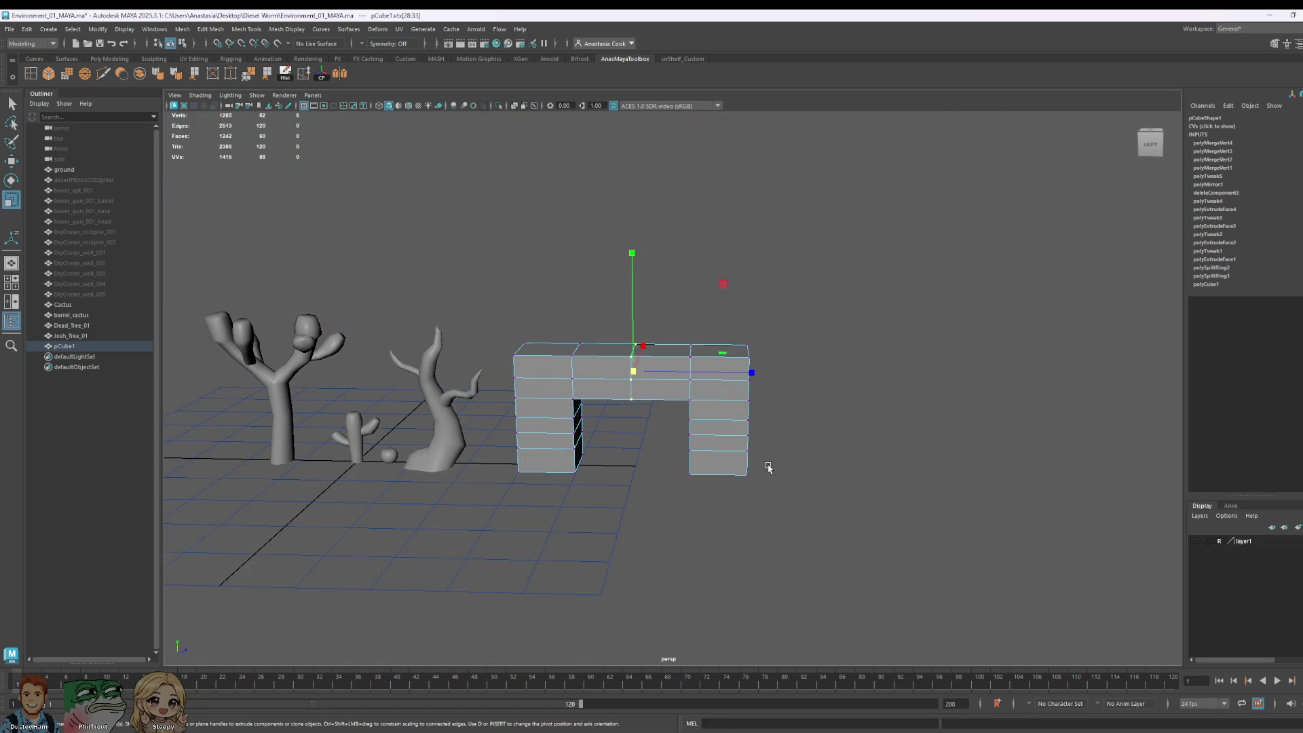
scroll(768, 468, "up", 2)
right_click_drag(765, 436, 774, 471)
Step: Flare out the right leg's bottom ring of faces and lower an edge loop slightly
left_click(754, 479)
mouse_move(902, 518)
left_mouse_down("alt")
mouse_move(885, 538)
mouse_move(827, 486)
left_mouse_up("alt")
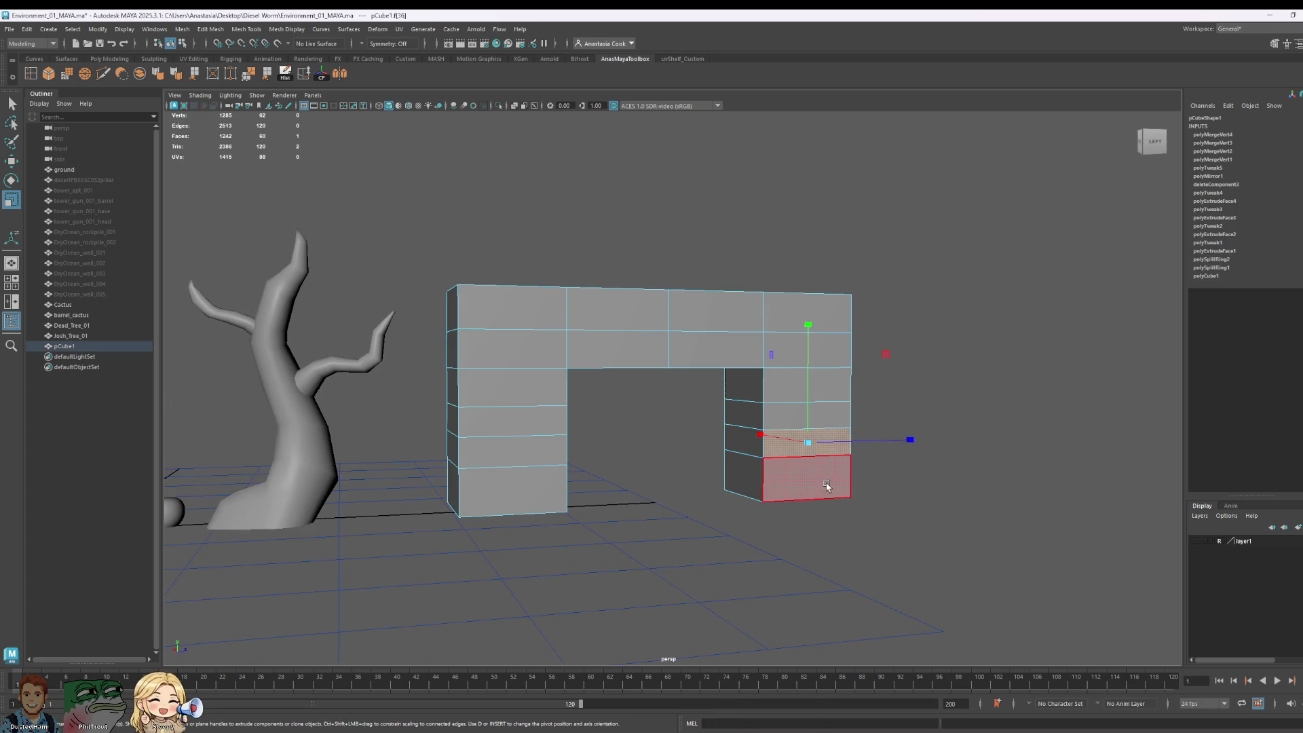
double_click(827, 486)
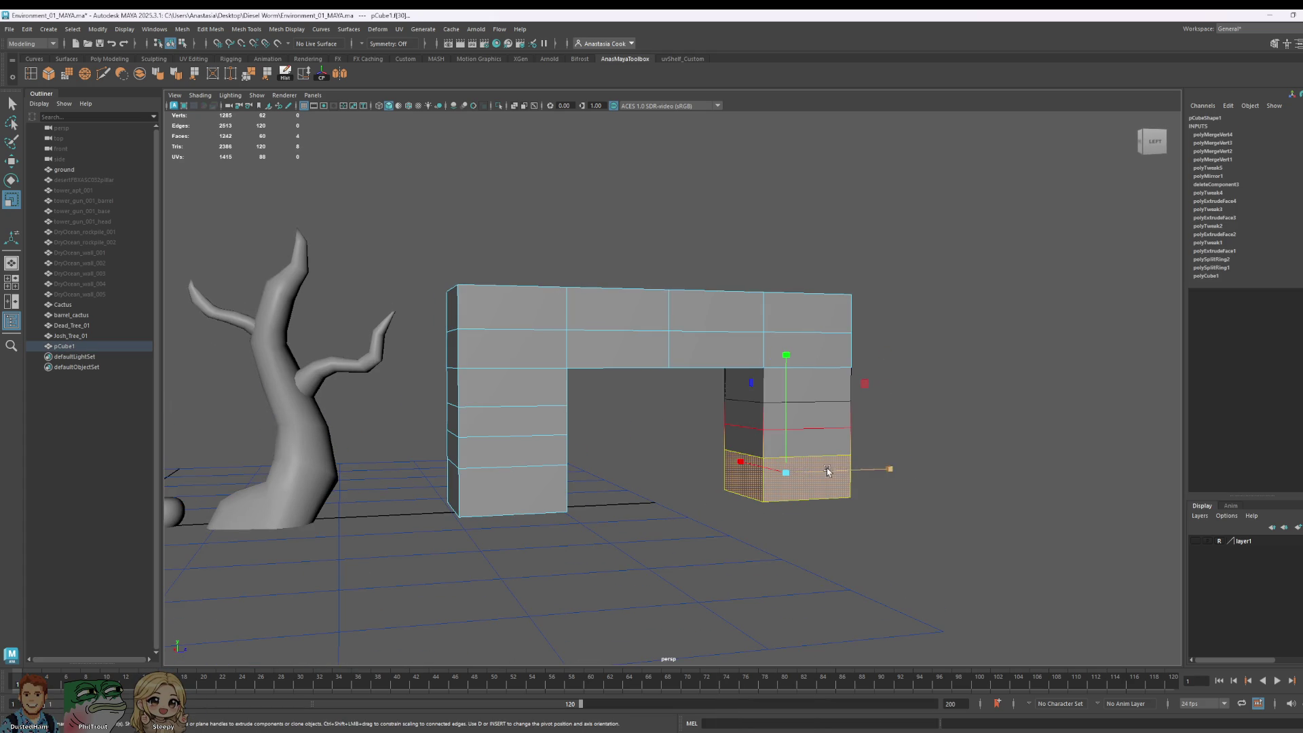
left_click_drag(786, 473, 808, 473)
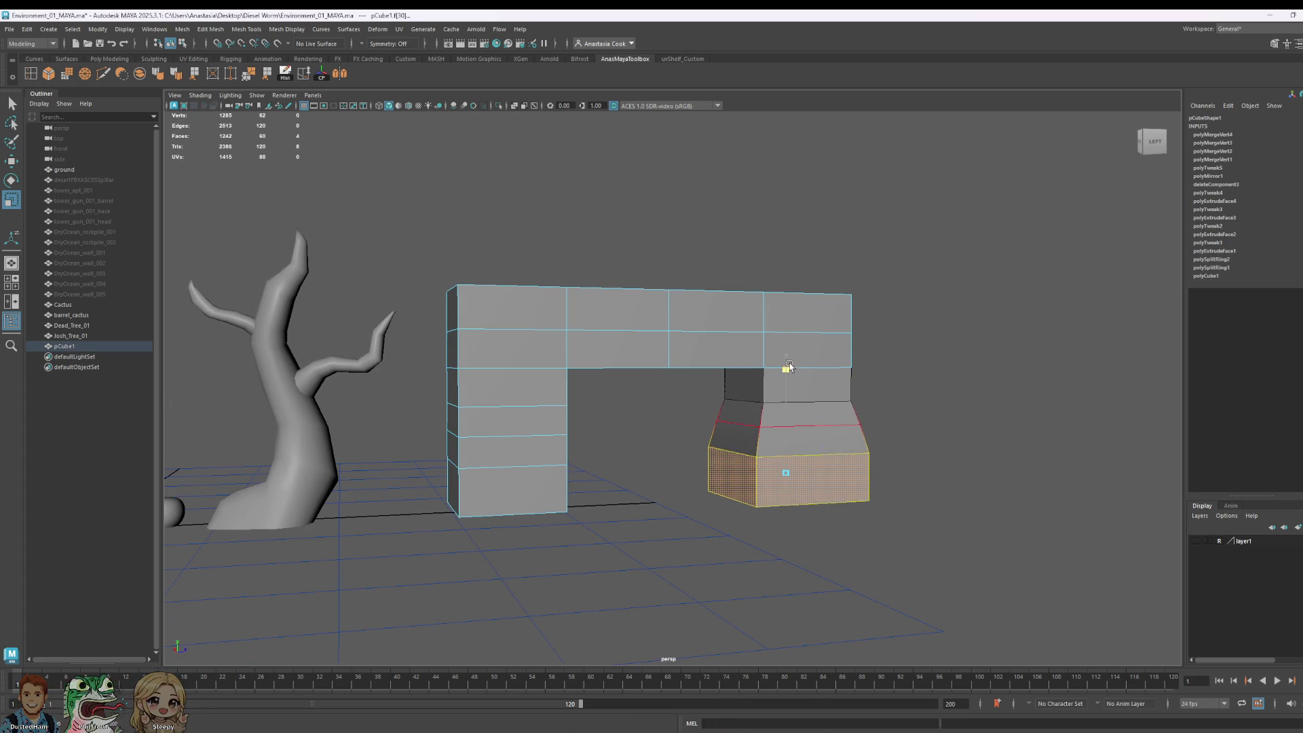
mouse_move(835, 436)
right_mouse_down()
mouse_move(839, 448)
mouse_move(834, 408)
right_mouse_up()
key("w")
double_click(814, 451)
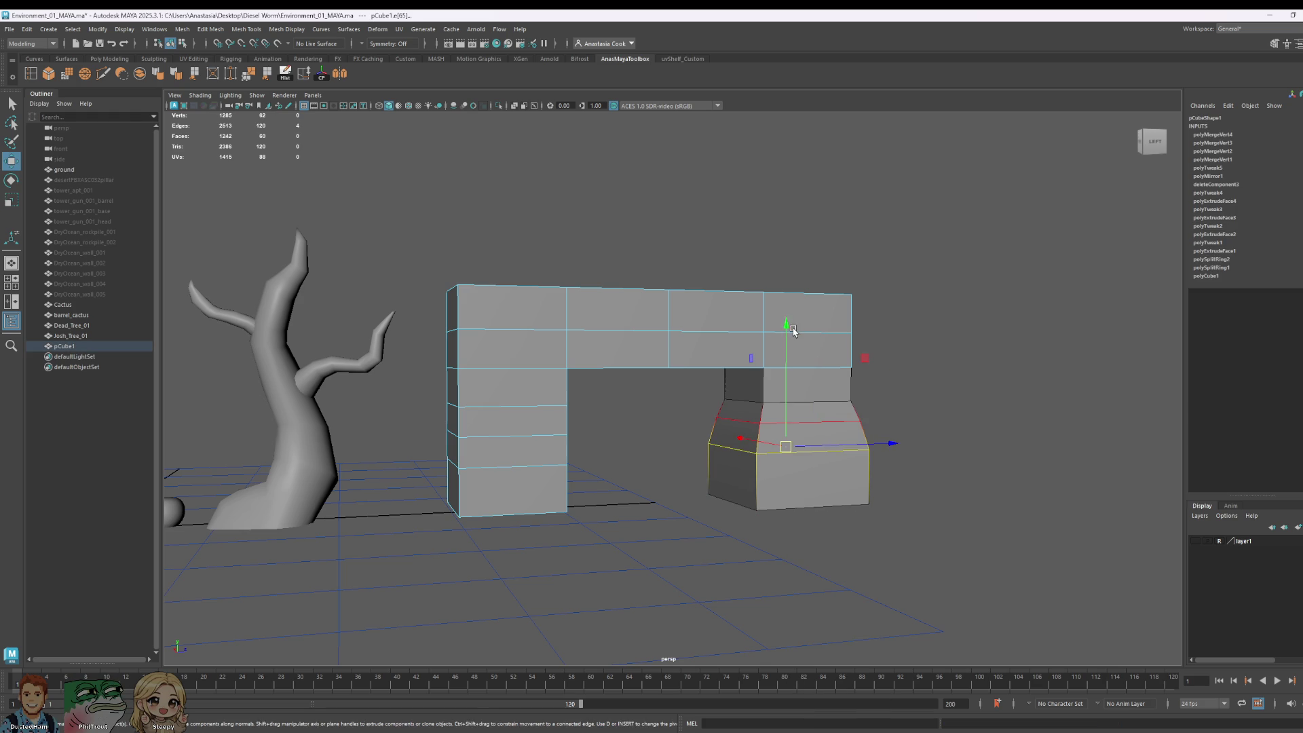
left_click_drag(793, 331, 787, 335)
Step: Try flaring the leg bottoms by scaling edges and corner vertices, undoing the unwanted scales
left_click(525, 514)
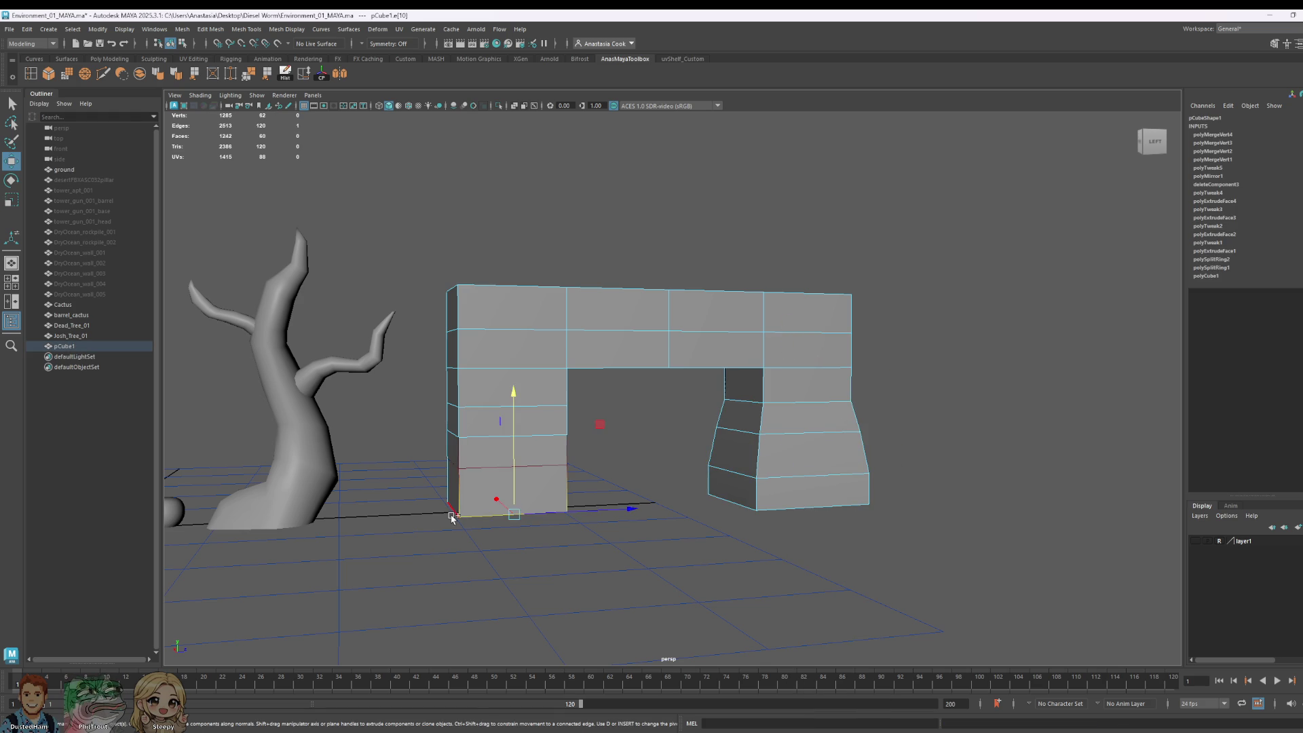
mouse_move(451, 518)
left_mouse_down("alt")
mouse_move(591, 516)
mouse_move(372, 524)
left_mouse_up("alt")
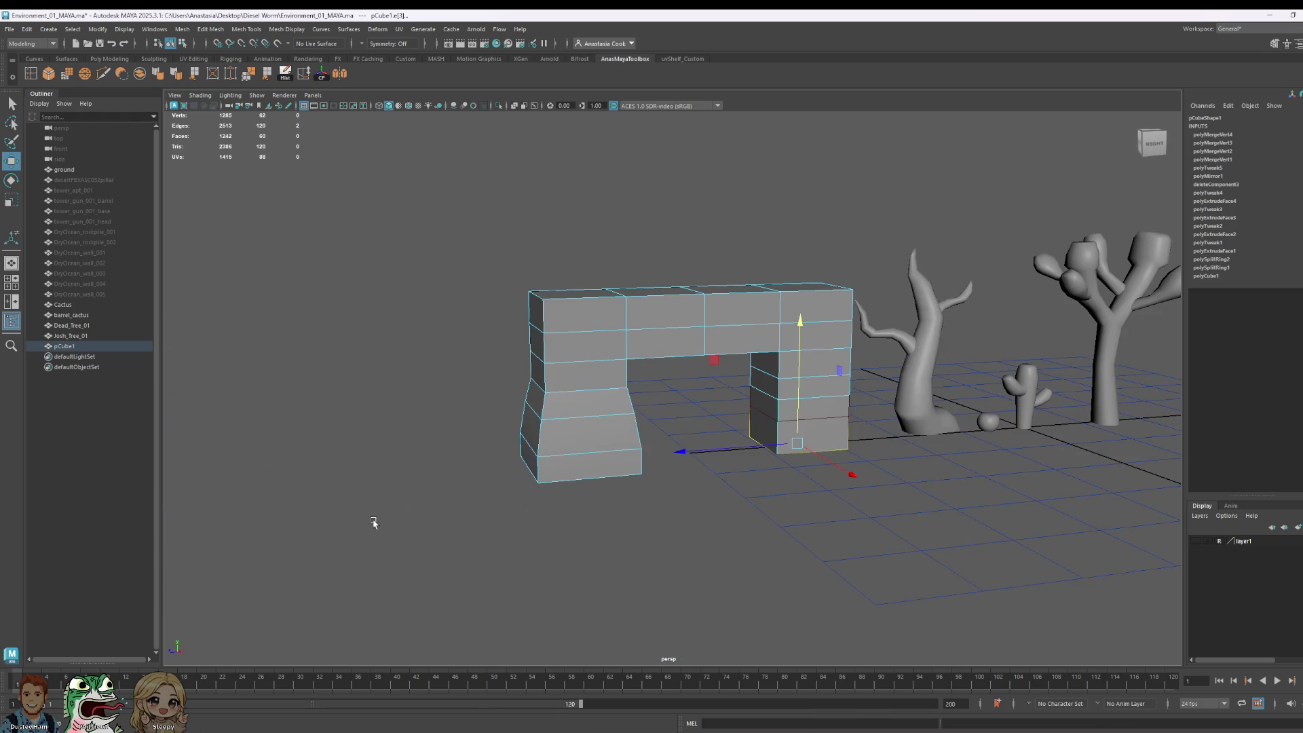
key("r")
left_click(796, 448)
double_click(809, 447)
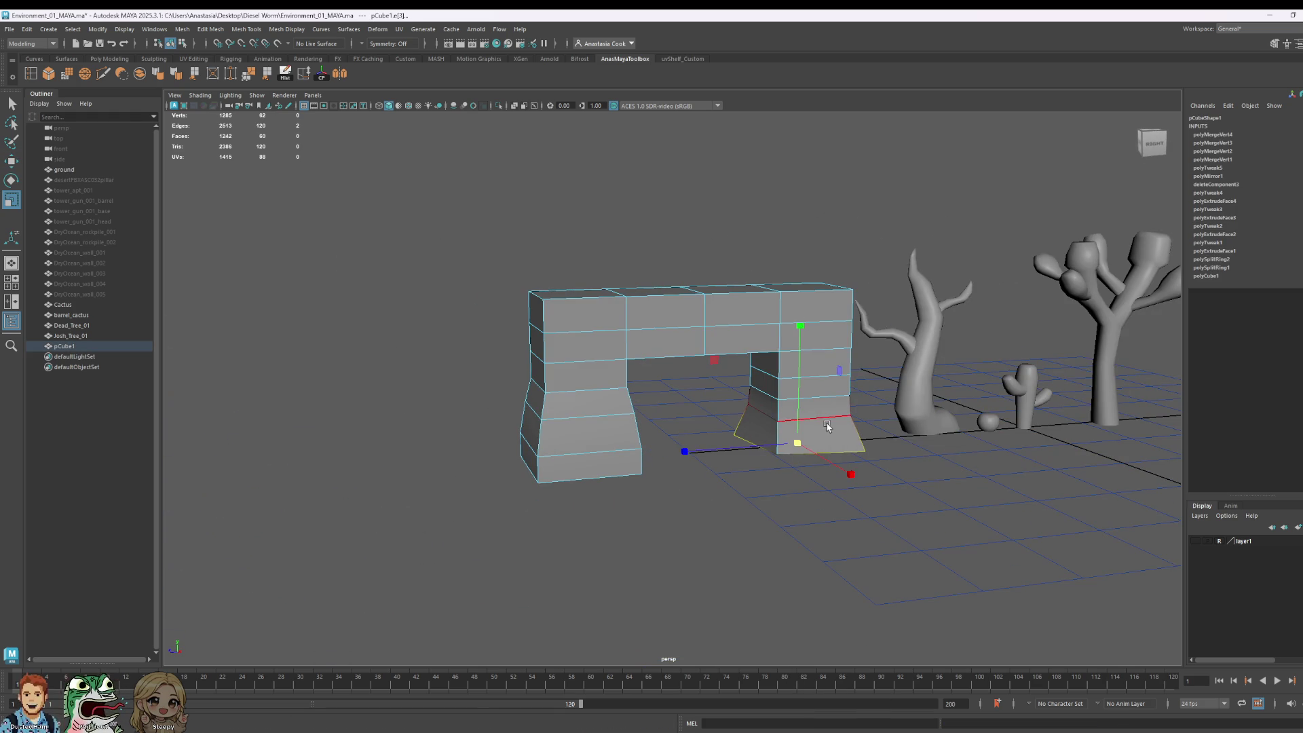
key("ctrl+z")
right_click(777, 467)
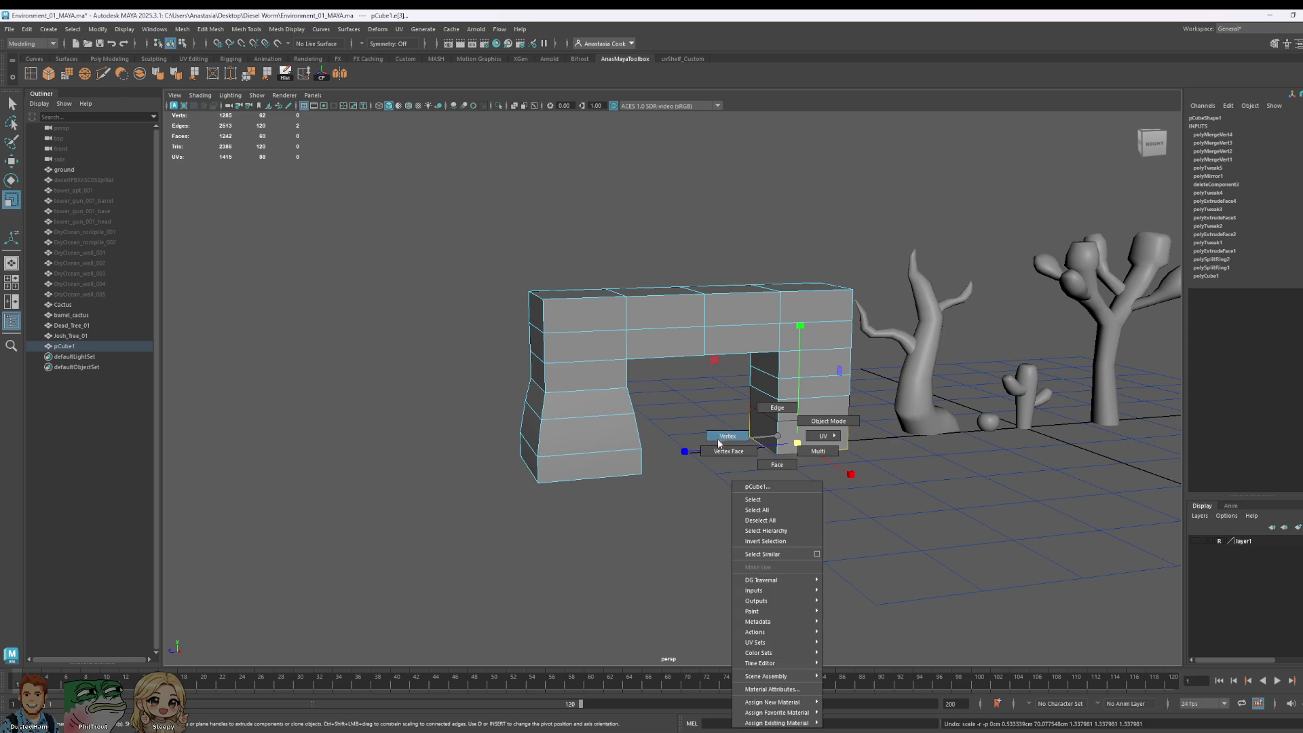
left_click(788, 494)
mouse_move(787, 494)
left_mouse_down("alt")
mouse_move(888, 501)
mouse_move(795, 455)
left_mouse_up("alt")
left_click_drag(949, 527, 760, 553, "alt")
left_click_drag(498, 540, 522, 546)
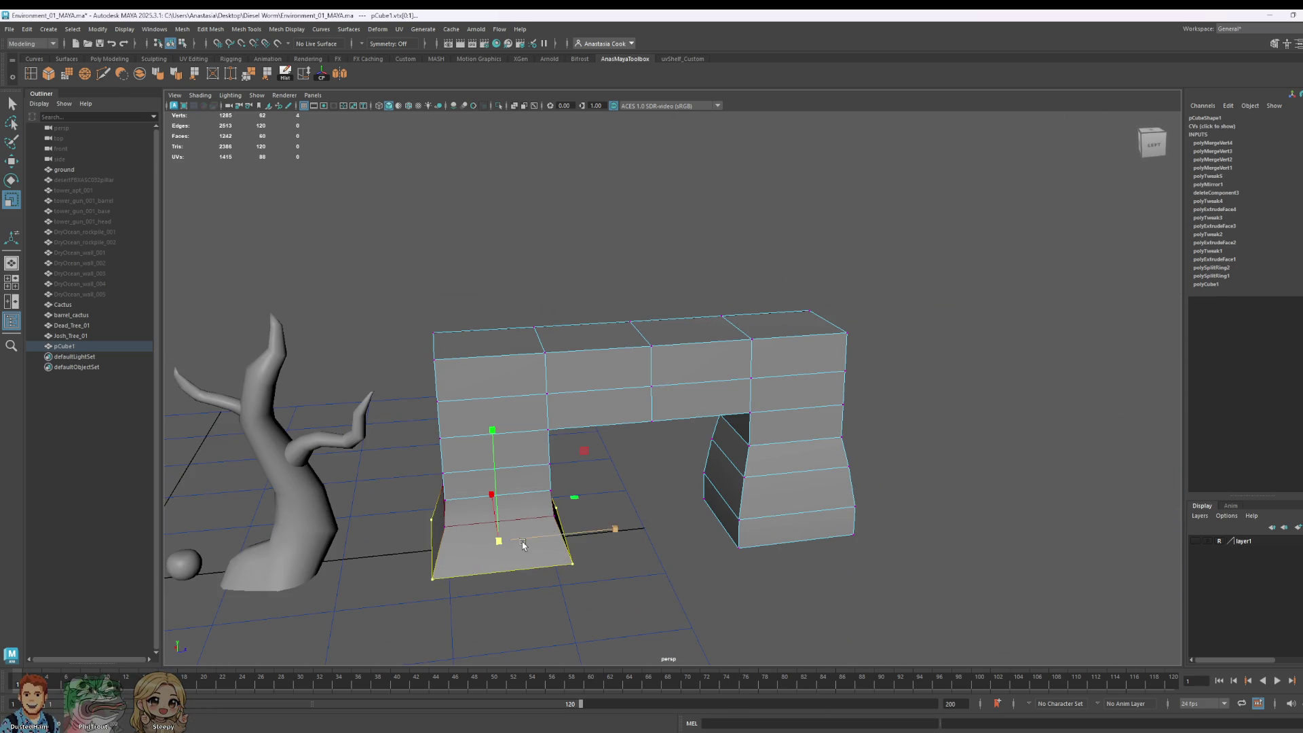
key("ctrl+z")
Step: Select the left leg's bottom face, lower side faces and the face band above its base
right_click_drag(524, 495, 588, 428)
left_click(536, 540)
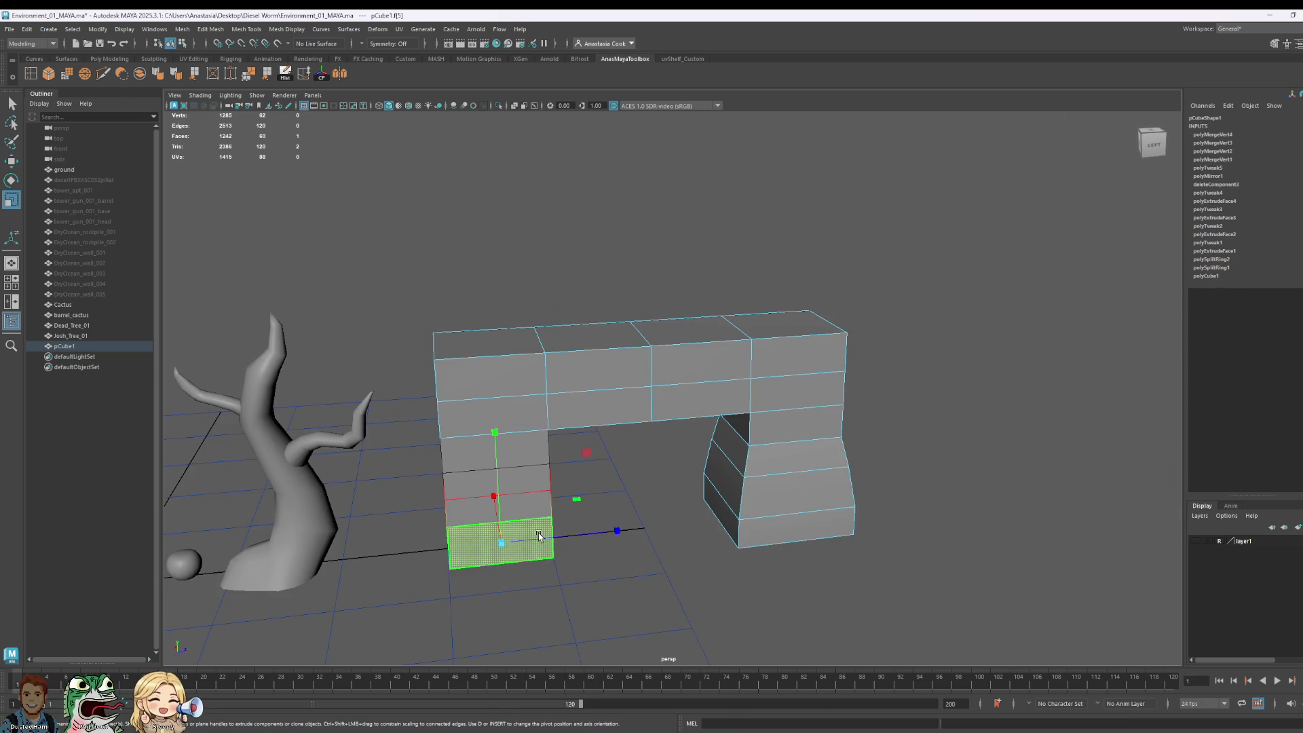
left_click_drag(539, 537, 661, 576, "alt")
left_click(509, 494, "shift")
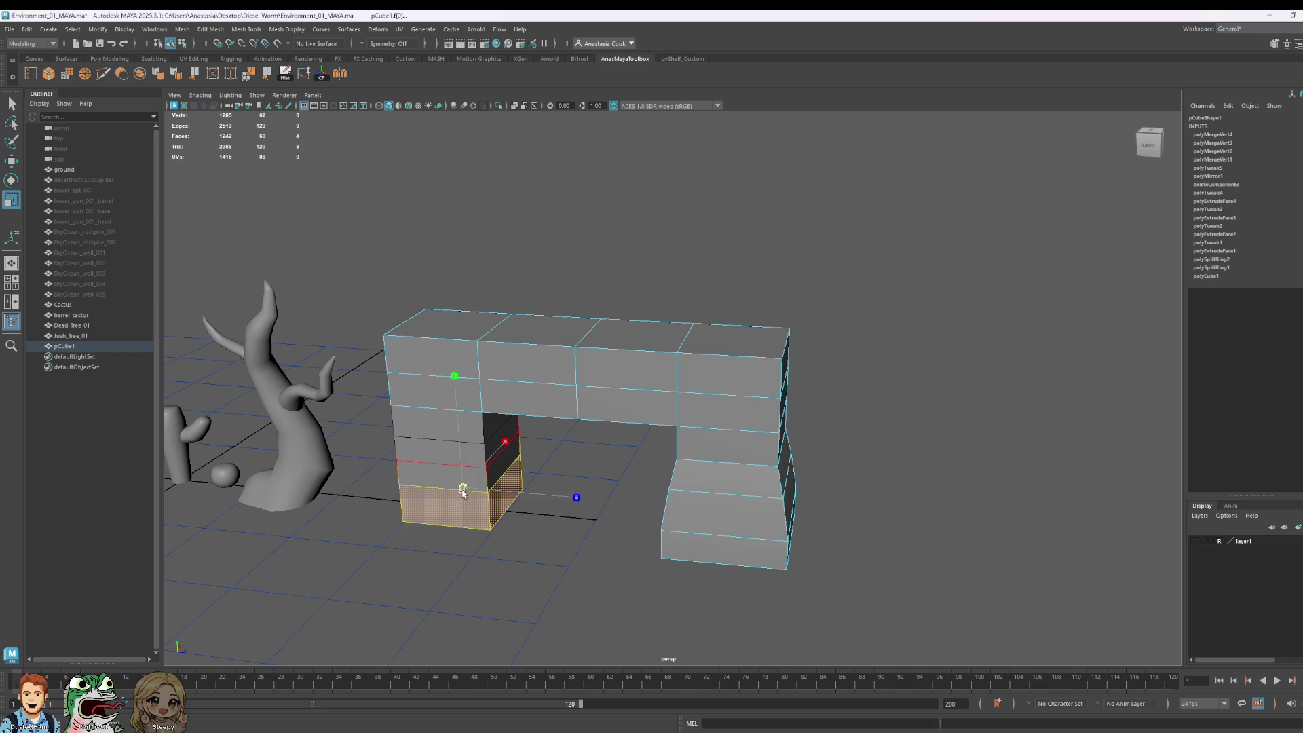
left_click_drag(464, 493, 536, 434, "alt")
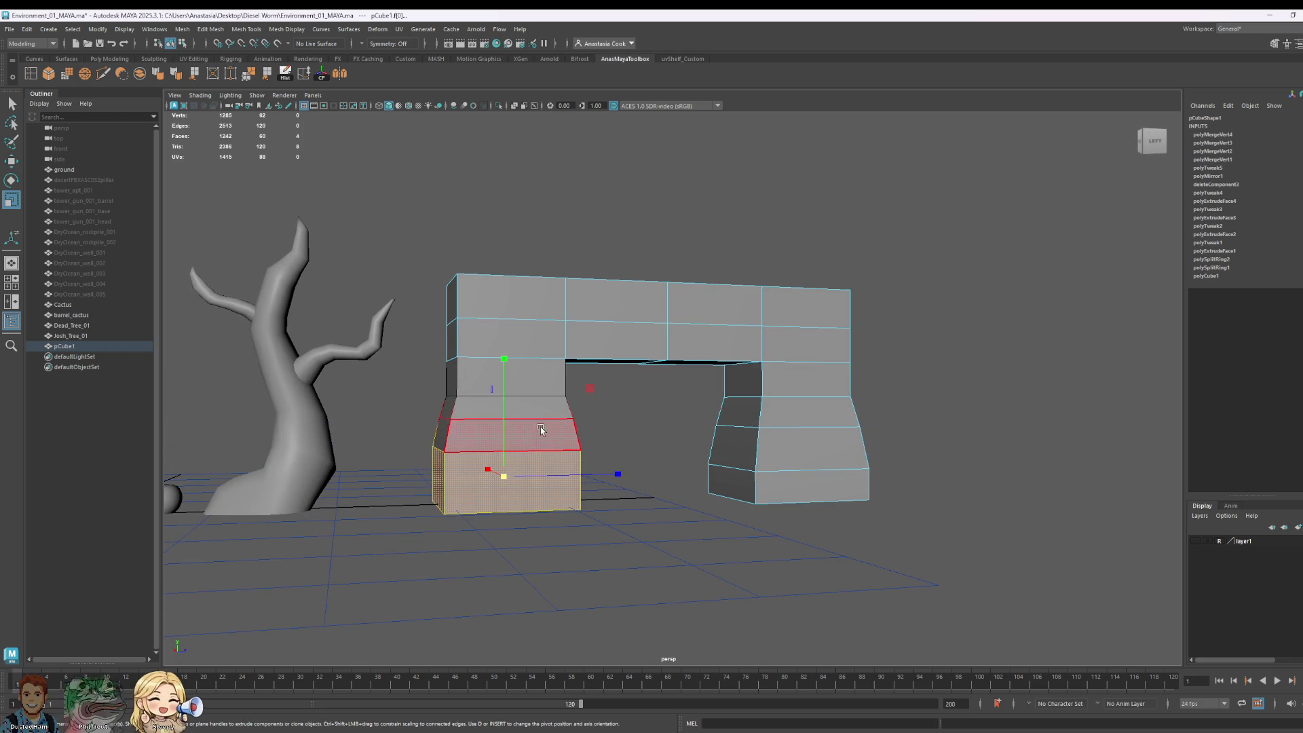
left_click(505, 474)
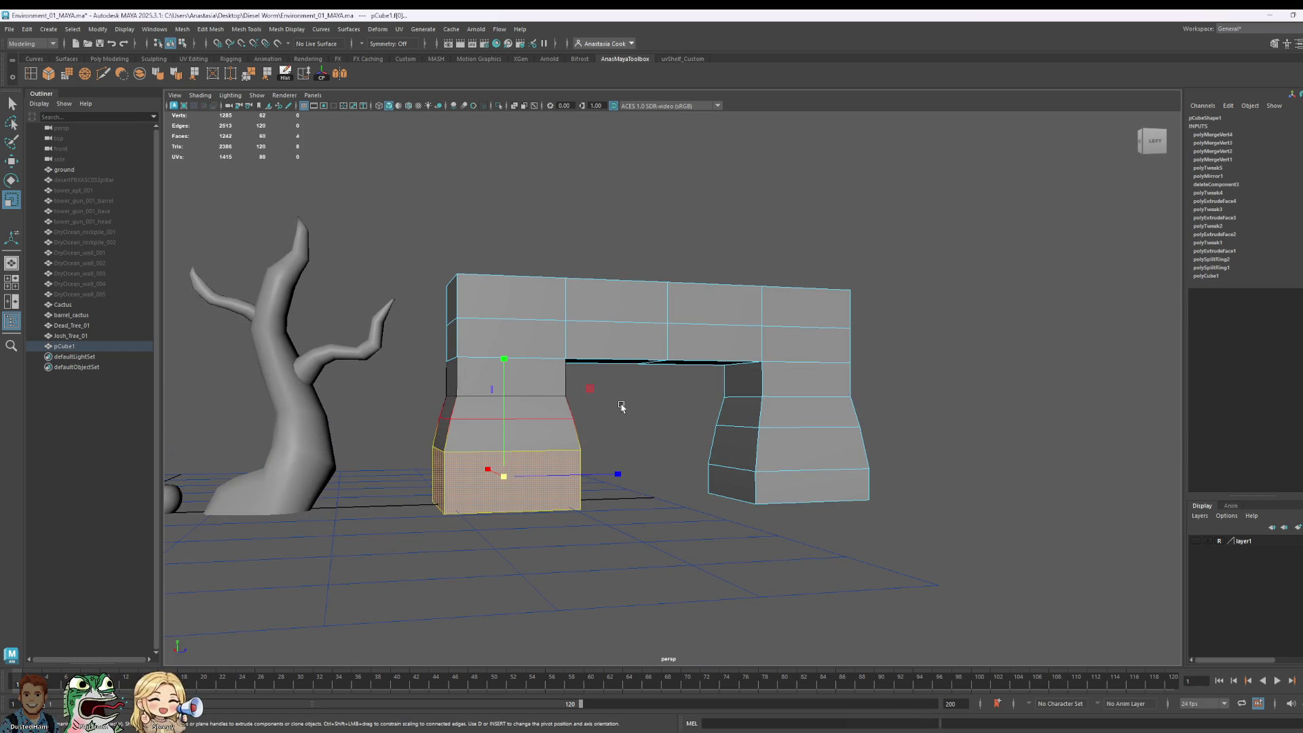
left_click(451, 435)
Step: Lower the left leg's tapered face band and delete both legs' bottom faces
key("w")
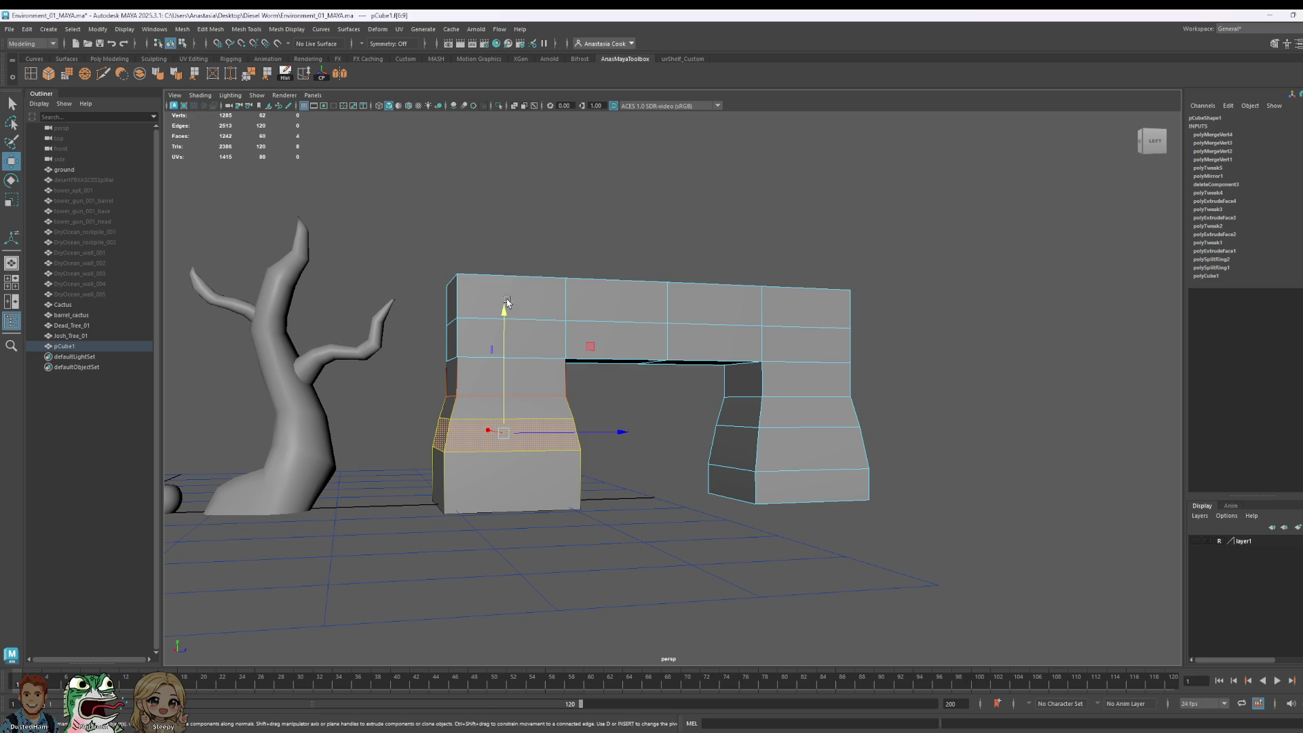
left_click_drag(504, 315, 506, 334)
mouse_move(808, 448)
left_mouse_down("alt")
mouse_move(824, 442)
mouse_move(820, 401)
mouse_move(835, 427)
mouse_move(744, 509)
left_mouse_up("alt")
left_click(747, 467)
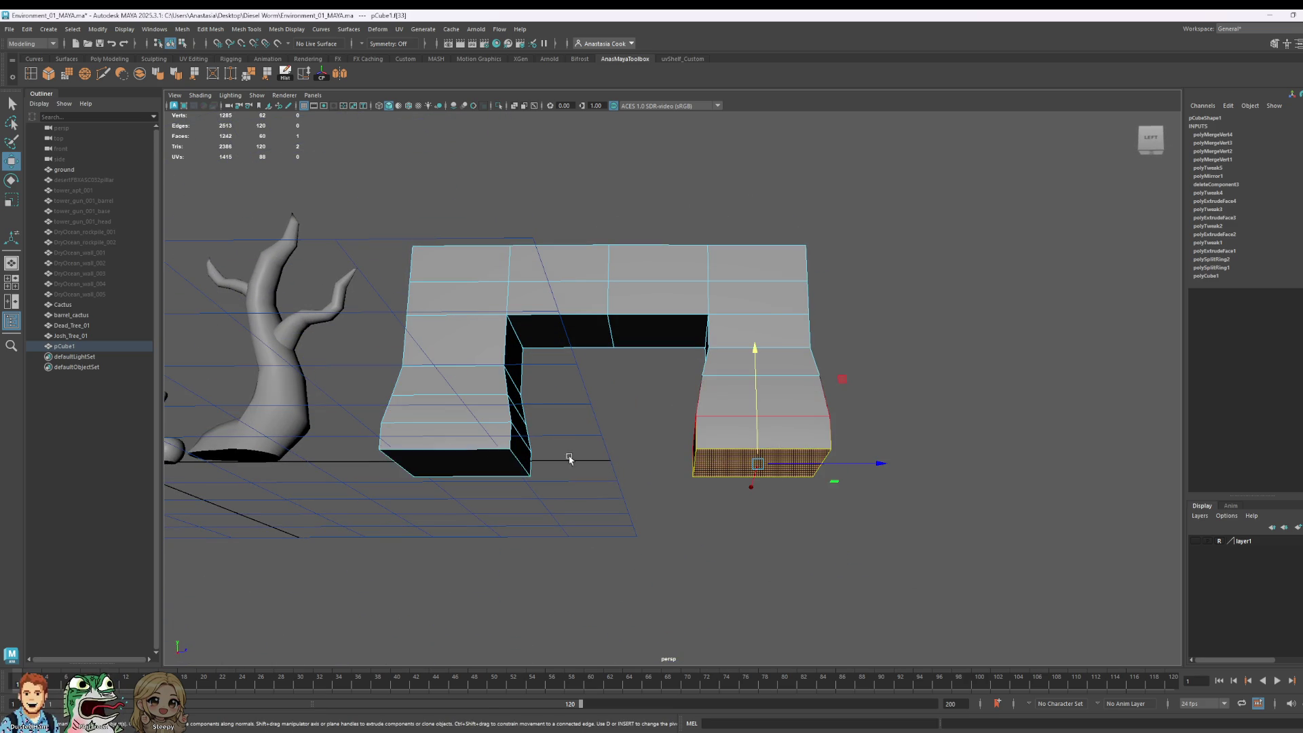
left_click(466, 456, "shift")
key("Delete")
Step: Select a top edge of the arch and scale its ends inward
left_click_drag(466, 457, 792, 321, "alt")
right_click_drag(686, 323, 685, 298)
left_click(687, 309)
mouse_move(687, 309)
left_mouse_down("alt")
mouse_move(602, 370)
mouse_move(555, 382)
left_mouse_up("alt")
key("r")
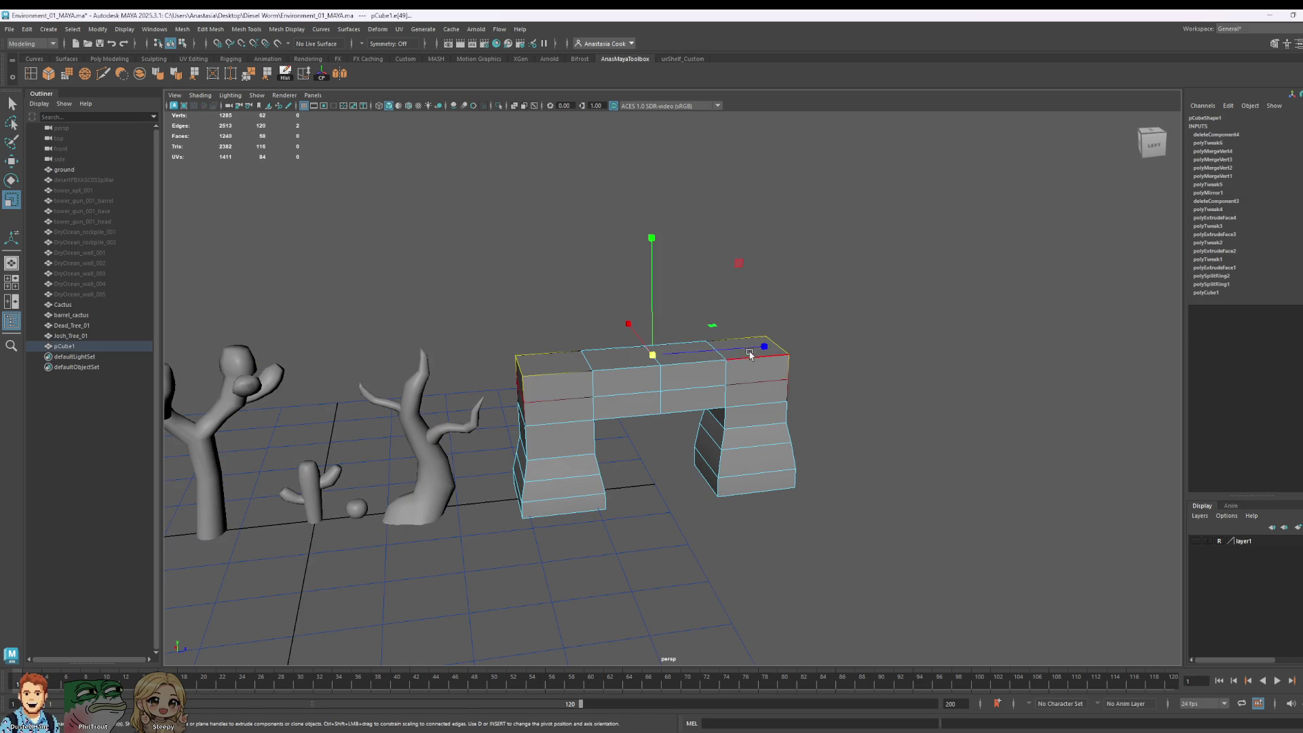
left_click_drag(766, 347, 738, 360)
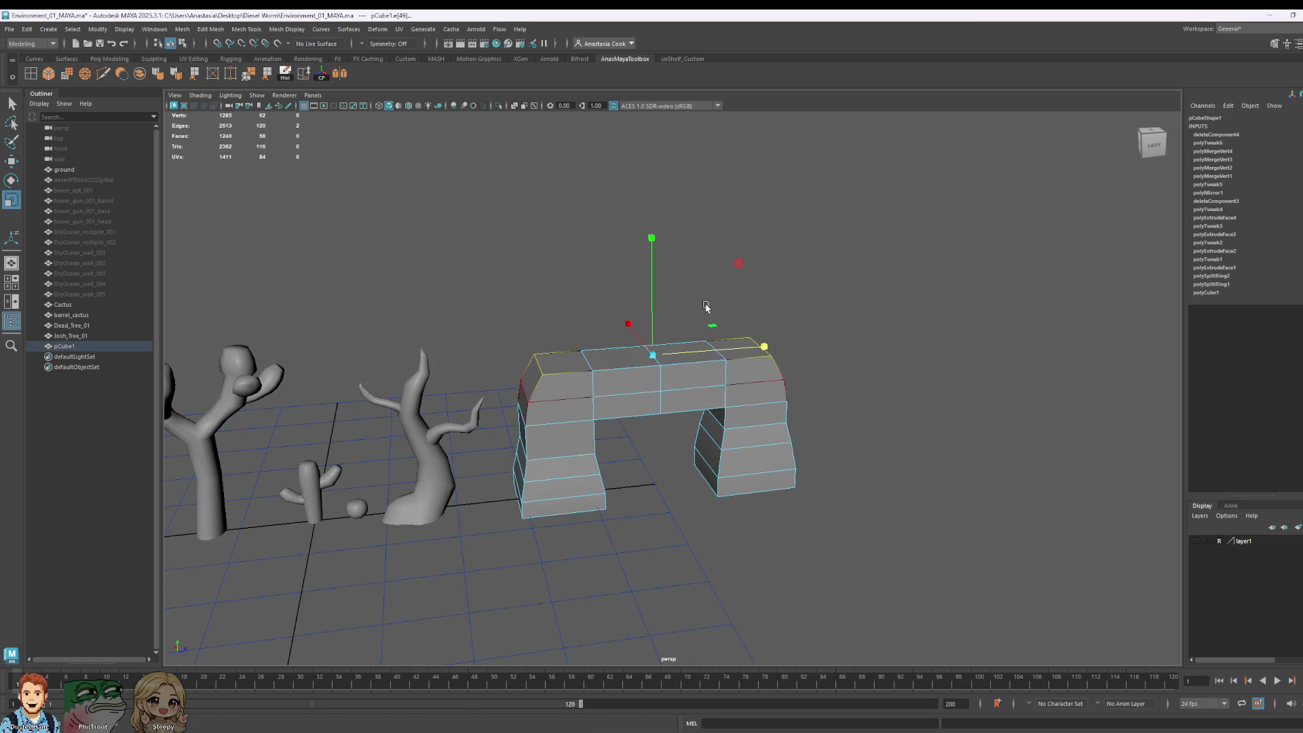
key("w")
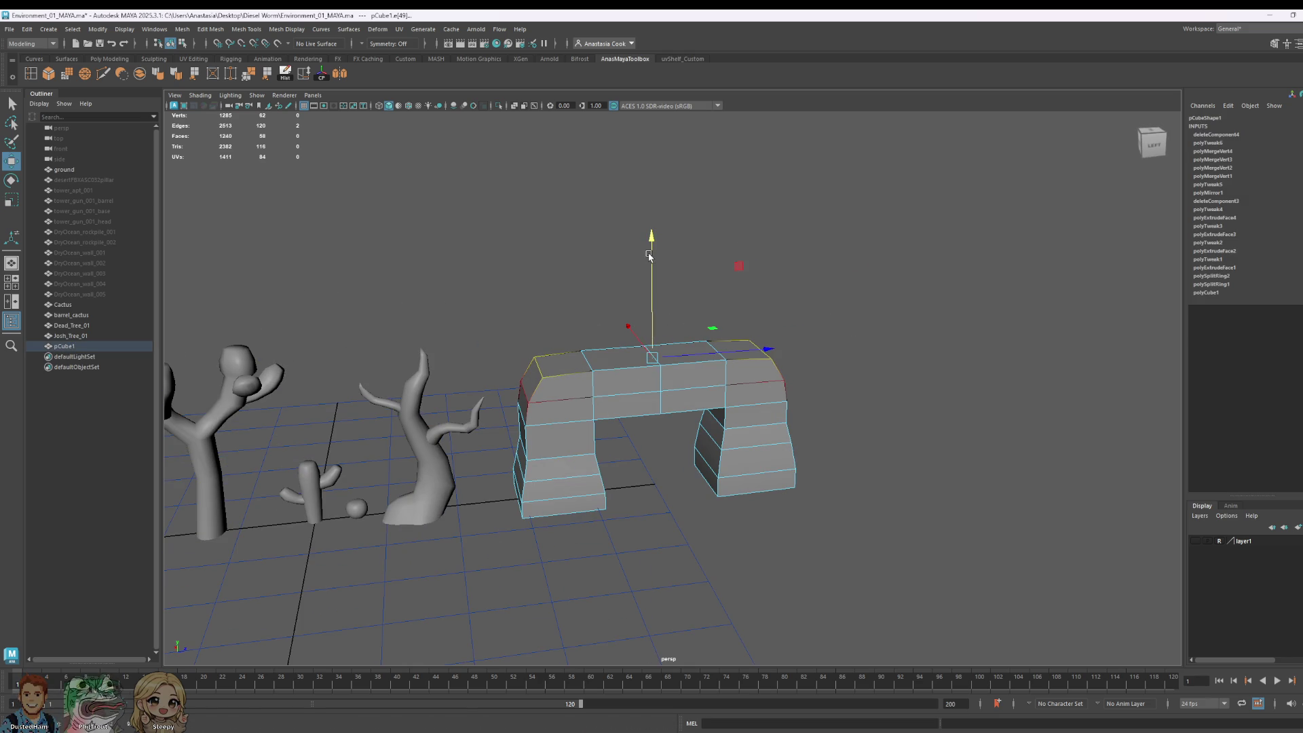
Step: Select the arch top's edge loop and two individual top edges
left_click_drag(649, 255, 650, 204, "alt")
left_click(648, 356)
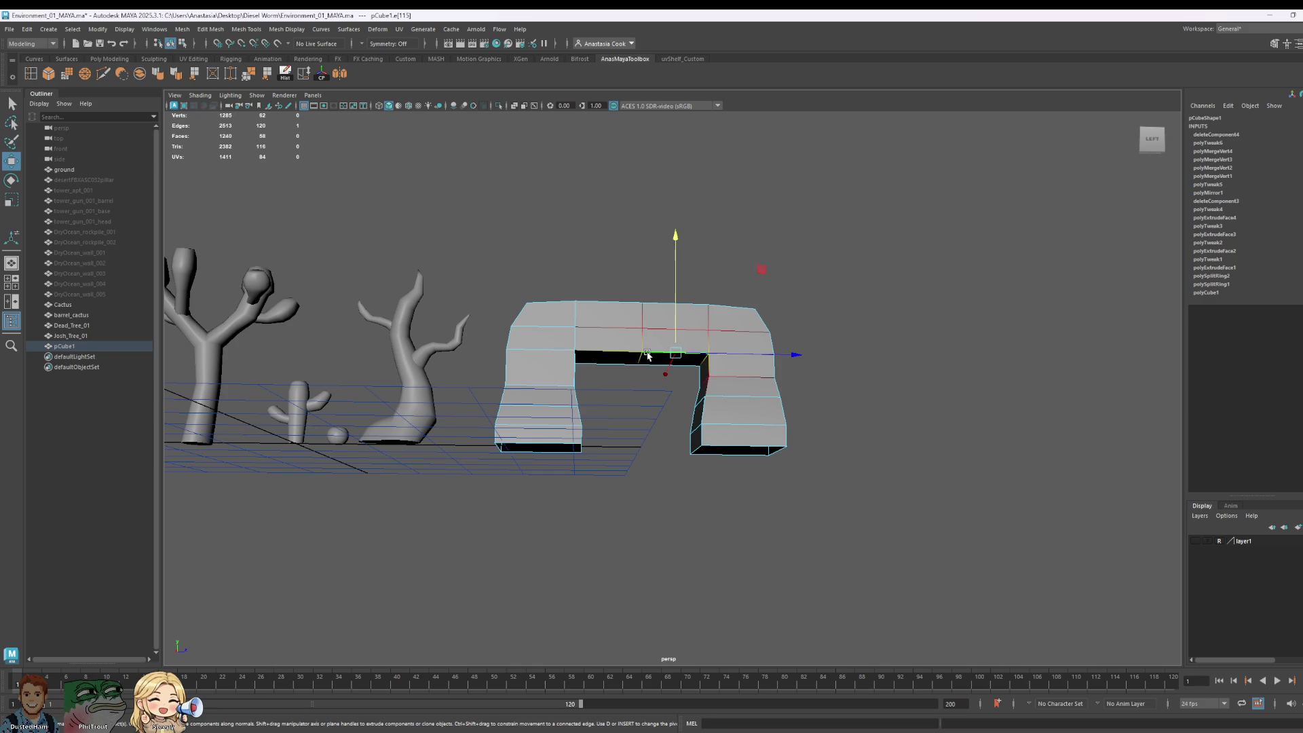
left_click(658, 316)
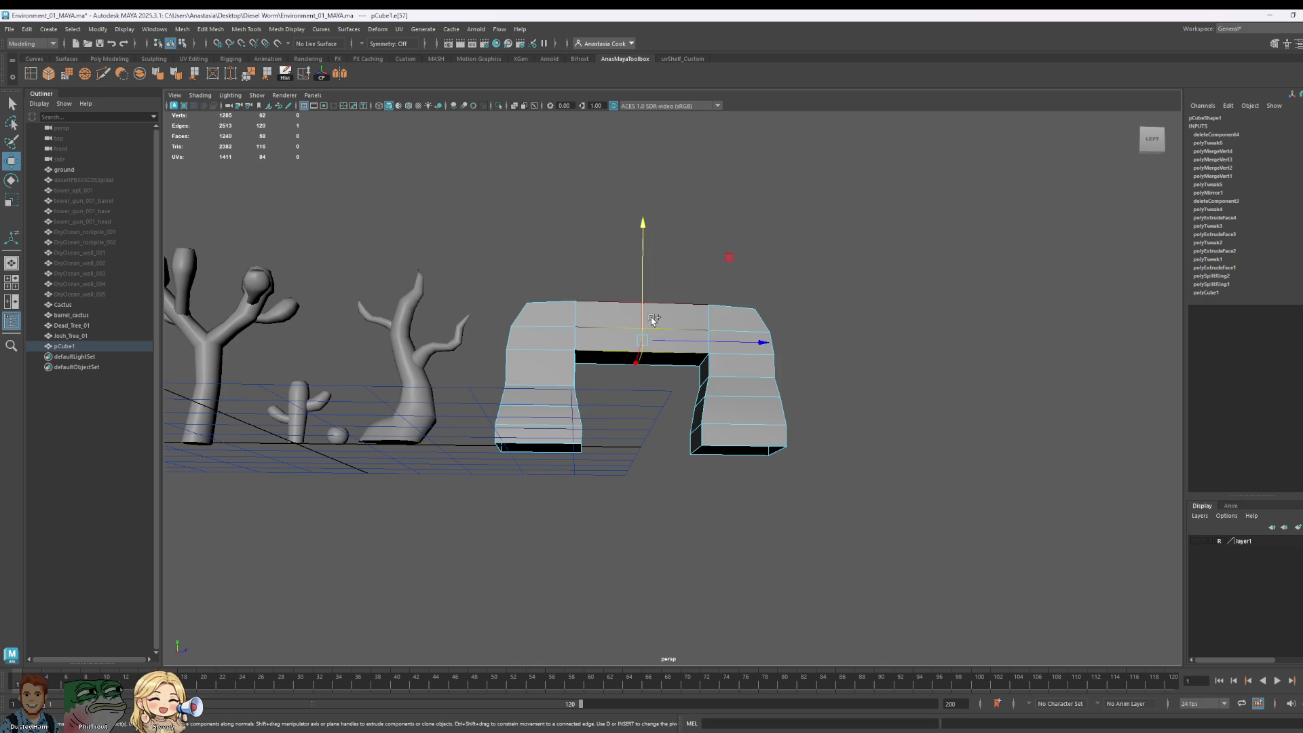
double_click(654, 319)
mouse_move(678, 285)
left_mouse_down("alt")
mouse_move(682, 307)
mouse_move(638, 270)
mouse_move(628, 319)
left_mouse_up("alt")
left_click(620, 386)
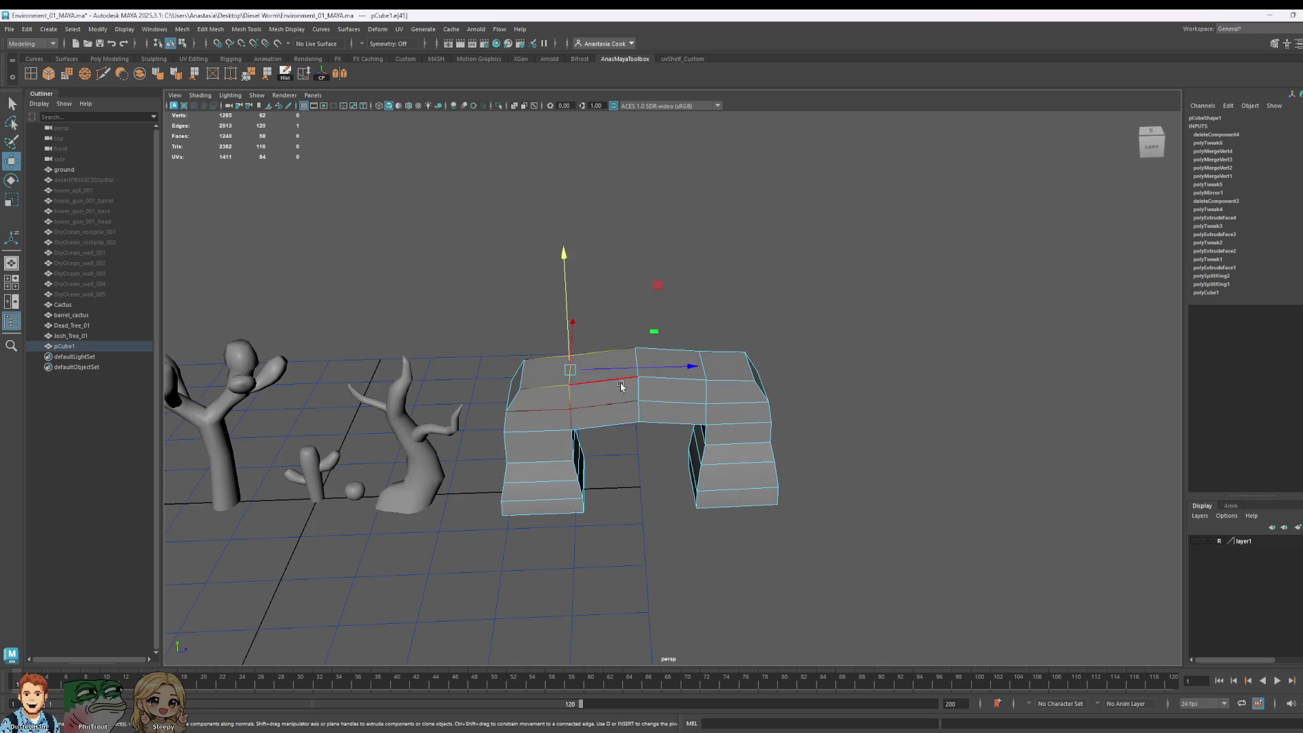
left_click(710, 372, "shift")
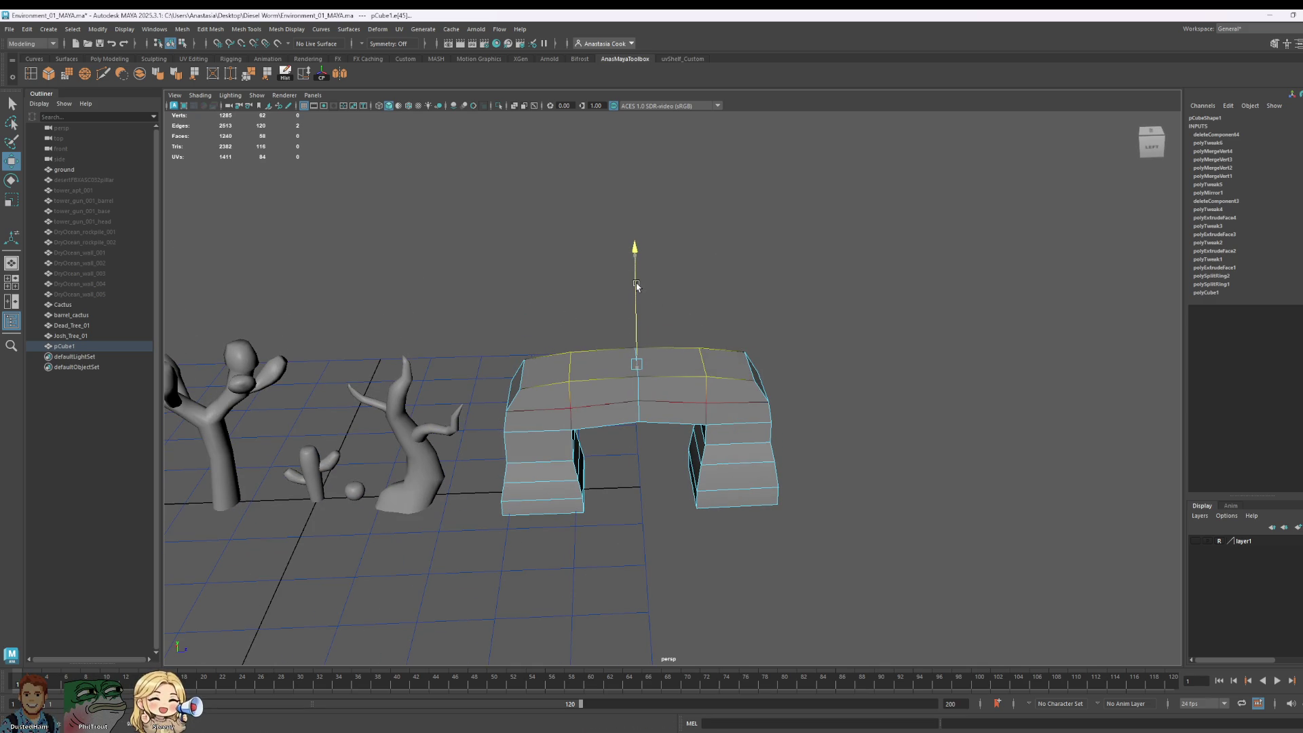
Step: Select a corner vertex, then three top faces of the arch for scaling
left_click_drag(623, 395, 759, 440, "alt")
mouse_move(759, 440)
right_mouse_down()
mouse_move(740, 429)
mouse_move(742, 407)
right_mouse_up()
left_click(756, 434)
left_click(763, 341)
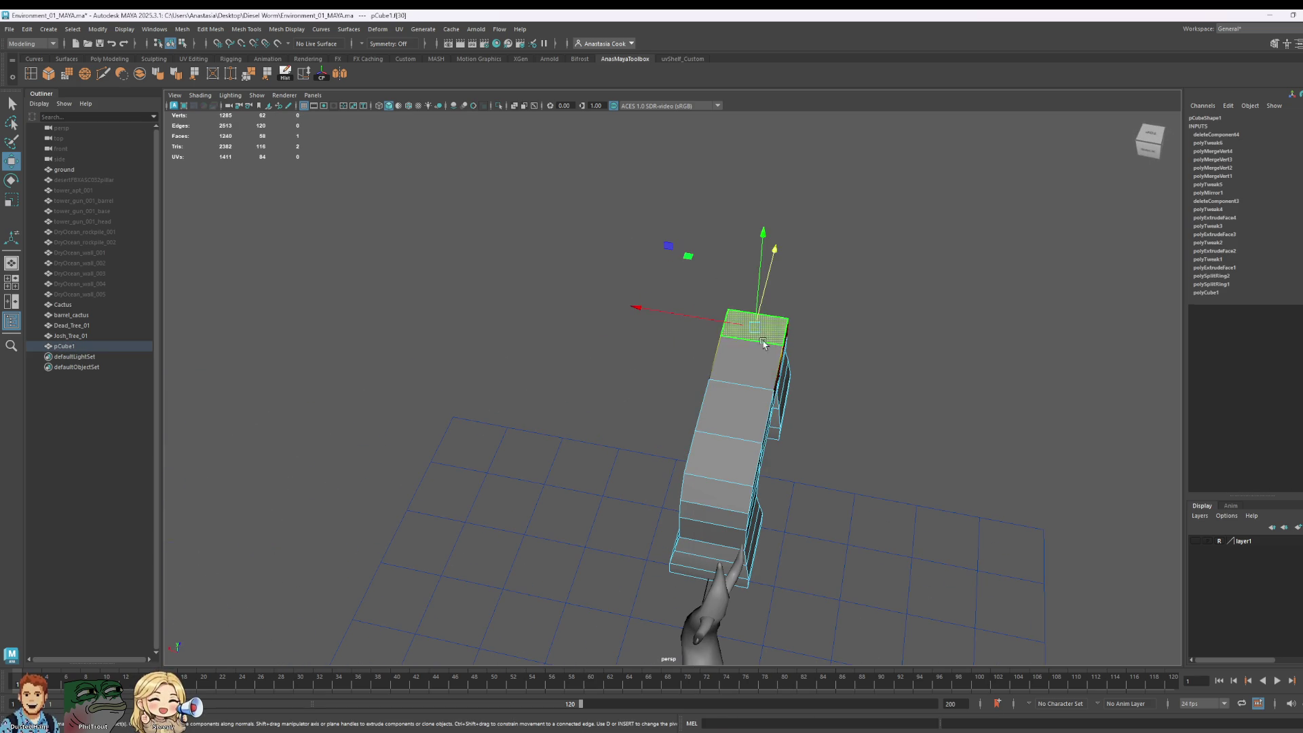
left_click(731, 416, "shift")
left_click(721, 453, "shift")
key("r")
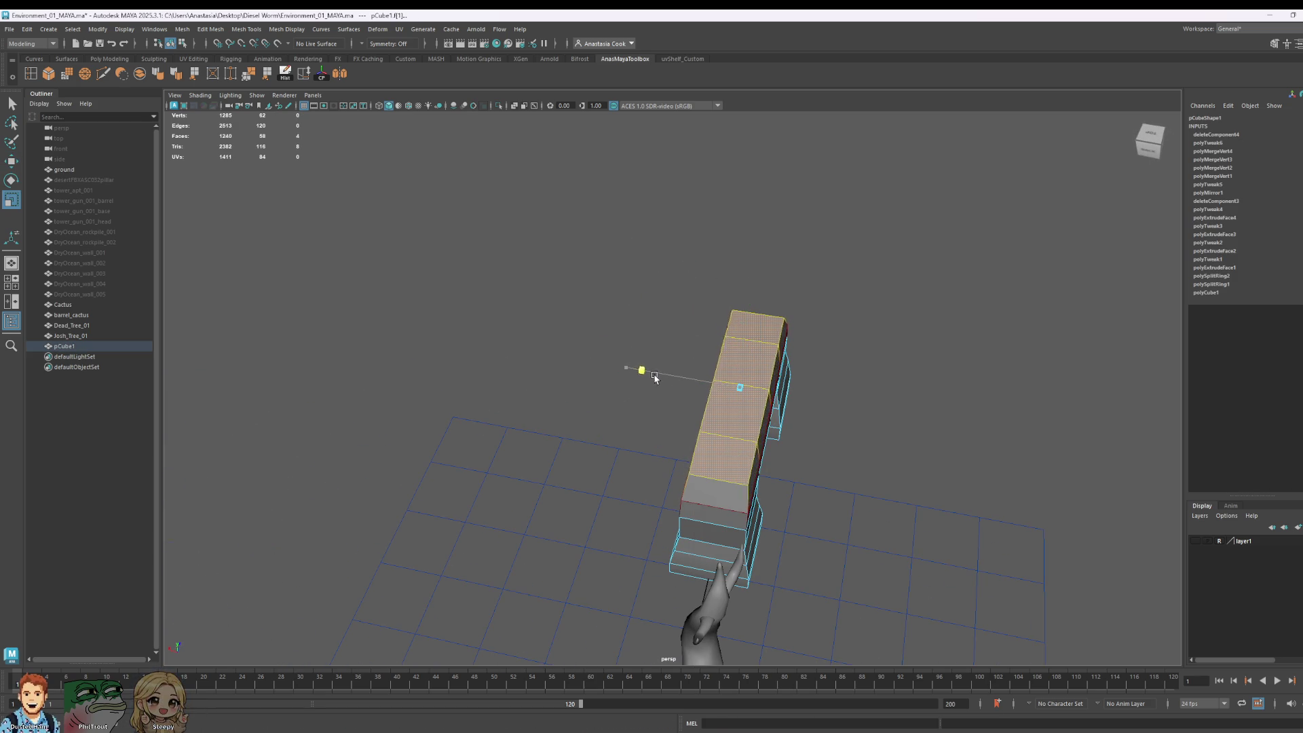
mouse_move(655, 377)
left_mouse_down("alt")
mouse_move(859, 475)
mouse_move(786, 489)
left_mouse_up("alt")
Step: Select the arch top's left-end vertices and scale them inward, then select the right-end vertices
scroll(686, 407, "up", 3)
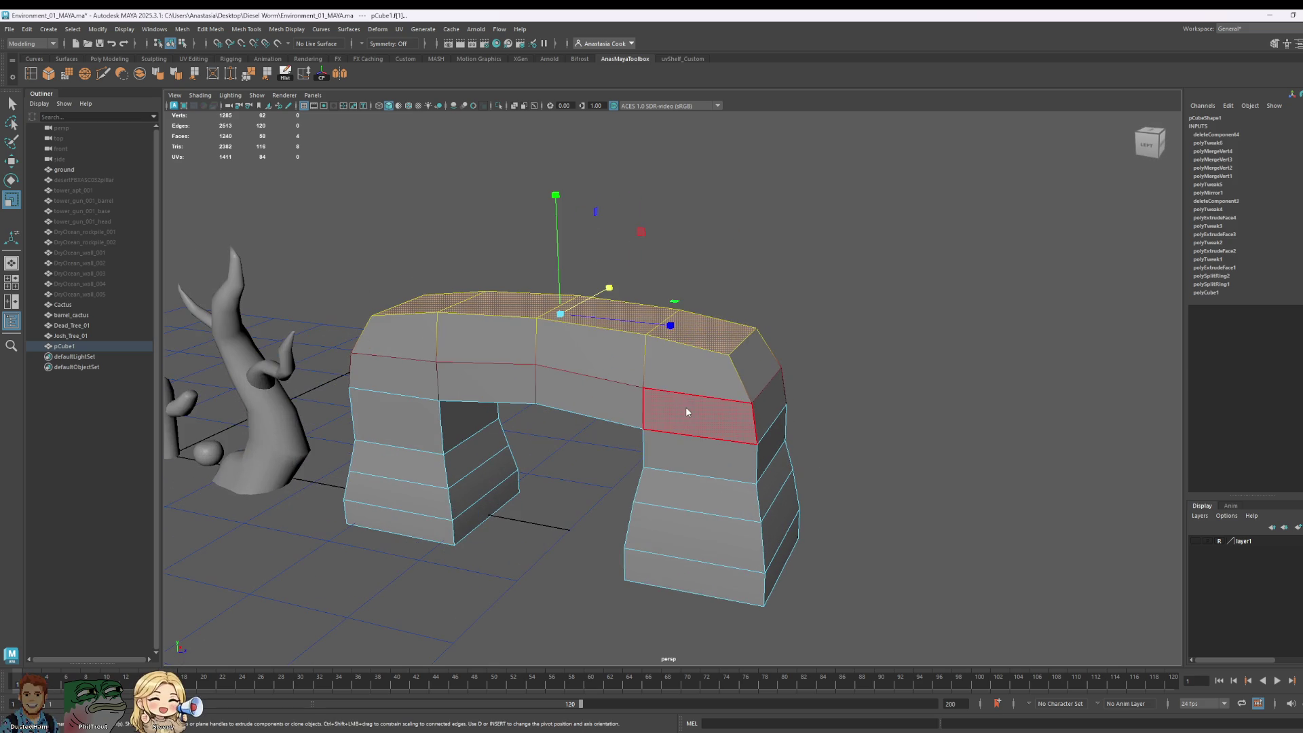
right_click_drag(699, 407, 707, 387)
double_click(597, 384)
mouse_move(598, 384)
left_mouse_down("alt")
mouse_move(768, 439)
mouse_move(675, 332)
mouse_move(736, 442)
mouse_move(809, 437)
mouse_move(684, 377)
left_mouse_up("alt")
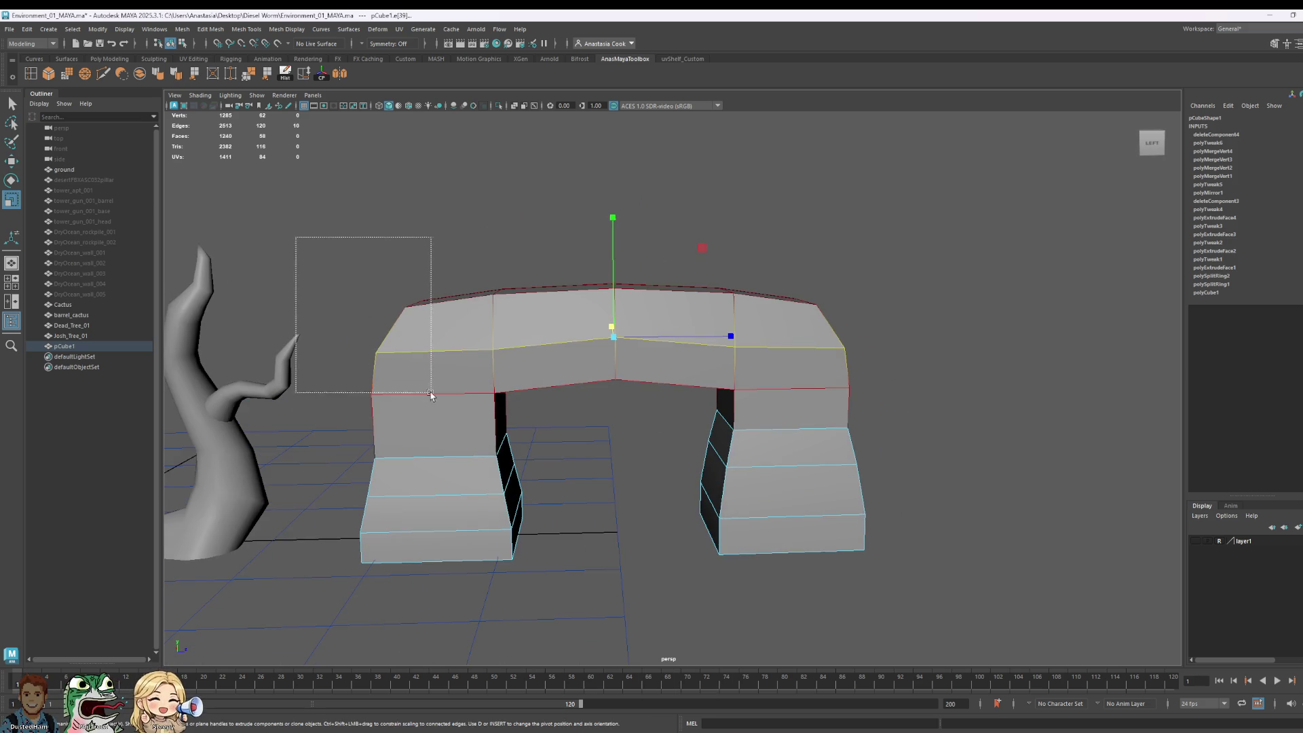
left_click_drag(430, 394, 430, 393)
right_click_drag(420, 360, 372, 364)
left_click_drag(269, 197, 451, 421)
mouse_move(450, 420)
left_mouse_down("alt")
mouse_move(438, 431)
mouse_move(690, 402)
left_mouse_up("alt")
mouse_move(547, 399)
left_mouse_down()
mouse_move(724, 445)
mouse_move(806, 445)
mouse_move(640, 405)
mouse_move(861, 305)
left_mouse_up()
left_click_drag(845, 258, 691, 416)
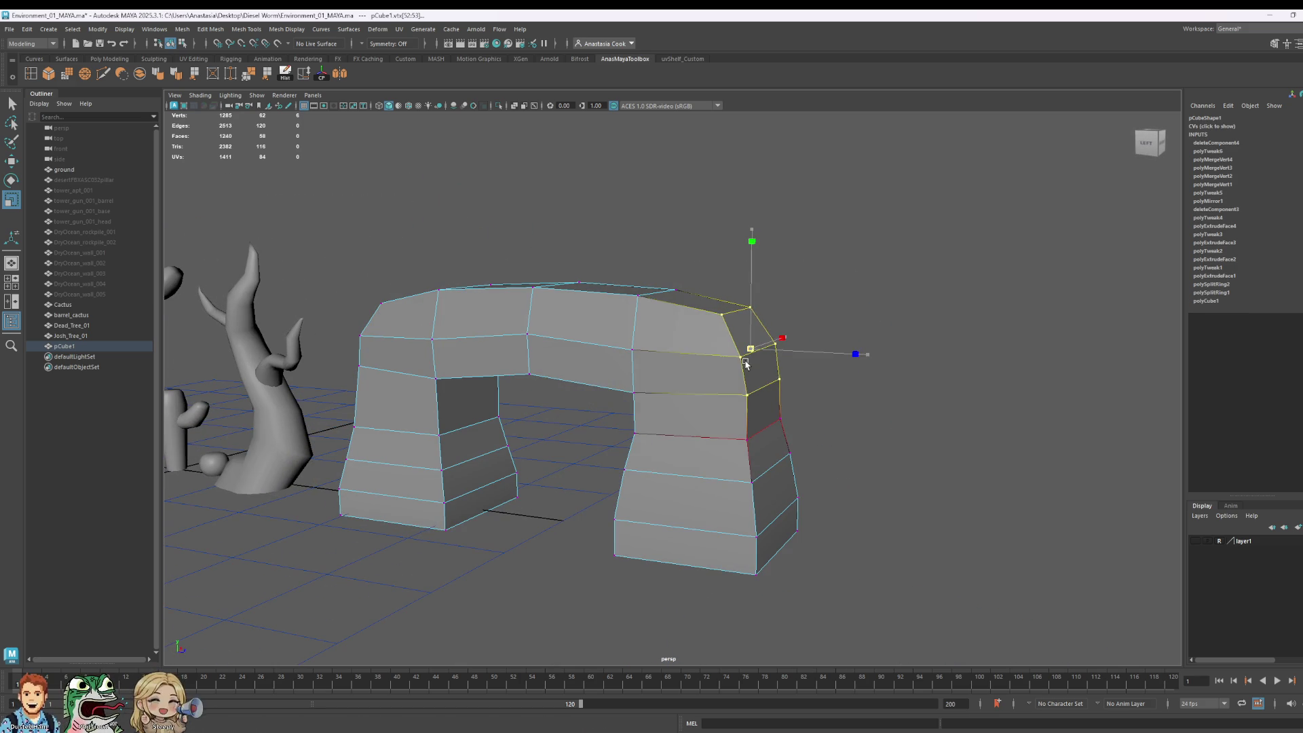
mouse_move(759, 374)
left_mouse_down("alt")
mouse_move(604, 256)
mouse_move(598, 285)
left_mouse_up("alt")
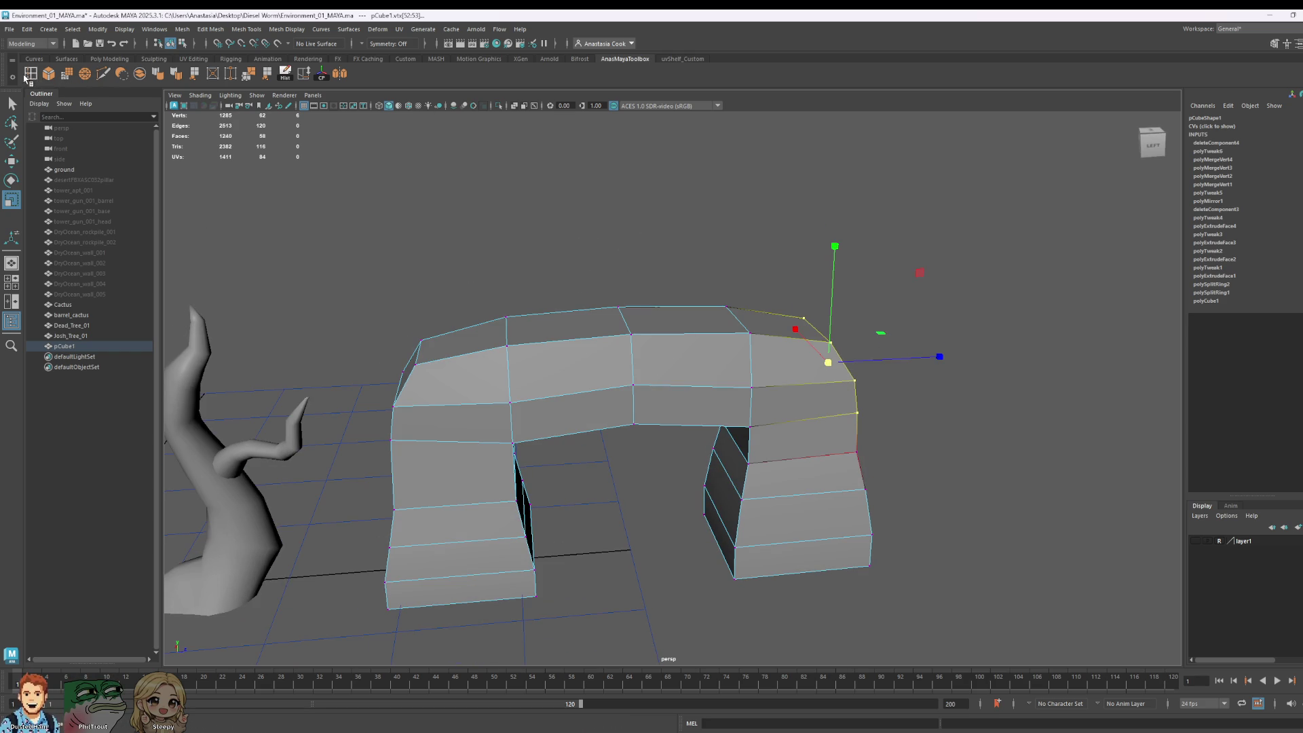
Step: Insert two edge loops across the arch top and raise the two middle top faces
left_click(29, 75)
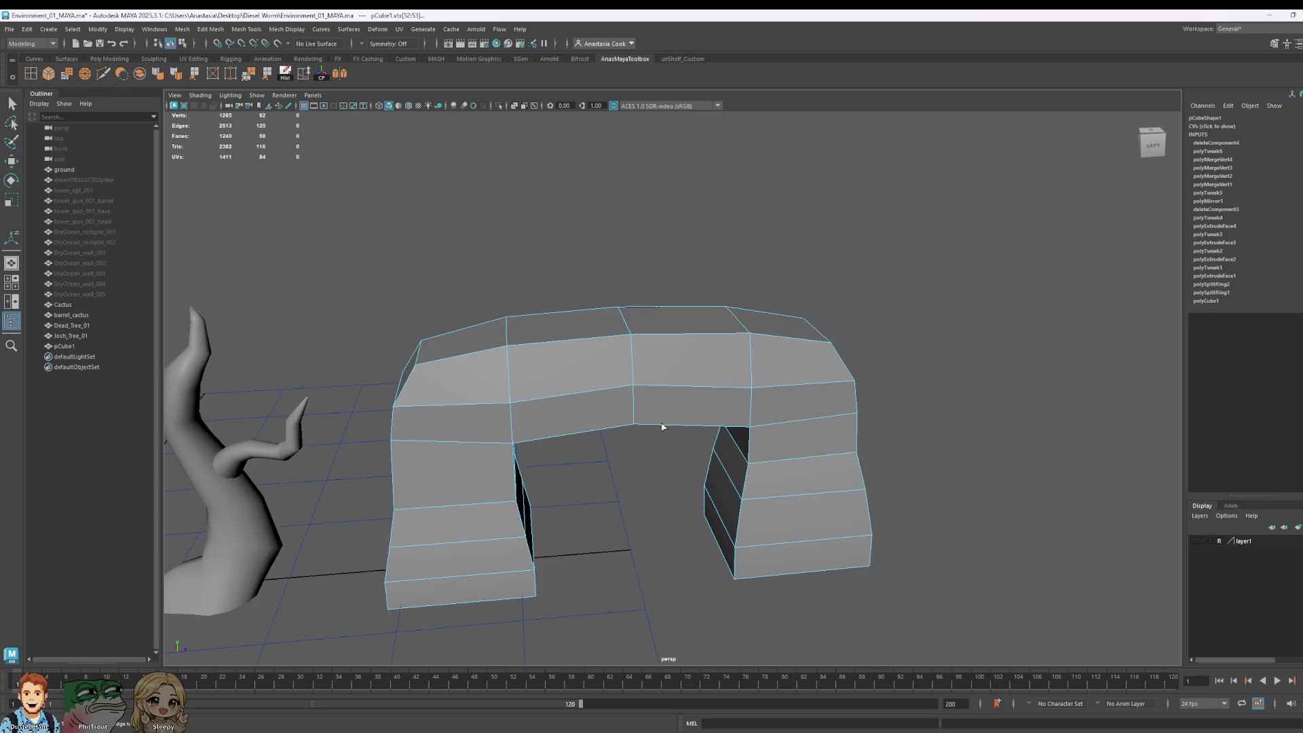
left_click(575, 345)
left_click(692, 341)
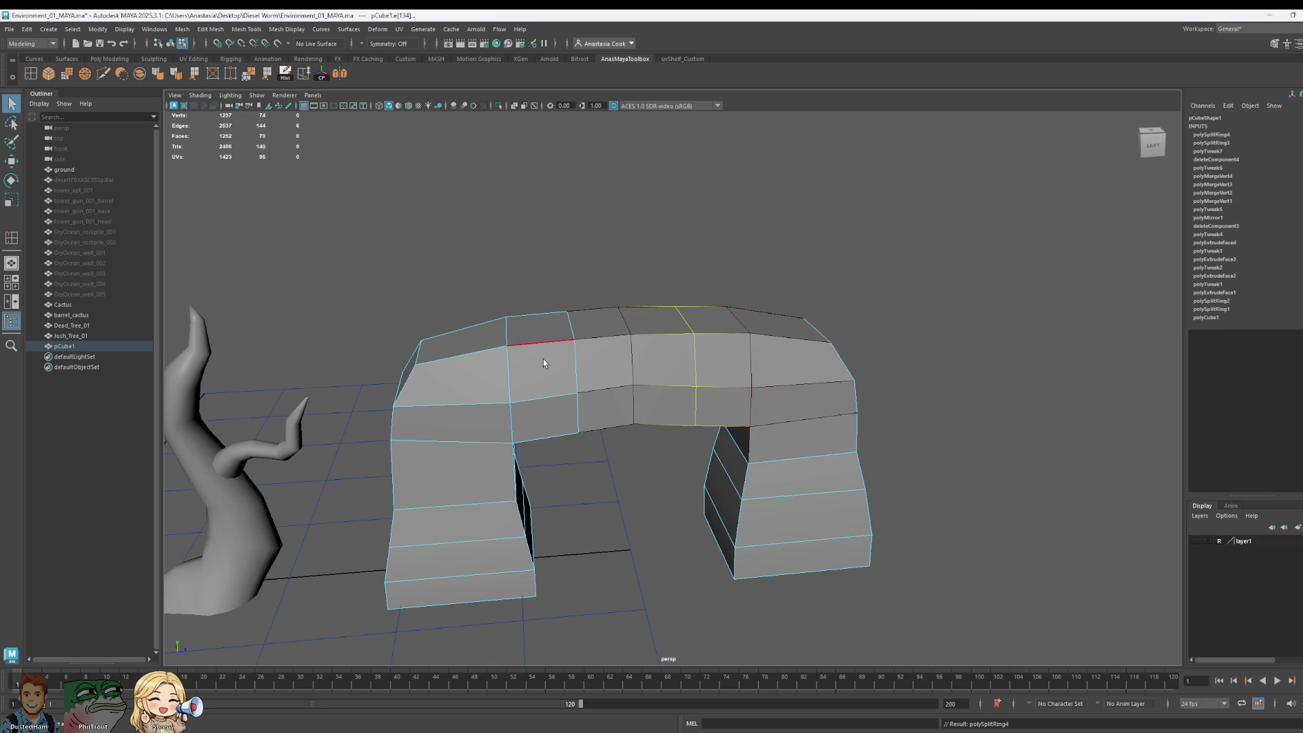
mouse_move(543, 364)
right_mouse_down()
mouse_move(553, 314)
mouse_move(591, 316)
right_mouse_up()
left_click(597, 322)
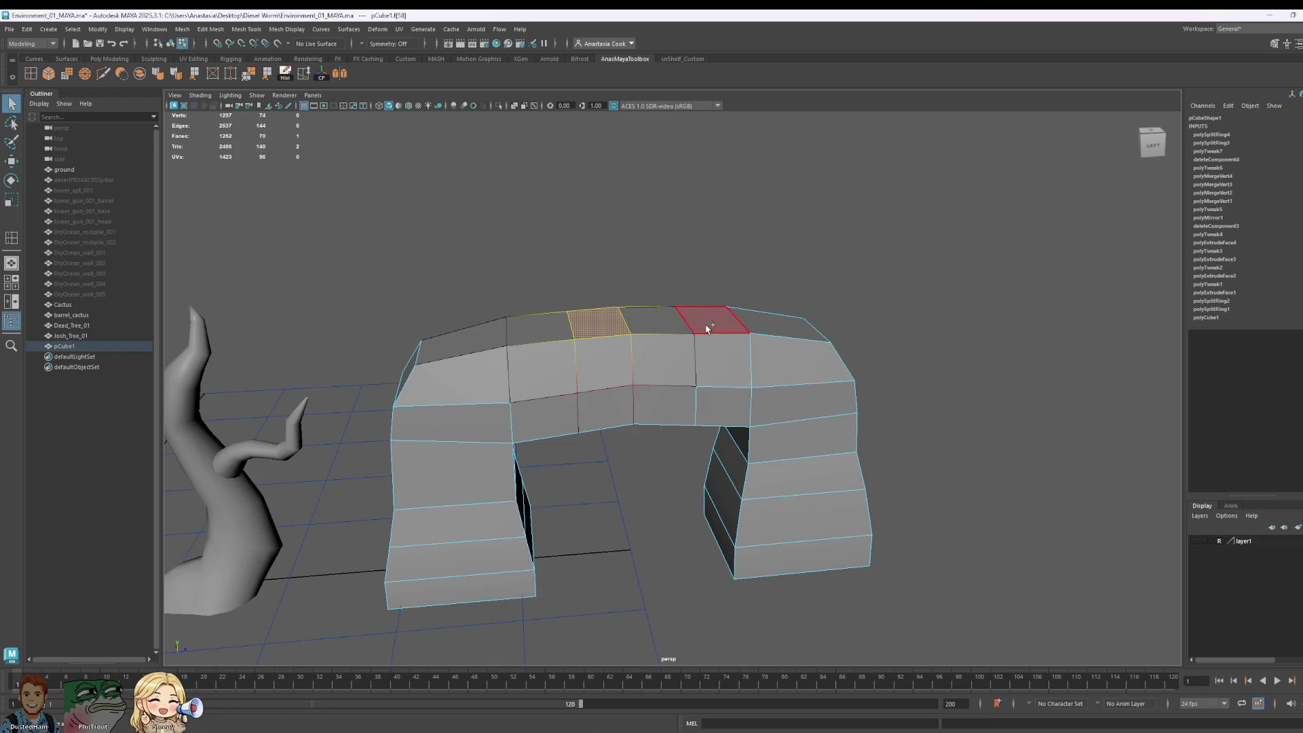
left_click(707, 329, "shift")
key("w")
left_click_drag(654, 256, 654, 245)
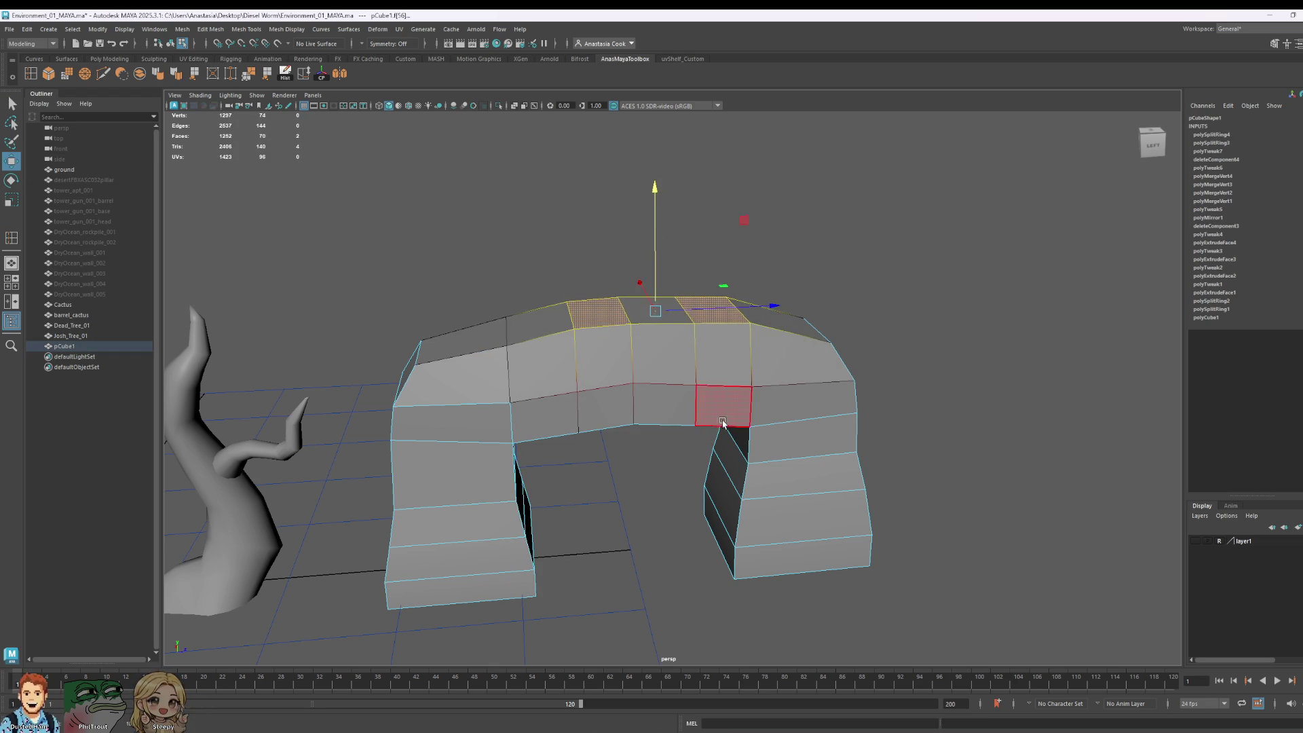
Step: From a front view, select the two vertices beneath the arch's peak
mouse_move(723, 422)
left_mouse_down("alt")
mouse_move(726, 387)
mouse_move(597, 328)
left_mouse_up("alt")
left_click(533, 339)
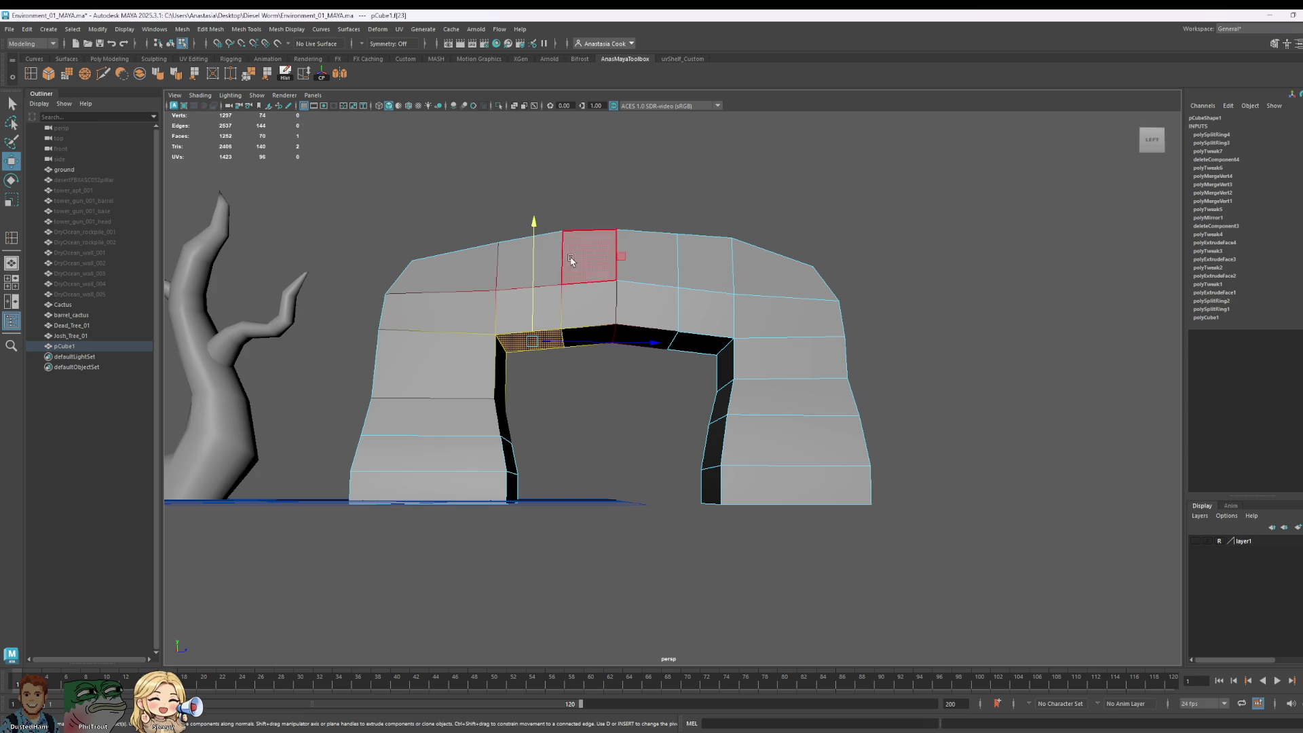
right_click_drag(575, 297, 543, 304)
left_click_drag(551, 318, 562, 370)
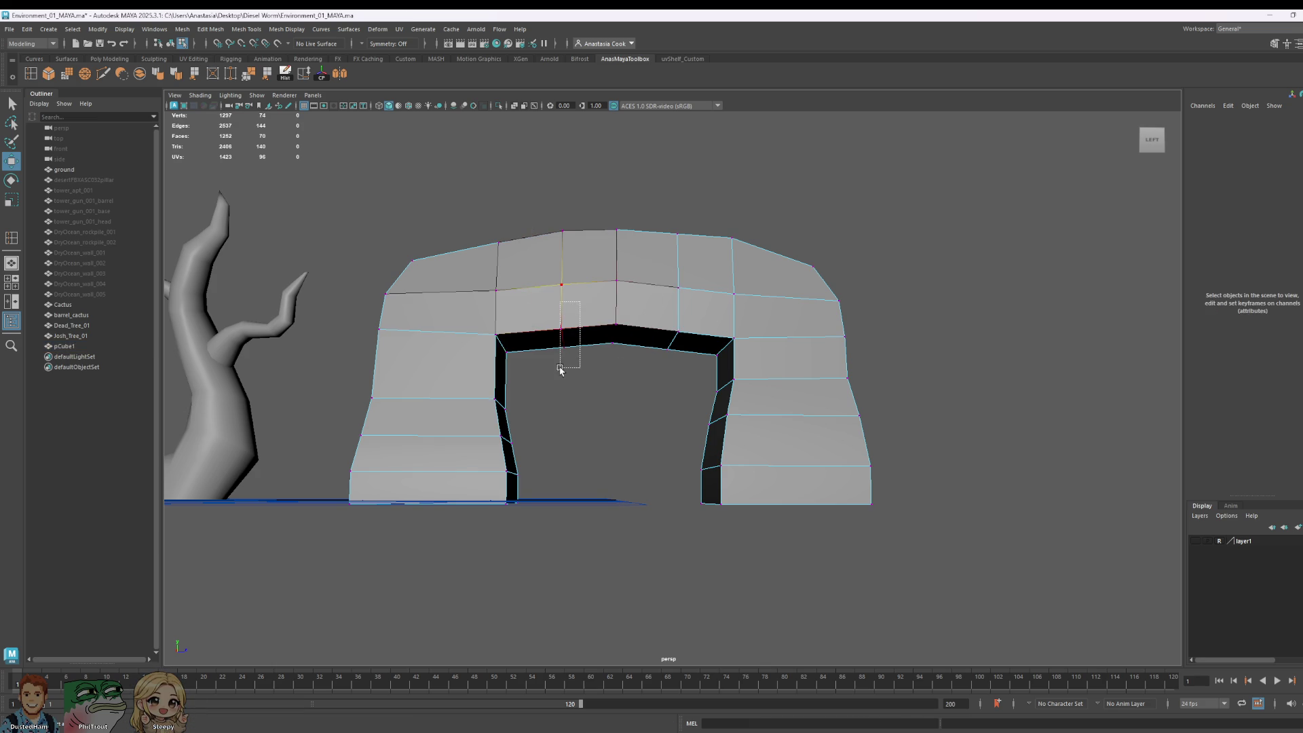
key("F8")
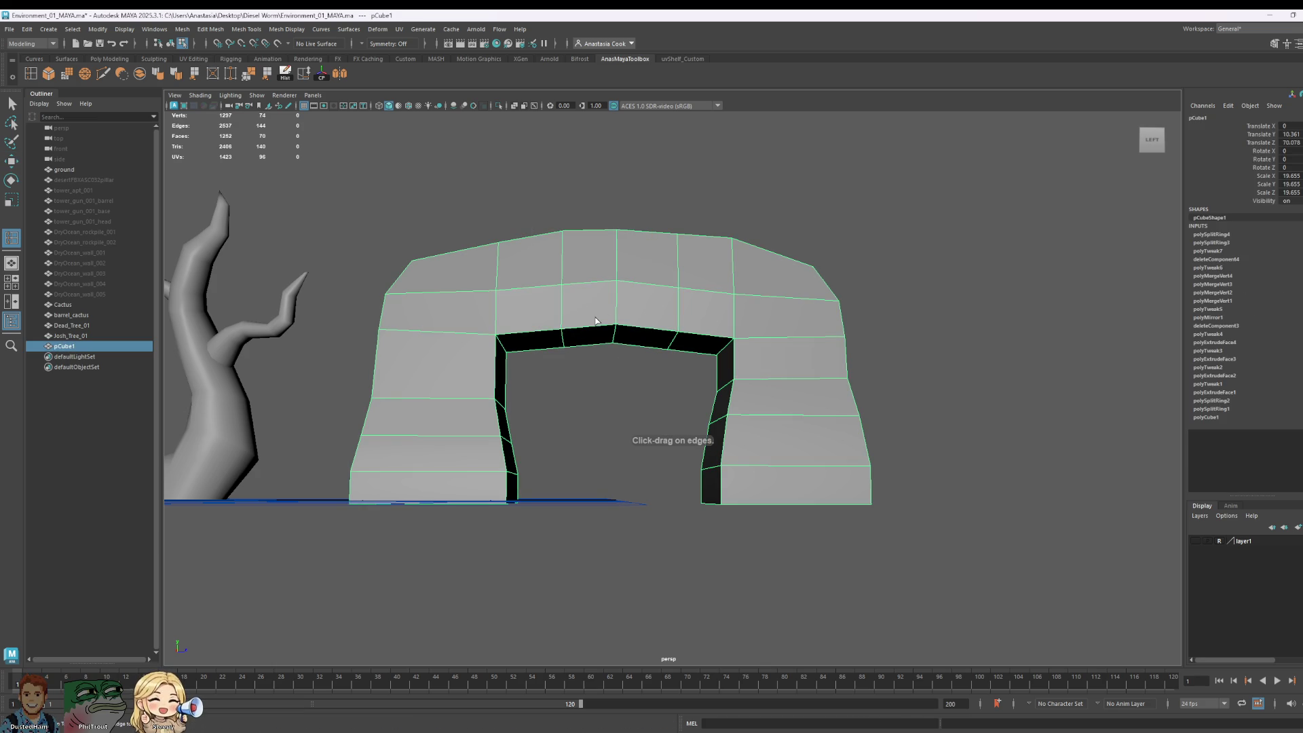
right_click_drag(596, 318, 562, 321)
left_click(566, 326)
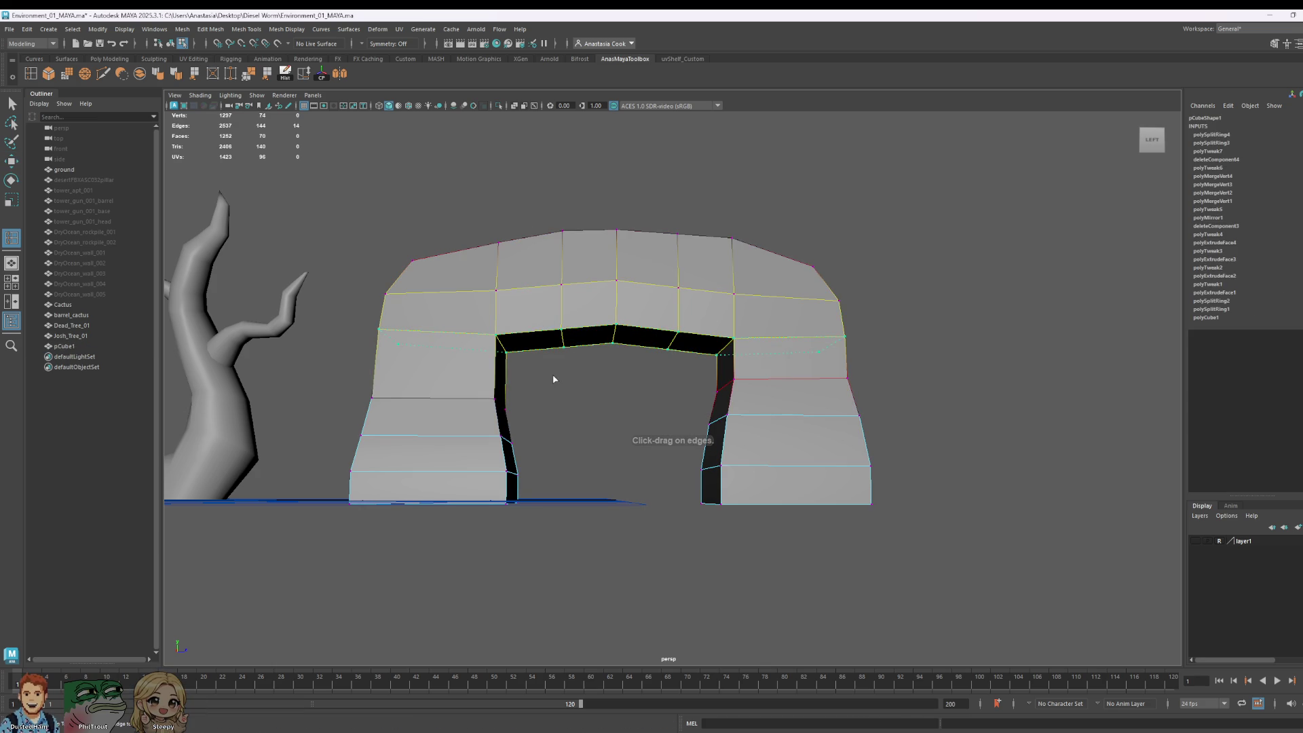
key("ctrl+z")
left_click(10, 105)
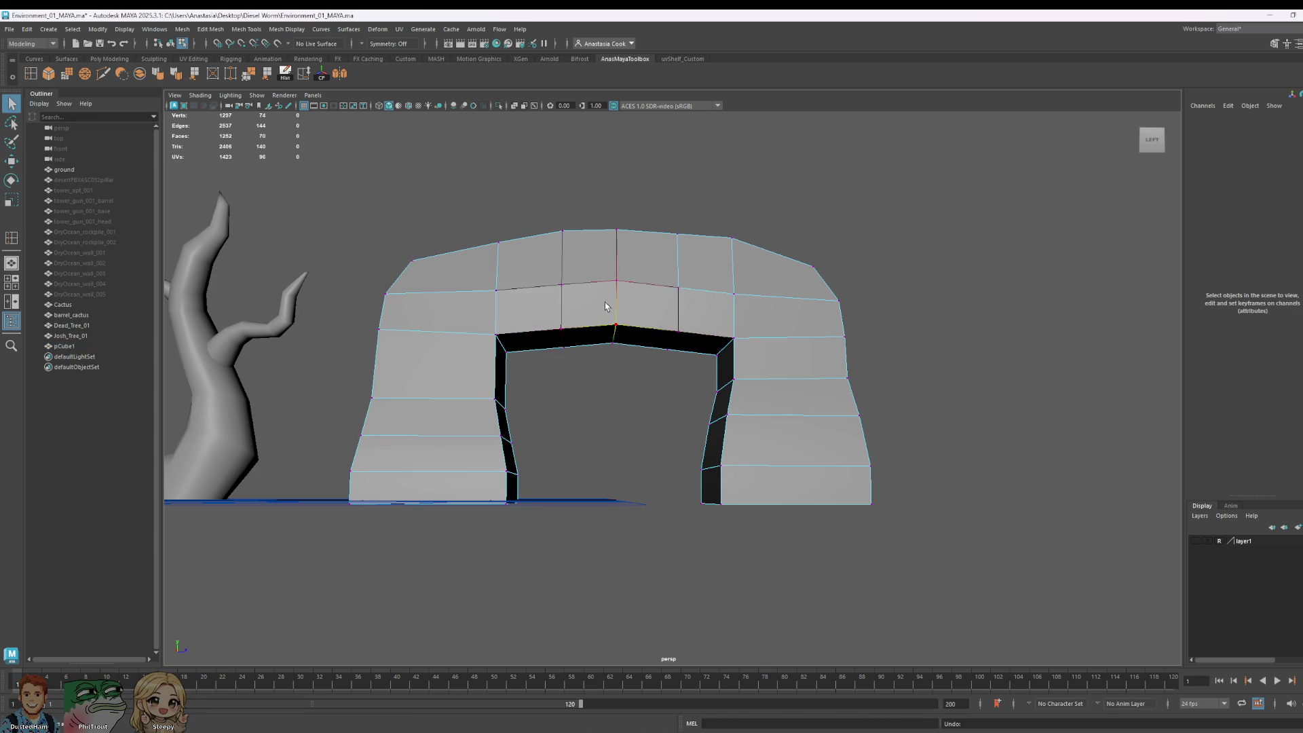
right_click_drag(575, 309, 586, 319)
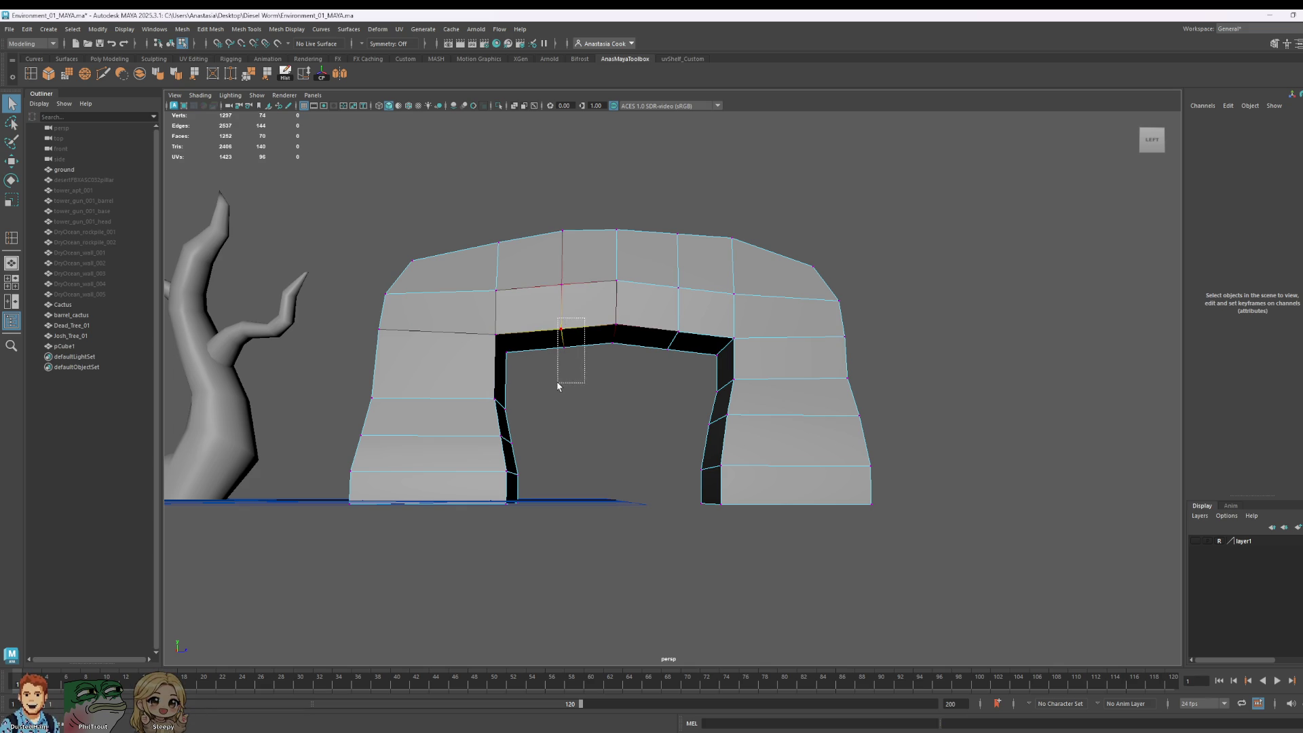
left_click_drag(558, 385, 558, 384)
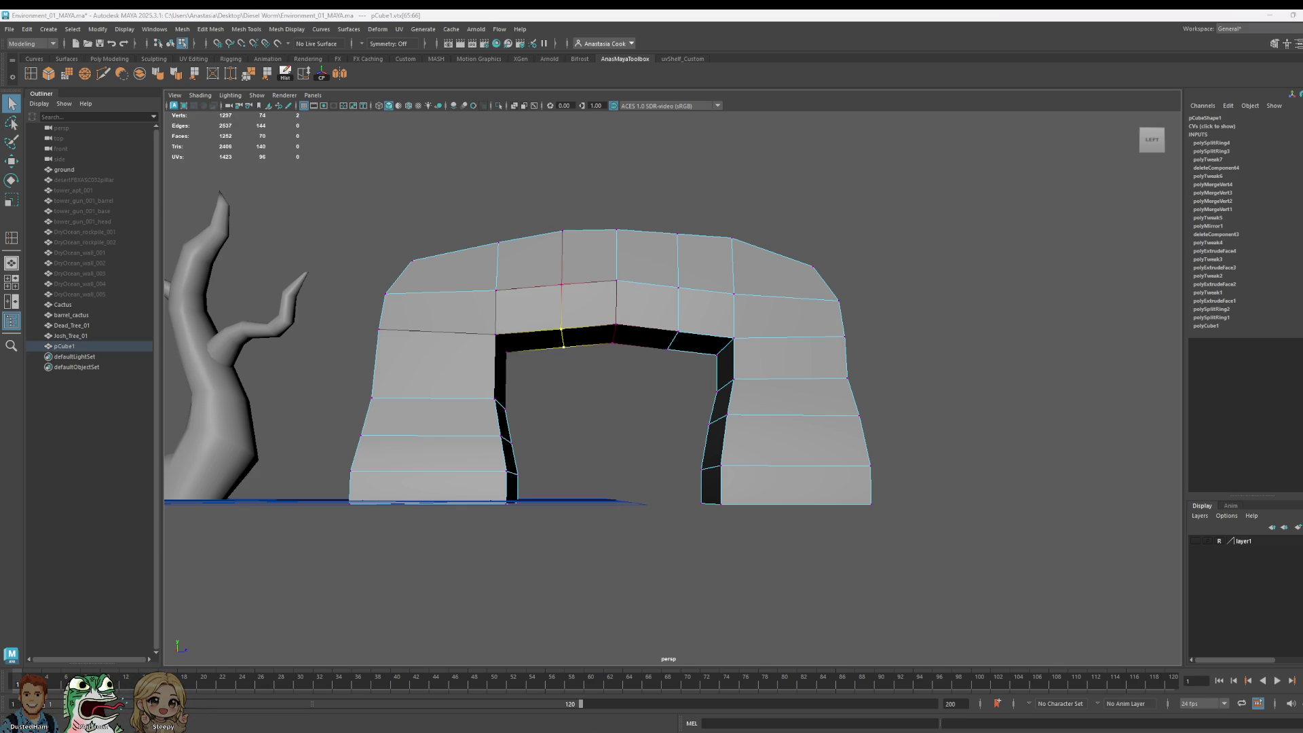
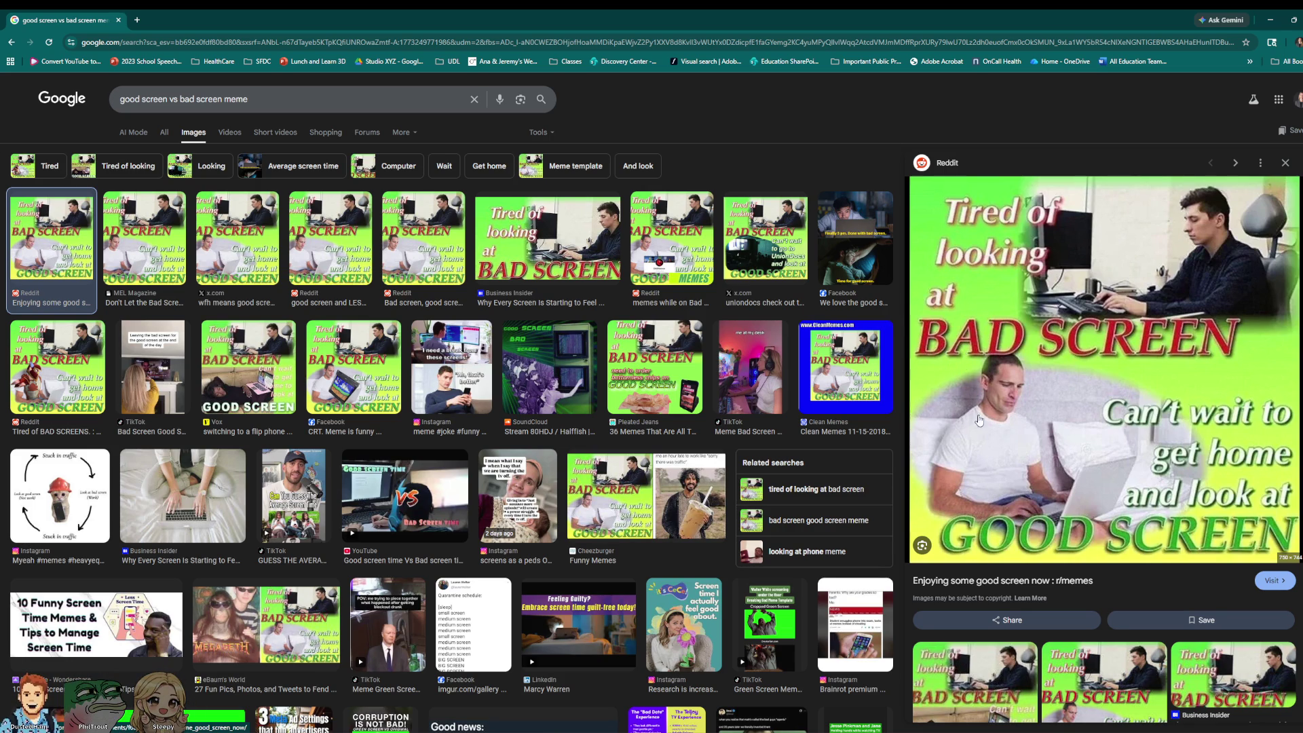
Step: Preview the Business Insider, Reddit, Instagram and Cheezburger screen memes, then close Chrome to return to Maya
left_click(519, 216)
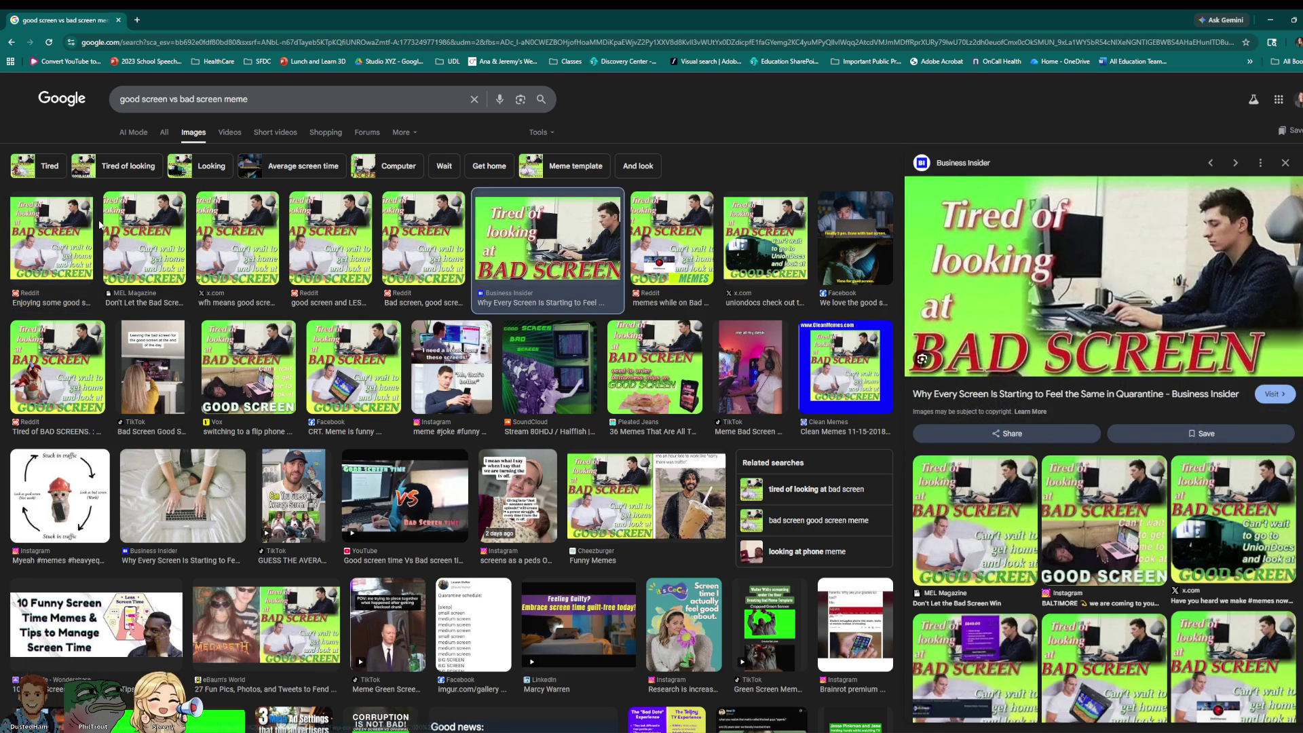
left_click(68, 234)
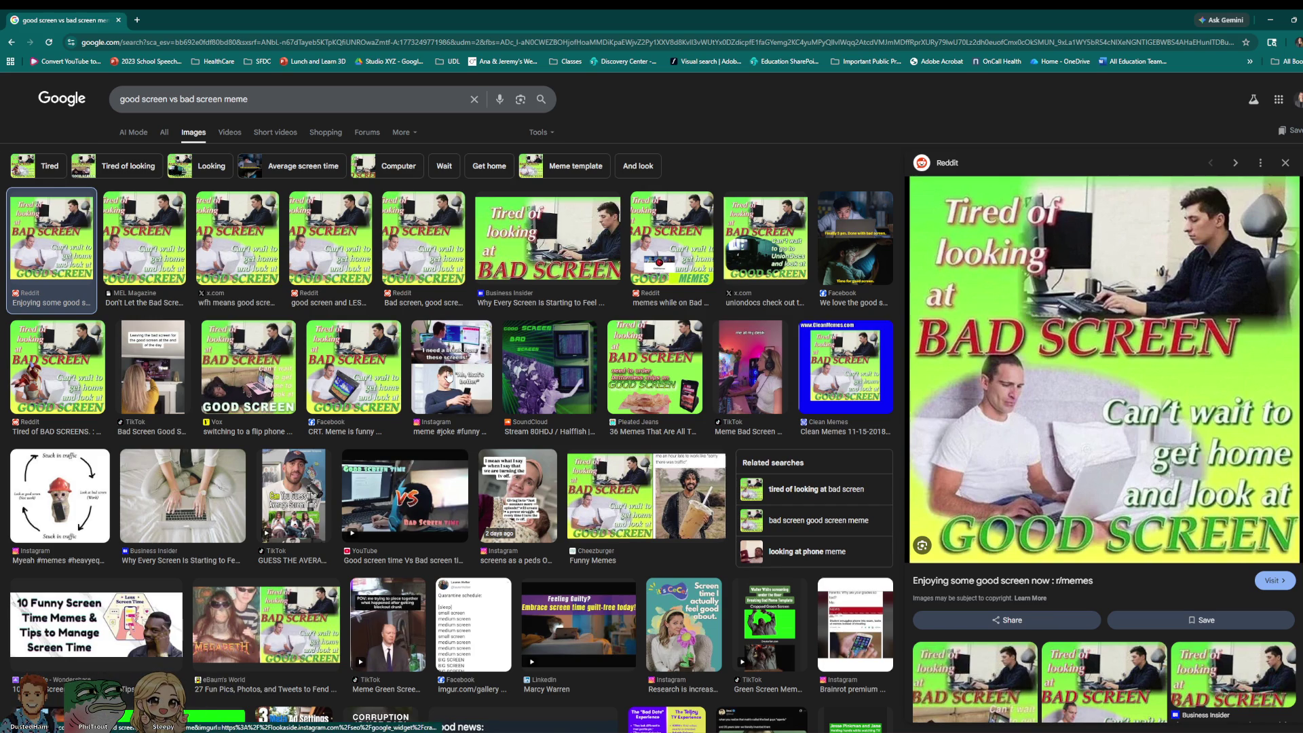
left_click(417, 375)
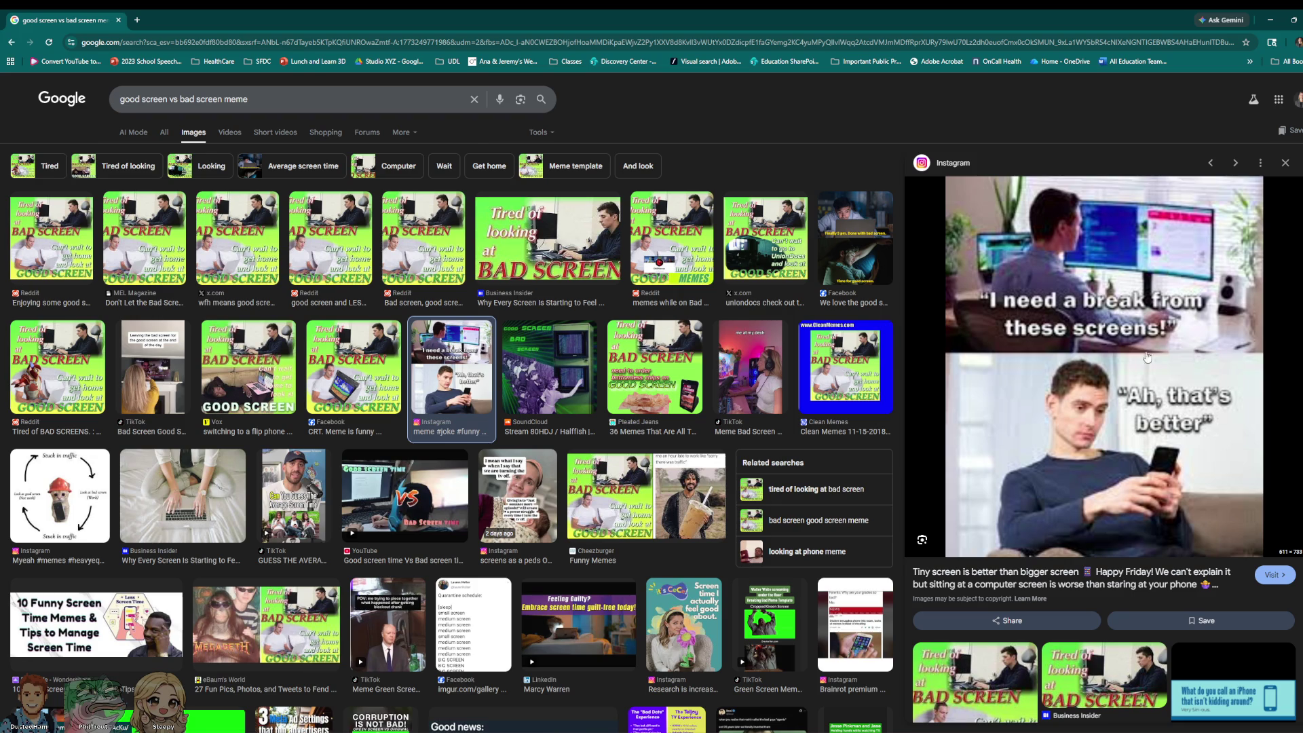
left_click(662, 503)
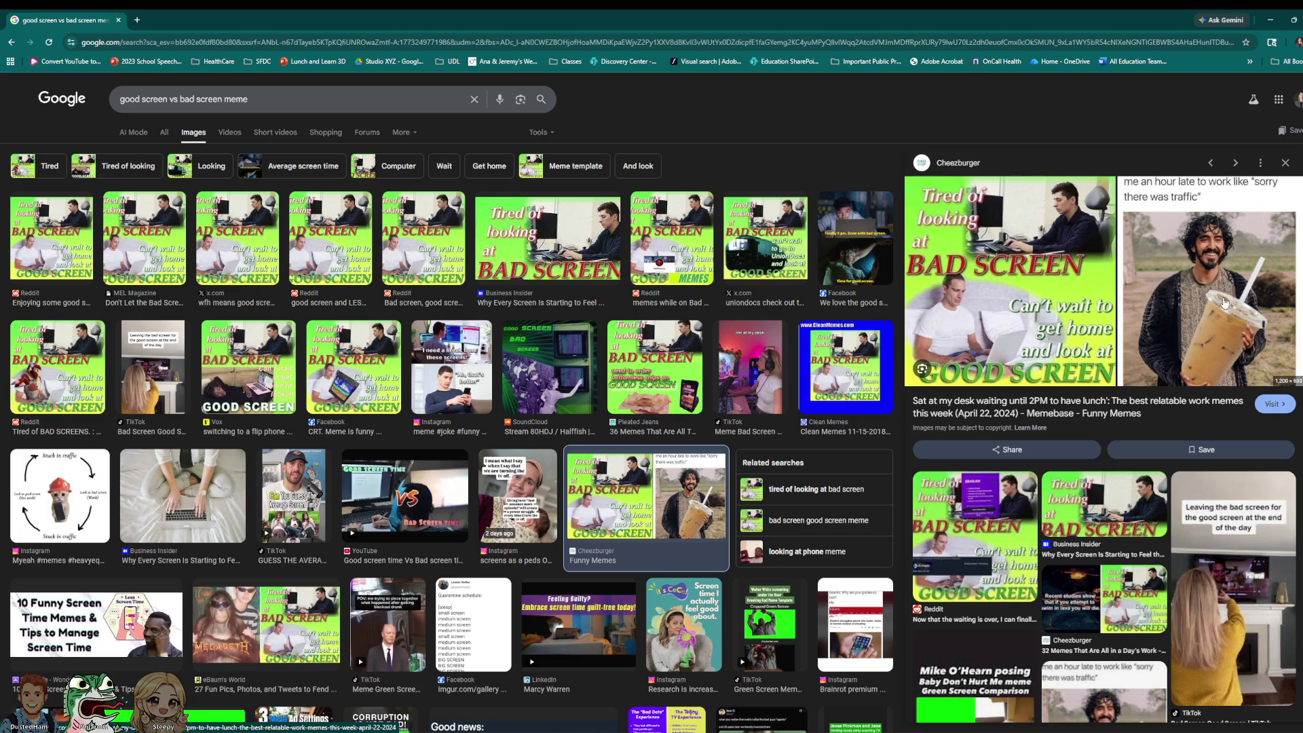
left_click(118, 19)
mouse_move(541, 297)
left_mouse_down("alt")
mouse_move(611, 303)
mouse_move(432, 317)
mouse_move(431, 352)
mouse_move(535, 342)
left_mouse_up("alt")
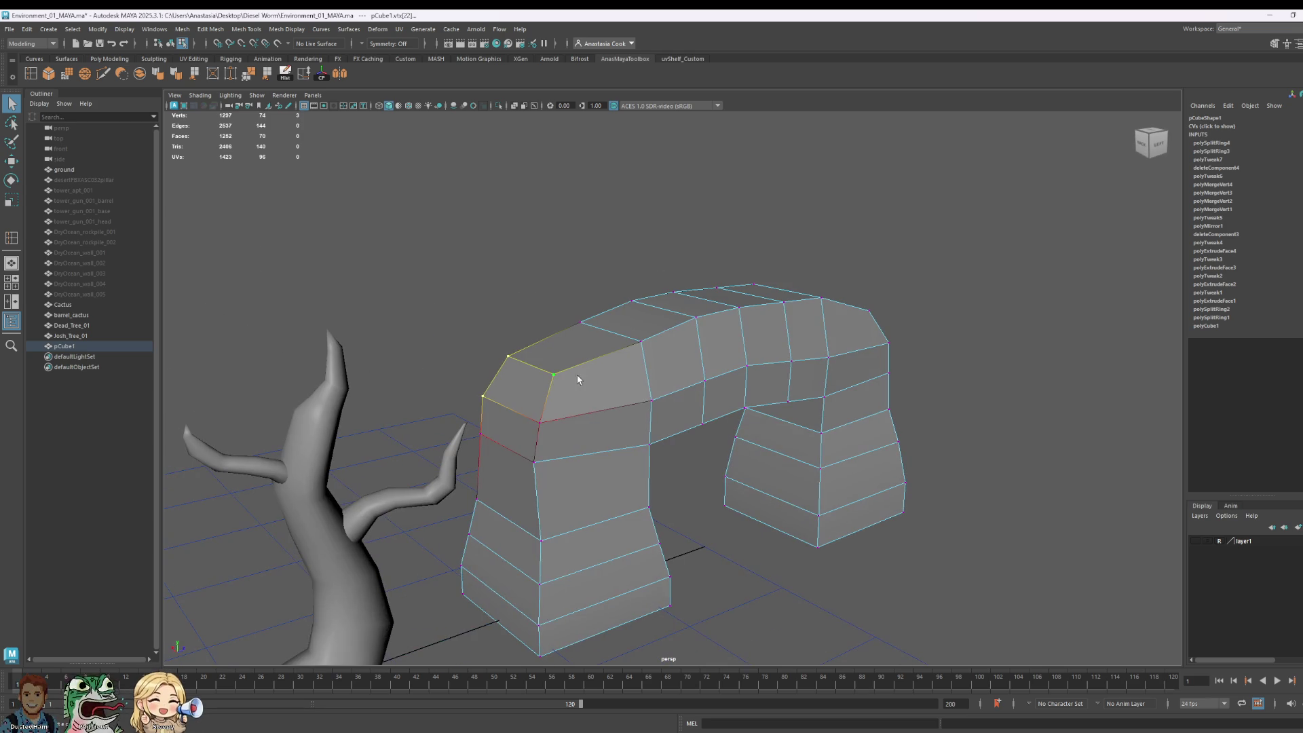
Step: Shift the selected vertices along the arch's side sideways on X
left_click_drag(592, 405, 877, 482, "alt")
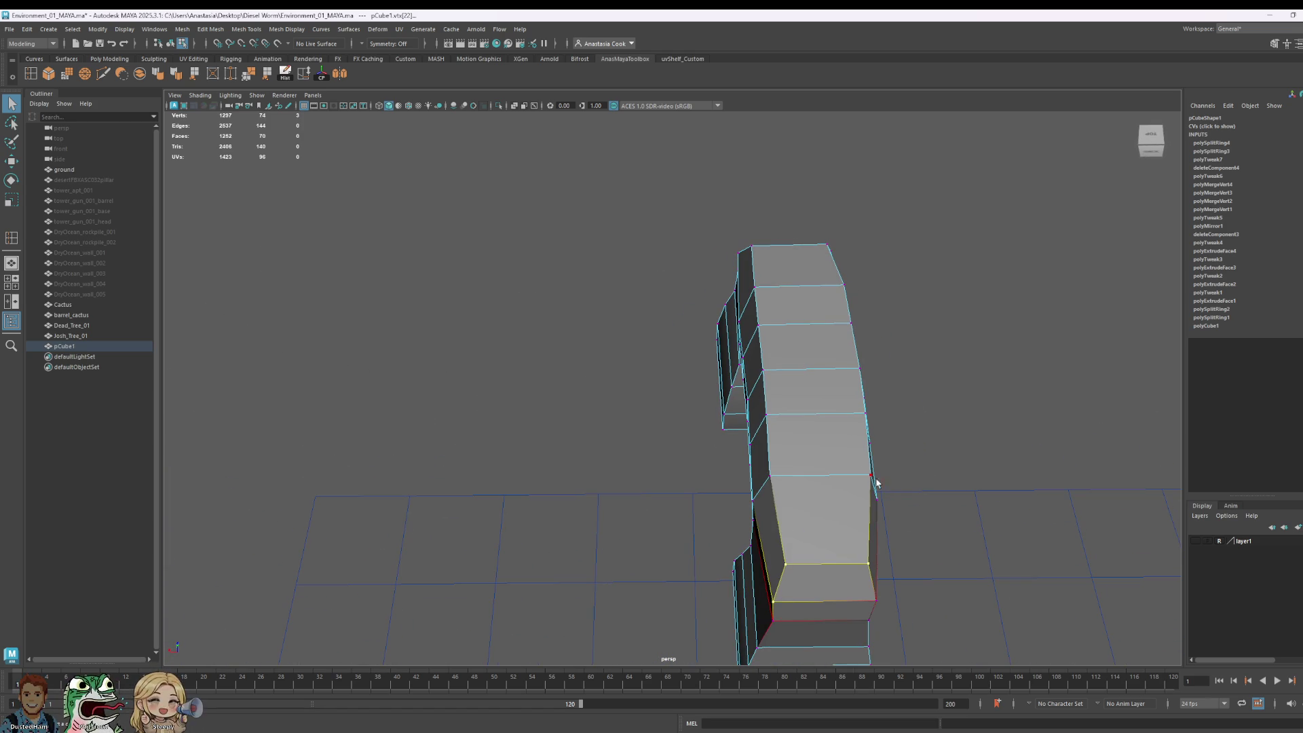
left_click_drag(664, 353, 721, 439, "alt")
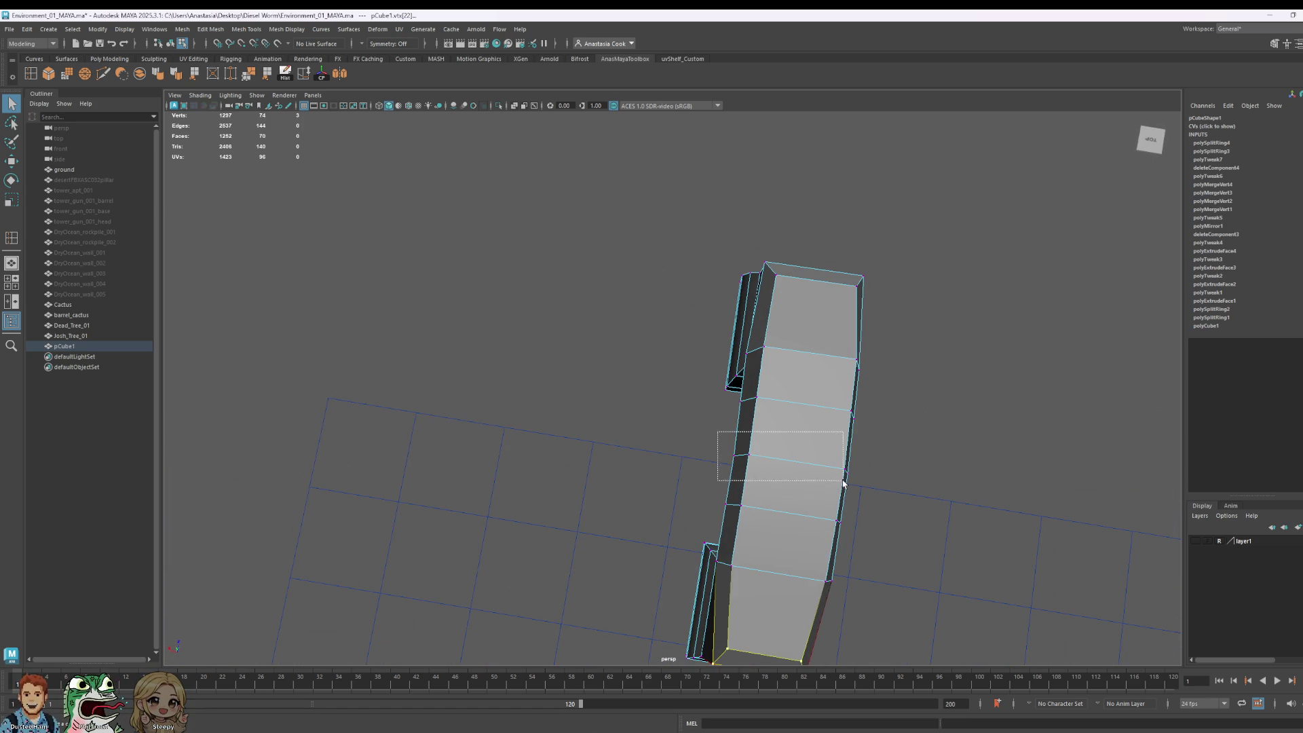
left_click_drag(844, 484, 845, 484)
key("w")
left_click_drag(702, 452, 690, 459)
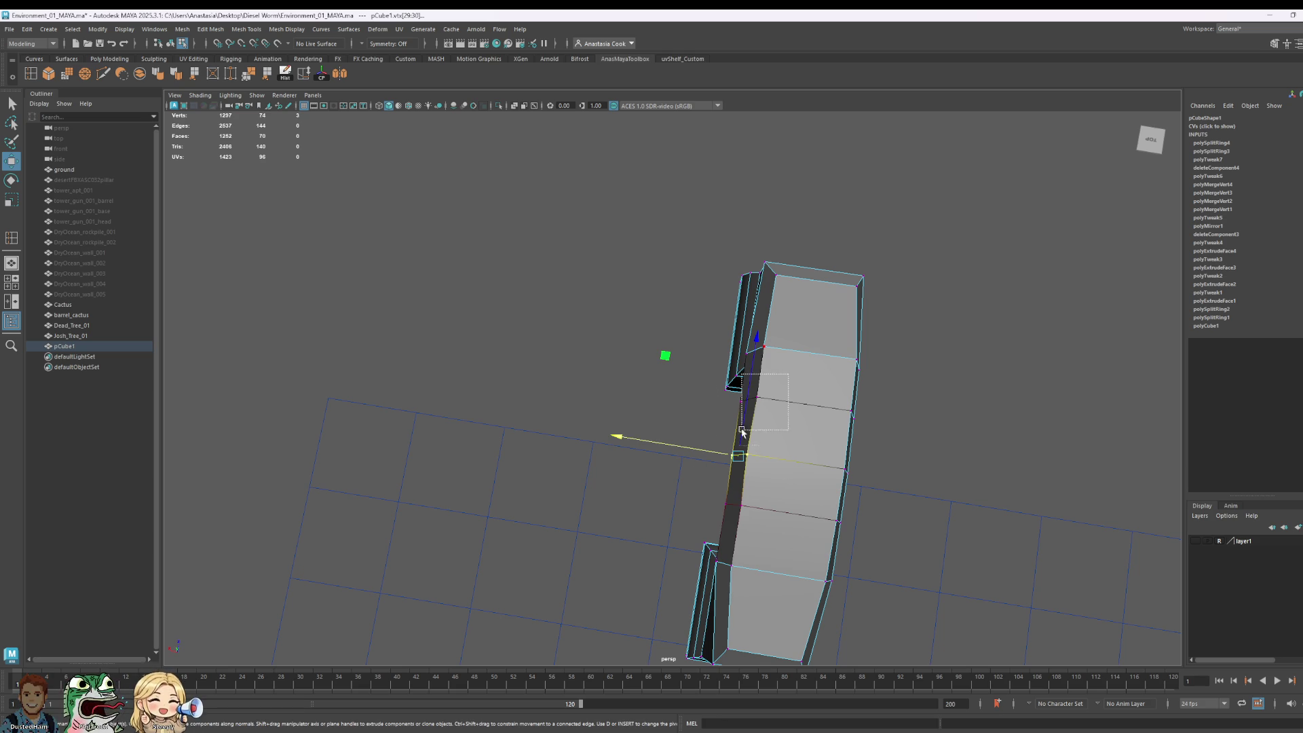
Step: Reselect vertices along the left edge, then select the right arch leg's vertices
left_click_drag(745, 372, 698, 519)
mouse_move(659, 285)
left_mouse_down()
mouse_move(805, 401)
mouse_move(806, 378)
left_mouse_up()
left_click_drag(726, 429, 734, 429, "ctrl")
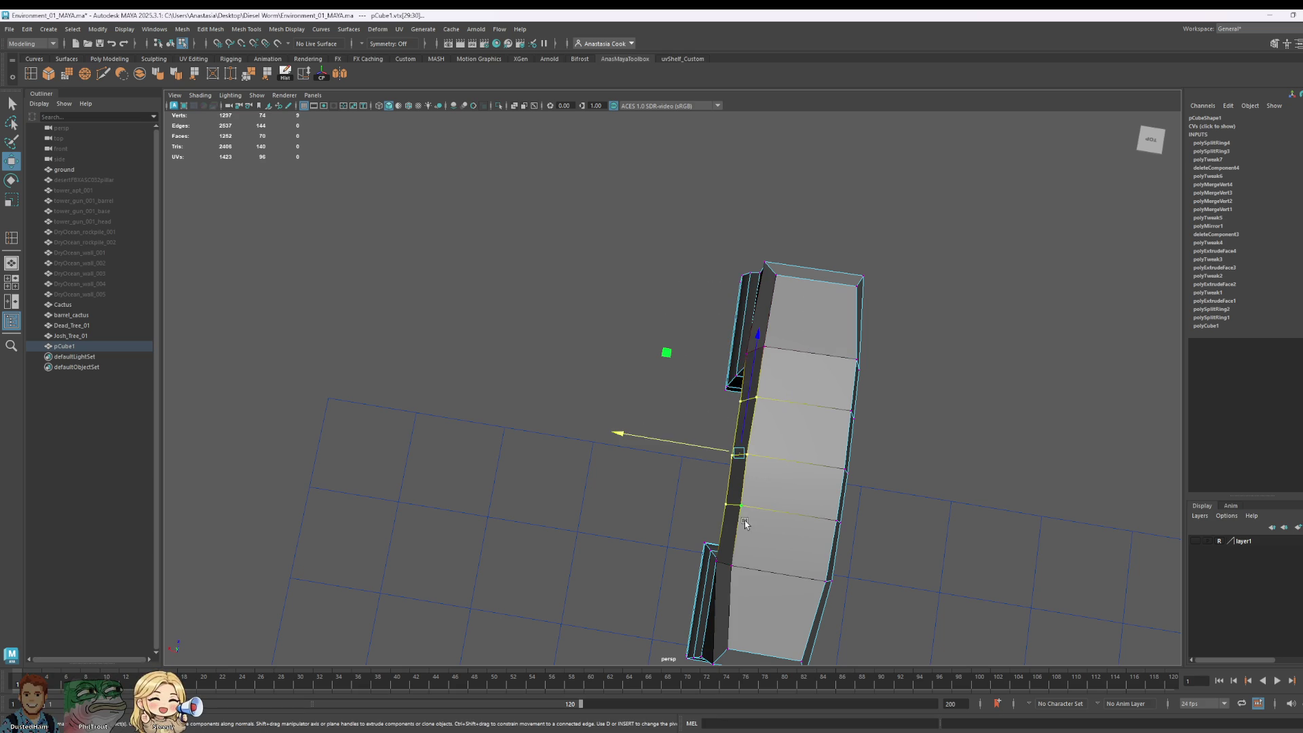
mouse_move(746, 523)
left_mouse_down("alt")
mouse_move(829, 500)
mouse_move(873, 451)
mouse_move(858, 515)
mouse_move(731, 370)
mouse_move(858, 457)
mouse_move(844, 472)
mouse_move(844, 455)
mouse_move(926, 405)
mouse_move(916, 343)
mouse_move(836, 326)
left_mouse_up("alt")
left_click_drag(772, 148, 949, 507)
left_click_drag(1018, 471, 942, 467, "alt")
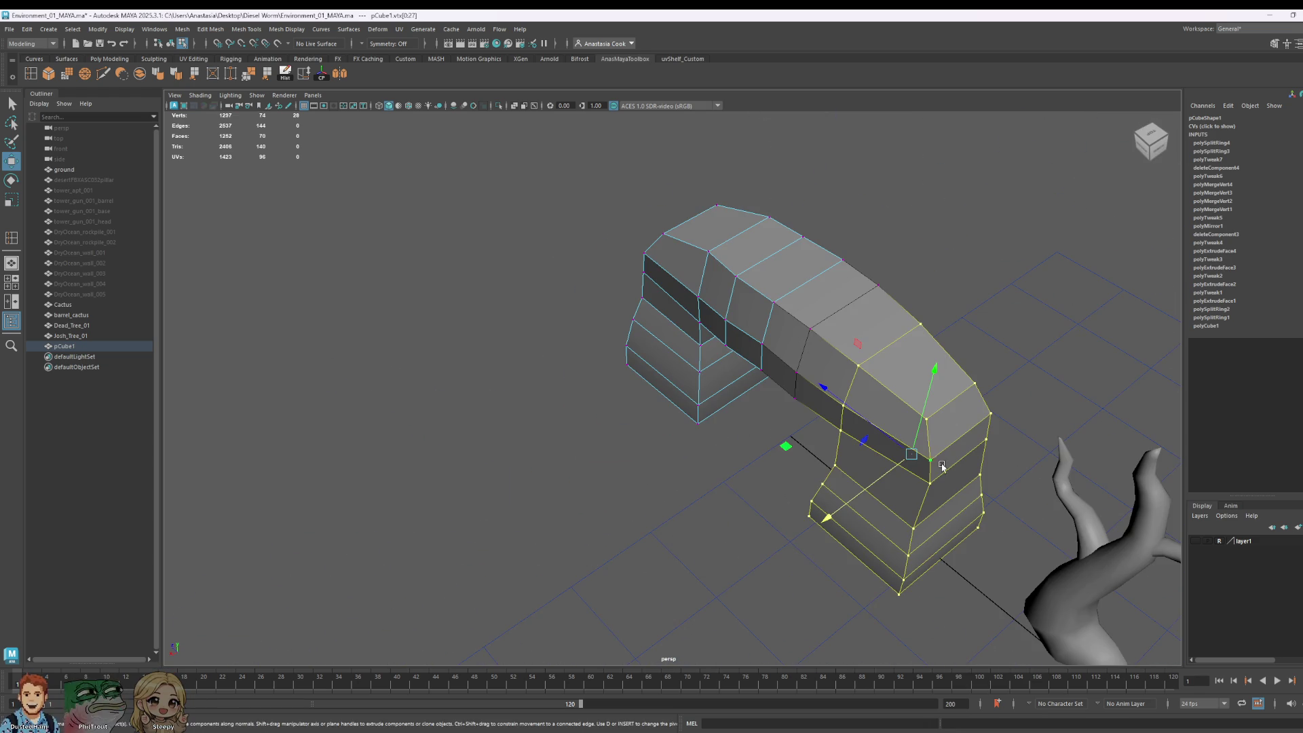
mouse_move(1178, 429)
left_mouse_down("alt")
mouse_move(1016, 393)
mouse_move(1005, 455)
mouse_move(957, 536)
left_mouse_up("alt")
key("e")
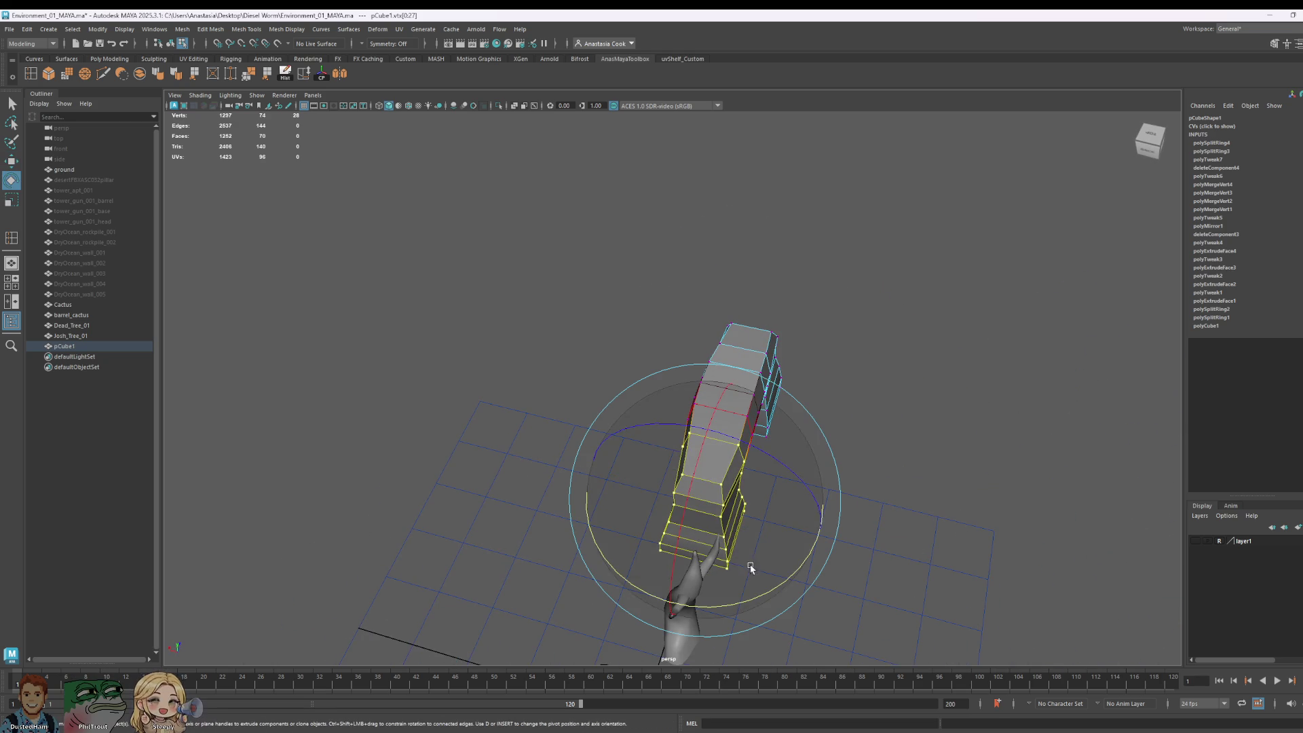
Step: Select the vertices at the arch's right end and rotate them
mouse_move(785, 591)
left_mouse_down("alt")
mouse_move(902, 495)
mouse_move(871, 312)
mouse_move(684, 568)
mouse_move(780, 532)
left_mouse_up("alt")
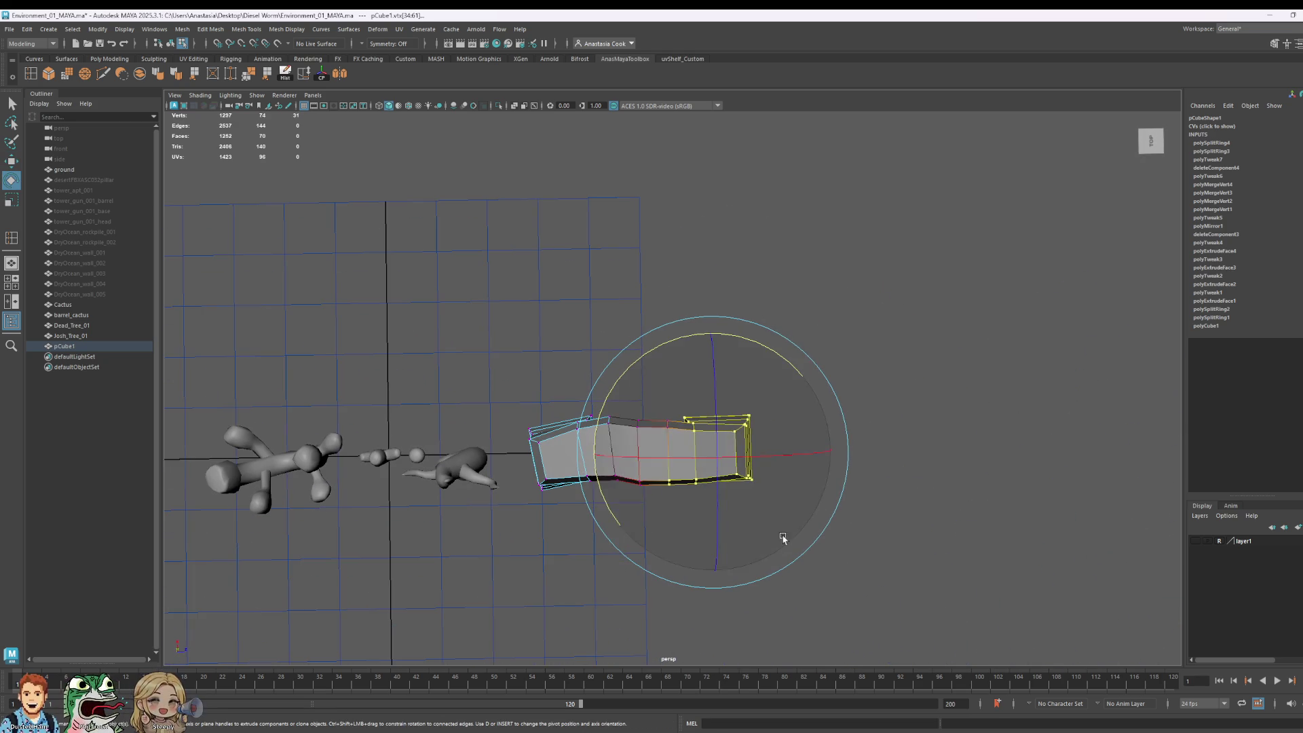
mouse_move(908, 336)
left_mouse_down()
mouse_move(851, 406)
mouse_move(637, 553)
mouse_move(661, 556)
left_mouse_up()
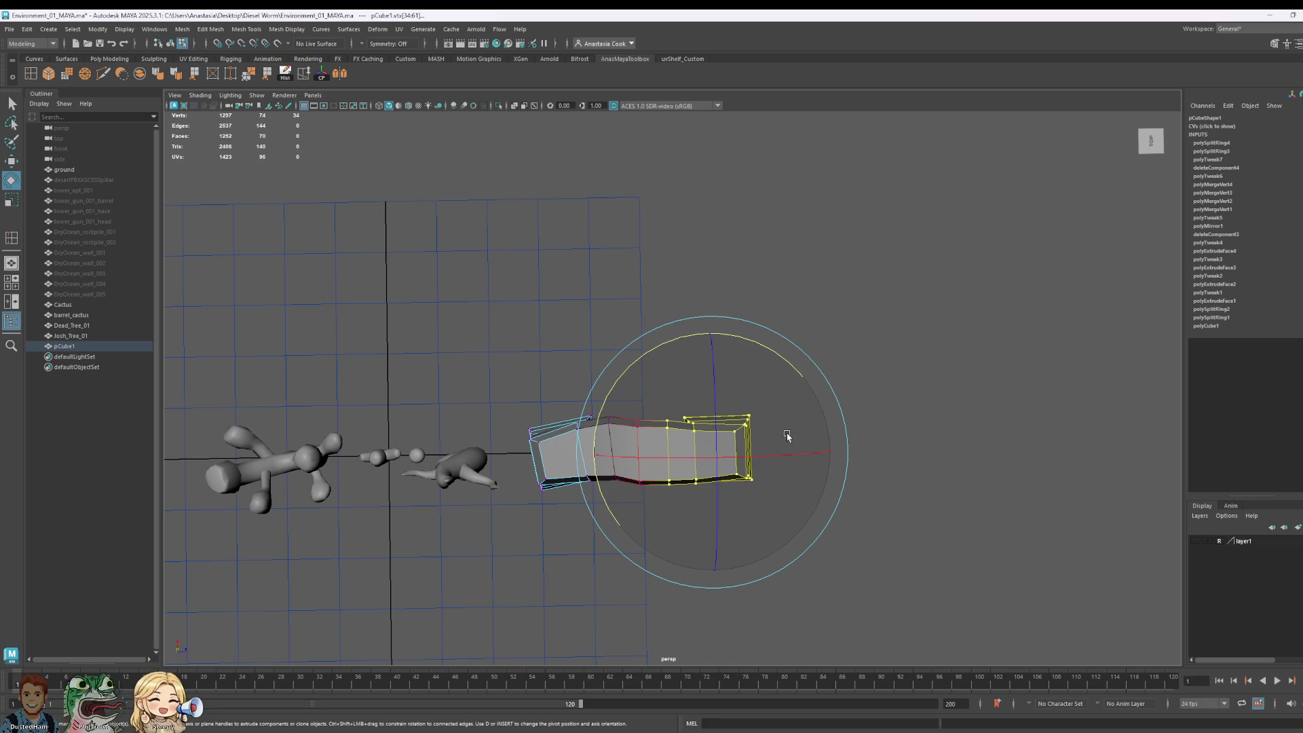
mouse_move(792, 361)
left_mouse_down()
mouse_move(765, 341)
mouse_move(780, 364)
left_mouse_up()
key("w")
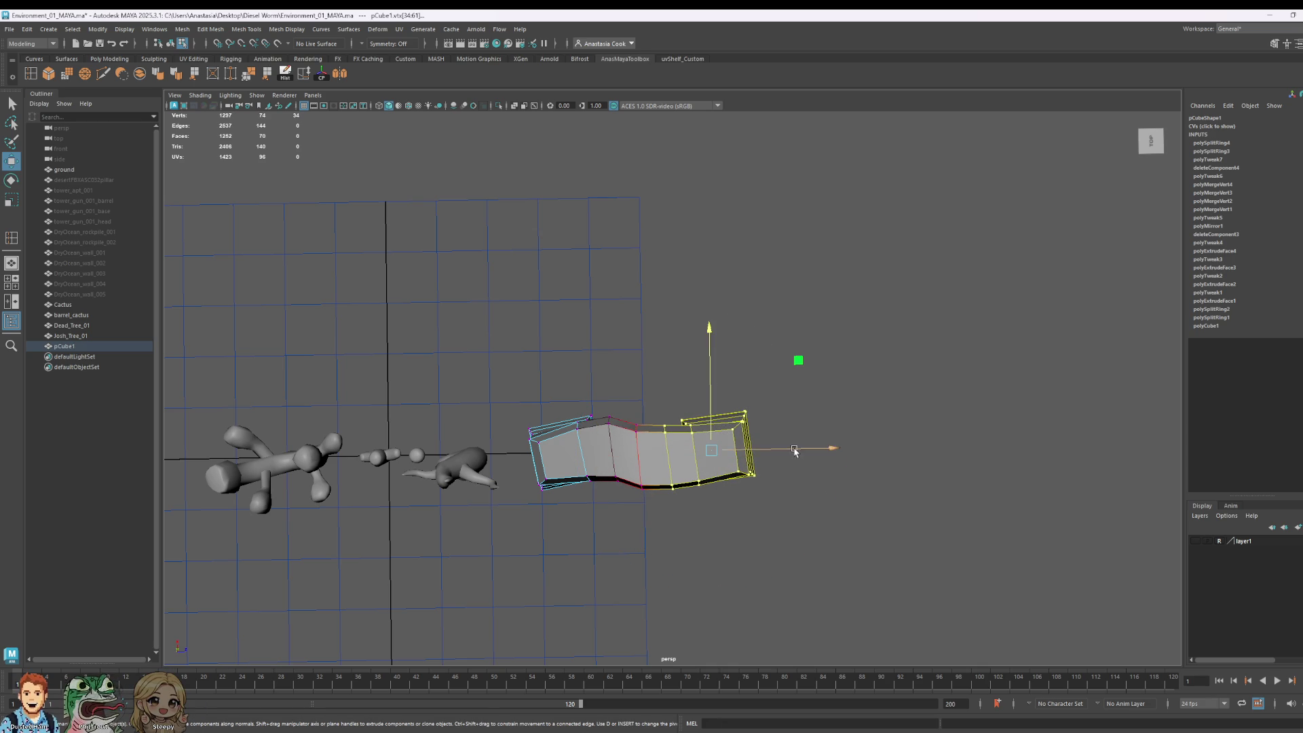
left_click_drag(673, 514, 674, 515, "ctrl")
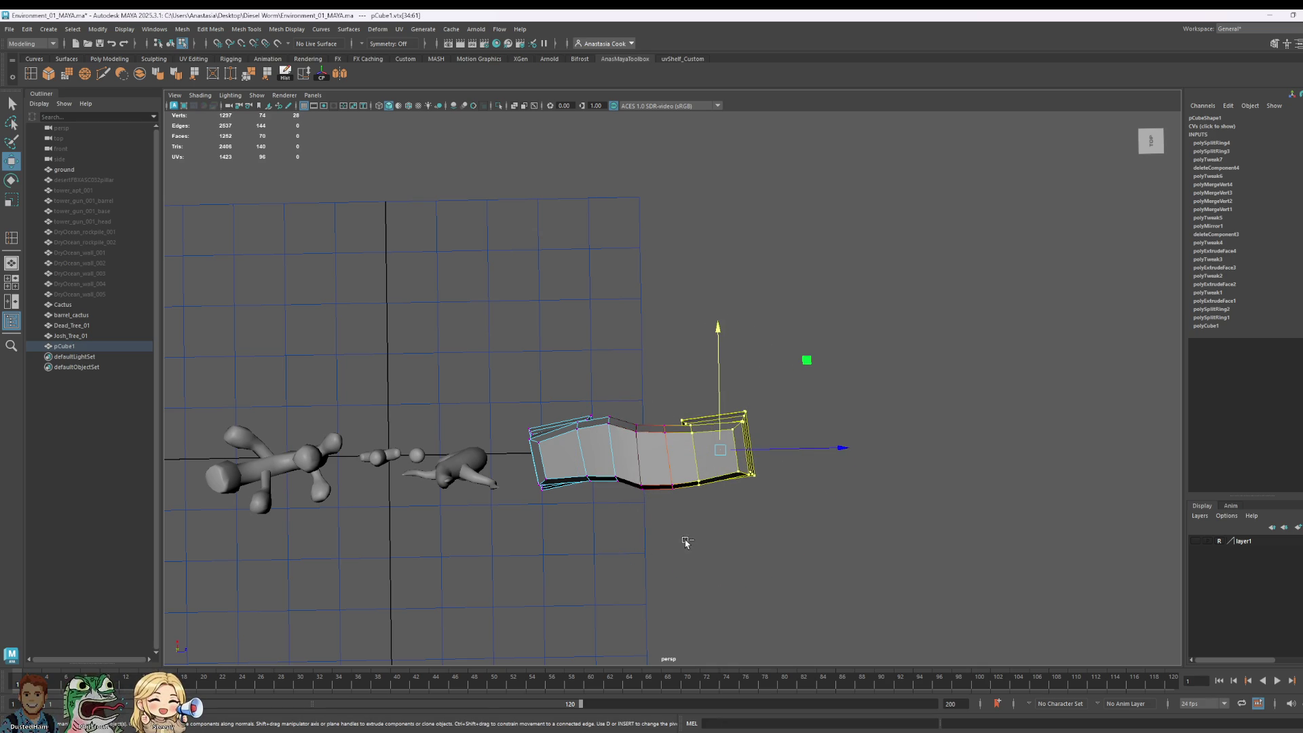
Step: Scale those right-end vertices down slightly and raise them on Y
mouse_move(596, 472)
left_mouse_down("alt")
mouse_move(827, 567)
mouse_move(821, 545)
mouse_move(865, 550)
mouse_move(853, 527)
left_mouse_up("alt")
key("r")
left_click_drag(709, 406, 692, 407)
key("w")
left_click_drag(708, 289, 706, 292)
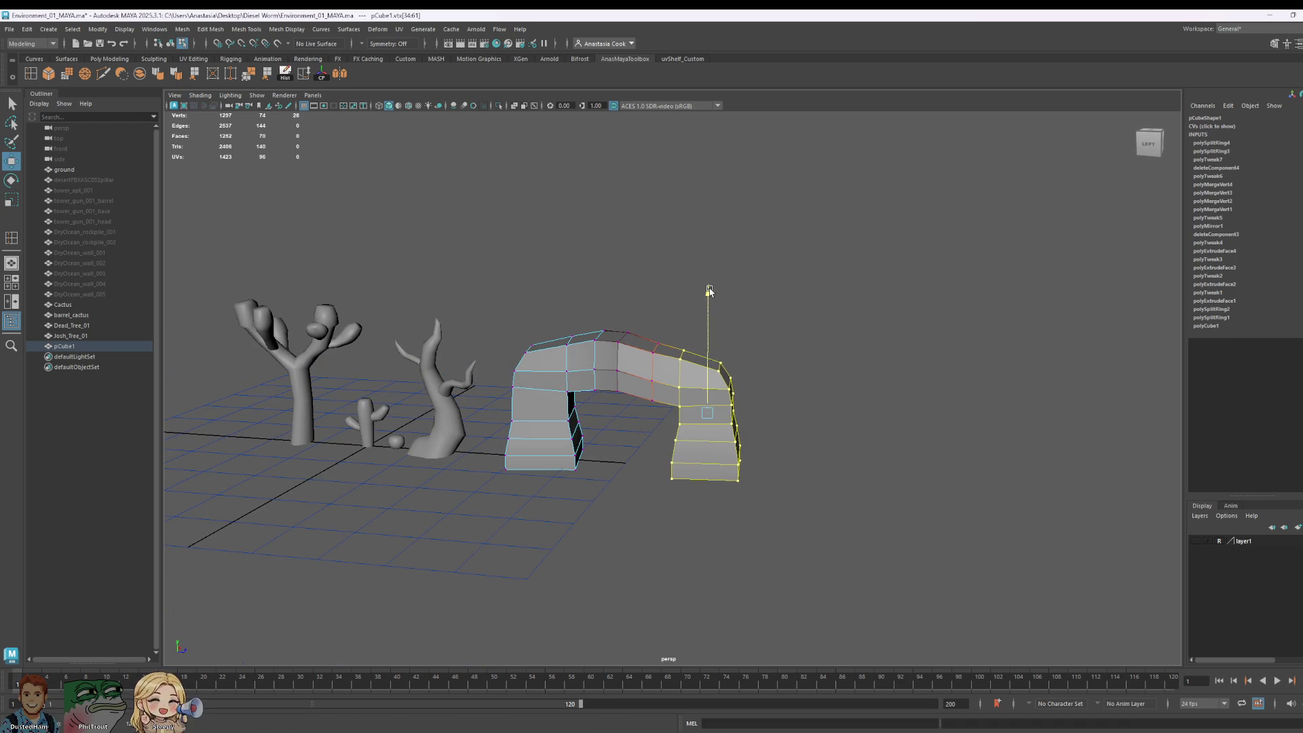
mouse_move(777, 381)
left_mouse_down("alt")
mouse_move(797, 367)
mouse_move(788, 380)
mouse_move(691, 338)
mouse_move(677, 372)
left_mouse_up("alt")
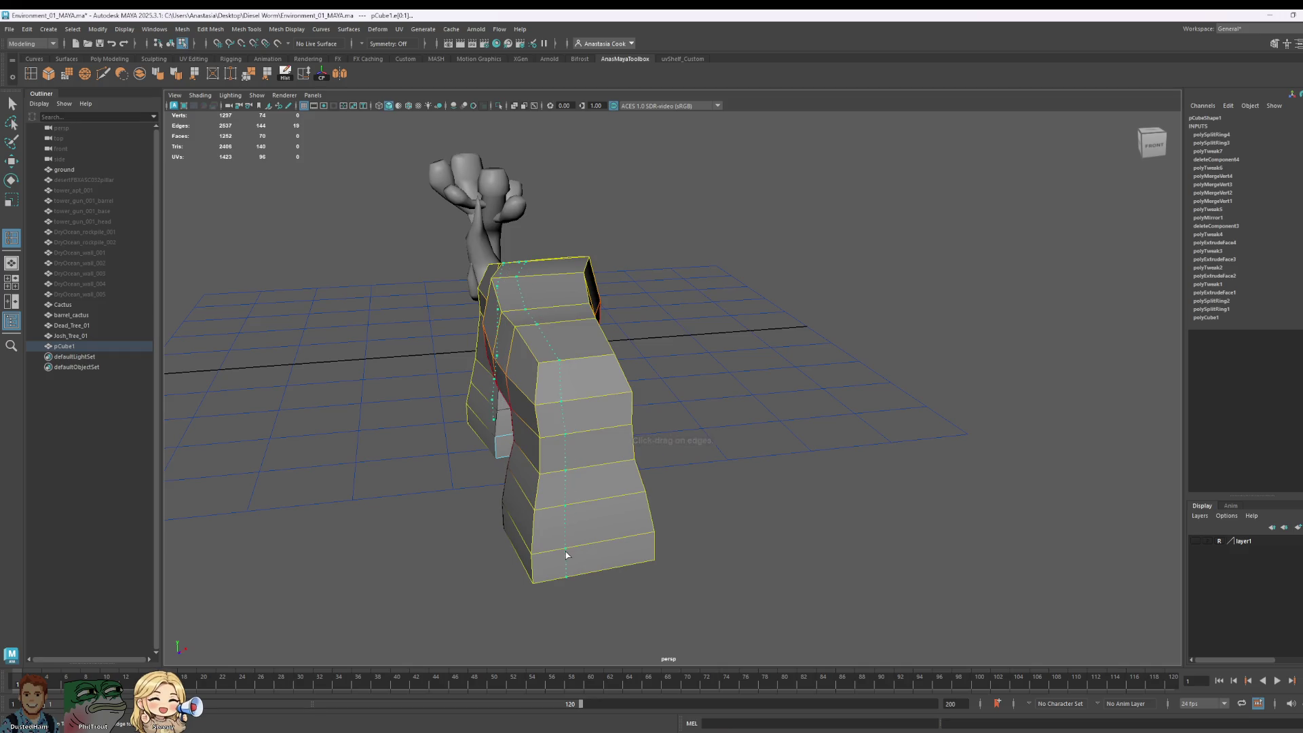
Step: Insert two vertical edge loops into the arch
left_click(567, 556)
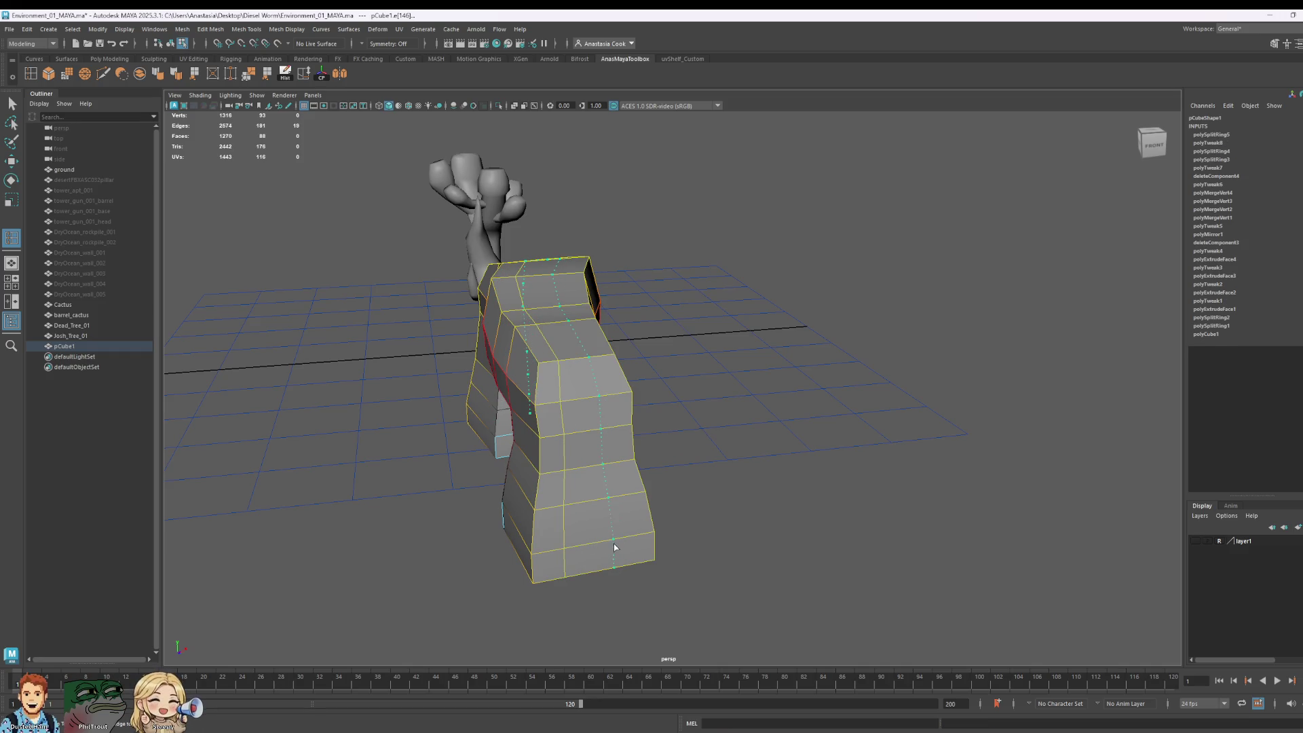
left_click(621, 541)
key("q")
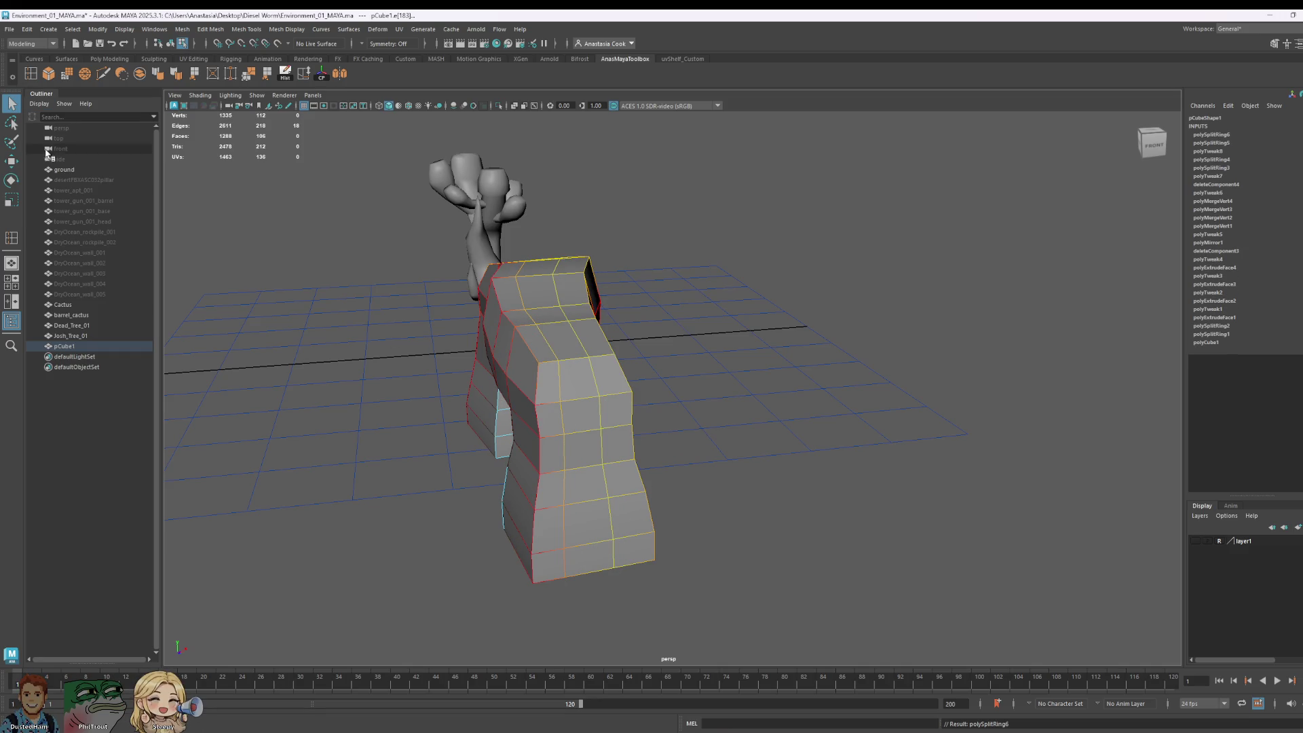
left_click_drag(605, 611, 678, 482, "alt")
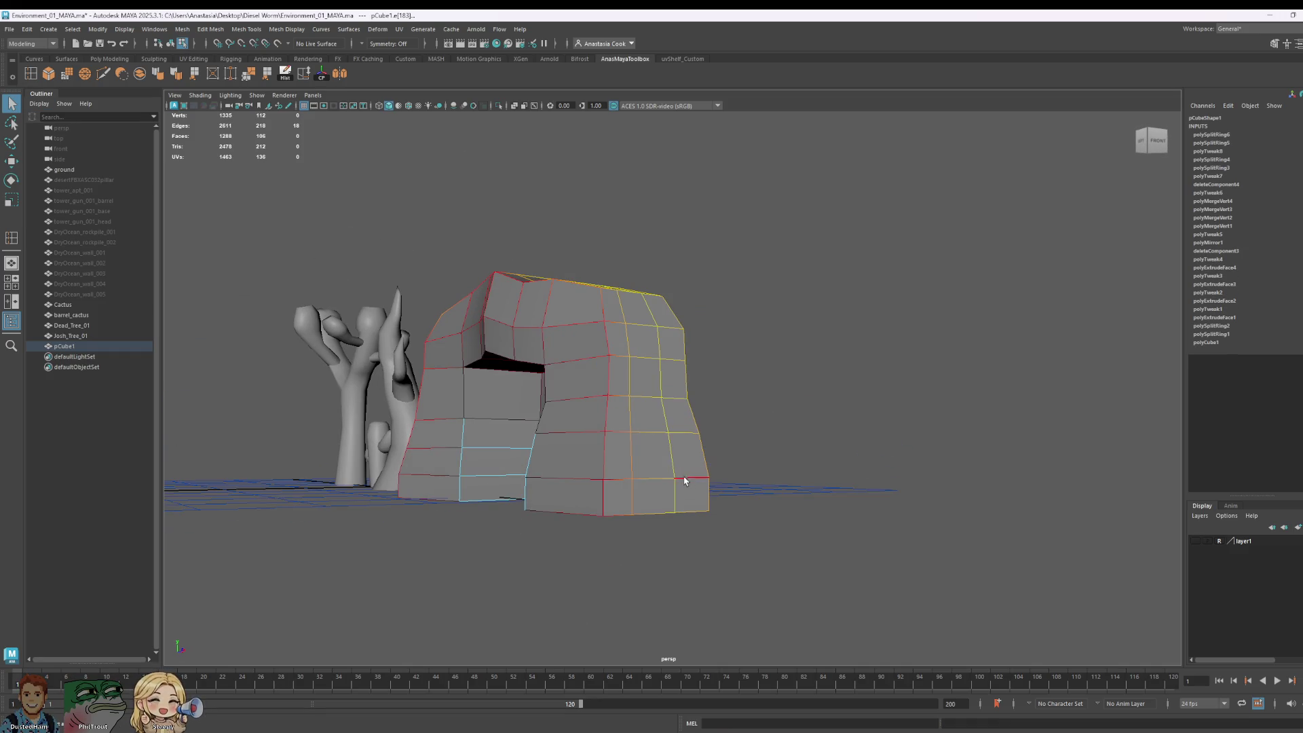
Step: Select a column of faces on the front leg, try pushing them out, undo, and disable soft selection
right_click_drag(636, 436, 619, 464)
left_click(653, 492)
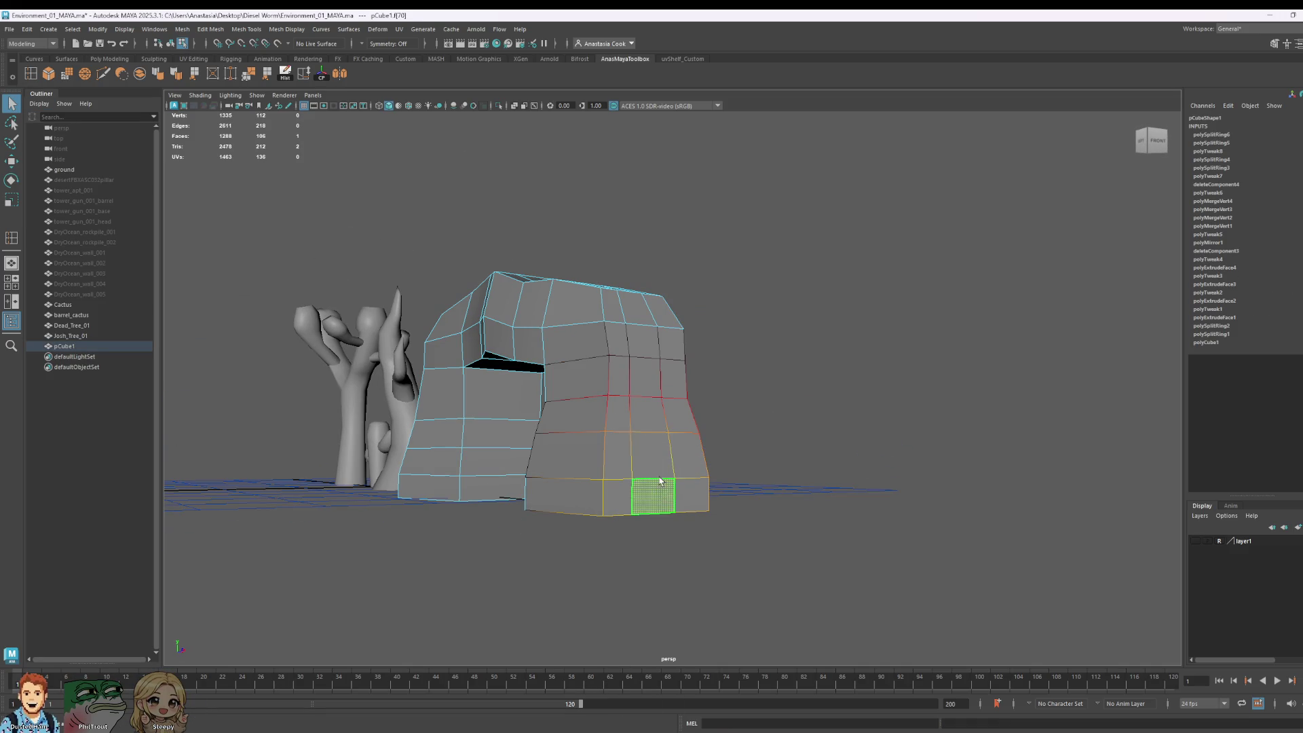
double_click(649, 414, "shift")
left_click_drag(736, 502, 767, 491, "alt")
left_click(657, 485, "ctrl")
key("w")
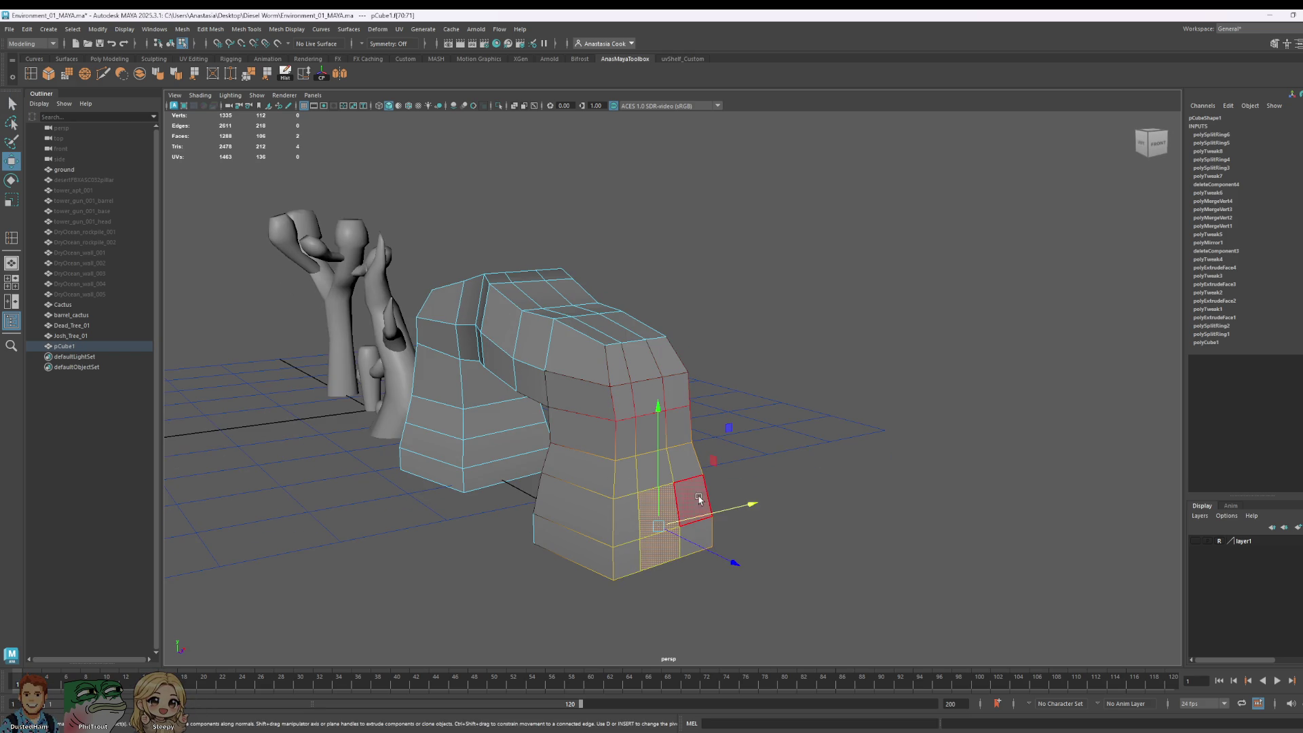
mouse_move(709, 521)
left_mouse_down()
mouse_move(723, 569)
mouse_move(739, 568)
mouse_move(667, 436)
left_mouse_up()
key("ctrl+z")
key("b")
Step: Move the front leg's vertices up and outward for a chunkier rock shape
right_click_drag(667, 436, 640, 457)
left_click(658, 486)
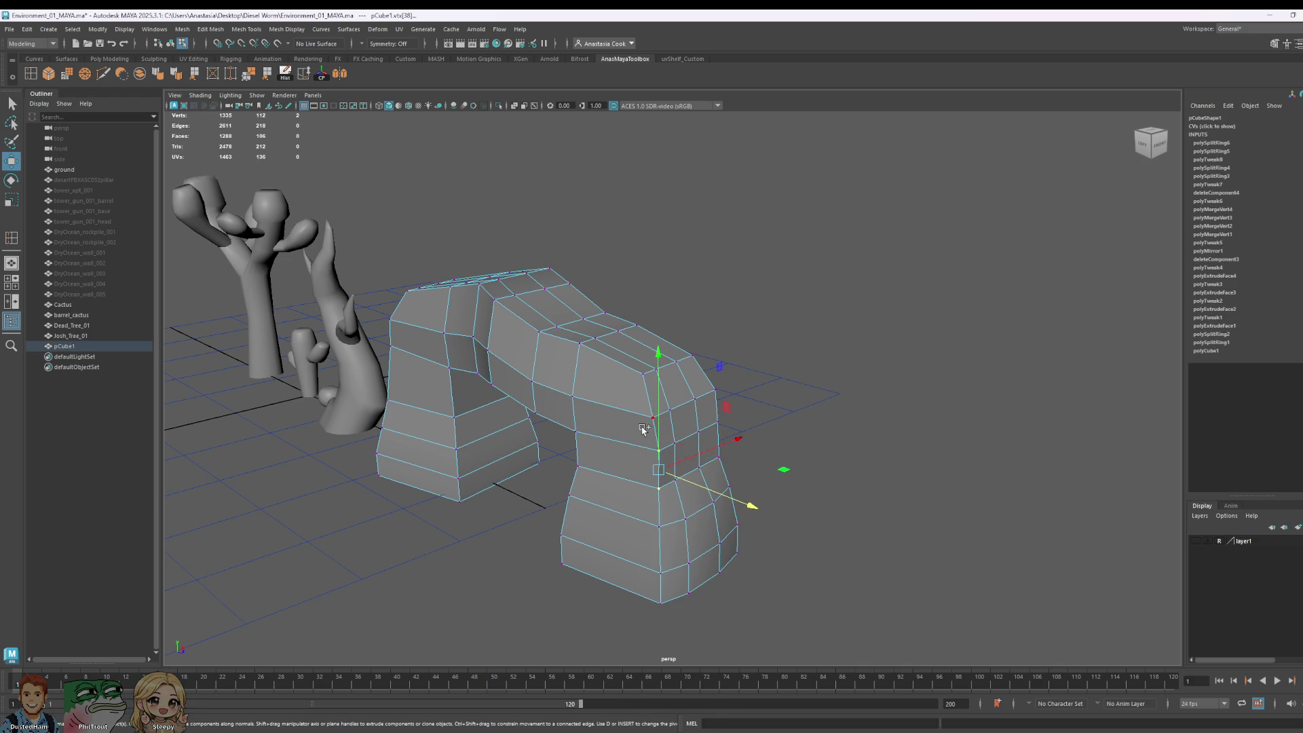
left_click(727, 480, "shift")
mouse_move(736, 489)
left_mouse_down("alt")
mouse_move(754, 518)
mouse_move(611, 442)
left_mouse_up("alt")
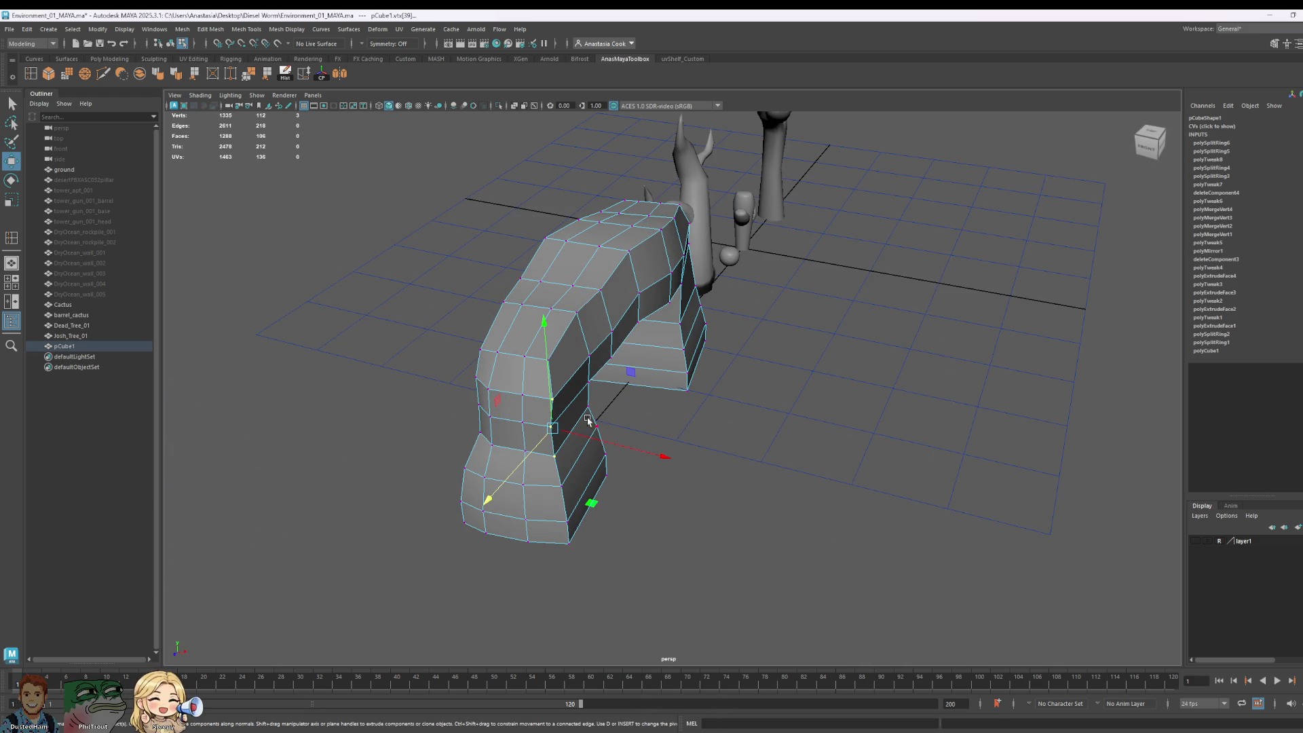
left_click_drag(506, 473, 517, 468)
left_click_drag(682, 539, 552, 450, "alt")
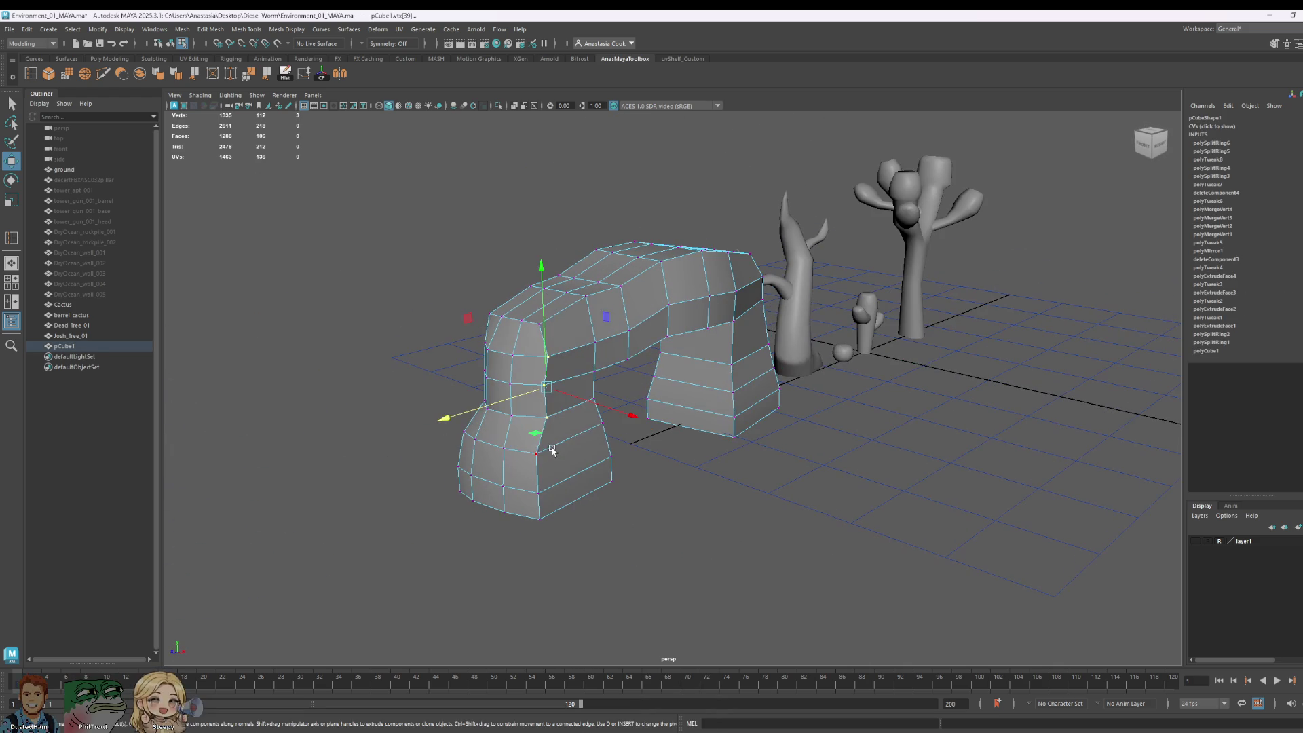
left_click(550, 452, "shift")
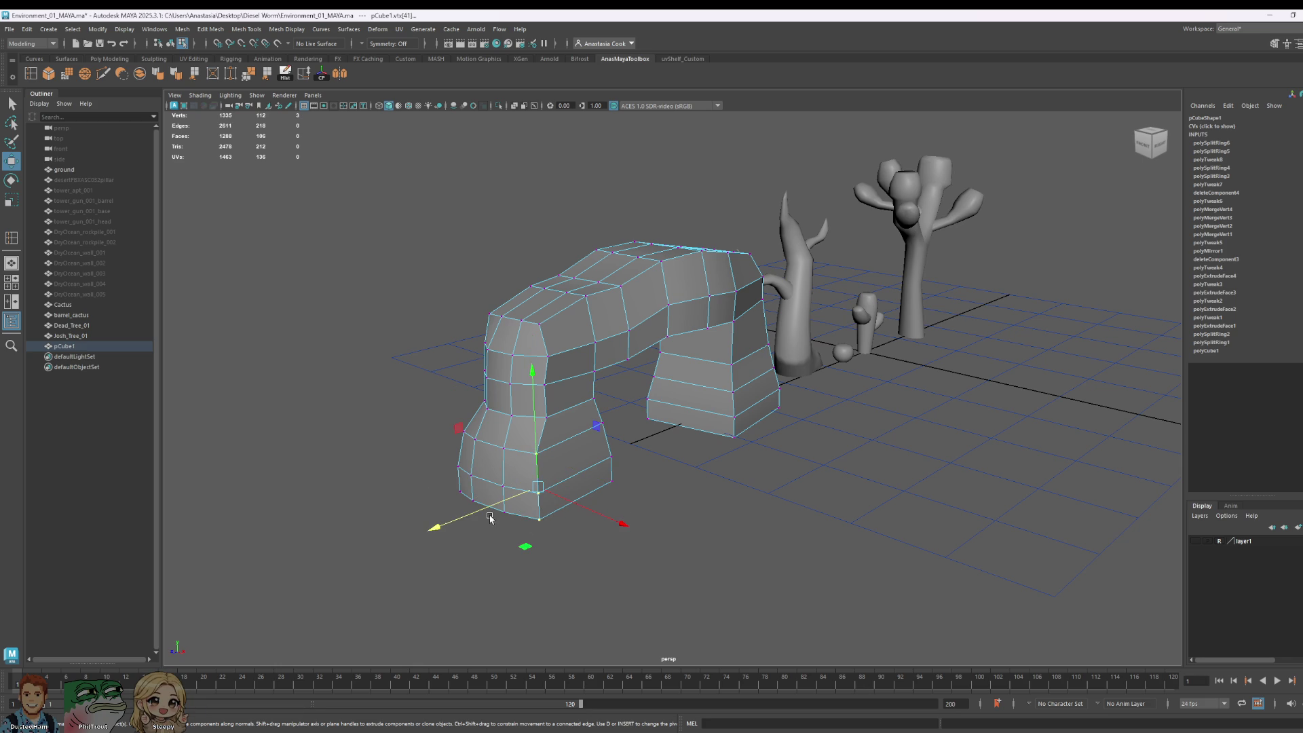
left_click(489, 513, "shift")
mouse_move(452, 518)
left_mouse_down("alt")
mouse_move(719, 444)
mouse_move(631, 428)
mouse_move(629, 416)
left_mouse_up("alt")
Step: Insert a new edge loop through the arch's right leg
left_click(31, 74)
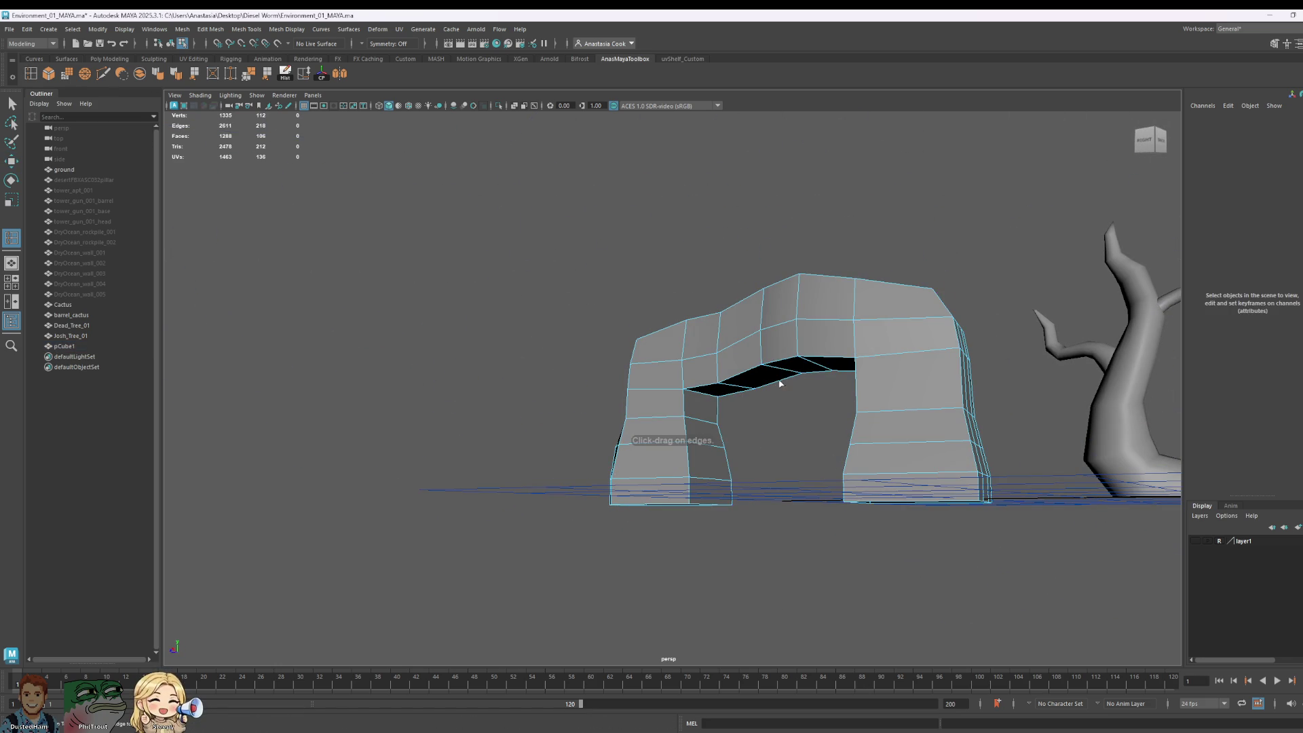
left_click(781, 373)
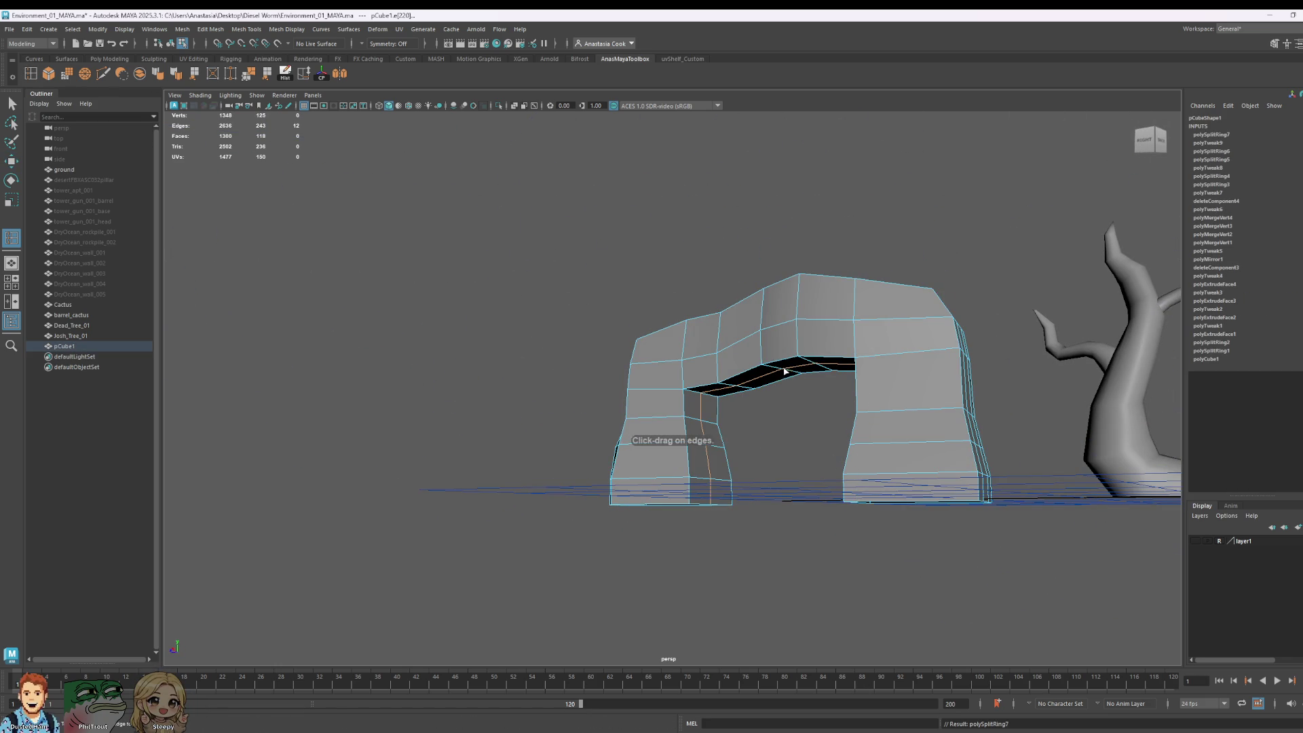
key("q")
mouse_move(736, 460)
left_mouse_down("alt")
mouse_move(744, 473)
mouse_move(714, 430)
left_mouse_up("alt")
scroll(715, 429, "down", 2)
Step: Nudge two edge loops on the right leg slightly right on X, then close a browser reference image
left_click(687, 445, "shift")
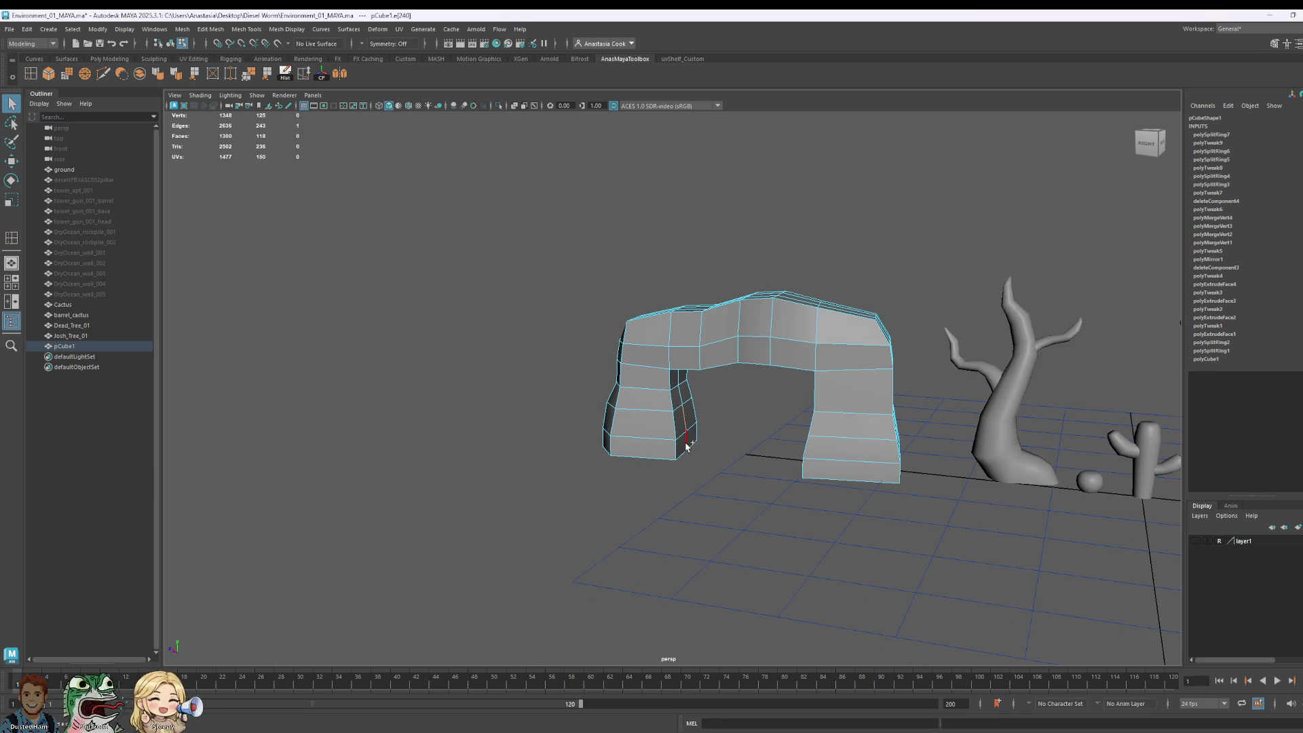
key("w")
left_click(683, 420)
left_click_drag(683, 421, 742, 438, "alt")
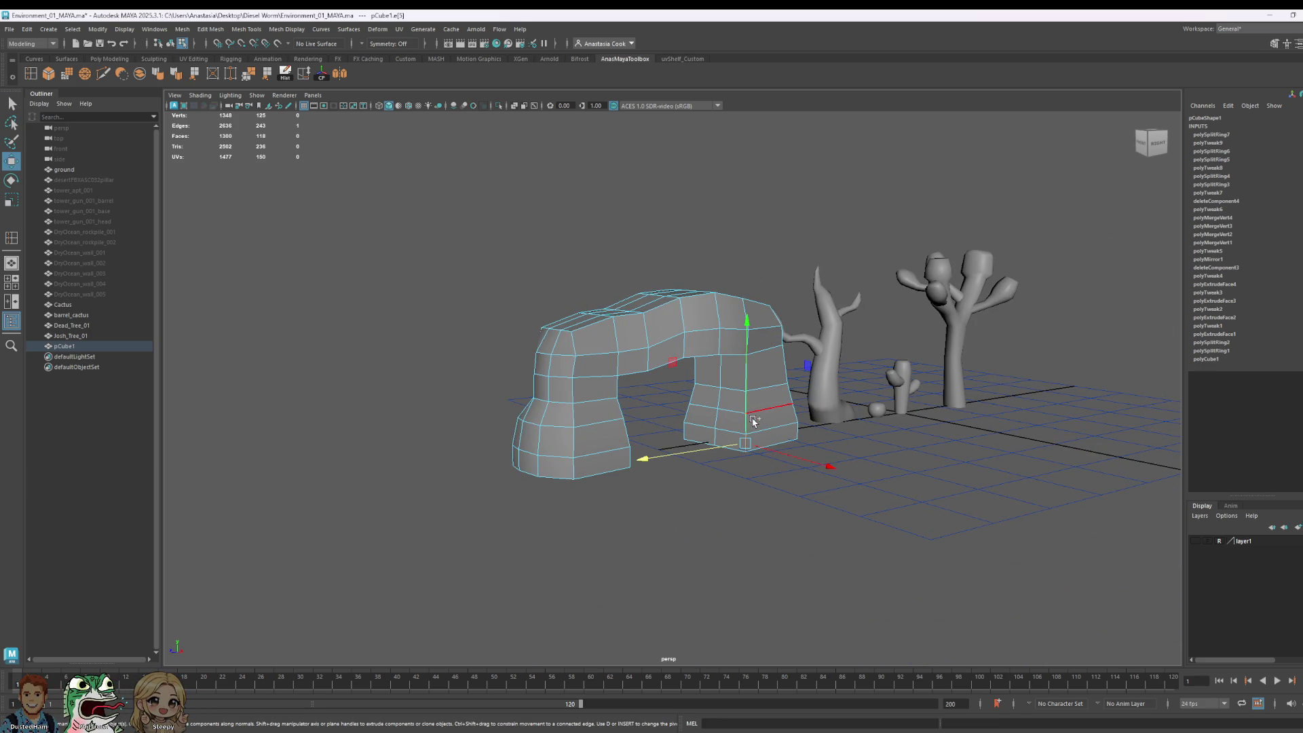
left_click(754, 406, "shift")
left_click_drag(745, 432, 753, 431)
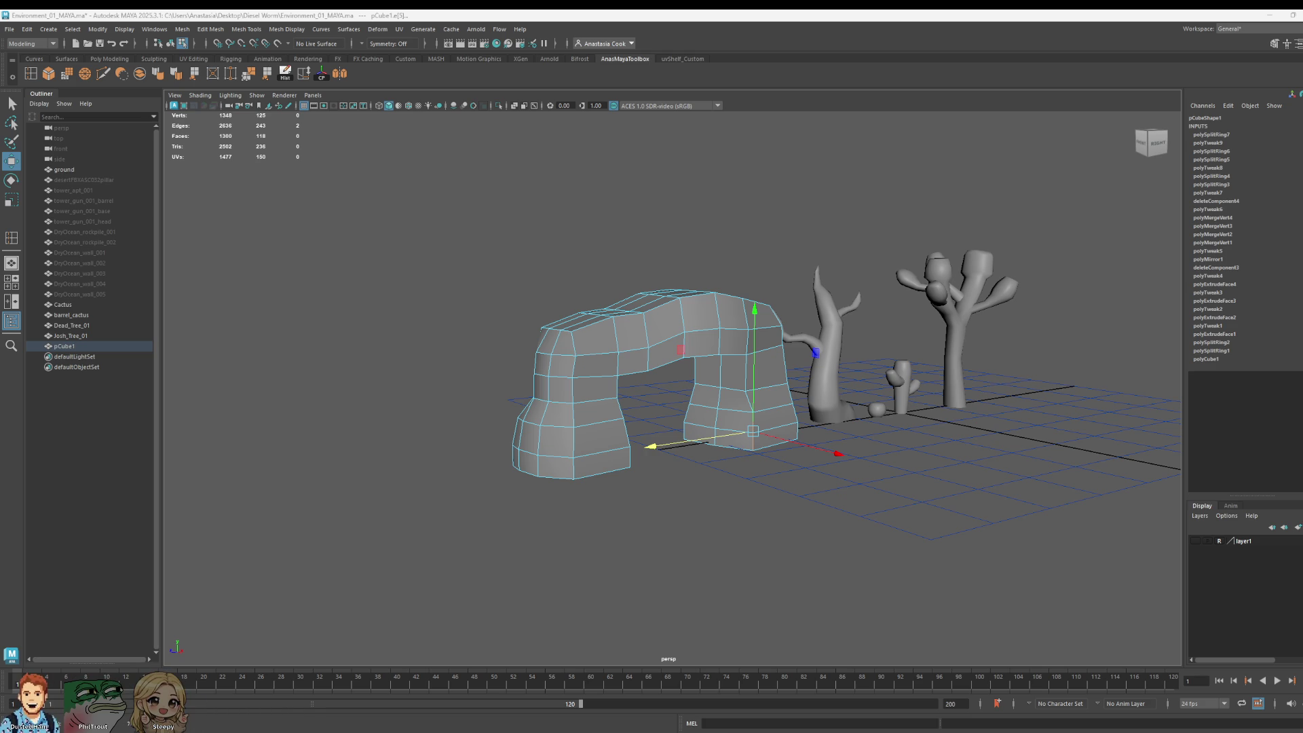
mouse_move(0, 169)
left_mouse_down()
mouse_move(530, 169)
mouse_move(528, 139)
left_mouse_up()
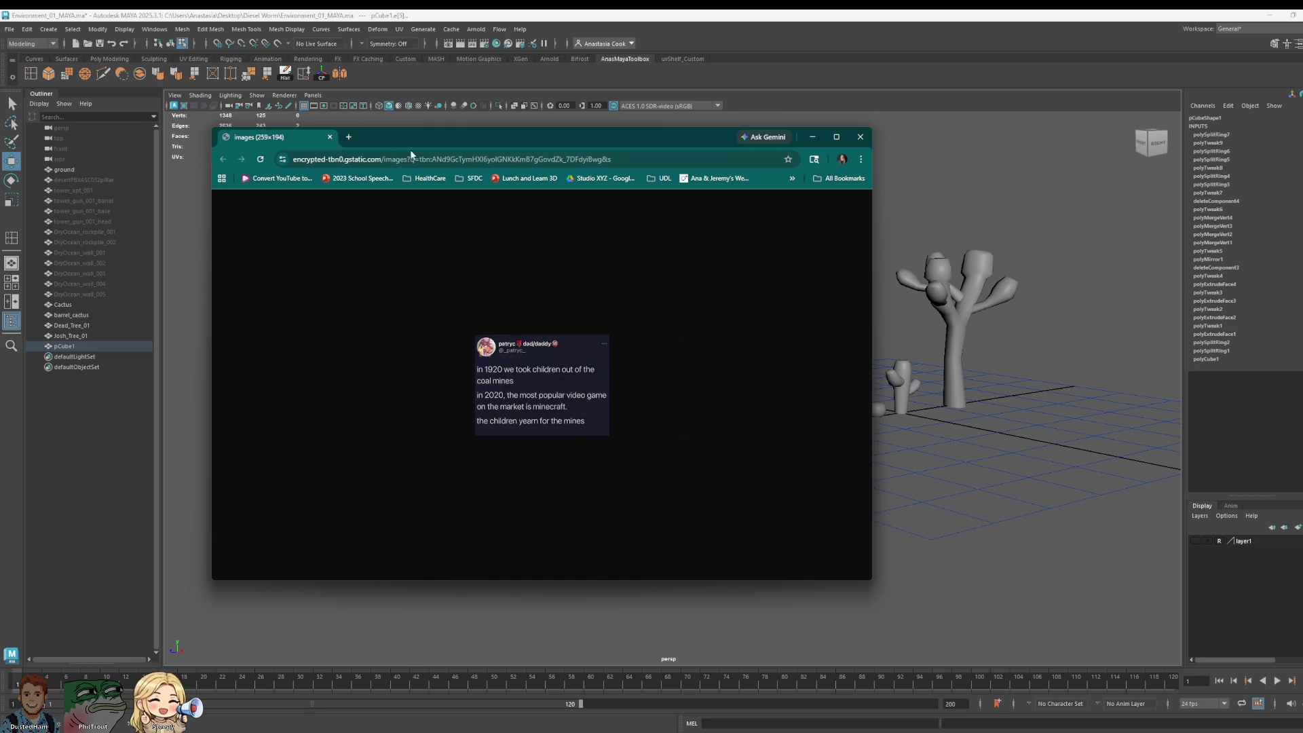
left_click(330, 136)
Step: In Vertex mode, select a column of four leg vertices and move them down
scroll(808, 406, "up", 3)
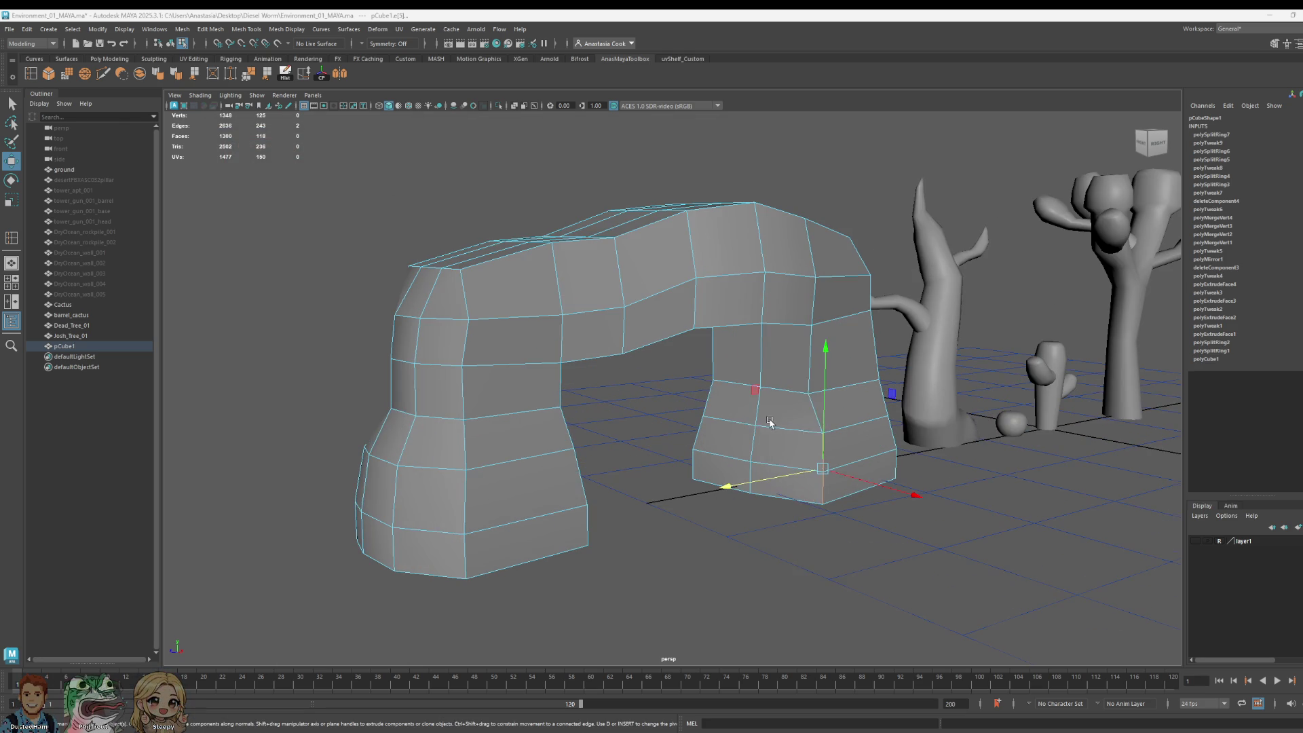
right_click(807, 405)
mouse_move(835, 407)
left_mouse_down("alt")
mouse_move(858, 480)
mouse_move(780, 373)
mouse_move(707, 370)
mouse_move(835, 370)
left_mouse_up("alt")
left_click(835, 367)
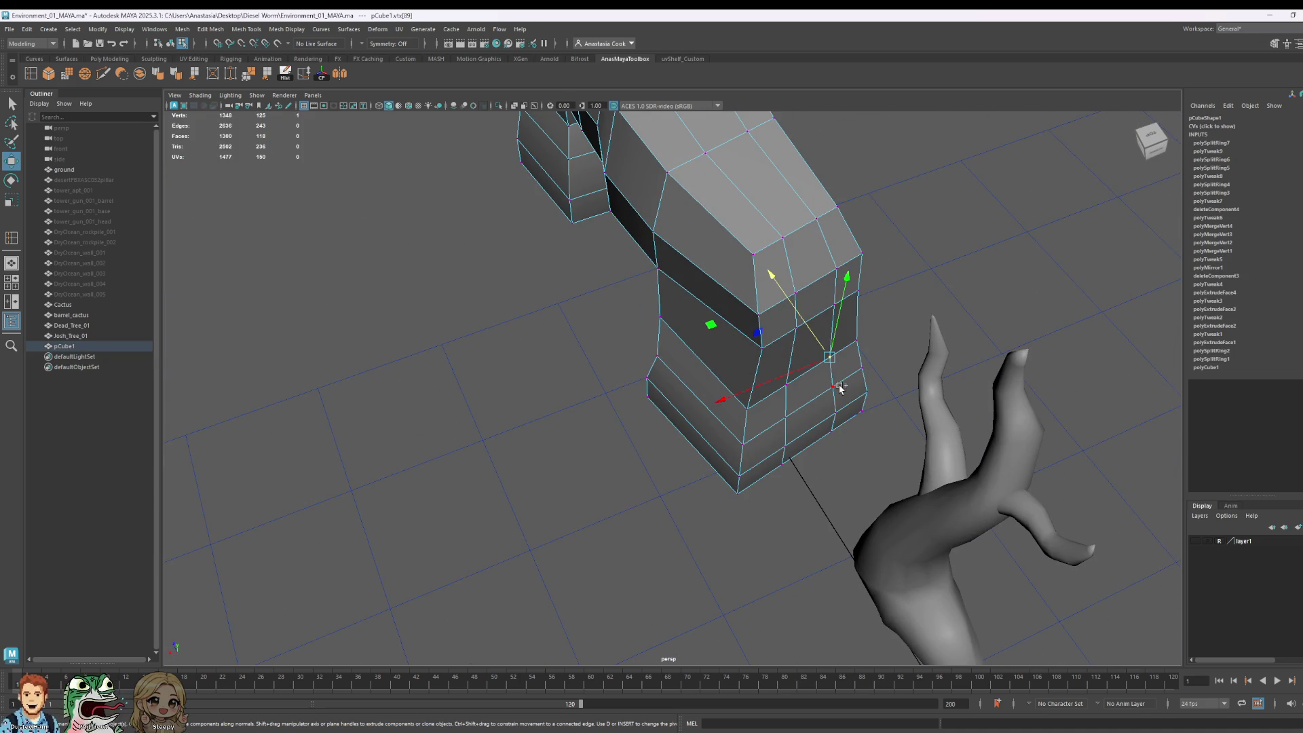
left_click(838, 388, "shift")
left_click(839, 415, "shift")
left_click(835, 432, "shift")
left_click_drag(780, 312, 808, 378)
Step: Select another vertex column and slide the leg-base corner vertex up along its edge
left_click(791, 428)
left_click(791, 456, "shift")
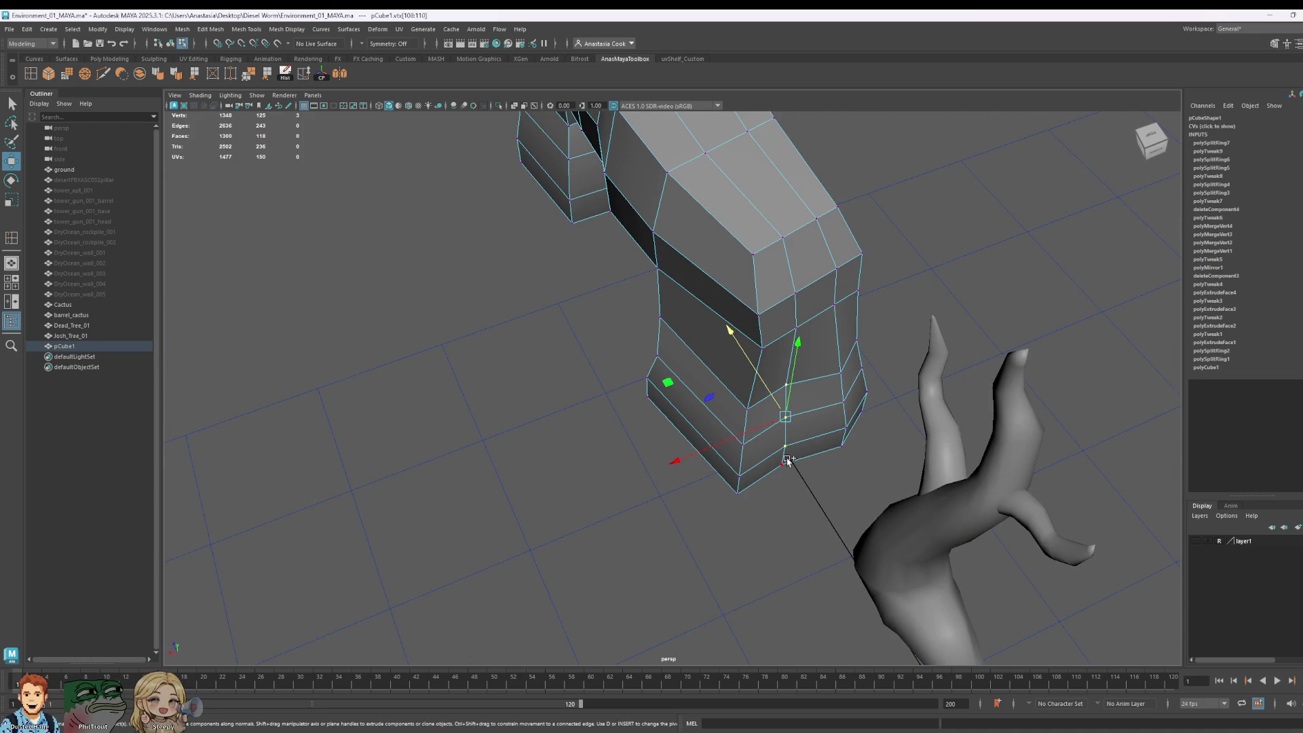
left_click(788, 474, "shift")
left_click(791, 396, "shift")
left_click_drag(778, 406, 793, 405, "alt")
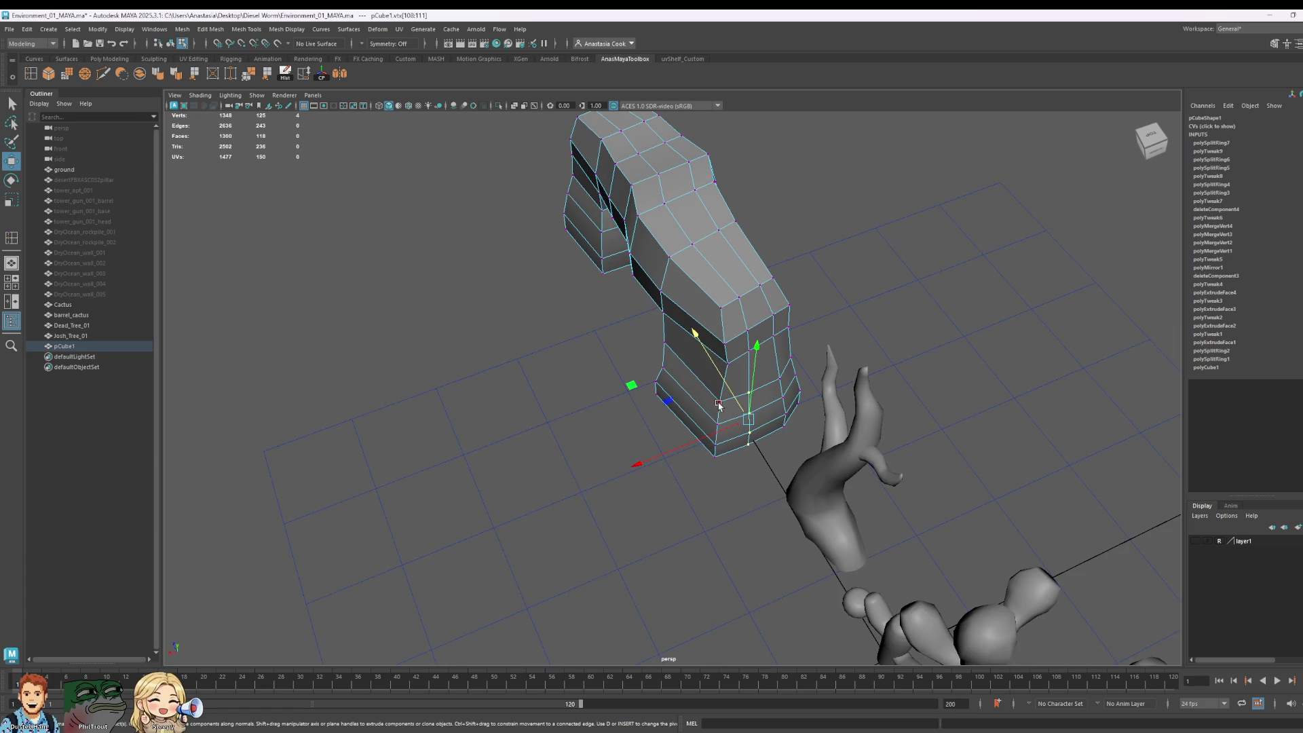
left_click(709, 443)
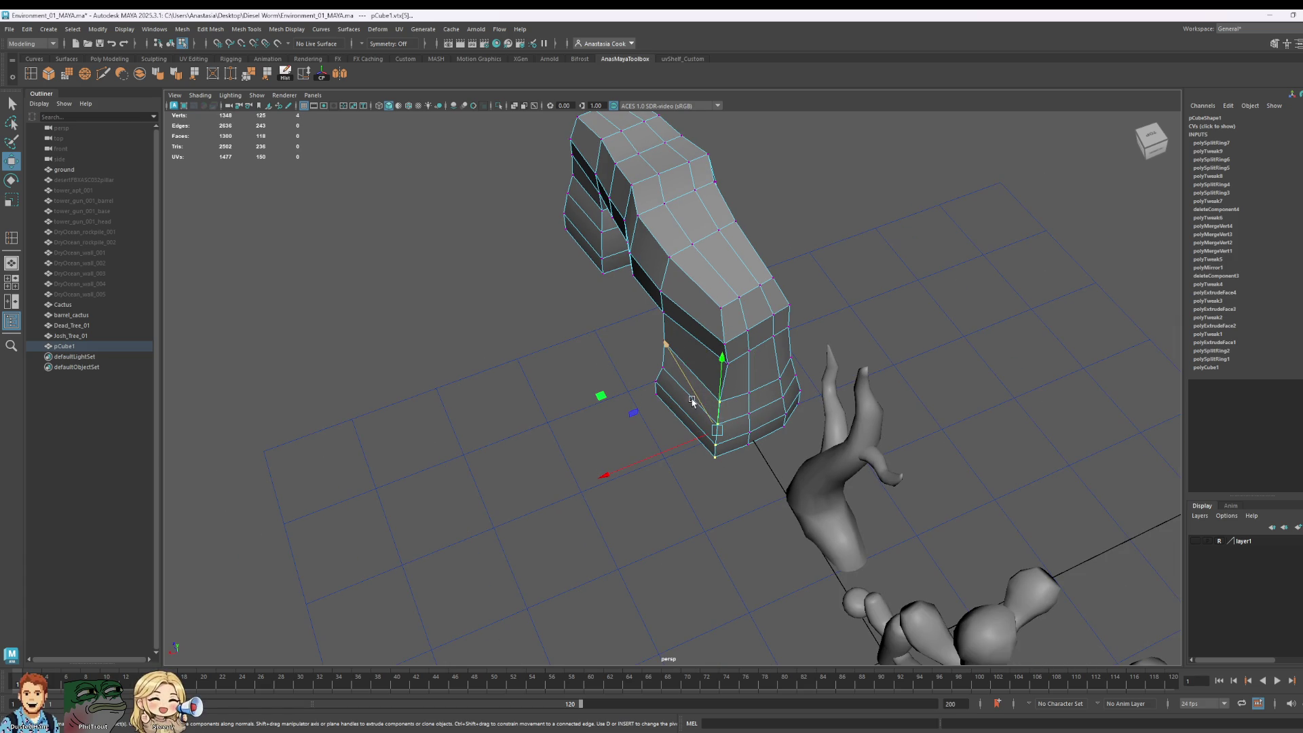
mouse_move(692, 401)
left_mouse_down("ctrl+shift")
mouse_move(689, 361)
mouse_move(630, 356)
mouse_move(771, 364)
mouse_move(501, 328)
mouse_move(550, 348)
left_mouse_up("ctrl+shift")
left_click(742, 362)
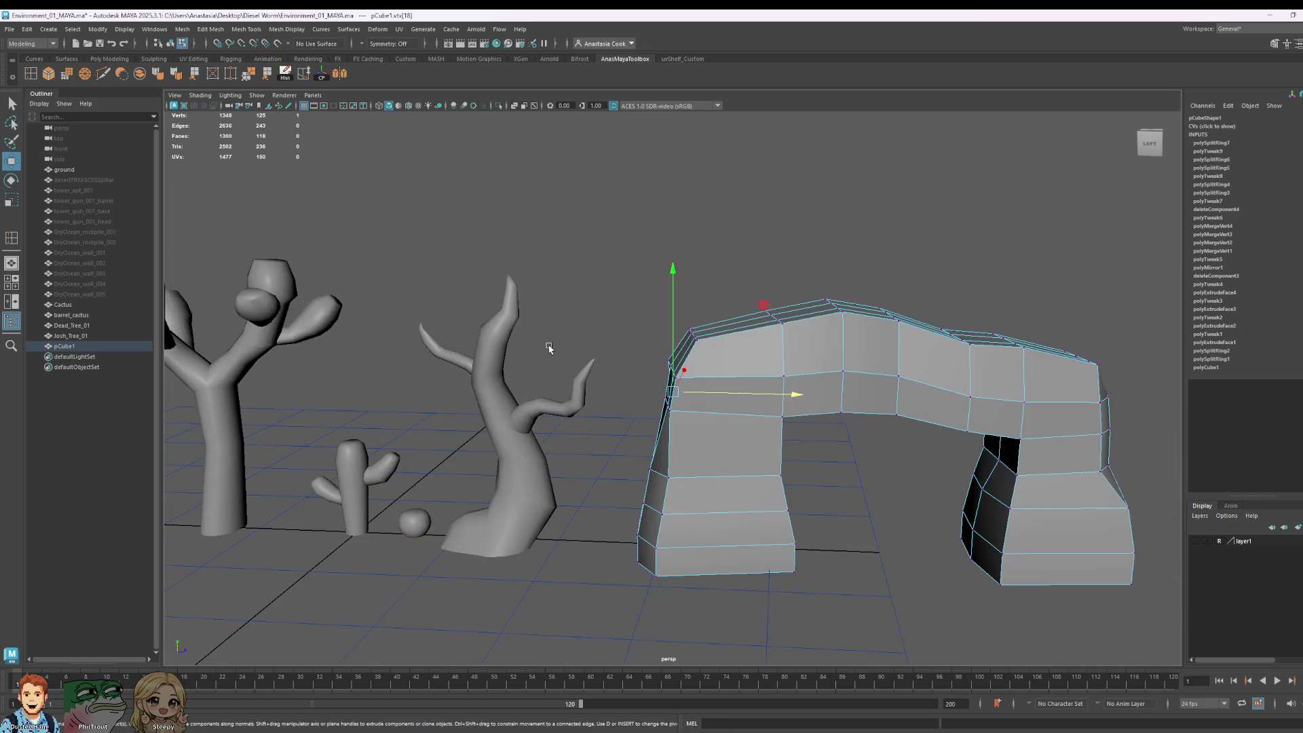
Step: Slide the arch's top corner vertex right along its edge and select nearby corner vertices
left_click(680, 414)
left_click_drag(684, 417, 742, 421, "ctrl+shift")
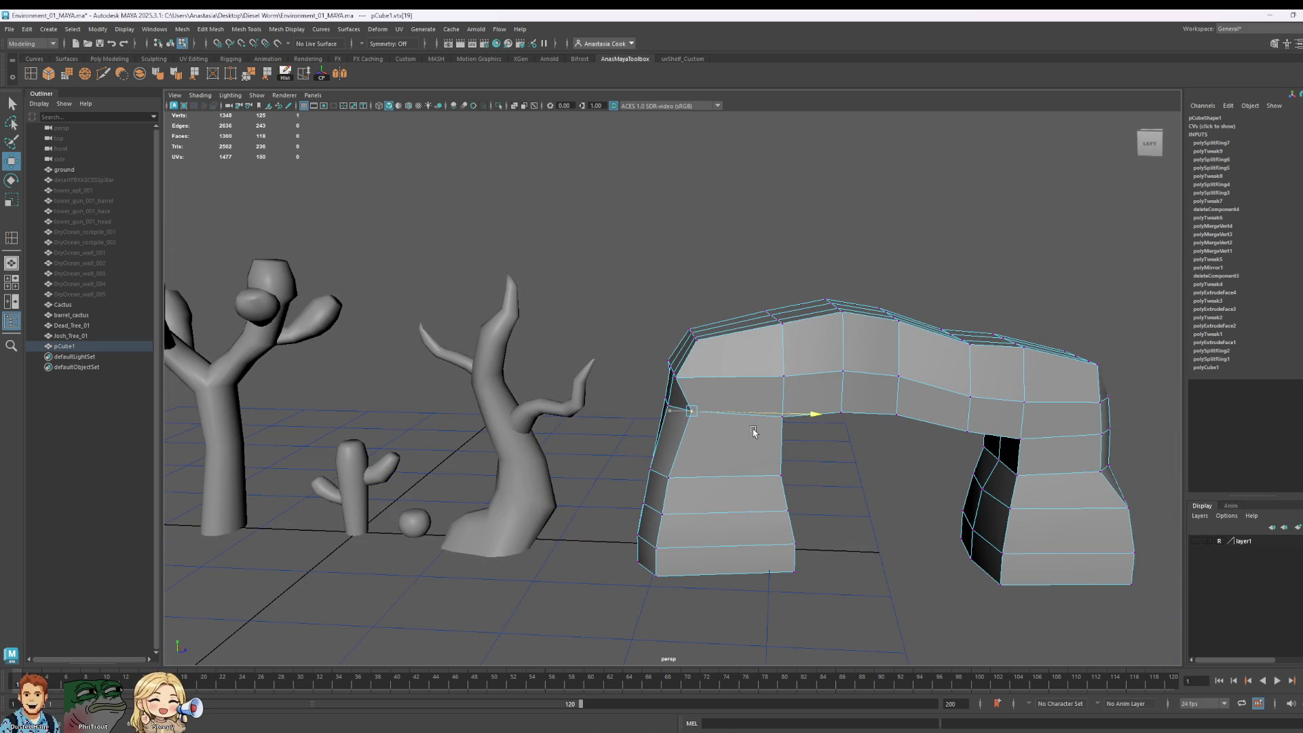
left_click(692, 377)
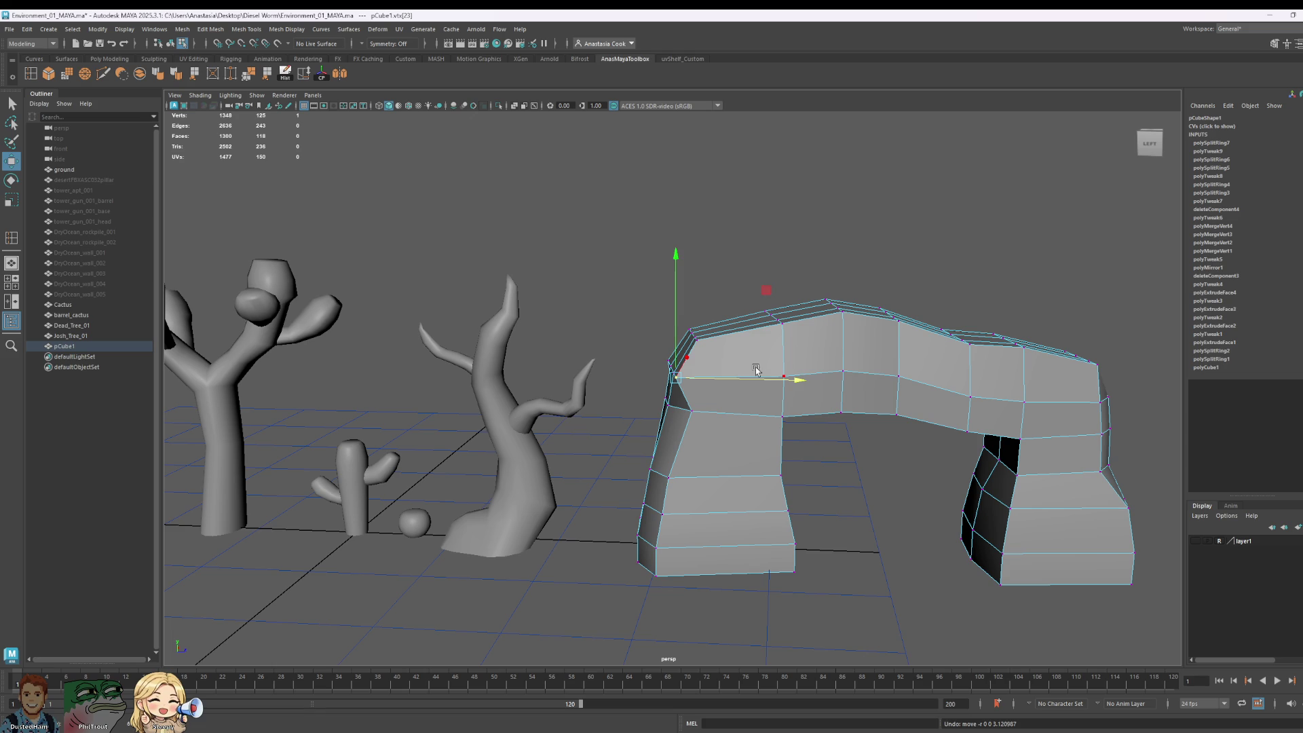
left_click(708, 341, "shift")
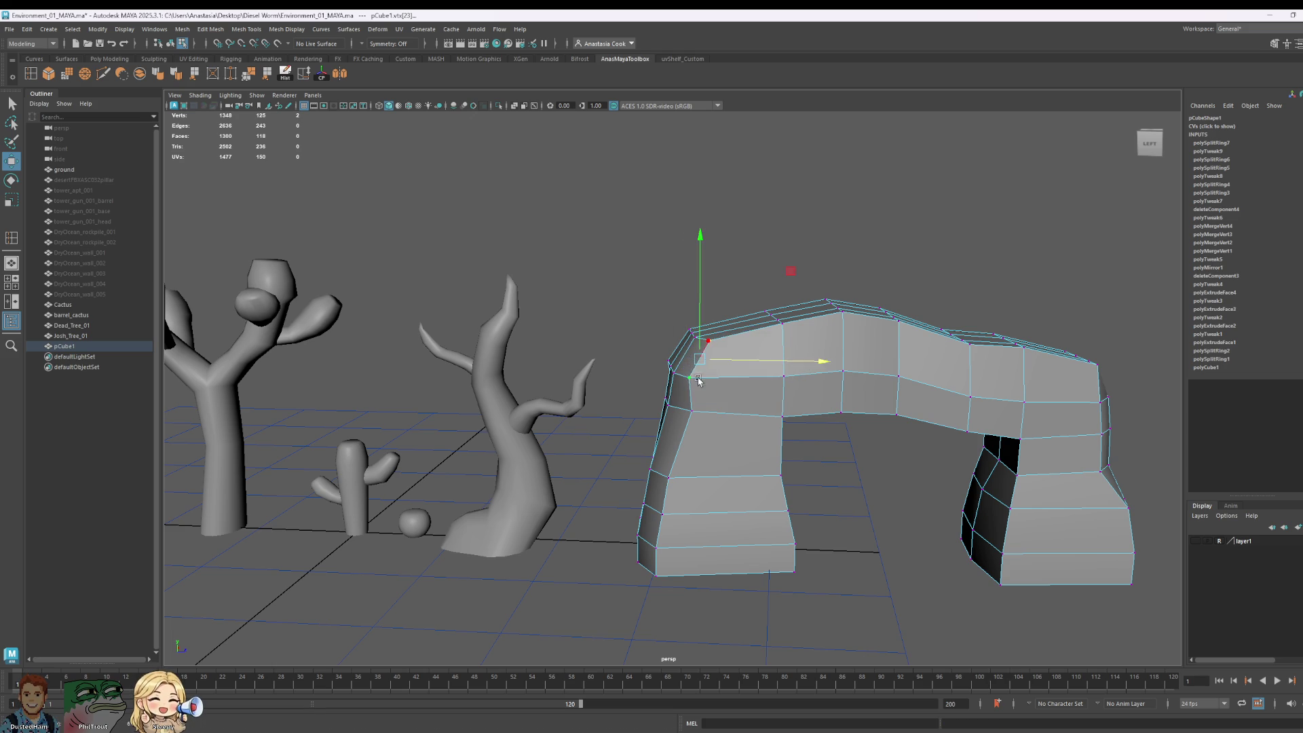
mouse_move(699, 380)
left_mouse_down("alt")
mouse_move(692, 355)
mouse_move(634, 328)
mouse_move(585, 338)
left_mouse_up("alt")
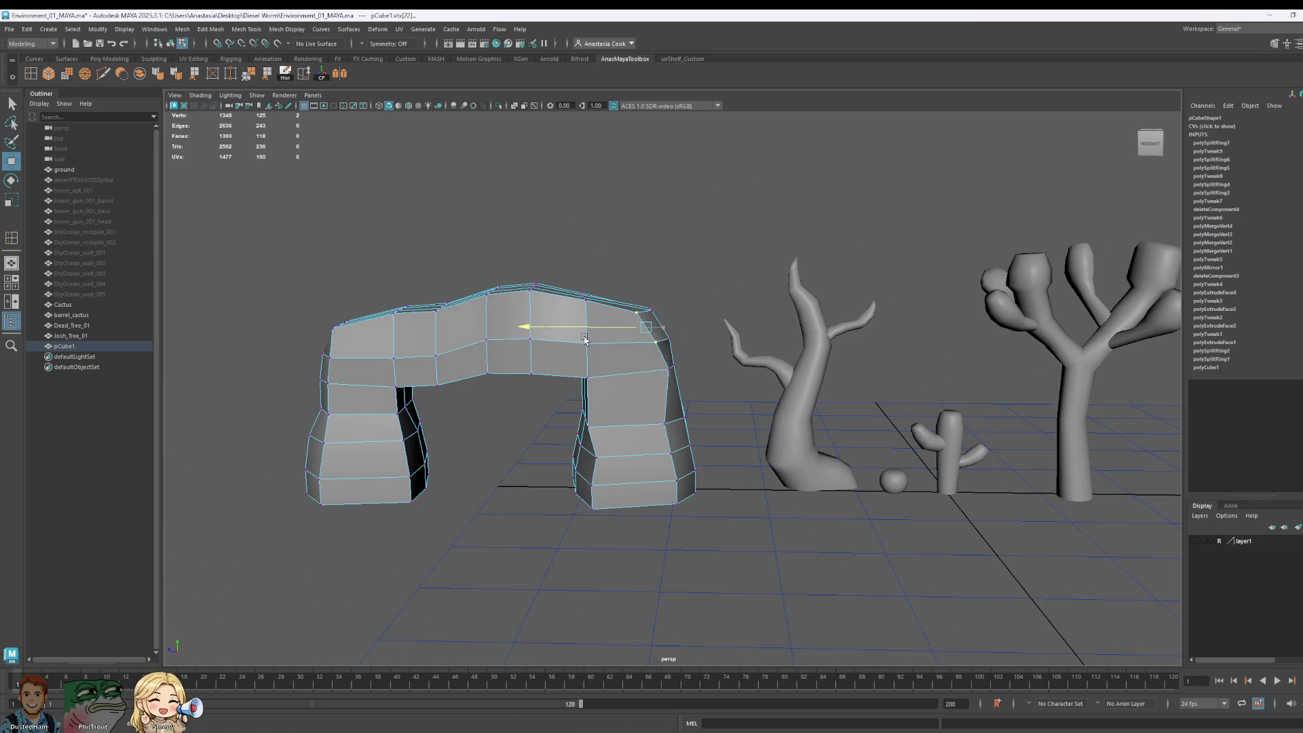
mouse_move(589, 338)
middle_mouse_down("alt")
mouse_move(659, 407)
mouse_move(759, 410)
middle_mouse_up("alt")
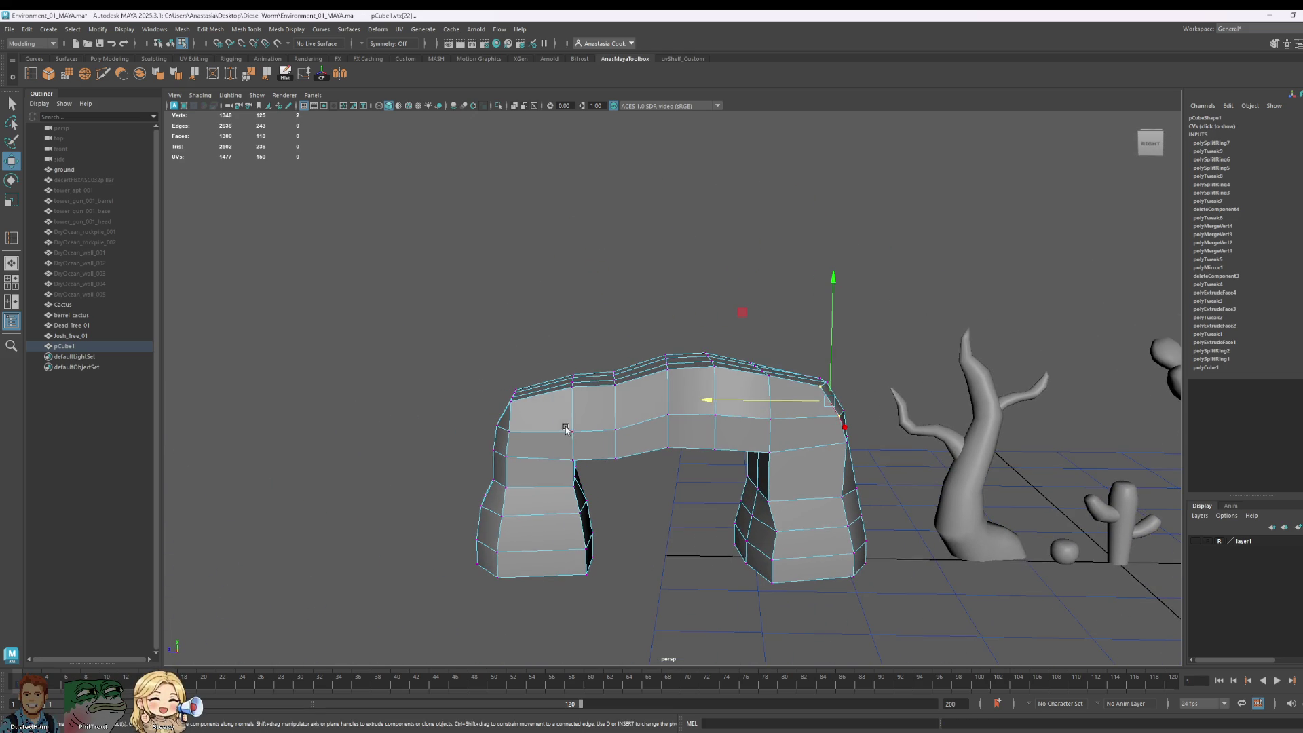
Step: Pick the top-left corner and top-row vertices and lower them slightly
left_click(503, 404)
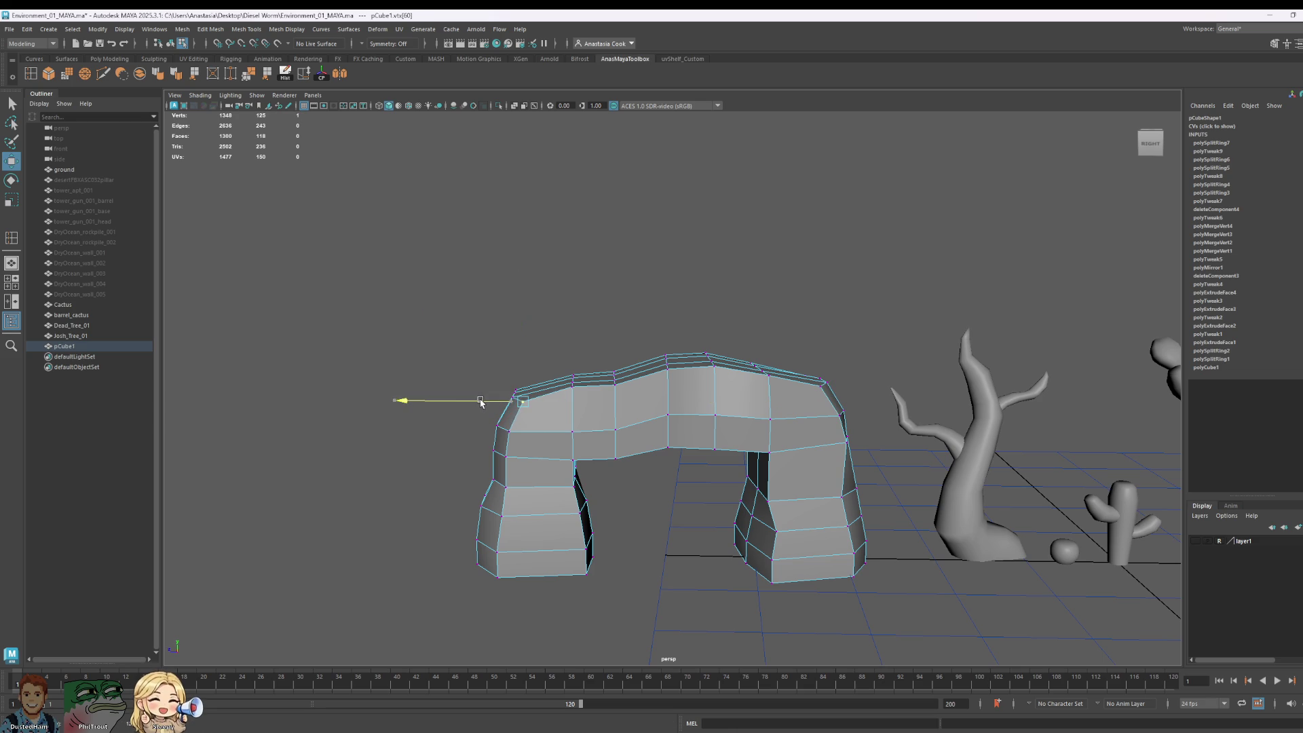
mouse_move(506, 452)
left_mouse_down("alt")
mouse_move(674, 372)
mouse_move(692, 451)
mouse_move(707, 436)
left_mouse_up("alt")
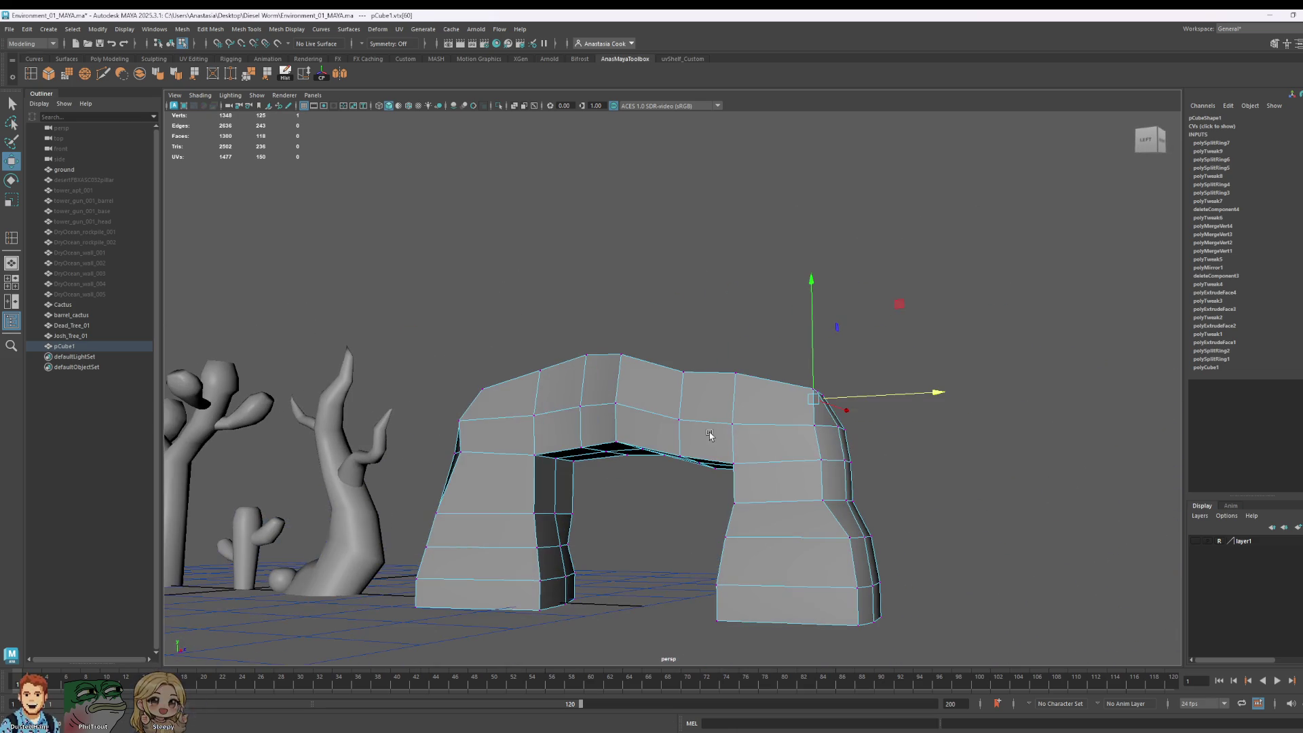
mouse_move(756, 335)
left_mouse_down("alt")
mouse_move(541, 366)
mouse_move(841, 410)
left_mouse_up("alt")
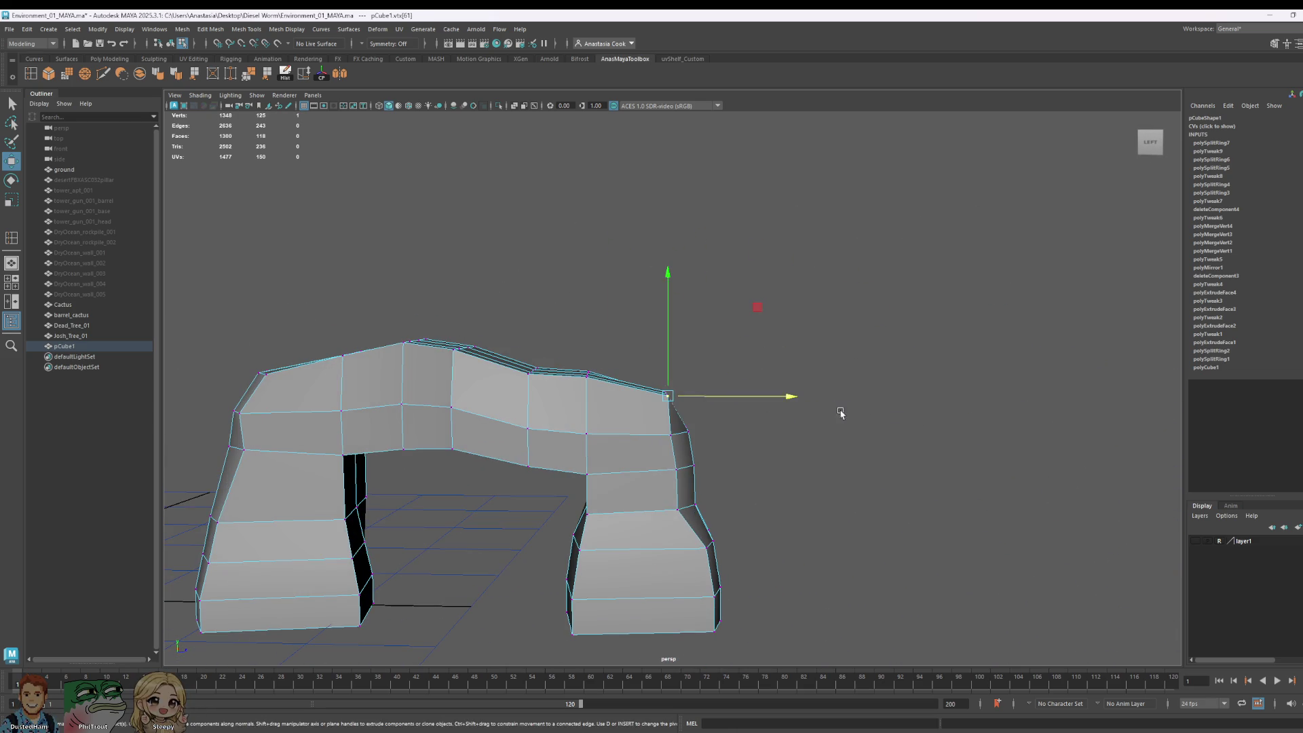
left_click(783, 397)
left_click(595, 389)
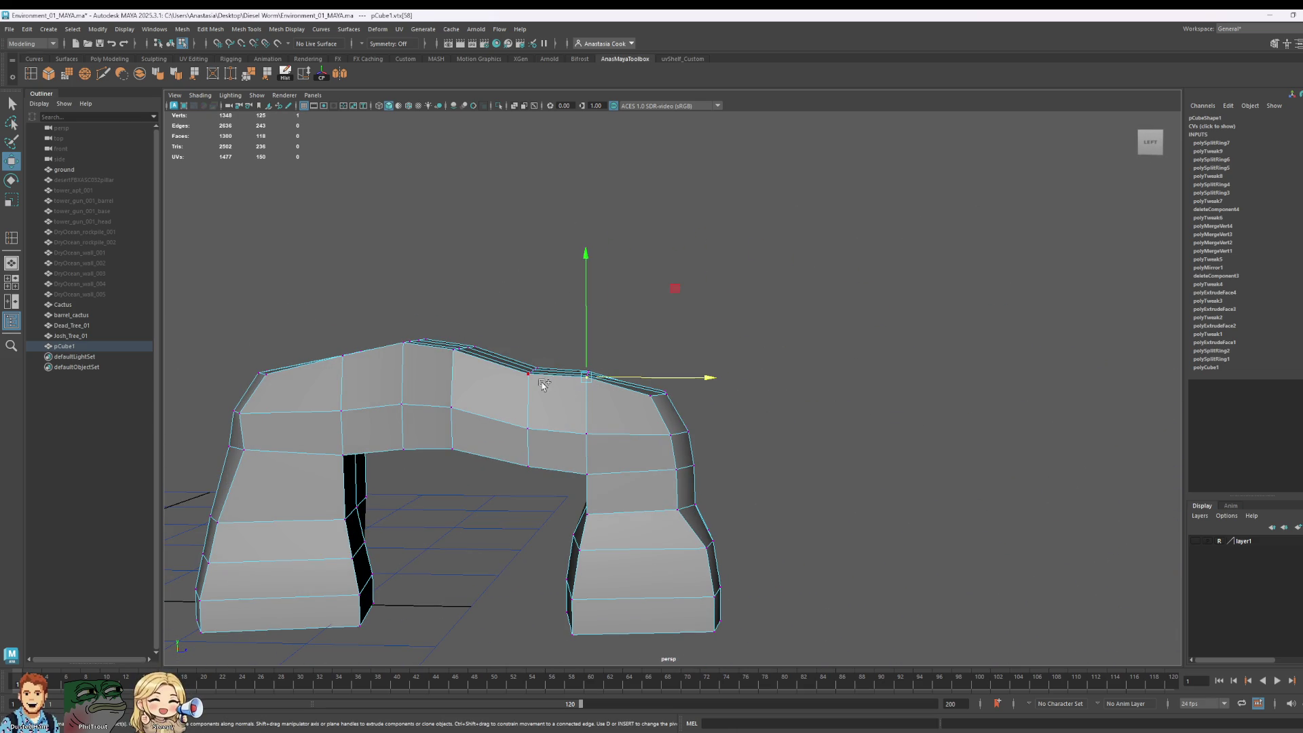
left_click(396, 350, "shift")
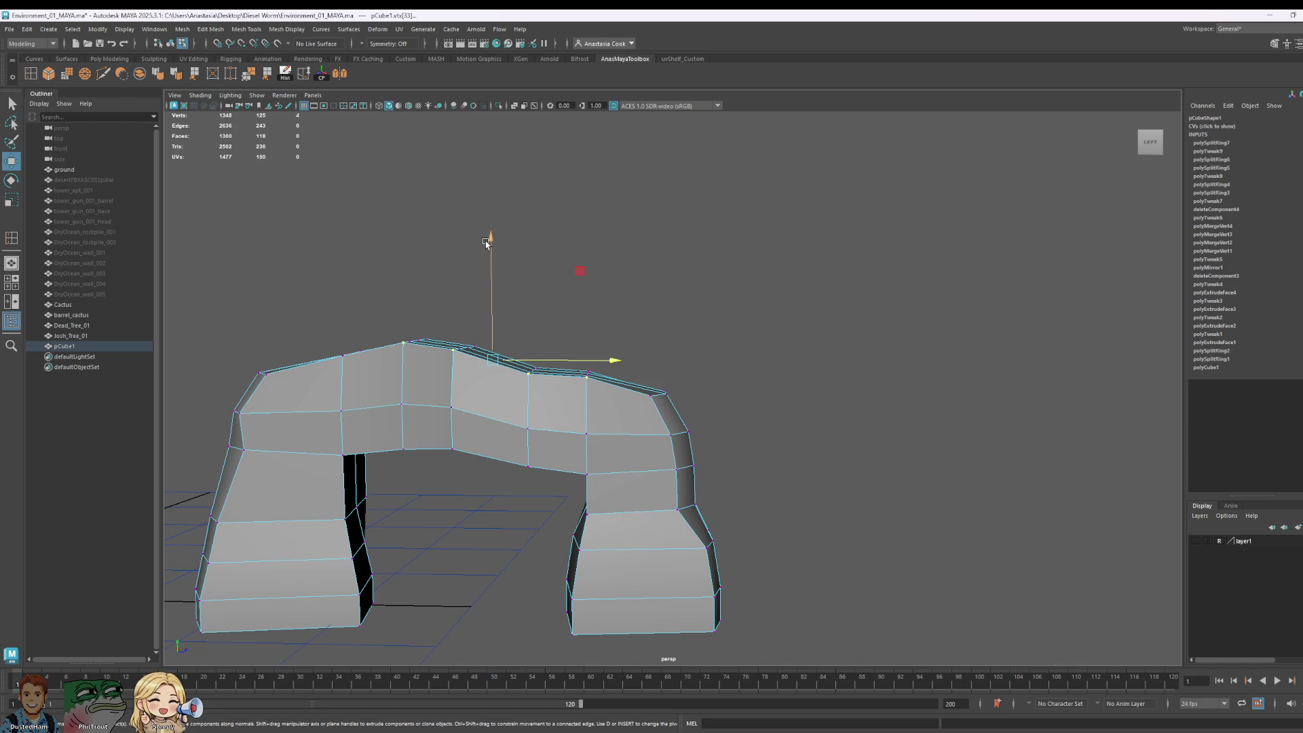
left_click_drag(486, 243, 486, 251)
Step: Box-select the vertices along the arch top and adjust their height into an uneven crest
left_click_drag(586, 364, 651, 378, "alt")
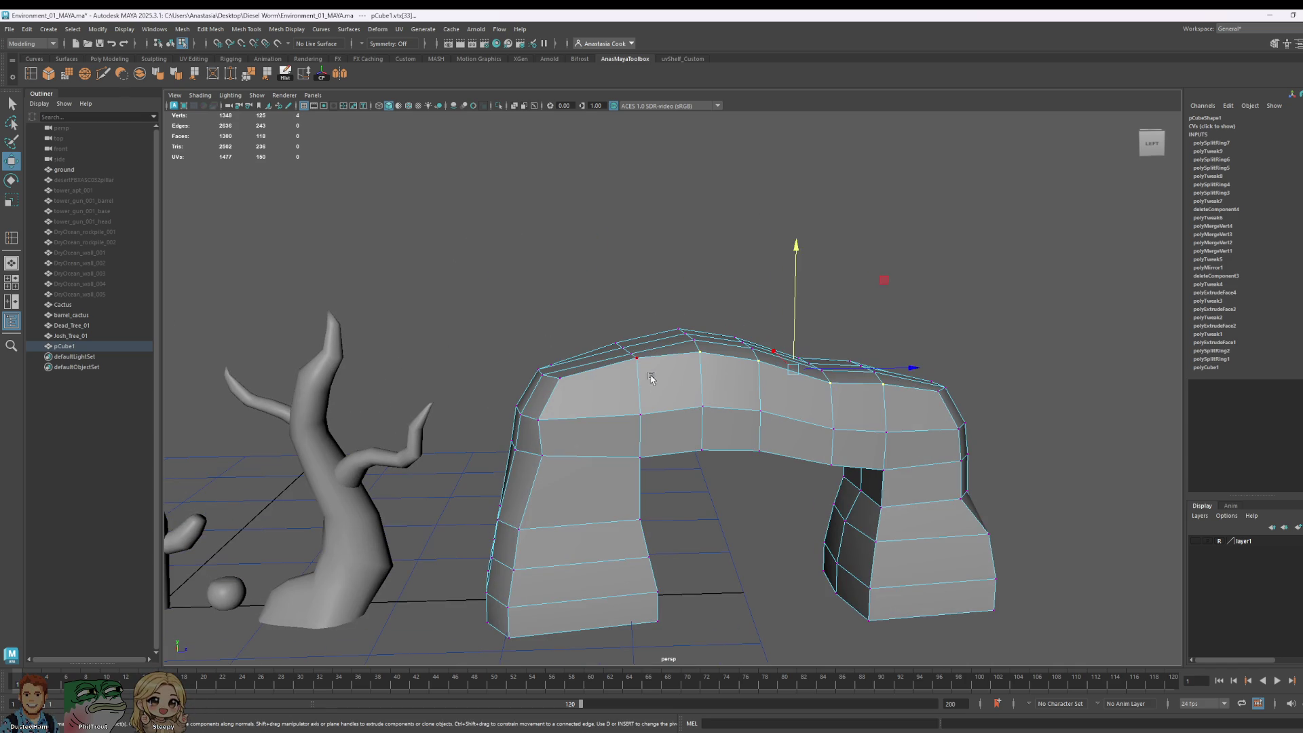
left_click(561, 378, "shift")
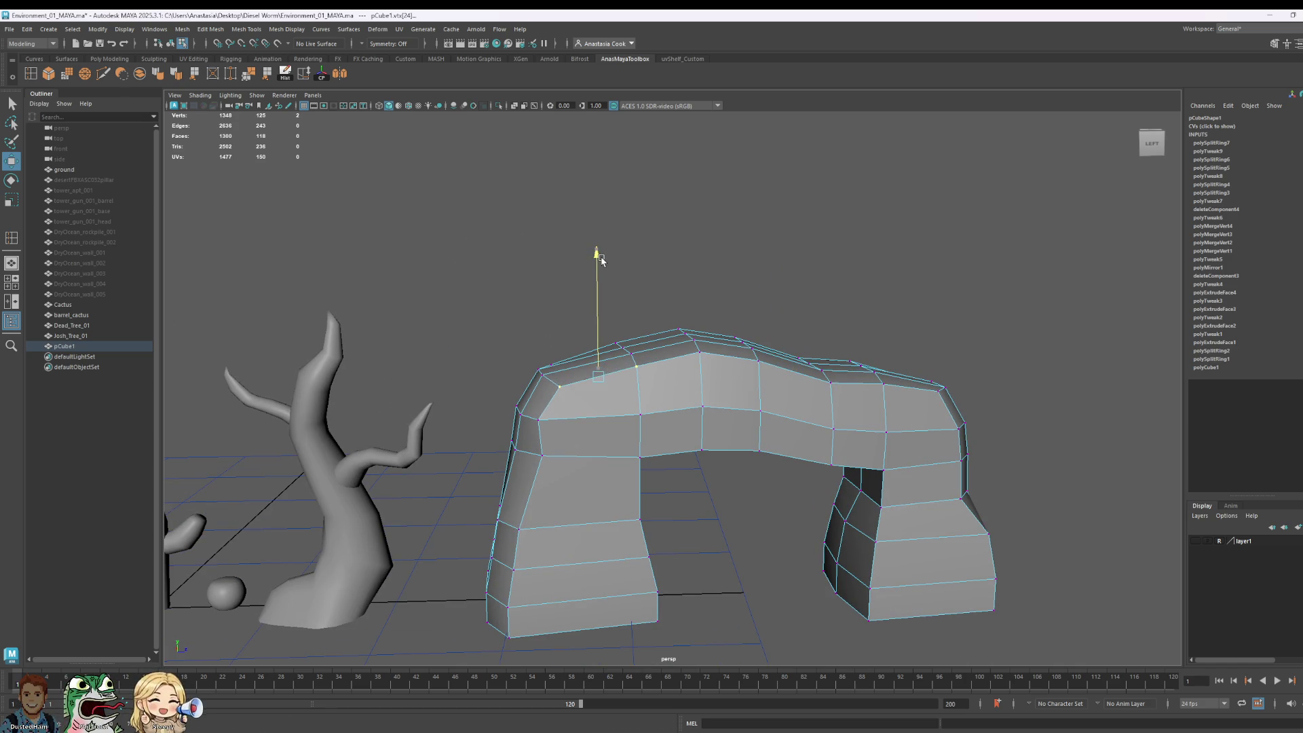
mouse_move(606, 266)
left_mouse_down("alt")
mouse_move(893, 466)
mouse_move(698, 475)
mouse_move(620, 457)
mouse_move(655, 462)
left_mouse_up("alt")
right_click_drag(655, 462, 630, 199, "alt")
left_click_drag(712, 394, 714, 397)
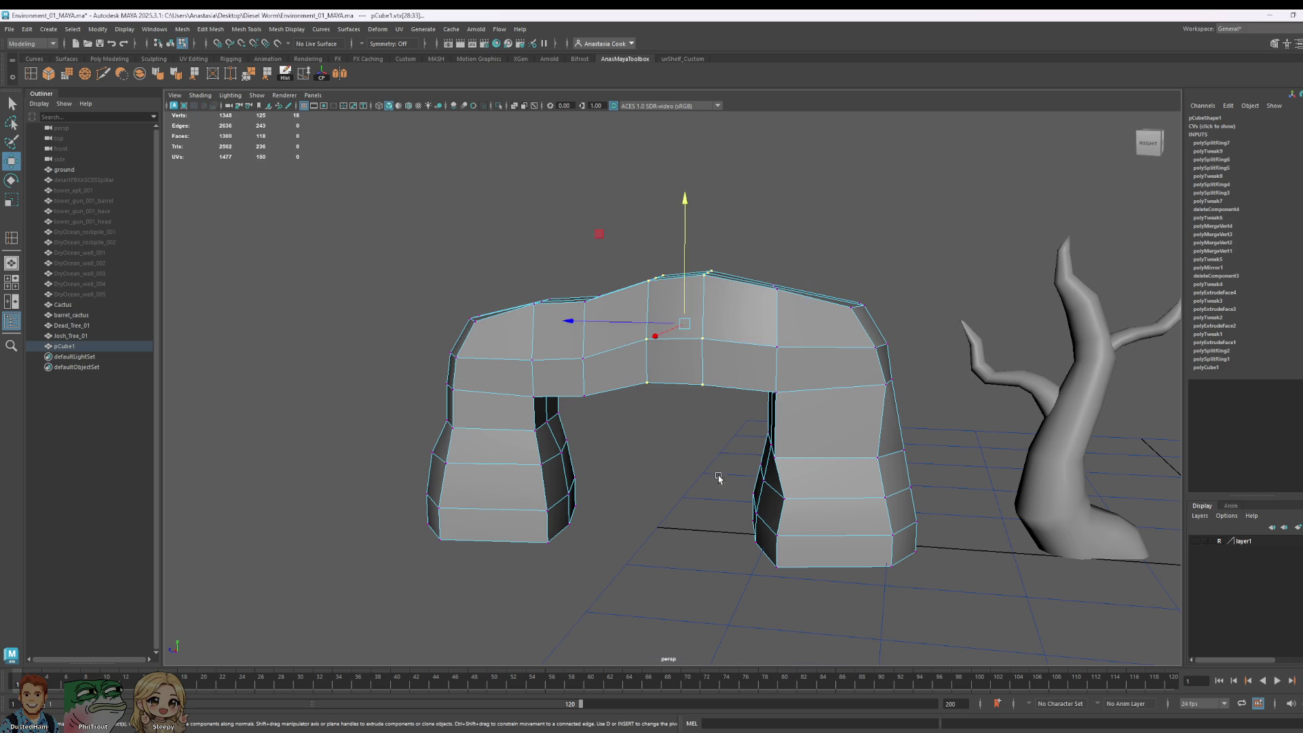
mouse_move(719, 477)
left_mouse_down("alt")
mouse_move(679, 407)
mouse_move(655, 313)
mouse_move(663, 273)
mouse_move(663, 295)
left_mouse_up("alt")
mouse_move(663, 294)
right_mouse_down("alt")
mouse_move(558, 402)
mouse_move(555, 454)
right_mouse_up("alt")
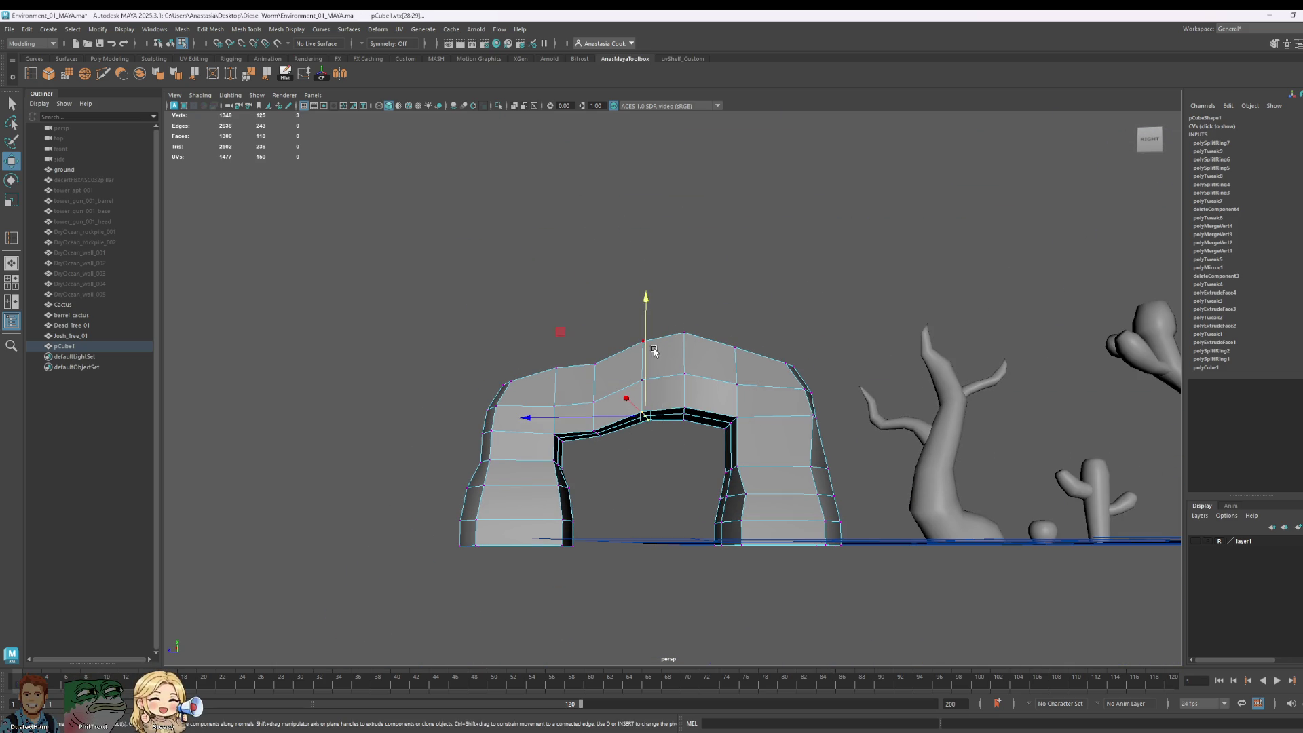
Step: Slide the vertices along the inside of the arch opening to the left on X
left_click_drag(646, 349, 646, 348)
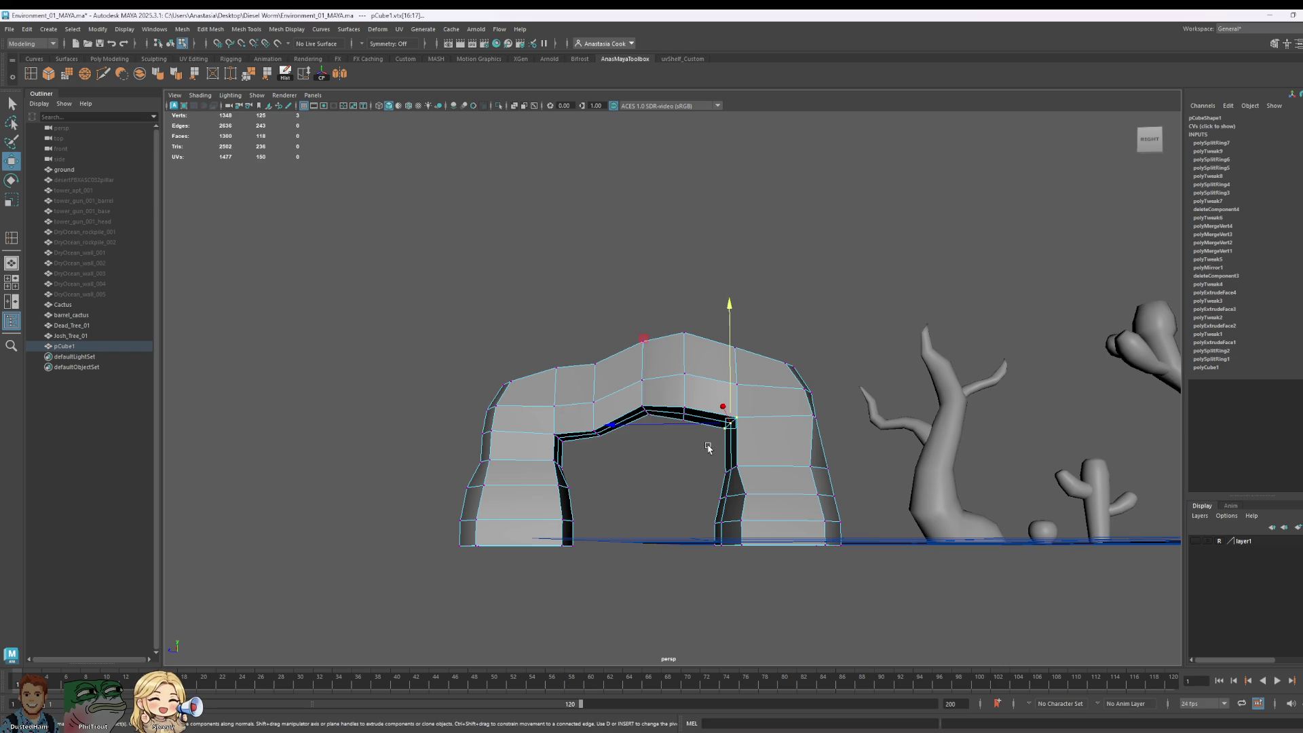
left_click(679, 425)
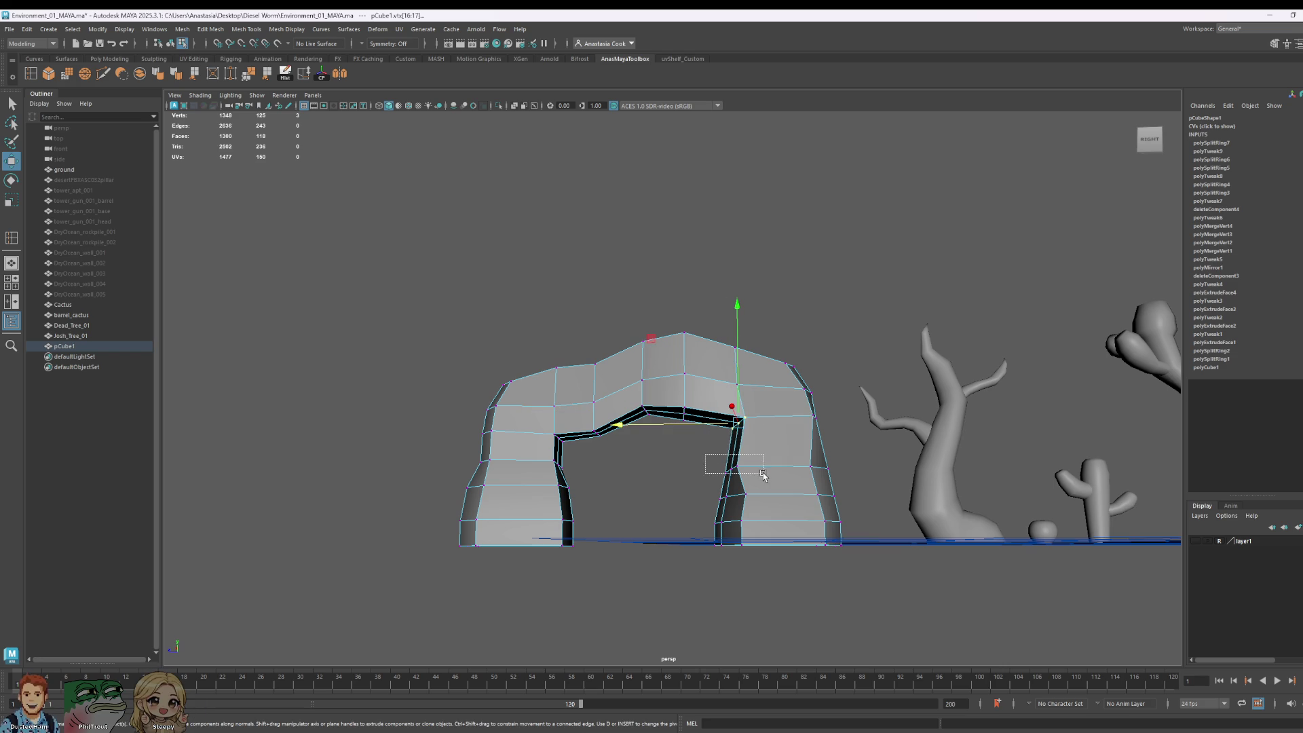
left_click(682, 468)
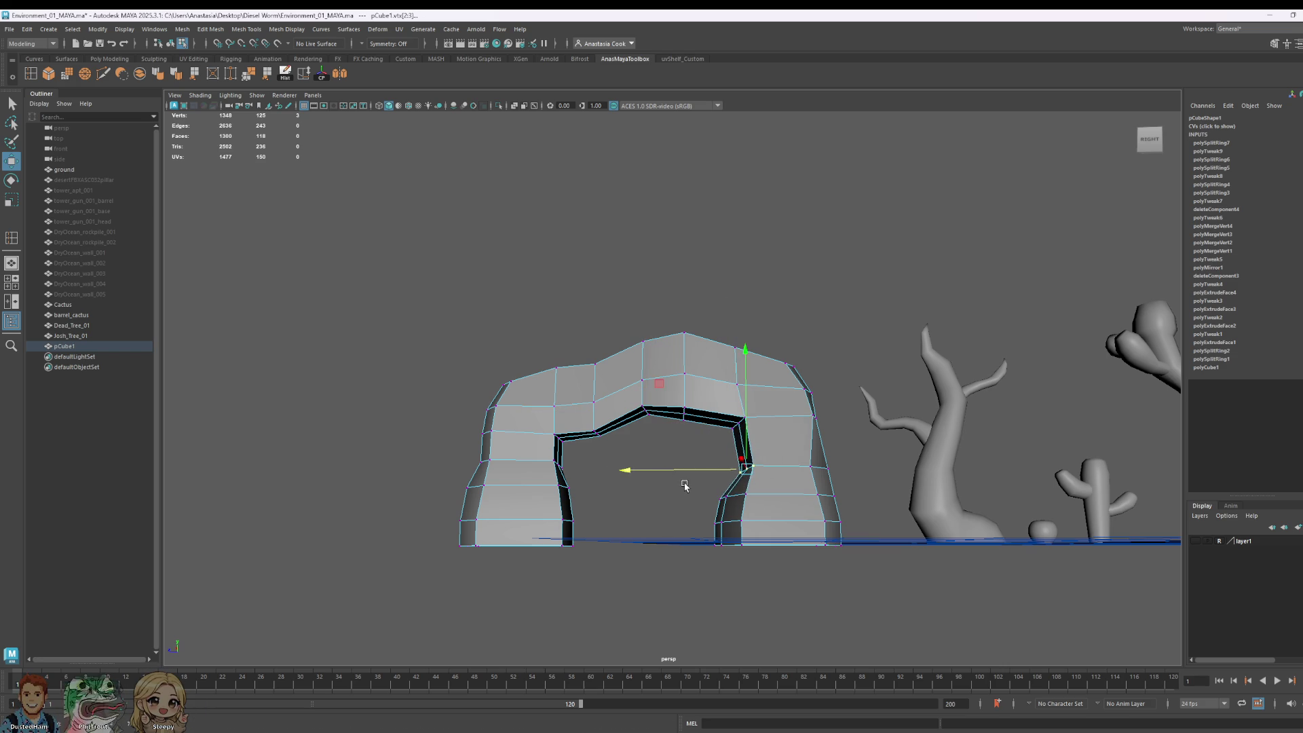
left_click_drag(685, 486, 669, 516, "alt")
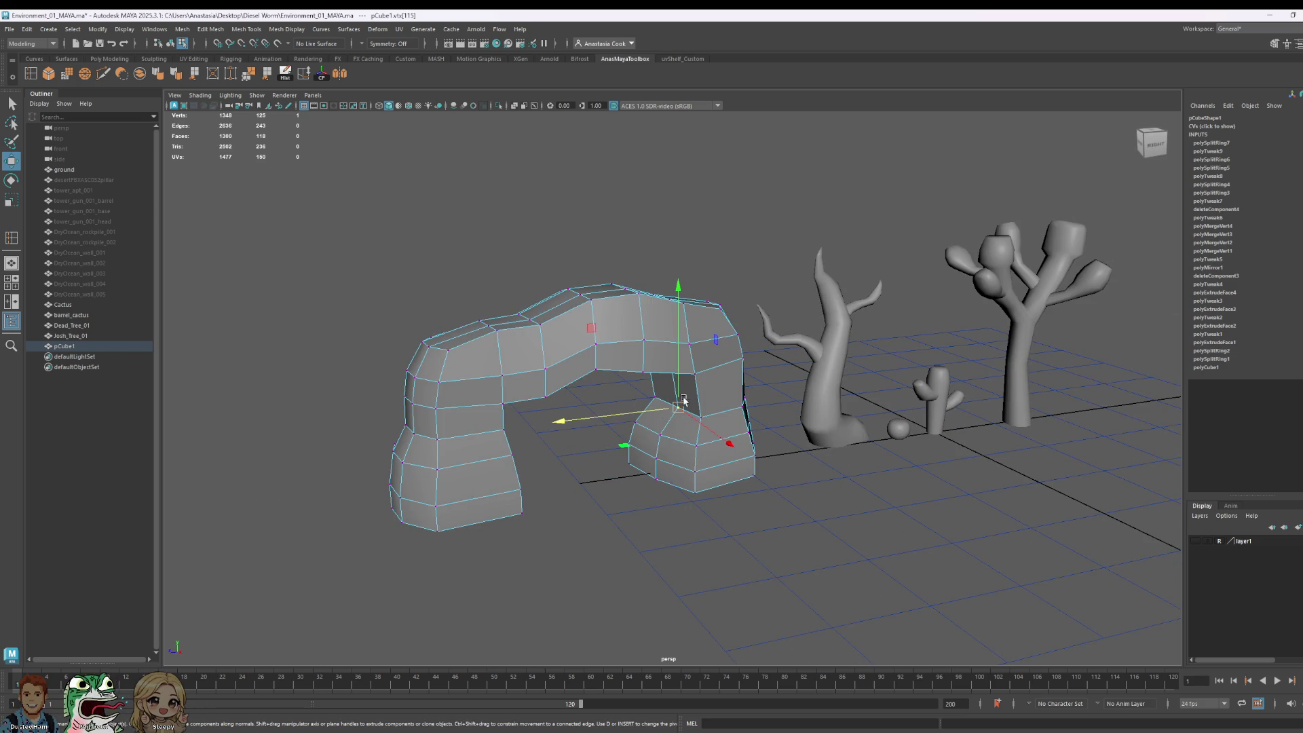
mouse_move(683, 400)
left_mouse_down()
mouse_move(642, 415)
mouse_move(707, 408)
mouse_move(589, 407)
mouse_move(553, 532)
mouse_move(620, 582)
mouse_move(679, 567)
left_mouse_up()
left_click(687, 548, "shift")
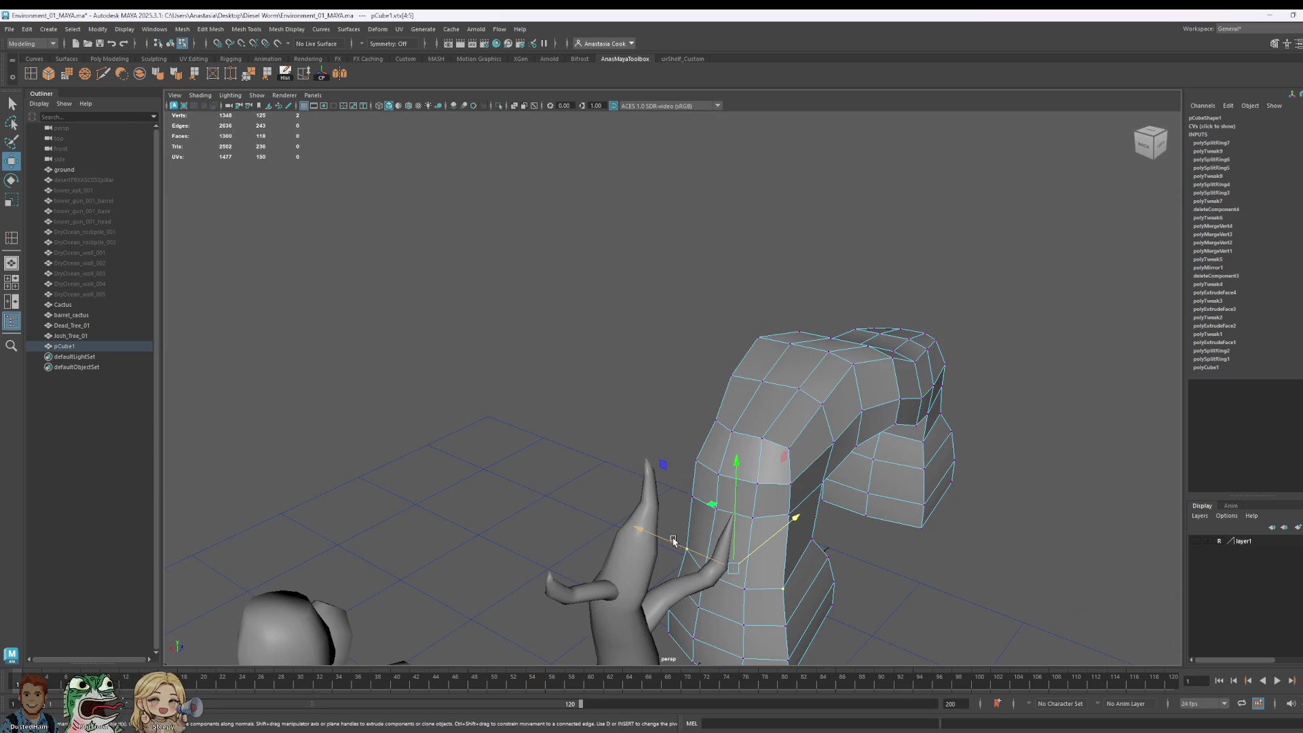
key("e")
key("r")
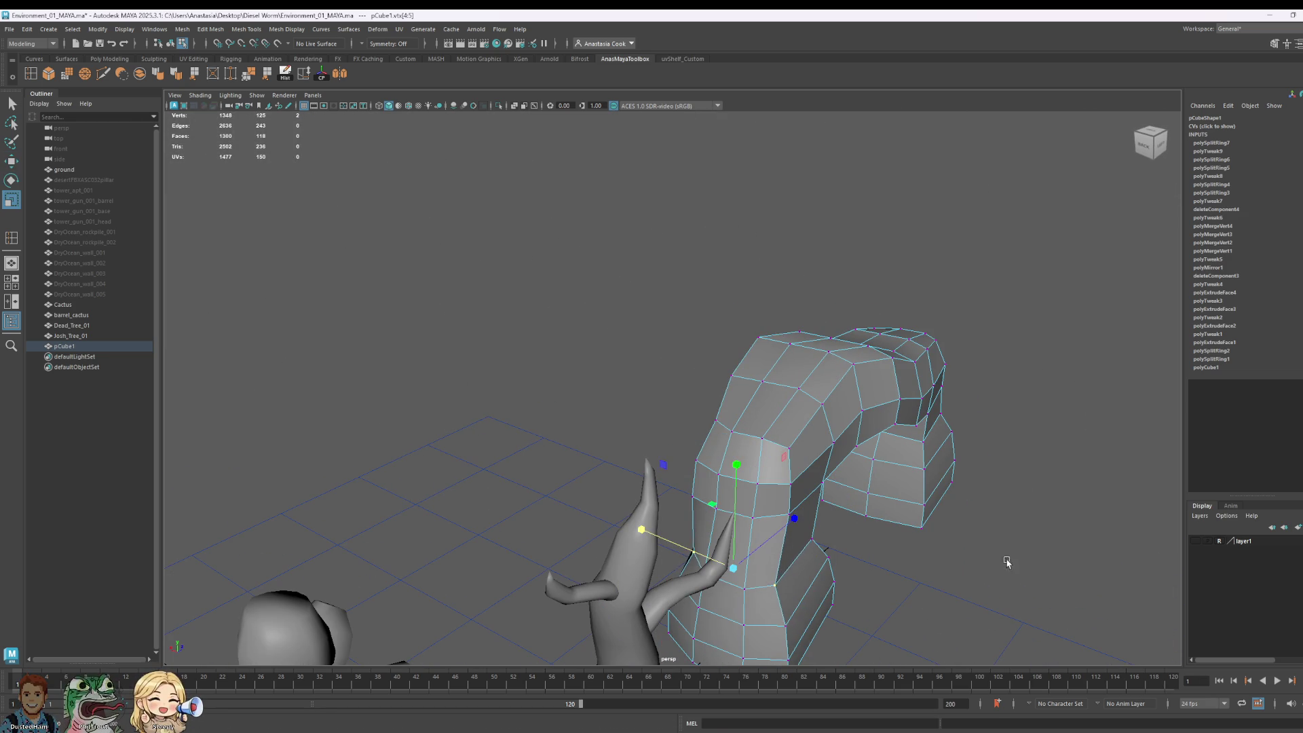
left_click_drag(1007, 561, 921, 436, "alt")
right_click_drag(920, 436, 974, 469)
Step: Box-select the left pillar's vertices and shift them slightly right
left_click(998, 406)
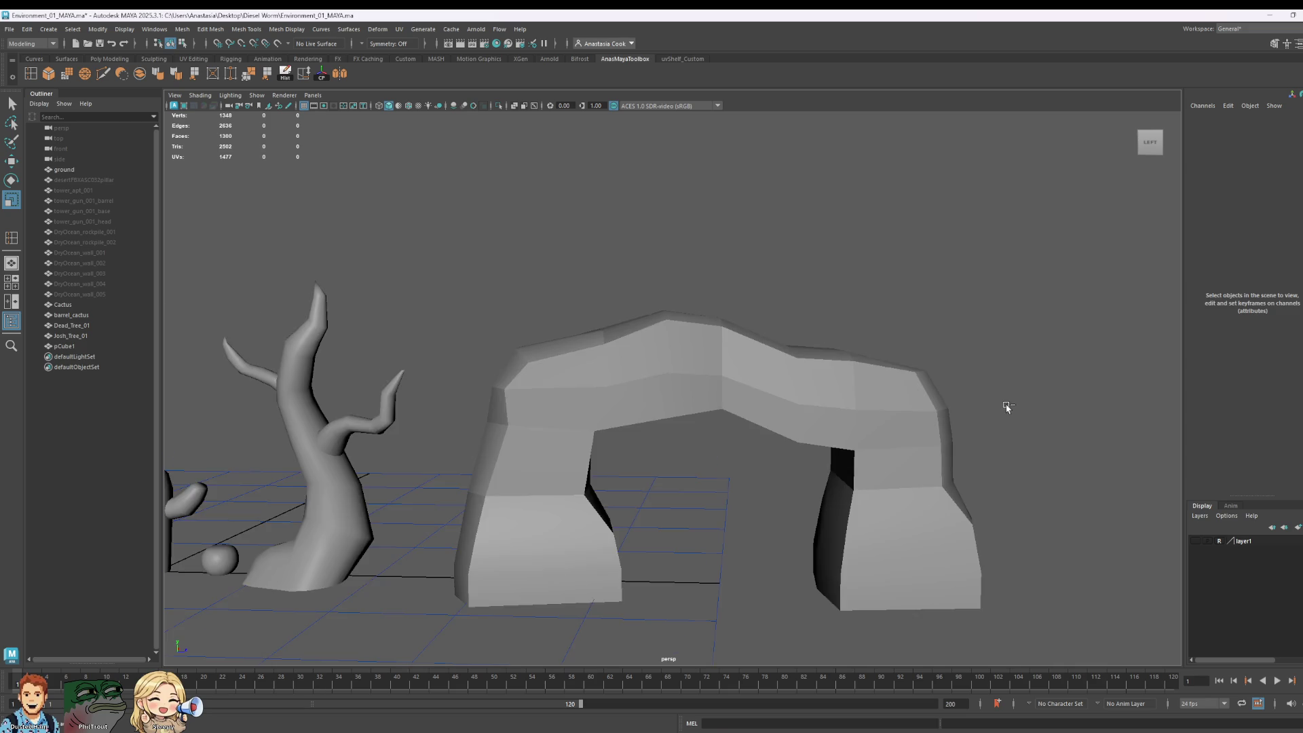
scroll(1007, 405, "down", 5)
left_click(171, 44)
right_click_drag(539, 425, 606, 440)
left_click_drag(500, 319, 665, 561)
key("w")
left_click_drag(732, 425, 743, 434)
Step: Return the arch to object mode, activate Scale, and switch the arch to edge editing
left_click(729, 506)
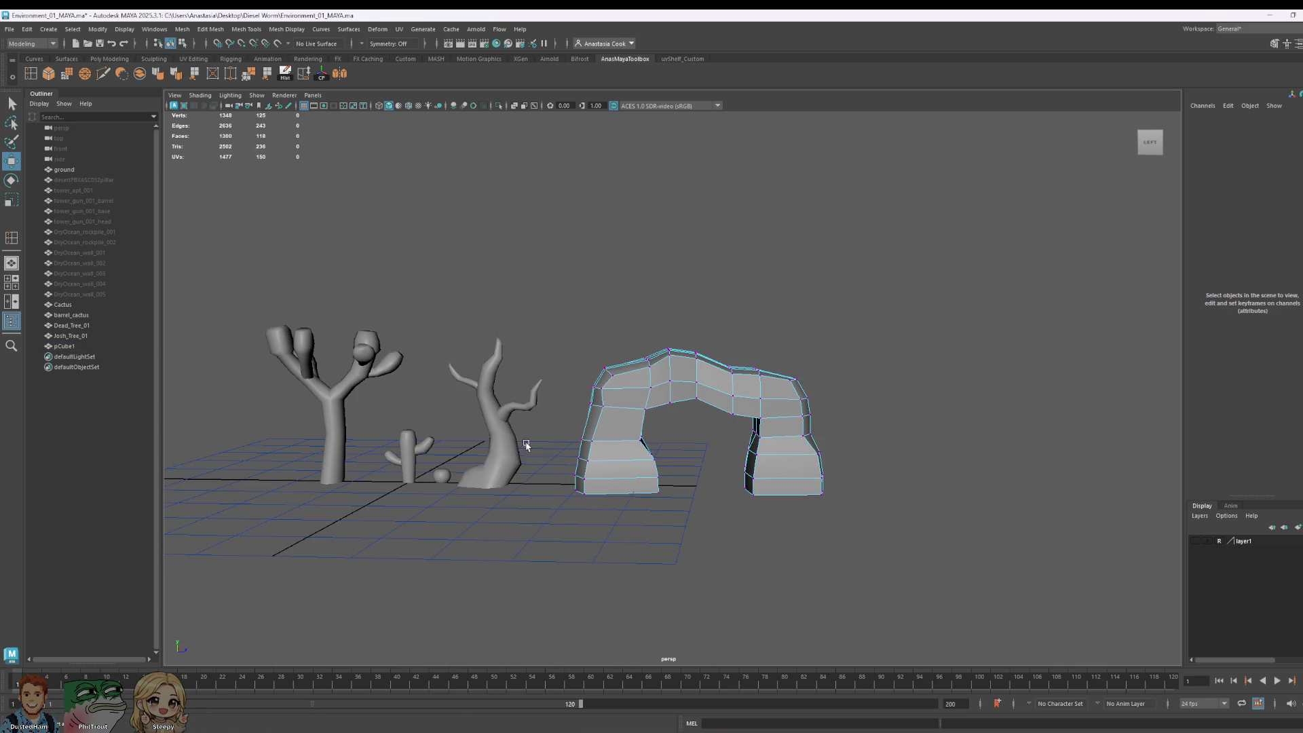
mouse_move(599, 487)
left_mouse_down()
mouse_move(708, 555)
mouse_move(620, 553)
mouse_move(721, 468)
left_mouse_up()
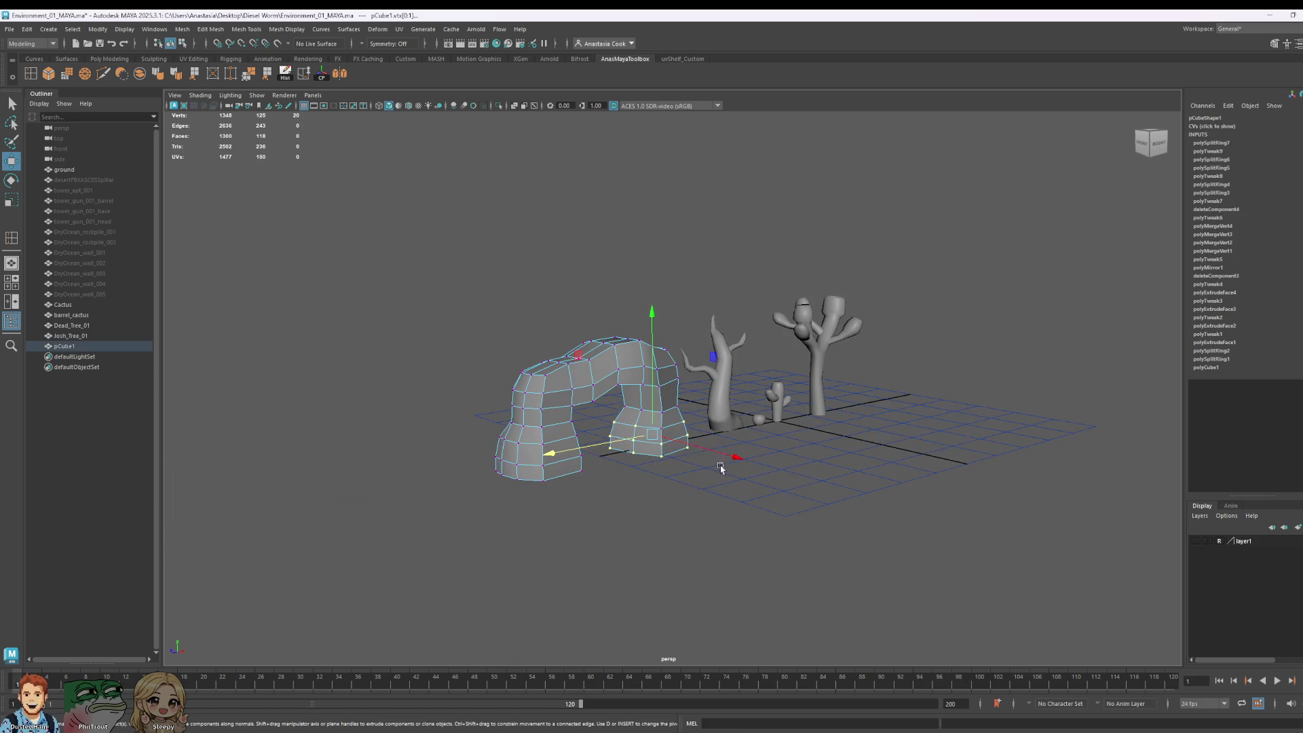
left_click_drag(839, 496, 740, 475, "alt")
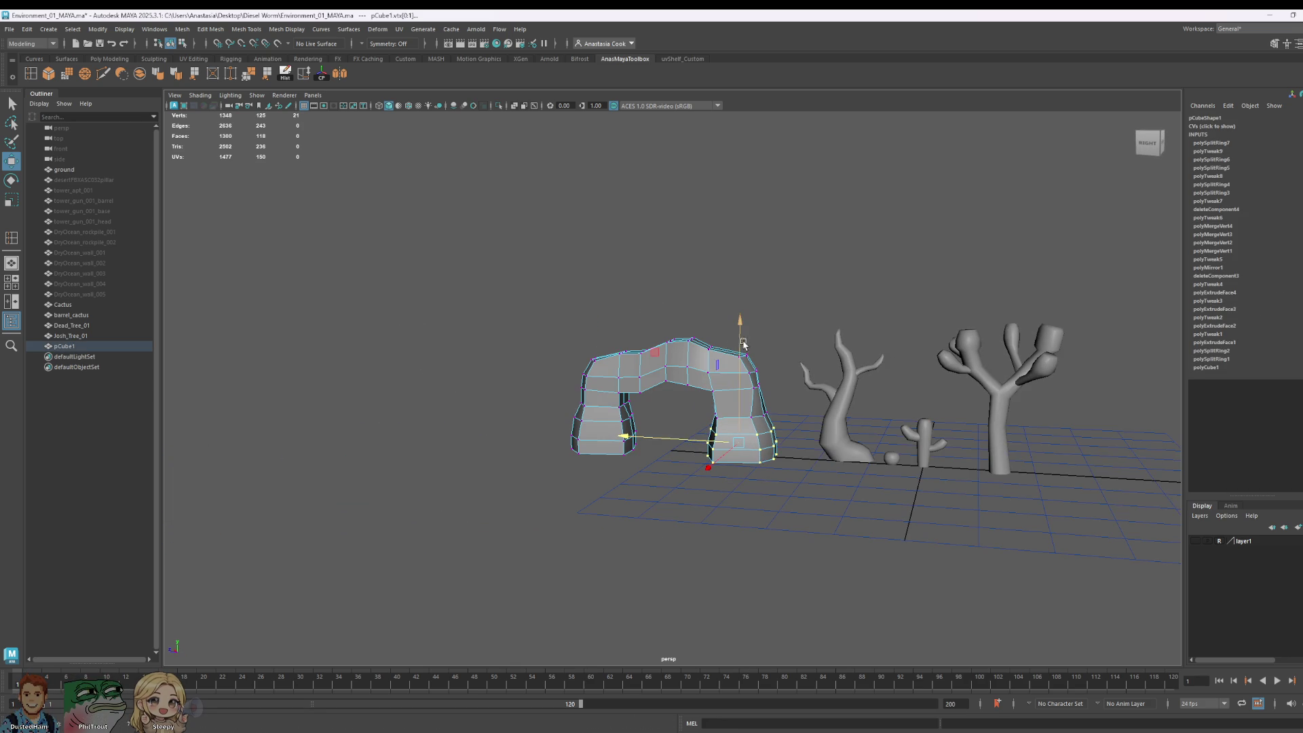
right_click_drag(718, 357, 795, 316)
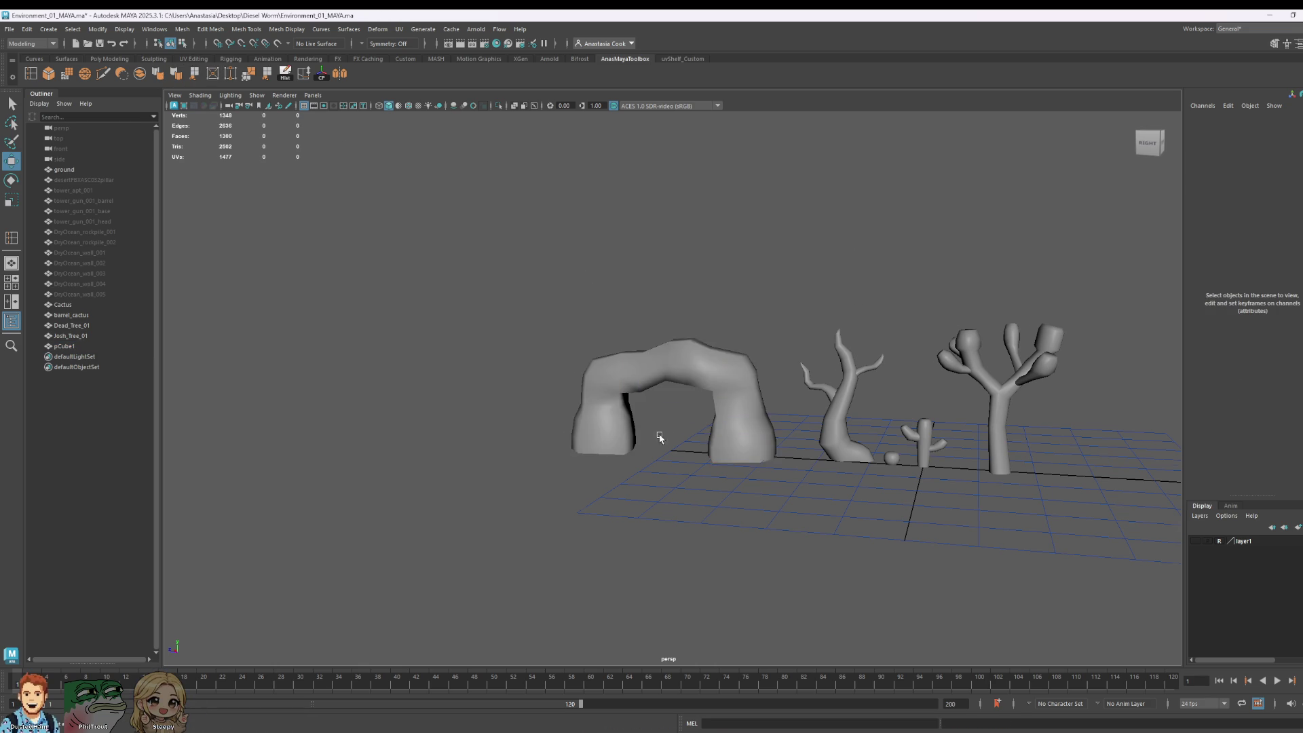
mouse_move(661, 436)
left_mouse_down("alt")
mouse_move(824, 457)
mouse_move(919, 437)
left_mouse_up("alt")
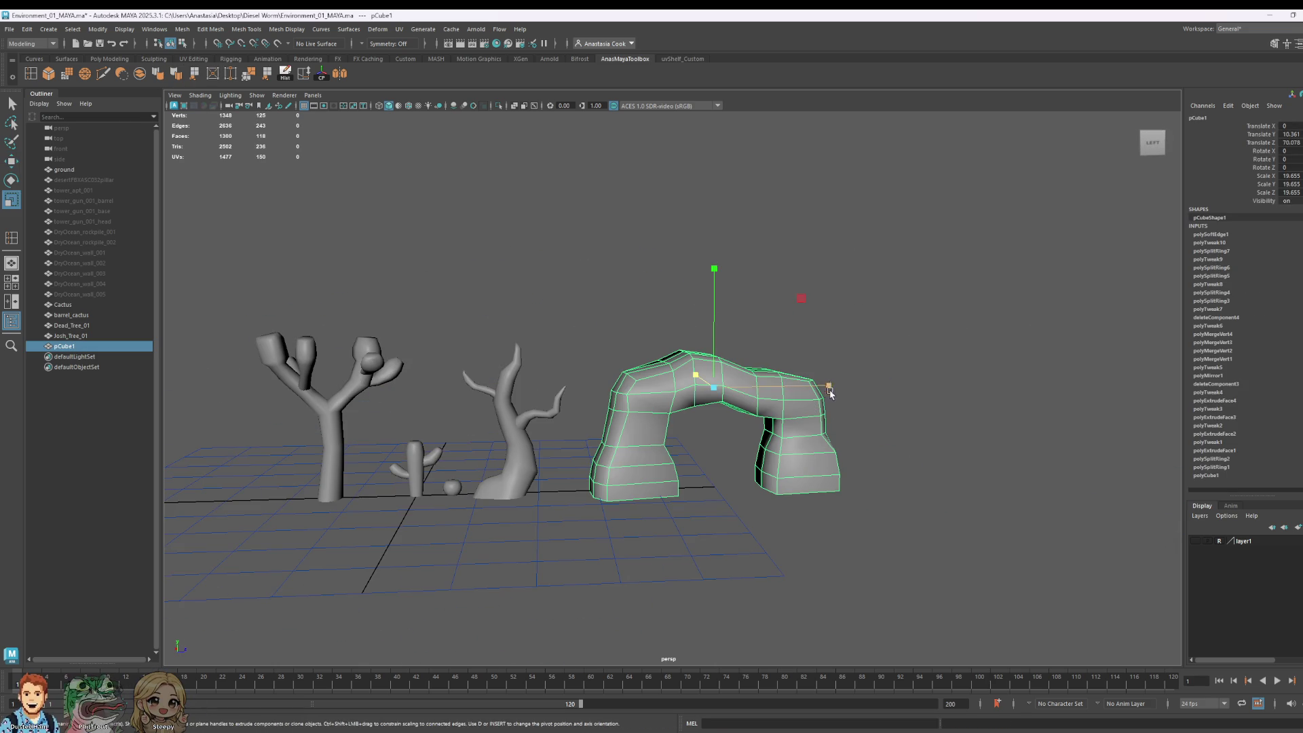
key("r")
scroll(829, 421, "up", 3)
left_click(830, 421)
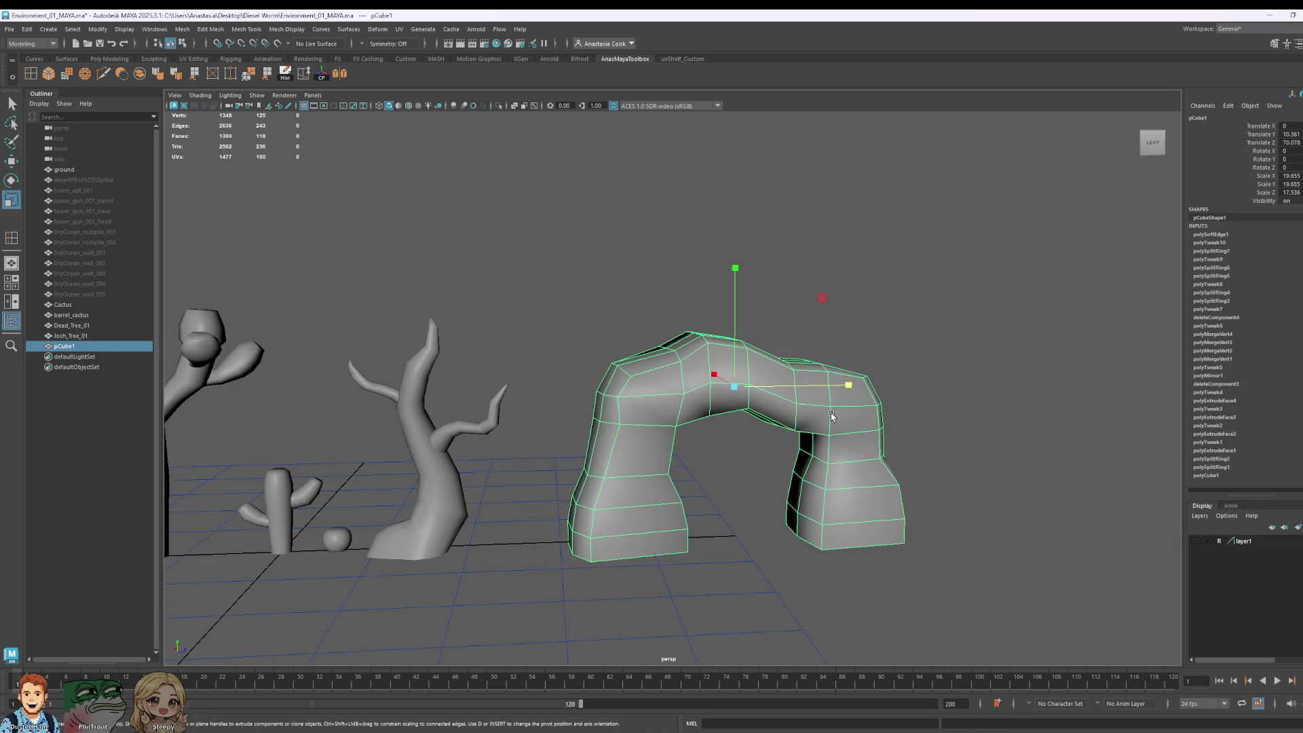
right_click_drag(830, 421, 827, 397)
Step: Select the arch's inner edge loops, try Harden Edge on them, then undo it to keep edges soft
left_click(818, 429)
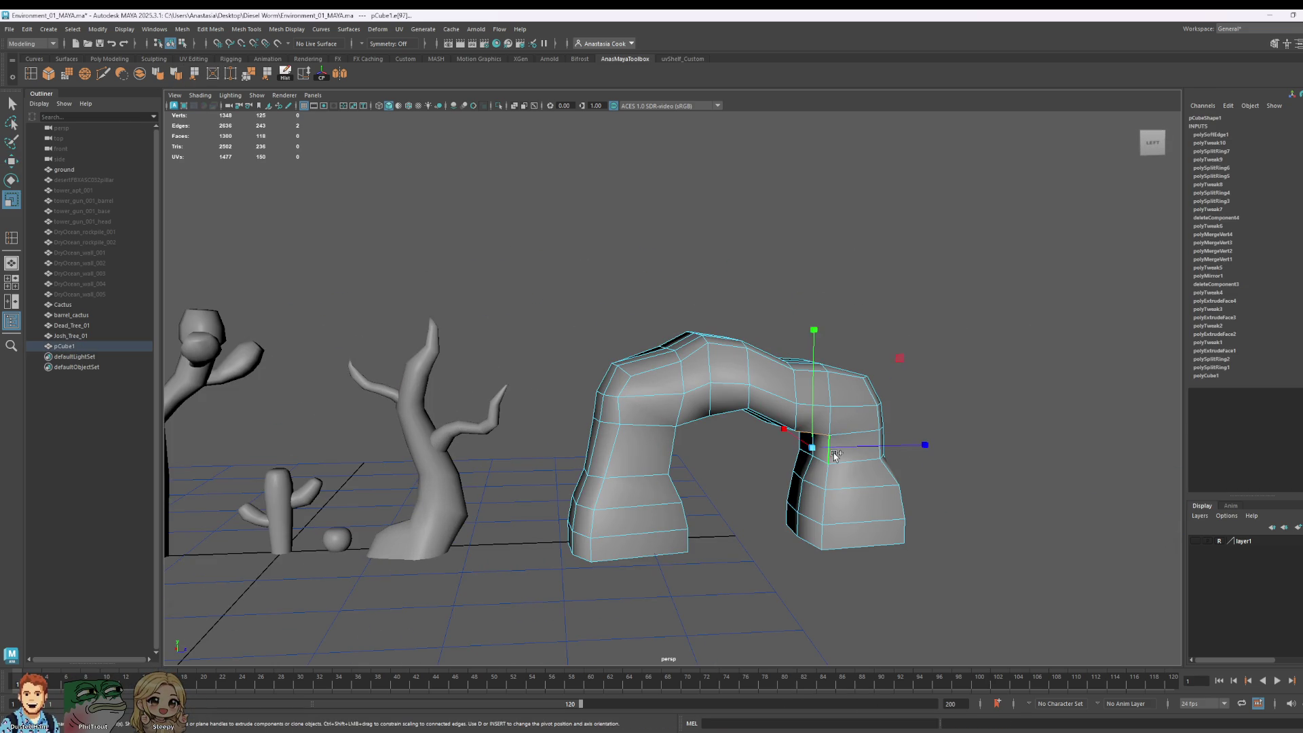
double_click(707, 414, "shift")
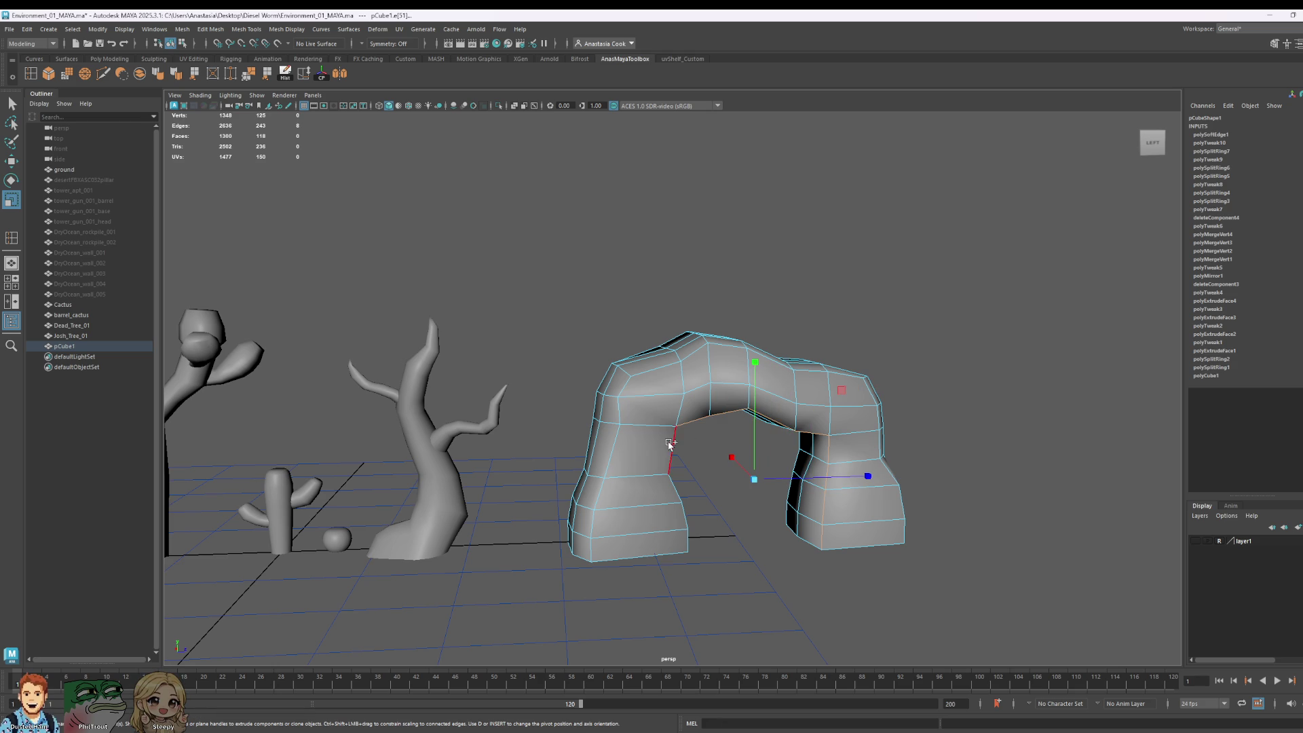
double_click(675, 489, "shift")
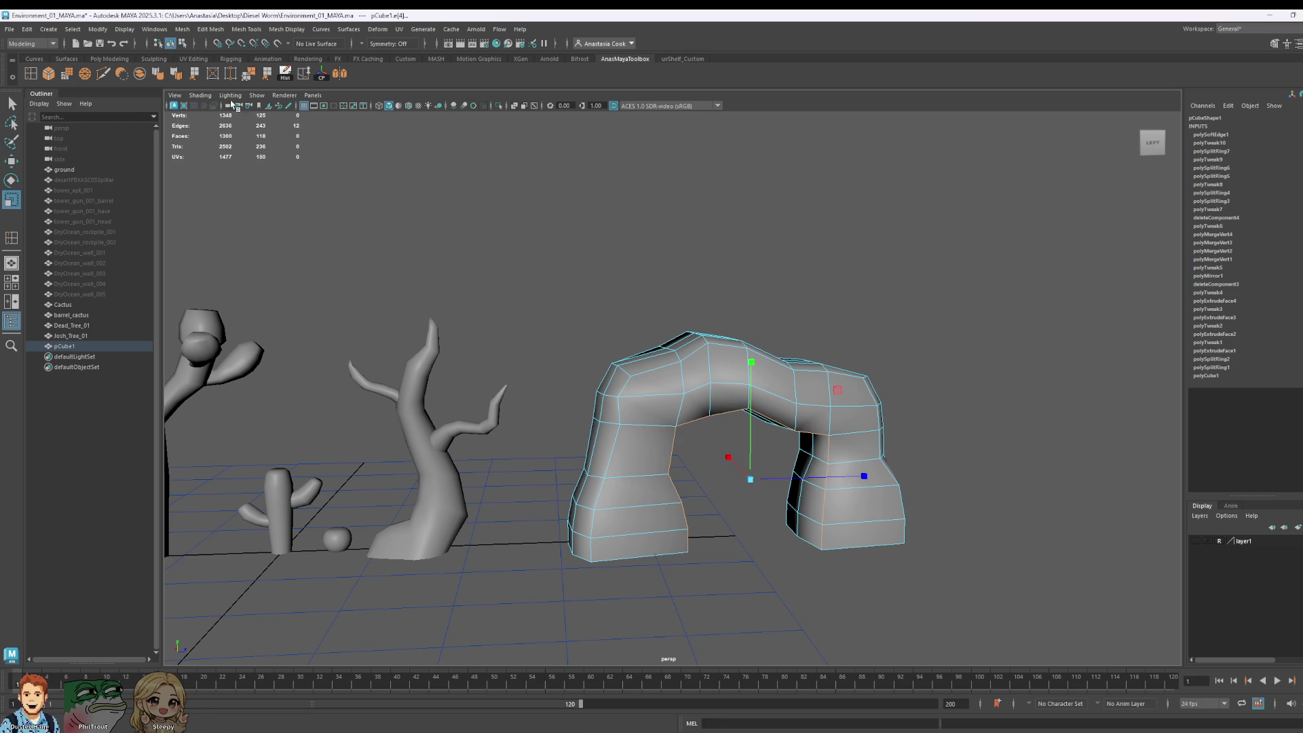
left_click(193, 76)
left_click_drag(876, 448, 890, 402, "alt")
key("ctrl+z")
scroll(889, 399, "up", 8)
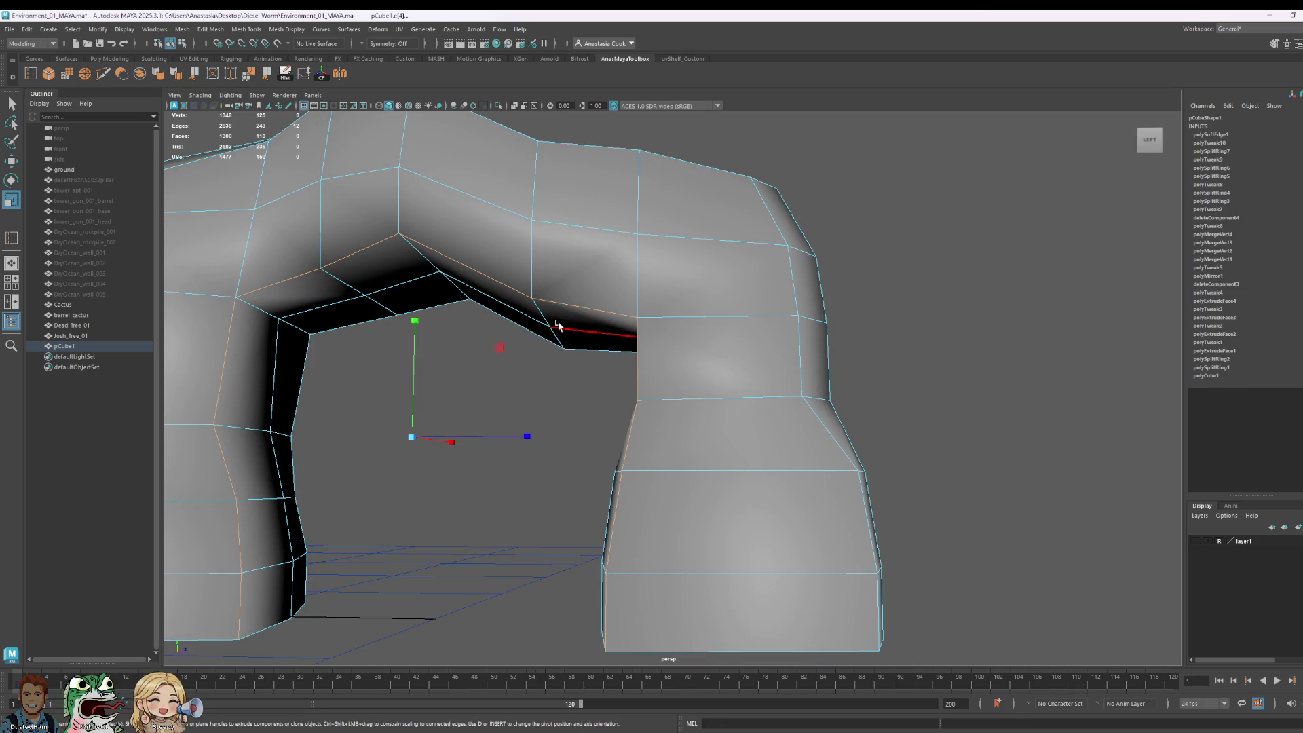
Step: Select the edge loop around the arch opening and inspect it from the front
left_click(592, 331)
double_click(502, 303)
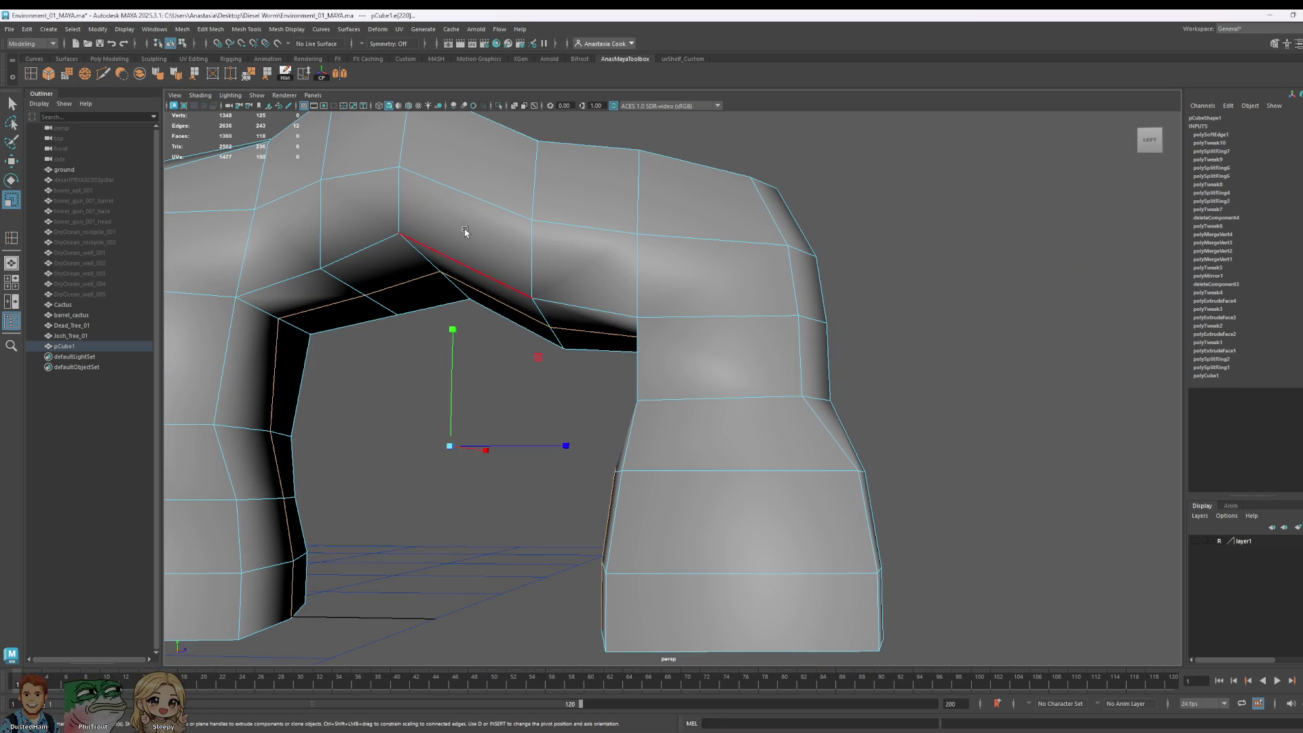
left_click_drag(416, 651, 736, 617, "alt")
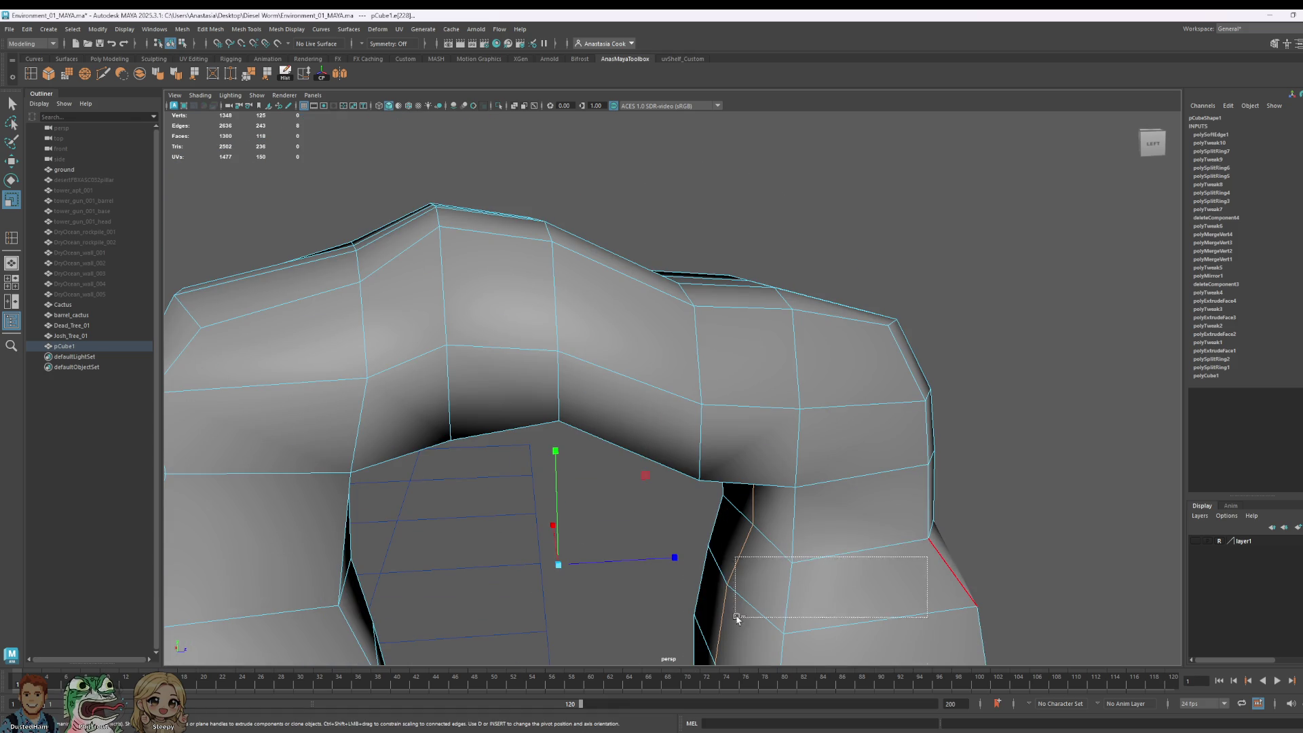
left_click_drag(960, 543, 1012, 236, "alt")
key("bracketleft")
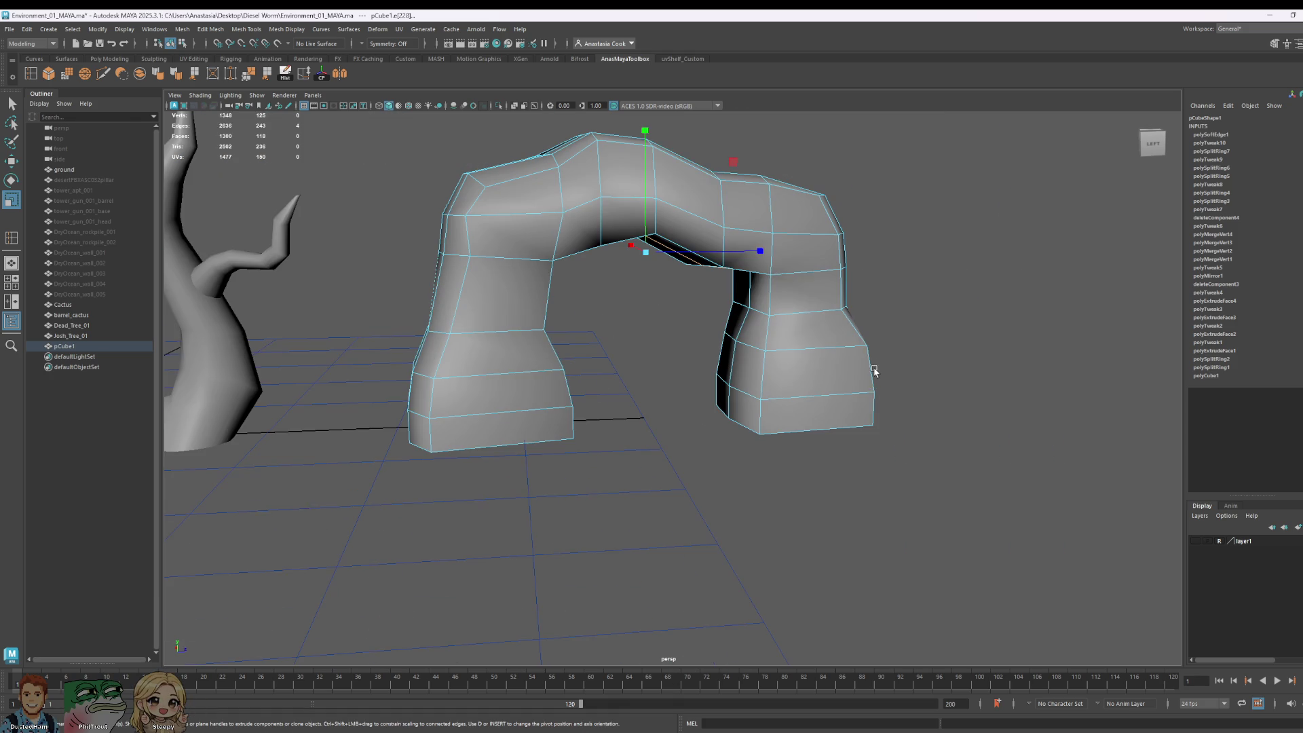
key("w")
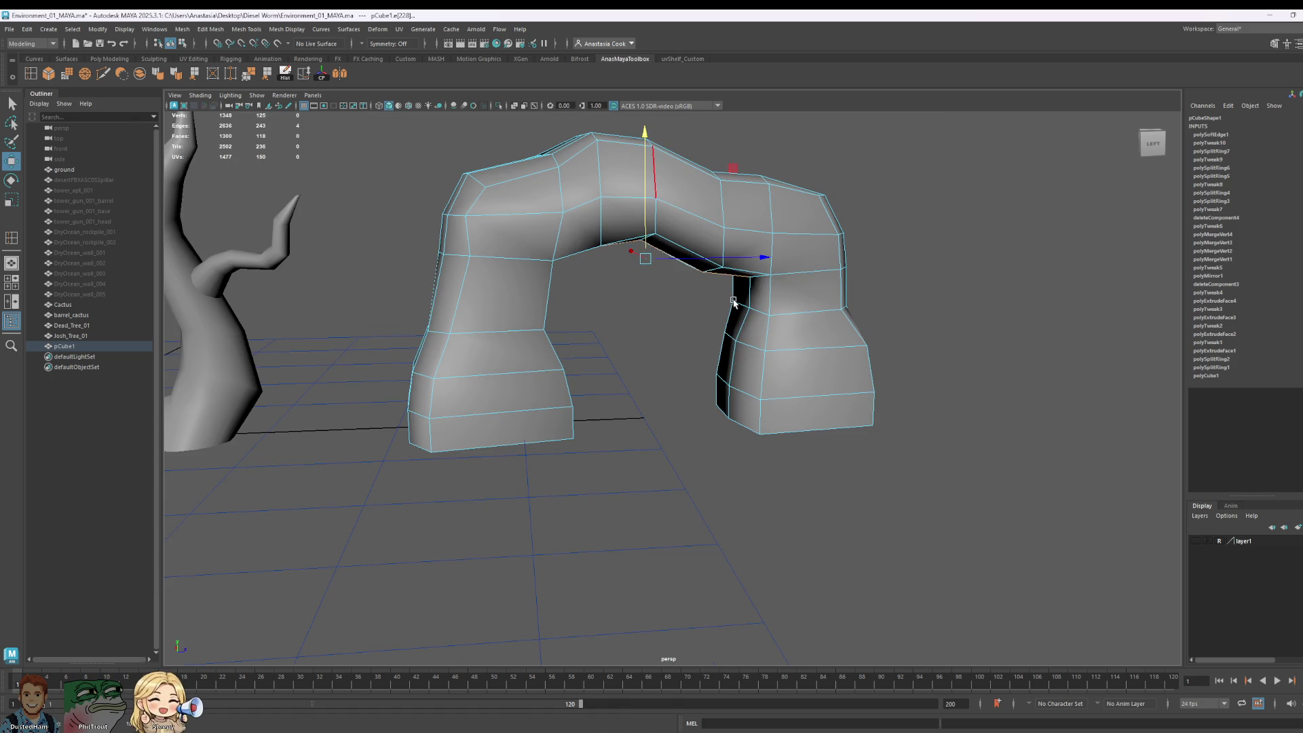
left_click_drag(733, 303, 713, 283, "alt")
right_click_drag(699, 278, 532, 261)
mouse_move(532, 261)
left_mouse_down("alt")
mouse_move(476, 249)
mouse_move(576, 300)
mouse_move(739, 280)
left_mouse_up("alt")
Step: Select the vertices at the opening's inner corners and those just below them
left_click(476, 250)
left_click(743, 237, "shift")
key("e")
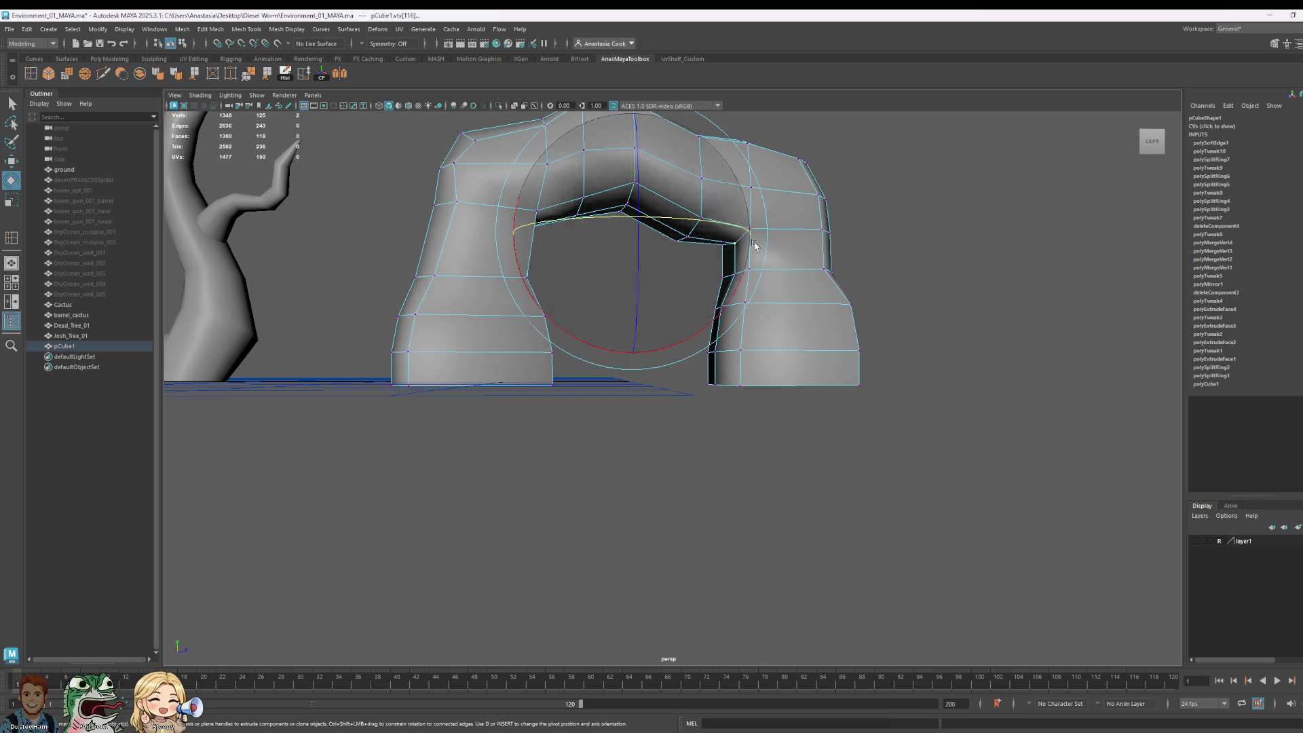
key("r")
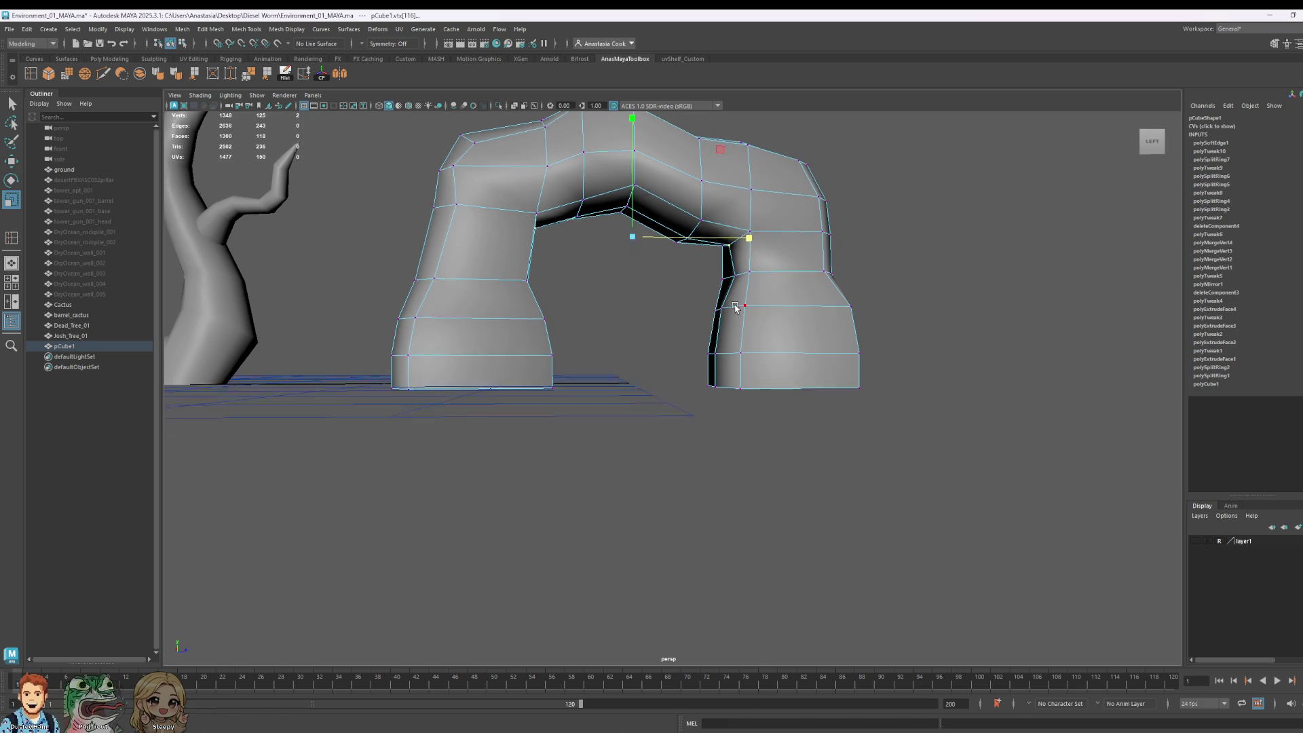
mouse_move(744, 241)
left_mouse_down("alt")
mouse_move(727, 285)
mouse_move(740, 320)
left_mouse_up("alt")
left_click(747, 328)
mouse_move(753, 374)
left_mouse_down("shift")
mouse_move(730, 414)
mouse_move(801, 431)
mouse_move(513, 396)
mouse_move(465, 342)
left_mouse_up("shift")
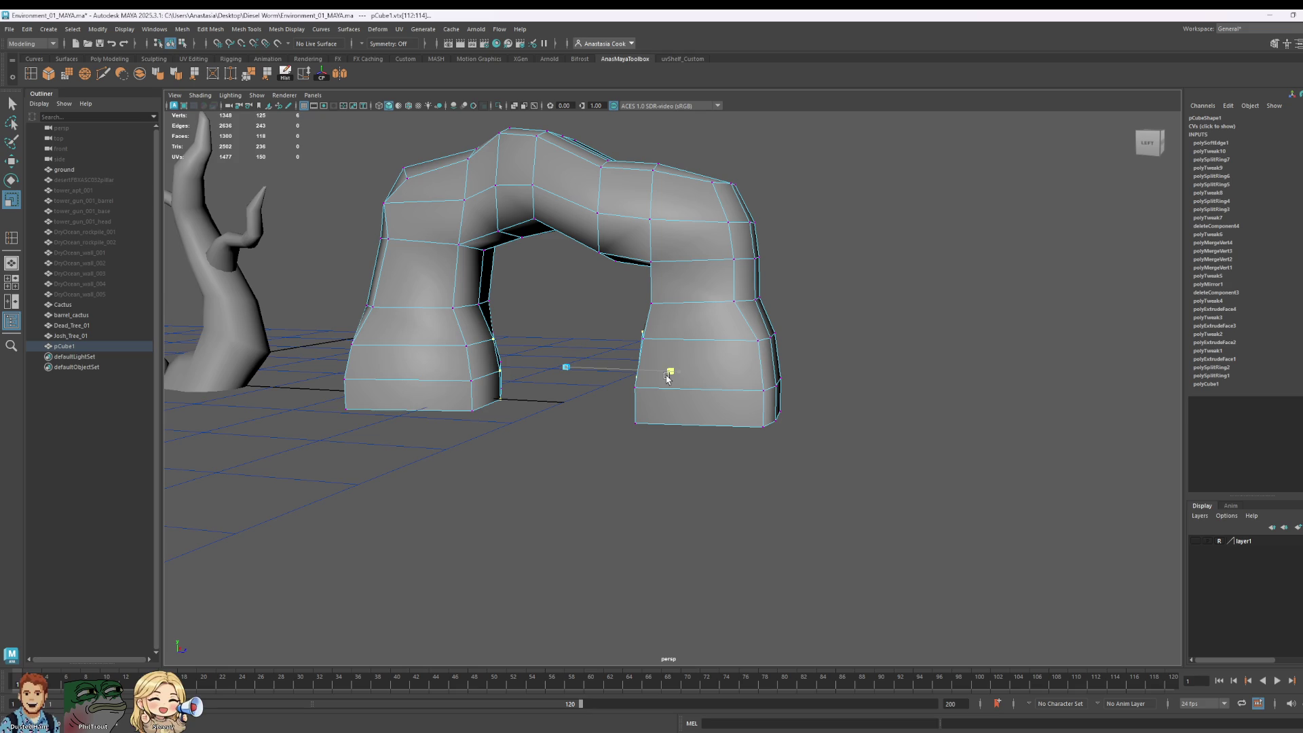
Step: Slide the left pillar's edge loop right and shift the right pillar's vertex column
left_click_drag(586, 372, 633, 372, "alt")
left_click(499, 375)
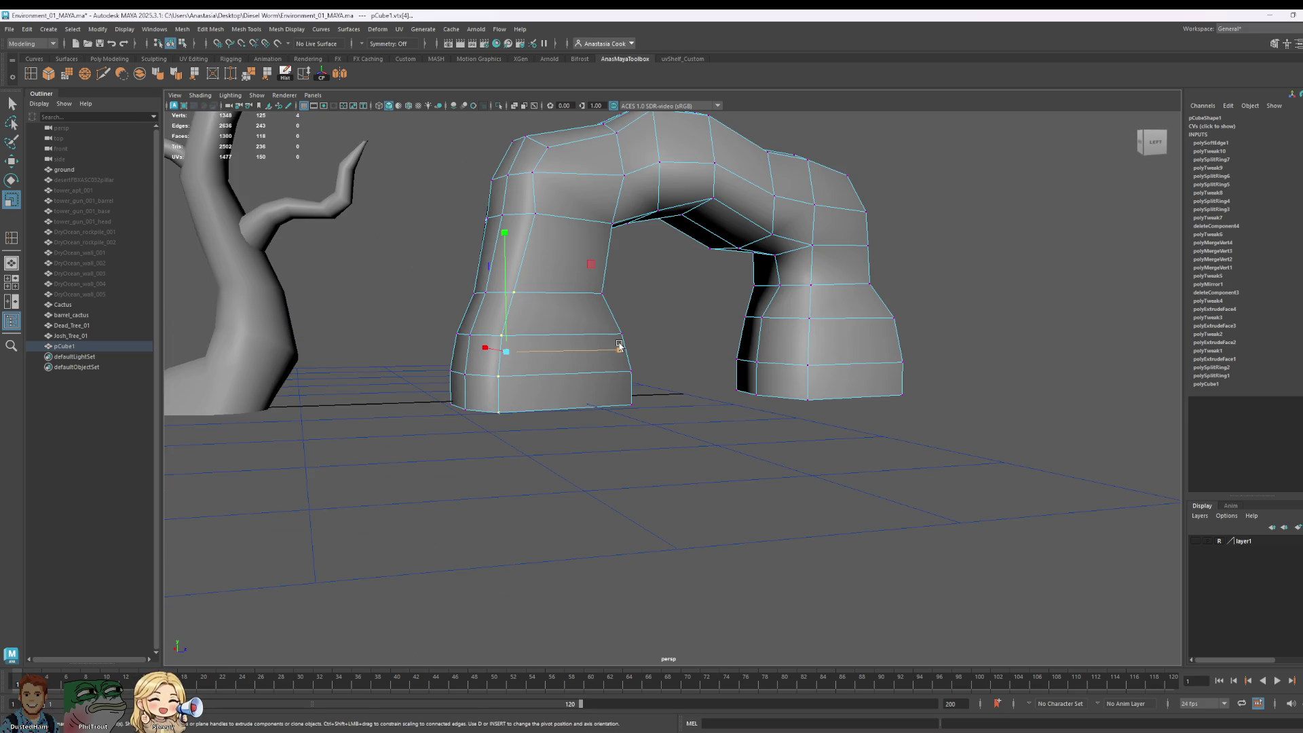
key("w")
left_click_drag(620, 346, 630, 351, "ctrl+shift")
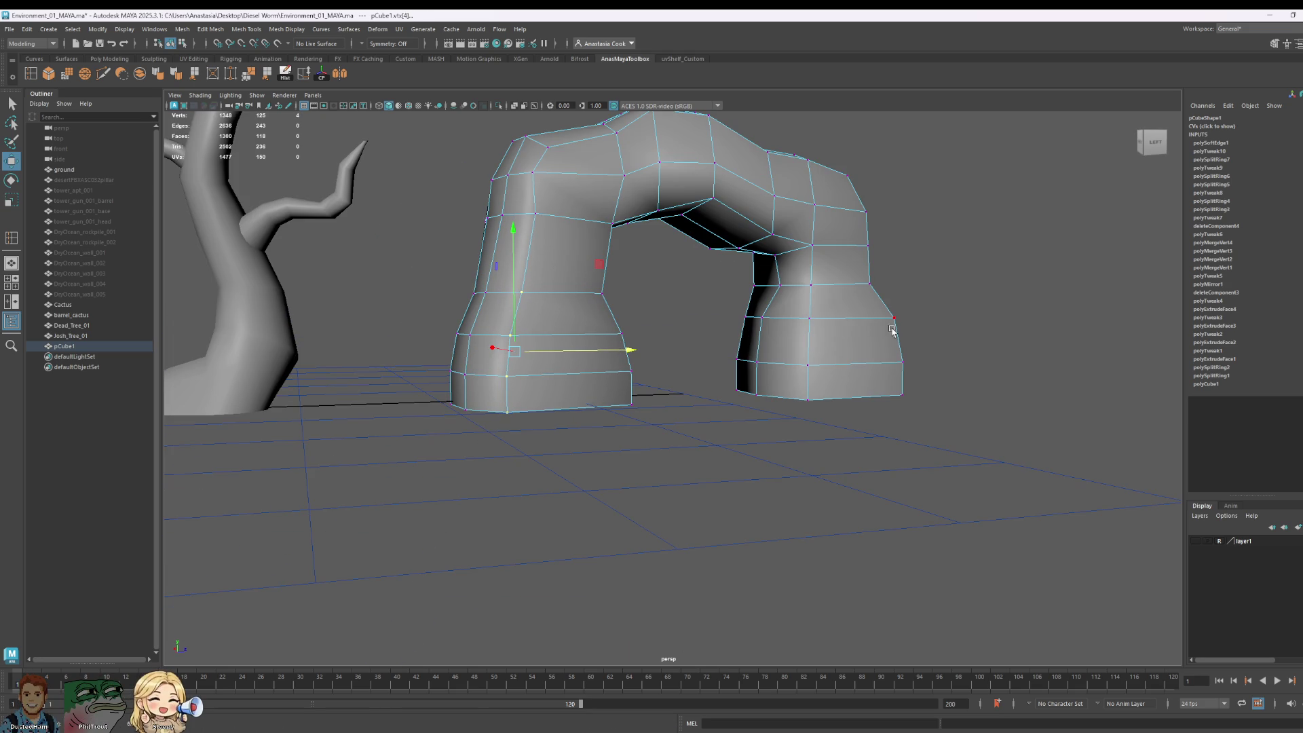
mouse_move(893, 332)
left_mouse_down("alt")
mouse_move(825, 341)
mouse_move(787, 381)
left_mouse_up("alt")
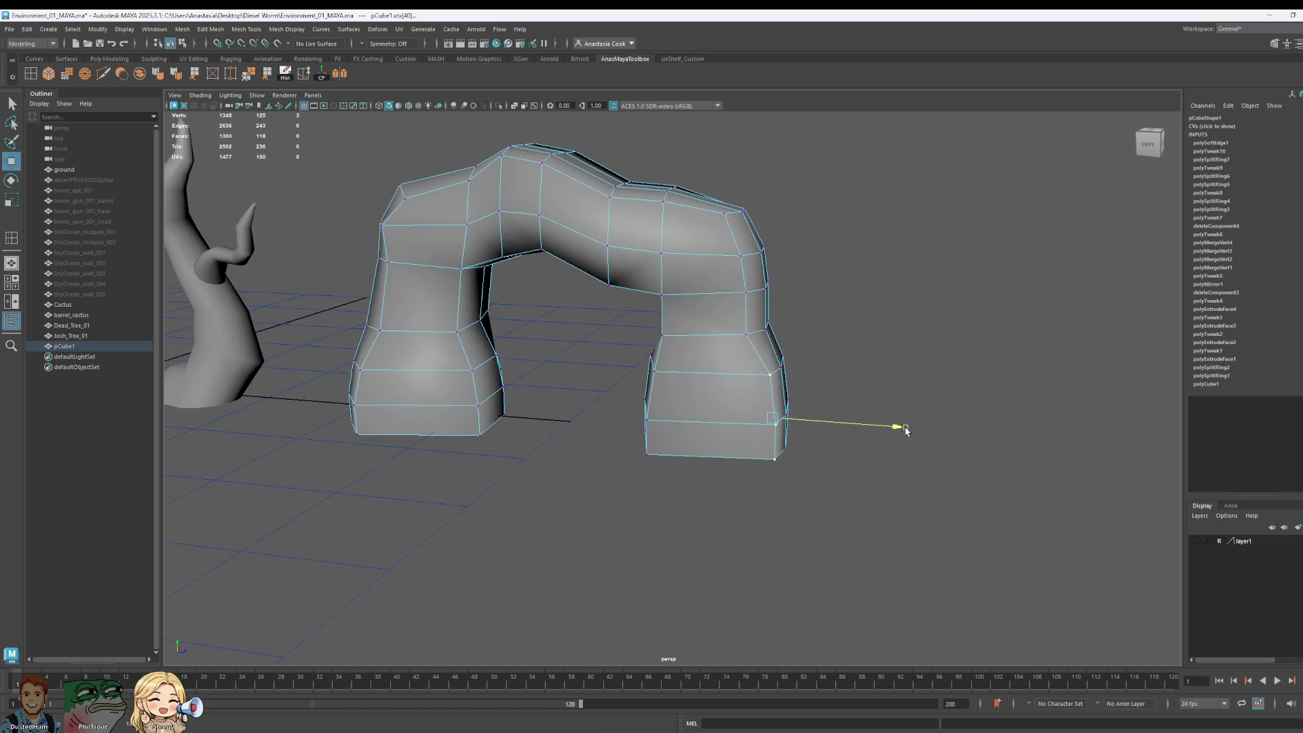
left_click_drag(906, 428, 897, 428)
left_click(679, 340)
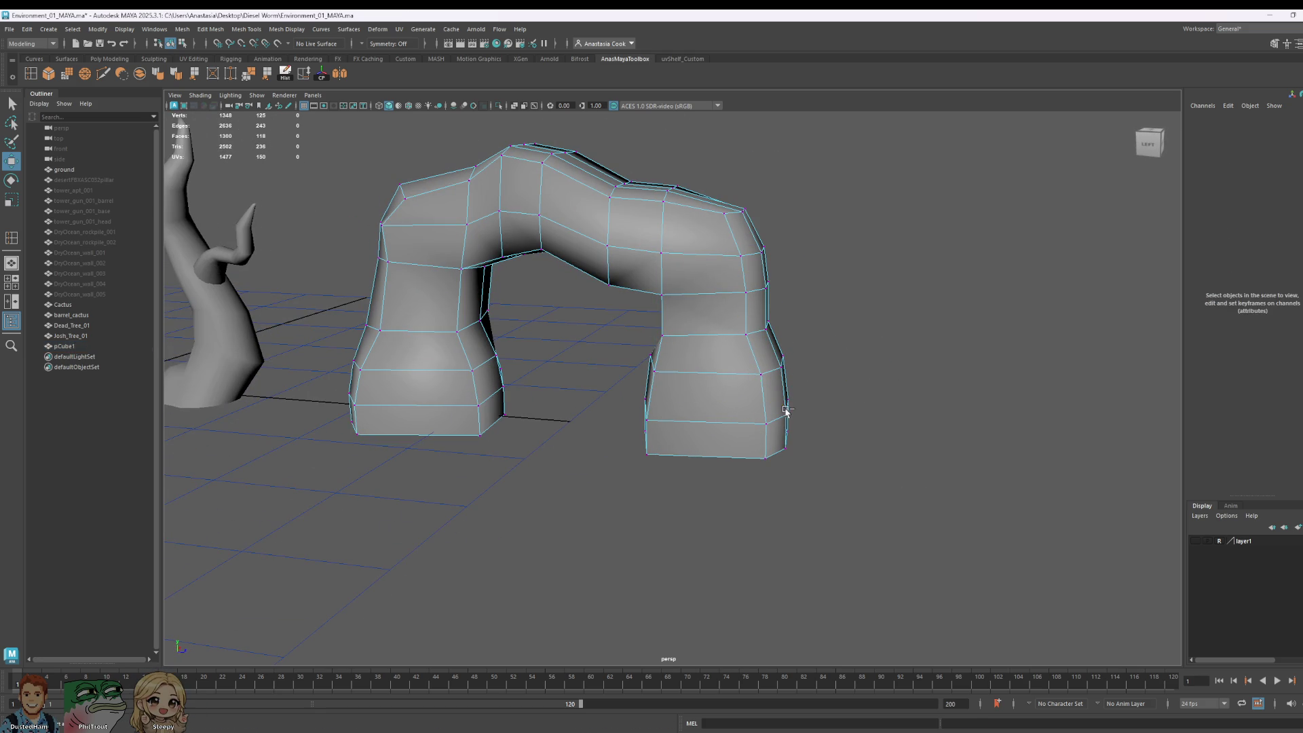
left_click_drag(790, 413, 788, 410)
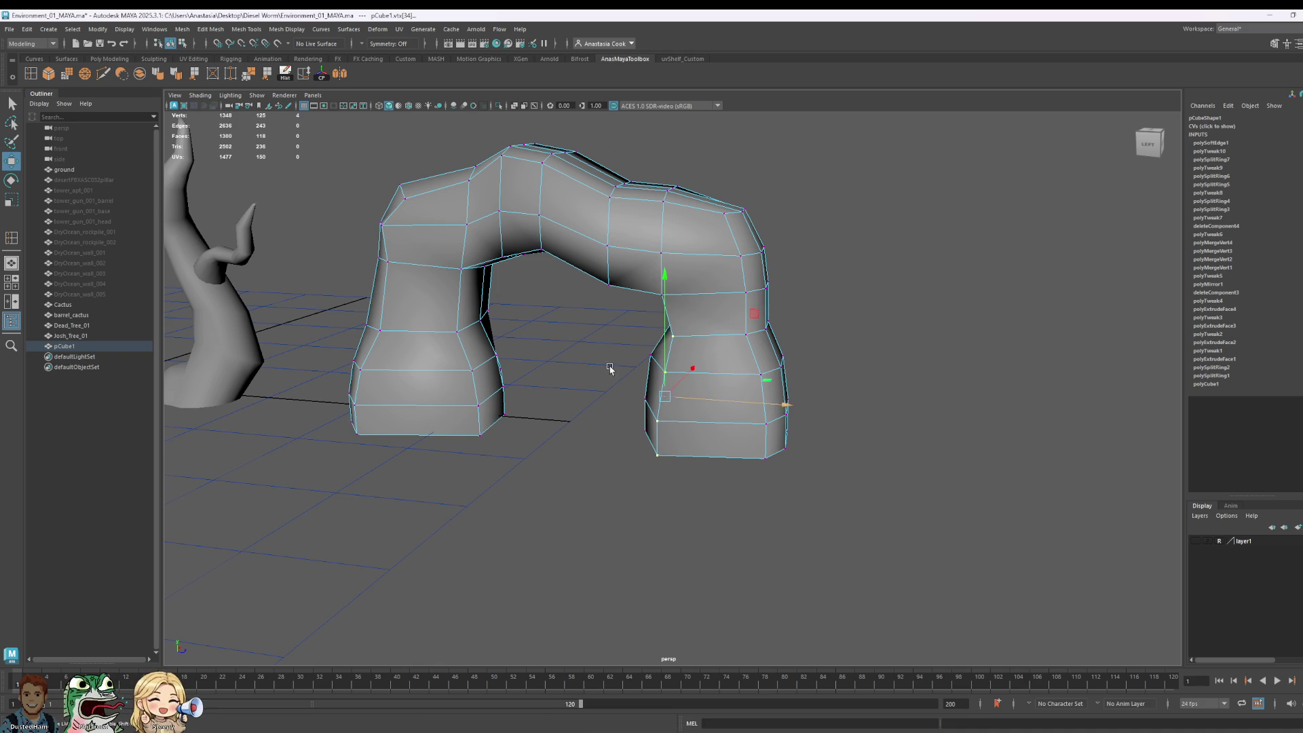
Step: Raise a vertex on the arch's top and two vertices under the arch vertically
left_click_drag(610, 369, 737, 273, "alt")
left_click(736, 273)
left_click(712, 199)
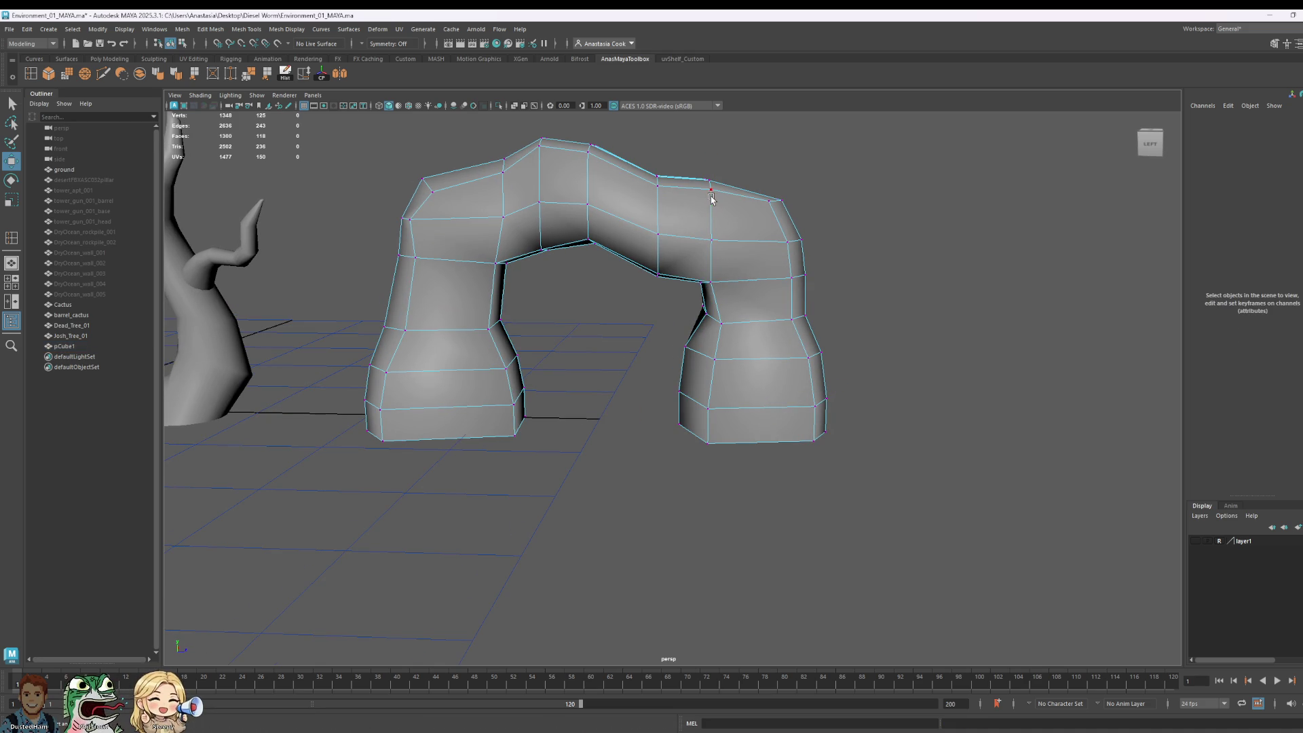
left_click(711, 280)
left_click_drag(712, 235, 713, 226)
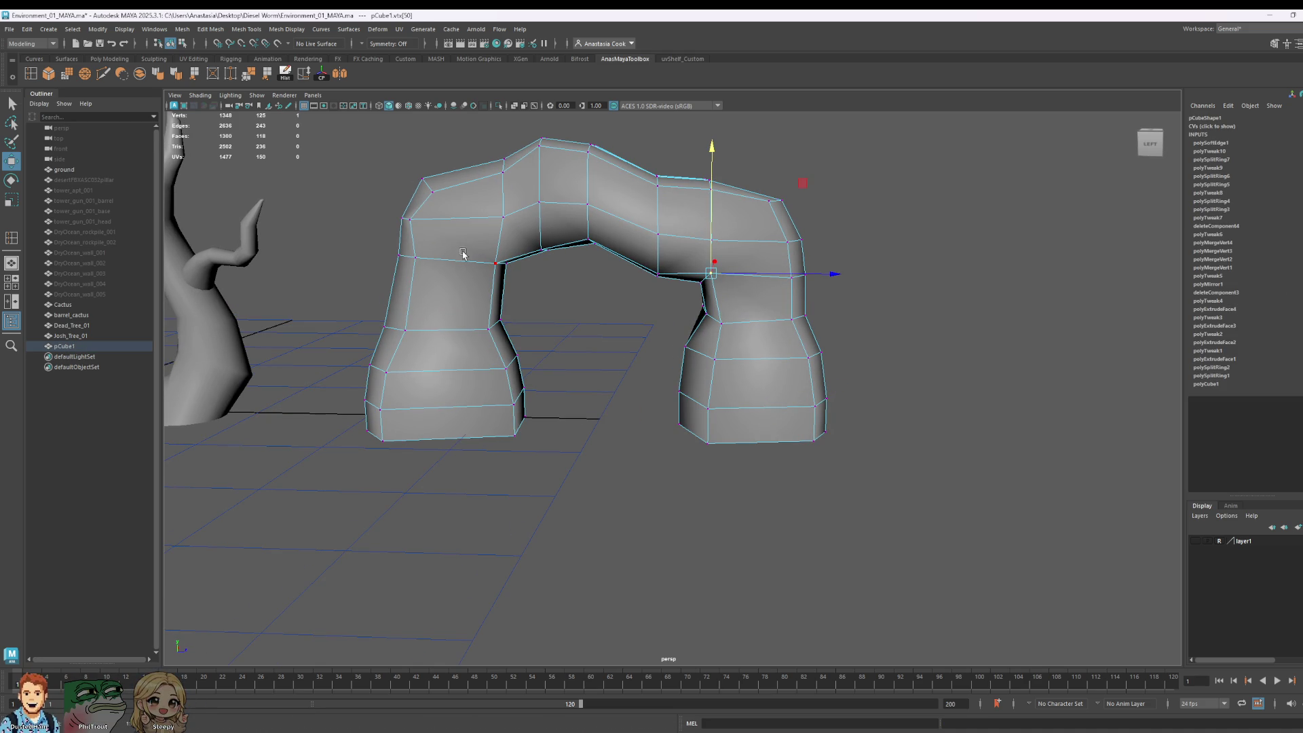
left_click(487, 234)
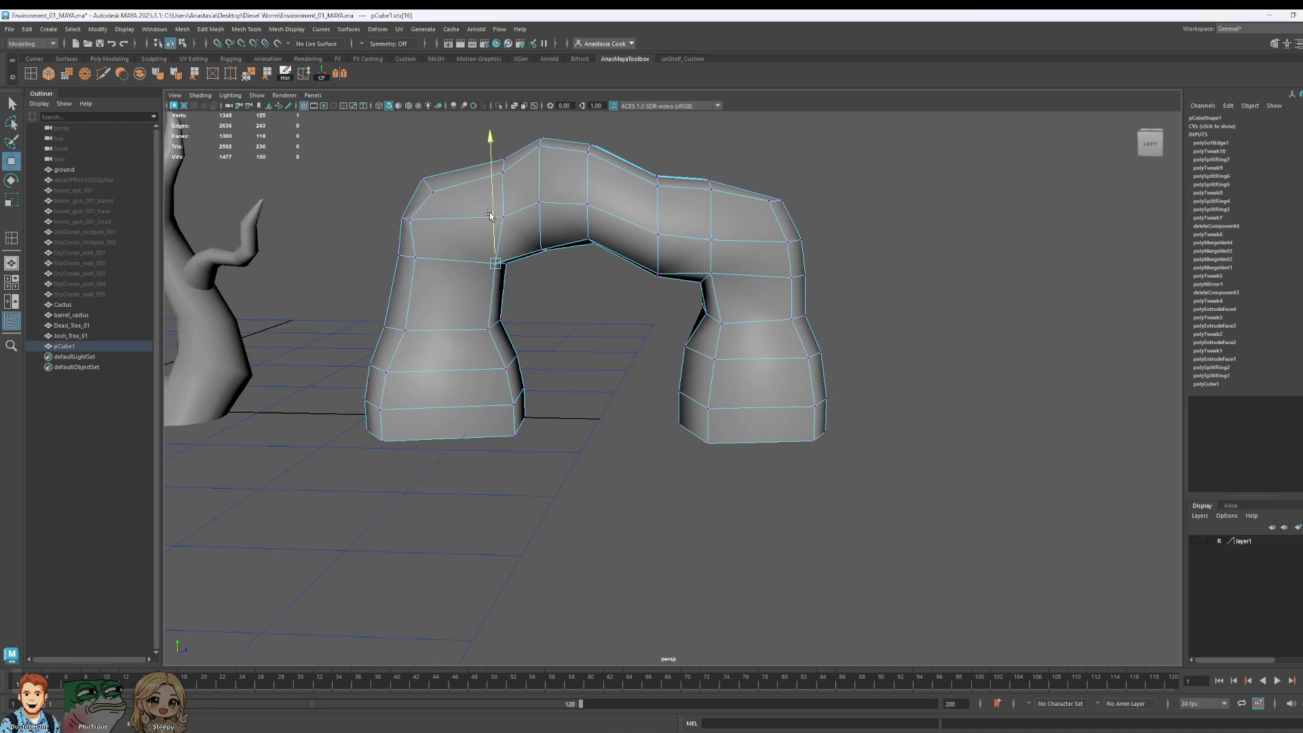
left_click(545, 247)
left_click_drag(539, 209, 538, 202)
left_click(671, 277)
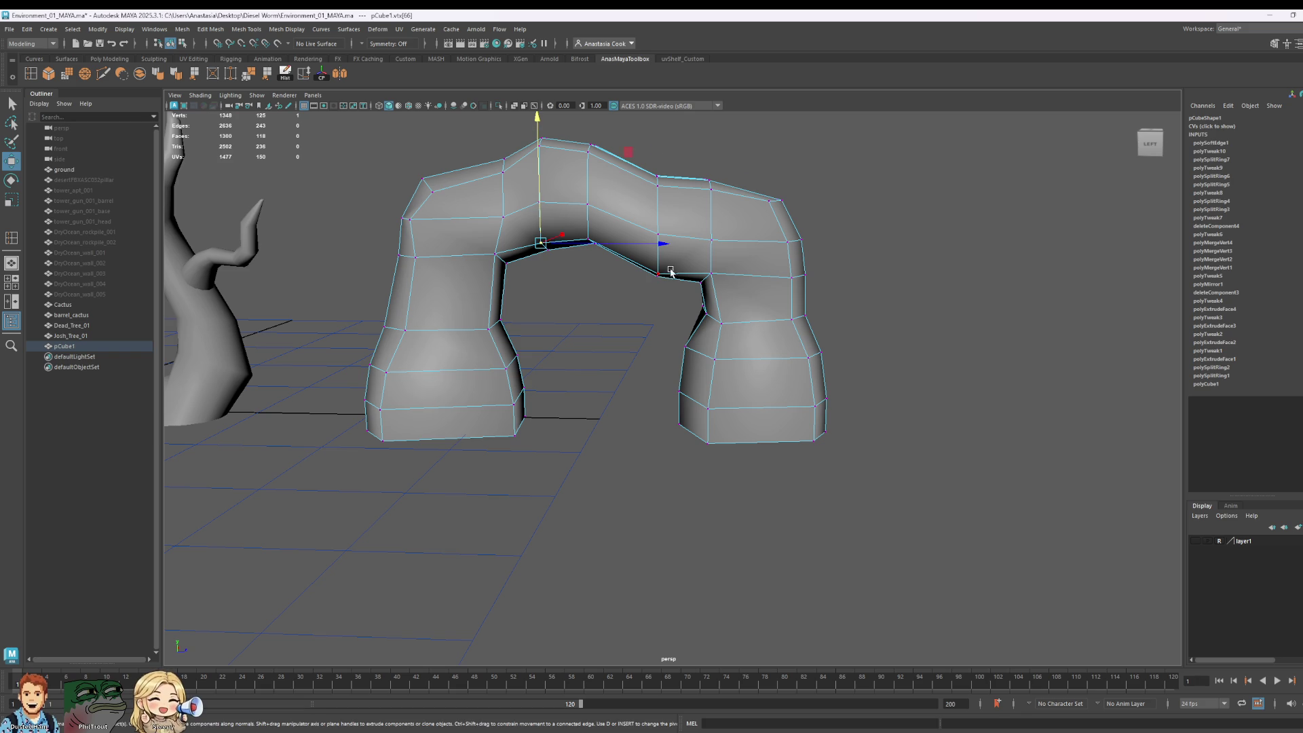
left_click_drag(629, 158, 625, 149)
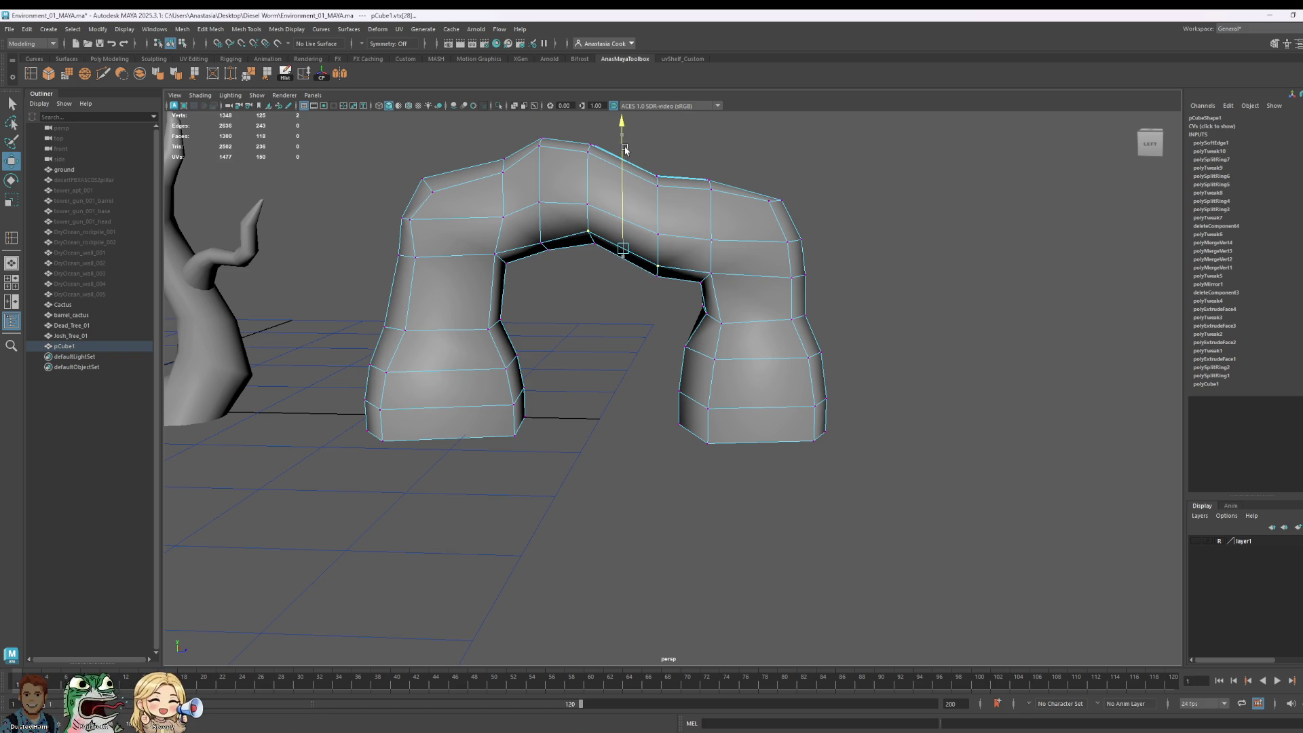
Step: Move a pair of arch vertices left and select the neighbouring vertices
mouse_move(942, 303)
left_mouse_down("alt")
mouse_move(867, 294)
mouse_move(928, 299)
mouse_move(862, 272)
left_mouse_up("alt")
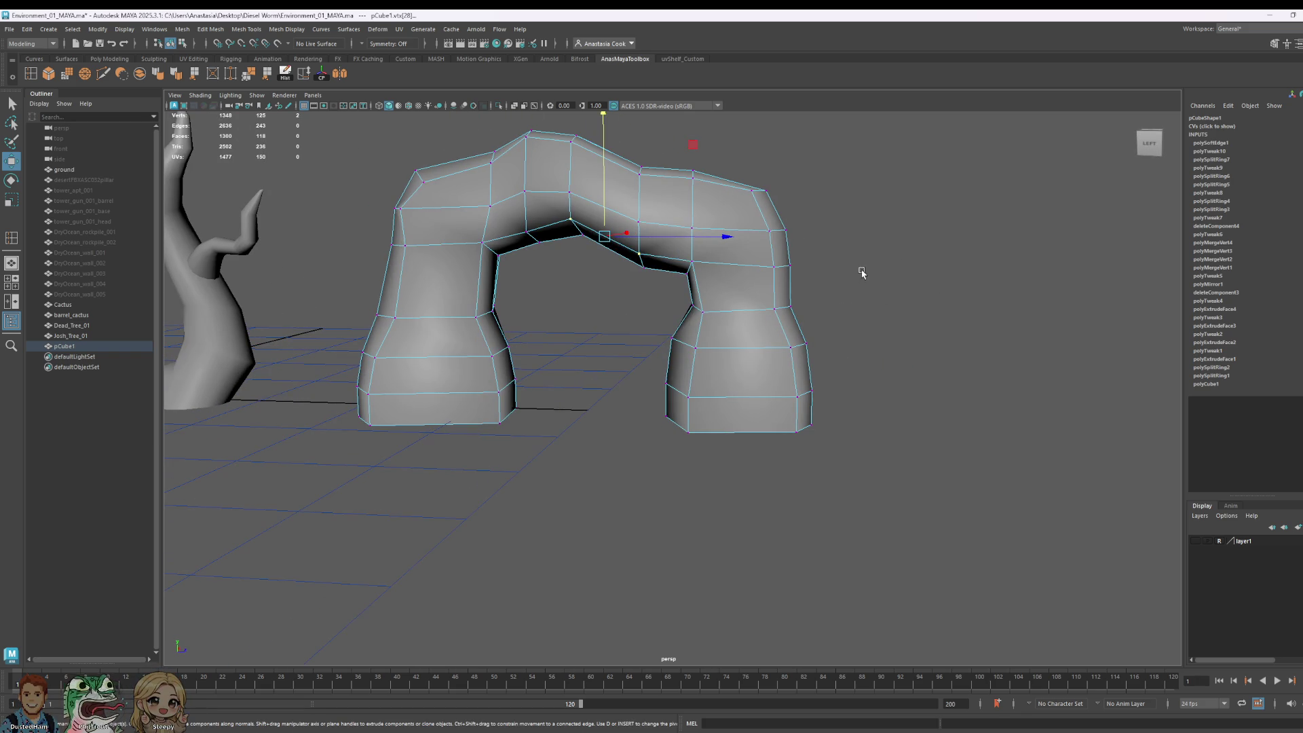
left_click_drag(761, 328, 761, 329)
left_click_drag(873, 305, 774, 380)
left_click_drag(910, 376, 830, 378, "alt")
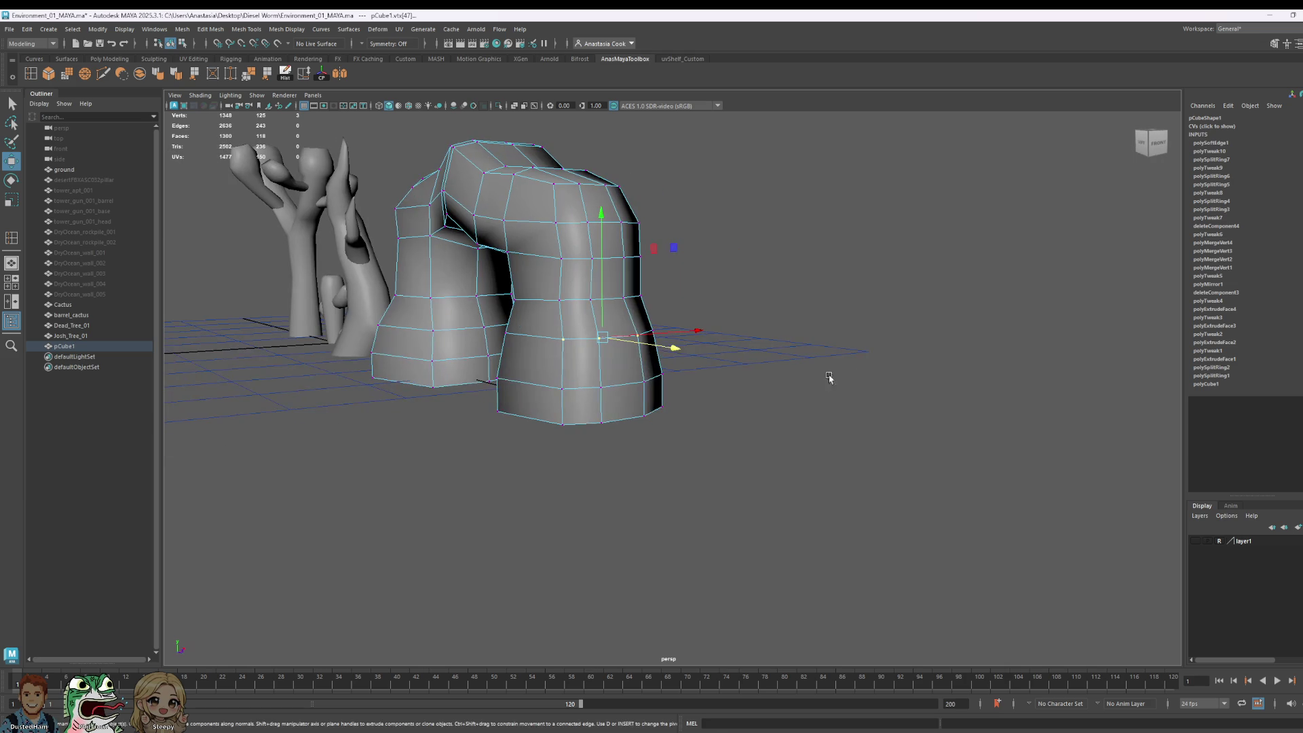
left_click(644, 318, "shift")
mouse_move(873, 340)
left_mouse_down("alt")
mouse_move(466, 311)
mouse_move(585, 407)
mouse_move(555, 357)
mouse_move(582, 382)
mouse_move(747, 445)
mouse_move(865, 410)
left_mouse_up("alt")
Step: Pull the left leg, inner top corner and upper-left edge vertices to the left
left_click_drag(719, 397, 747, 393, "alt")
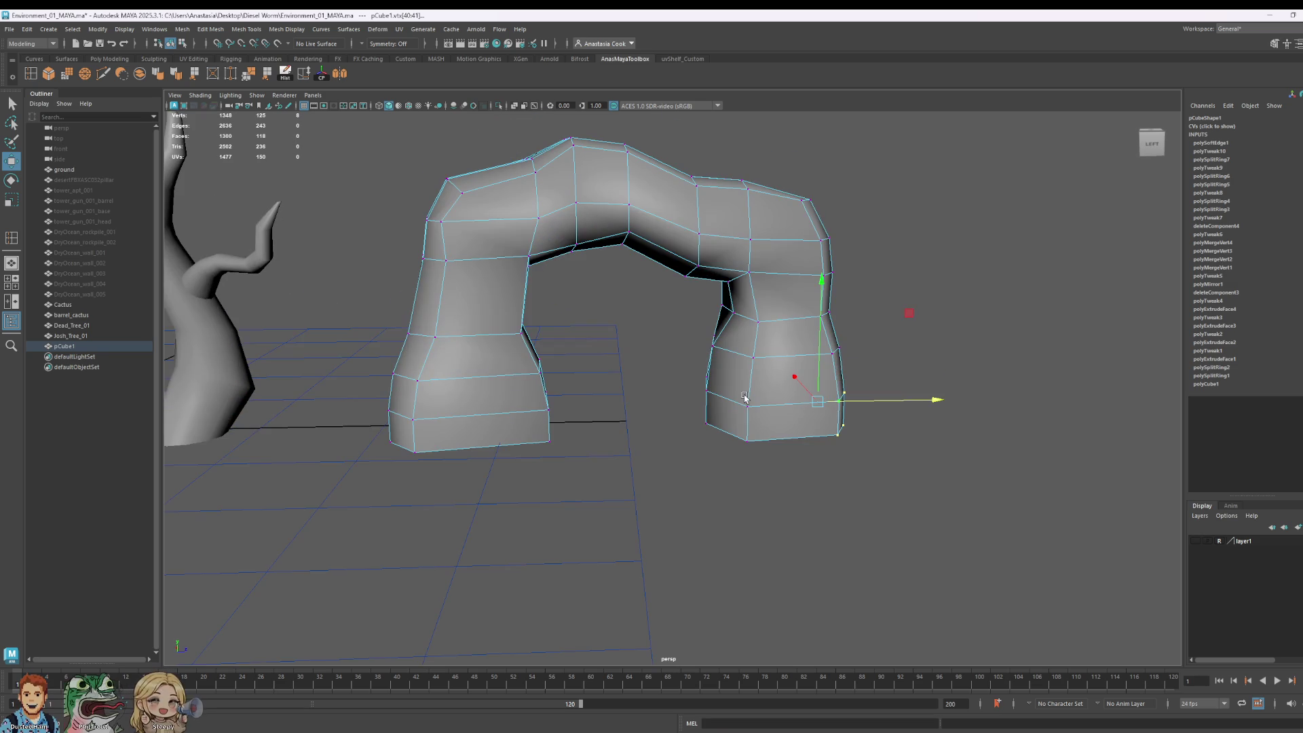
left_click(523, 378)
left_click(540, 440, "shift")
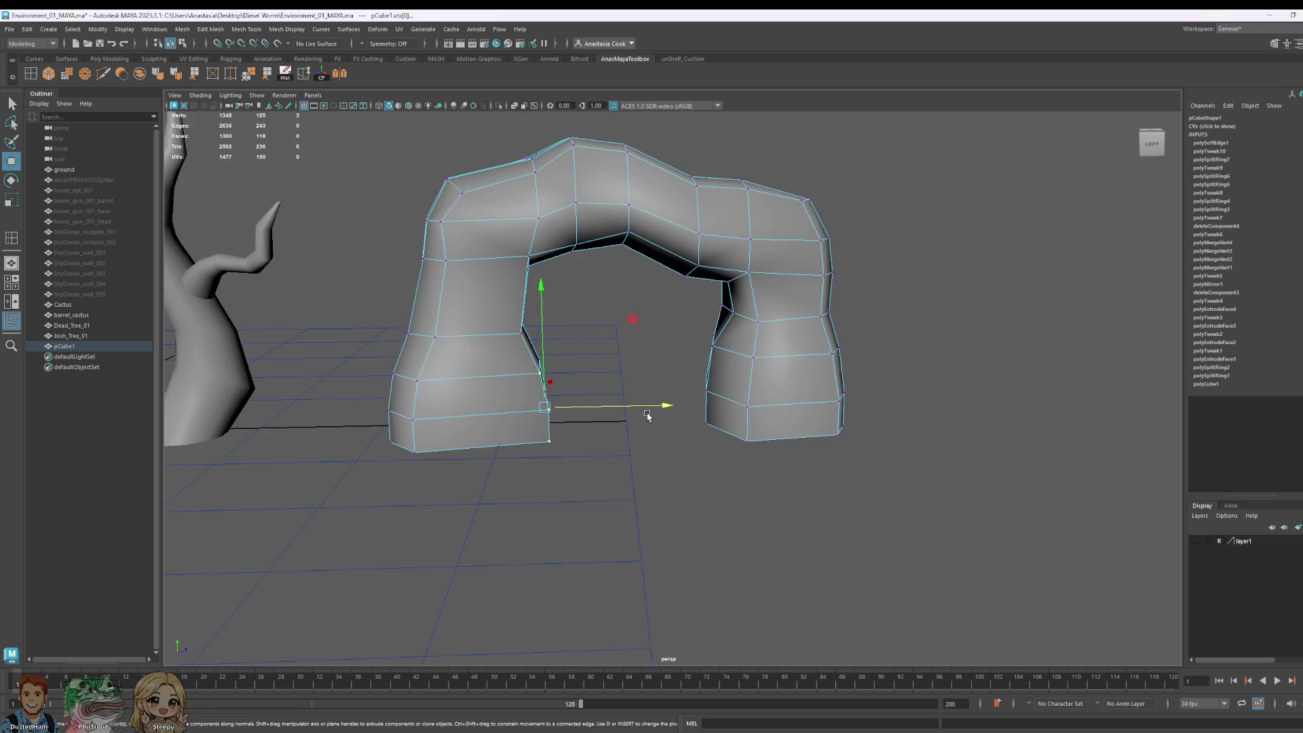
left_click_drag(647, 415, 657, 414)
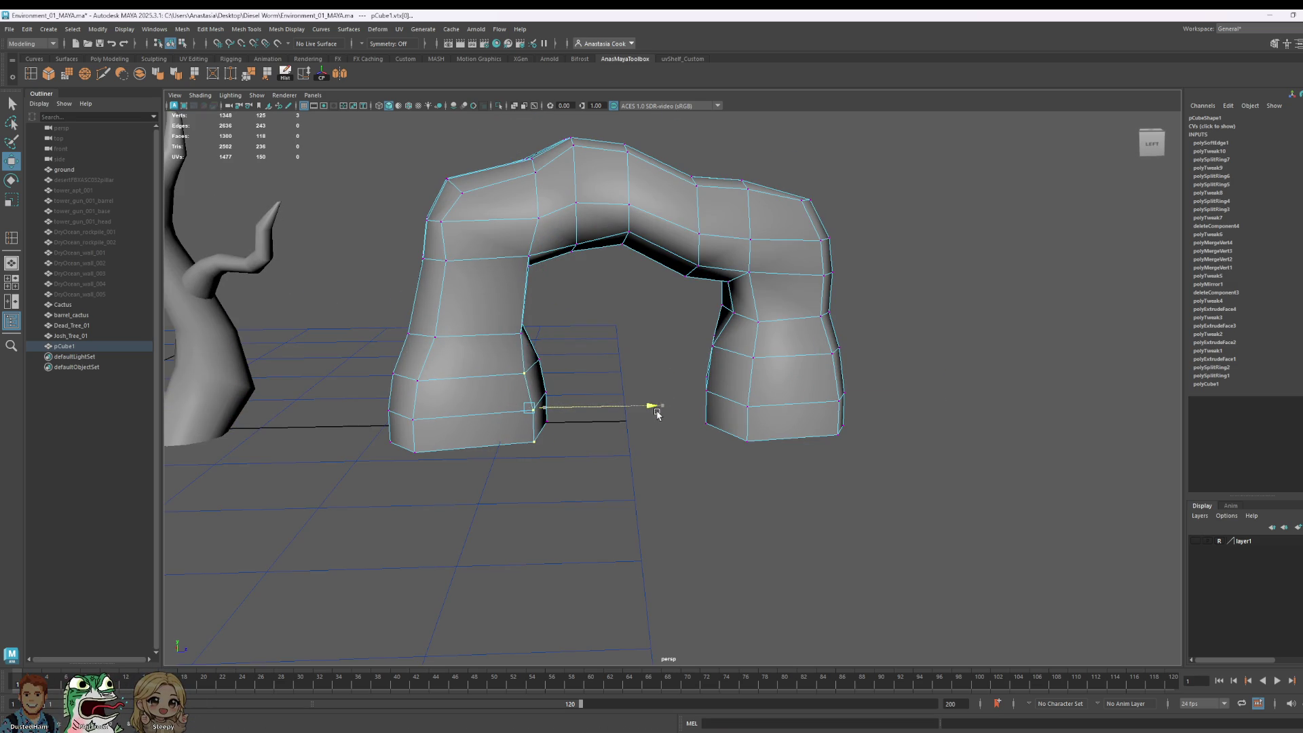
left_click(529, 255)
left_click_drag(634, 257, 622, 260)
left_click(521, 334)
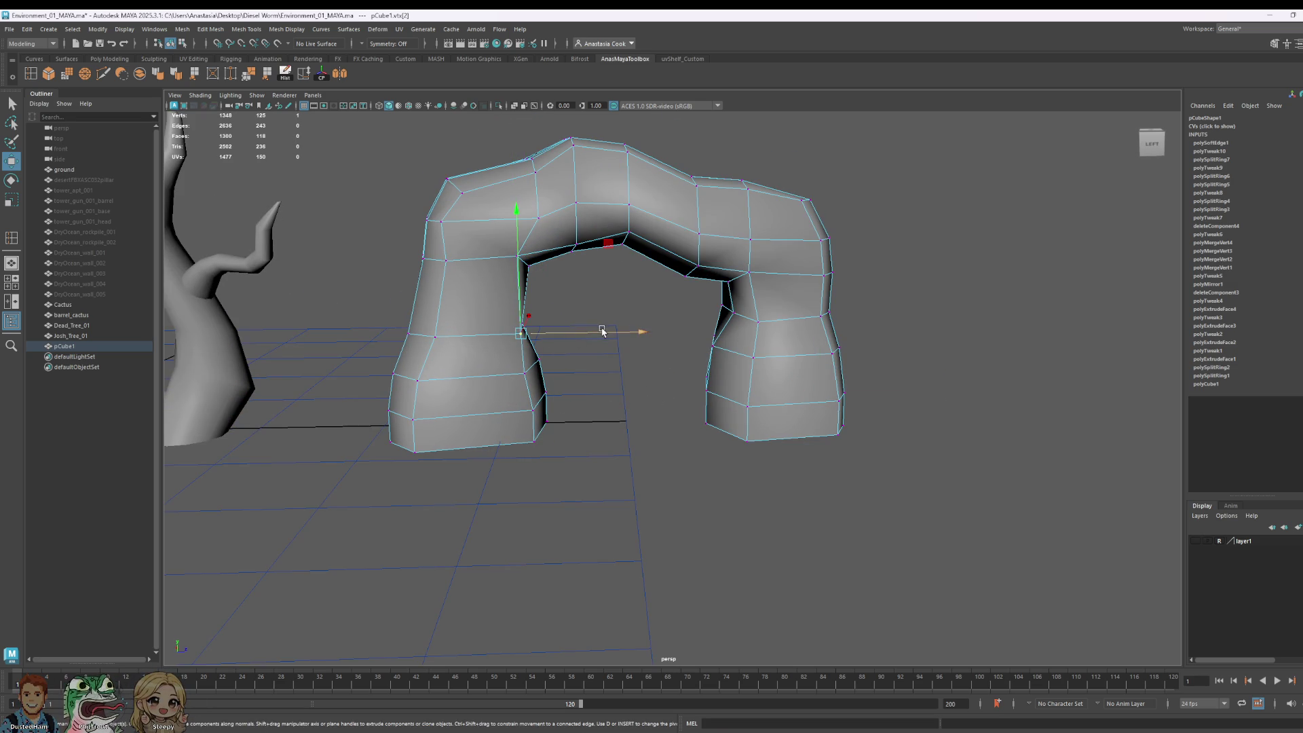
left_click_drag(604, 331, 593, 335)
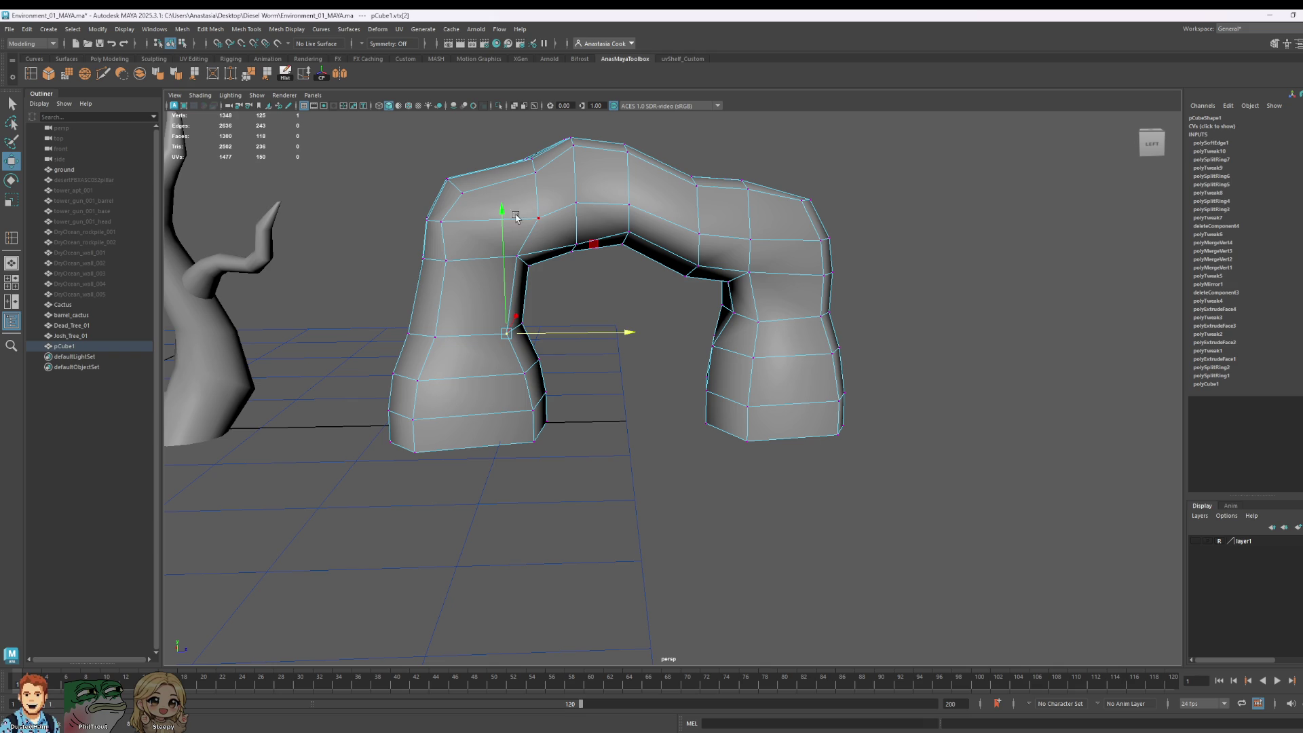
left_click(538, 218)
mouse_move(651, 218)
left_mouse_down()
mouse_move(746, 224)
mouse_move(772, 326)
left_mouse_up()
Step: Orbit to the arch's other side and select the whole rock arch
scroll(638, 220, "down", 5)
right_click_drag(772, 326, 786, 323)
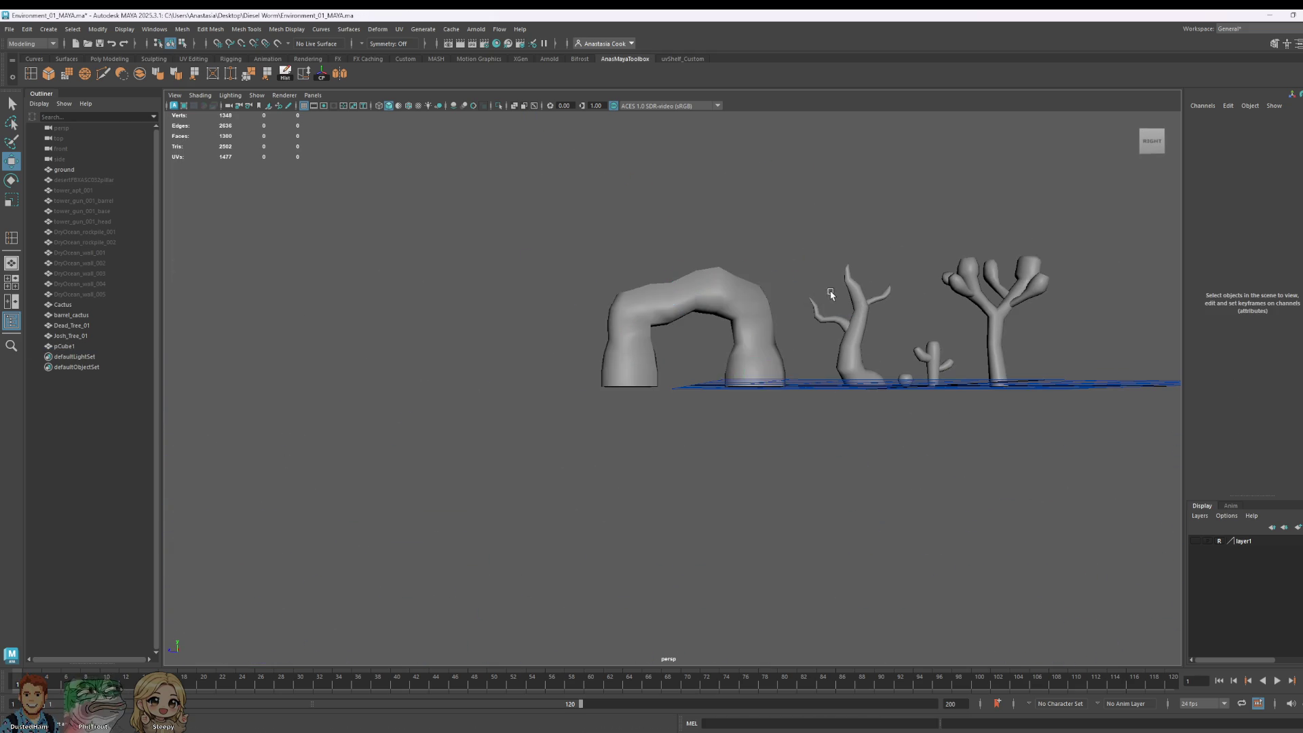
scroll(701, 282, "up", 4)
left_click(753, 294)
scroll(544, 373, "up", 4)
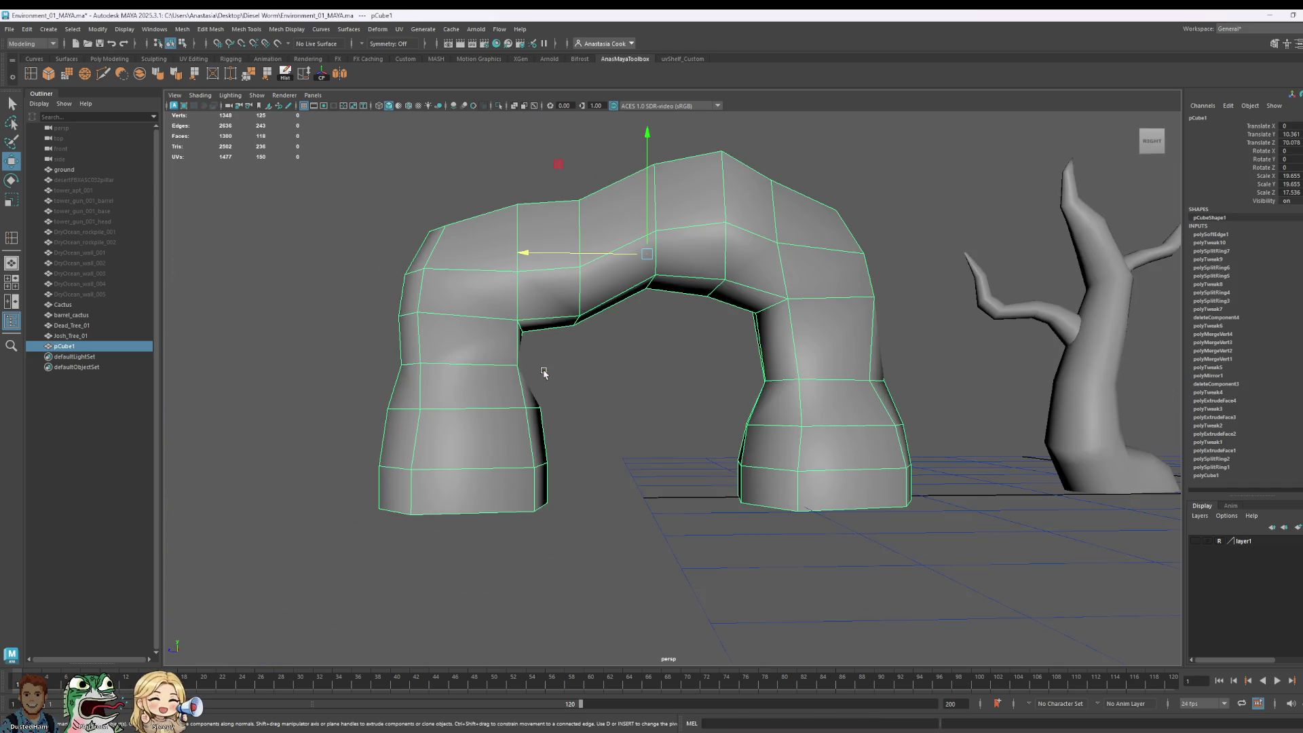
mouse_move(544, 373)
left_mouse_down("alt")
mouse_move(518, 358)
mouse_move(644, 364)
left_mouse_up("alt")
Step: In vertex mode, select three top vertices and nudge them up and slightly sideways
right_click(644, 365)
left_click(625, 362)
left_click(623, 350)
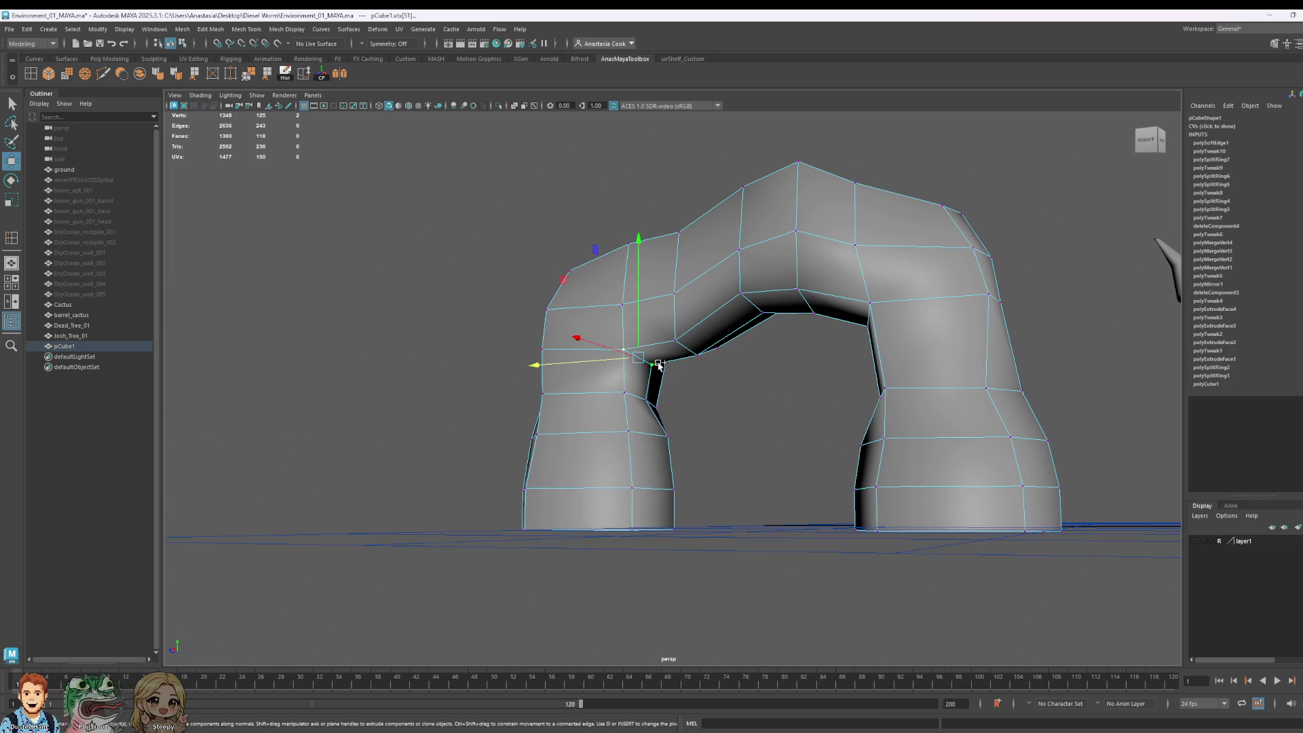
left_click(543, 345, "shift")
mouse_move(543, 345)
left_mouse_down("alt")
mouse_move(666, 404)
mouse_move(765, 425)
left_mouse_up("alt")
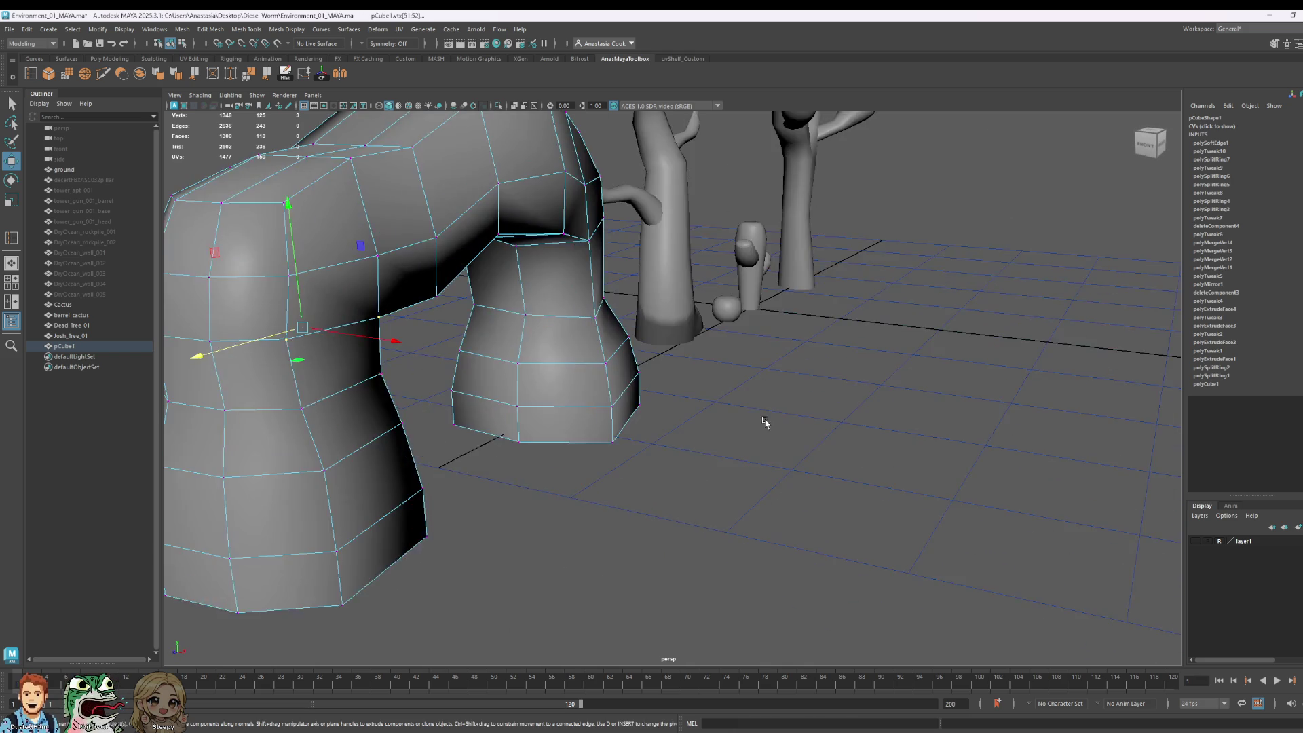
scroll(341, 372, "down", 2)
left_click(347, 351, "shift")
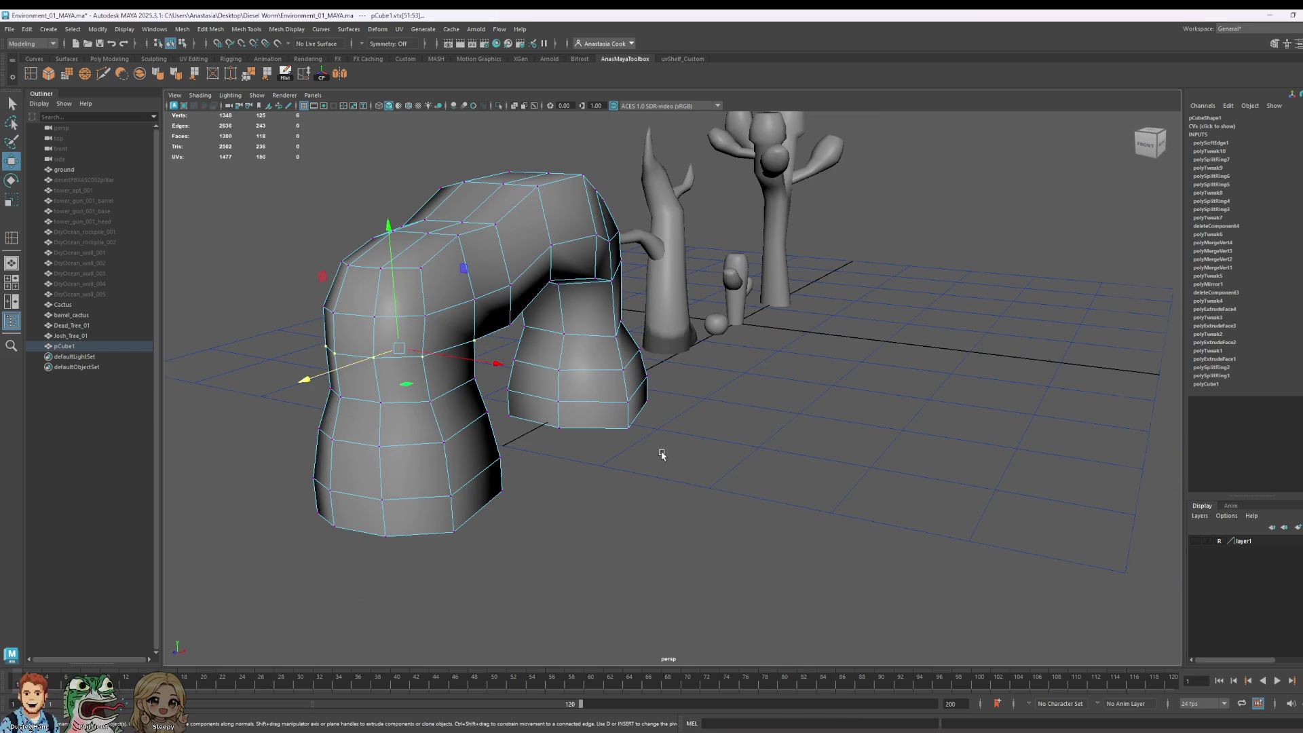
mouse_move(663, 450)
left_mouse_down("alt")
mouse_move(801, 457)
mouse_move(834, 431)
left_mouse_up("alt")
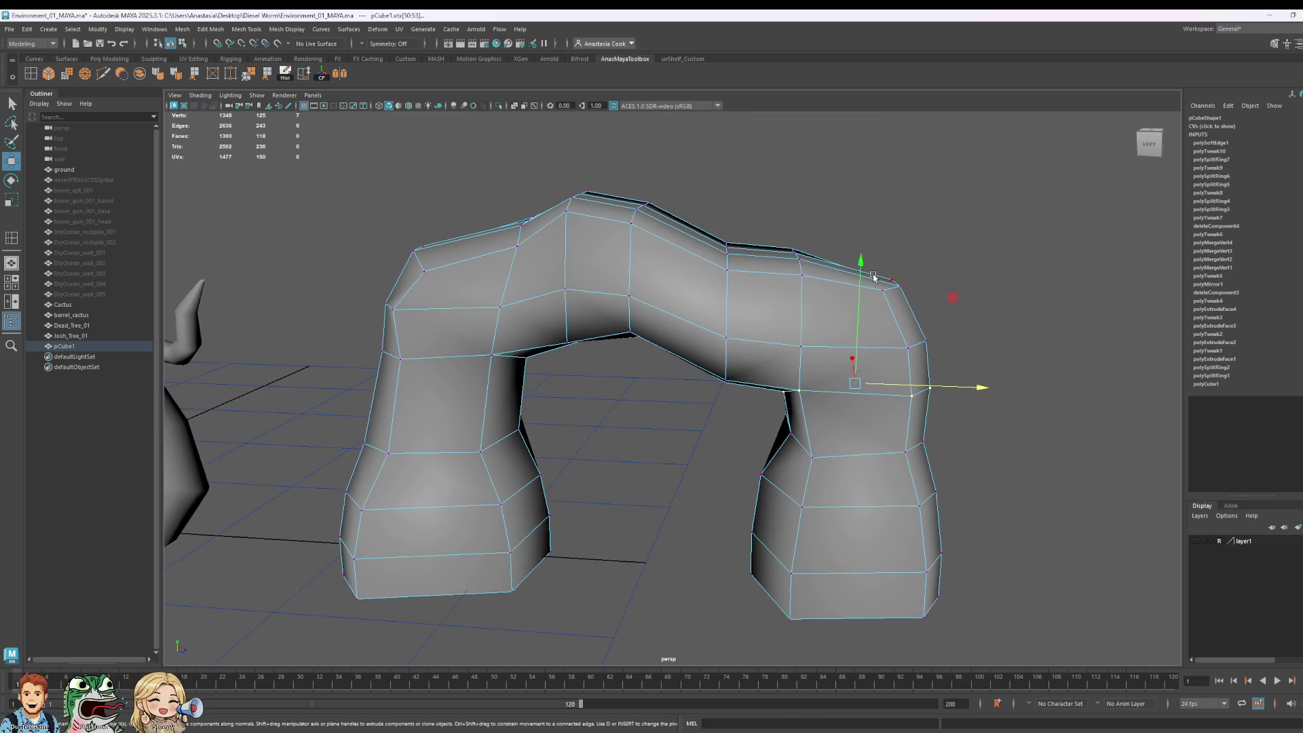
left_click_drag(862, 262, 862, 265)
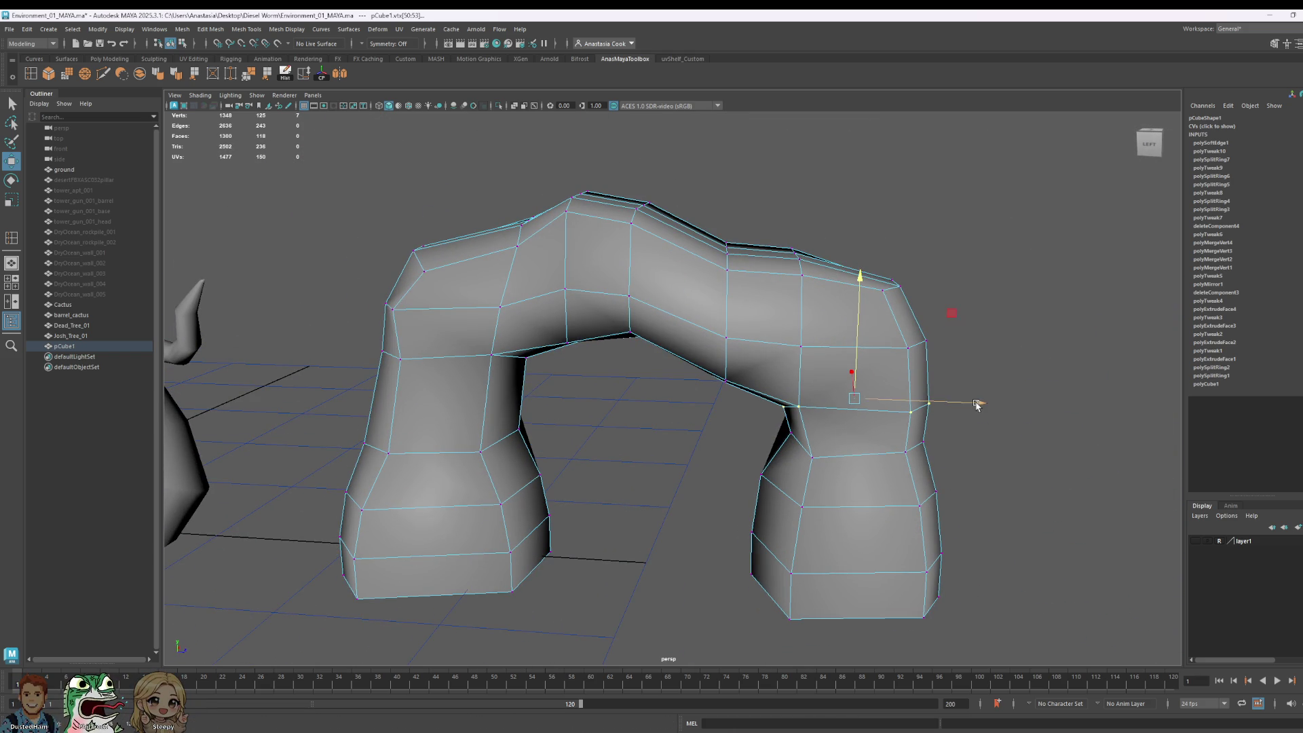
left_click_drag(978, 404, 971, 404)
scroll(835, 382, "down", 5)
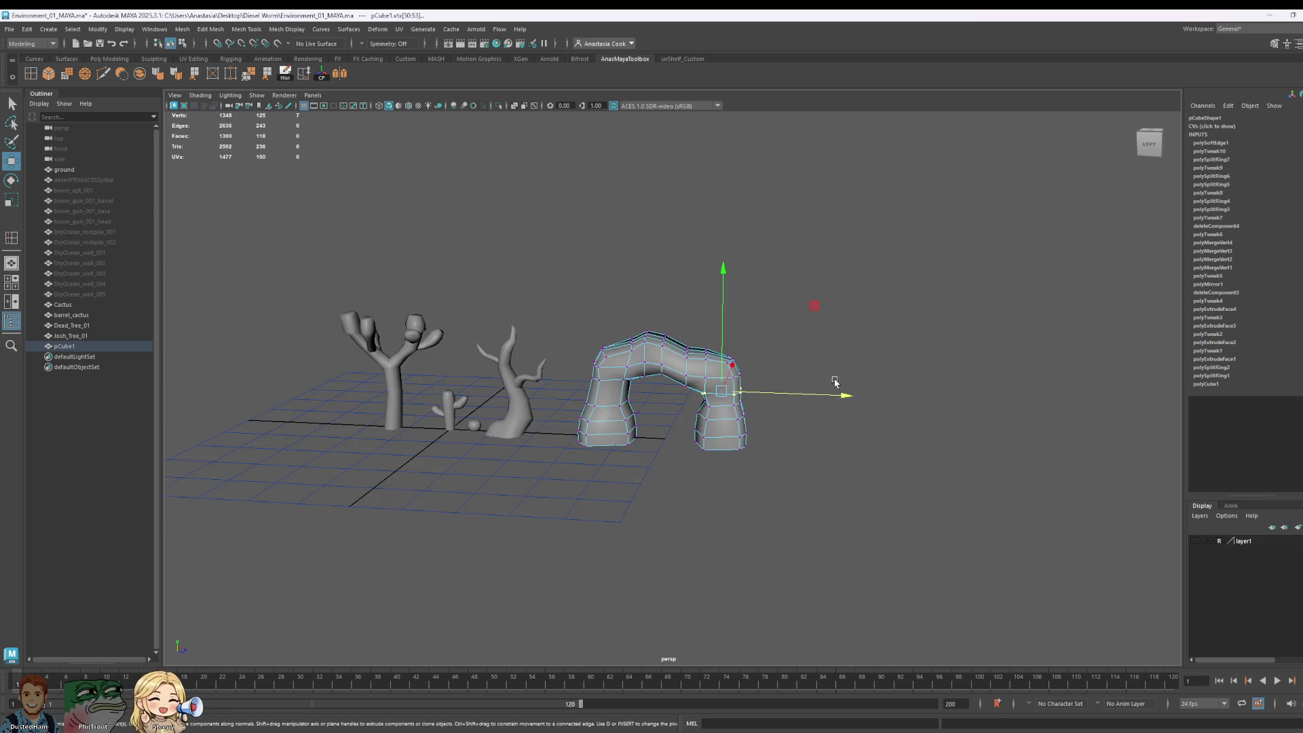
scroll(835, 382, "up", 5)
Step: Switch to face mode and select three faces on the arch's top-left
right_click(763, 330)
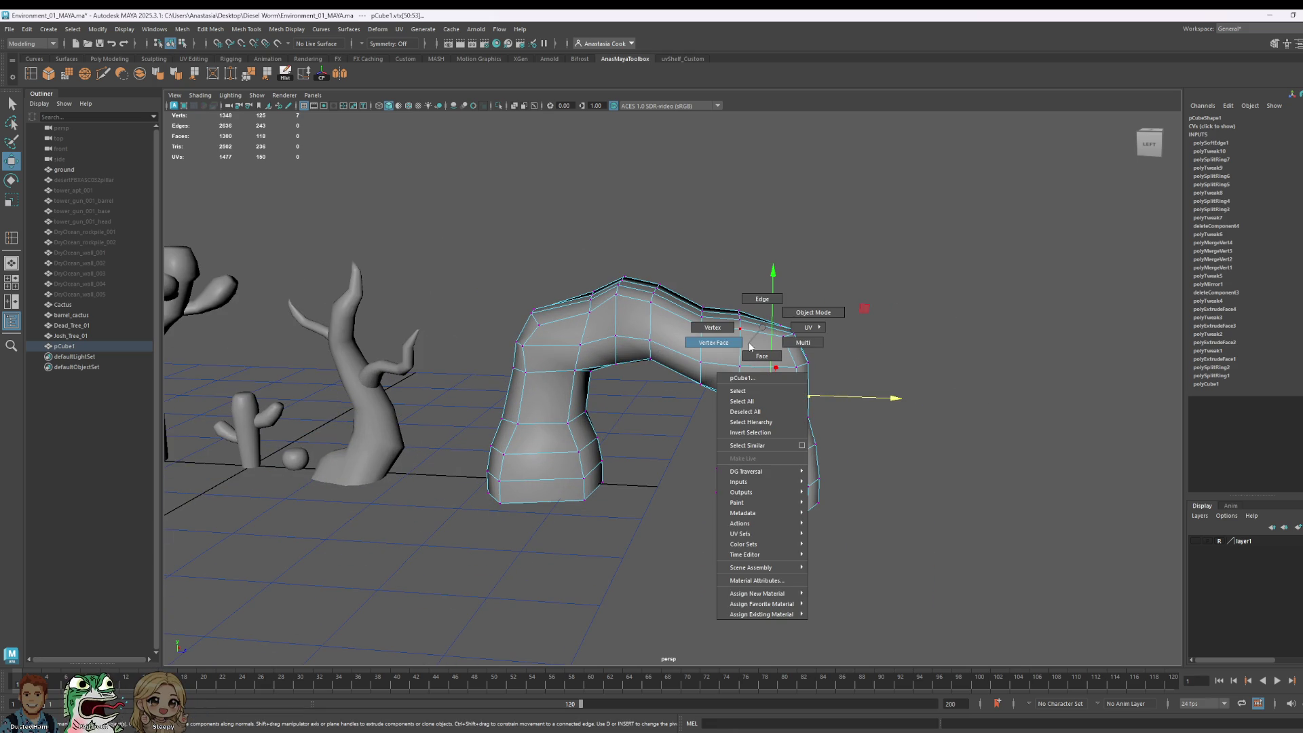
left_click(761, 356)
left_click(564, 309)
mouse_move(805, 342)
left_mouse_down("alt")
mouse_move(828, 364)
mouse_move(629, 262)
left_mouse_up("alt")
left_click(713, 340, "shift")
left_click(679, 319, "shift")
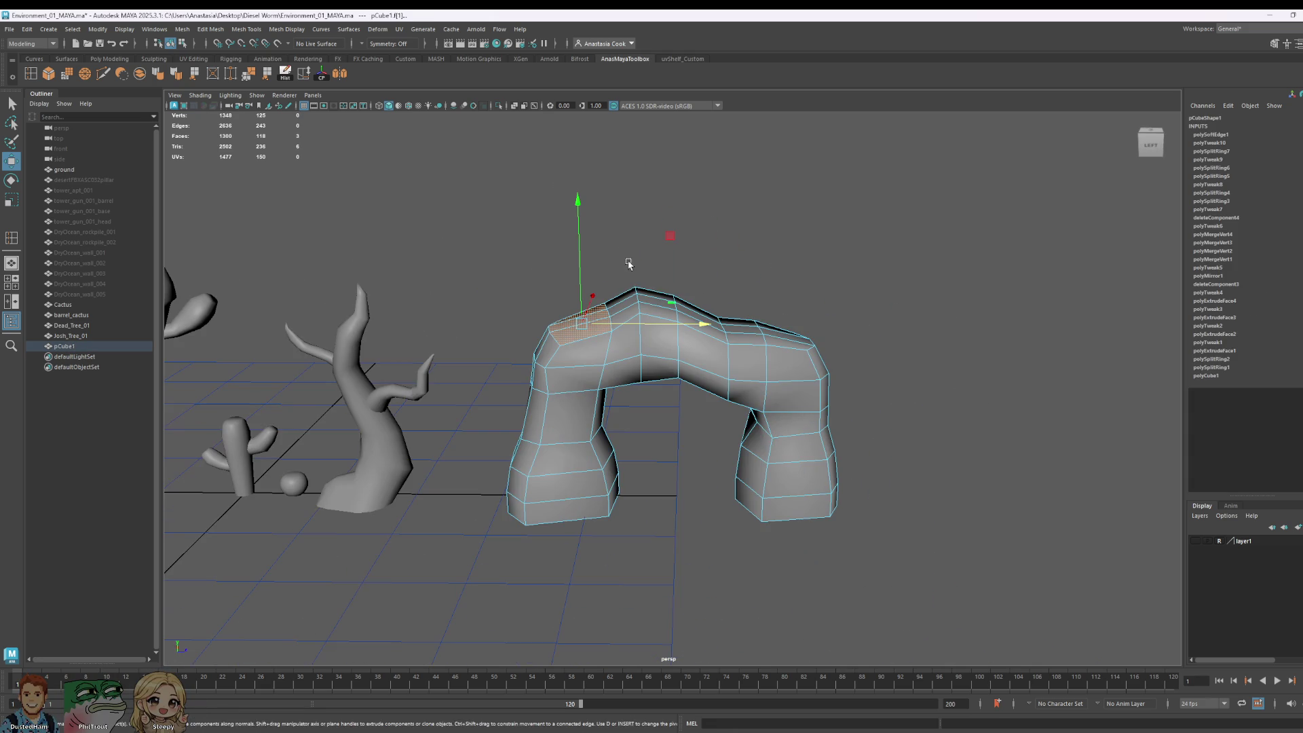
Step: Scale the selected top faces down vertically to flatten them
key("r")
left_click_drag(585, 212, 579, 359)
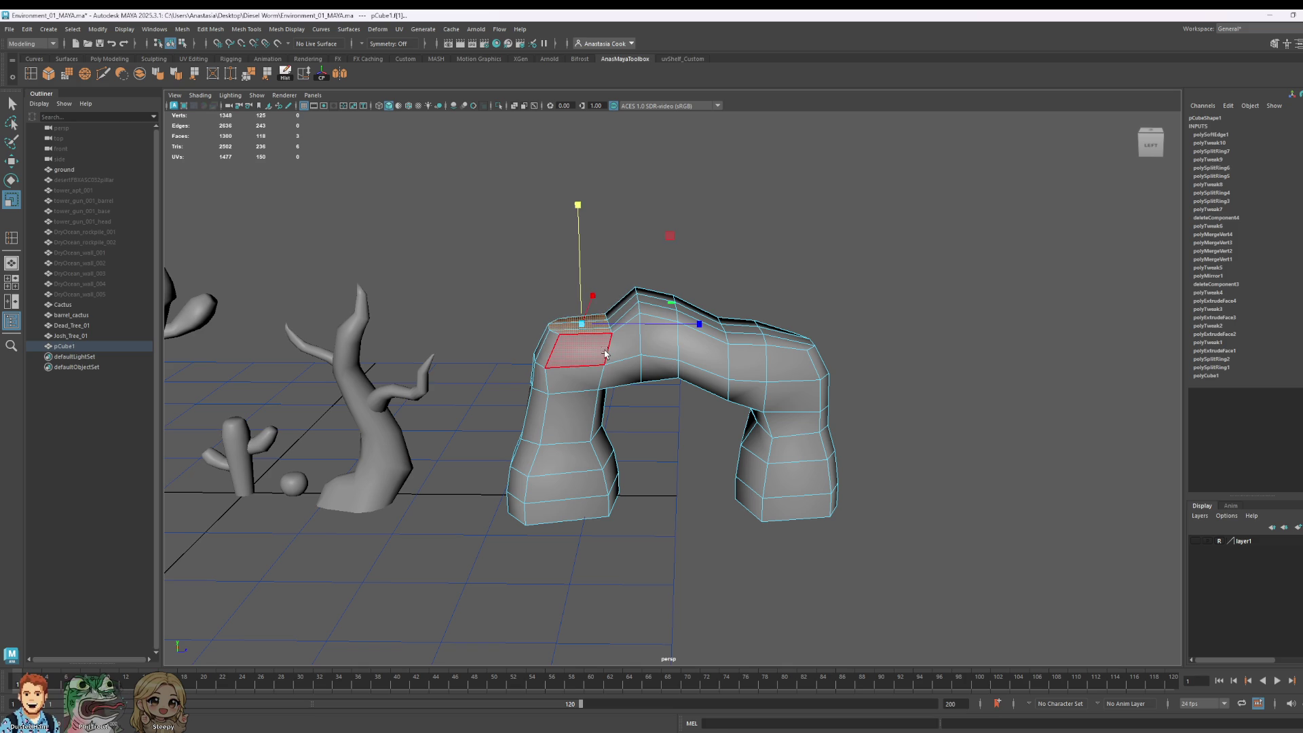
scroll(649, 291, "up", 2)
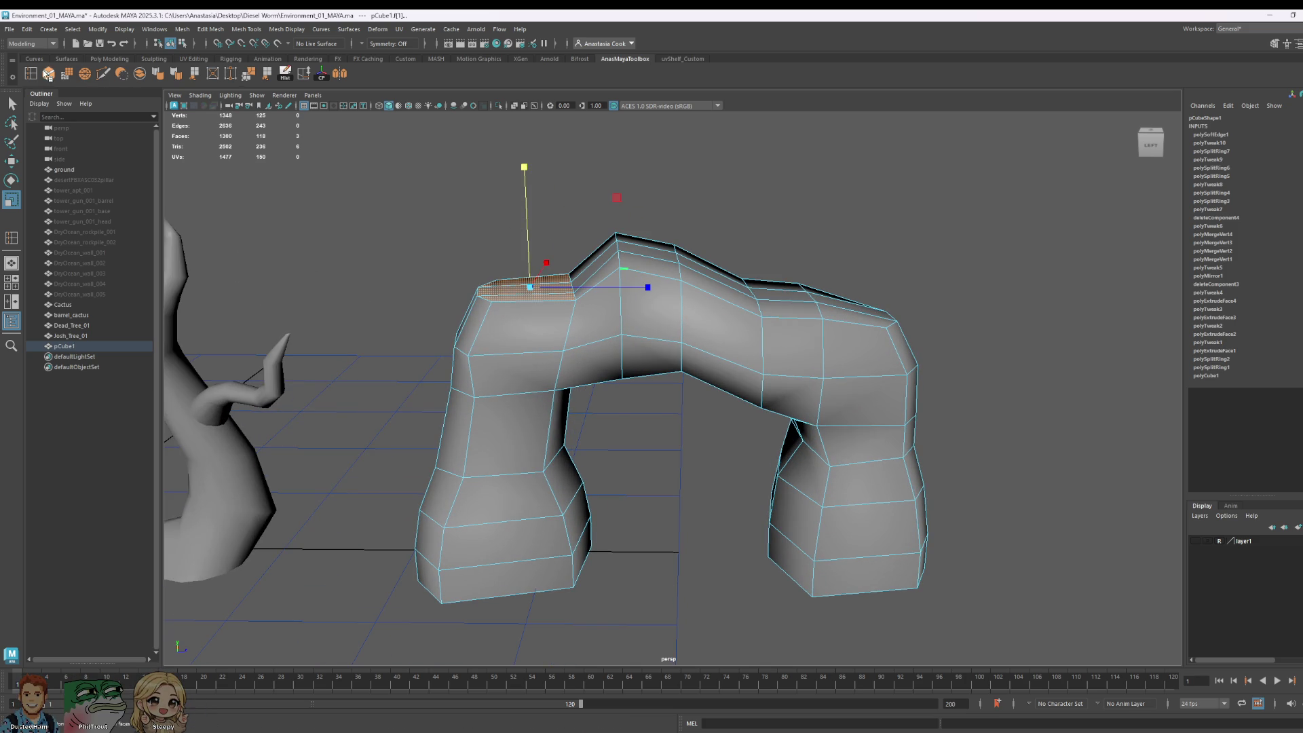
Step: Insert a vertical edge loop across the arch top and slide a top edge to form a notch
left_click(29, 78)
left_click(600, 344)
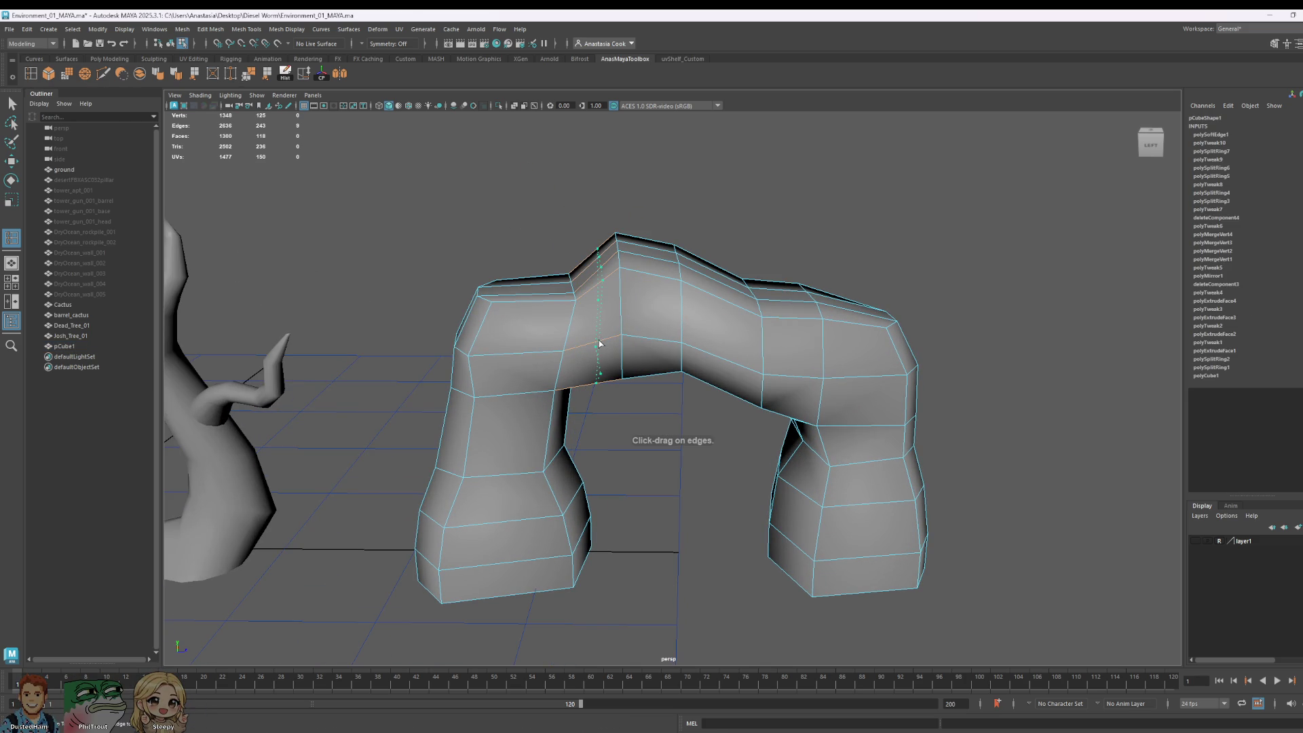
left_click(11, 103)
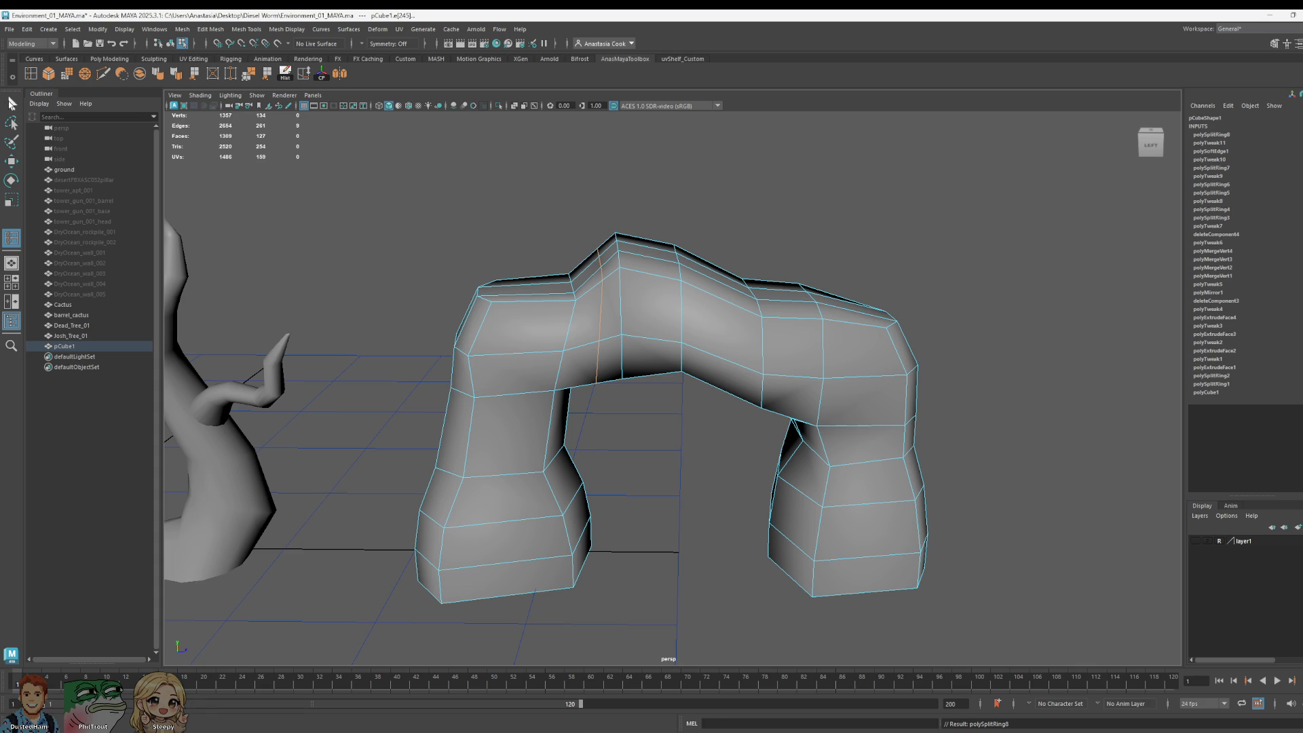
left_click(619, 261)
key("w")
left_click_drag(664, 267, 708, 262)
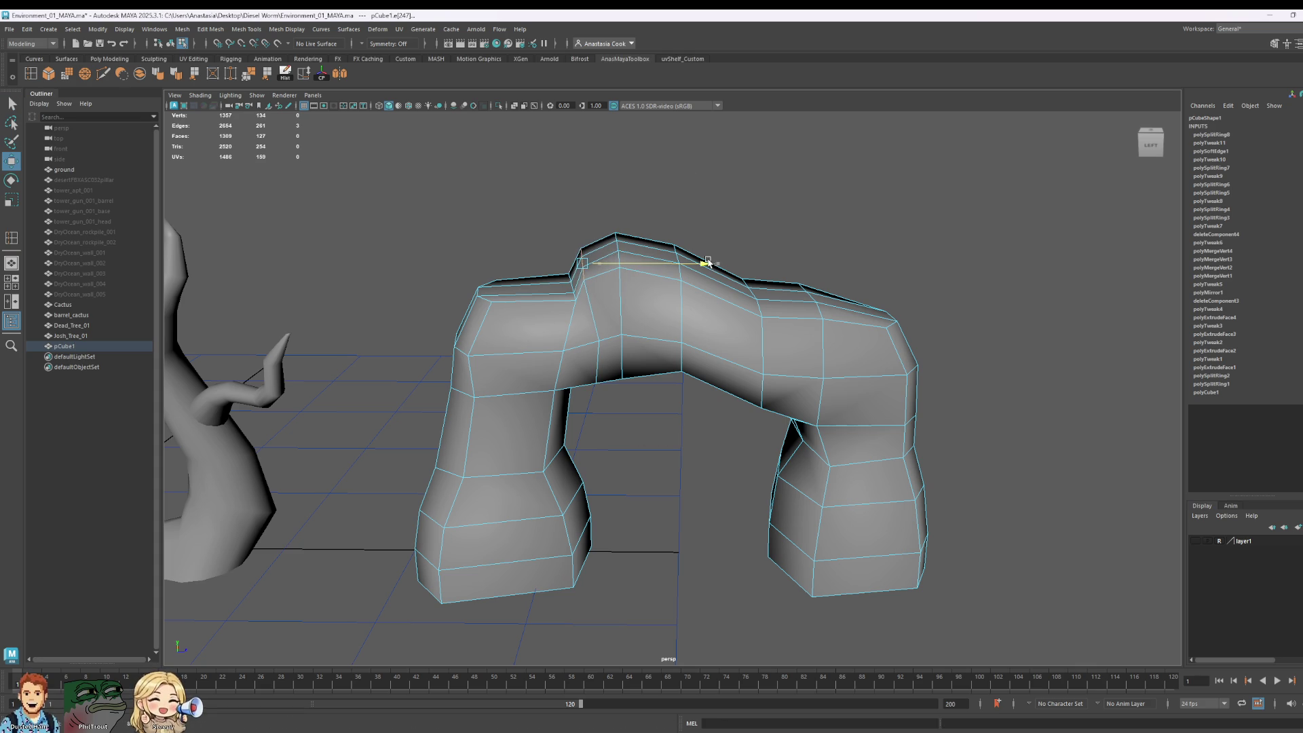
key("F8")
left_click(910, 314)
scroll(989, 358, "down", 5)
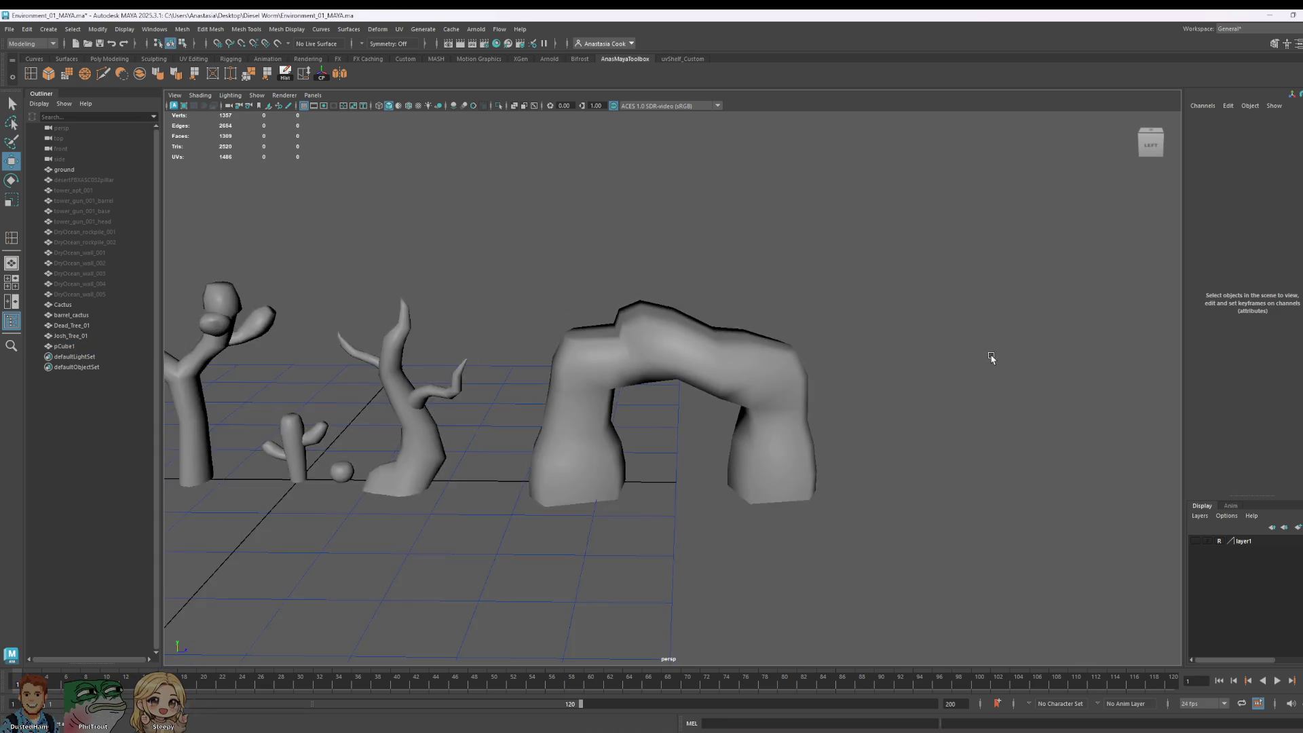
Step: Reselect the rock arch and delete its construction history
mouse_move(989, 358)
left_mouse_down("alt")
mouse_move(826, 512)
mouse_move(896, 434)
mouse_move(951, 416)
mouse_move(771, 410)
mouse_move(751, 501)
mouse_move(723, 457)
left_mouse_up("alt")
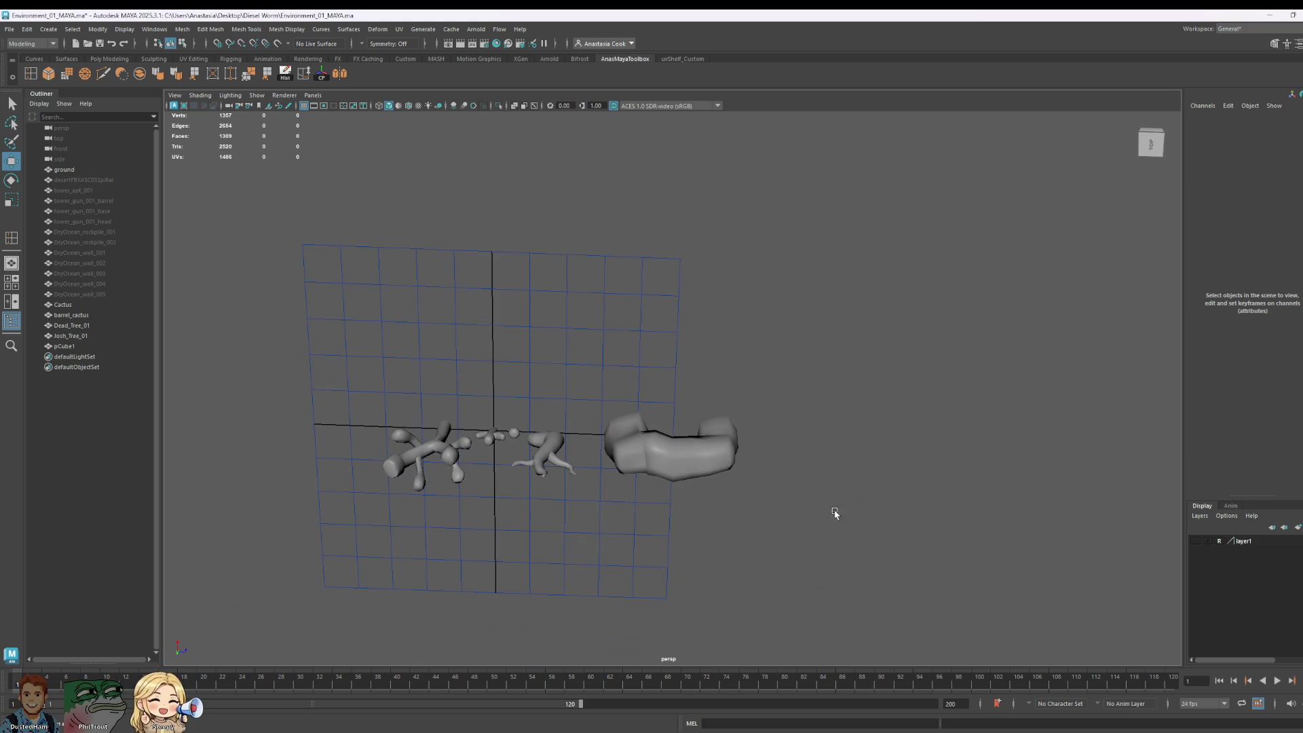
left_click(706, 445)
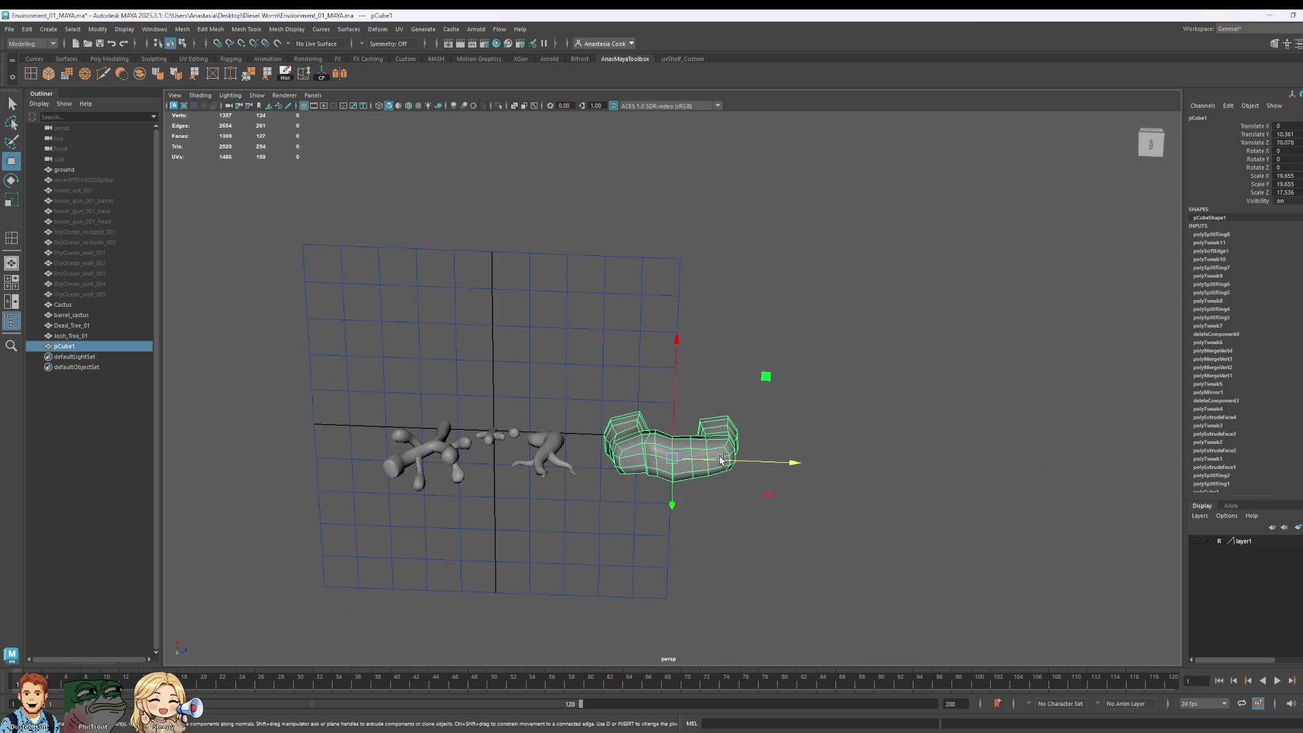
left_click(1044, 393)
mouse_move(893, 562)
left_mouse_down("alt")
mouse_move(873, 451)
mouse_move(851, 480)
left_mouse_up("alt")
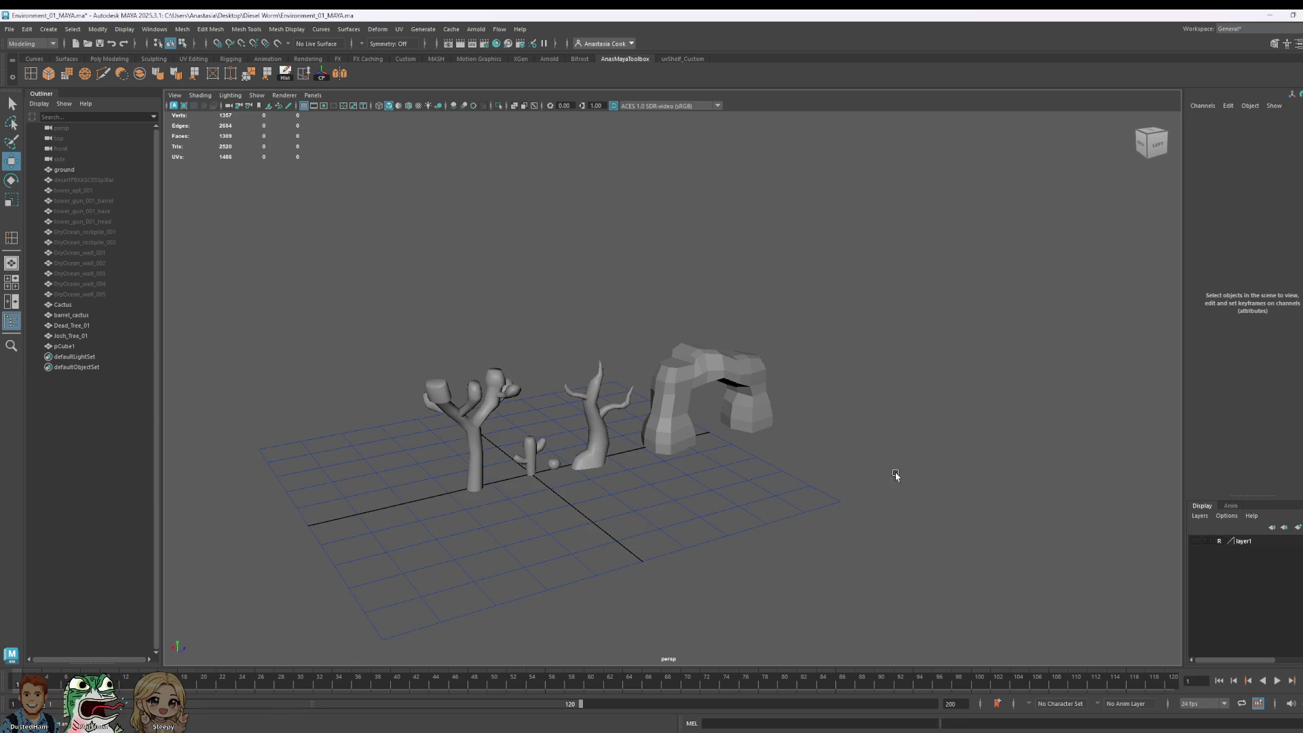
key("ctrl+z")
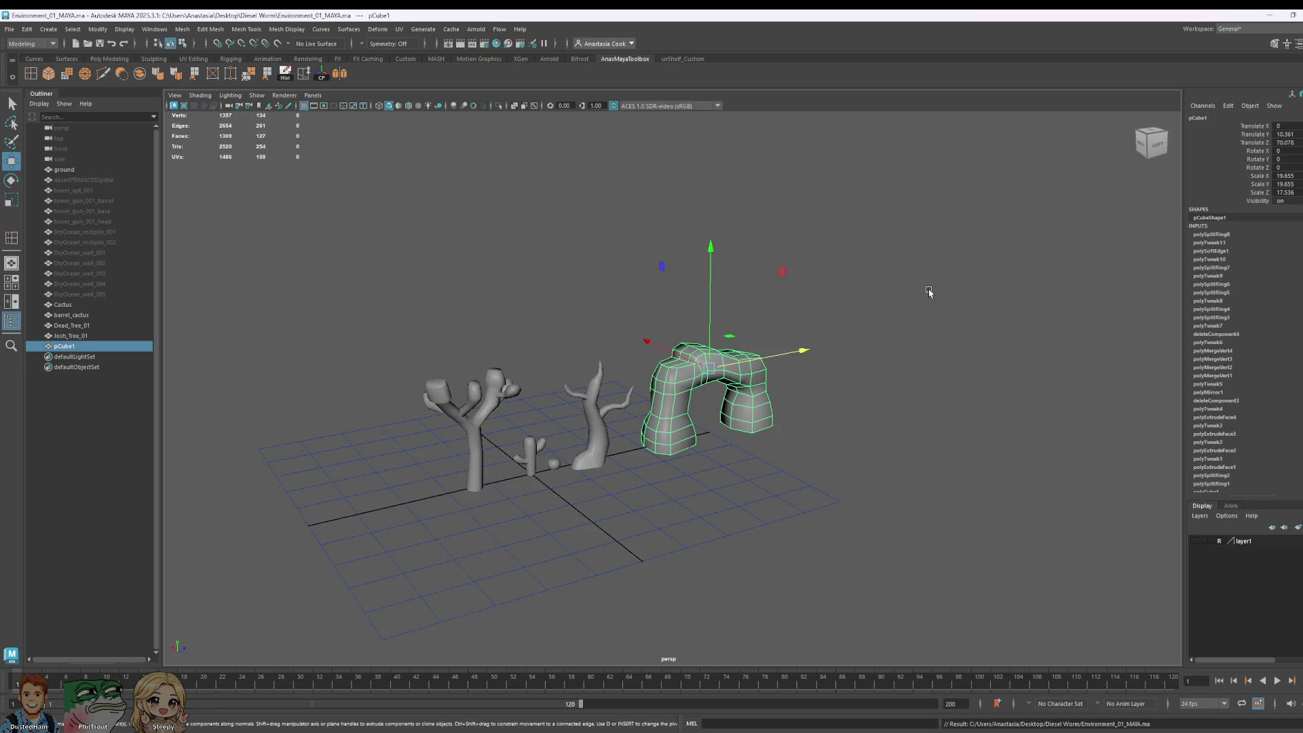
left_click(930, 291)
key("ctrl+z")
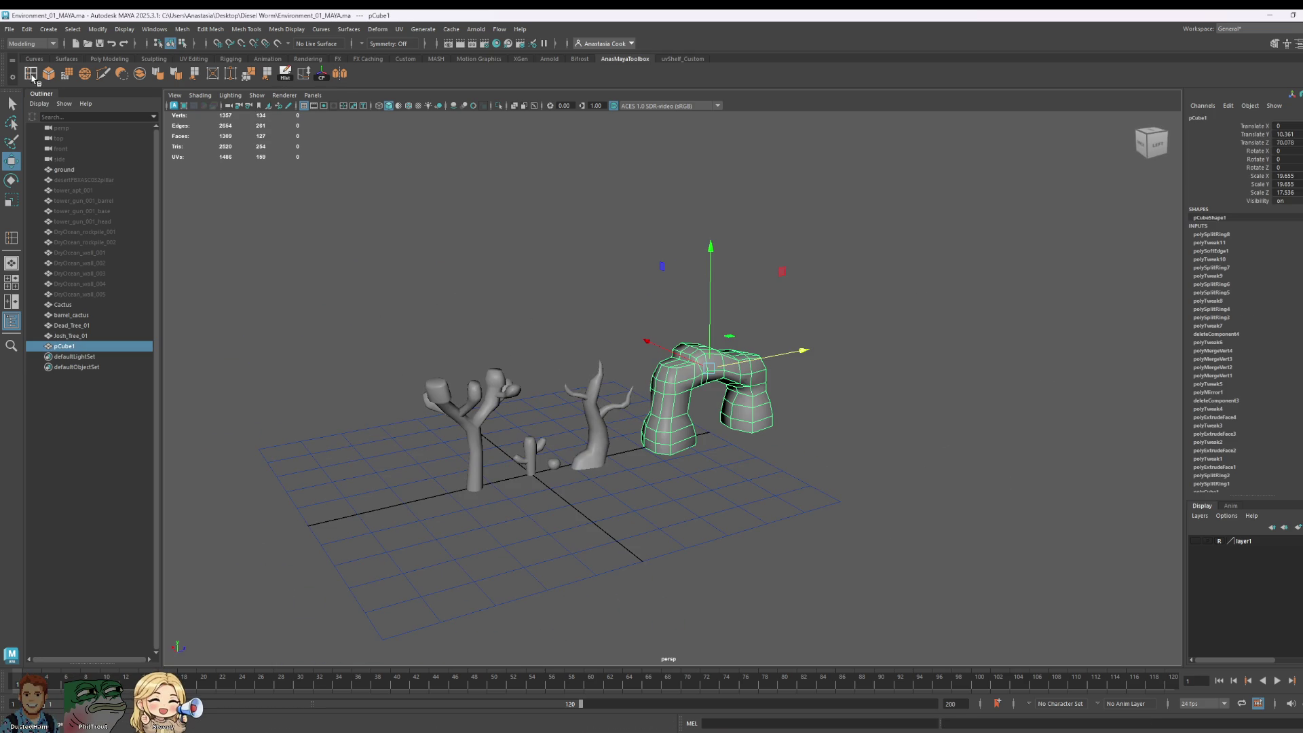
right_click_drag(620, 197, 944, 374, "alt")
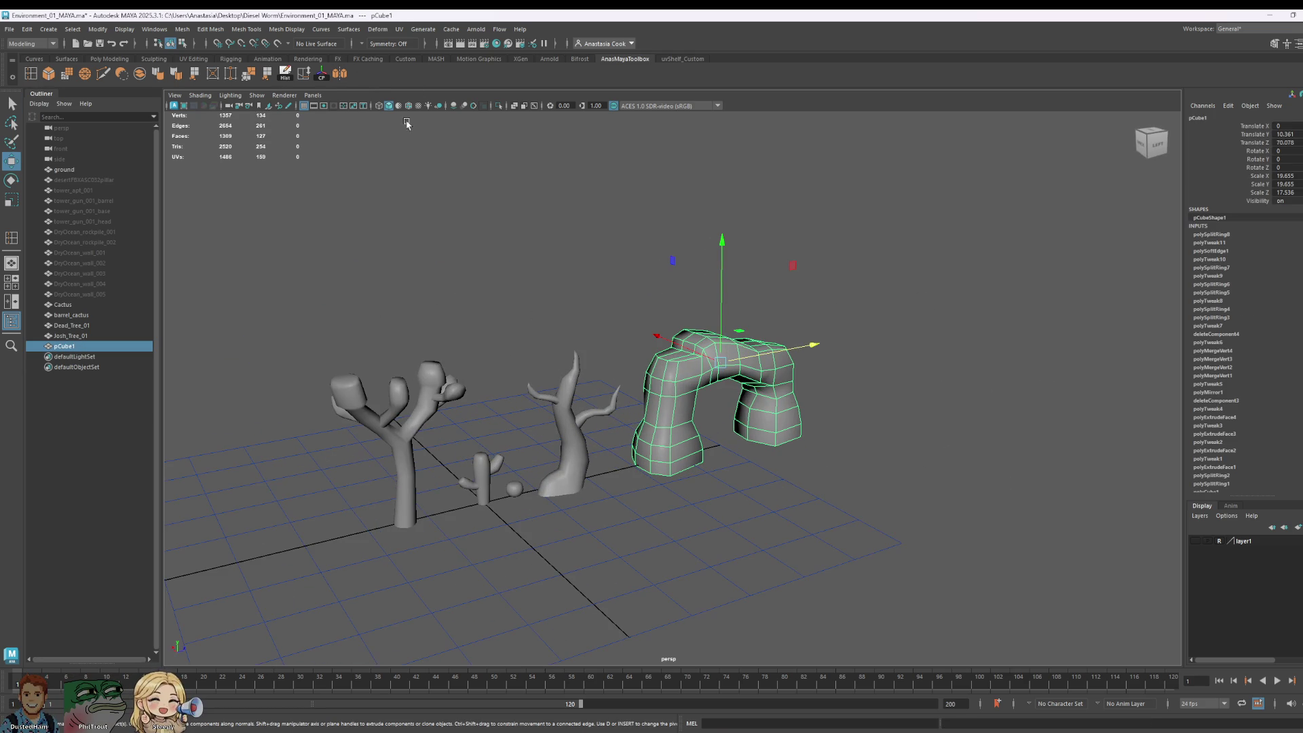
left_click(291, 75)
Step: Reselect the arch, view its shape attributes, then return to the Channel Box
key("w")
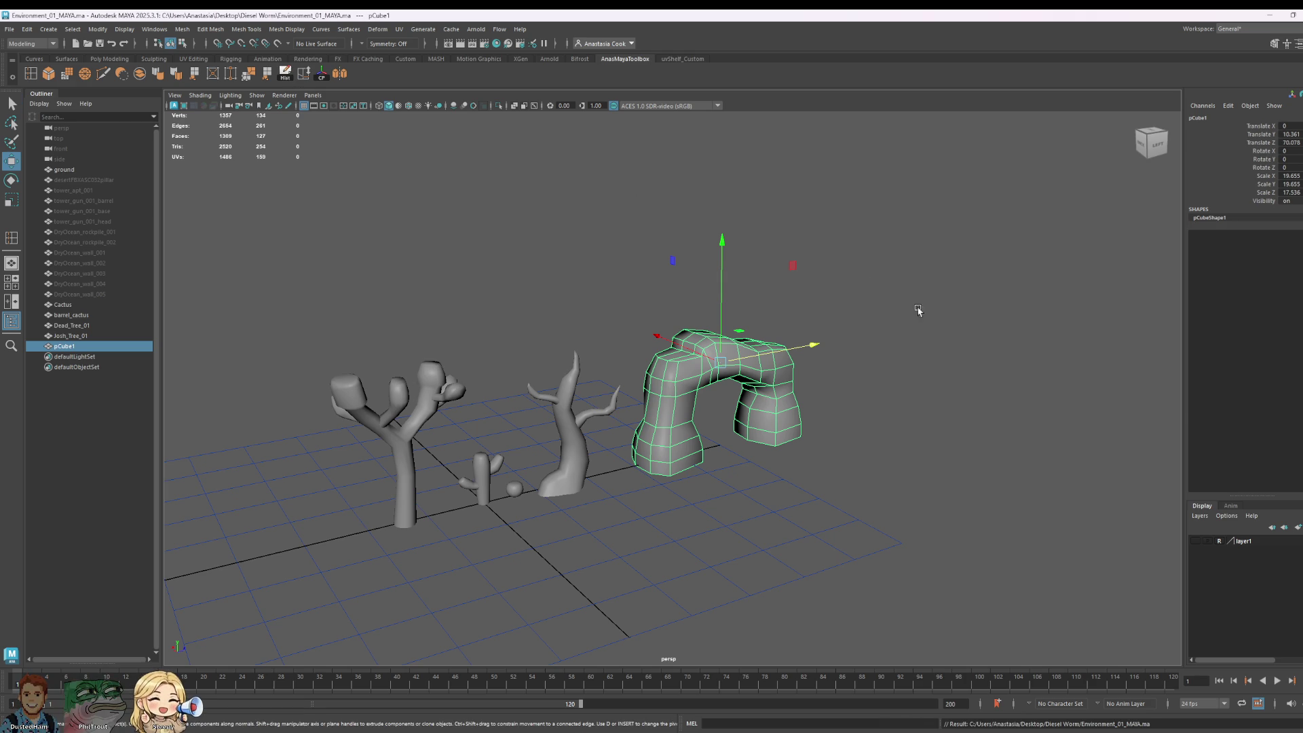
left_click_drag(917, 312, 684, 370, "alt")
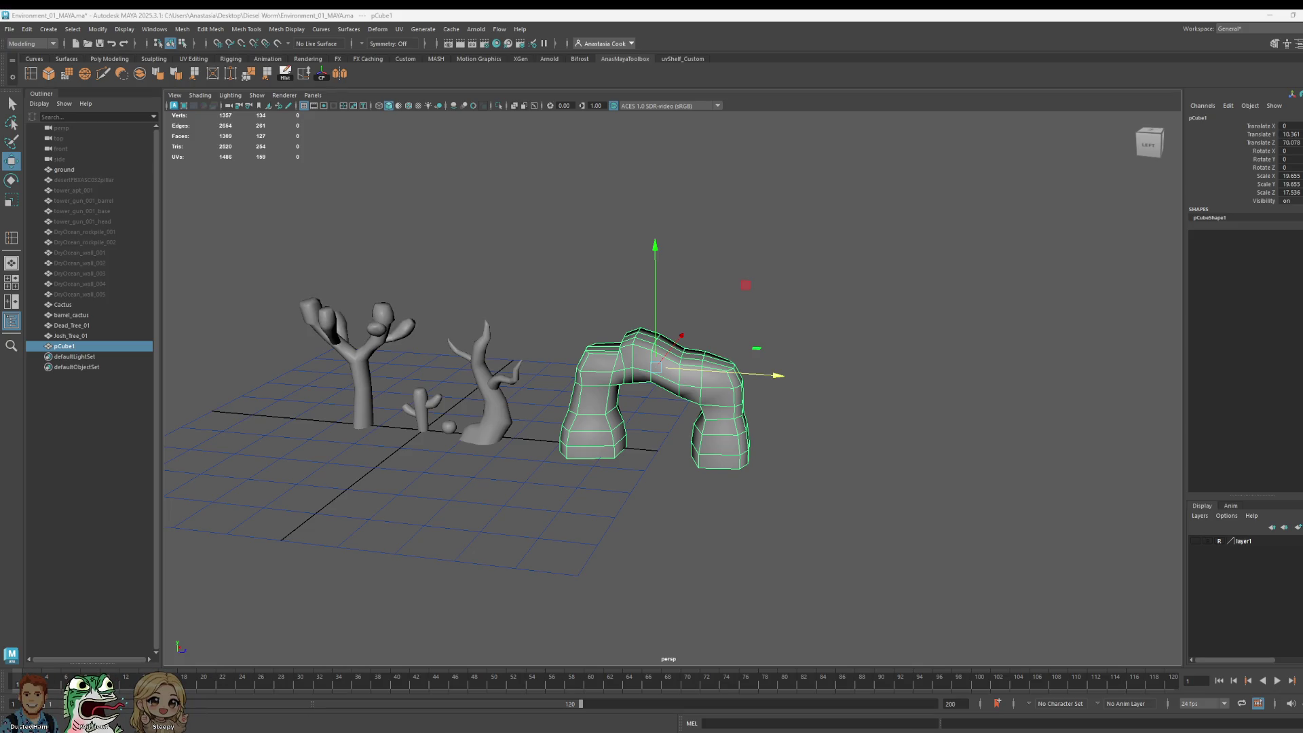
left_click(780, 311)
scroll(791, 508, "up", 3)
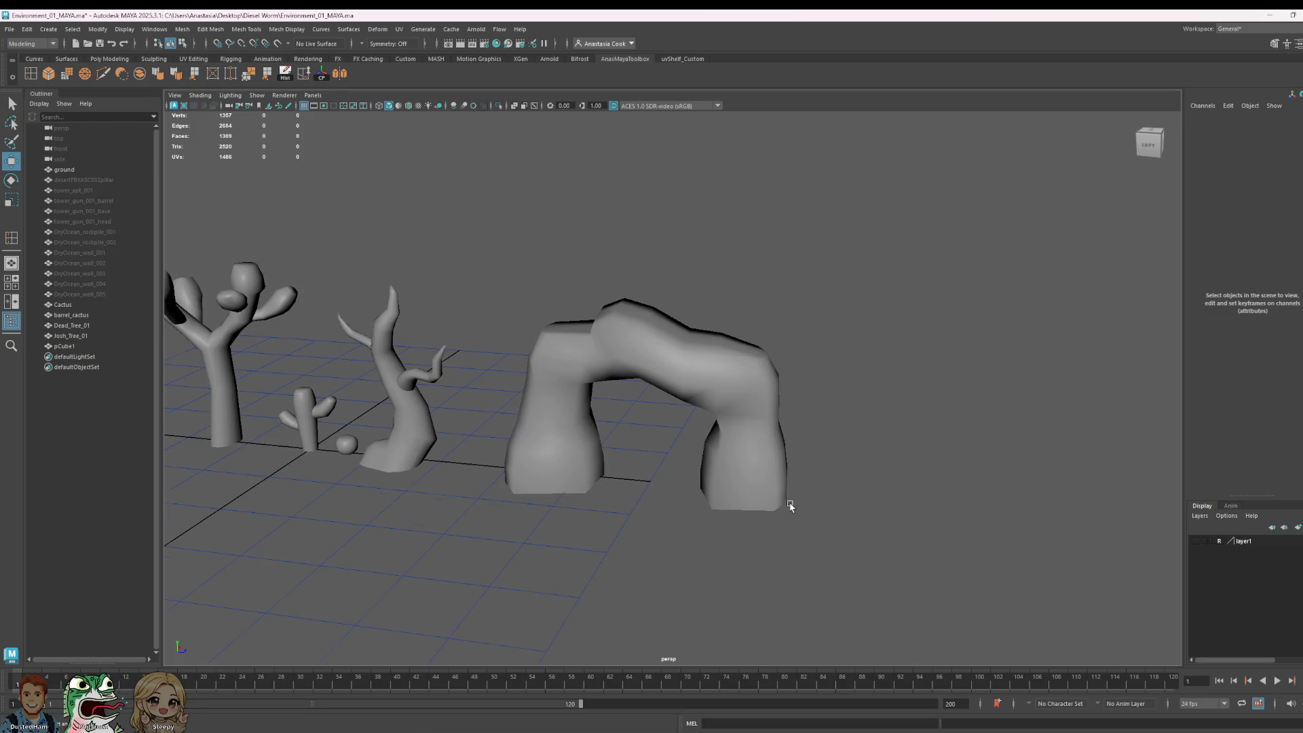
left_click(749, 479)
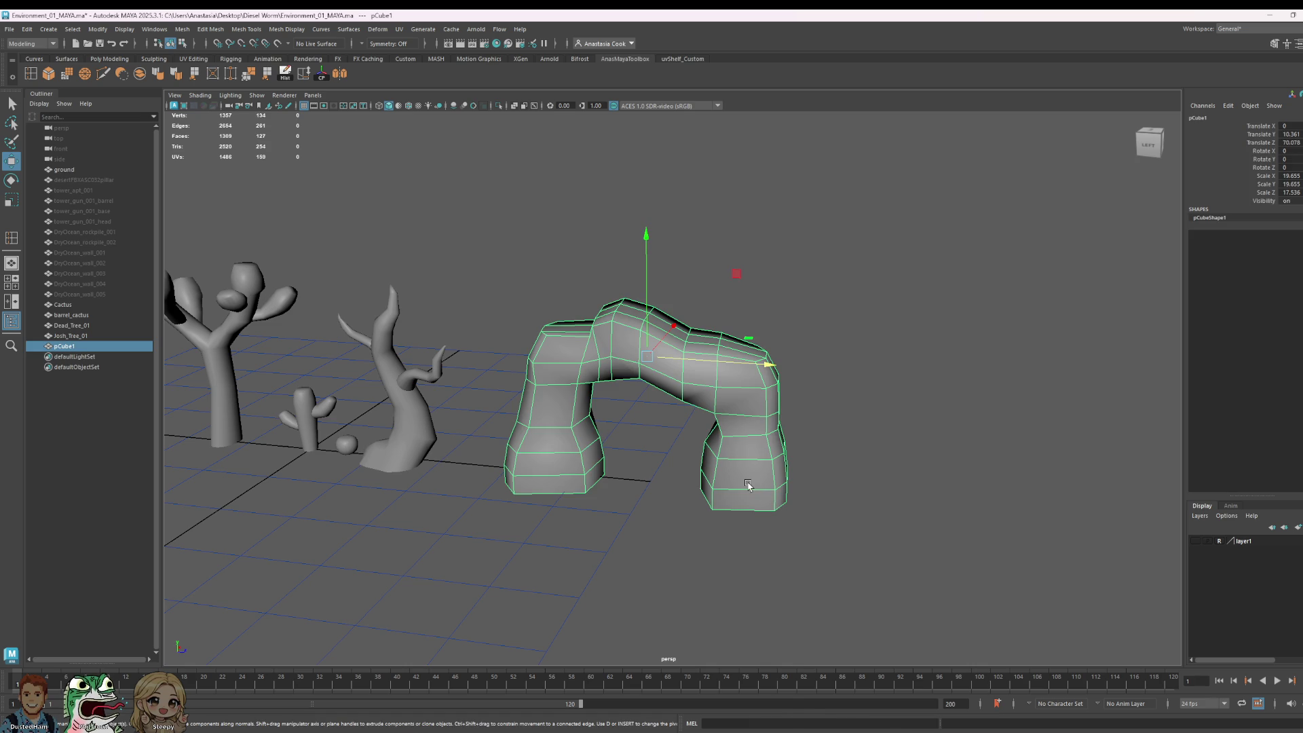
right_click_drag(748, 484, 760, 426)
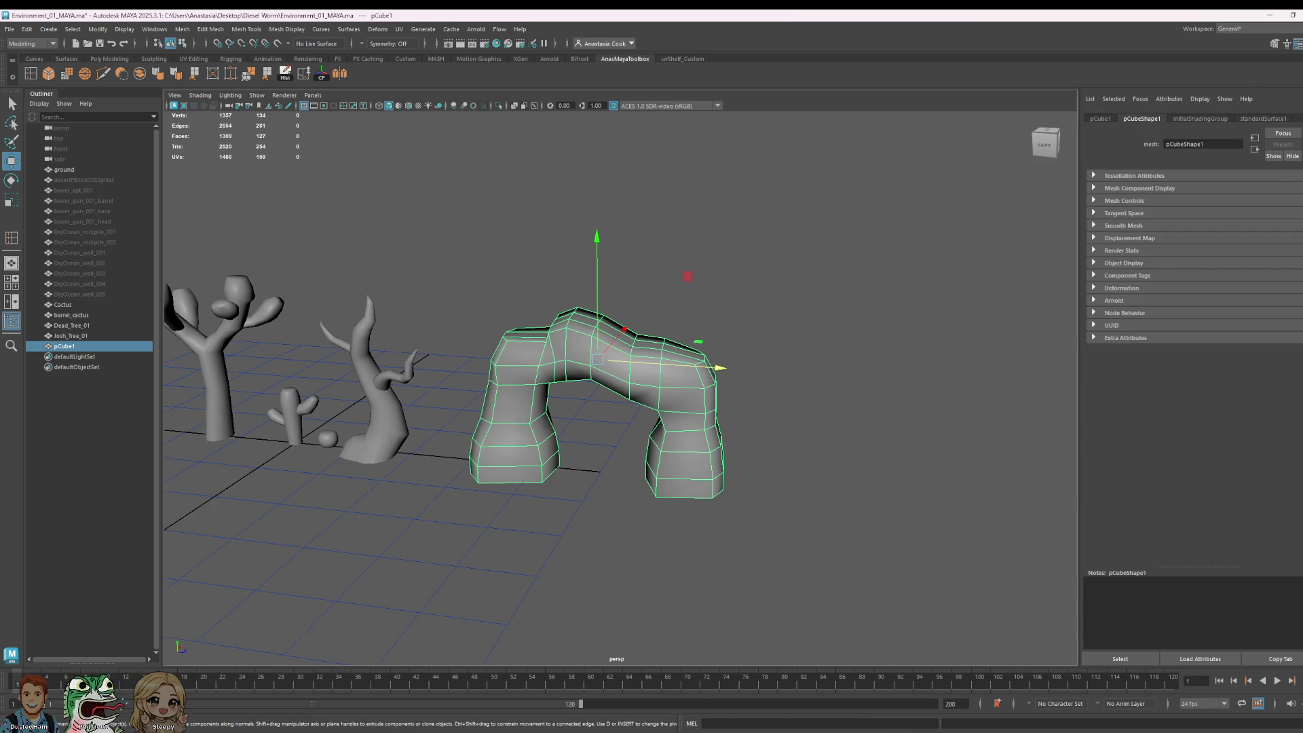
key("ctrl+a")
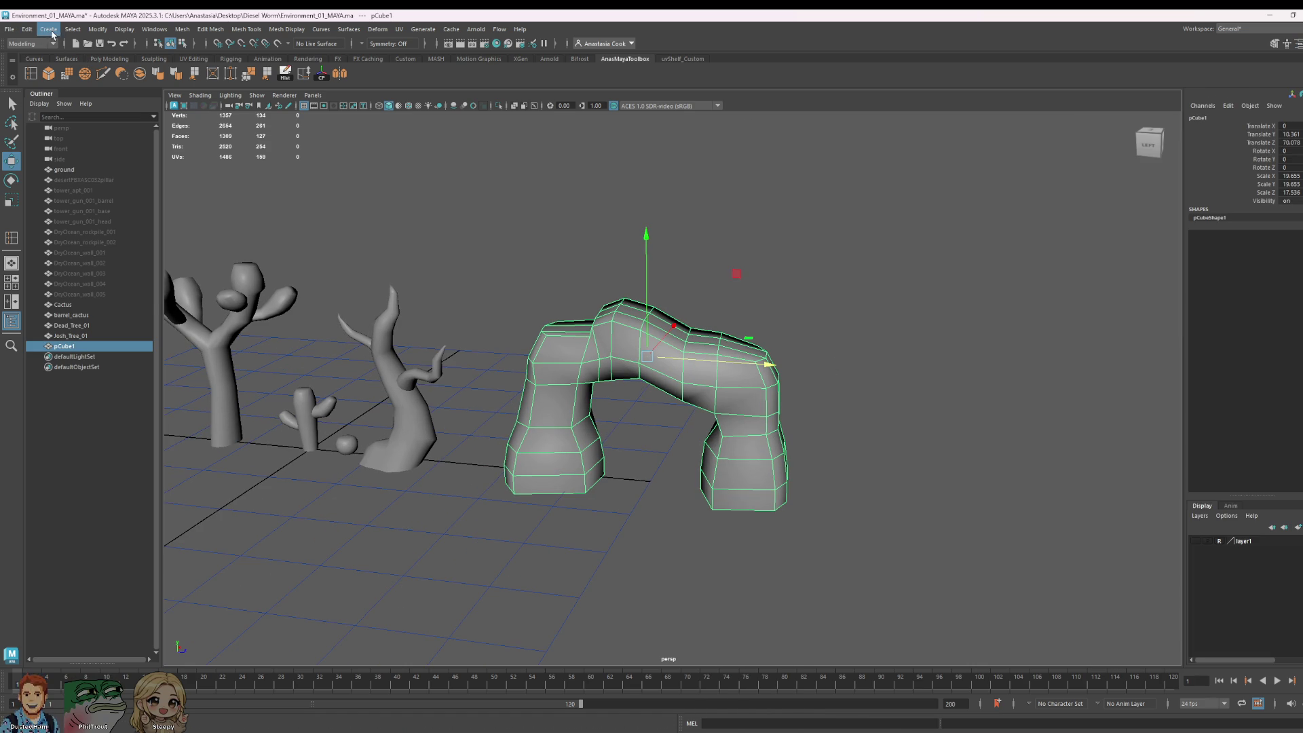
Step: Create a polygon cube and move it toward the arch
left_click(51, 30)
mouse_move(92, 69)
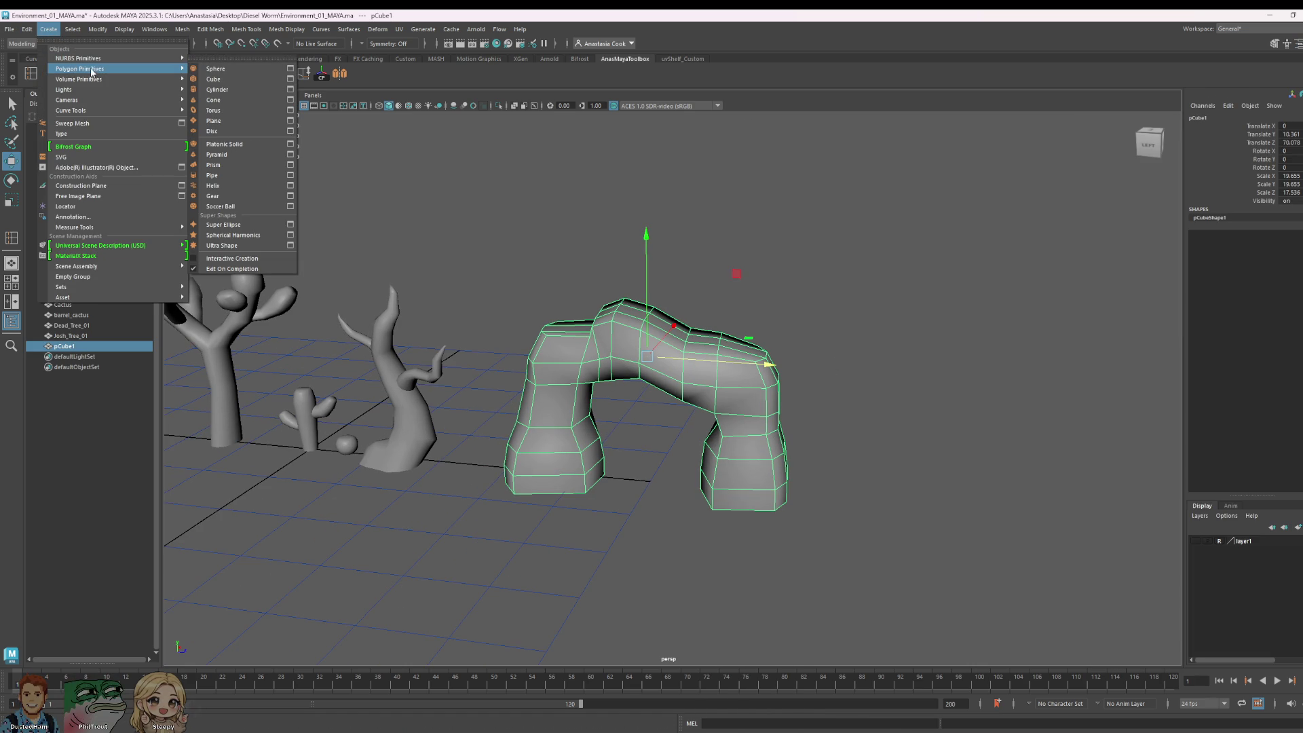
left_click(235, 80)
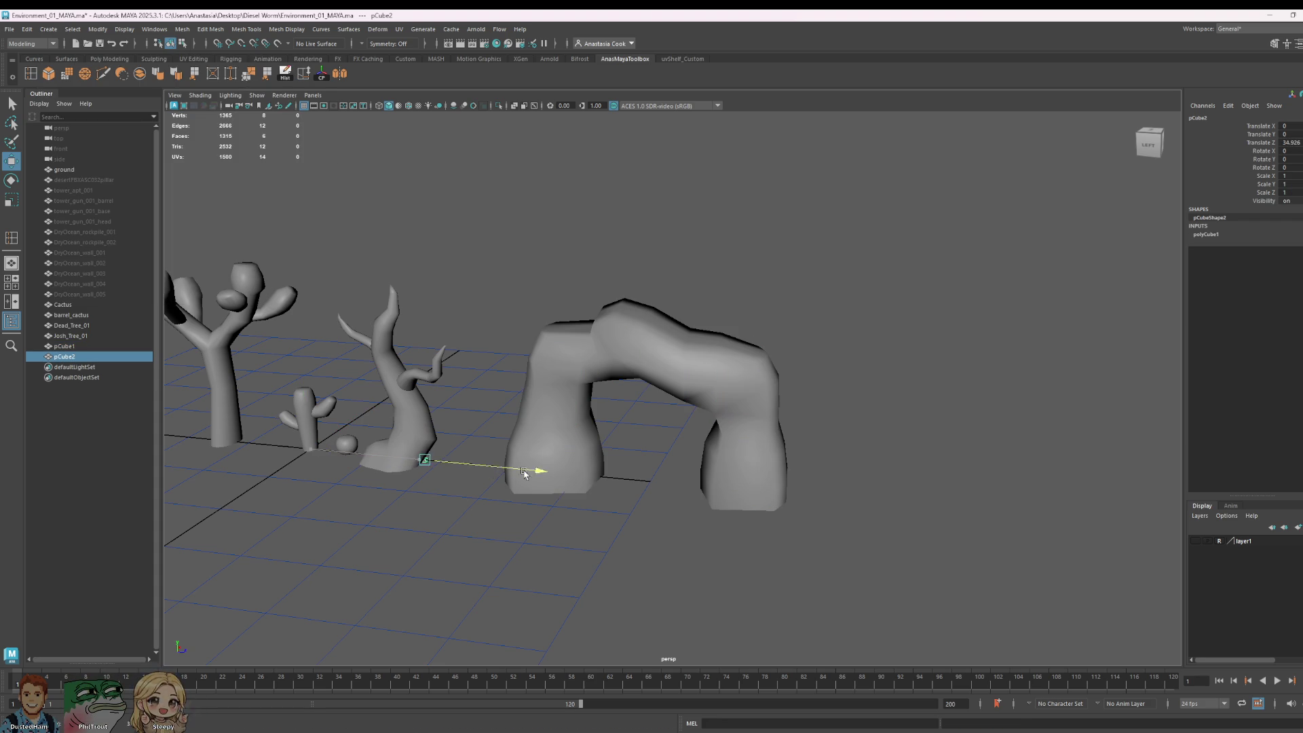
mouse_move(524, 473)
left_mouse_down()
mouse_move(543, 475)
mouse_move(529, 448)
mouse_move(699, 547)
mouse_move(674, 475)
mouse_move(740, 477)
left_mouse_up()
key("r")
key("w")
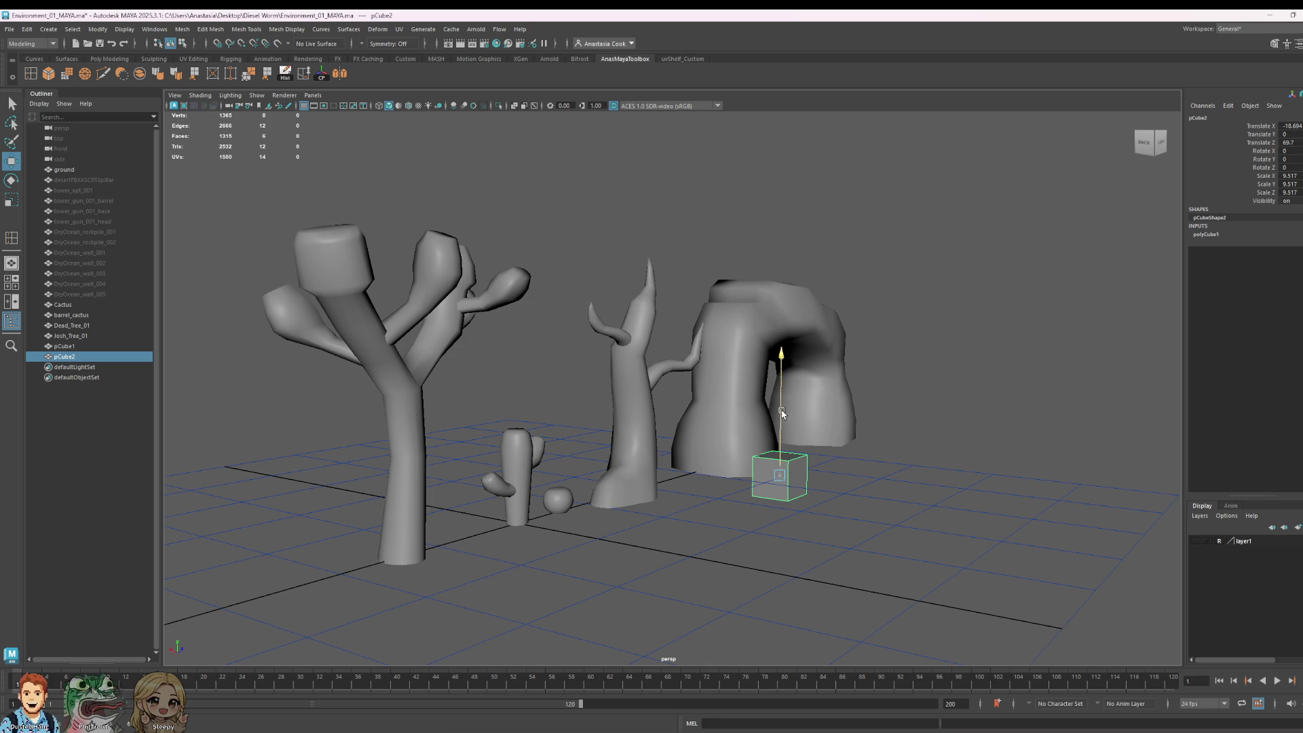
mouse_move(782, 413)
left_mouse_down()
mouse_move(778, 392)
mouse_move(618, 466)
left_mouse_up()
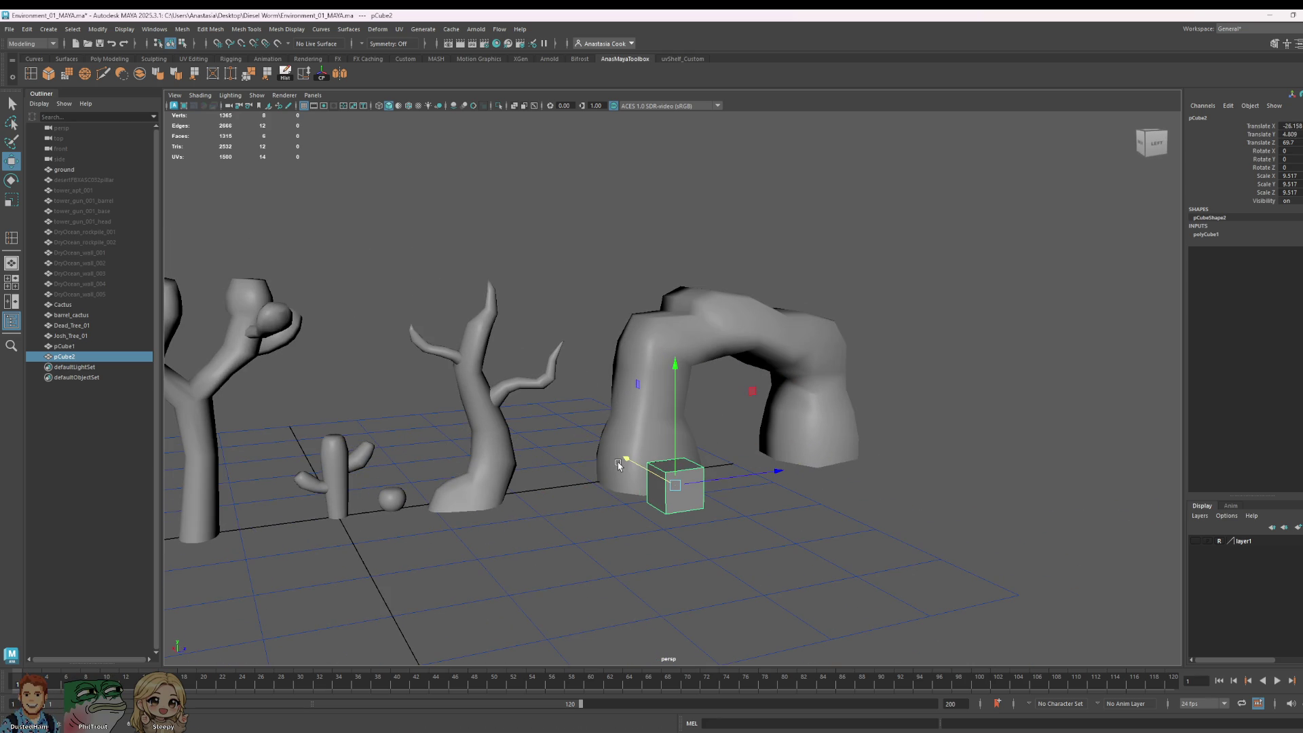
scroll(747, 510, "up", 8)
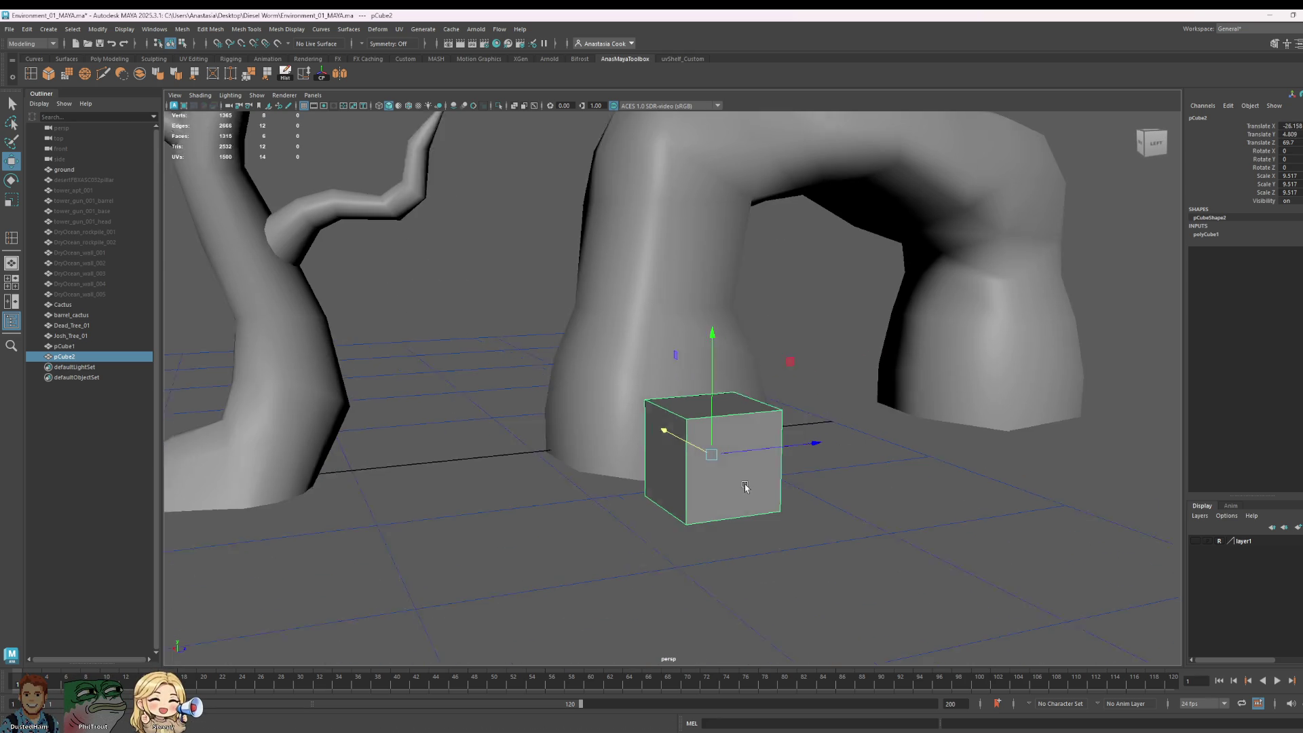
Step: Scale the cube uniformly to about 4.8 and rest it on the ground beside the arch's leg
middle_click_drag(490, 551, 441, 513)
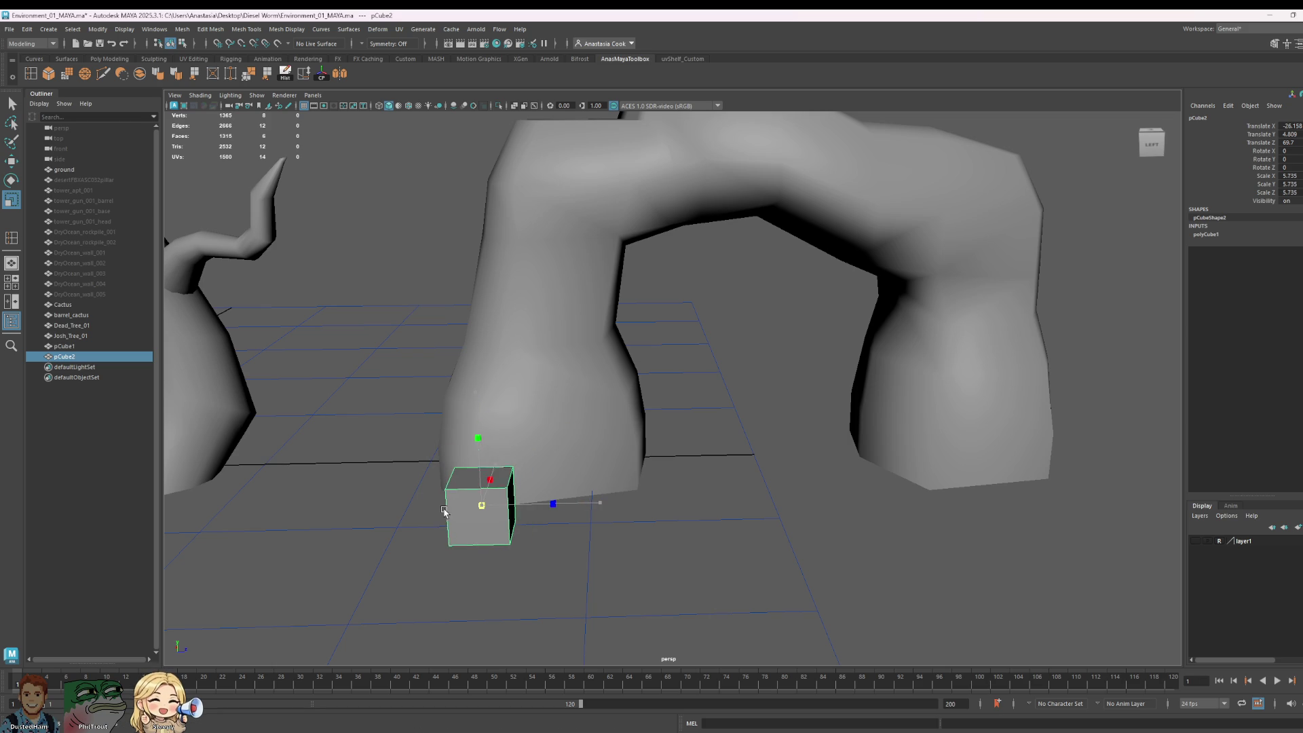
mouse_move(489, 402)
left_mouse_down()
mouse_move(489, 440)
mouse_move(490, 416)
left_mouse_up()
left_click_drag(617, 539, 1053, 326, "alt")
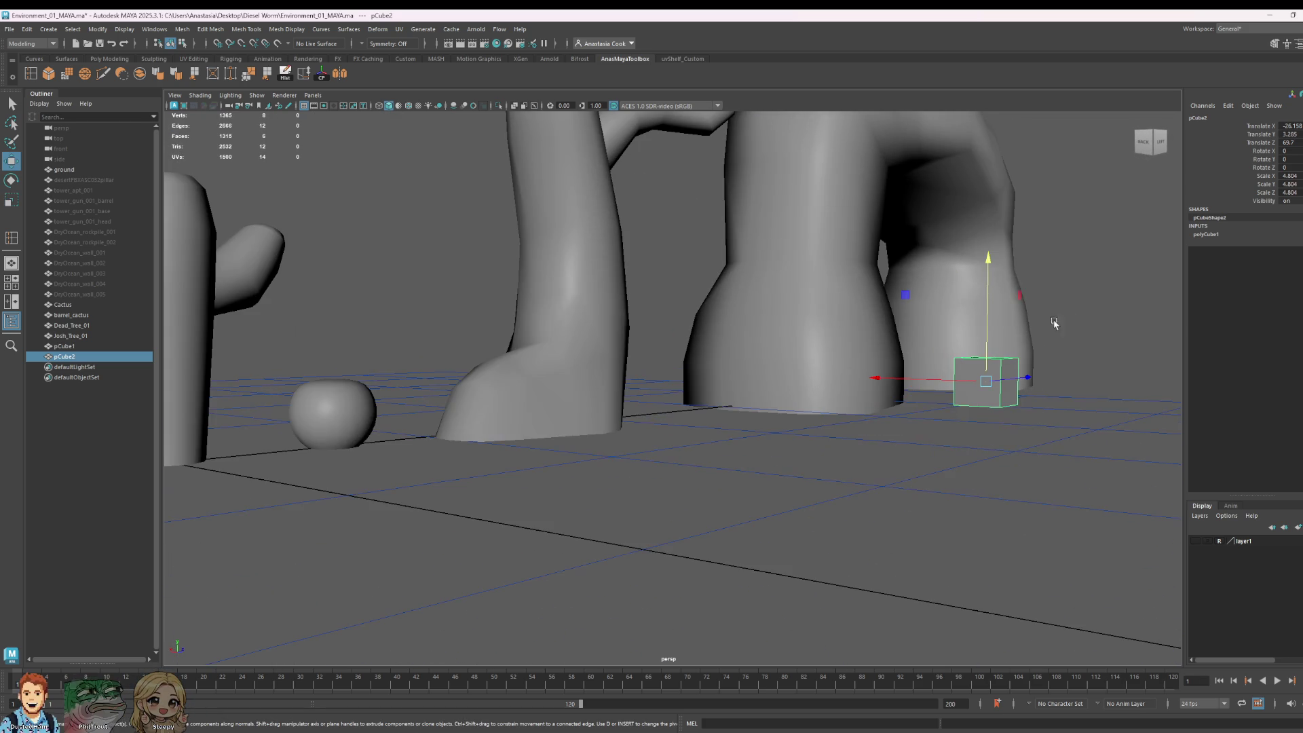
mouse_move(990, 256)
left_mouse_down()
mouse_move(995, 283)
mouse_move(996, 267)
left_mouse_up()
left_click_drag(1025, 406, 499, 489, "alt")
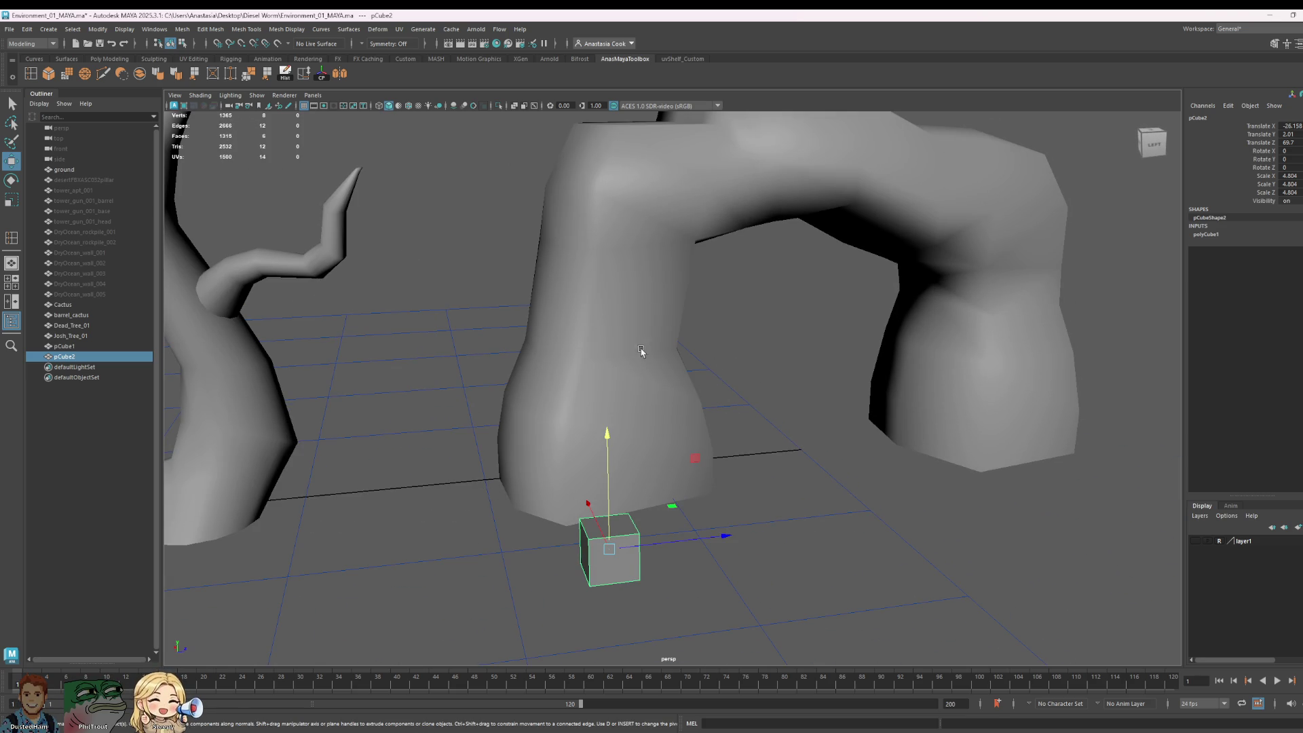
mouse_move(655, 493)
left_mouse_down("alt")
mouse_move(713, 451)
mouse_move(661, 452)
left_mouse_up("alt")
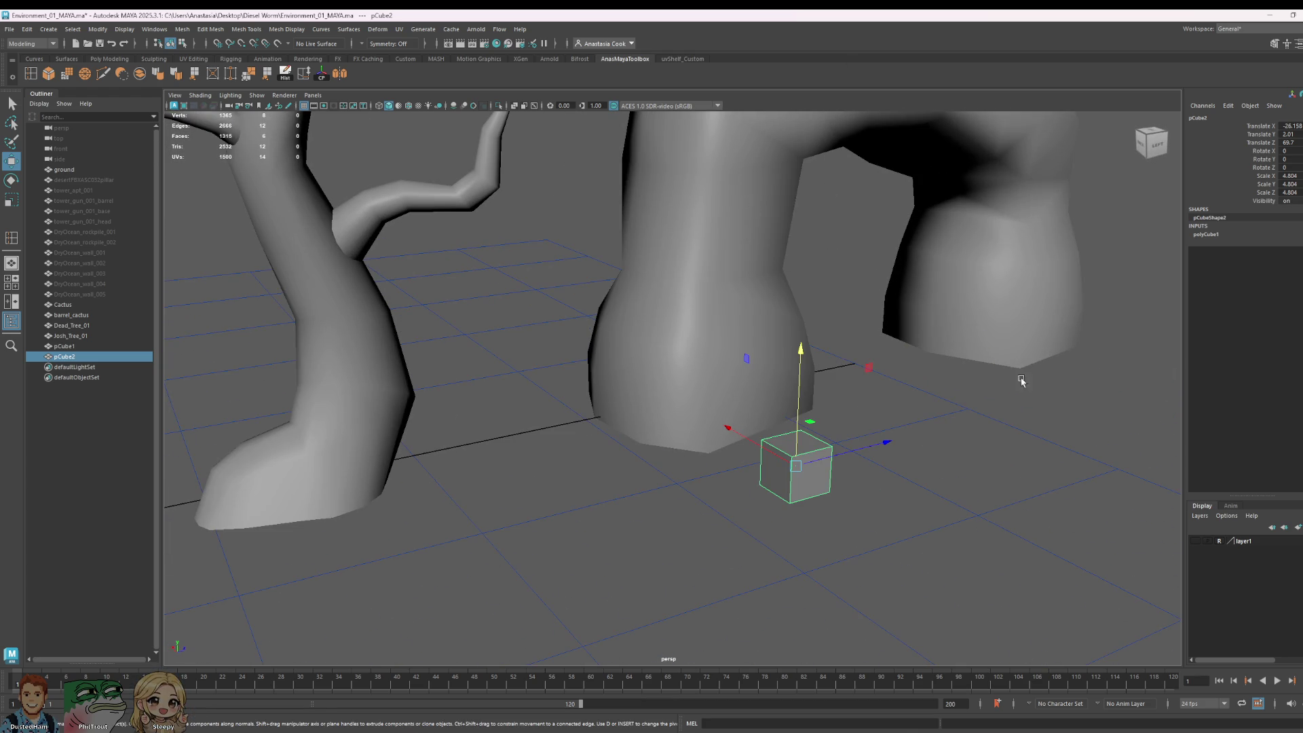
left_click_drag(908, 470, 686, 384, "alt")
right_click_drag(698, 464, 709, 416)
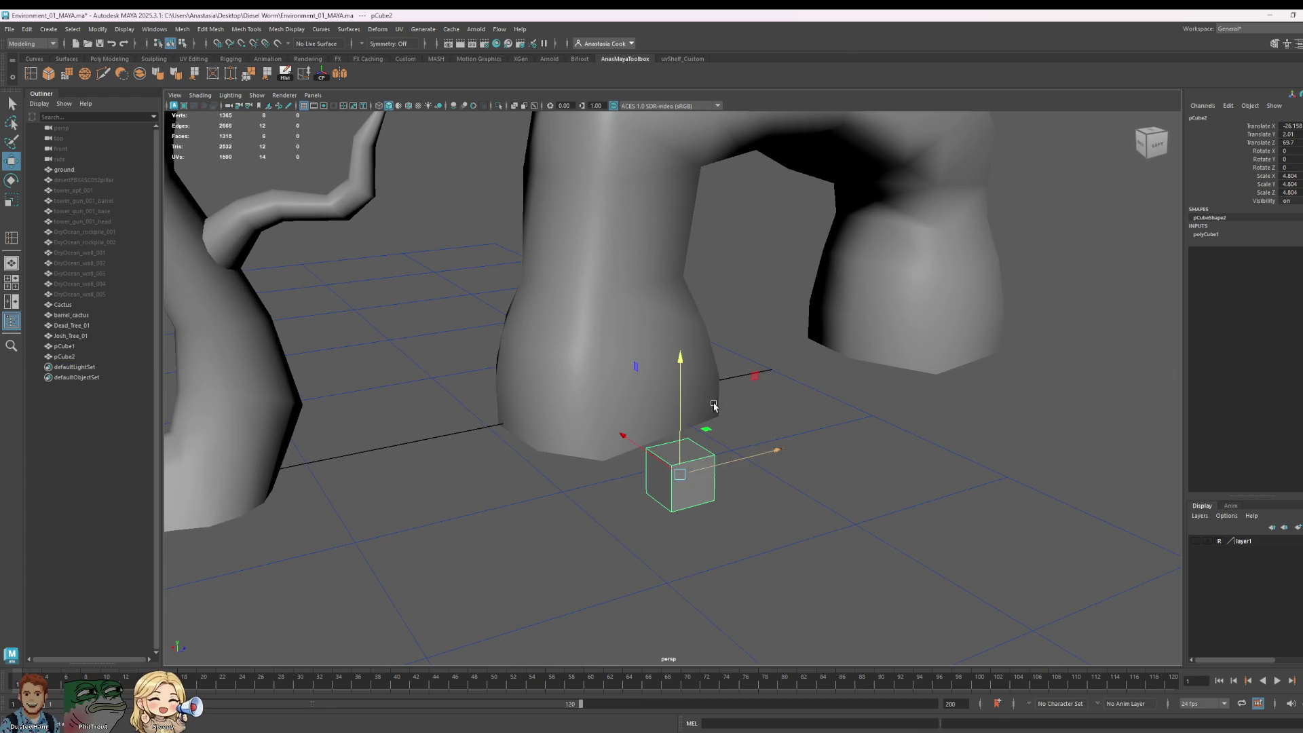
left_click(691, 467)
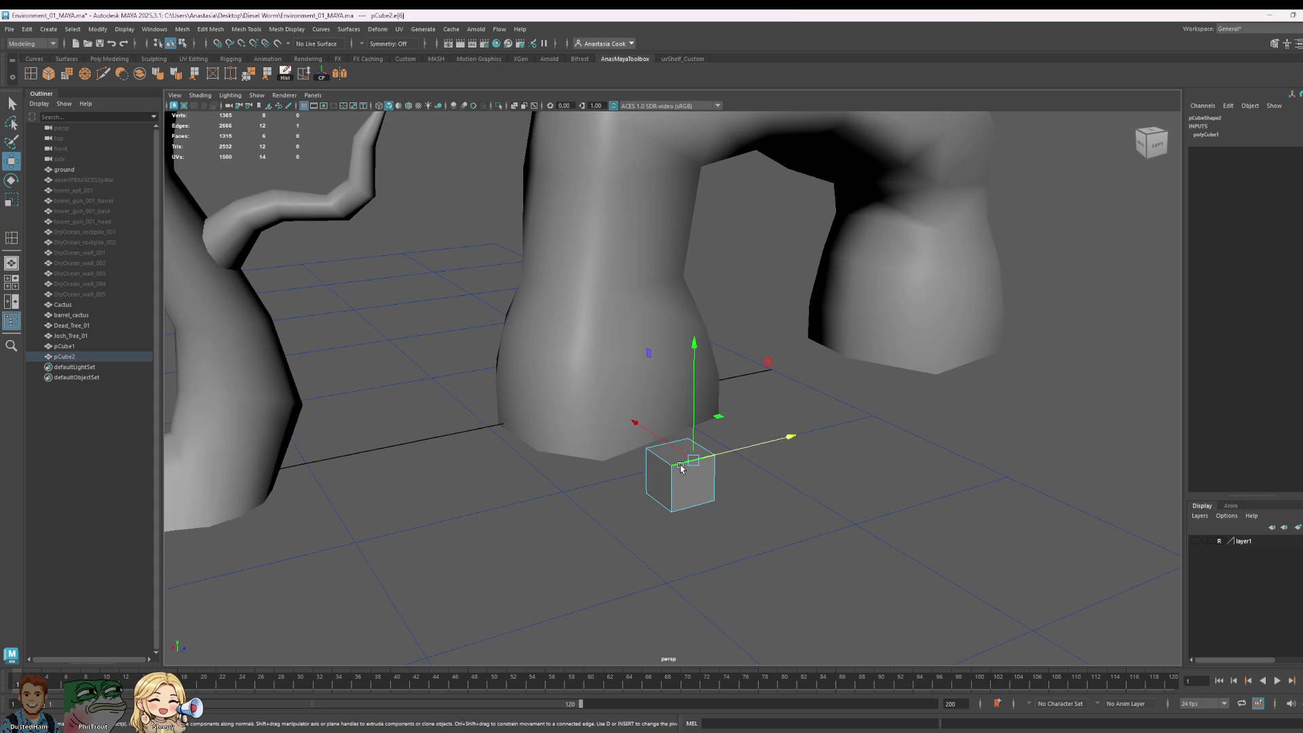
Step: Insert two horizontal edge loops around pCube2 with Multi-Cut
scroll(777, 477, "up", 2)
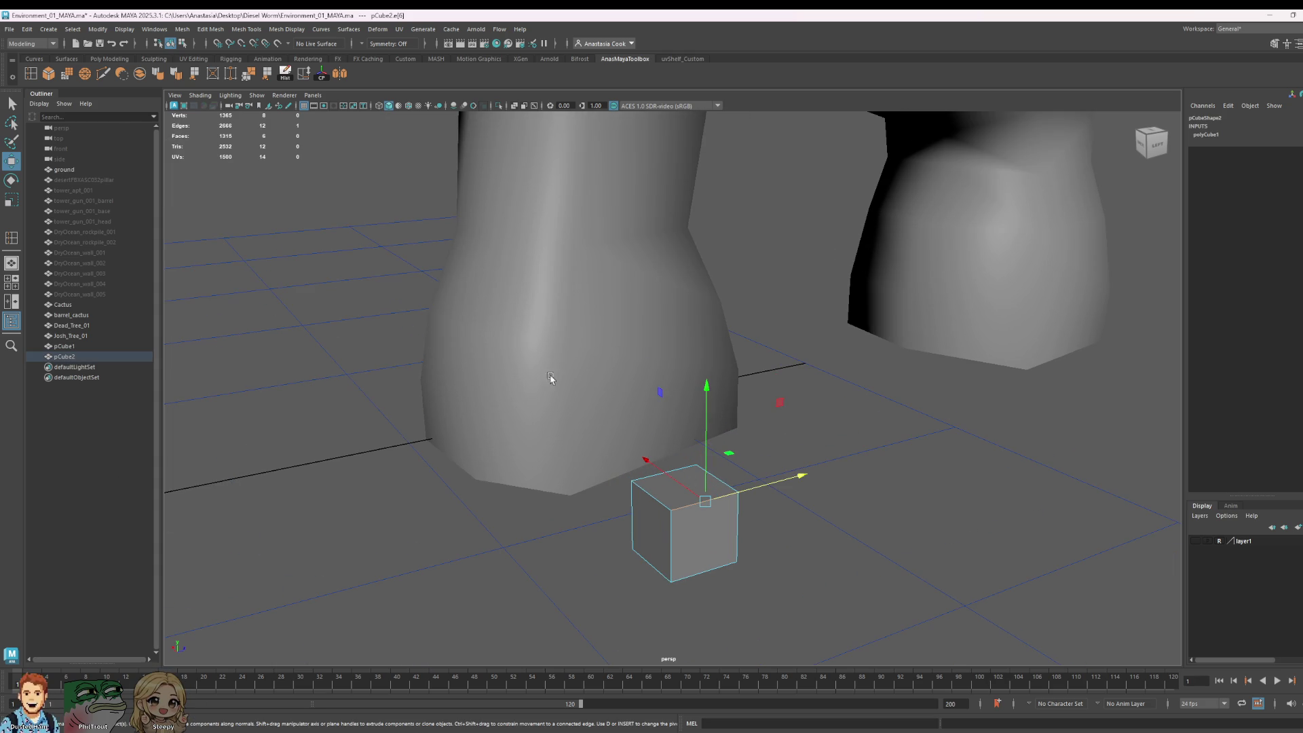
left_click(36, 76)
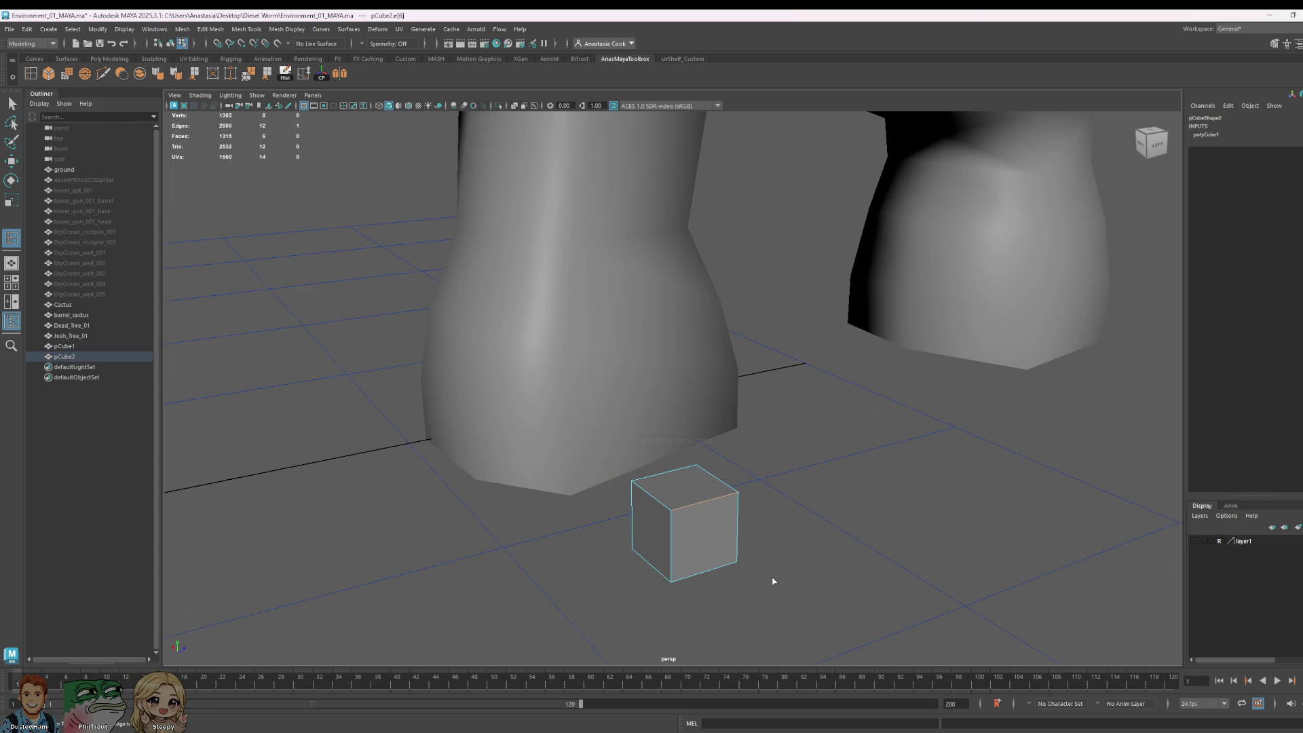
left_click(674, 557)
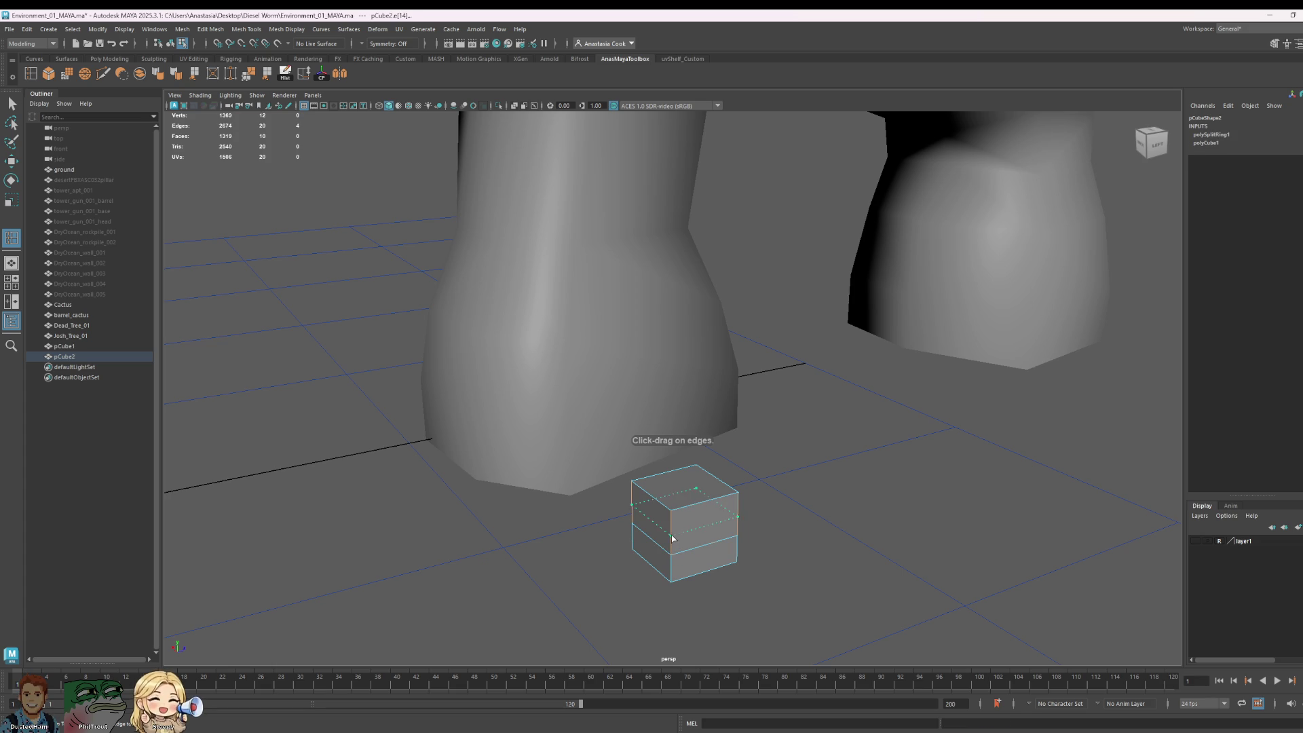
left_click(673, 536)
key("q")
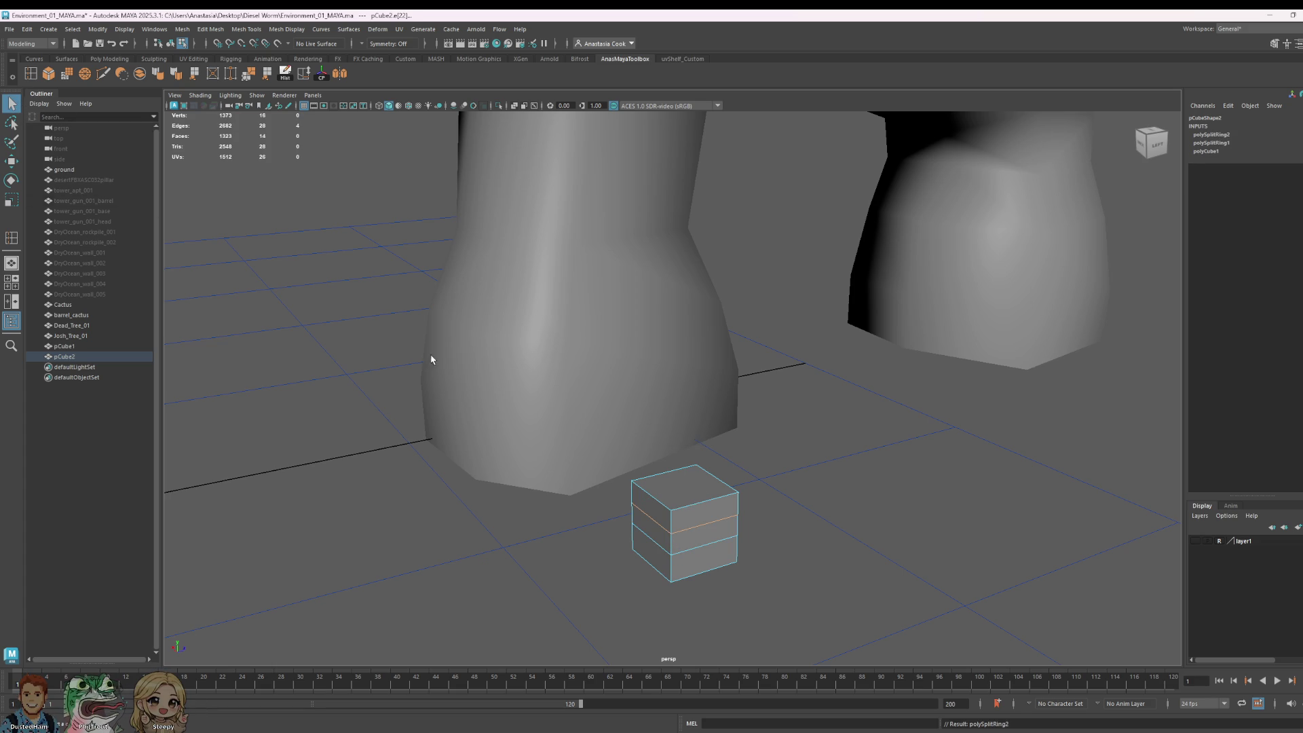
Step: Select the cube's bottom face and extrude it slightly wider to form a base
left_click_drag(750, 523, 684, 526, "alt")
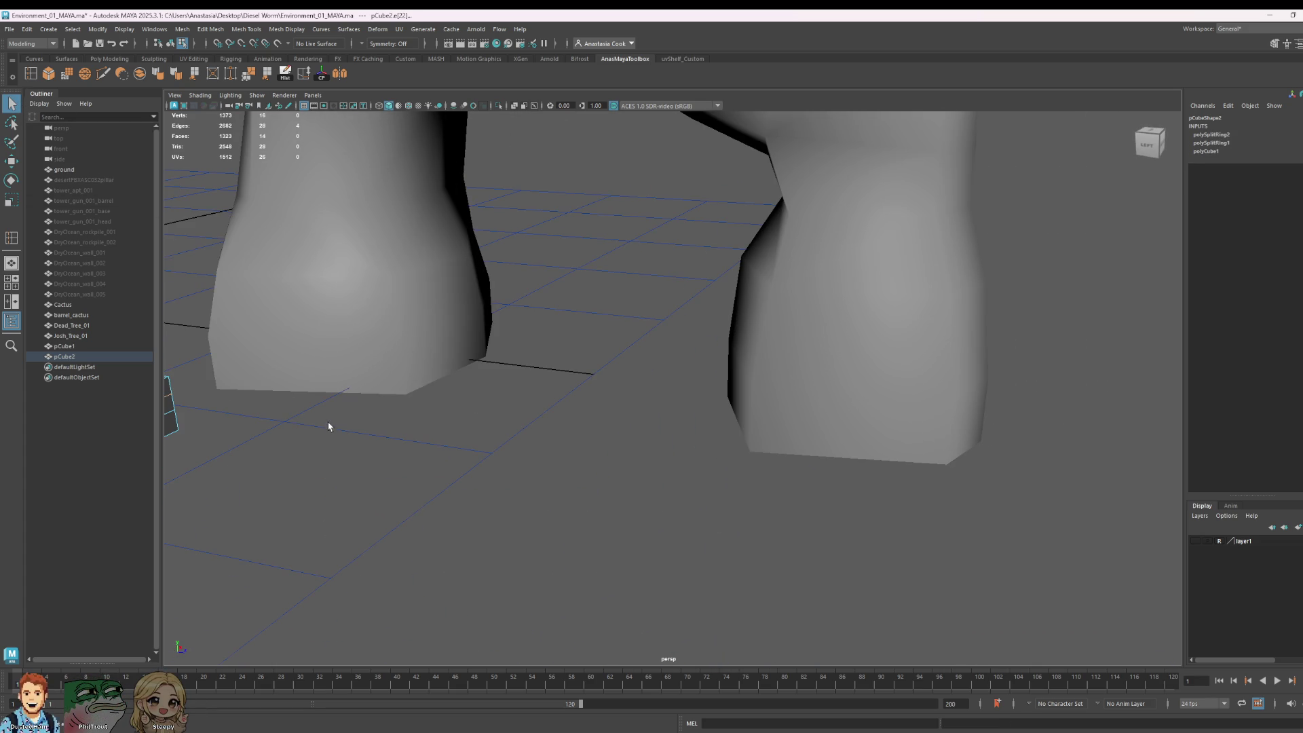
middle_click_drag(329, 427, 503, 446, "alt")
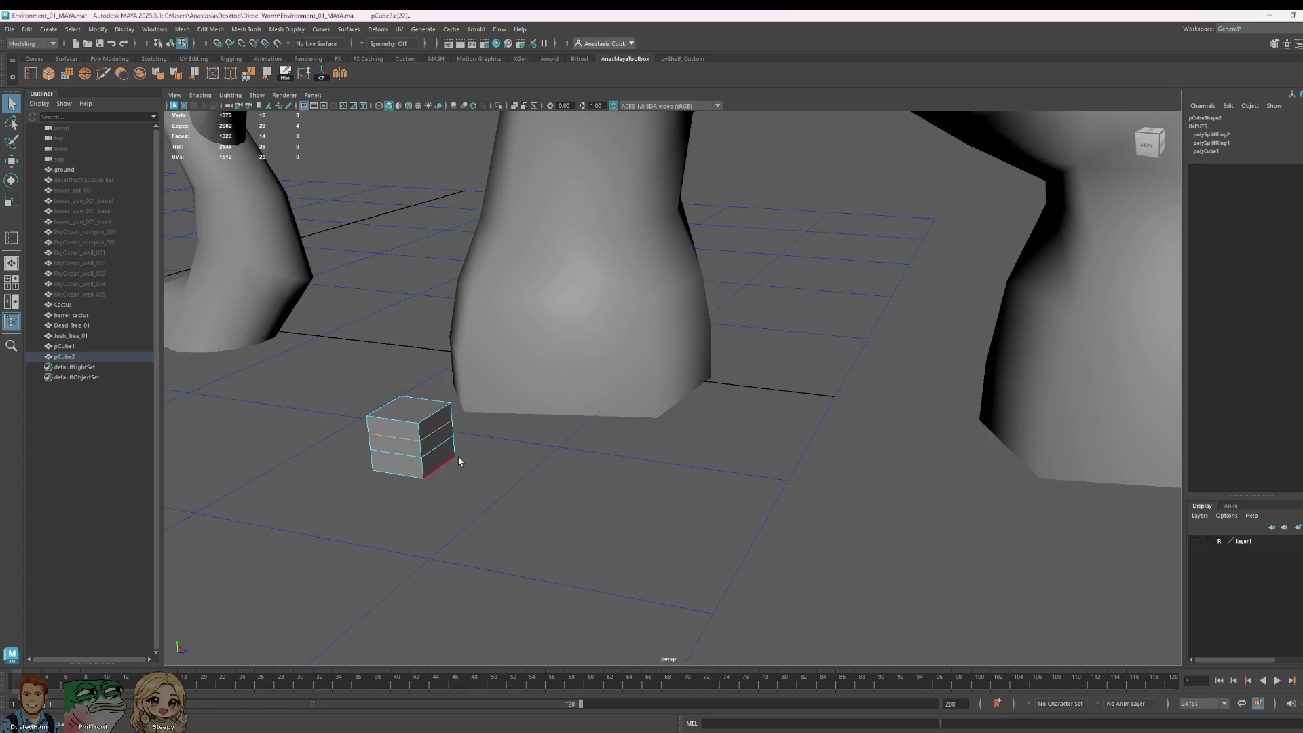
right_click_drag(435, 441, 440, 468)
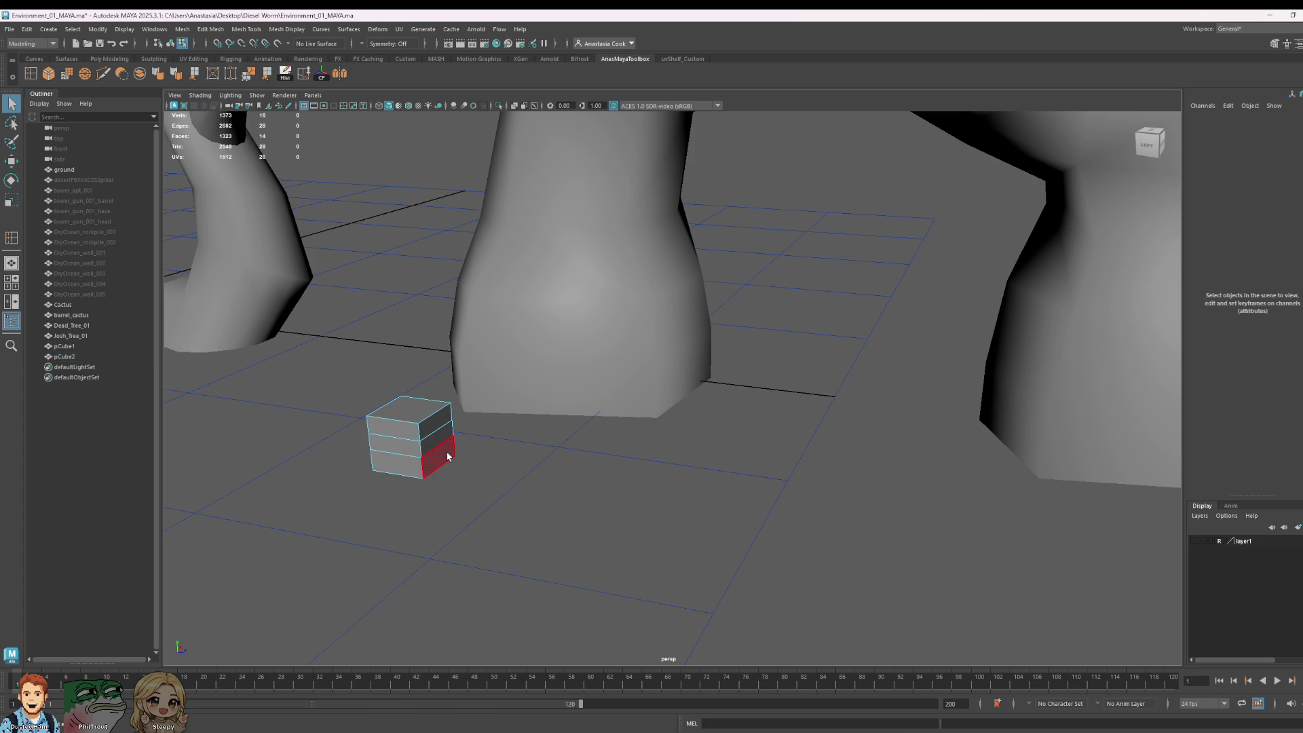
left_click(438, 458)
left_click_drag(491, 470, 602, 473, "alt")
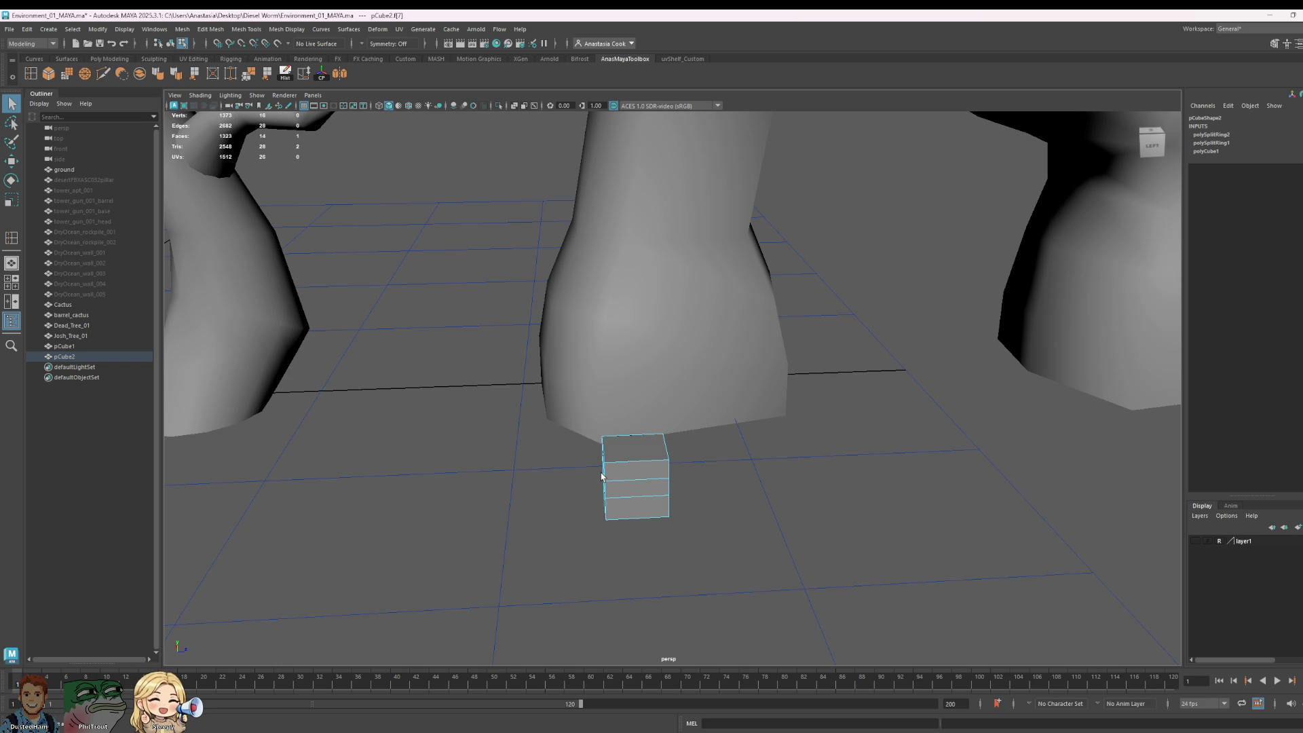
right_click_drag(644, 451, 653, 480)
left_click(637, 510)
mouse_move(637, 509)
left_mouse_down("alt")
mouse_move(771, 538)
mouse_move(834, 355)
mouse_move(873, 387)
mouse_move(815, 407)
left_mouse_up("alt")
key("r")
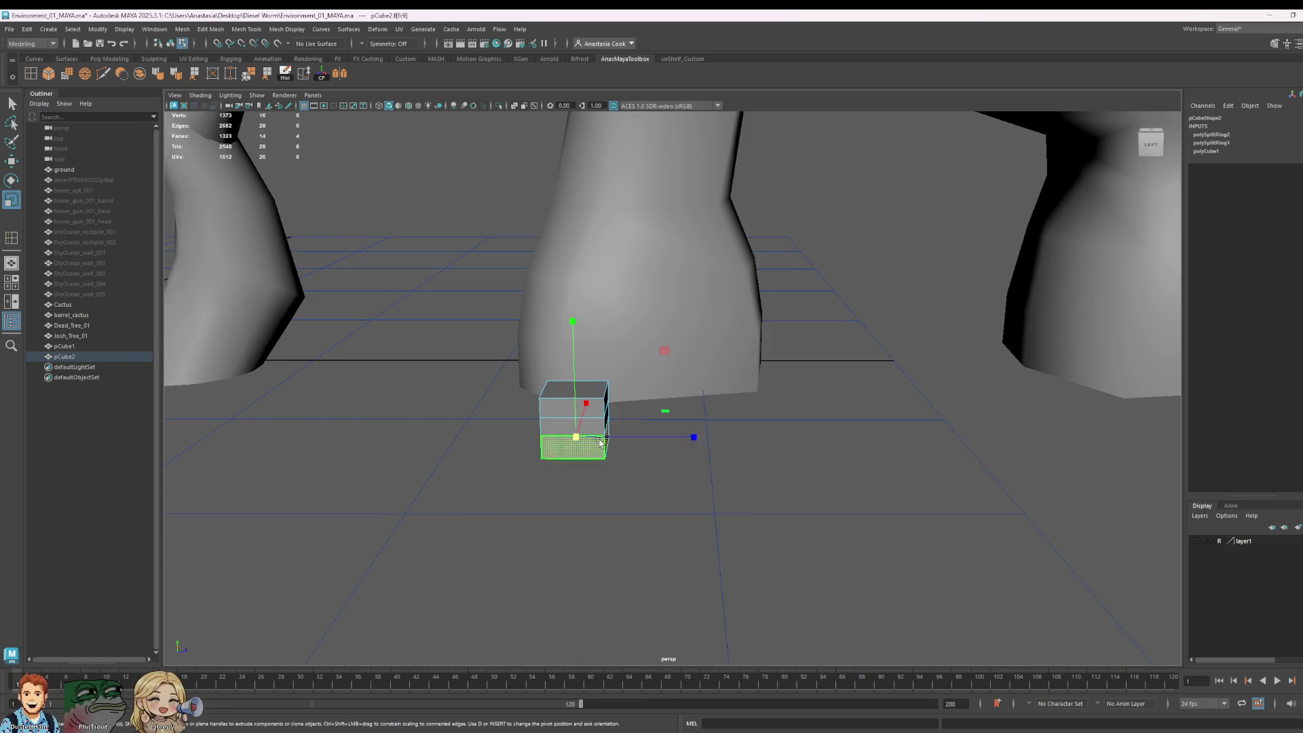
left_click_drag(579, 439, 596, 440, "shift")
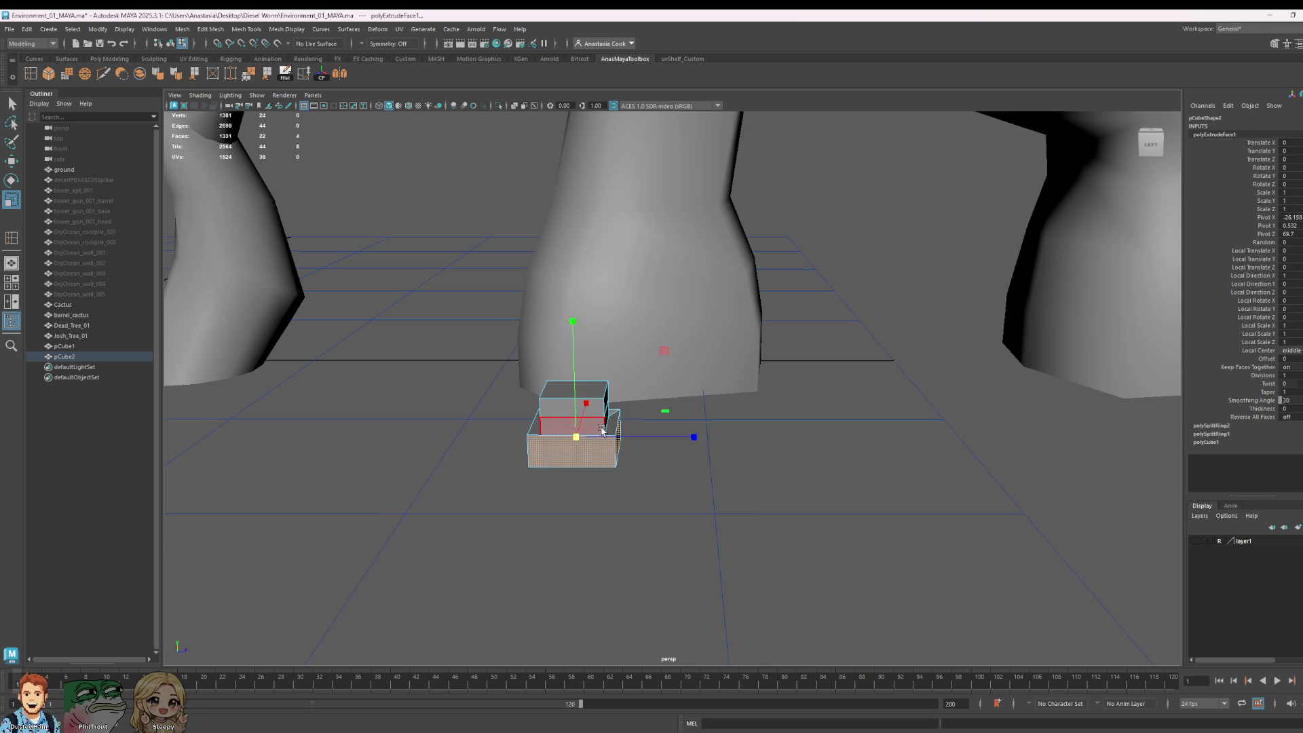
Step: Select the faces above the base plus the top face and raise them upward
left_click(604, 415)
double_click(597, 418)
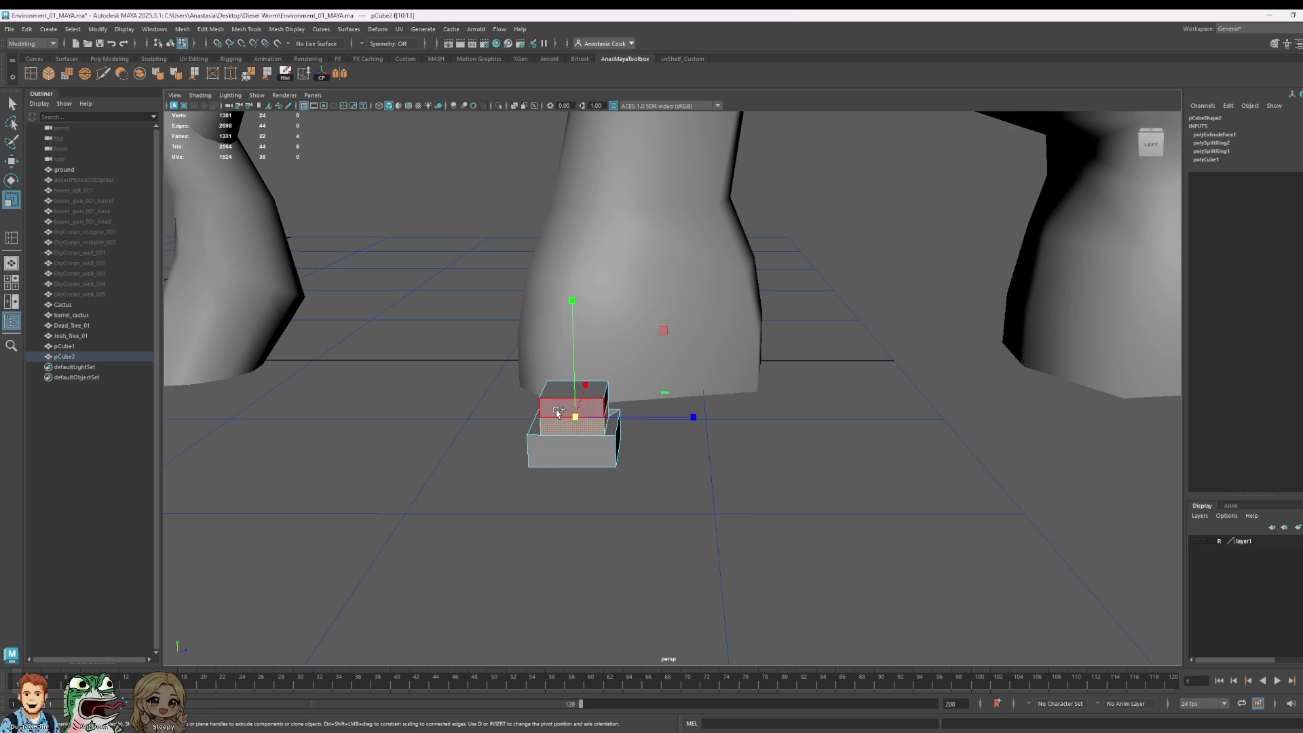
left_click(570, 407)
left_click(600, 405)
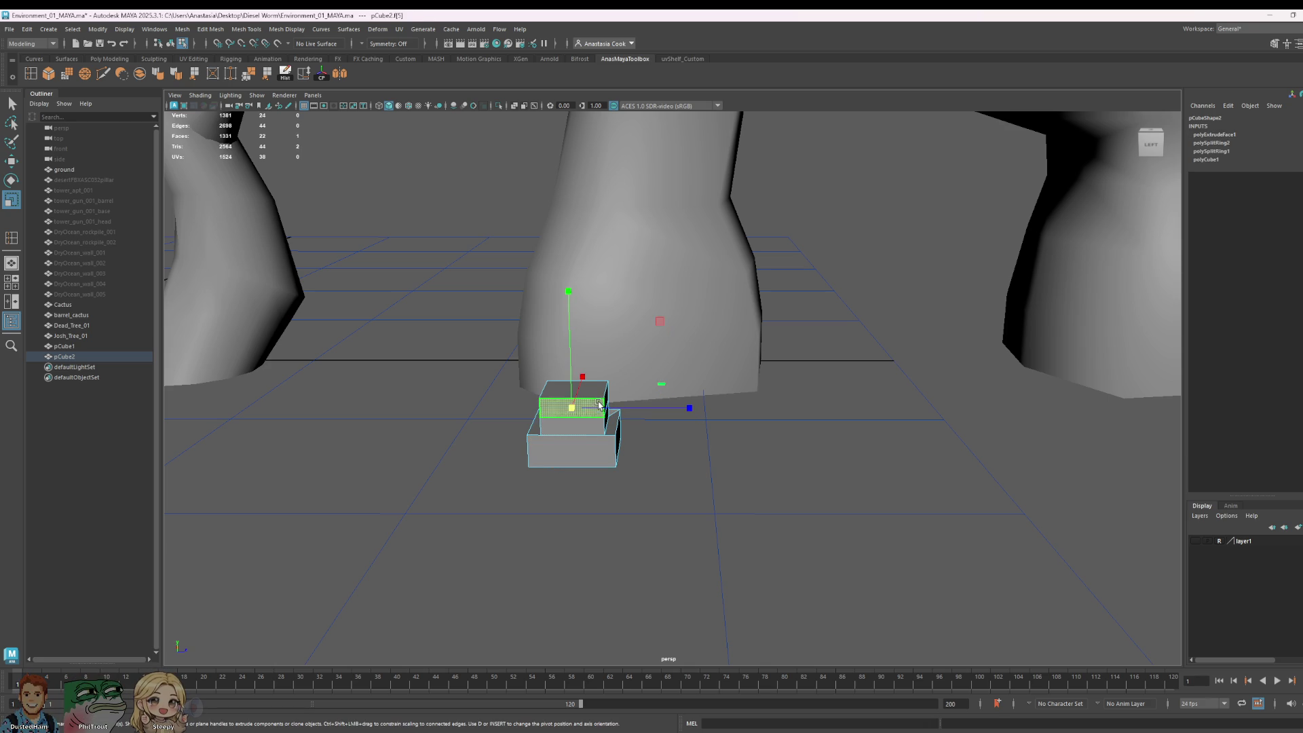
left_click(597, 415)
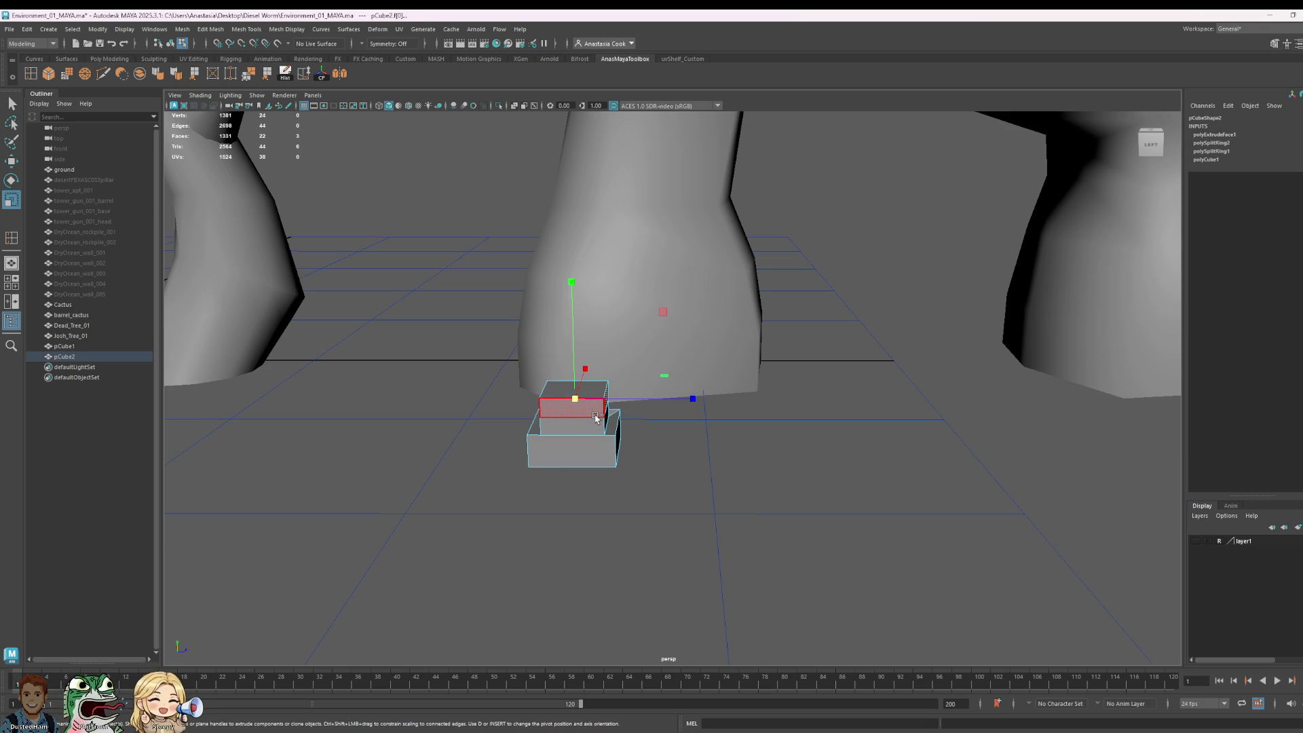
left_click(604, 421, "shift")
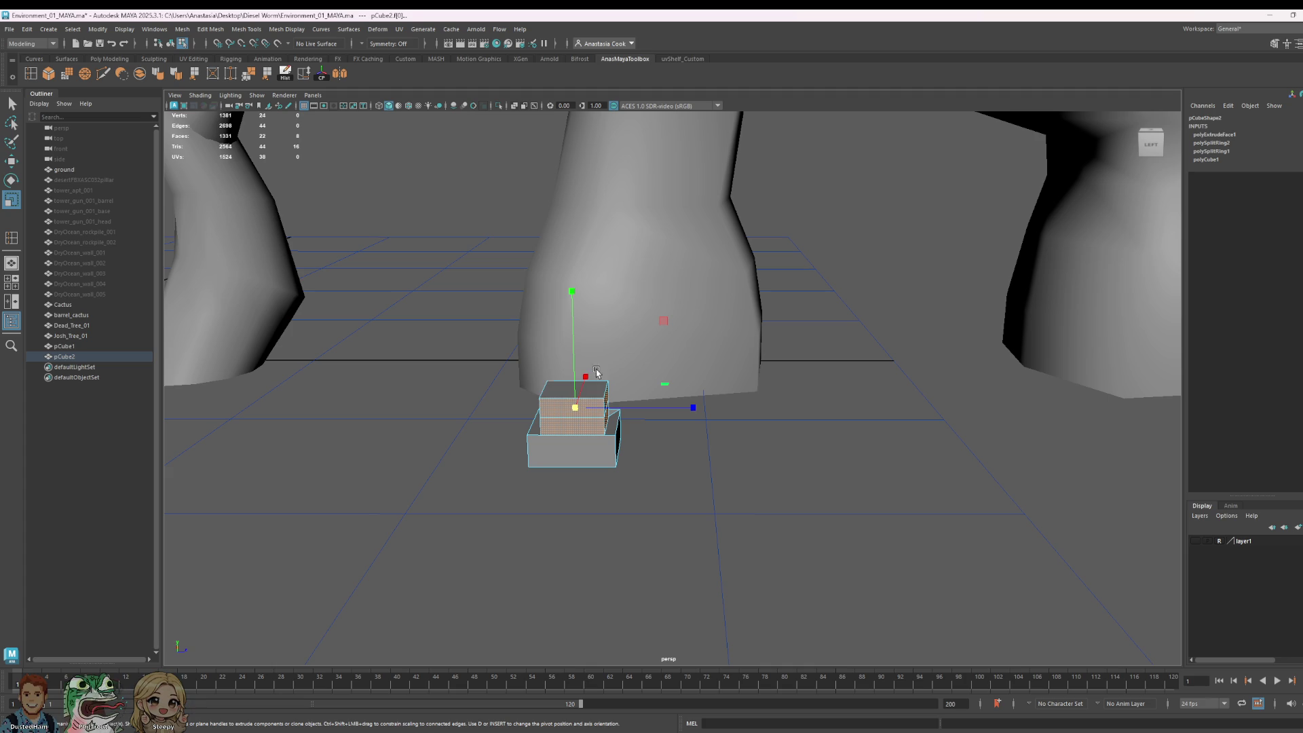
left_click(592, 389, "shift")
key("w")
left_click_drag(576, 335, 574, 309)
Step: Slide two top corner vertices sideways to form the step, then return to object mode
left_click(581, 364)
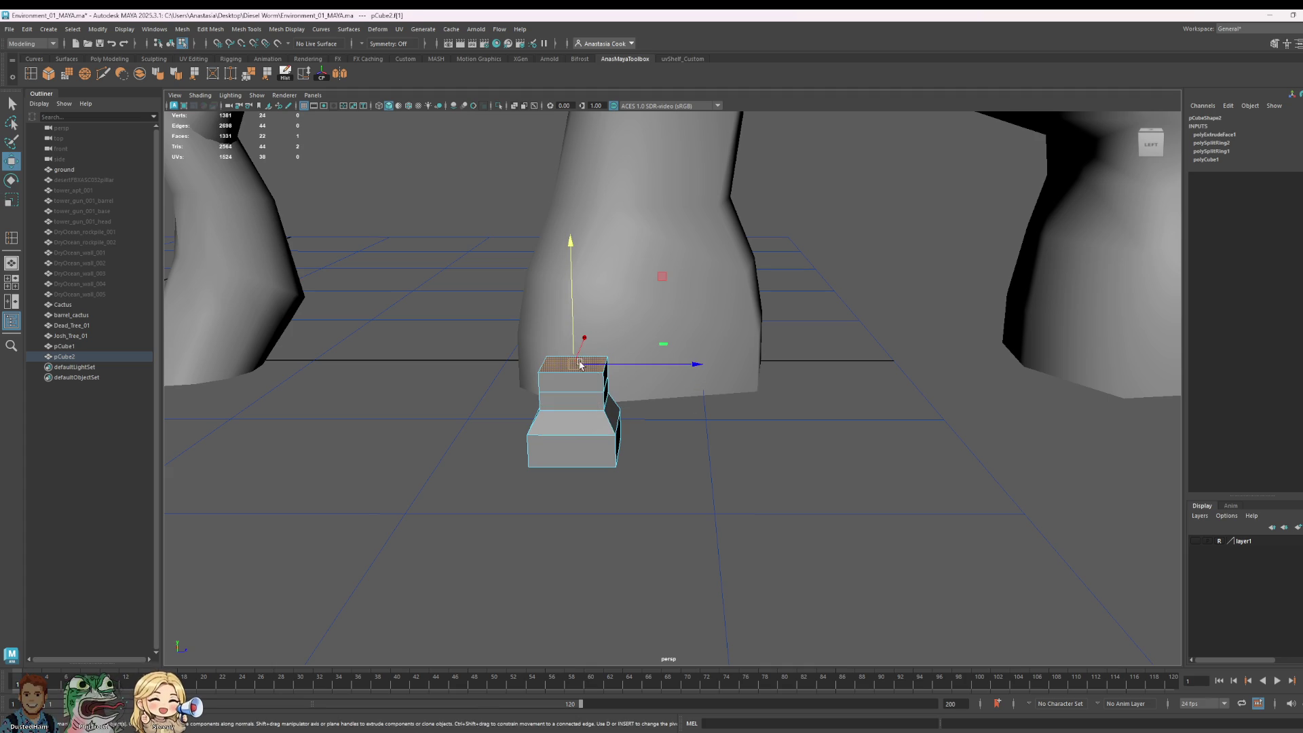
right_click(594, 399)
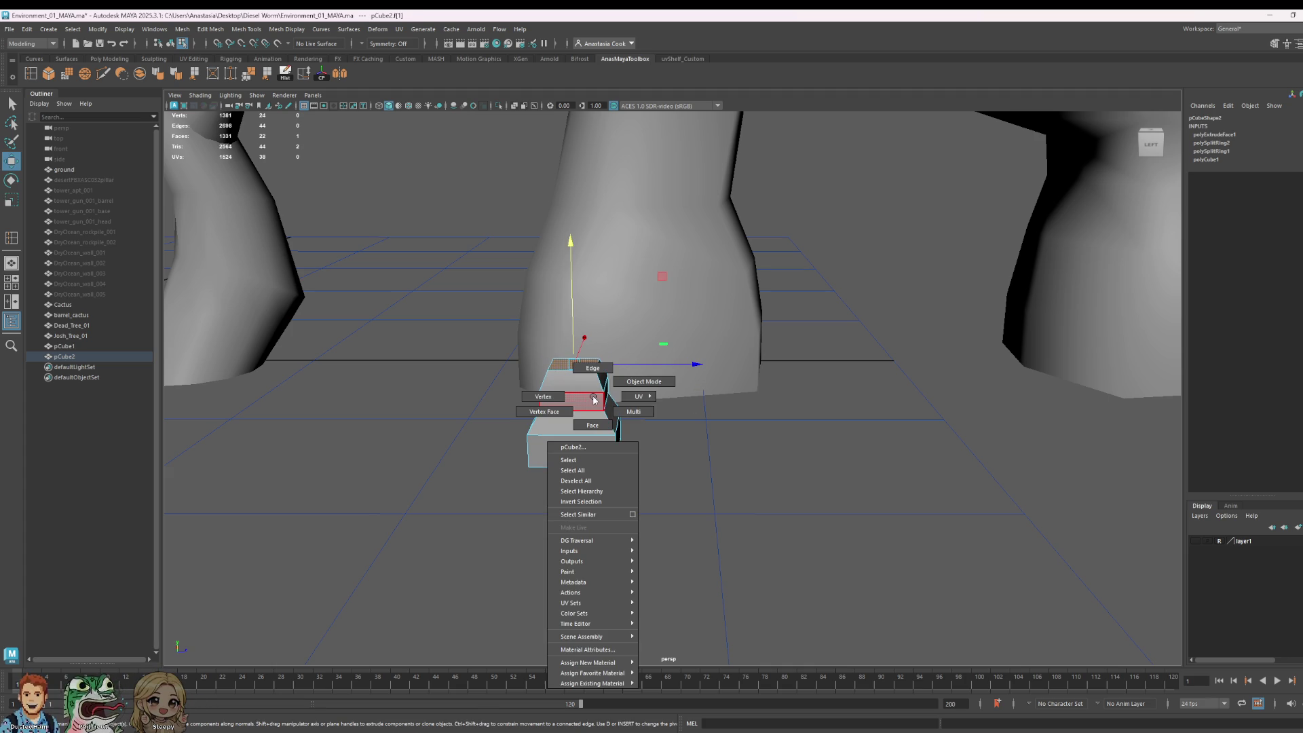
mouse_move(594, 399)
right_mouse_down()
mouse_move(592, 387)
mouse_move(543, 396)
right_mouse_up()
scroll(597, 373, "up", 5)
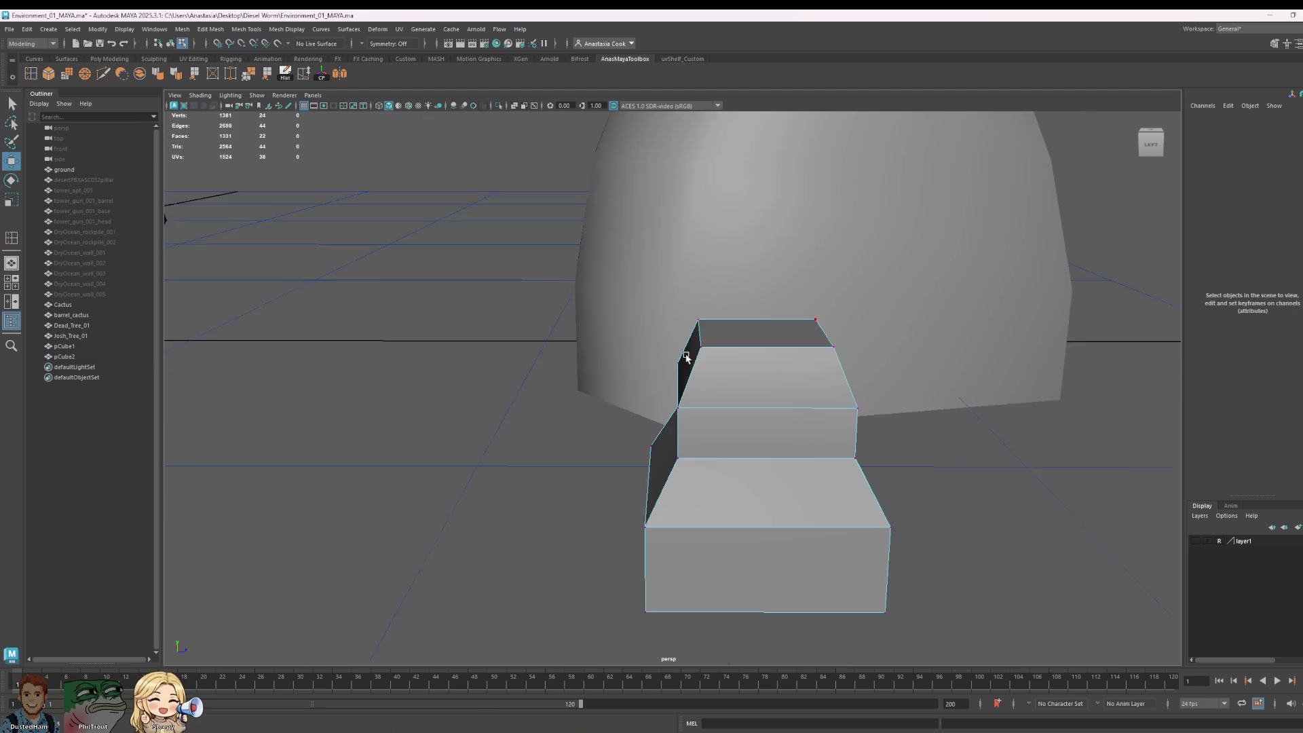
middle_click_drag(686, 357, 724, 351, "alt")
mouse_move(718, 288)
left_mouse_down()
mouse_move(774, 355)
mouse_move(750, 412)
left_mouse_up()
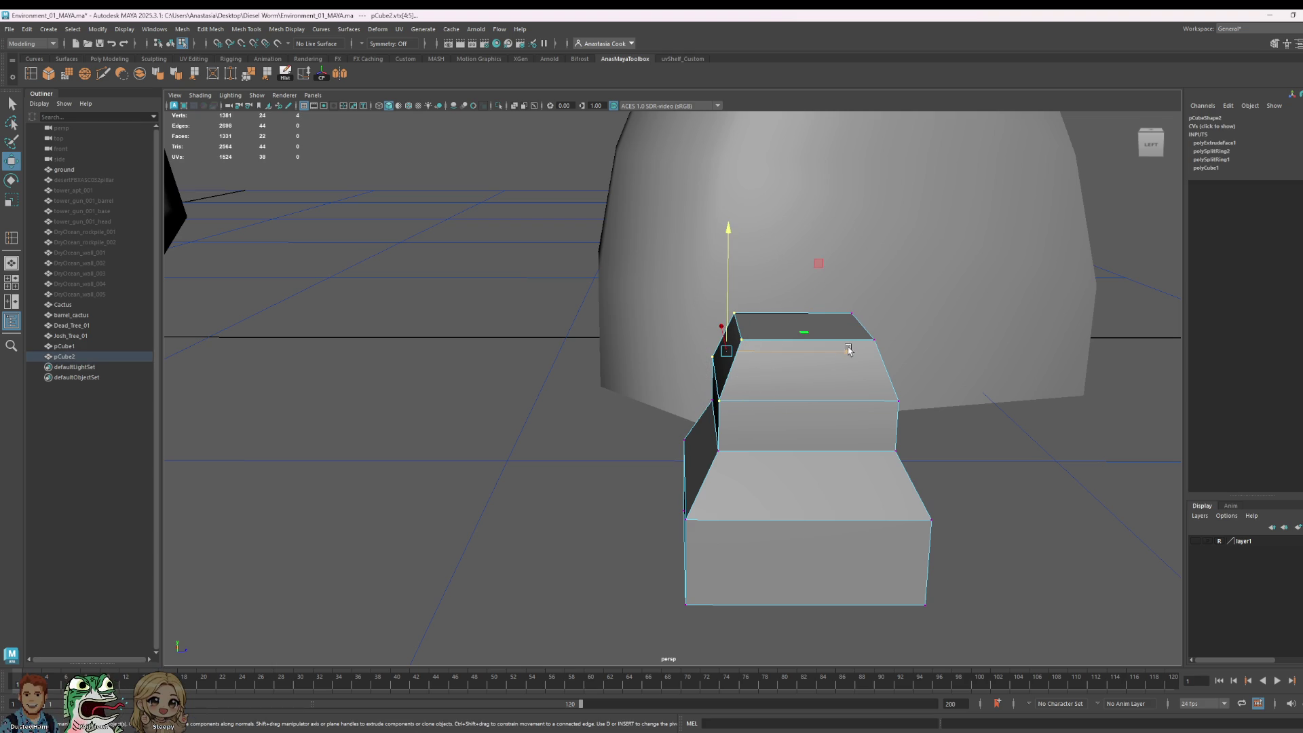
left_click_drag(851, 352, 880, 374)
key("bracketleft")
key("bracketleft")
key("bracketleft")
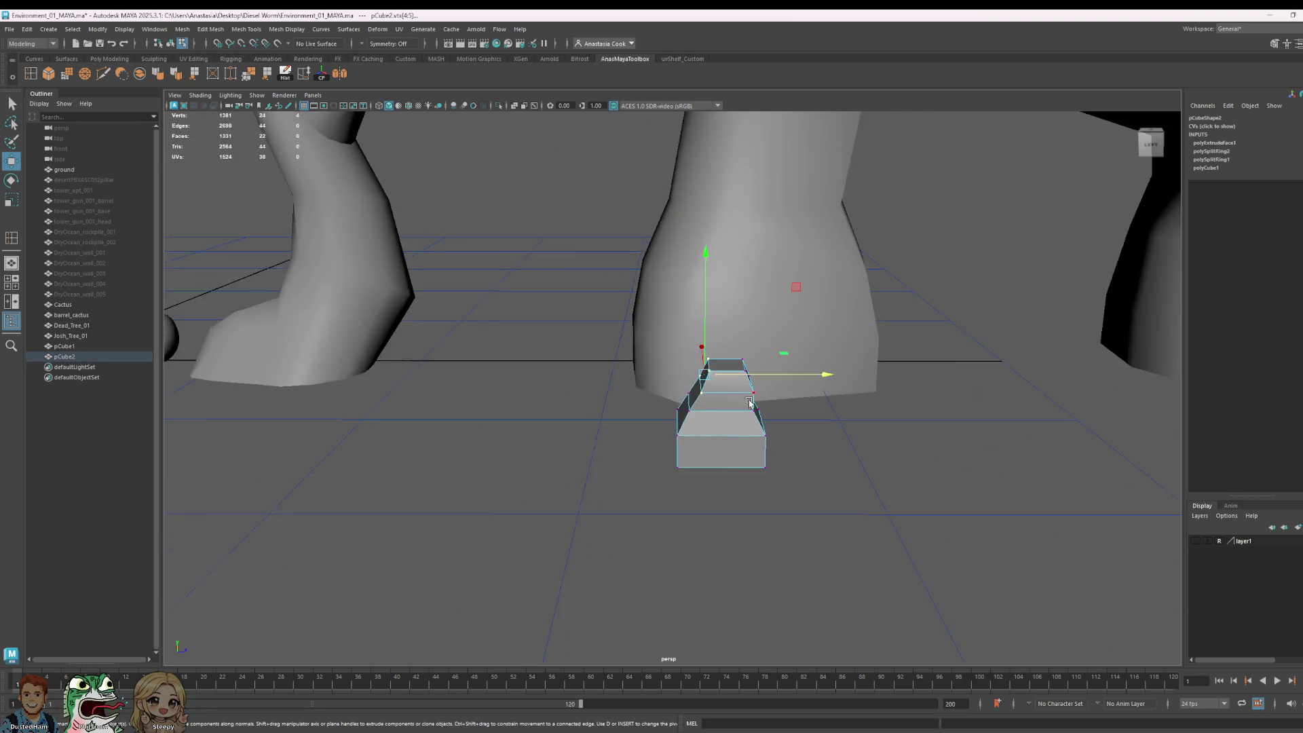
left_click(548, 375)
key("bracketleft")
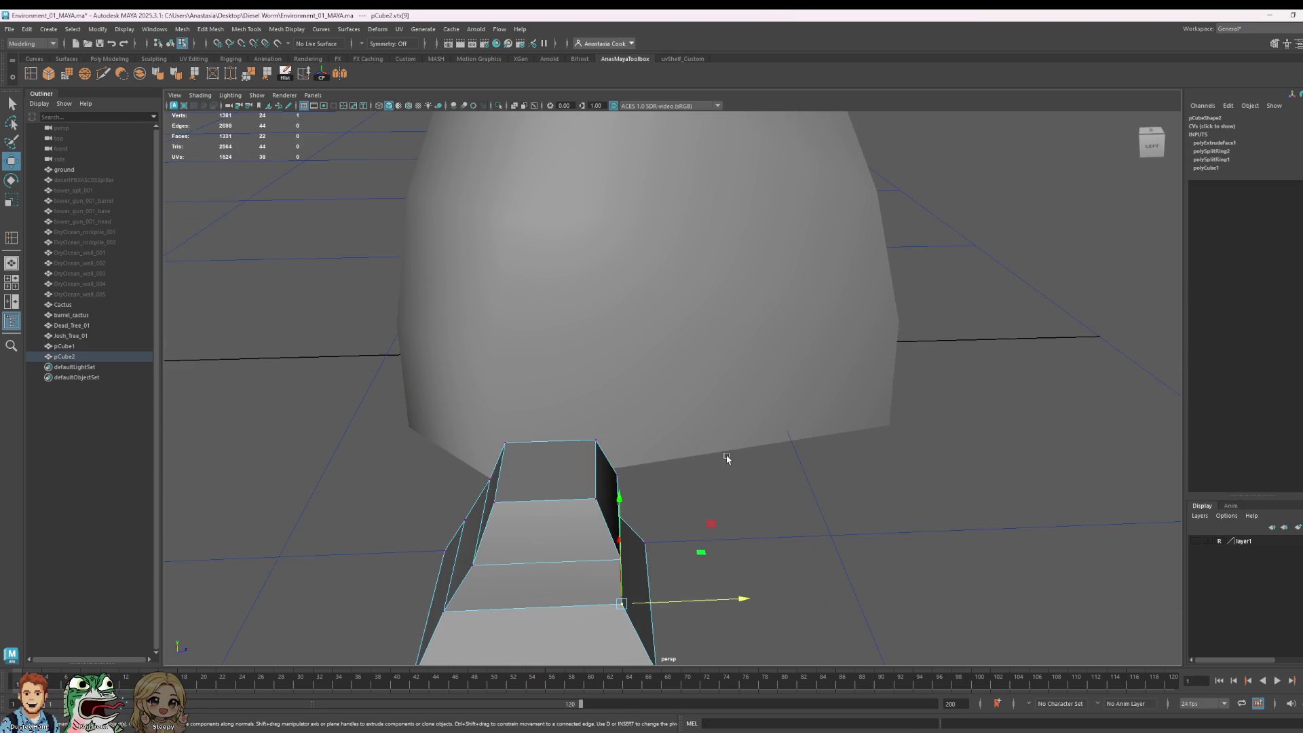
mouse_move(603, 468)
right_mouse_down()
mouse_move(606, 509)
mouse_move(662, 419)
right_mouse_up()
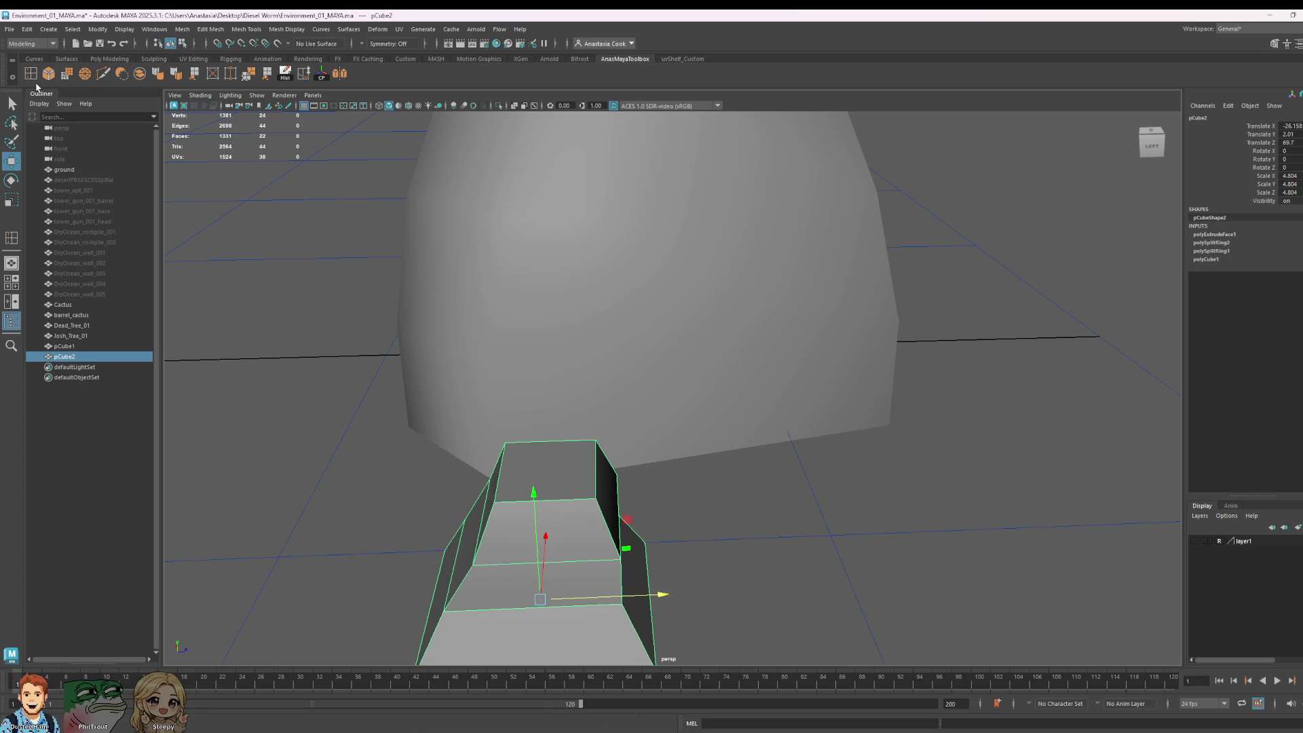
Step: Cut two edge loops and an extra edge across the block with Multi-Cut
key("y")
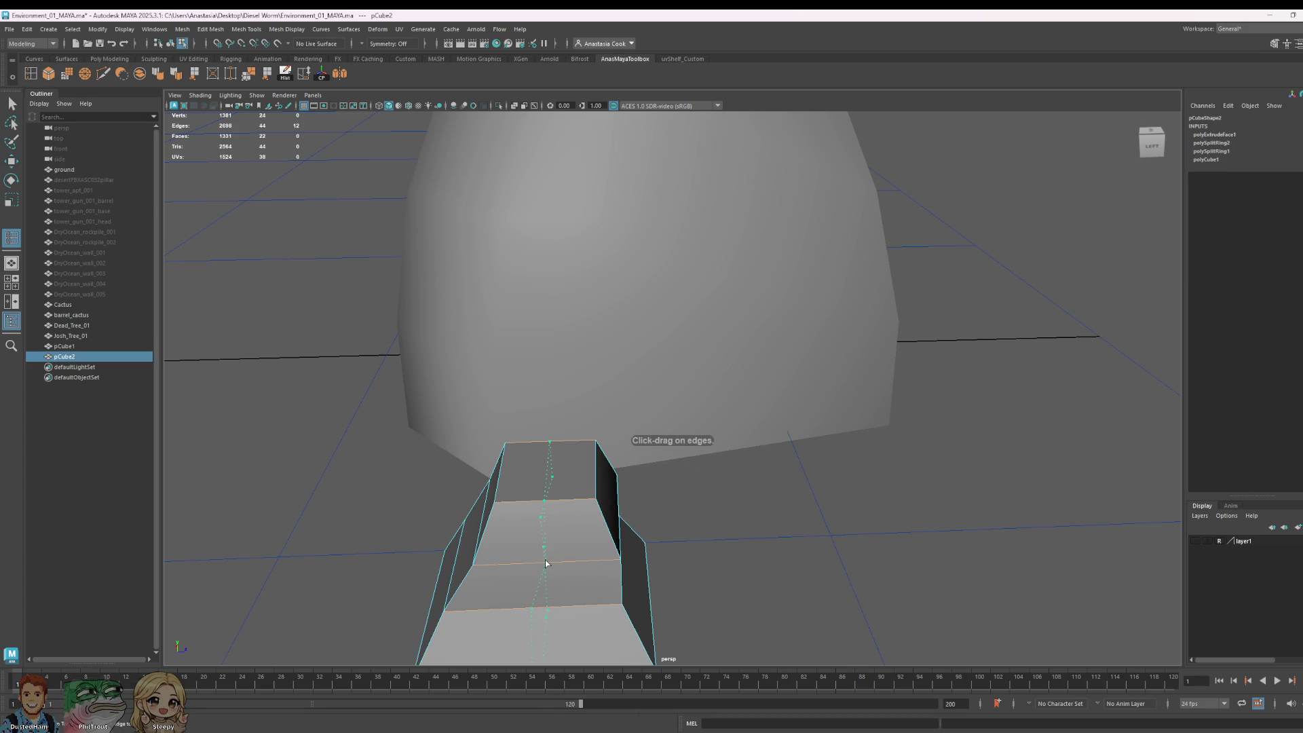
left_click(546, 563)
scroll(545, 564, "down", 5)
mouse_move(609, 543)
left_mouse_down("alt")
mouse_move(698, 523)
mouse_move(653, 604)
left_mouse_up("alt")
left_click(653, 605)
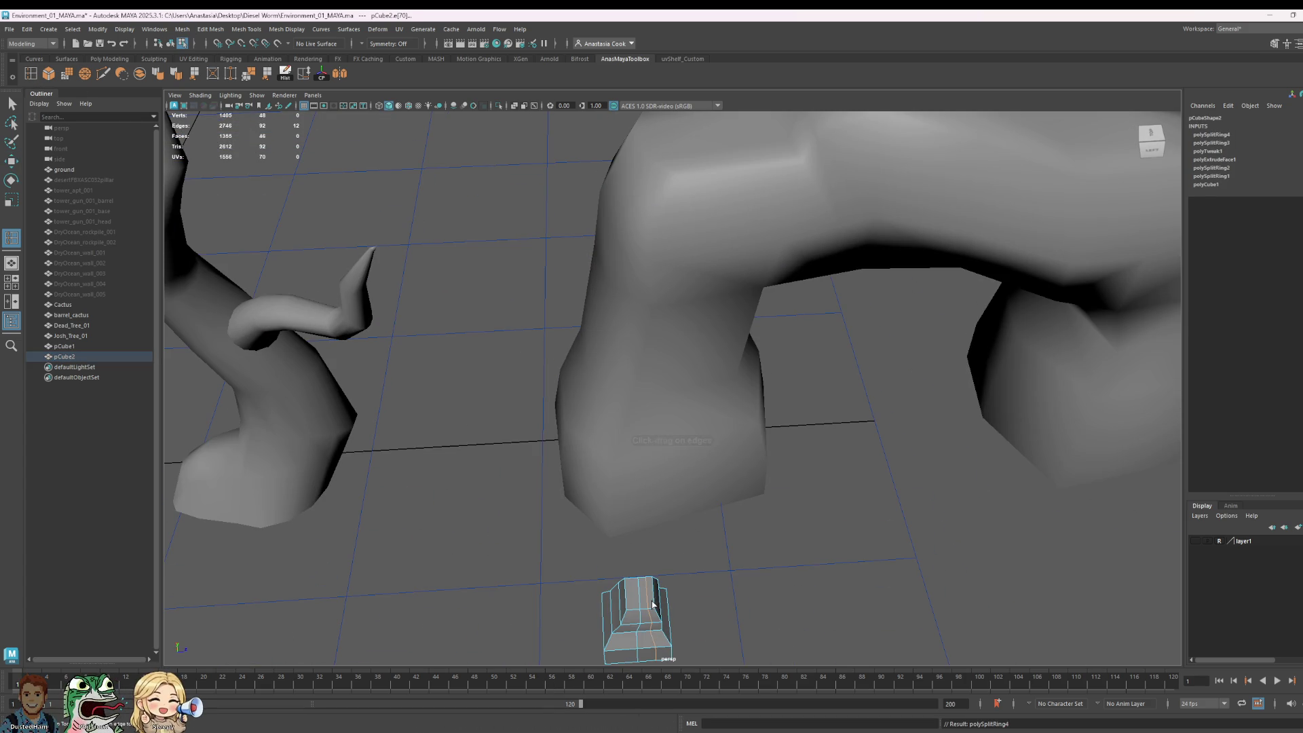
left_click(662, 603)
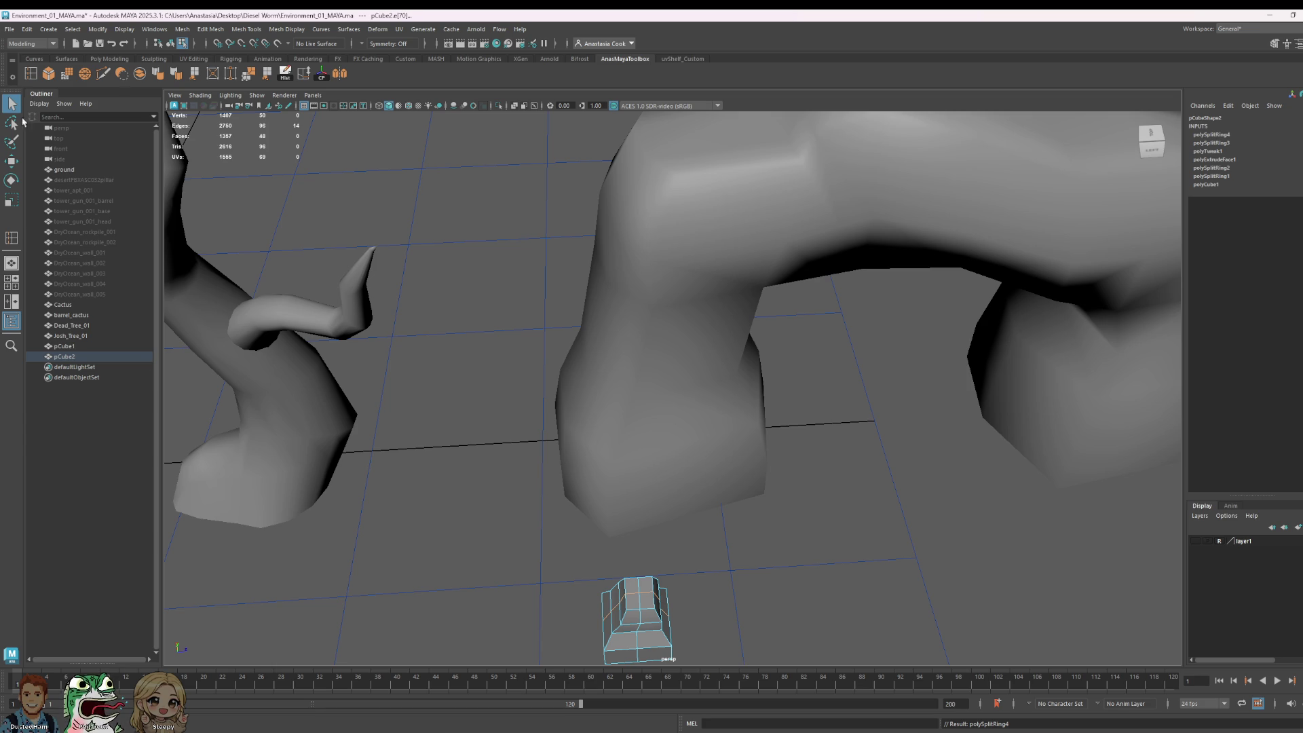
right_click_drag(646, 608, 632, 389)
mouse_move(632, 389)
left_mouse_down("alt")
mouse_move(887, 446)
mouse_move(467, 405)
left_mouse_up("alt")
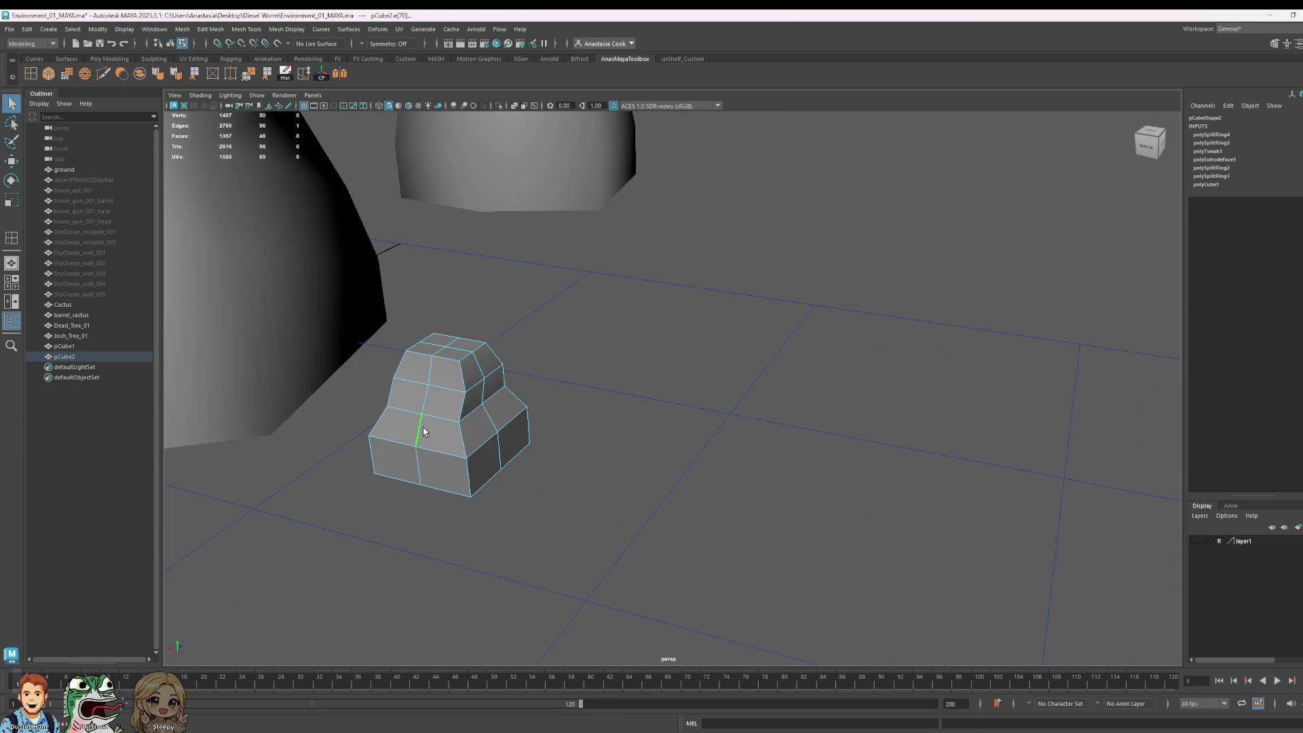
Step: Lower three top vertices of the block slightly
left_click(421, 465)
key("w")
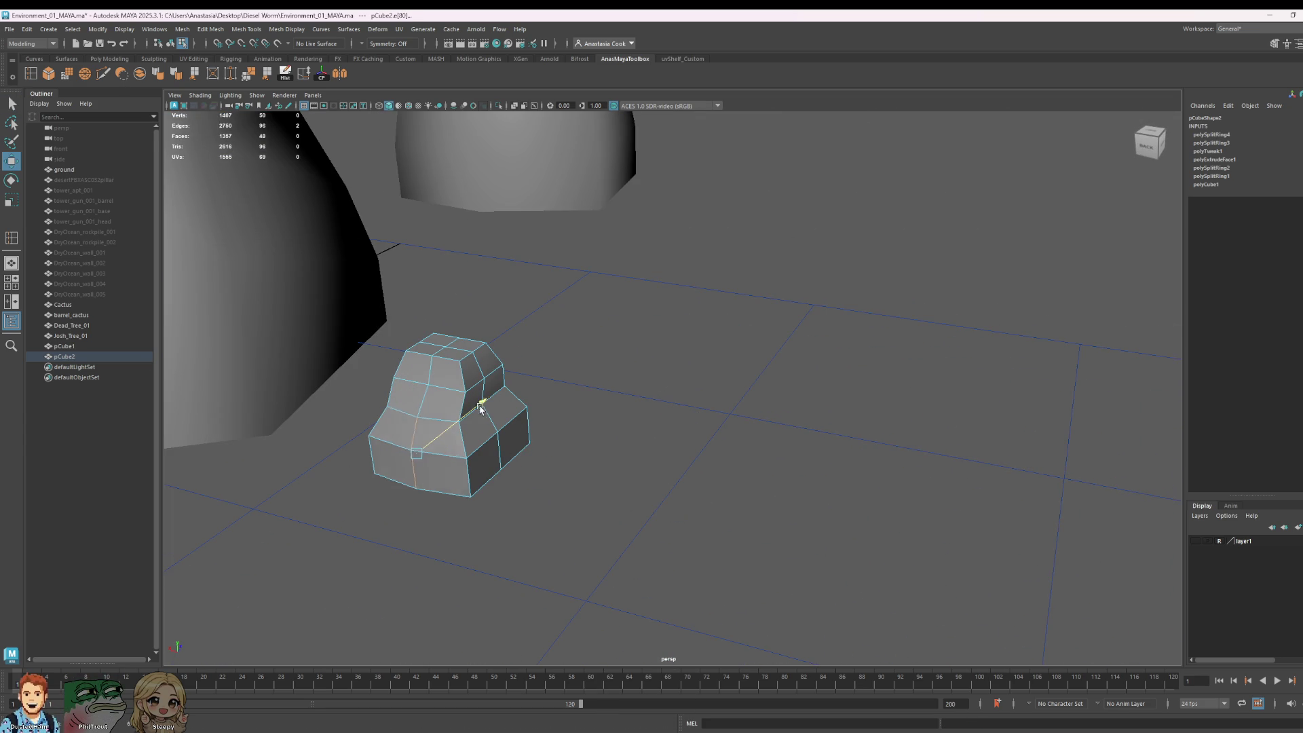
mouse_move(567, 416)
left_mouse_down("alt")
mouse_move(509, 437)
mouse_move(548, 428)
mouse_move(858, 548)
left_mouse_up("alt")
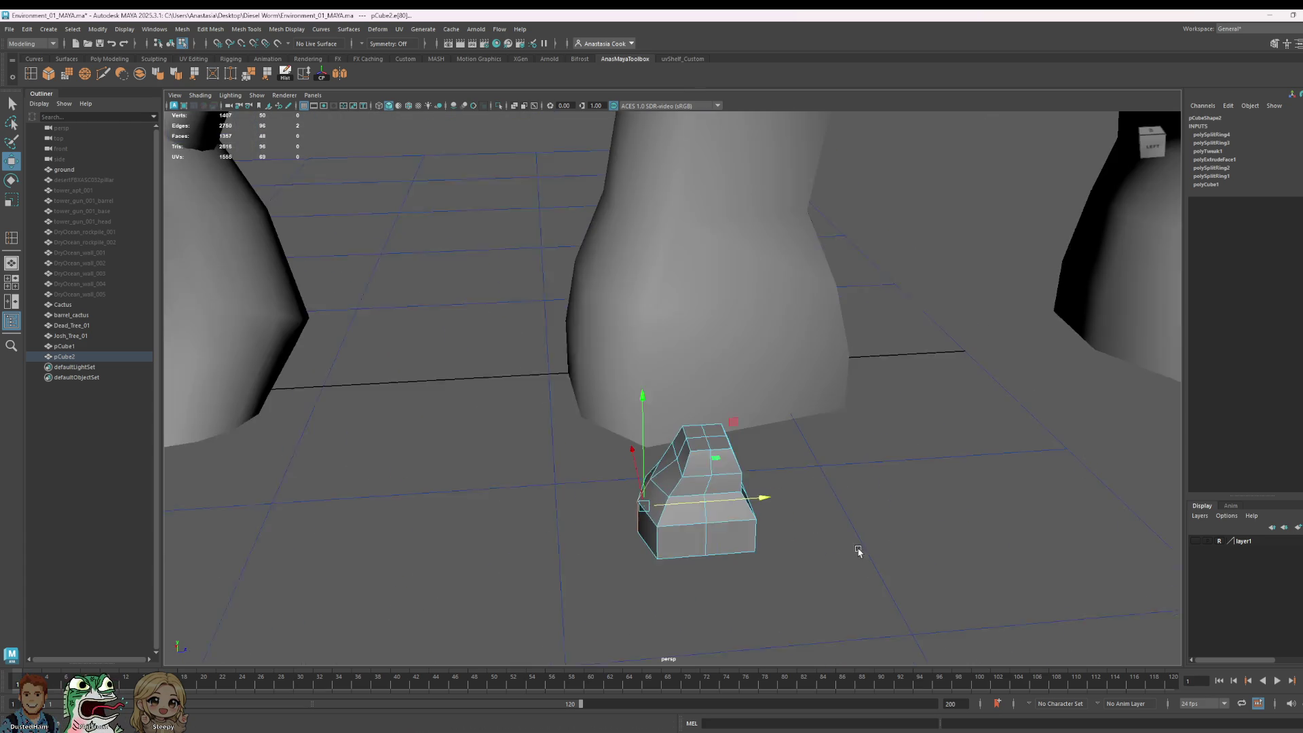
right_click_drag(699, 411, 656, 397)
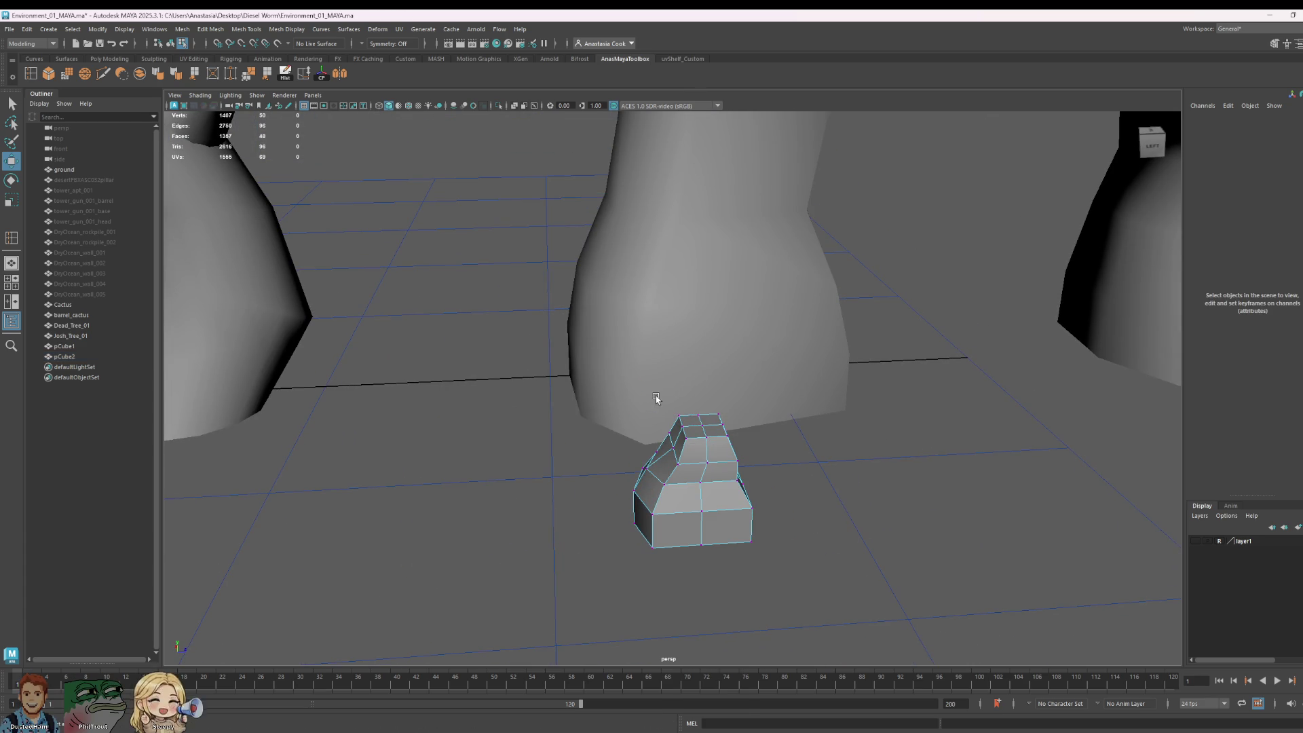
left_click(687, 438)
left_click(717, 416, "shift")
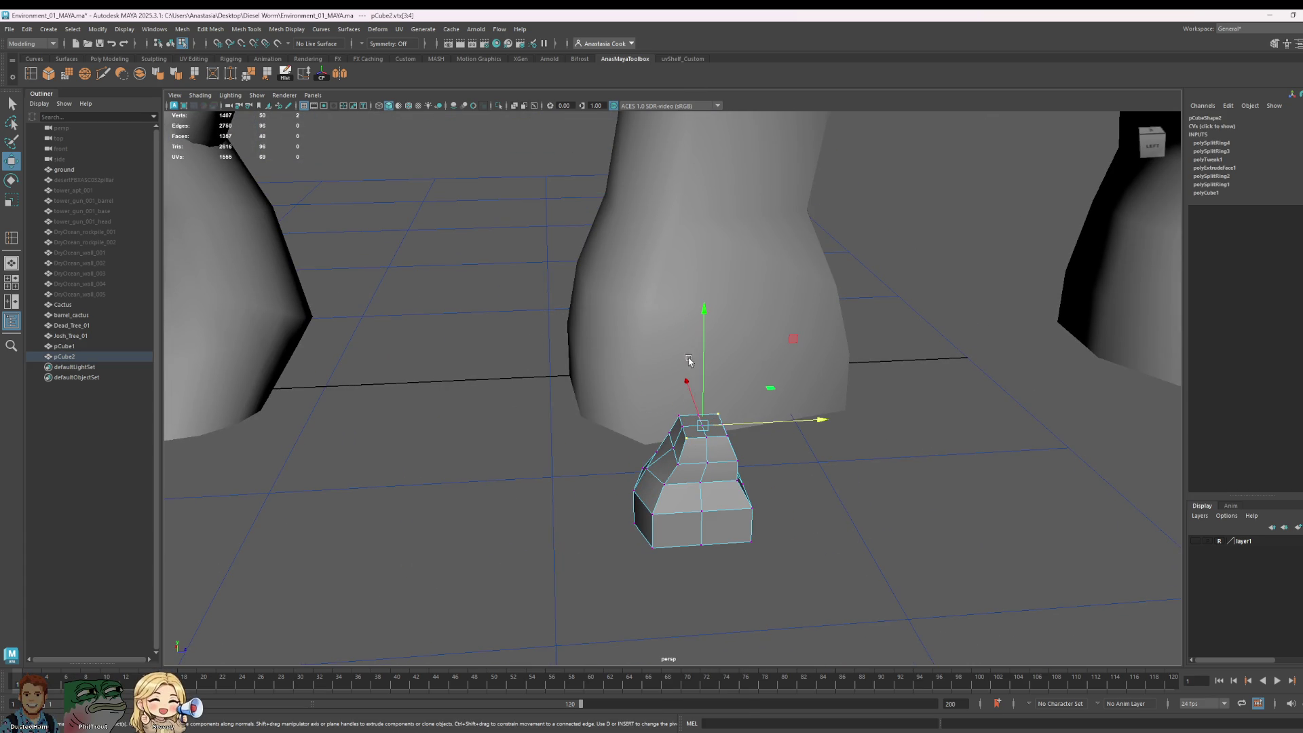
left_click_drag(708, 328, 708, 331)
Step: Reshape the block's corners by moving its side and bottom corner vertices
left_click(672, 411)
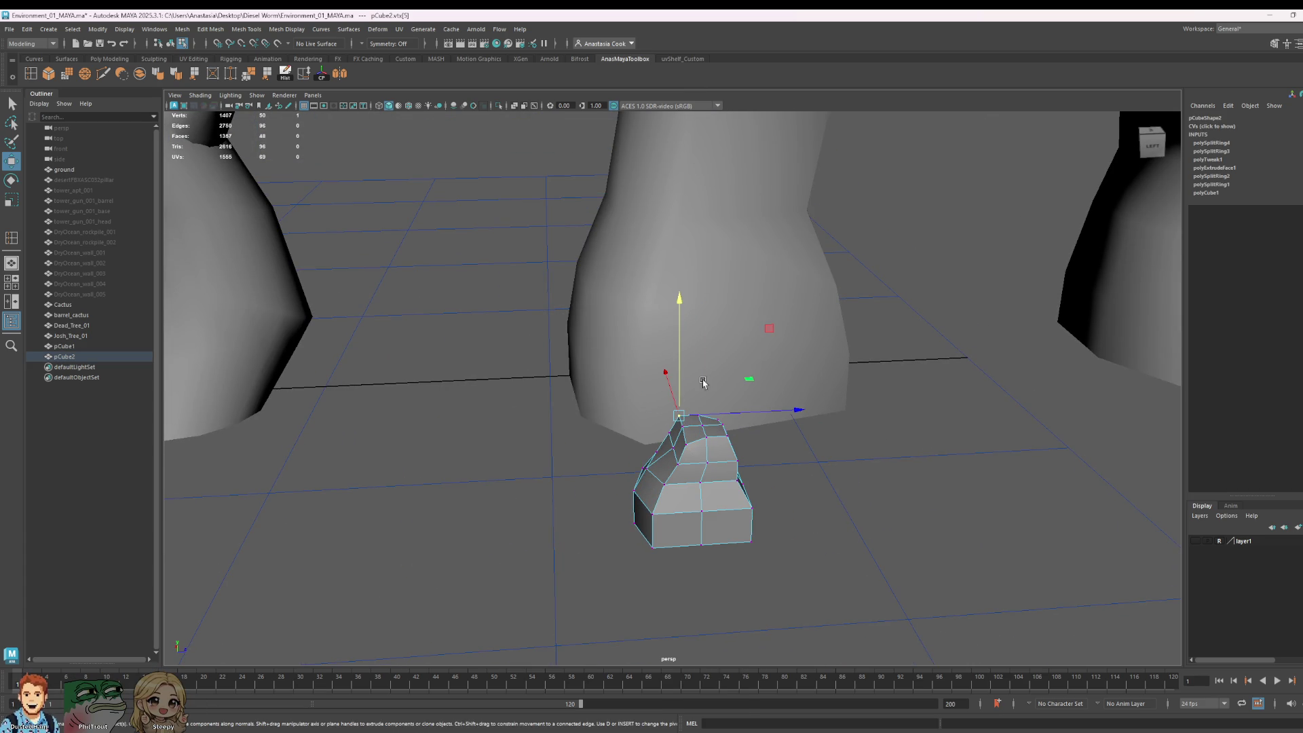
left_click(742, 466)
left_click_drag(751, 466, 806, 503, "alt")
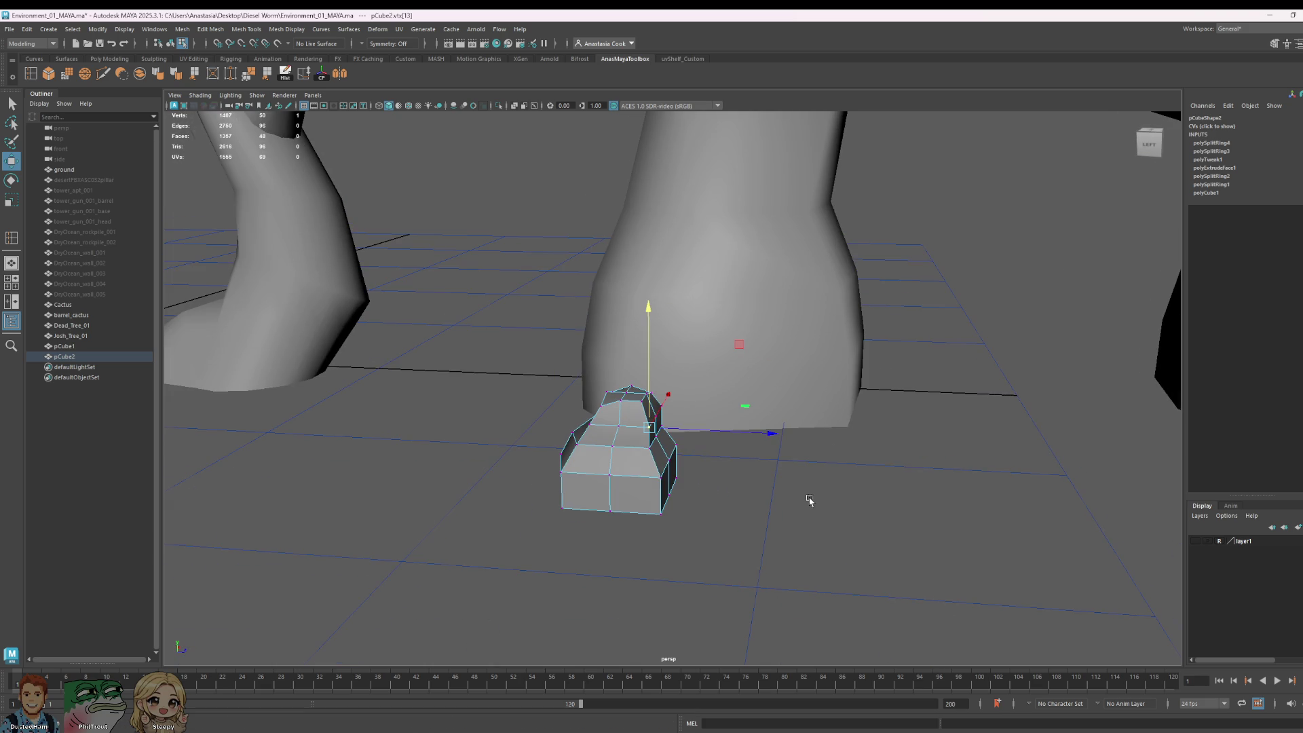
left_click_drag(671, 500, 659, 513)
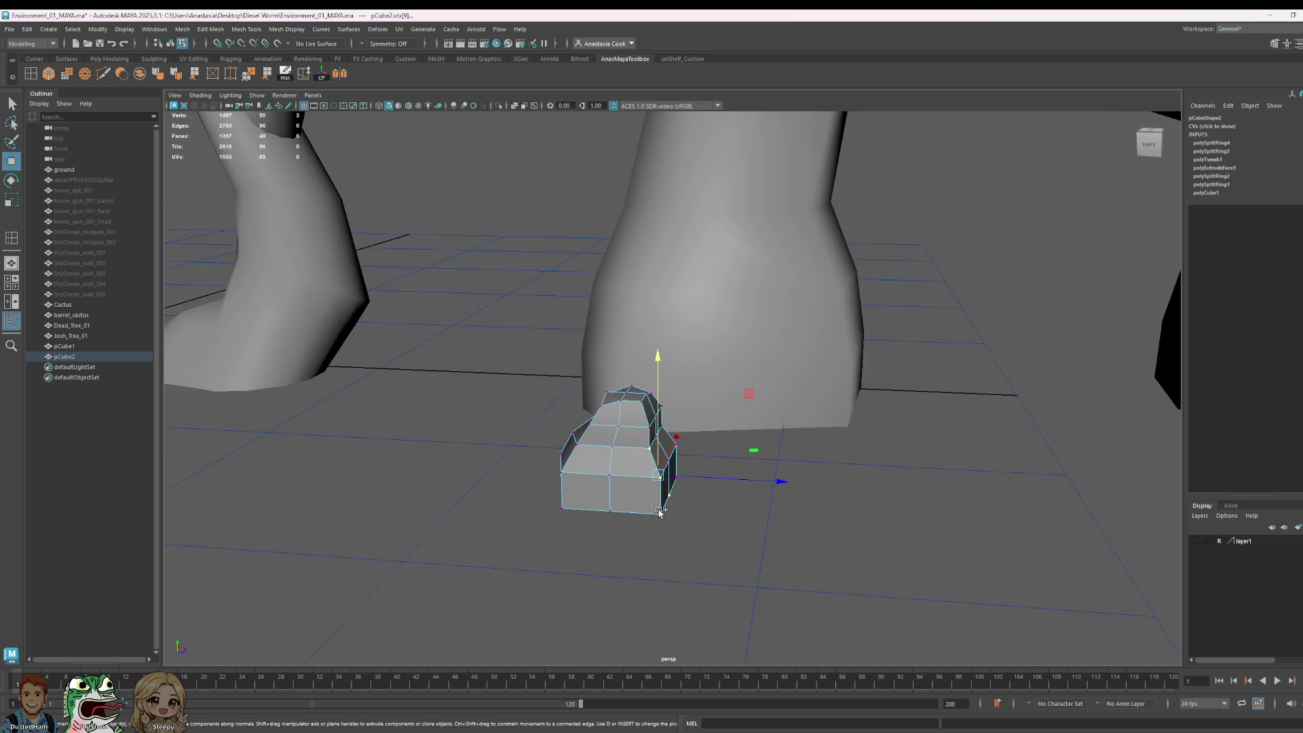
left_click(773, 481)
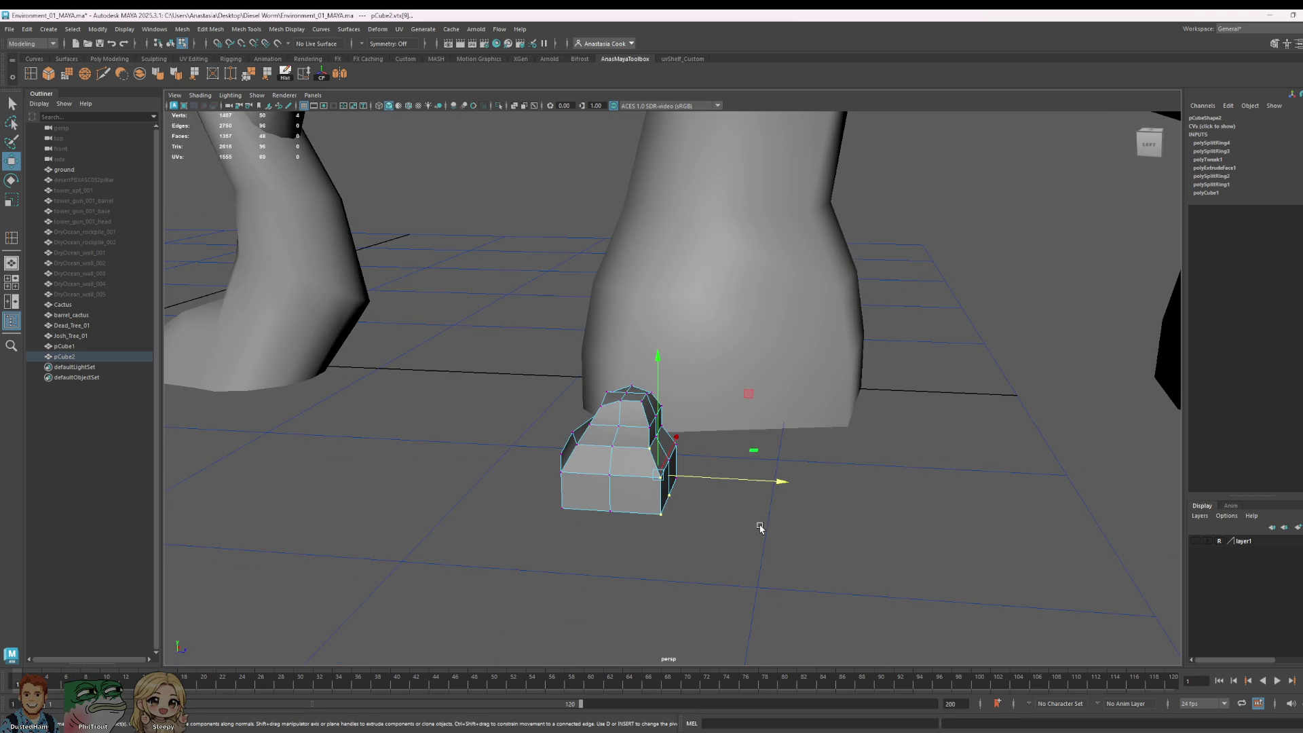
left_click_drag(706, 539, 643, 493)
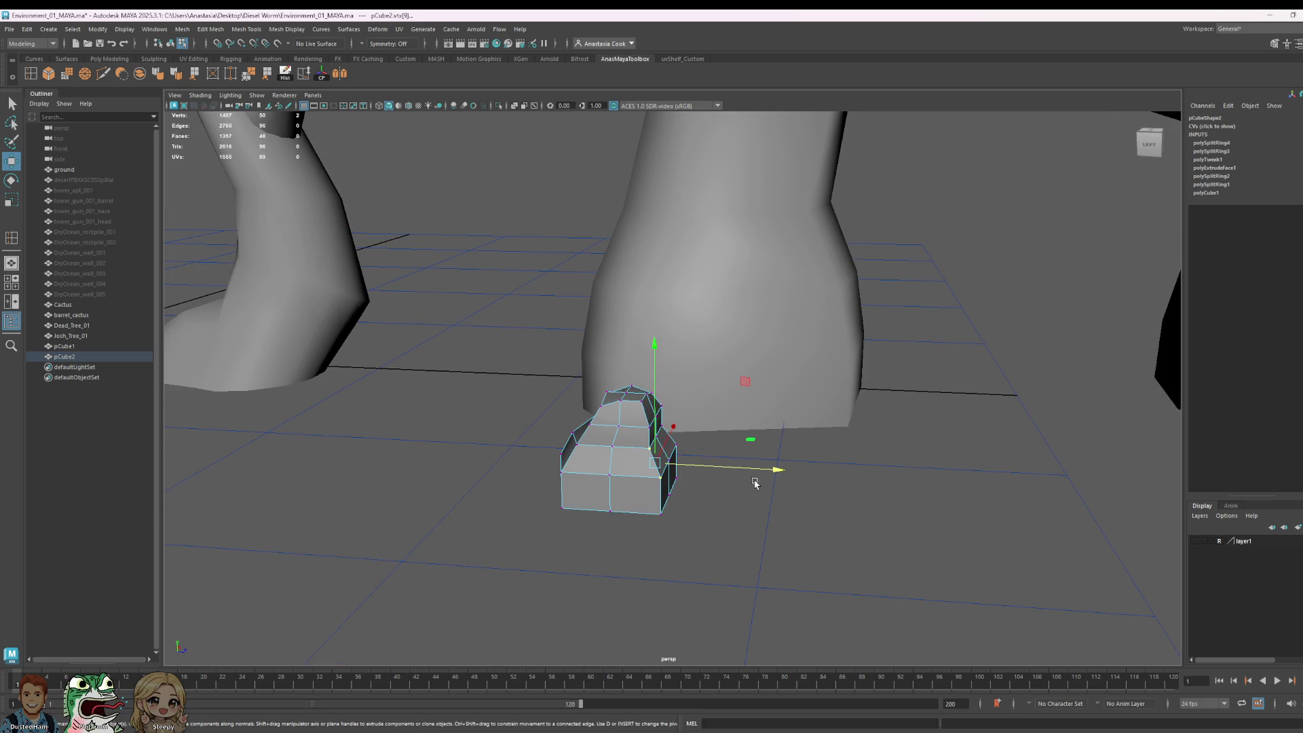
left_click(625, 451)
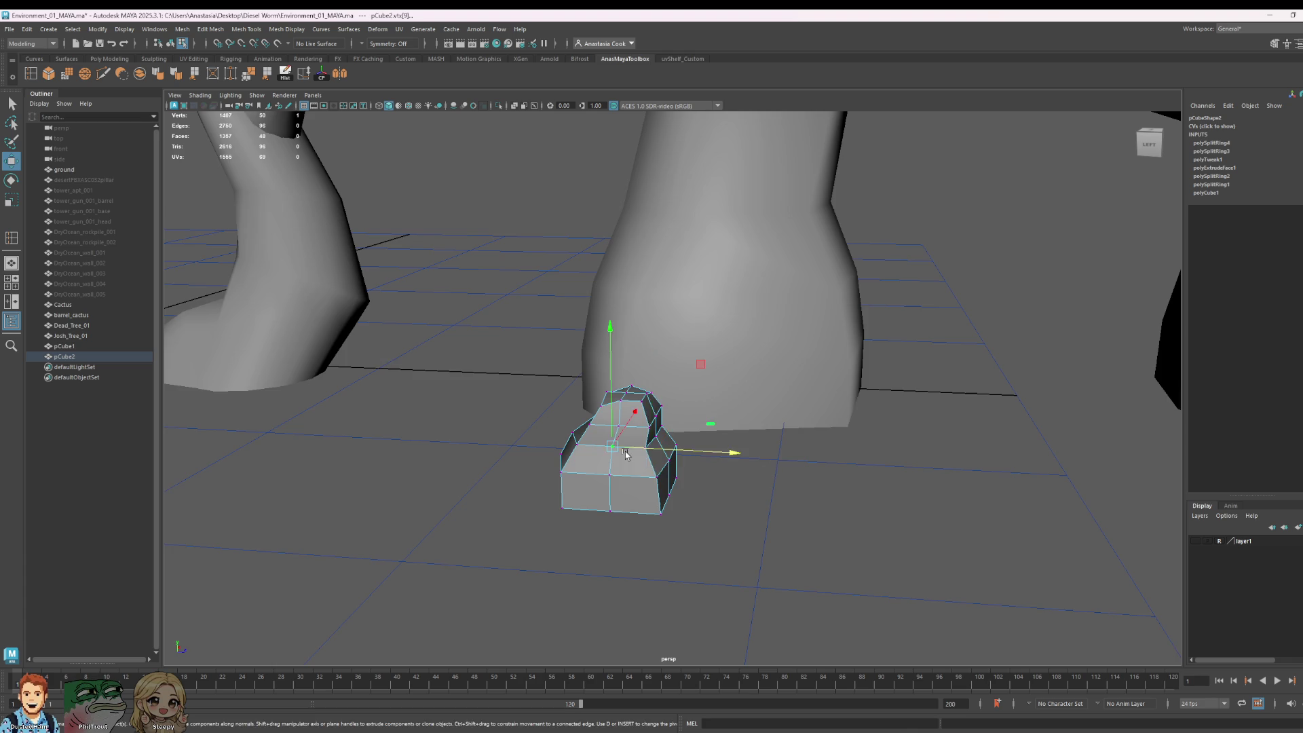
left_click_drag(717, 530, 705, 535, "alt")
double_click(578, 508, "shift")
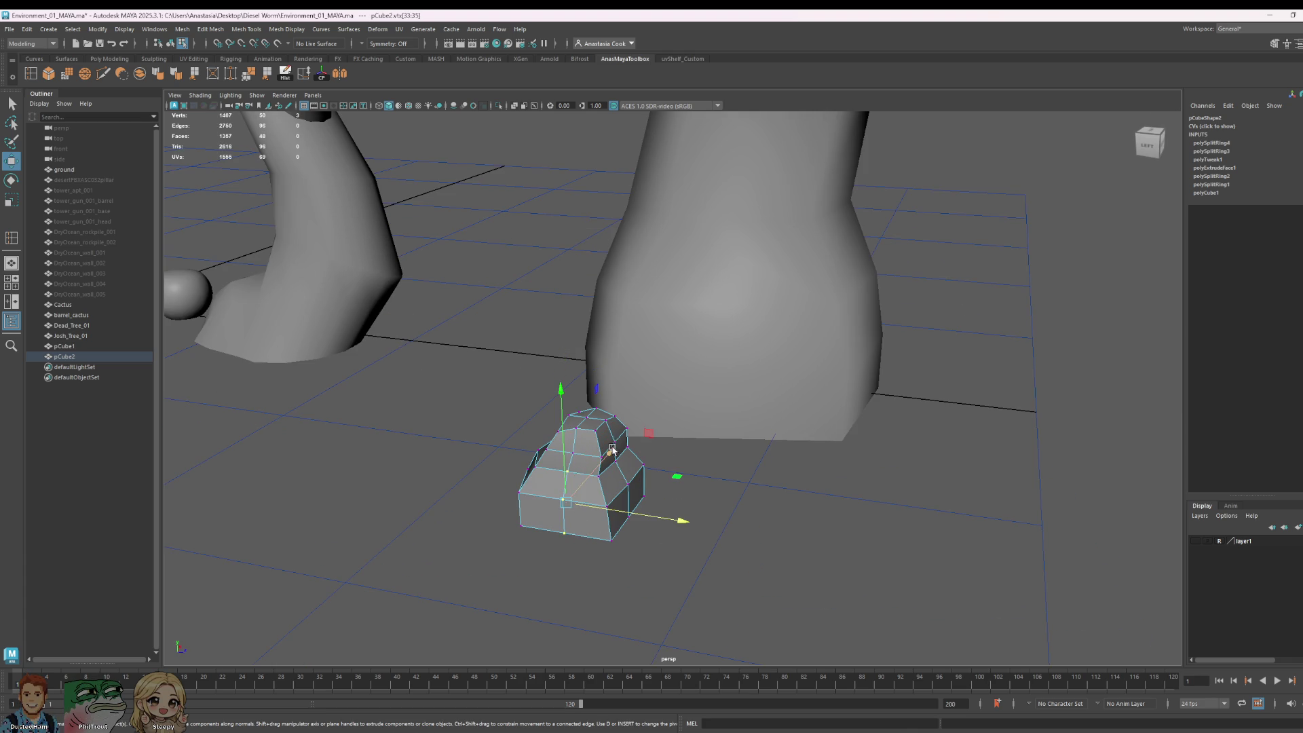
mouse_move(652, 486)
left_mouse_down("alt")
mouse_move(664, 529)
mouse_move(658, 491)
left_mouse_up("alt")
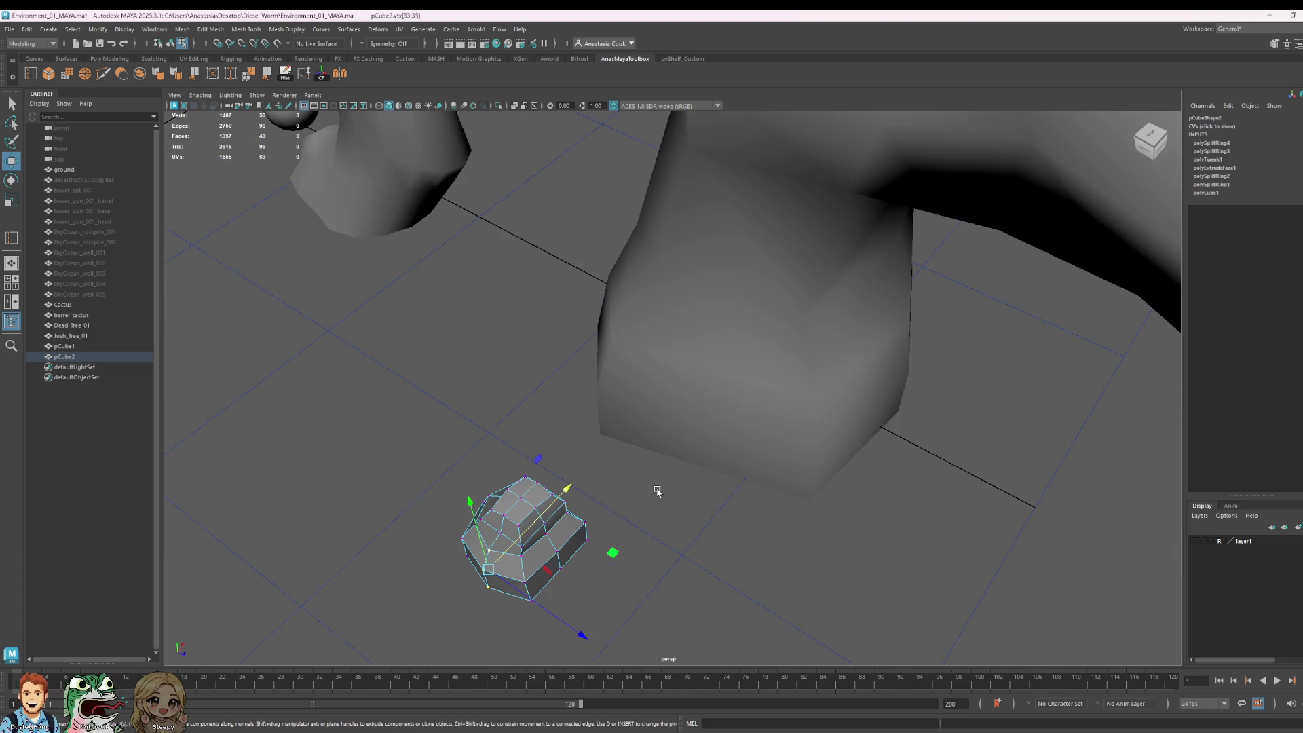
Step: Select all the block's vertices and apply Average Vertices at 10 iterations
right_click_drag(573, 436, 573, 533)
right_click_drag(533, 445, 532, 445)
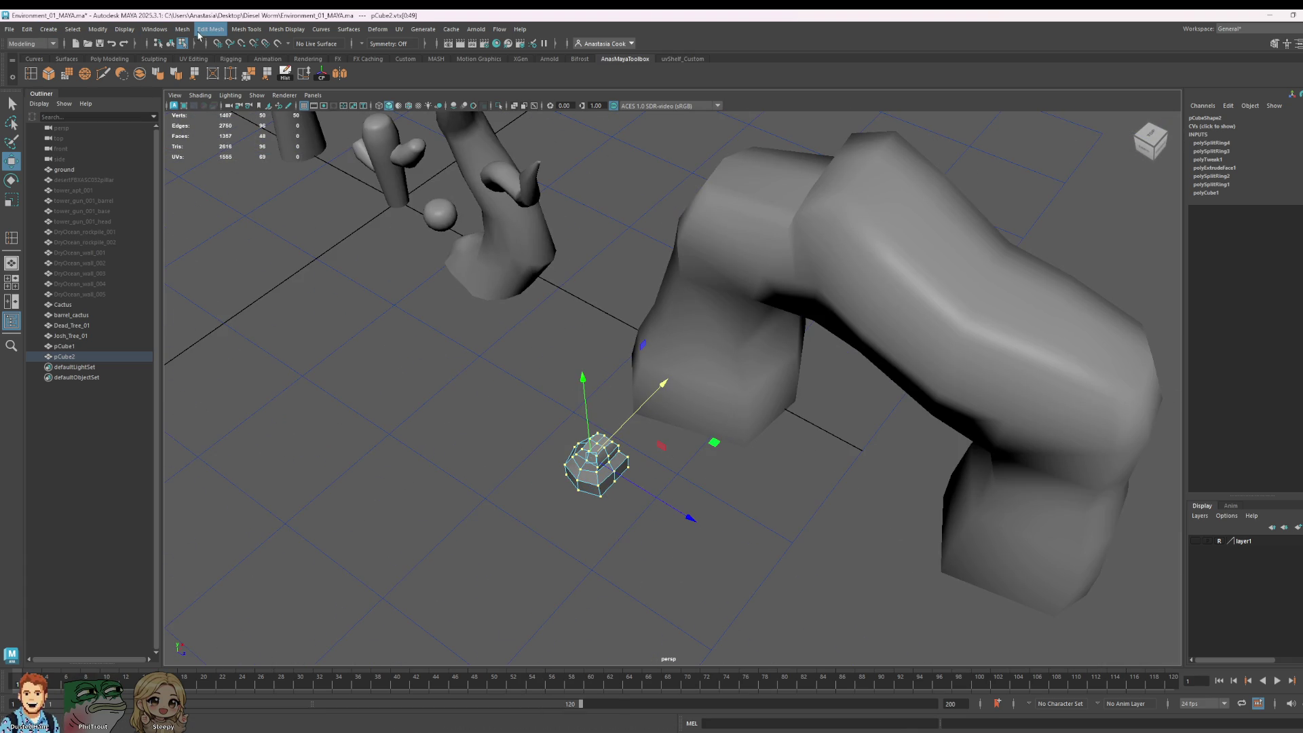
left_click(211, 32)
left_click(500, 14)
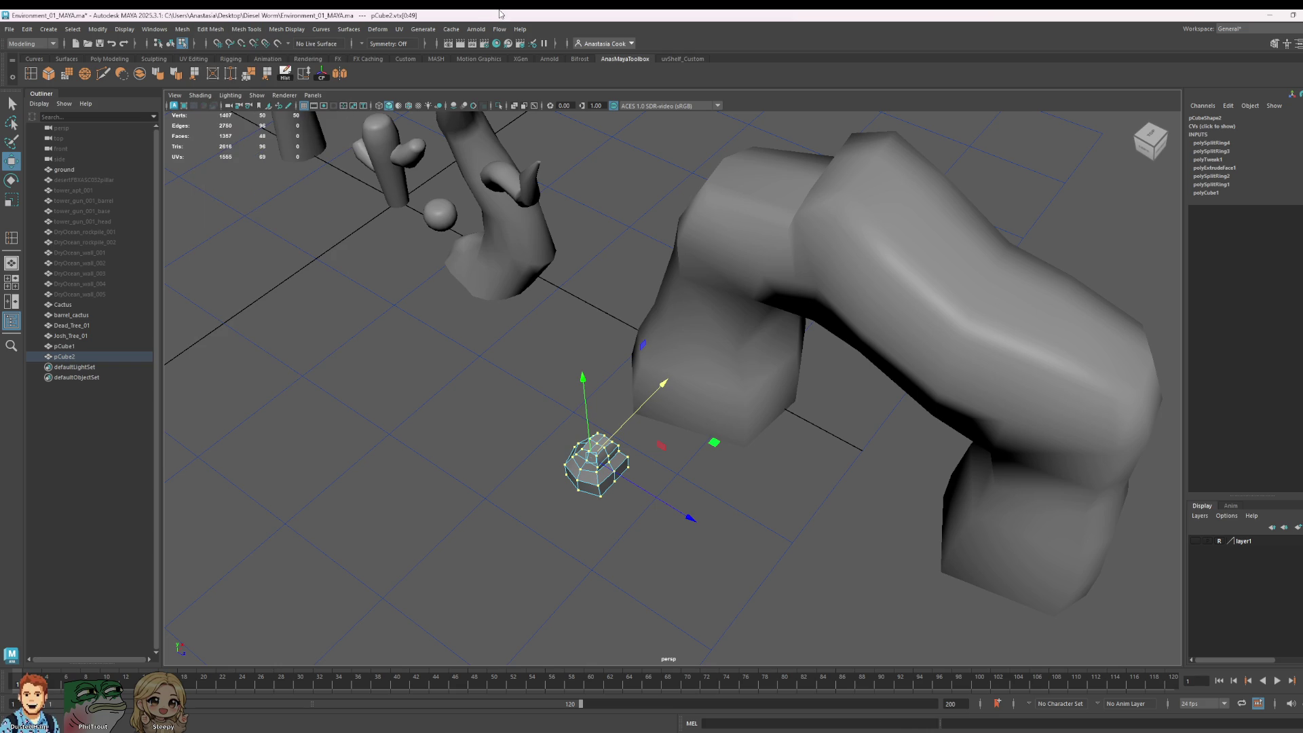
left_click(68, 80)
Step: Flatten the rock's height, then scale it up to about 10.696 × 8.778 × 10.696
left_click_drag(698, 480, 751, 417, "alt")
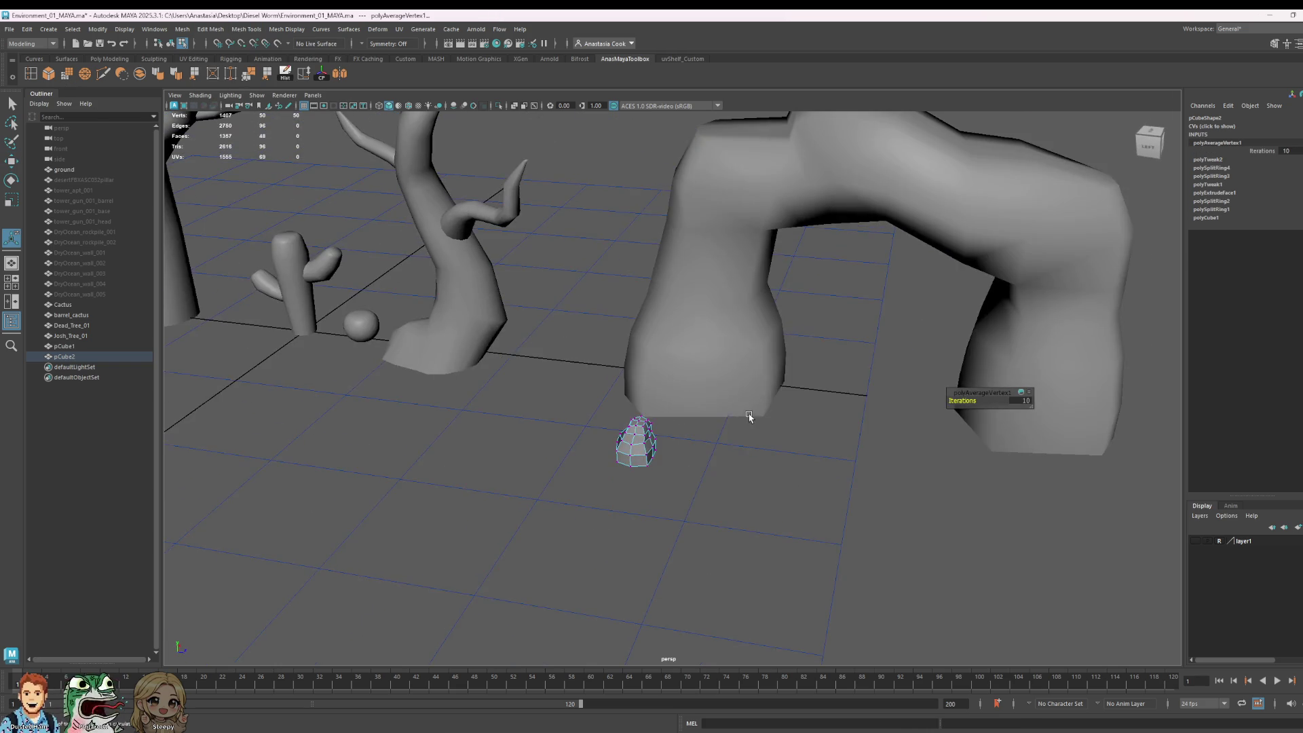
scroll(693, 524, "up", 5)
right_click_drag(665, 369, 652, 341)
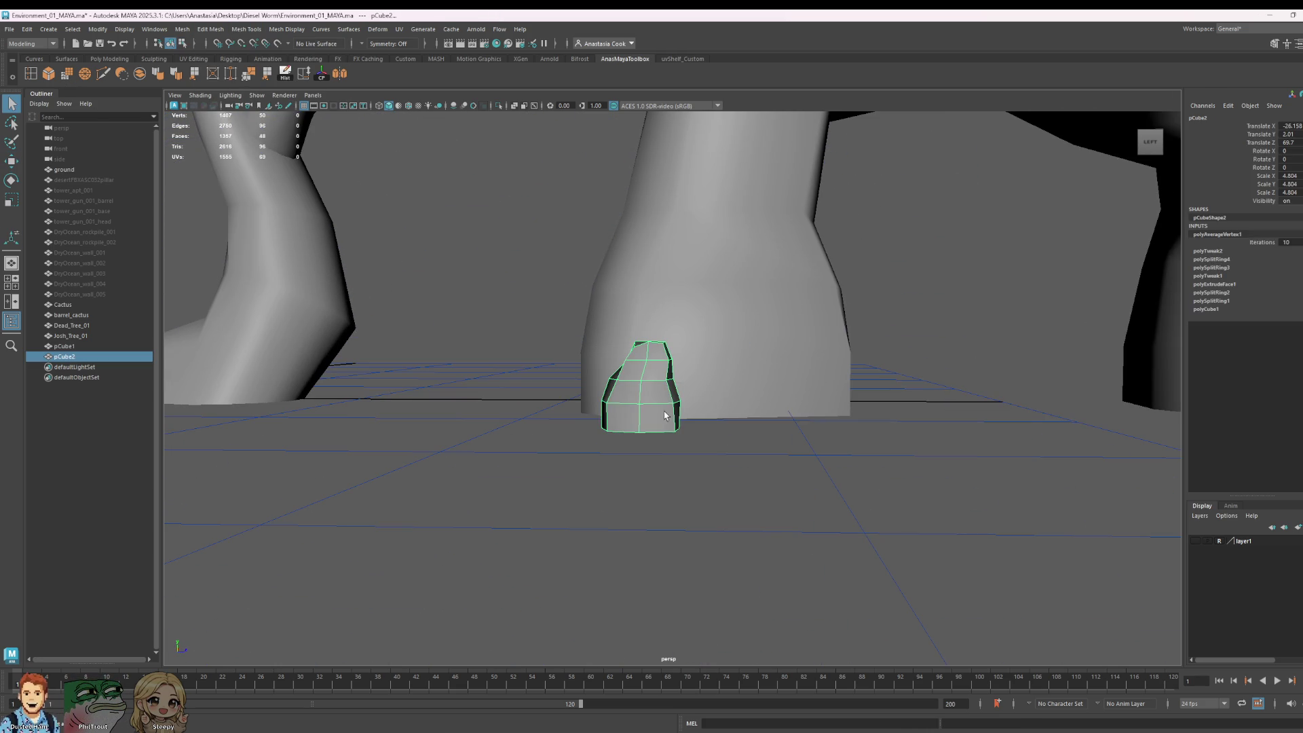
key("e")
key("r")
left_click_drag(644, 279, 643, 307)
key("w")
key("r")
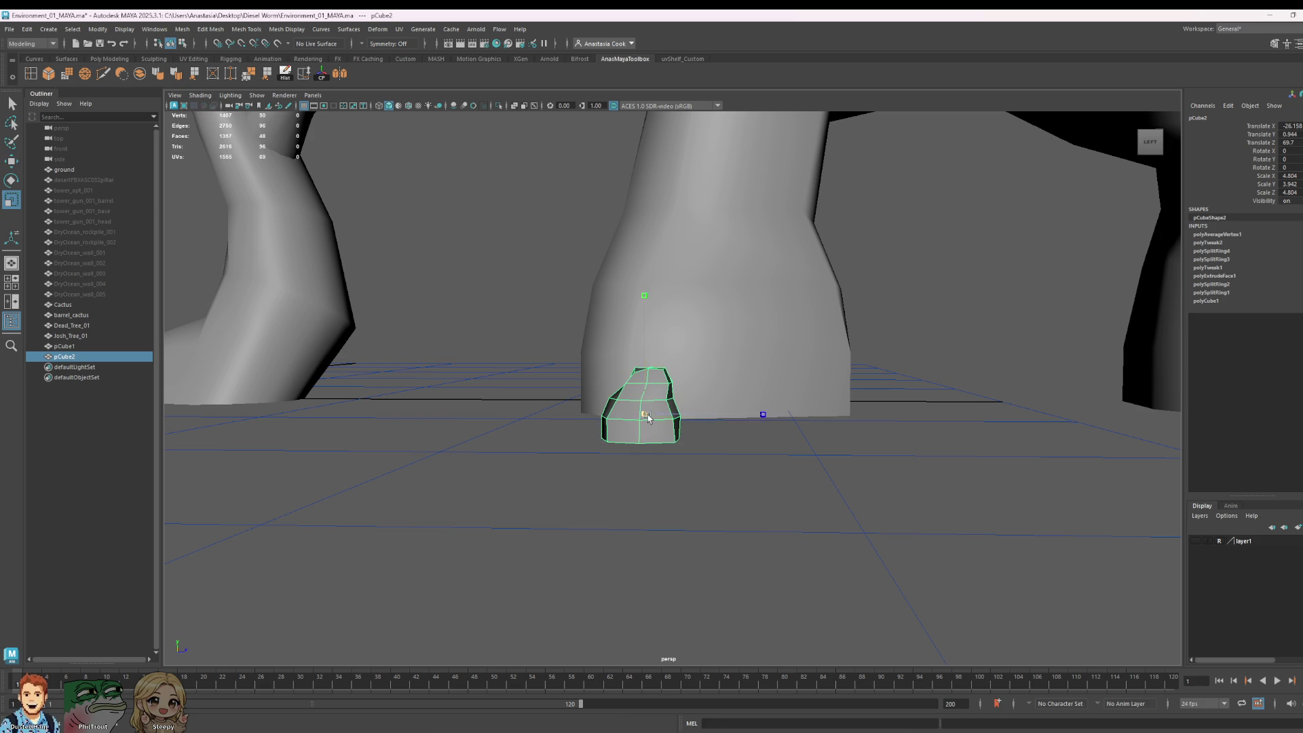
mouse_move(645, 414)
left_mouse_down()
mouse_move(665, 319)
mouse_move(646, 255)
mouse_move(645, 278)
mouse_move(841, 370)
mouse_move(665, 380)
mouse_move(894, 446)
left_mouse_up()
Step: Move the rock against the foot of the arch leg, then select the arch mesh
mouse_move(672, 385)
left_mouse_down()
mouse_move(628, 299)
mouse_move(756, 364)
mouse_move(712, 355)
mouse_move(717, 370)
mouse_move(674, 369)
left_mouse_up()
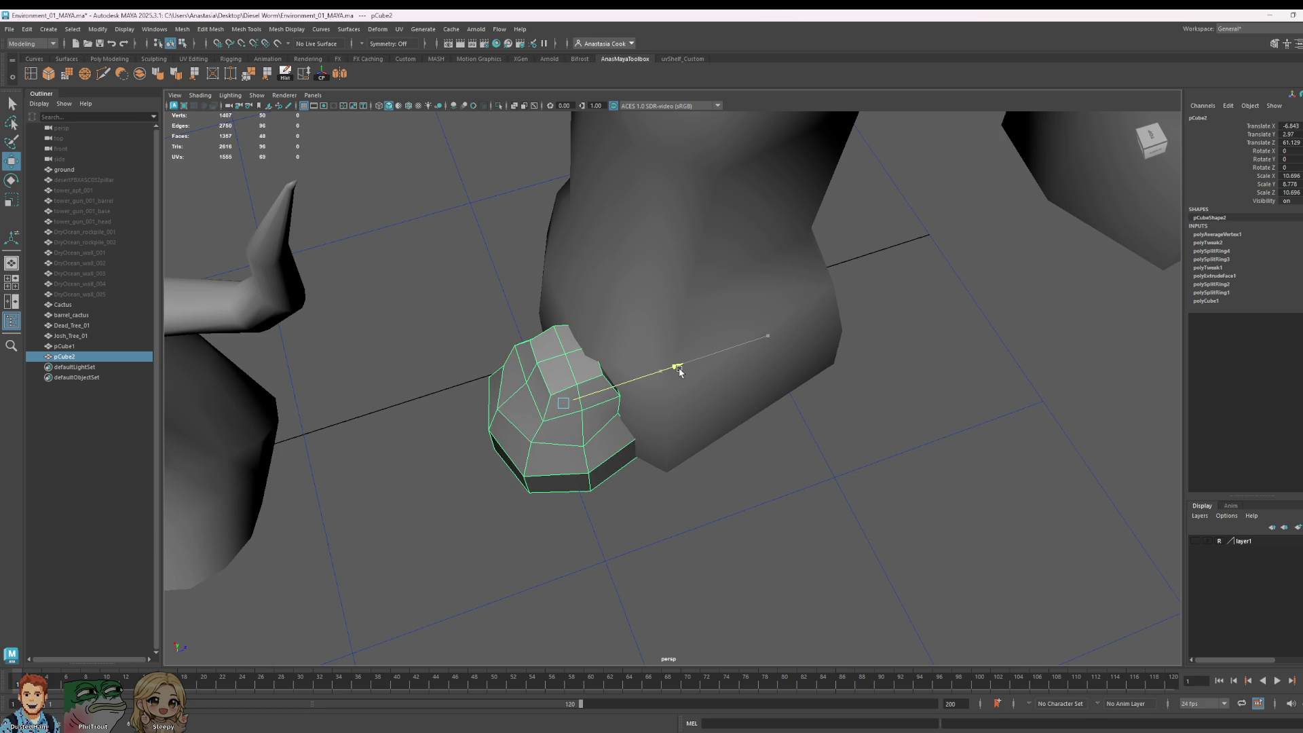
left_click(910, 436)
scroll(904, 451, "down", 5)
left_click(629, 399)
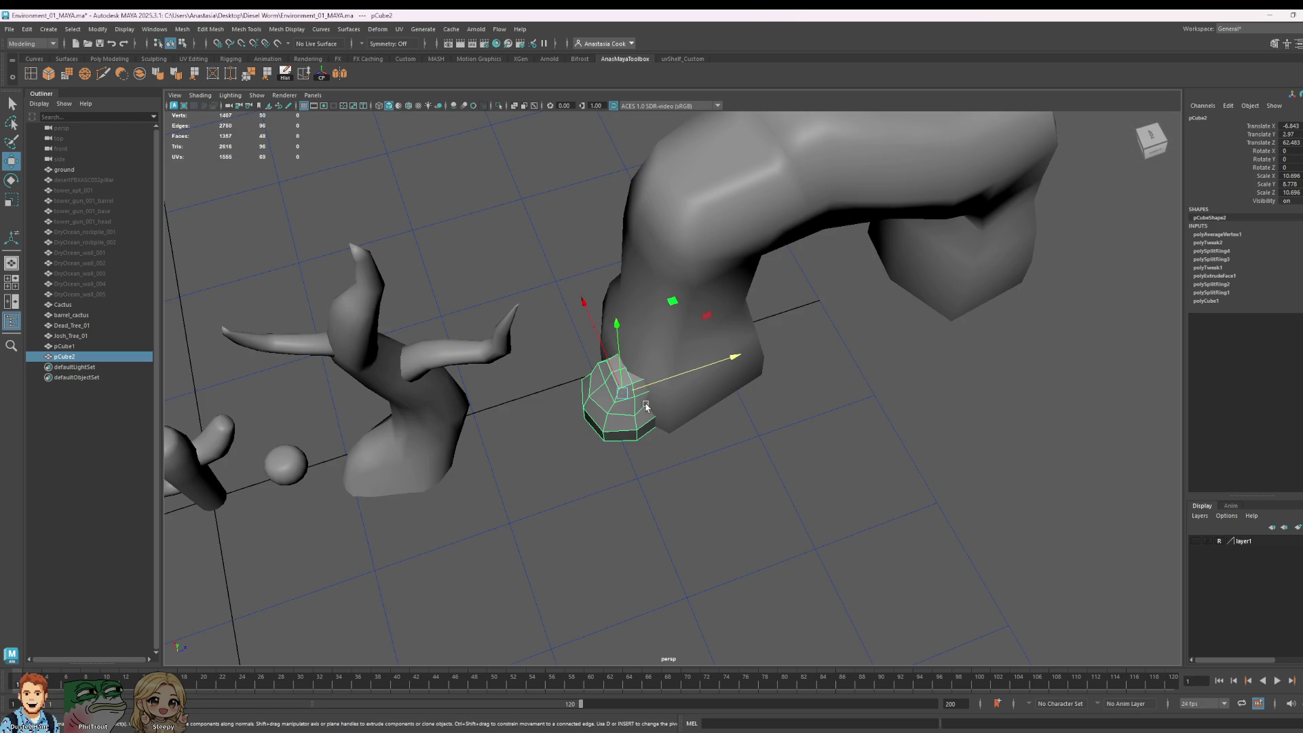
scroll(781, 312, "up", 3)
left_click(766, 306)
Step: Select three edges on the arch's shoulder and apply Soften Edge
left_click_drag(867, 294, 744, 352, "alt")
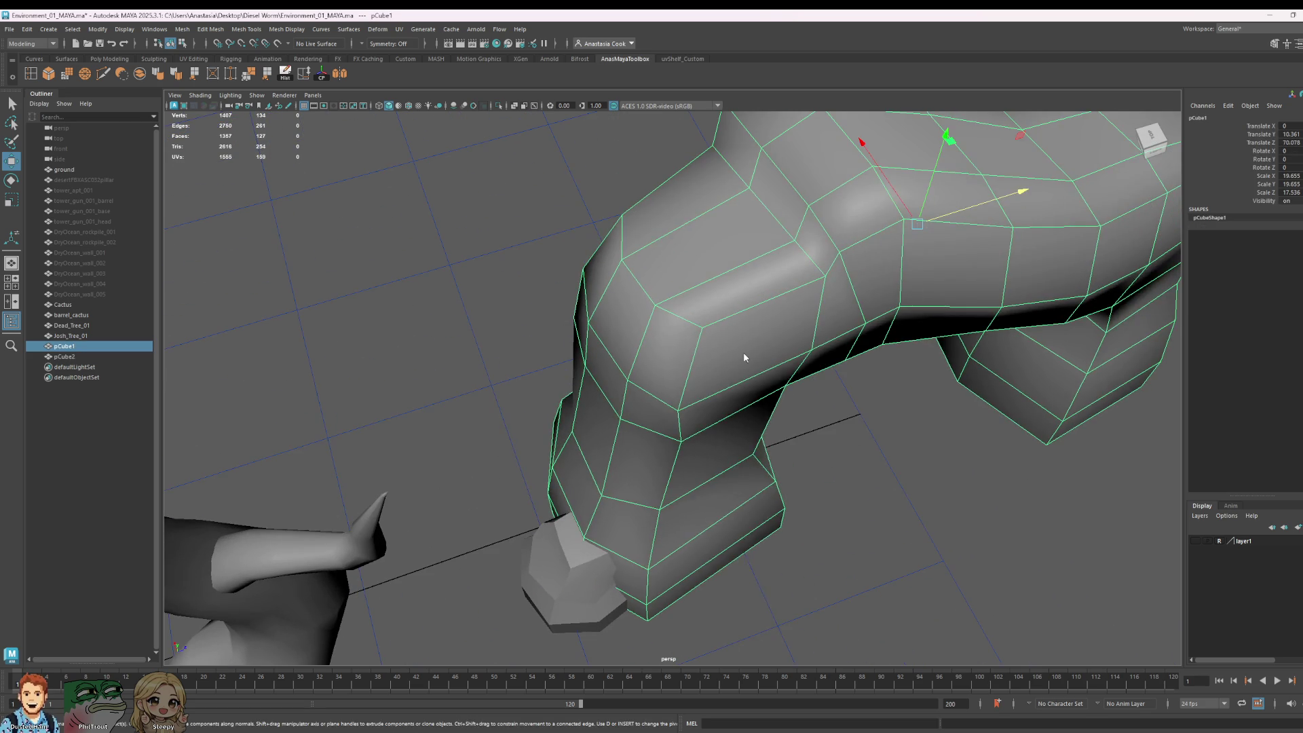
key("F10")
left_click(745, 305)
left_click(683, 314, "shift")
left_click(641, 278, "shift")
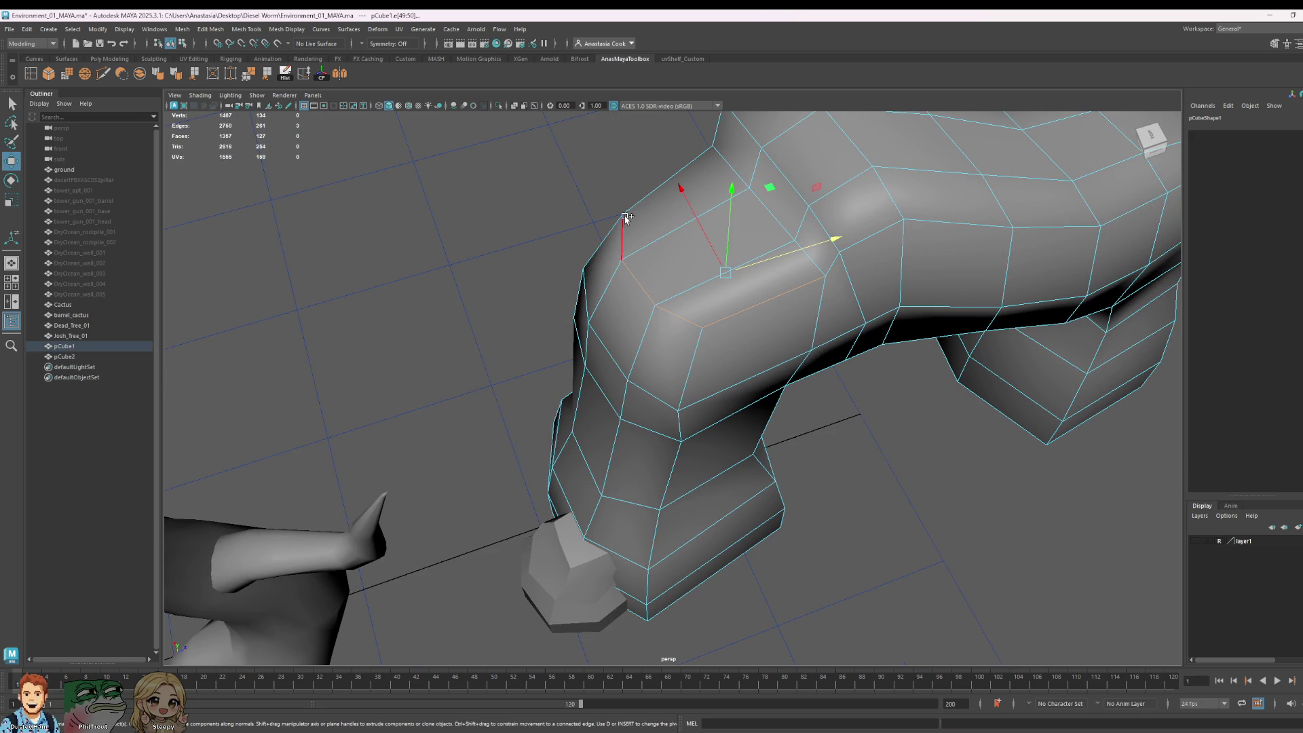
left_click(621, 238, "shift")
left_click(176, 73)
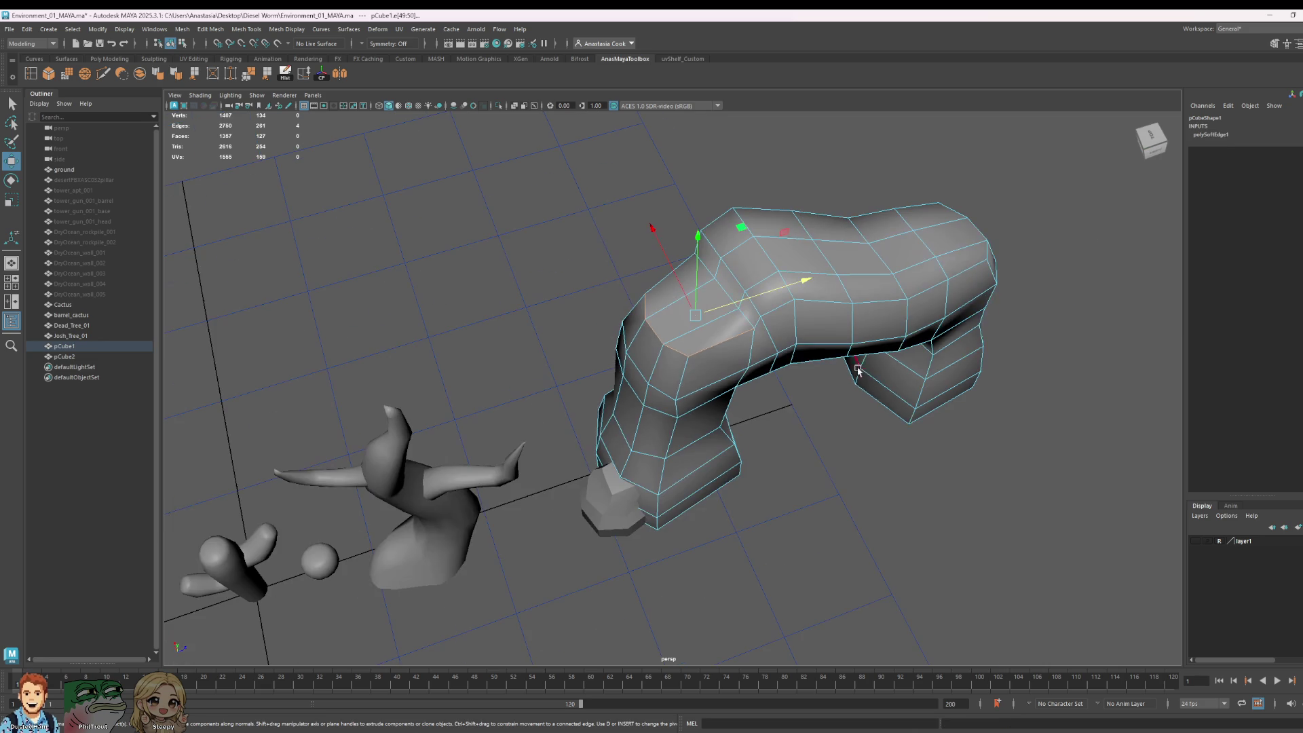
scroll(780, 339, "down", 3)
Step: Select more edges along the arch's top, soften them too, then return to object mode
left_click(890, 411)
left_click_drag(912, 531, 852, 510, "alt")
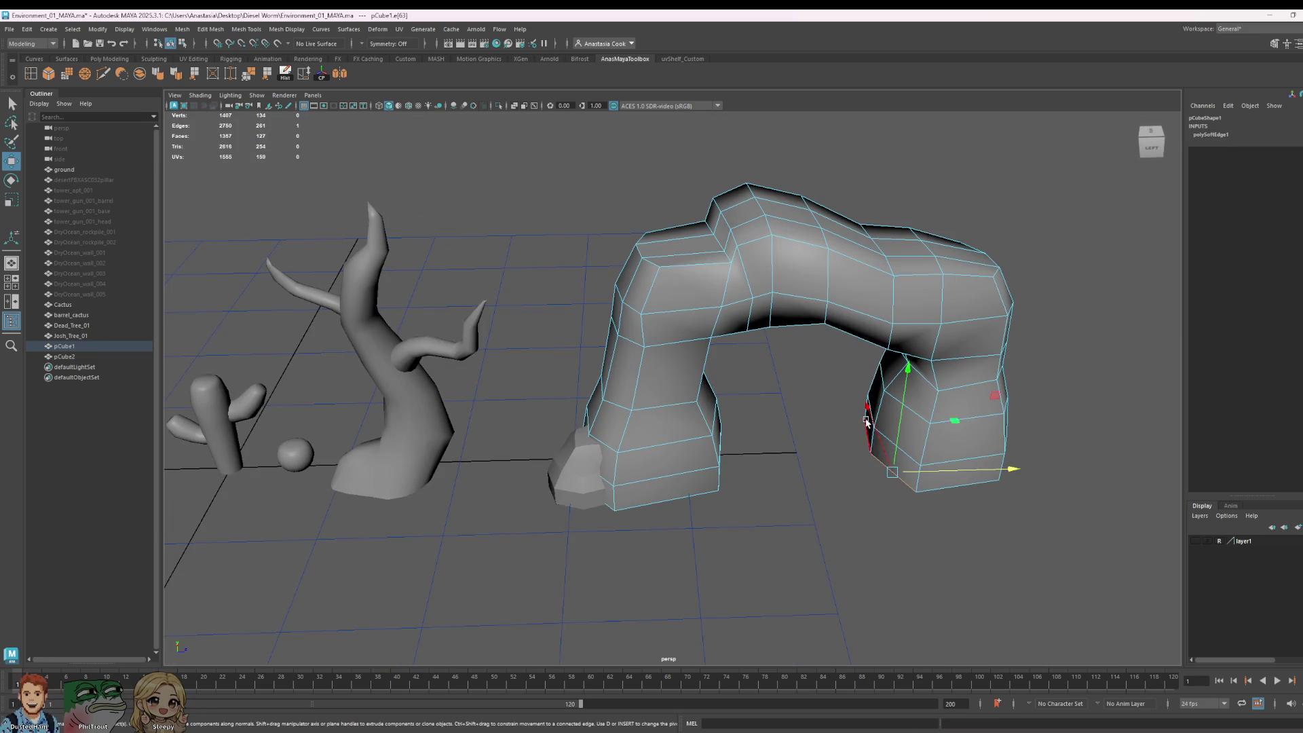
left_click(968, 279)
left_click(882, 267, "shift")
left_click(812, 243, "shift")
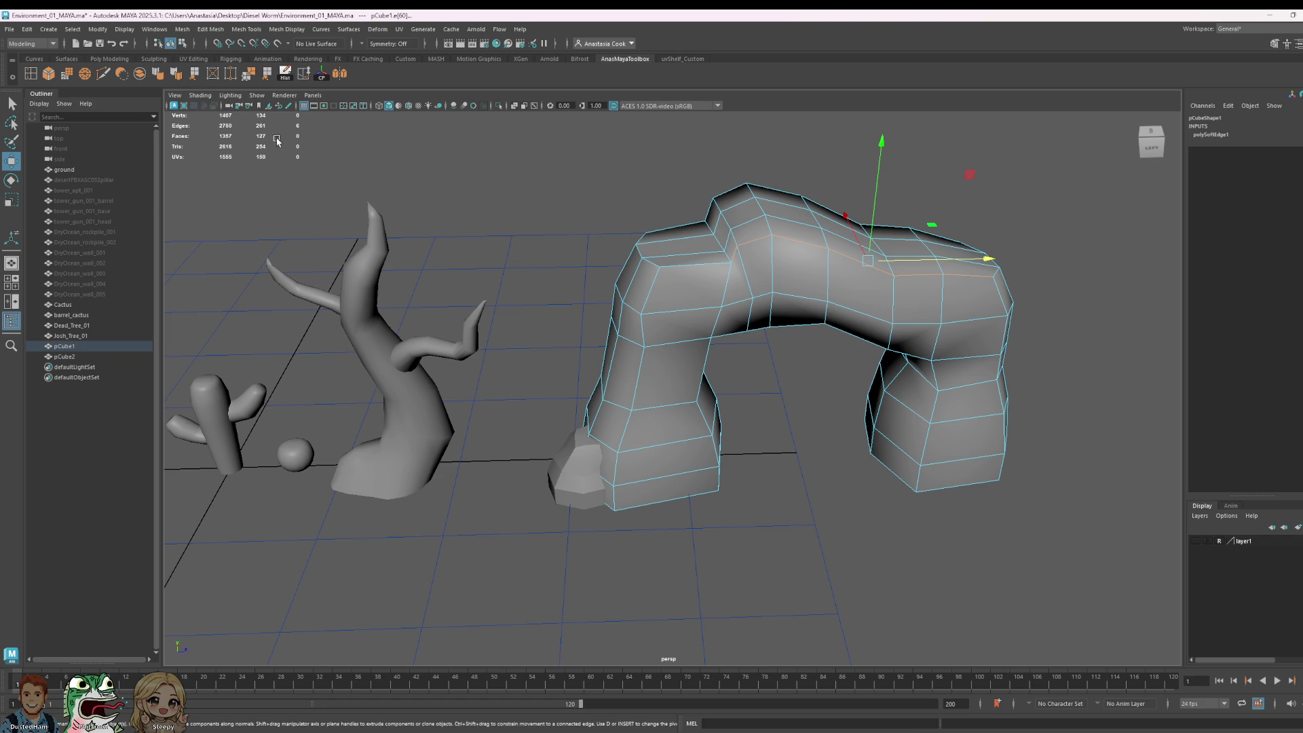
key("g")
left_click(1119, 345)
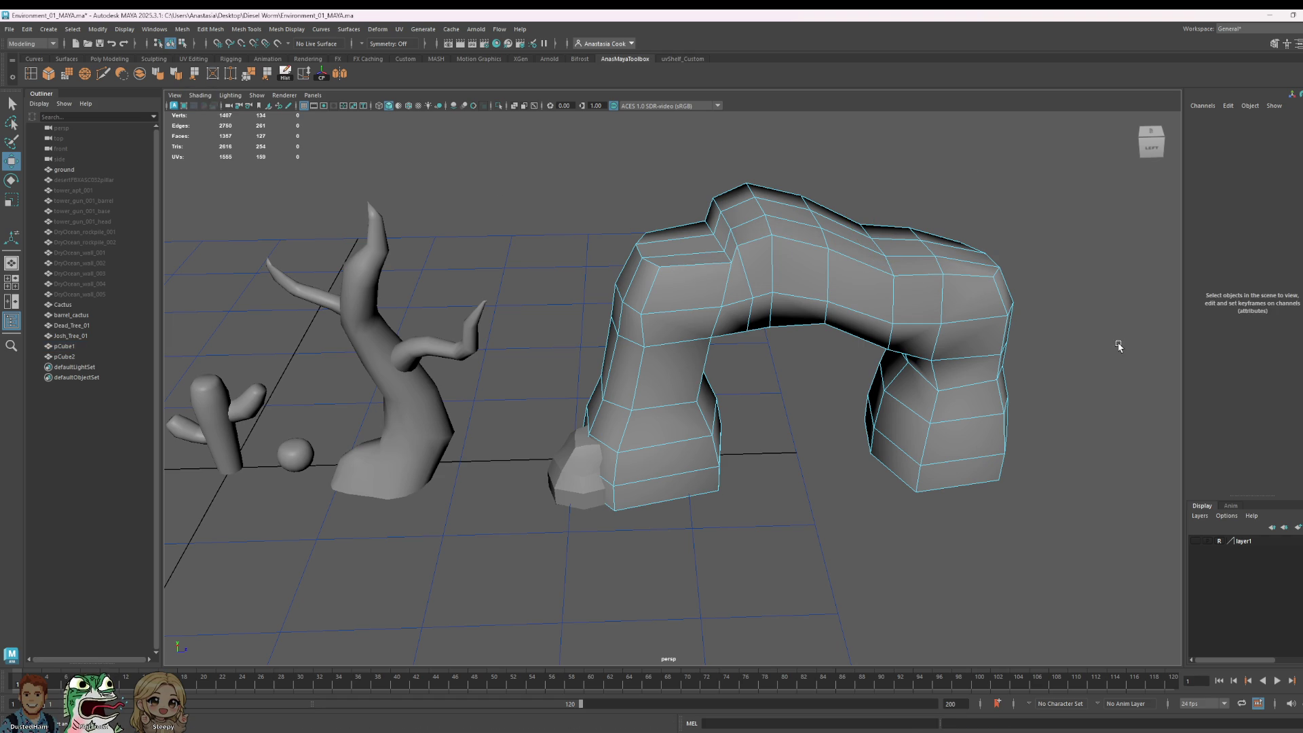
right_click_drag(896, 292, 883, 279)
Step: Inspect edges on the arch's leg and inner side in Edge mode
mouse_move(1126, 276)
left_mouse_down("alt")
mouse_move(1029, 358)
mouse_move(530, 329)
left_mouse_up("alt")
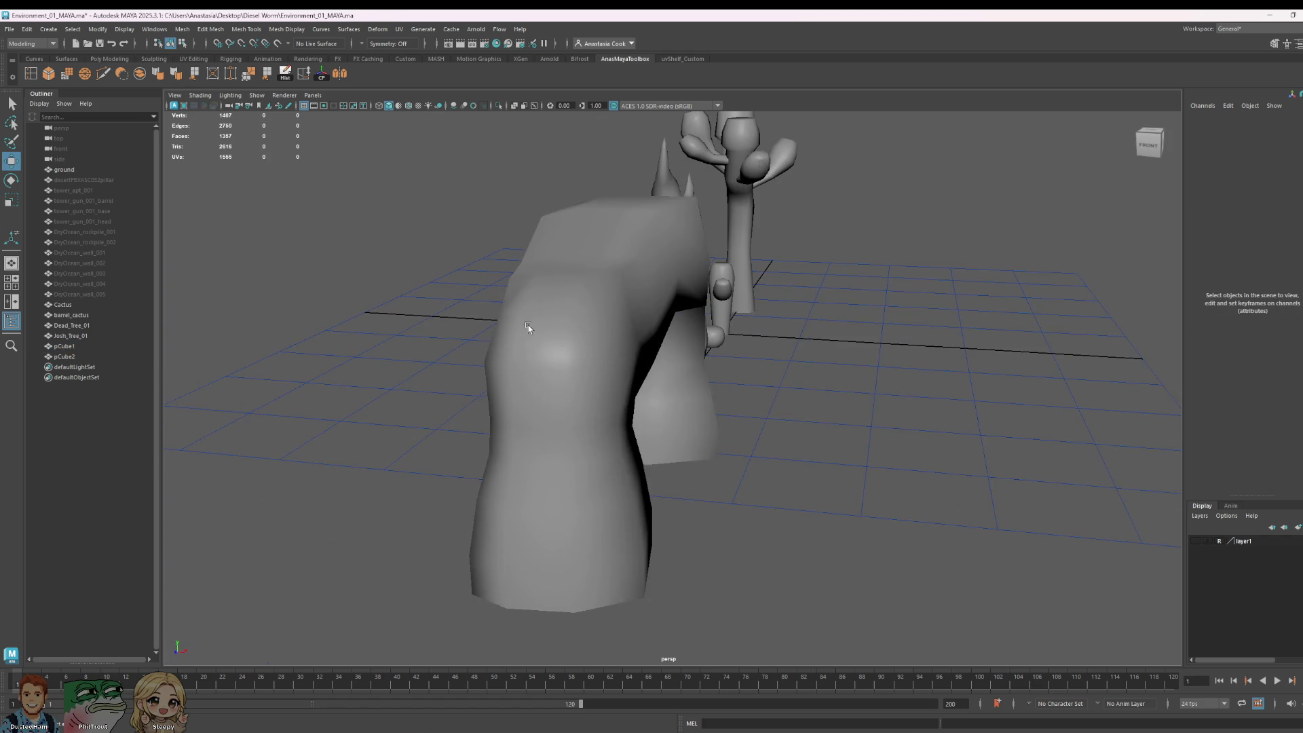
left_click(577, 326)
right_click_drag(620, 343, 627, 347)
left_click(627, 347)
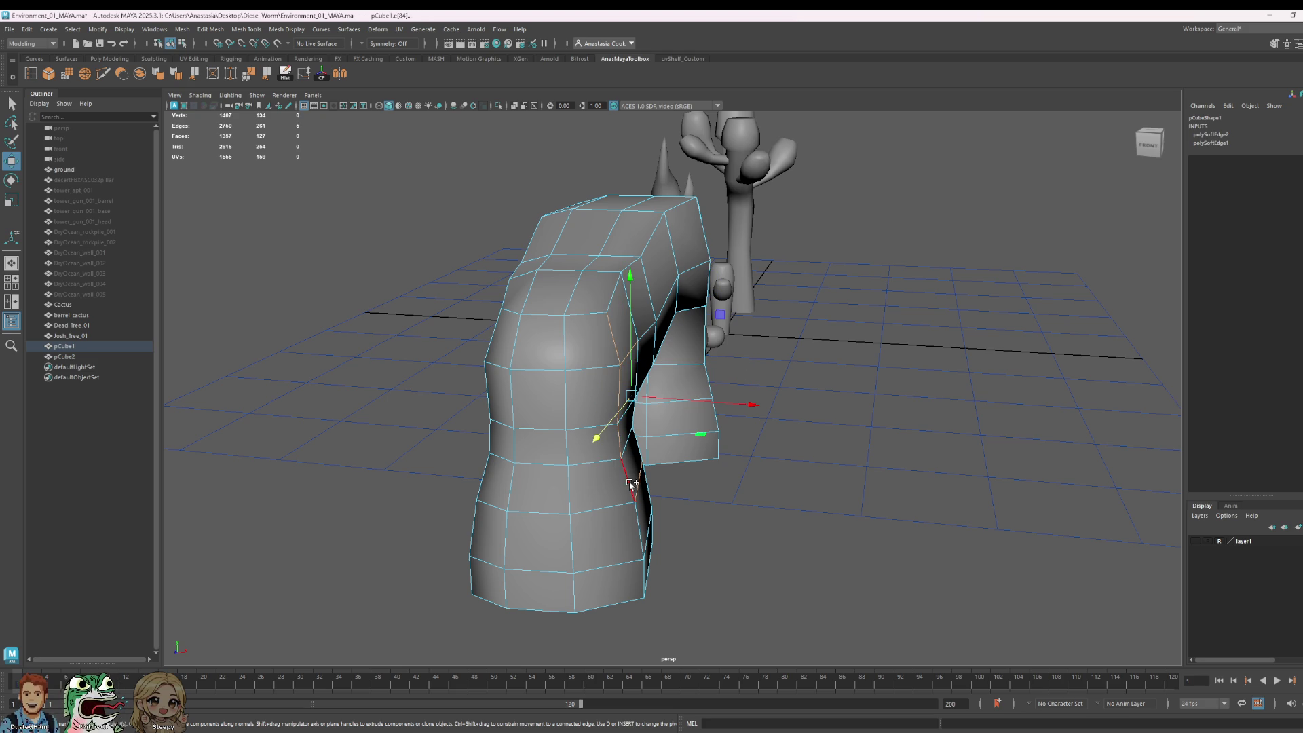
left_click(638, 520)
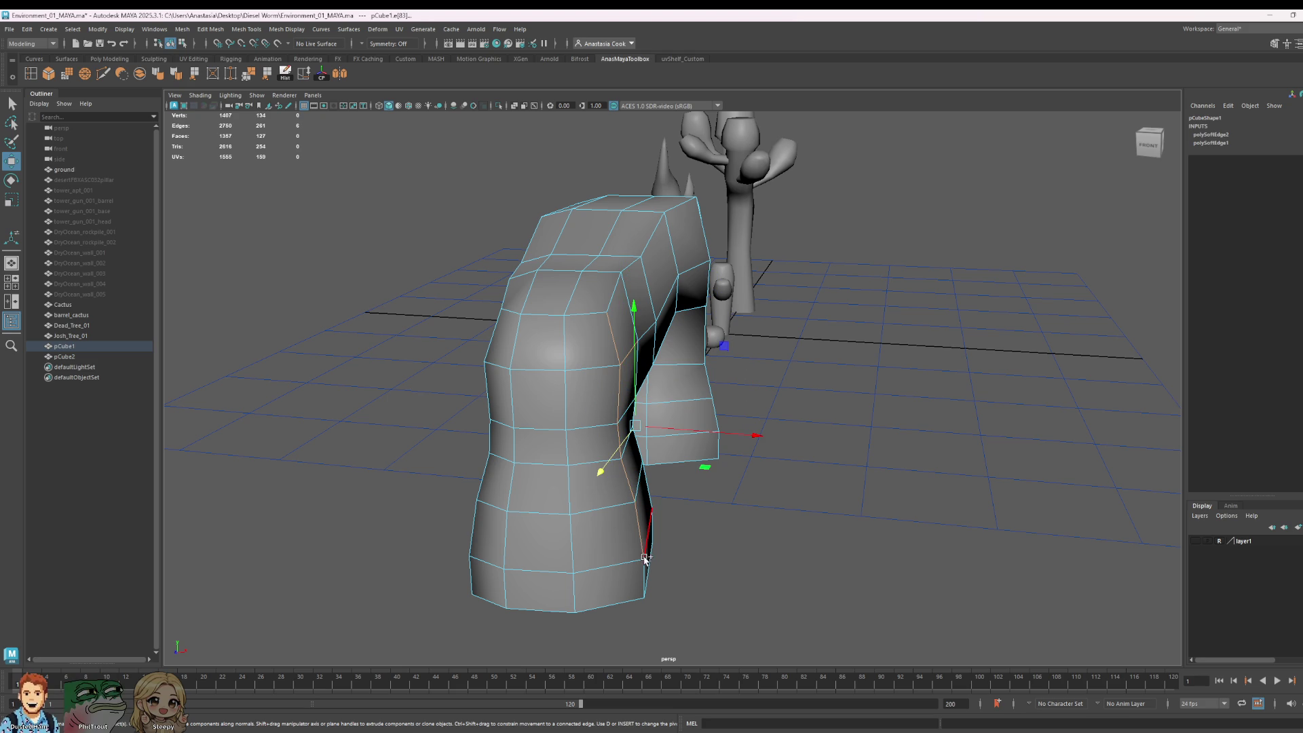
left_click(907, 496)
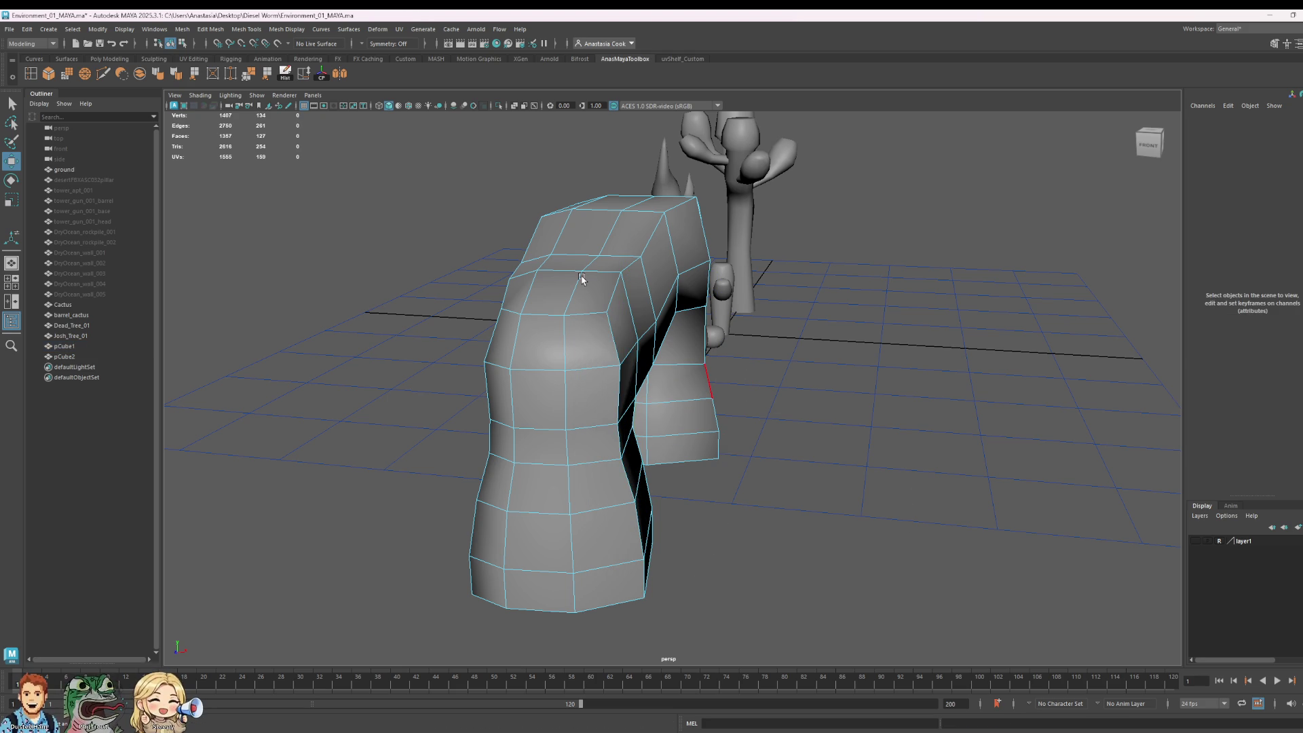
right_click_drag(582, 279, 618, 261)
Step: Select two edges at the arch's top-left corner, then return to Object mode and deselect
mouse_move(940, 305)
left_mouse_down("alt")
mouse_move(918, 353)
mouse_move(903, 348)
left_mouse_up("alt")
left_click(387, 273)
right_click_drag(385, 275, 367, 285)
left_click(383, 304)
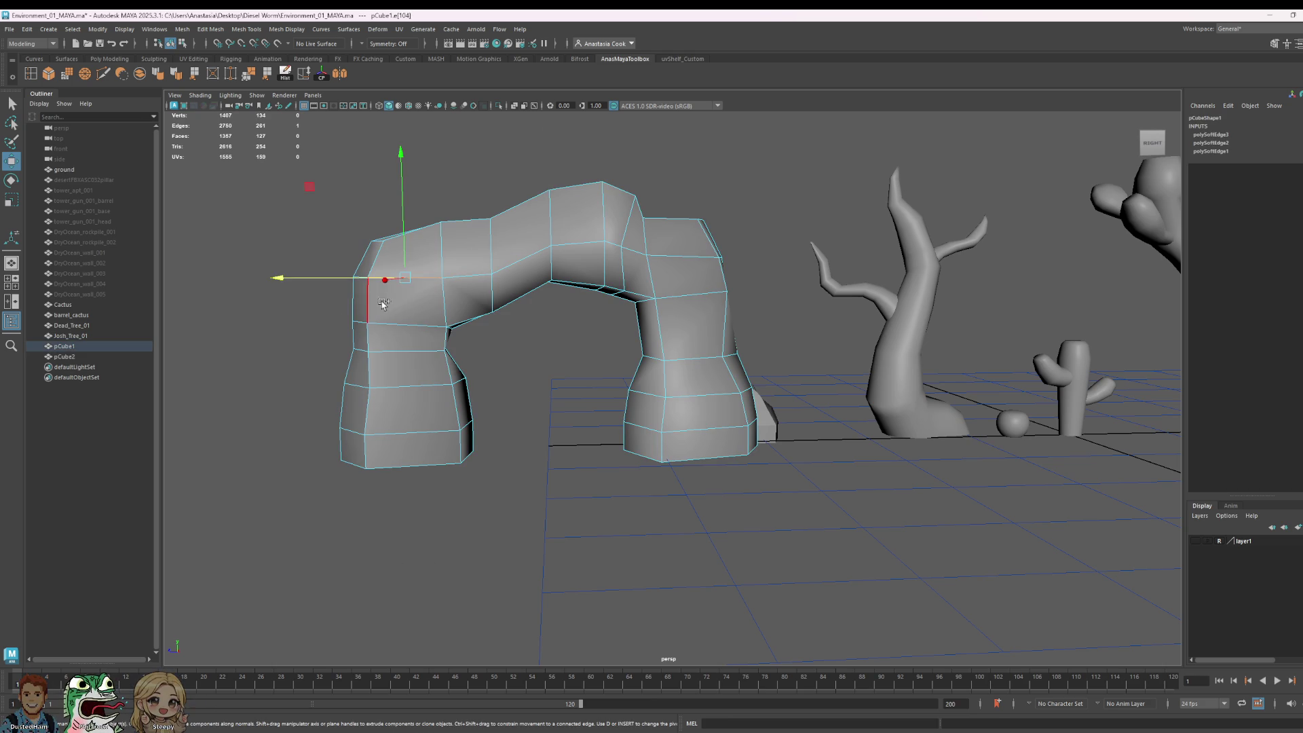
left_click(401, 325, "shift")
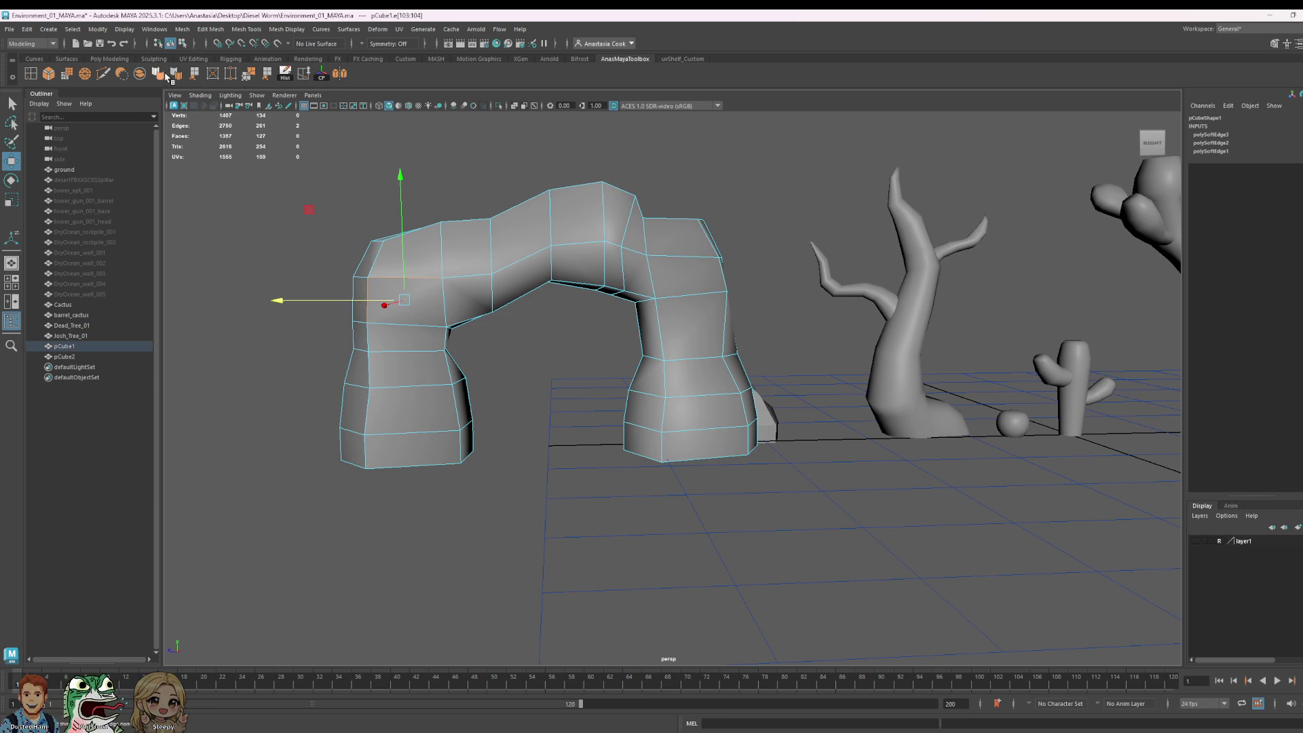
key("F8")
left_click(666, 271)
mouse_move(666, 271)
left_mouse_down("alt")
mouse_move(843, 276)
mouse_move(925, 340)
mouse_move(903, 430)
mouse_move(867, 367)
mouse_move(833, 233)
mouse_move(867, 251)
mouse_move(723, 382)
left_mouse_up("alt")
Step: Nudge one bottom face of the small rock upward and tilt it to reshape the rock
left_click(608, 408)
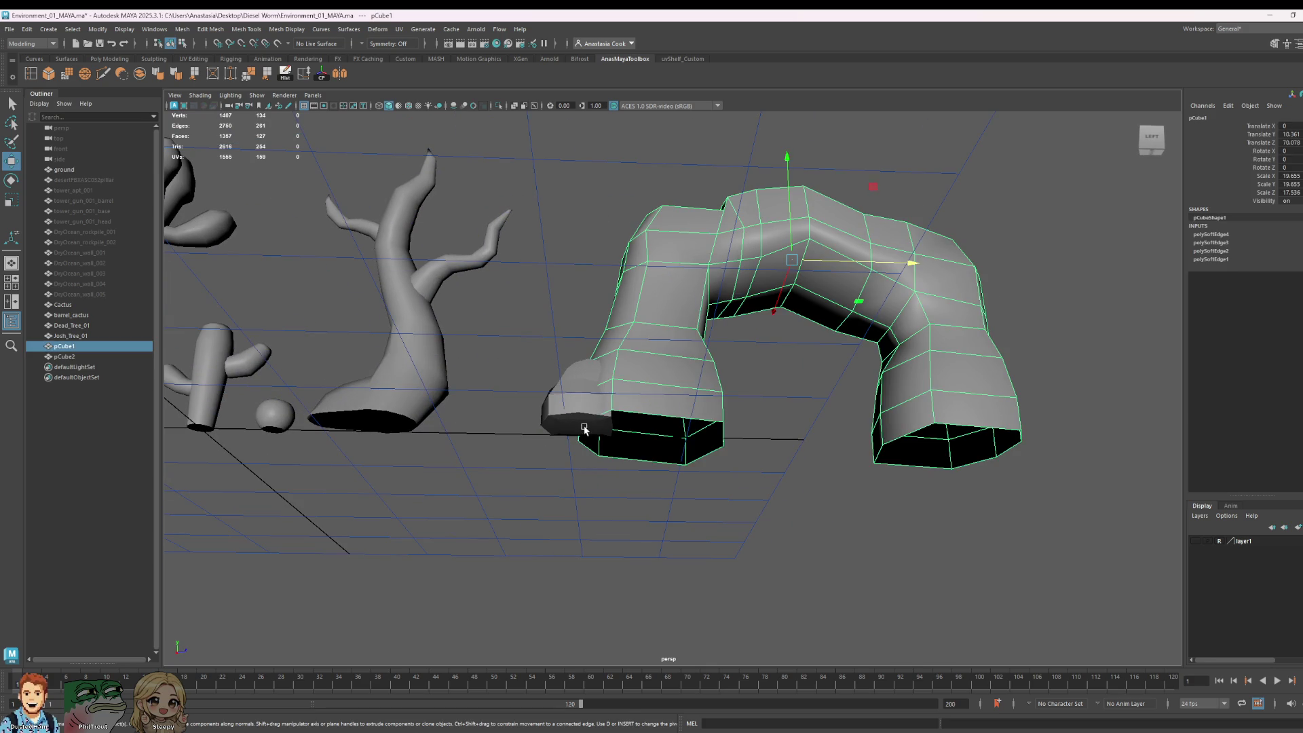
left_click(587, 415)
right_click_drag(587, 415, 583, 436)
double_click(584, 425)
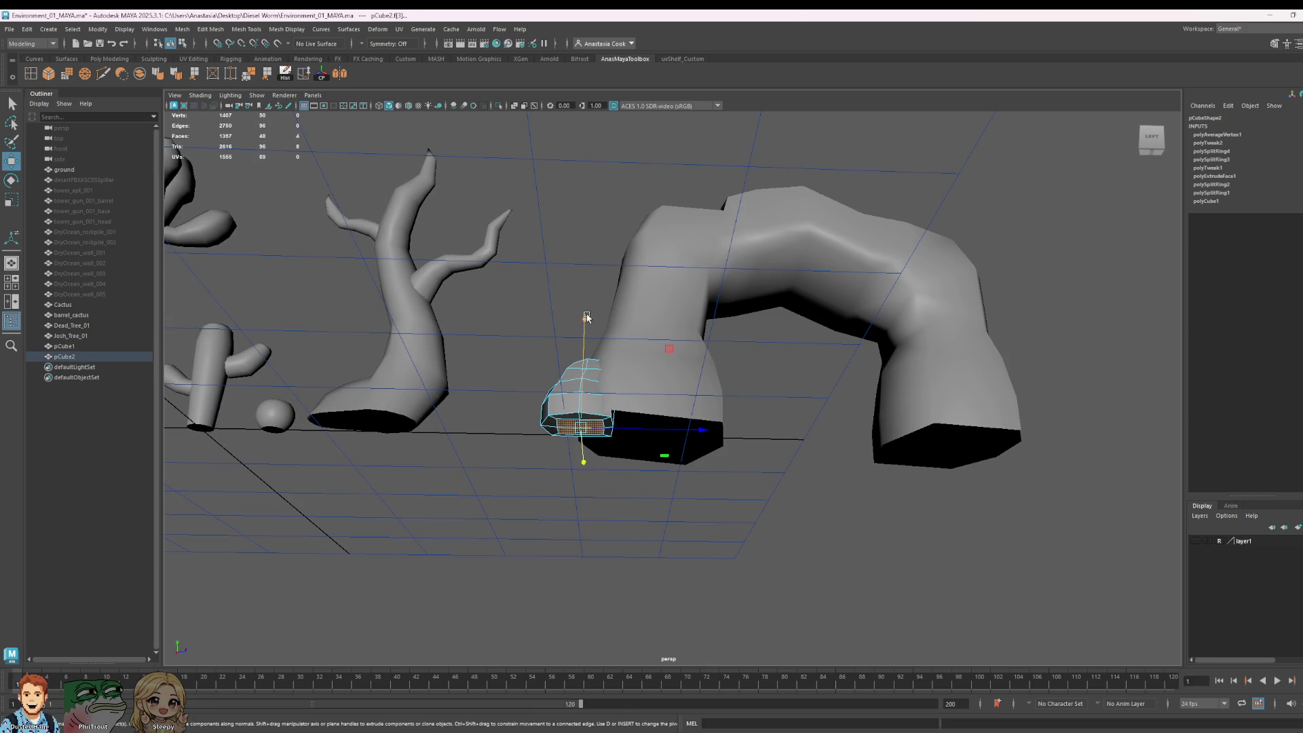
scroll(529, 490, "up", 3)
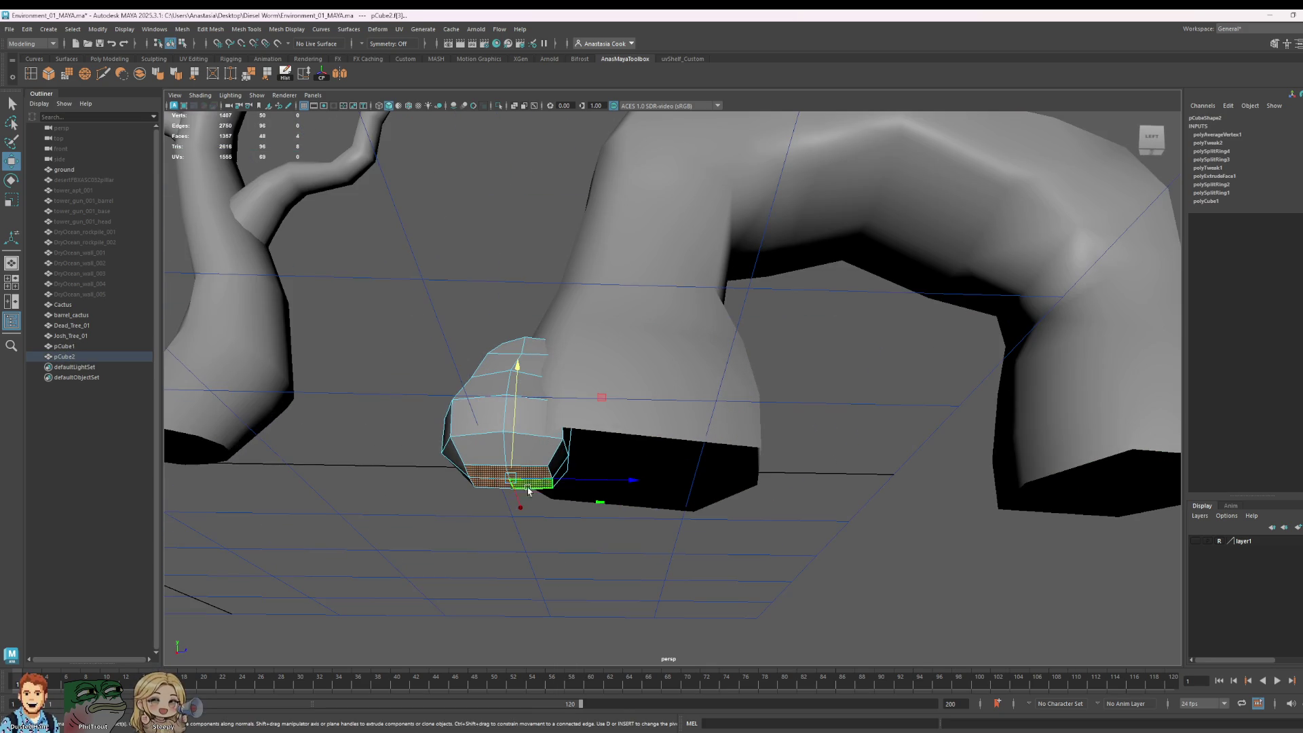
right_click_drag(529, 490, 536, 490)
left_click(543, 490)
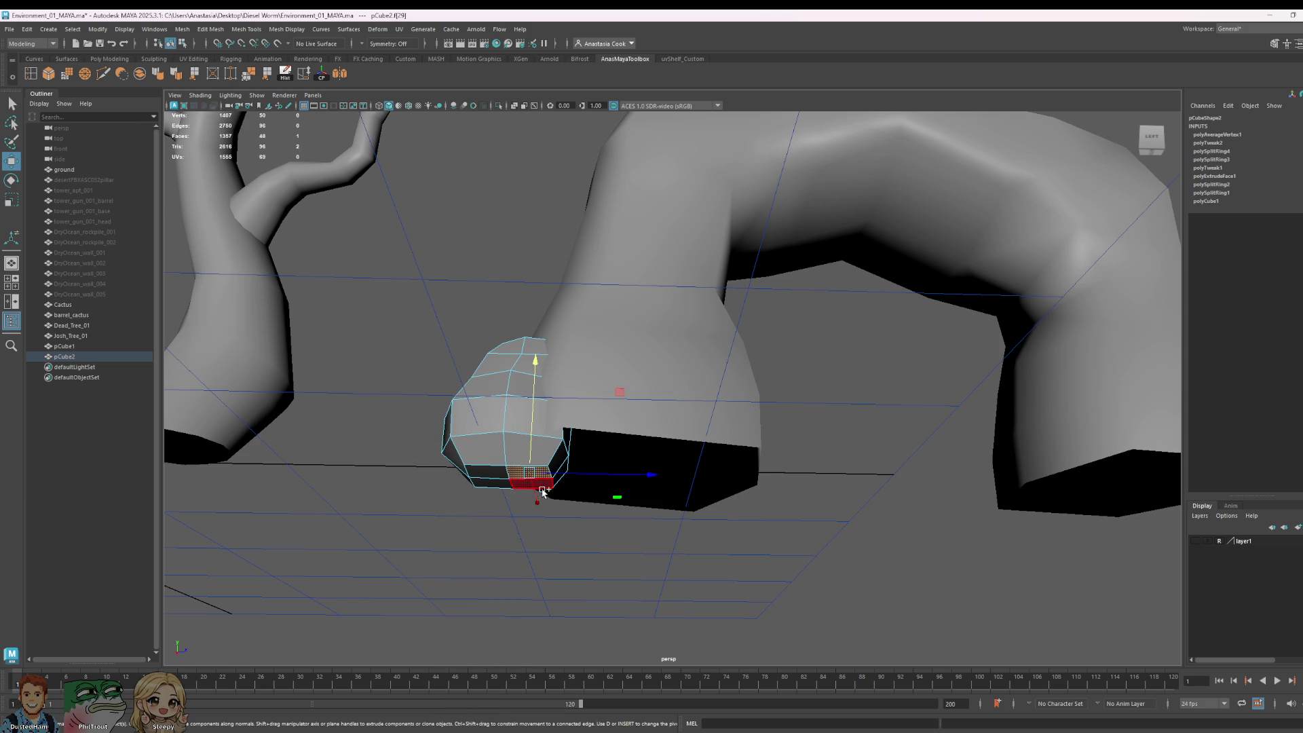
left_click_drag(539, 391, 540, 392)
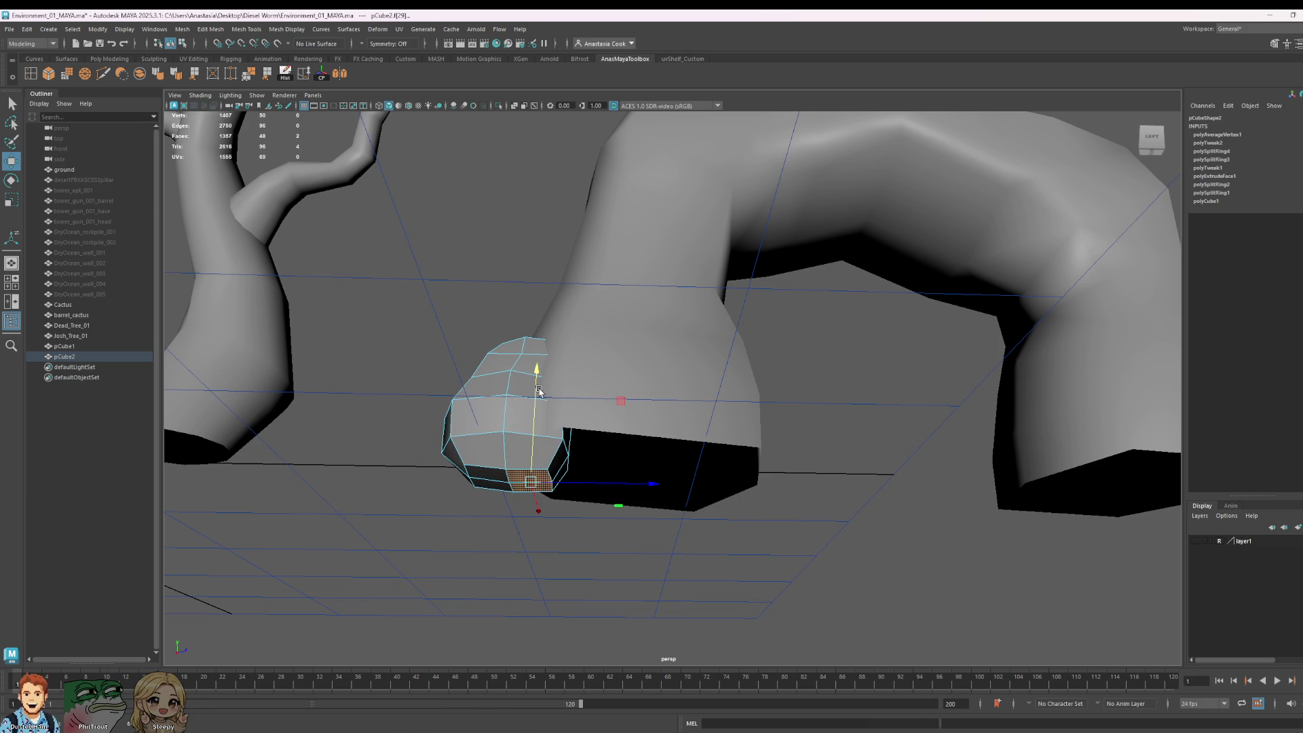
key("e")
left_click_drag(657, 541, 614, 559)
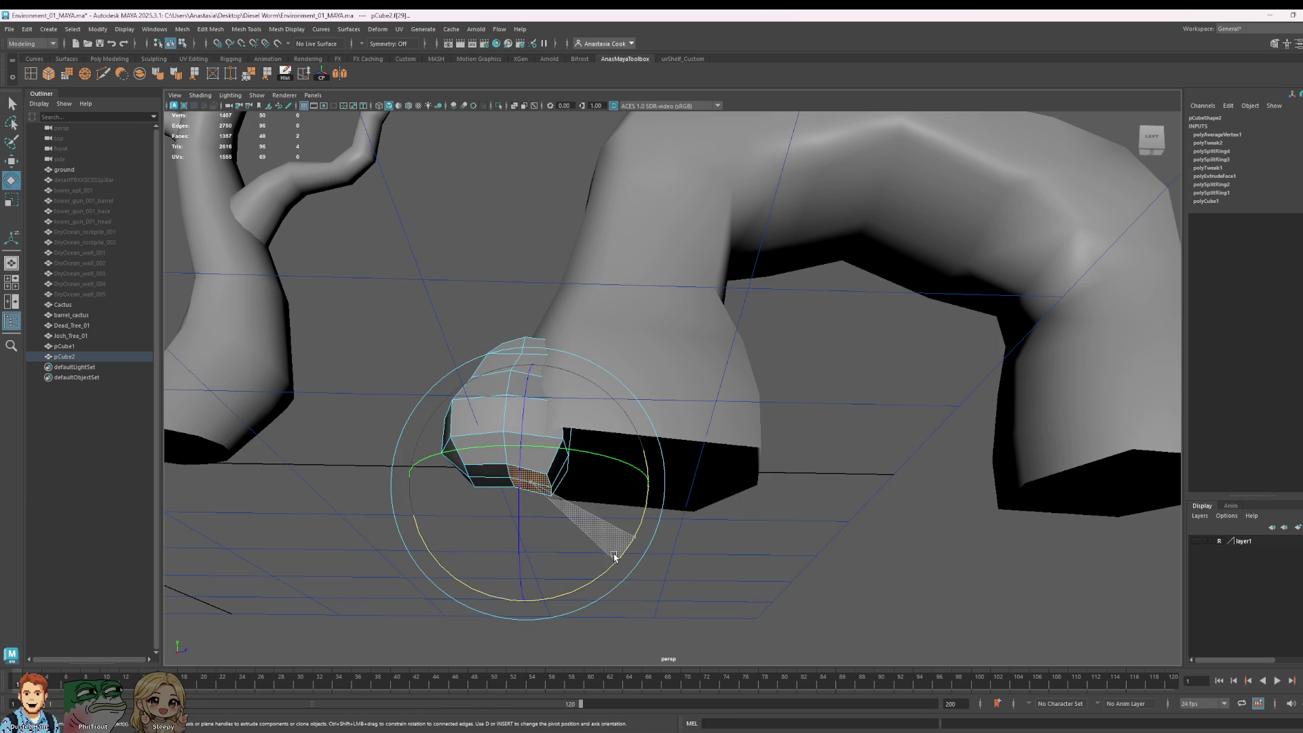
left_click(896, 387)
Step: Select an edge of the rock and apply Soften Edge to smooth it
scroll(865, 378, "down", 5)
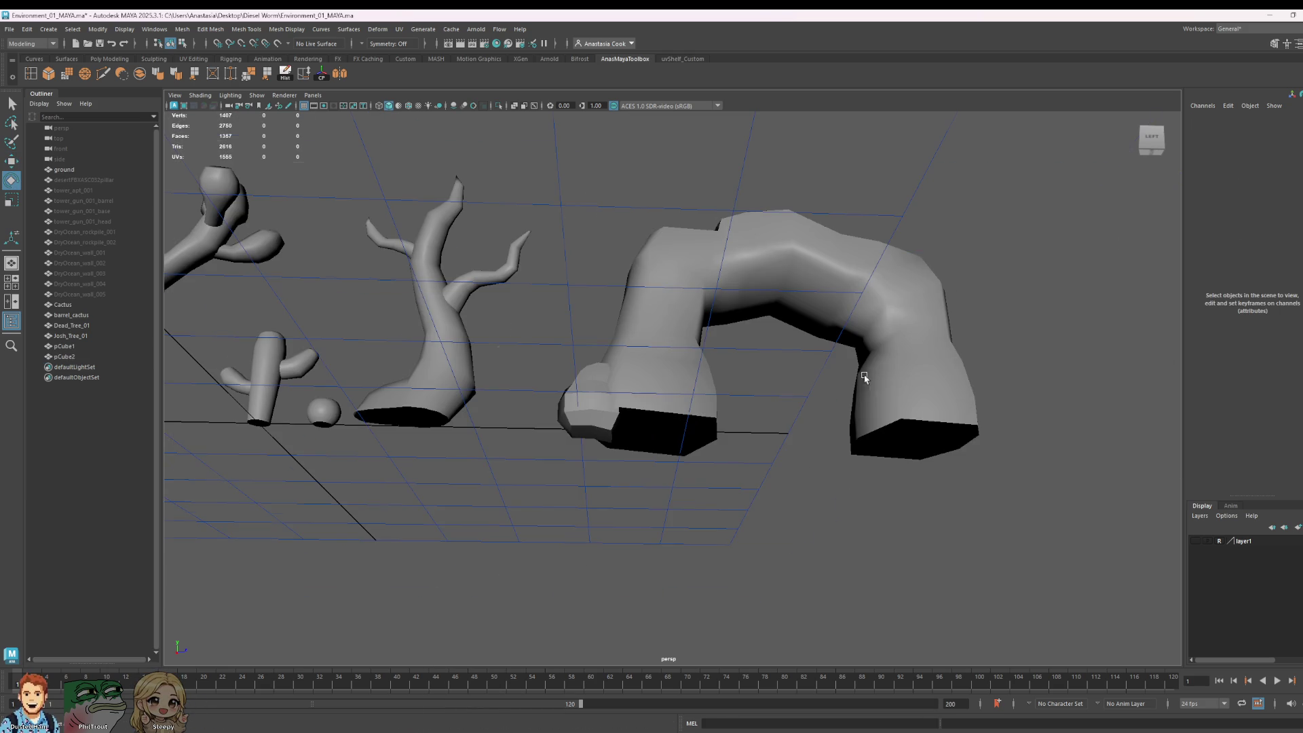
left_click_drag(701, 445, 672, 466, "alt")
scroll(573, 495, "up", 5)
left_click(564, 501)
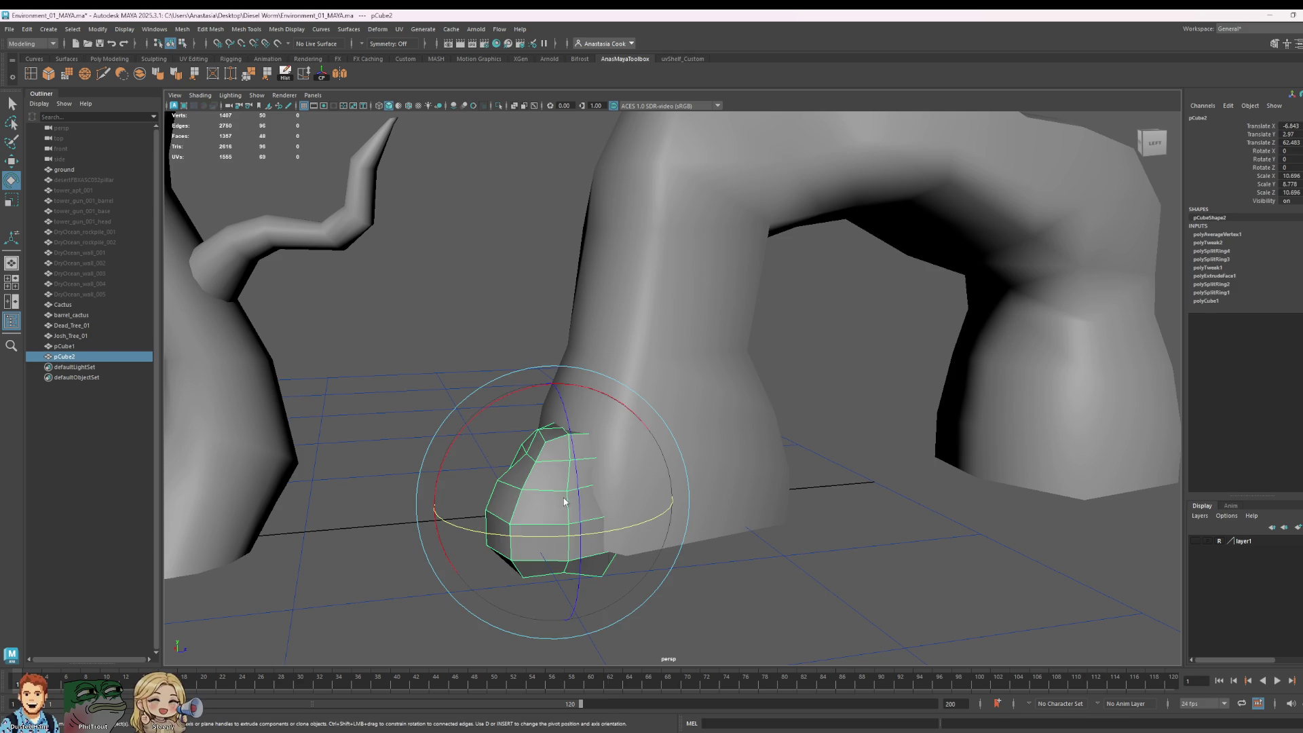
right_click_drag(566, 468, 554, 406)
left_click(560, 490)
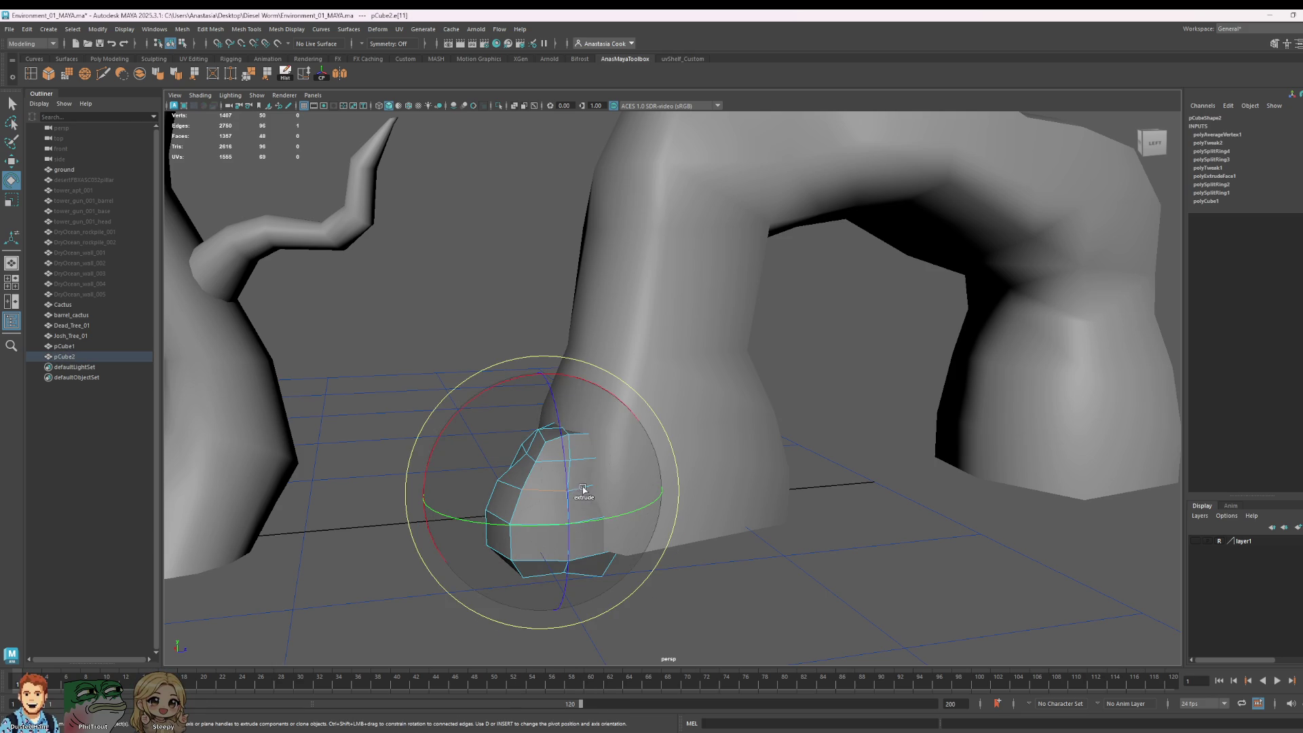
scroll(584, 489, "up", 5)
mouse_move(620, 500)
middle_mouse_down("alt")
mouse_move(765, 434)
mouse_move(774, 355)
middle_mouse_up("alt")
scroll(762, 251, "up", 3)
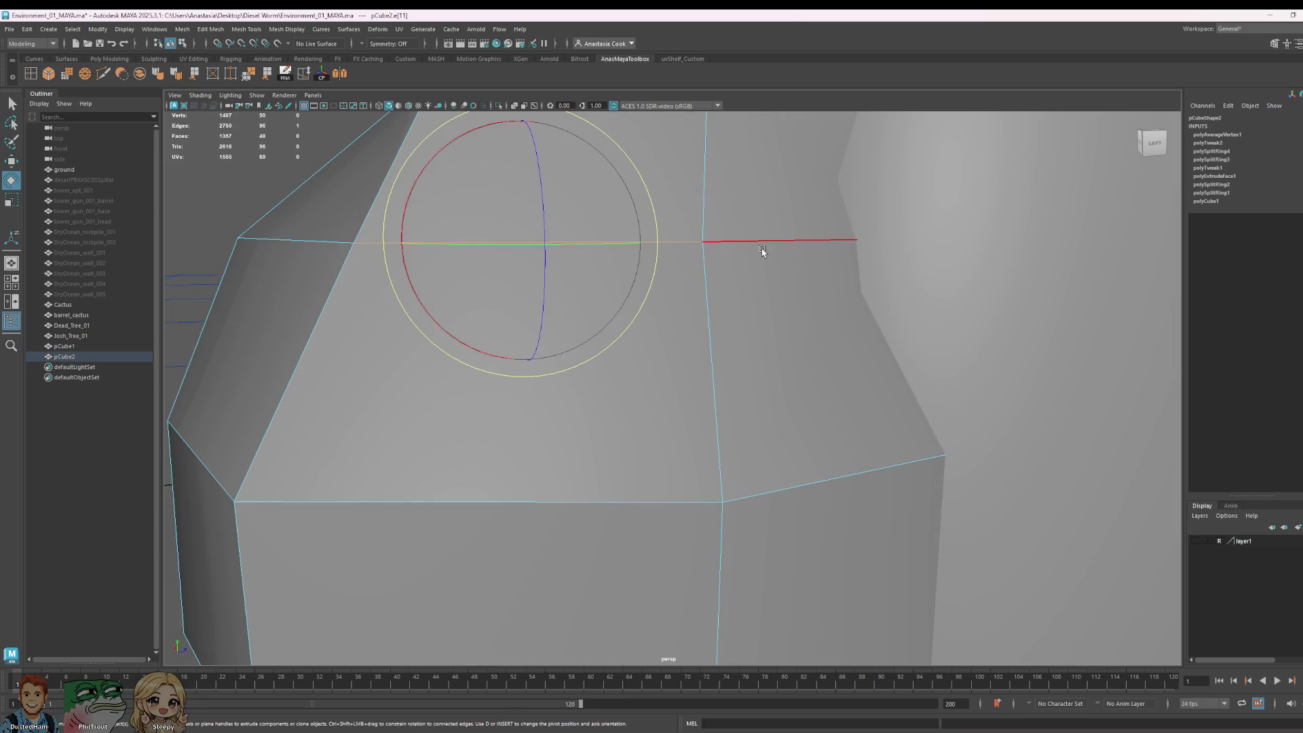
scroll(763, 252, "down", 3)
left_click(158, 73)
left_click_drag(679, 421, 815, 469, "alt")
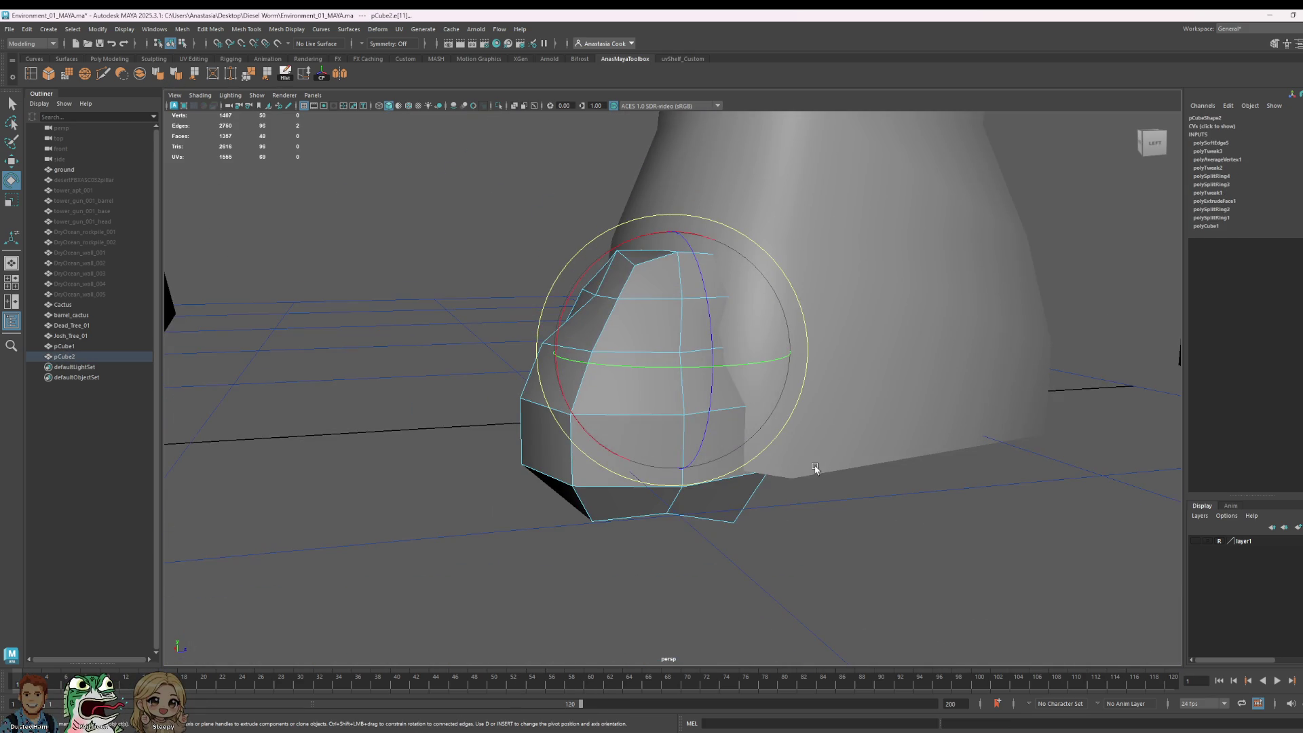
right_click_drag(734, 438, 780, 425)
left_click(896, 512)
Step: Display the rock as a smooth rounded mesh with the 3 preview
scroll(896, 512, "down", 5)
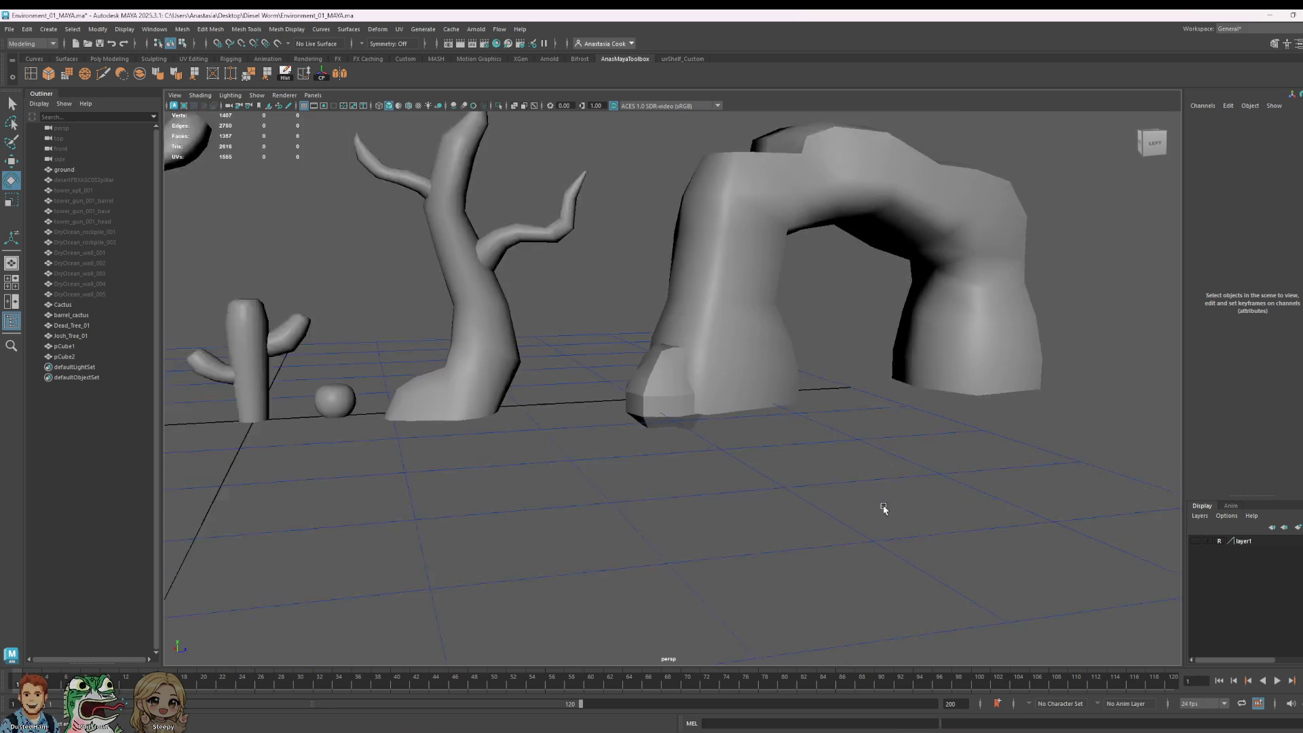
scroll(749, 448, "up", 1)
mouse_move(749, 448)
left_mouse_down("alt")
mouse_move(765, 468)
mouse_move(876, 495)
mouse_move(716, 443)
left_mouse_up("alt")
left_click(716, 443)
key("3")
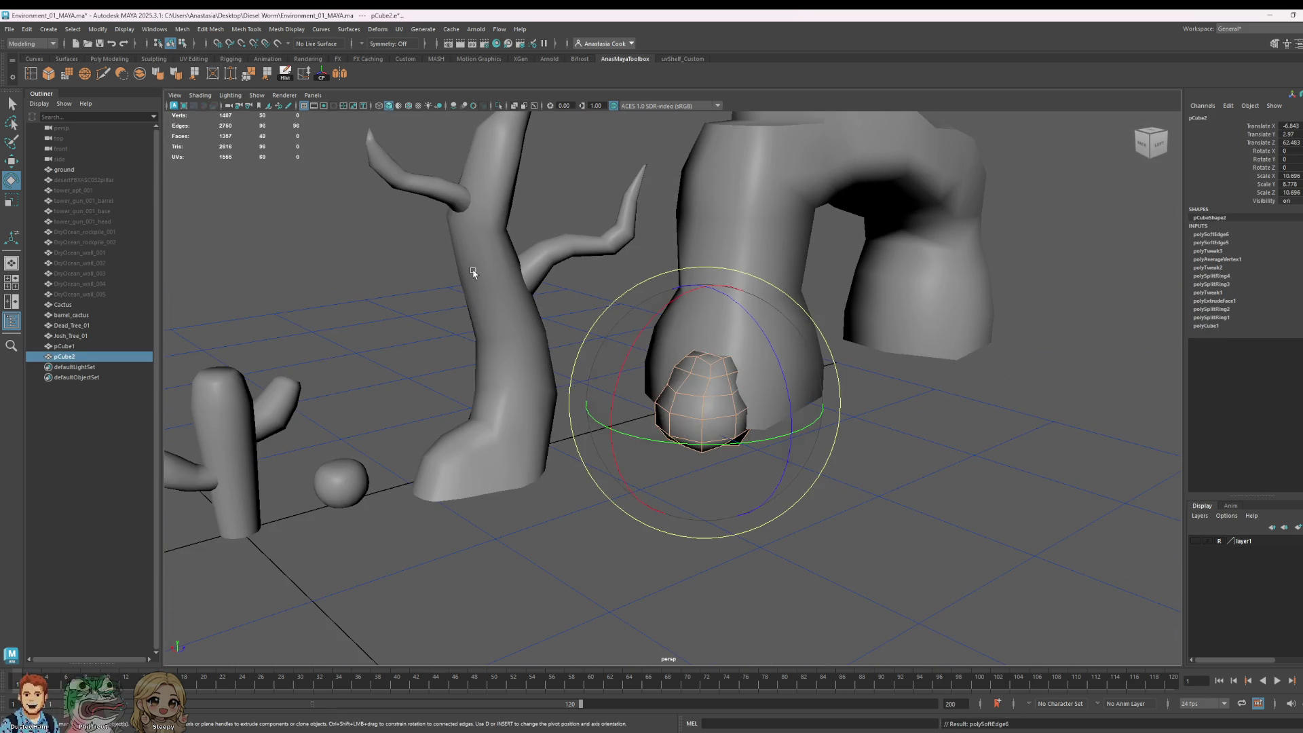
left_click(1093, 552)
Step: Squash the rock vertically to Scale Y 7.32 to make it shorter
mouse_move(1093, 551)
left_mouse_down("alt")
mouse_move(1062, 512)
mouse_move(951, 486)
left_mouse_up("alt")
left_click(621, 404)
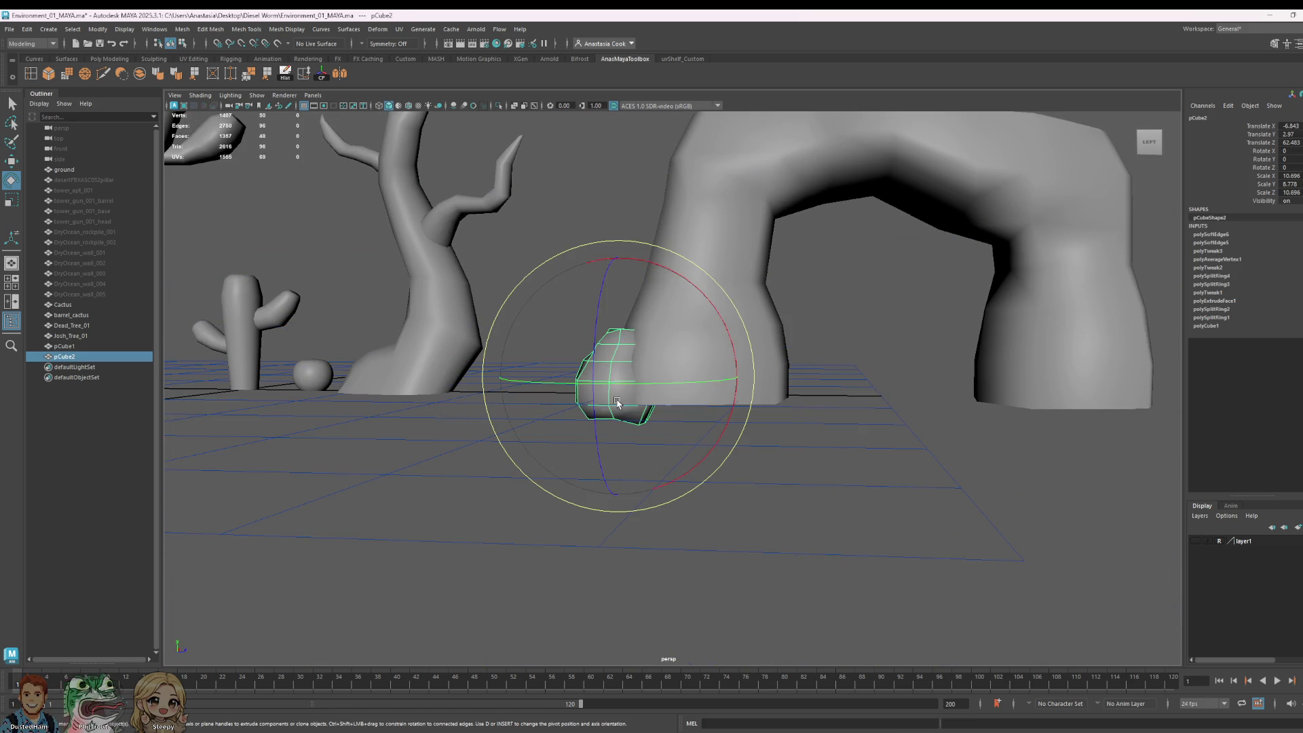
key("r")
left_click(613, 282)
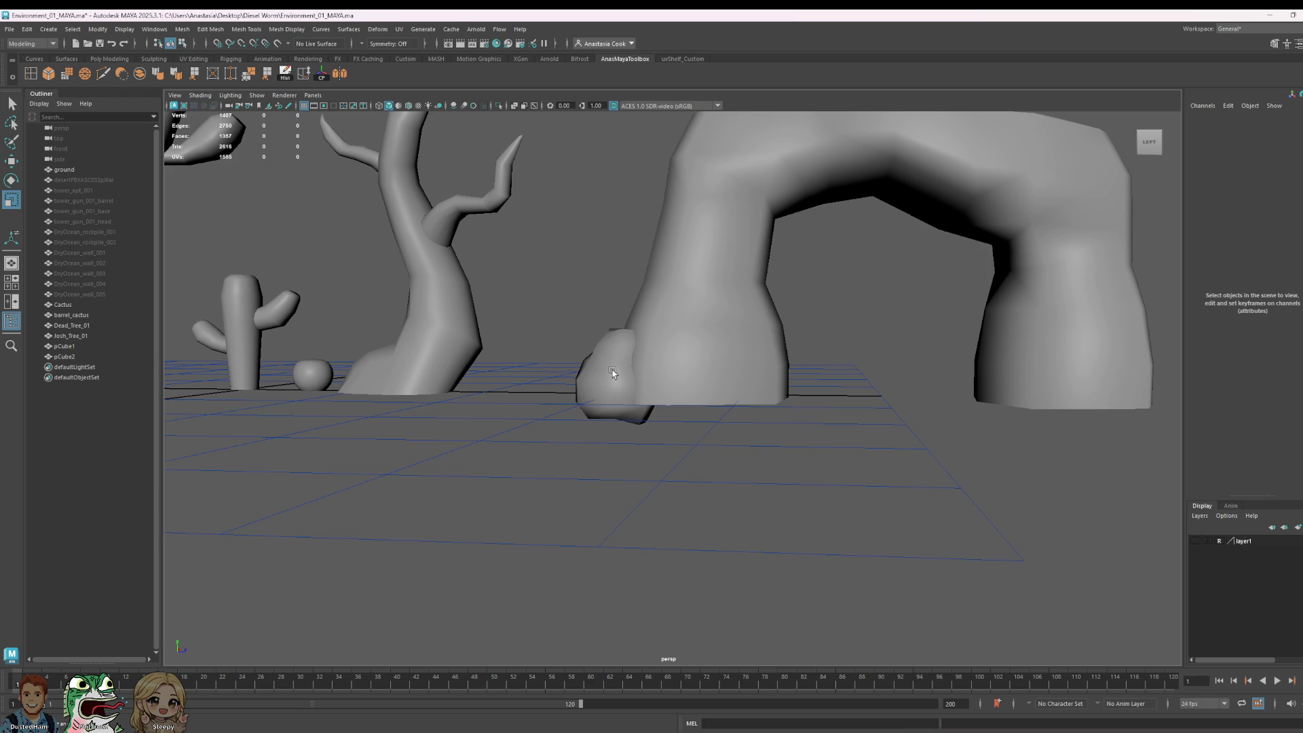
left_click(611, 367)
left_click_drag(619, 258, 620, 271)
Step: Raise the rock so it sits up against the arch's left leg
key("w")
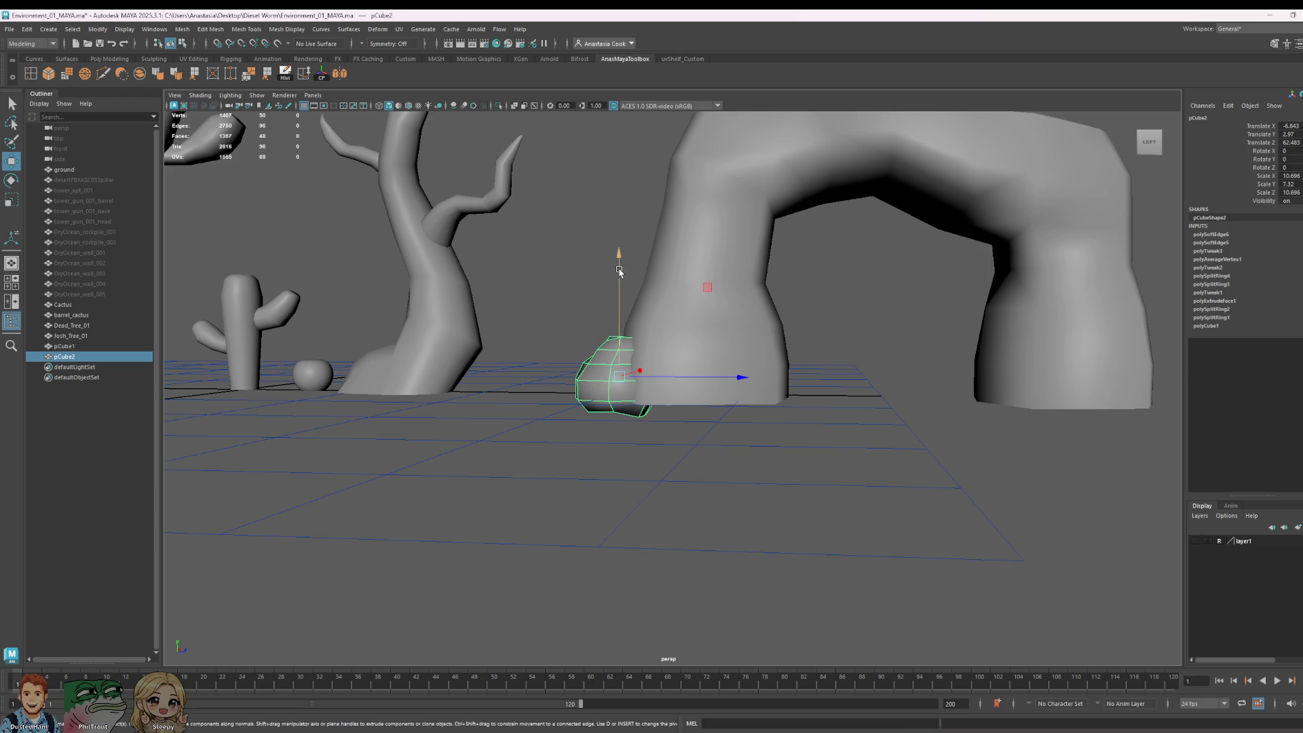
left_click(612, 260)
left_click(611, 370)
left_click_drag(619, 273, 619, 258)
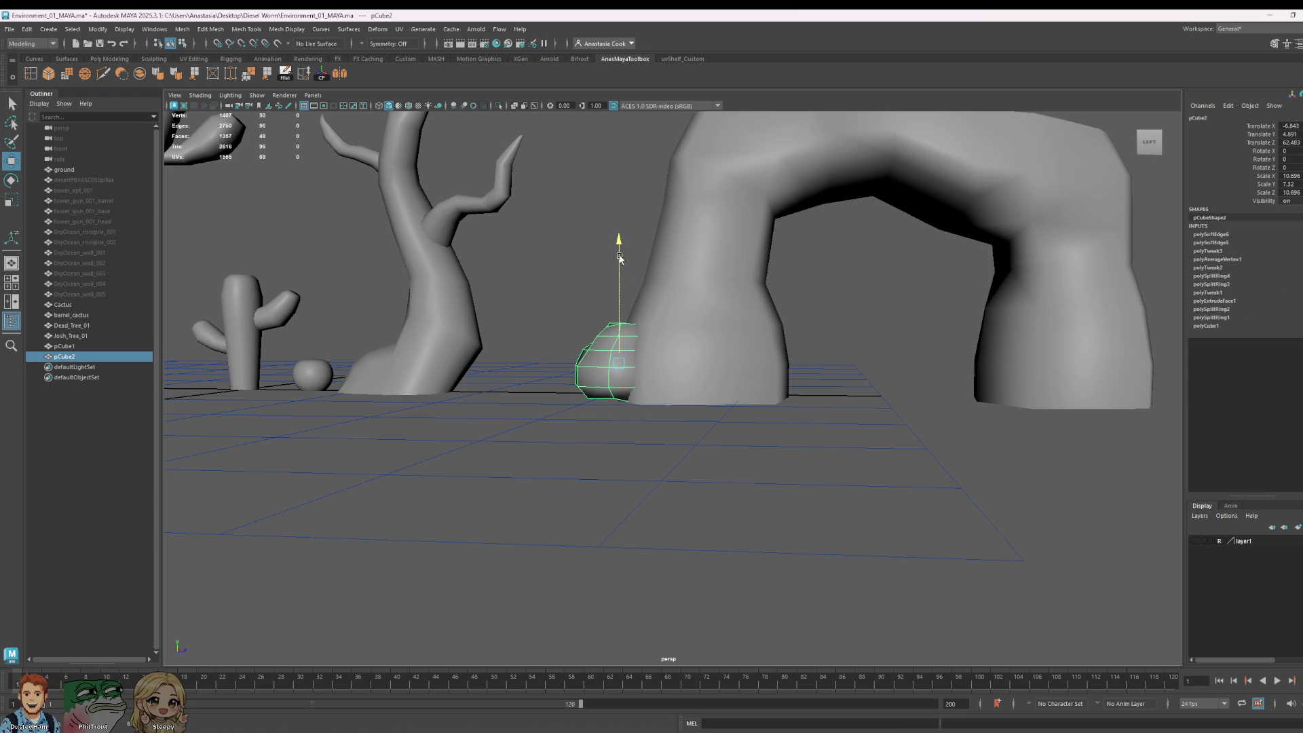
left_click(919, 382)
Step: Pull back to view the whole scene and select rock pCube2
scroll(921, 384, "down", 4)
scroll(878, 349, "down", 2)
left_click_drag(878, 349, 781, 407, "alt")
scroll(736, 437, "up", 3)
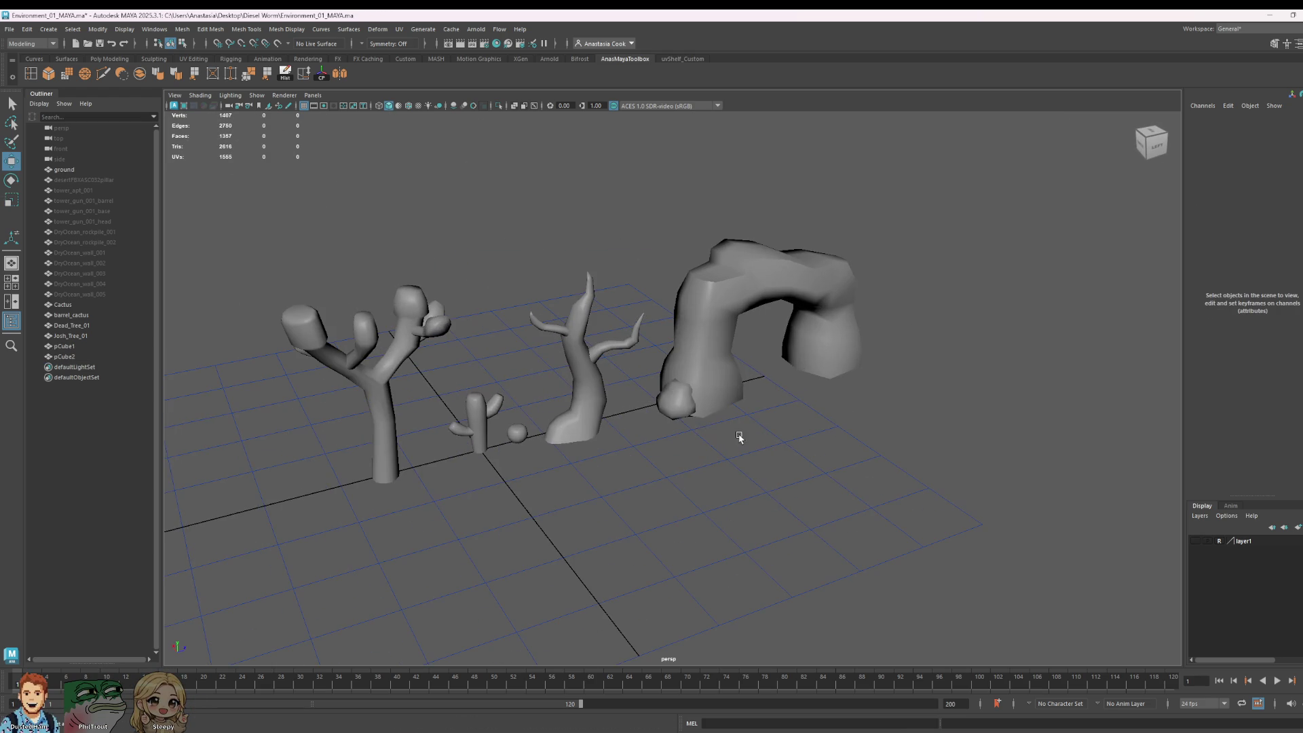
left_click(682, 405)
Step: Duplicate the rock as pCube3 and place the copy beside the arch leg
key("ctrl+d")
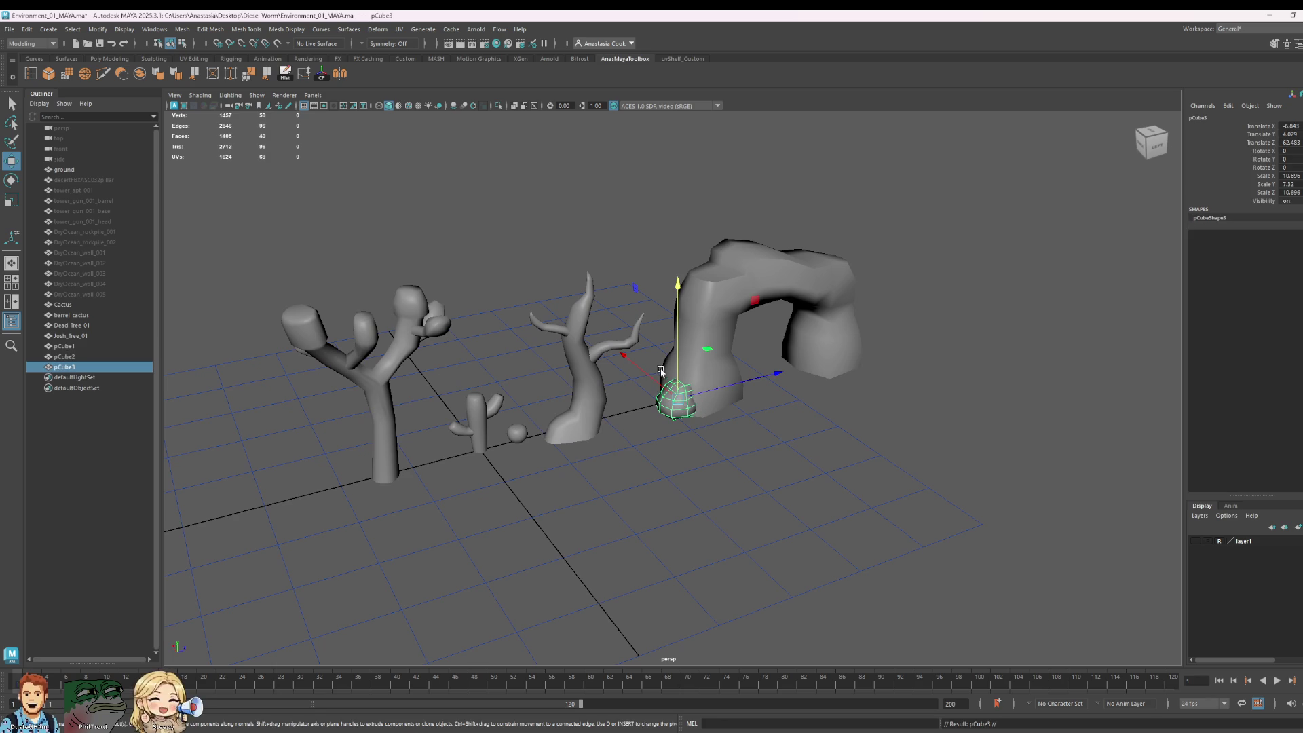
key("e")
left_click_drag(623, 355, 759, 483)
key("r")
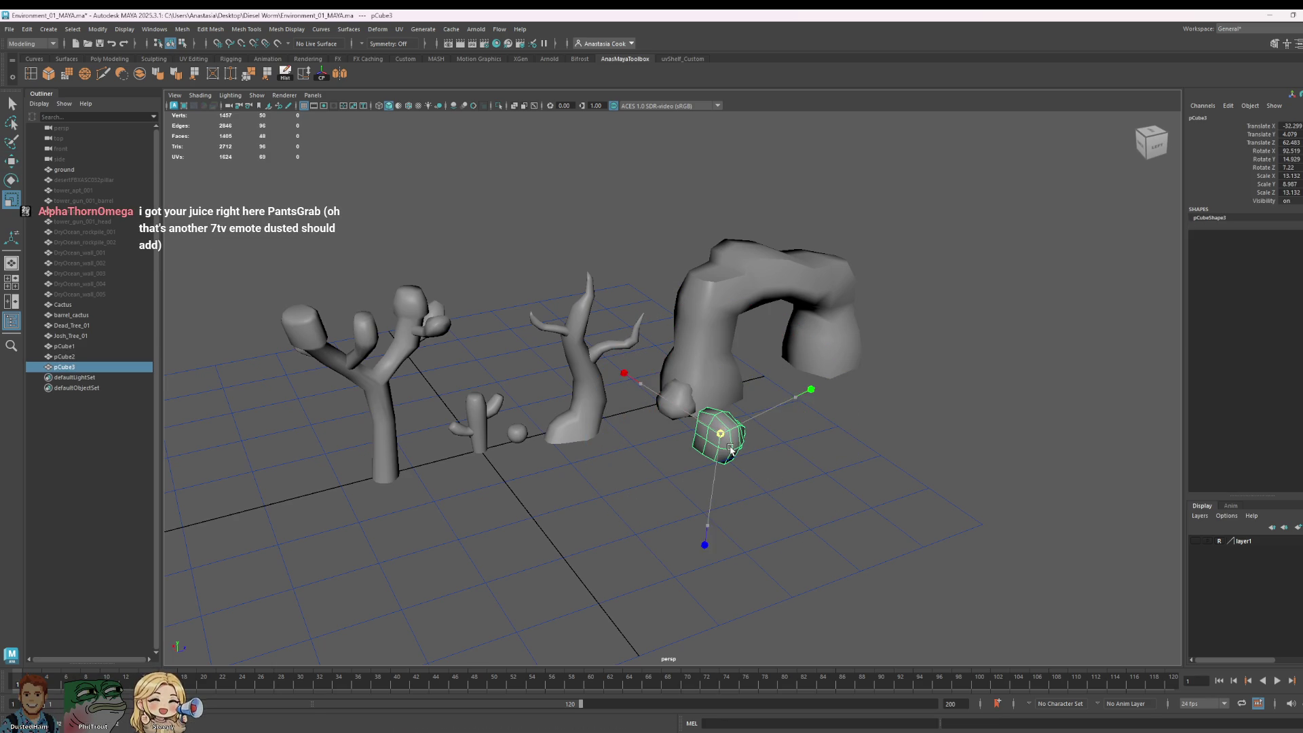
key("w")
mouse_move(694, 411)
left_mouse_down()
mouse_move(650, 387)
mouse_move(733, 382)
left_mouse_up()
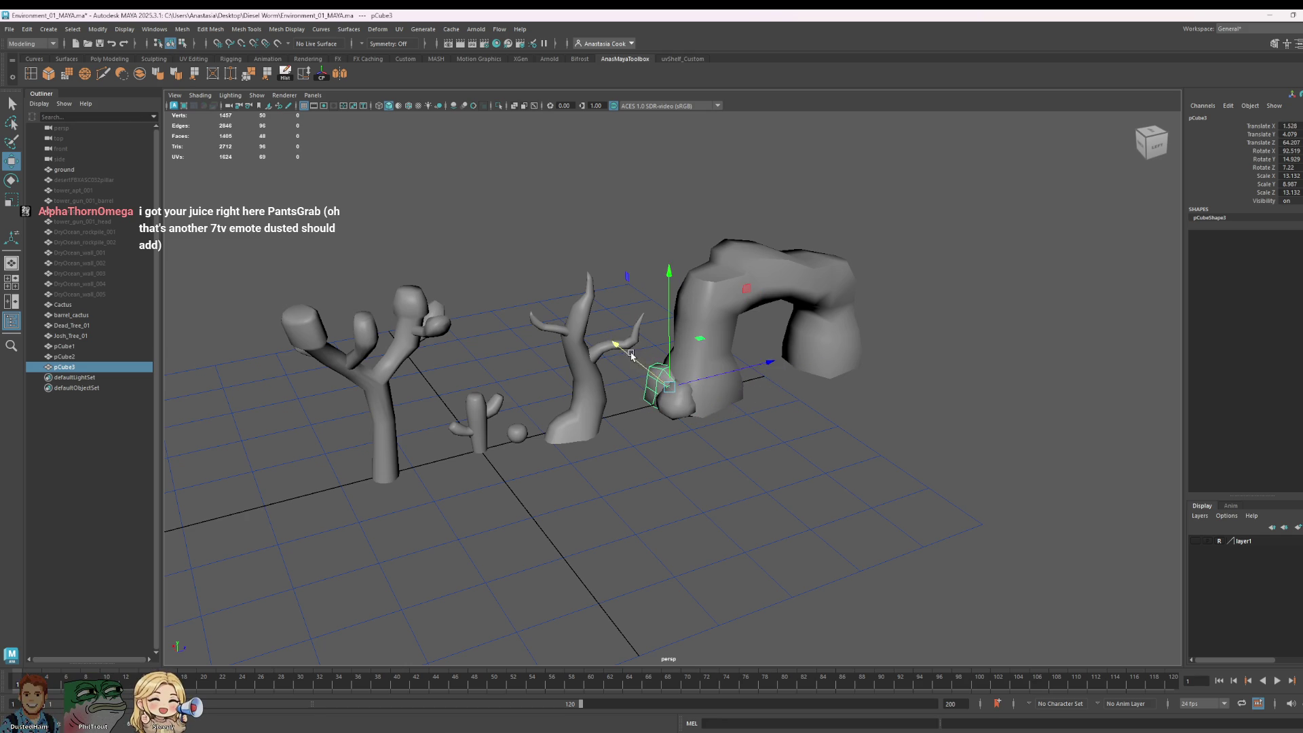
Step: Turn pCube3 so it sits more upright
left_click(937, 475)
mouse_move(937, 475)
left_mouse_down("alt")
mouse_move(908, 446)
mouse_move(861, 439)
left_mouse_up("alt")
scroll(861, 439, "up", 5)
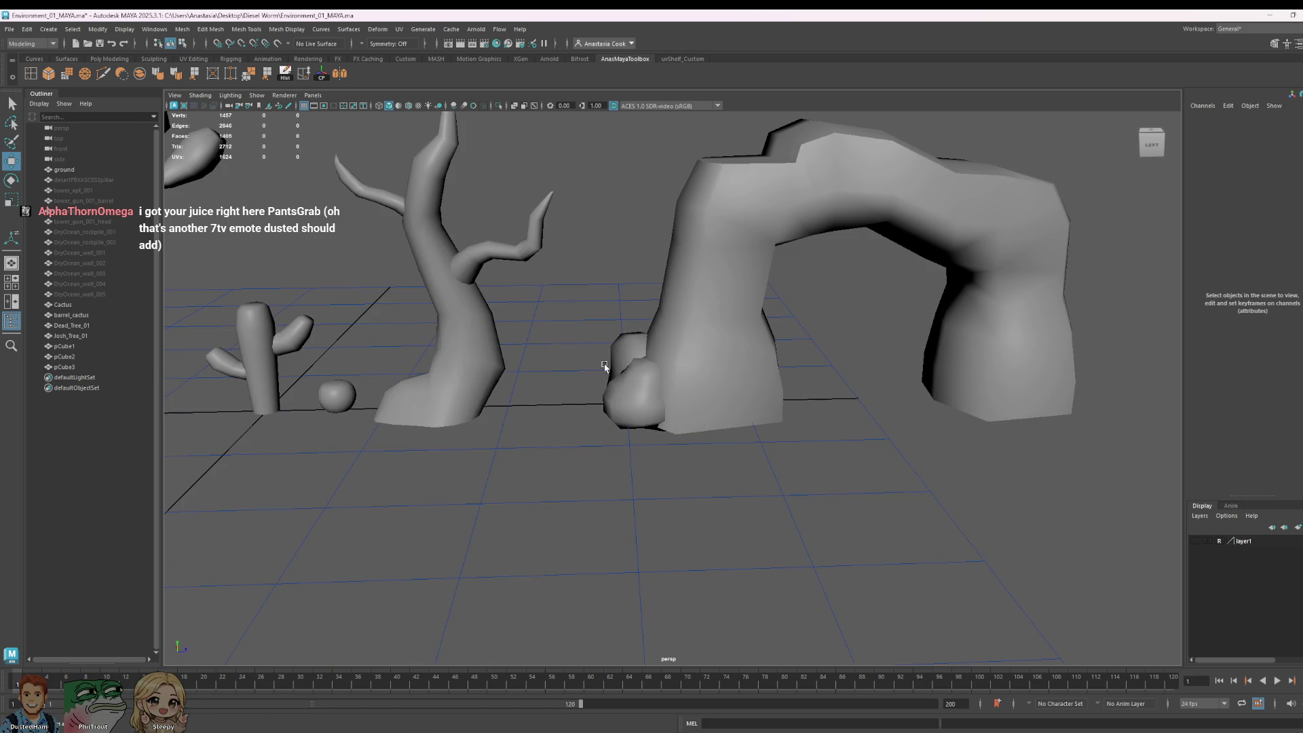
left_click(644, 351)
key("e")
mouse_move(718, 270)
left_mouse_down()
mouse_move(663, 268)
mouse_move(546, 305)
mouse_move(622, 279)
mouse_move(842, 274)
mouse_move(628, 343)
mouse_move(787, 263)
mouse_move(600, 271)
left_mouse_up()
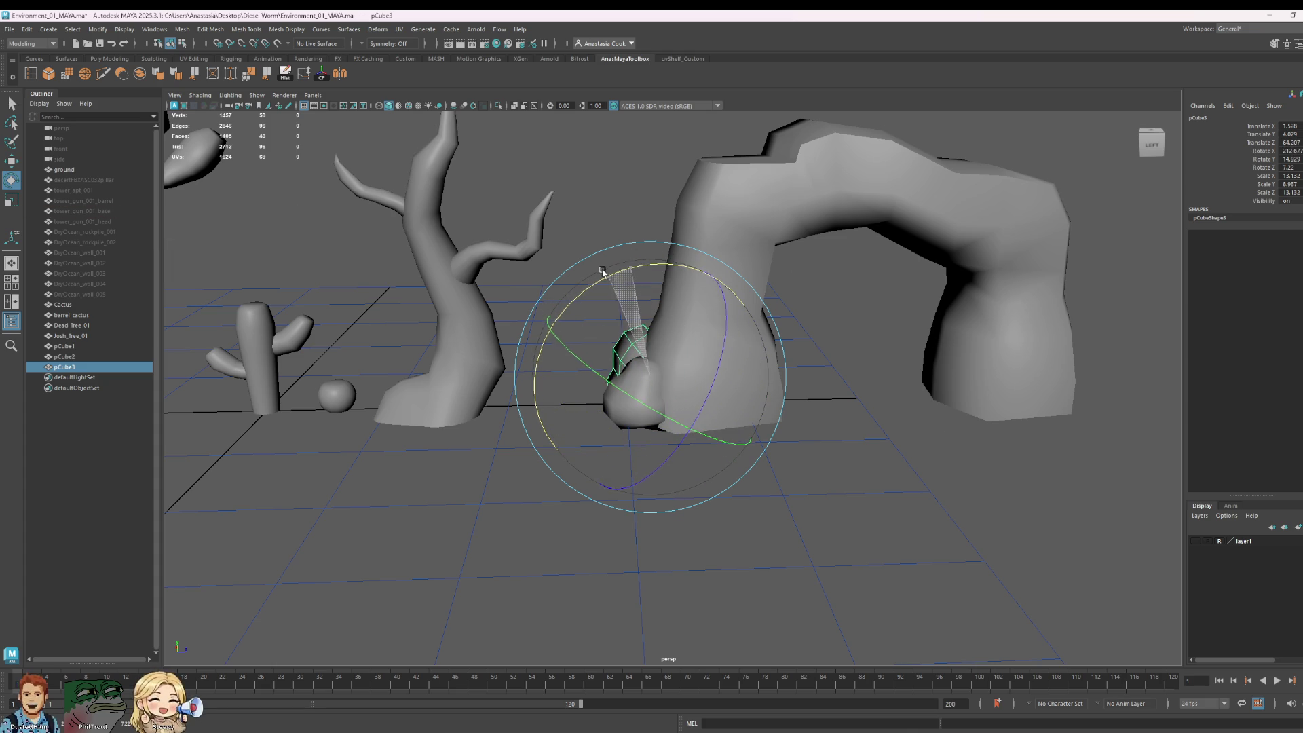
Step: Slide pCube3 behind the arch to the far leg's base, spinning it to a new orientation
key("w")
left_click_drag(786, 385, 1029, 397)
mouse_move(1028, 397)
middle_mouse_down("alt")
mouse_move(990, 427)
mouse_move(757, 443)
middle_mouse_up("alt")
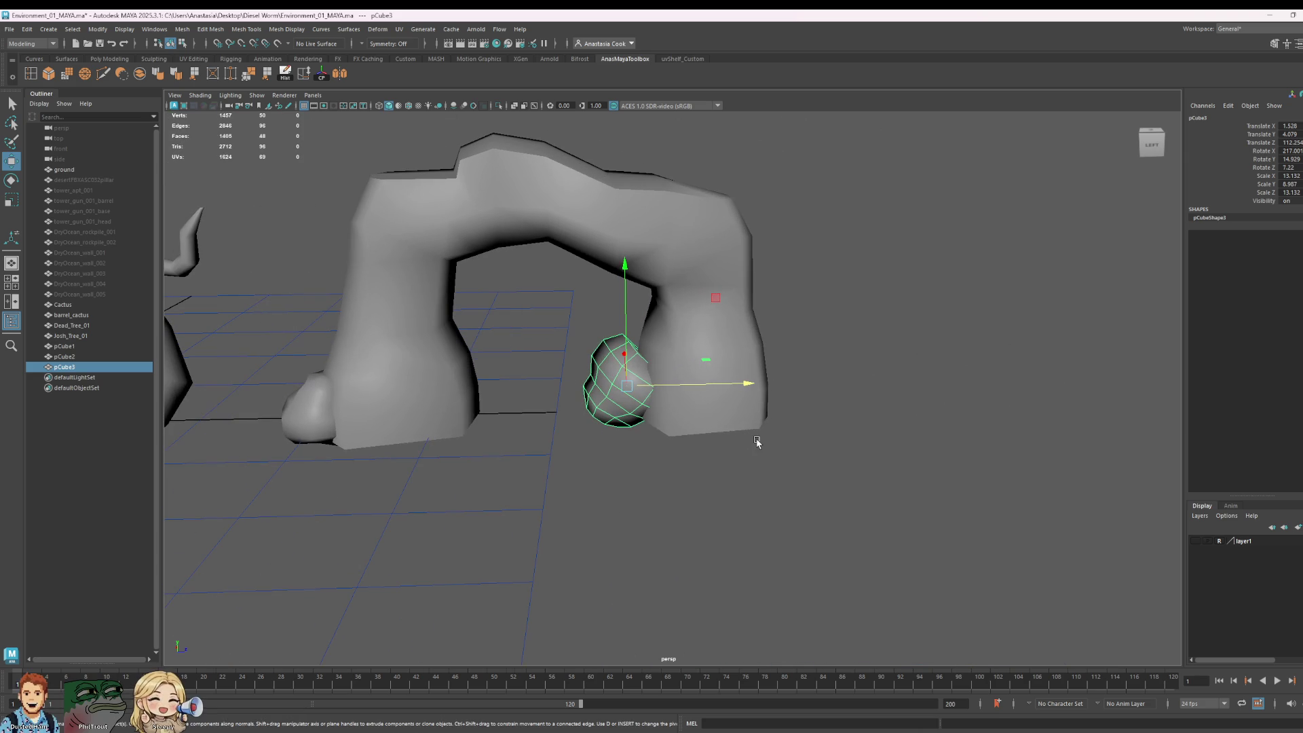
key("e")
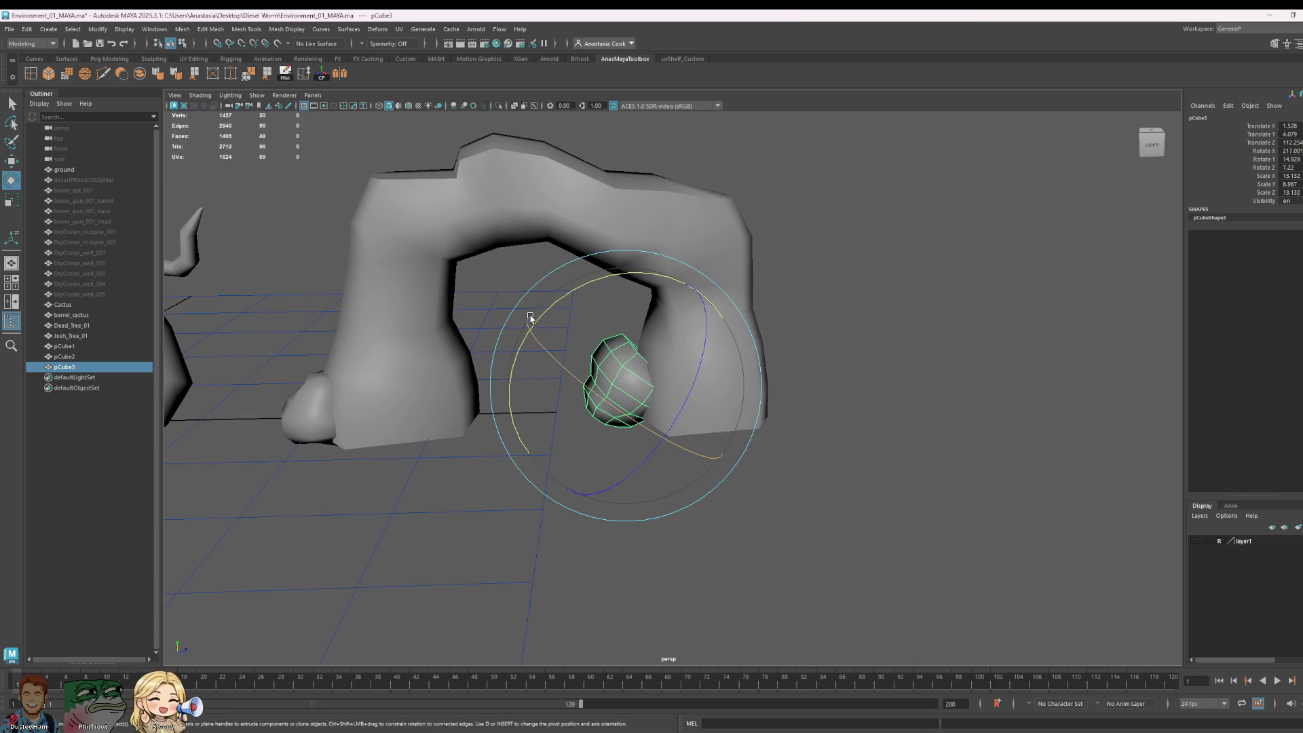
mouse_move(550, 265)
left_mouse_down()
mouse_move(553, 292)
mouse_move(797, 328)
mouse_move(597, 287)
mouse_move(687, 288)
mouse_move(662, 274)
mouse_move(656, 319)
left_mouse_up()
key("w")
mouse_move(734, 384)
left_mouse_down()
mouse_move(850, 399)
mouse_move(781, 339)
mouse_move(764, 351)
left_mouse_up()
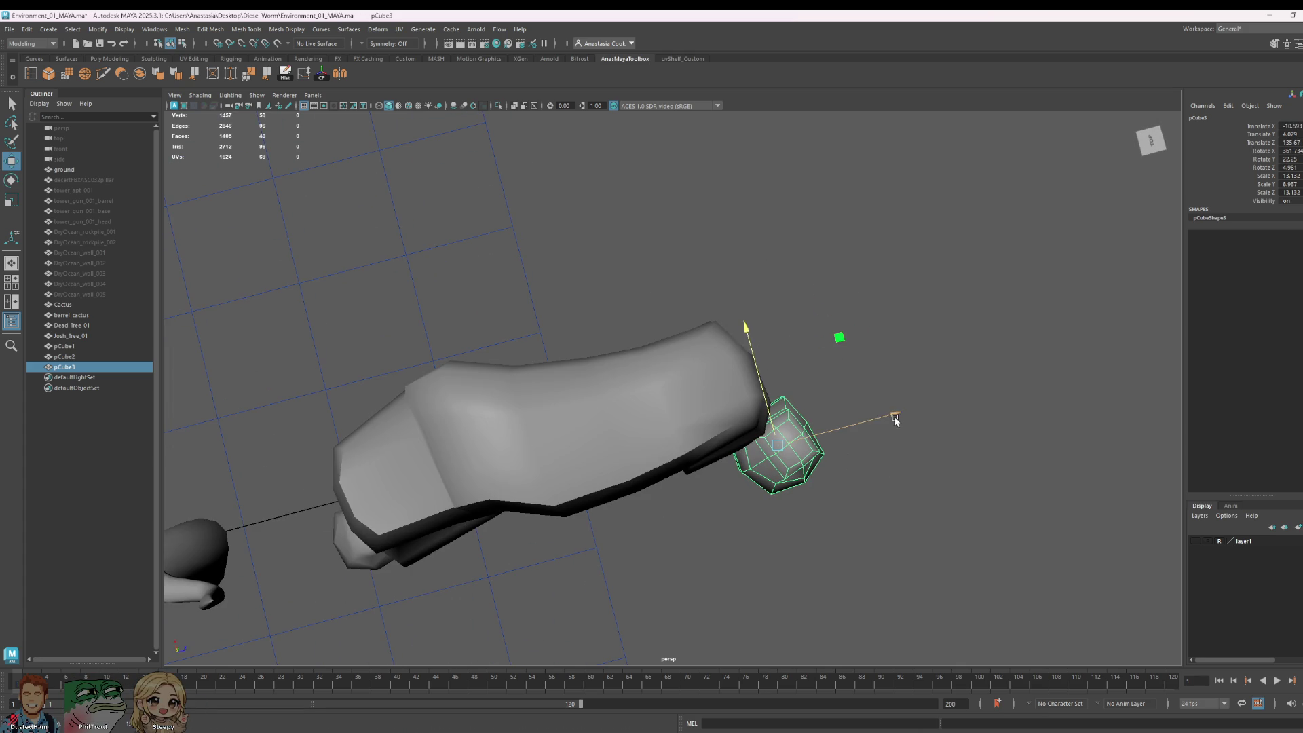
left_click_drag(896, 420, 874, 427)
mouse_move(925, 542)
left_mouse_down("alt")
mouse_move(870, 495)
mouse_move(867, 475)
mouse_move(880, 512)
left_mouse_up("alt")
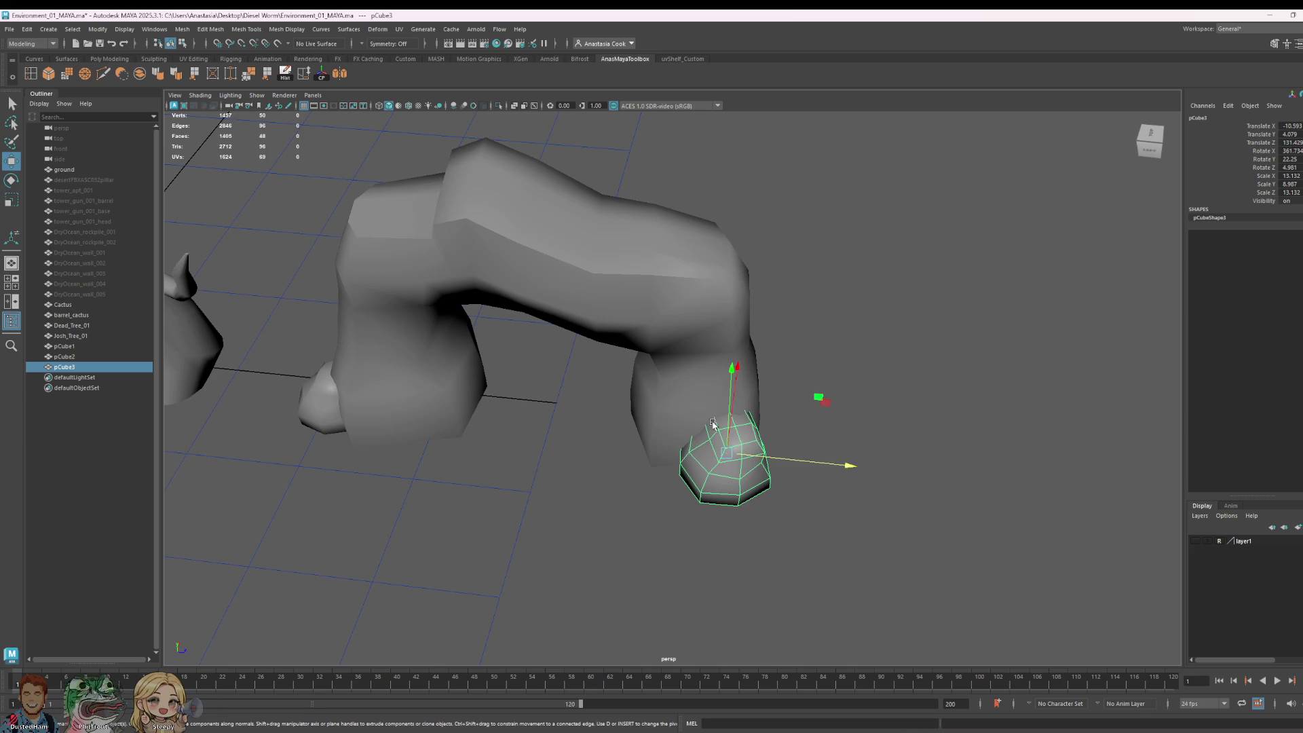
mouse_move(774, 485)
left_mouse_down("alt")
mouse_move(823, 451)
mouse_move(721, 415)
mouse_move(742, 416)
left_mouse_up("alt")
Step: Rotate pCube3 around its vertical axis to a natural-looking angle
key("e")
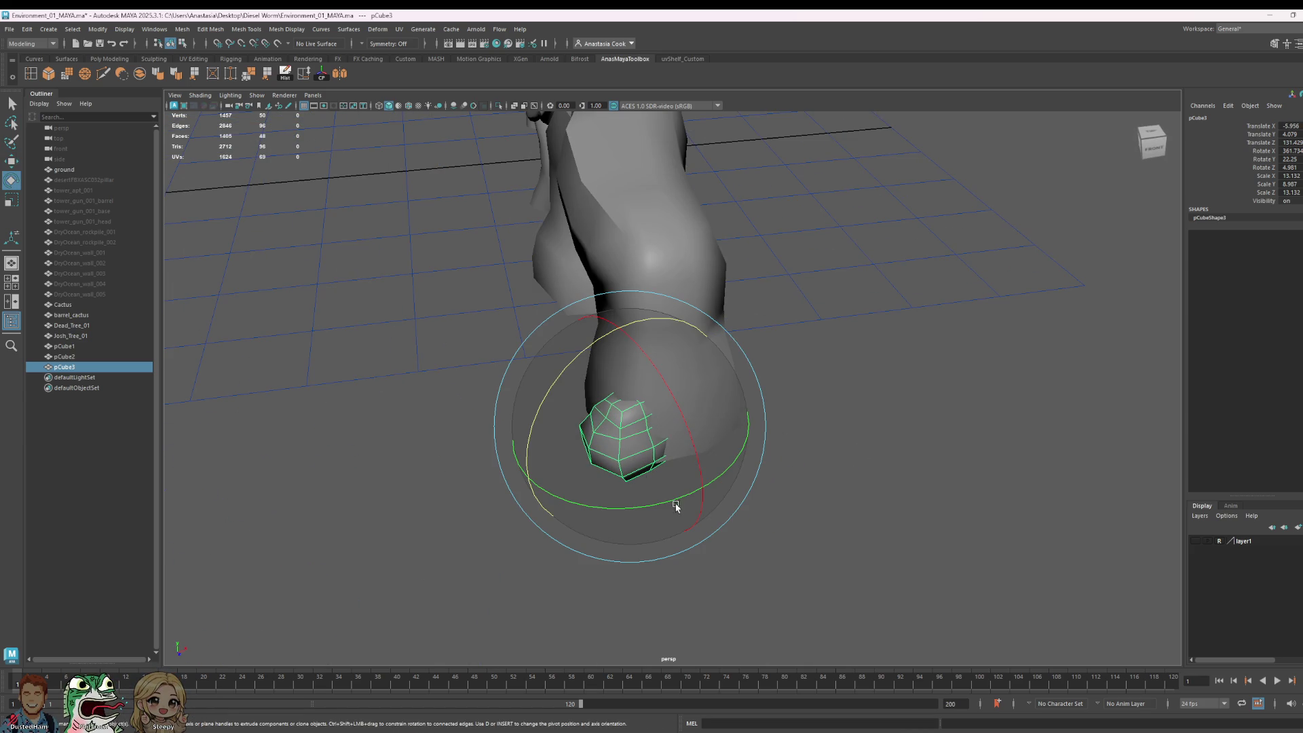
mouse_move(676, 506)
left_mouse_down()
mouse_move(690, 500)
mouse_move(698, 407)
mouse_move(713, 418)
left_mouse_up()
key("w")
key("e")
left_click_drag(666, 475, 682, 512)
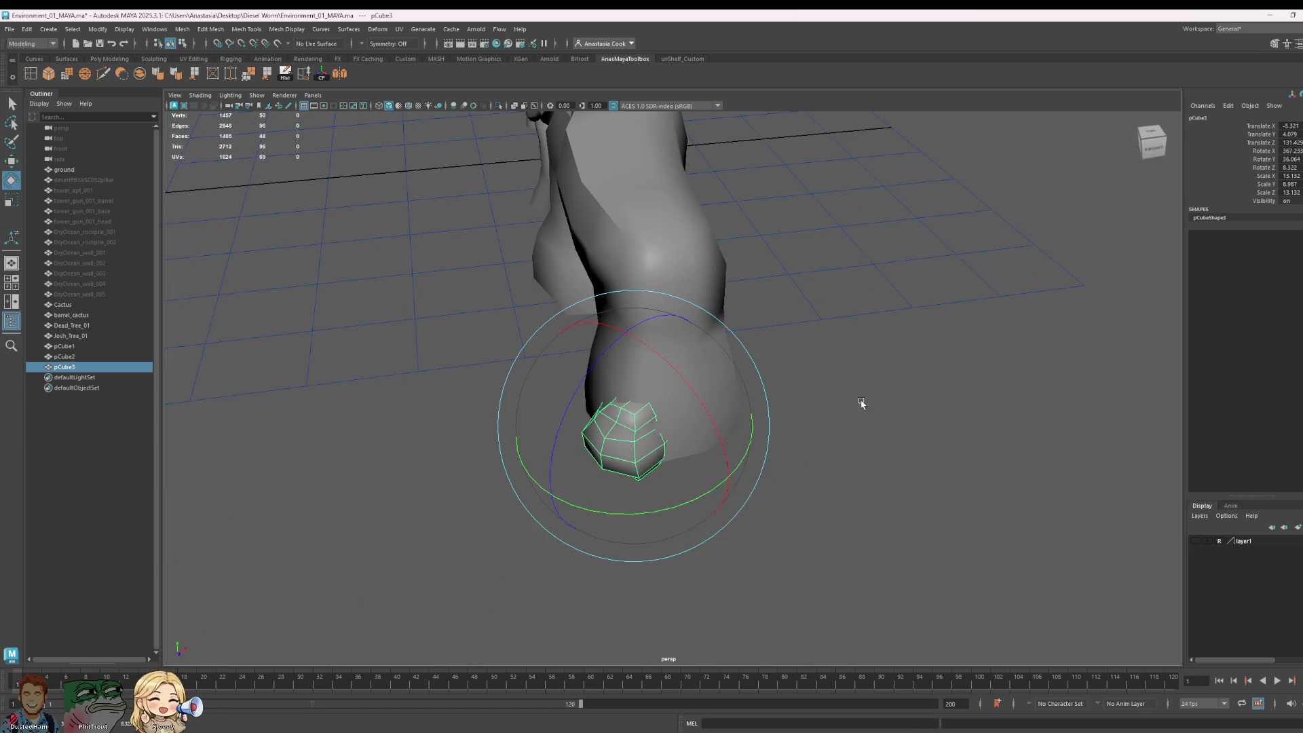
Step: Select the near-leg rock pCube2 and rotate it
left_click(861, 403)
mouse_move(861, 403)
left_mouse_down("alt")
mouse_move(745, 538)
mouse_move(824, 518)
mouse_move(873, 527)
mouse_move(842, 523)
left_mouse_up("alt")
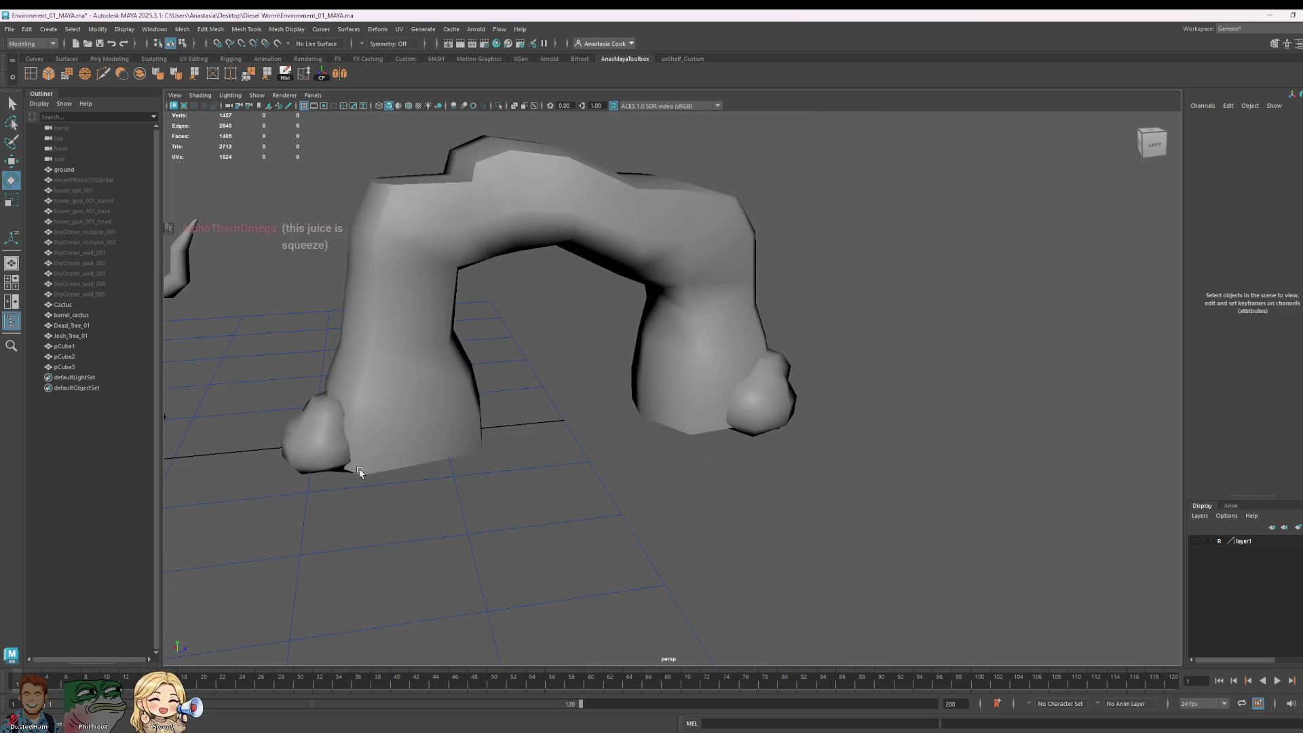
left_click(360, 472)
left_click_drag(332, 549, 315, 302)
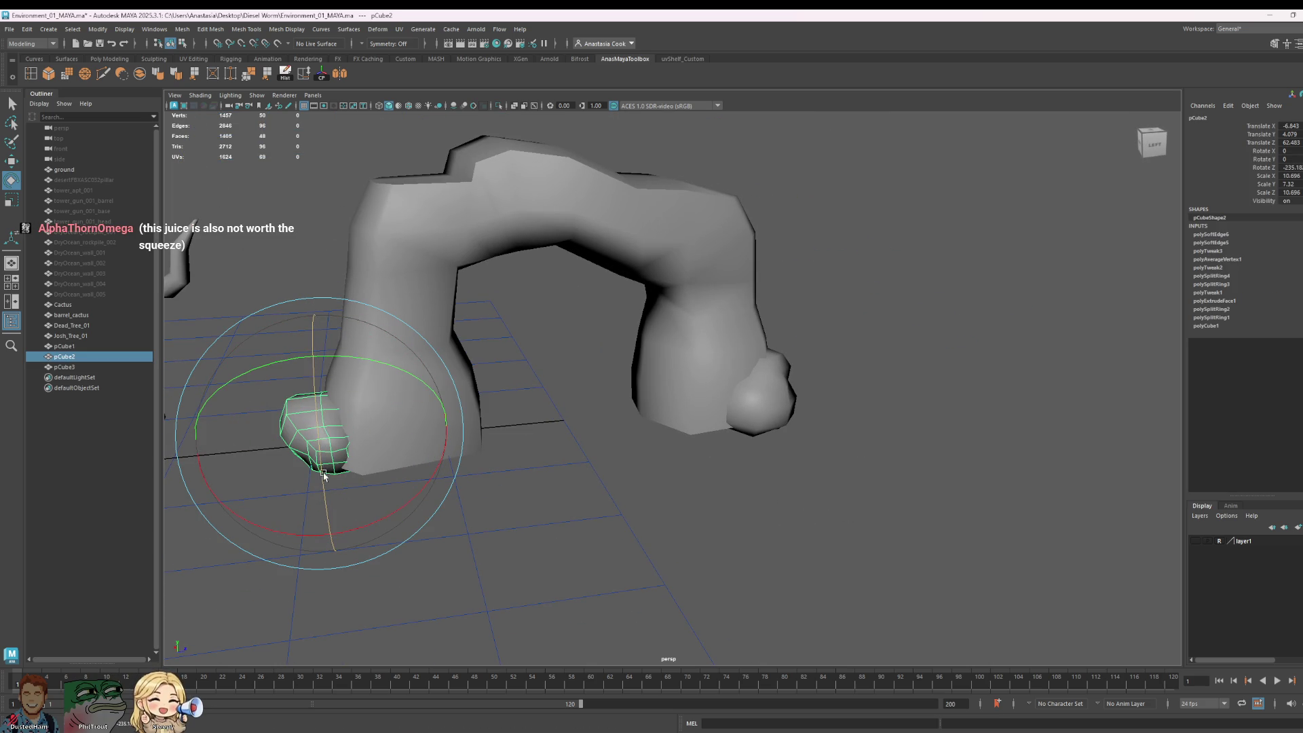
Step: Rotate the near-leg rock further, shrink it, and lower it onto the ground
mouse_move(323, 475)
left_mouse_down()
mouse_move(342, 467)
mouse_move(307, 434)
left_mouse_up()
key("r")
key("w")
left_click_drag(313, 321, 321, 340)
Step: Duplicate the rock as pCube4 and position the copy against the far leg
key("ctrl+d")
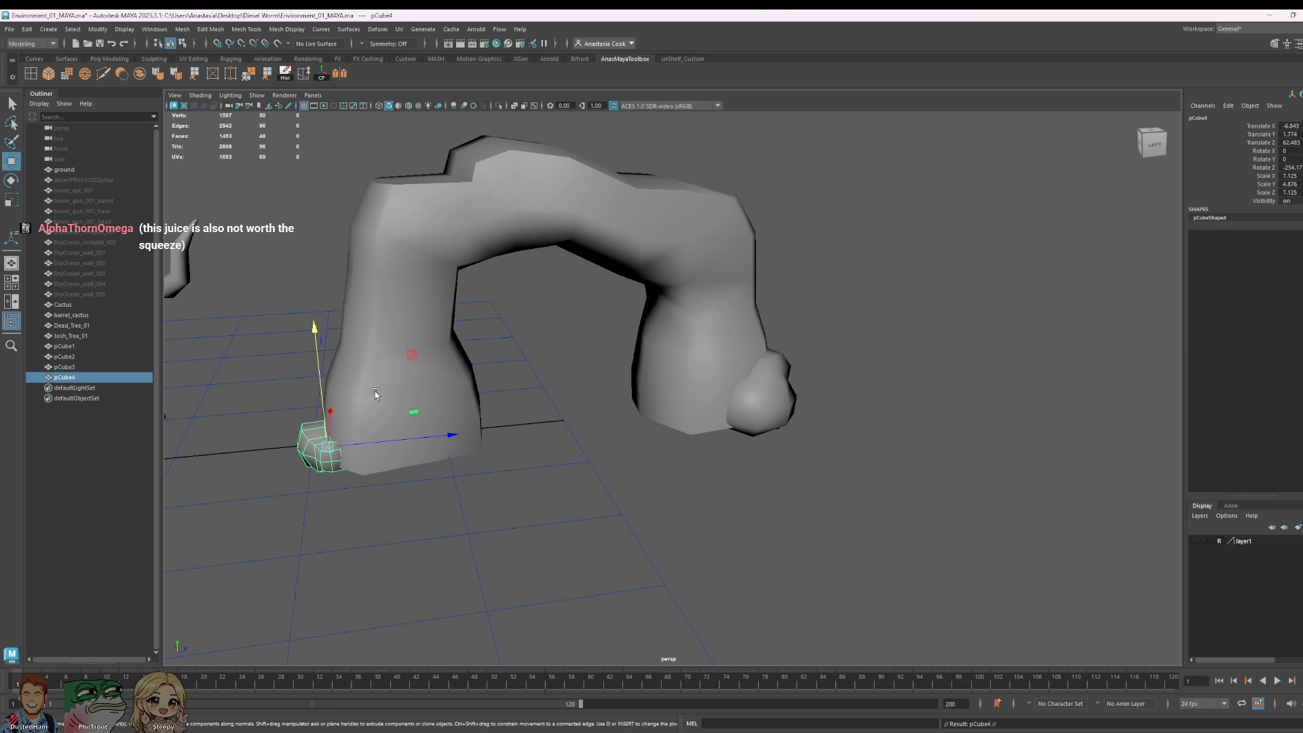
left_click_drag(426, 435, 816, 440)
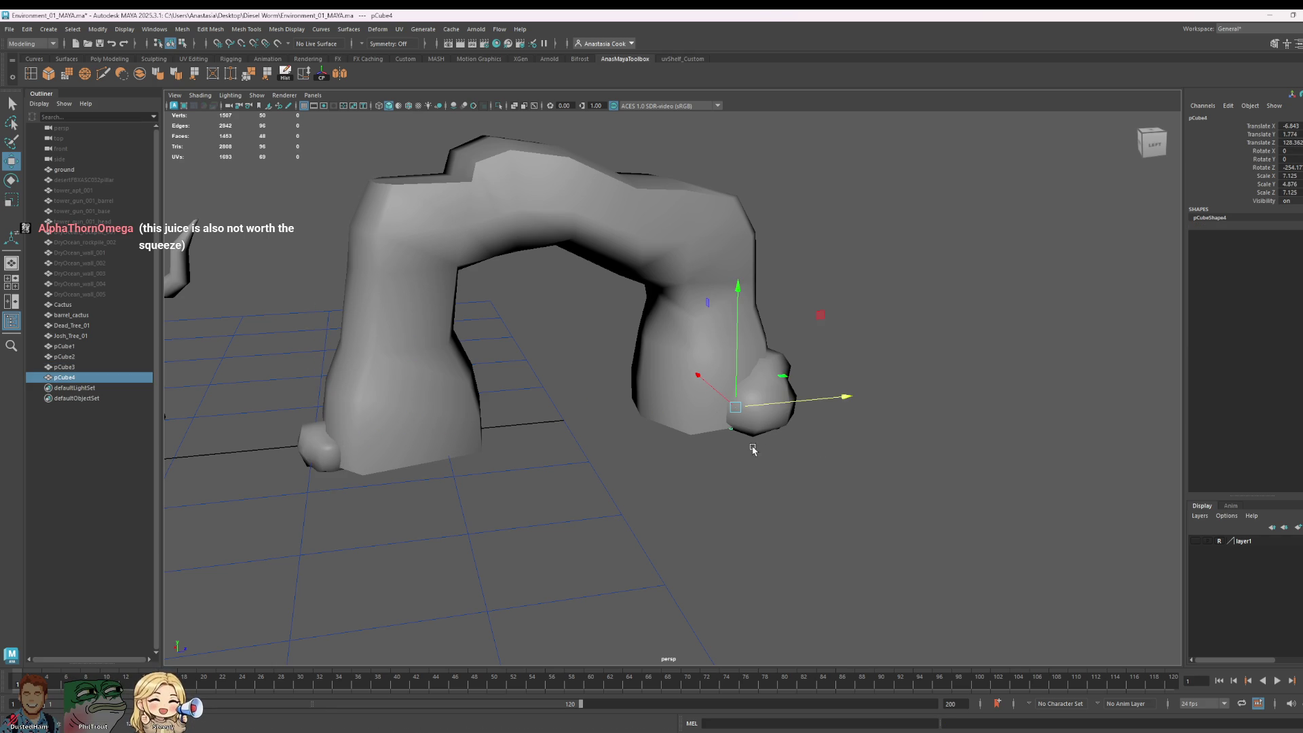
mouse_move(699, 382)
left_mouse_down()
mouse_move(709, 393)
mouse_move(706, 380)
left_mouse_up()
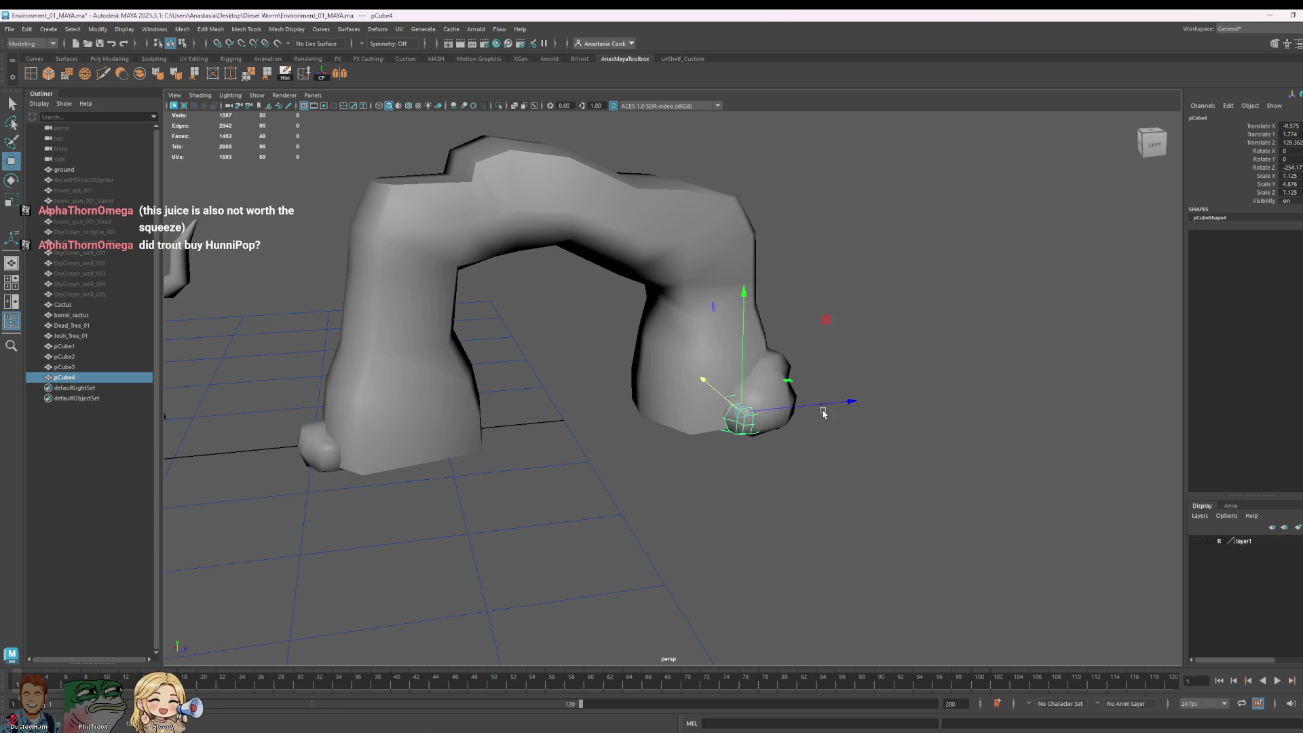
left_click_drag(823, 407, 834, 406)
left_click_drag(706, 389, 702, 397)
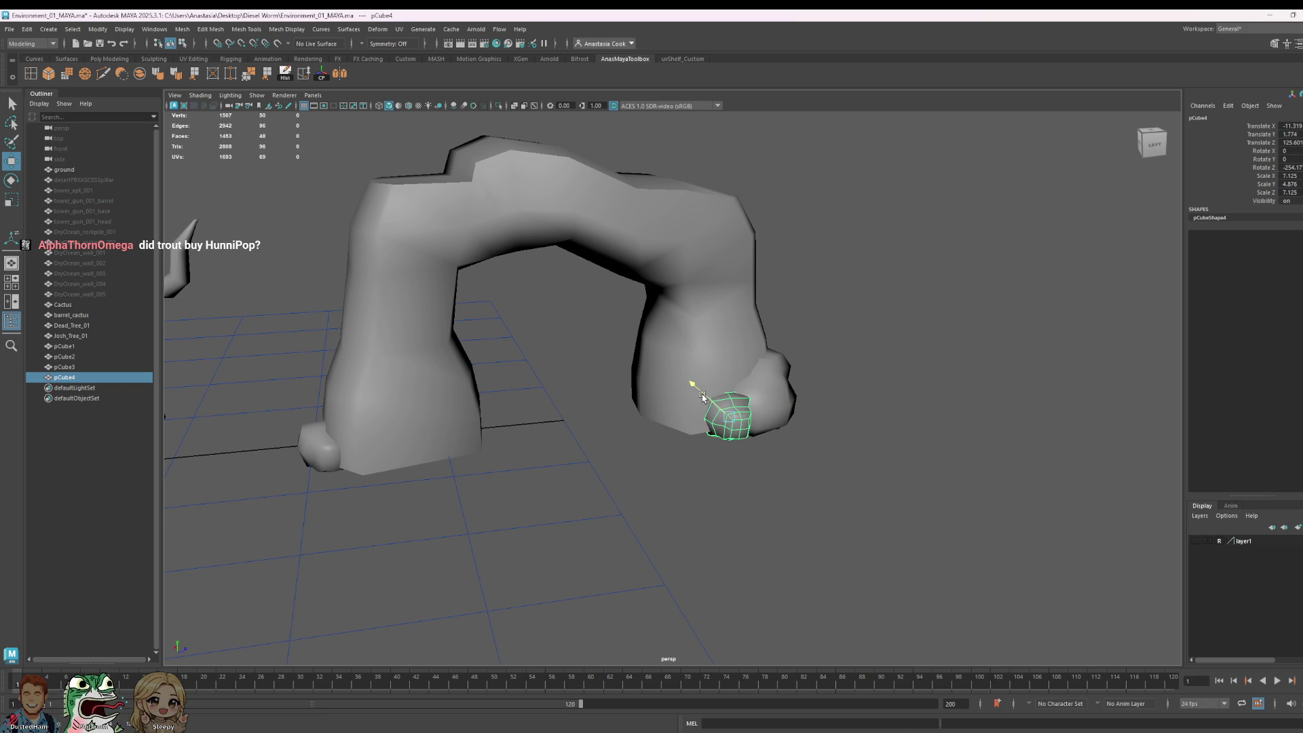
Step: Check pCube4's placement around the arch and adjust its scale
left_click(960, 349)
mouse_move(980, 370)
left_mouse_down("alt")
mouse_move(939, 373)
mouse_move(952, 370)
left_mouse_up("alt")
left_click(721, 391)
key("r")
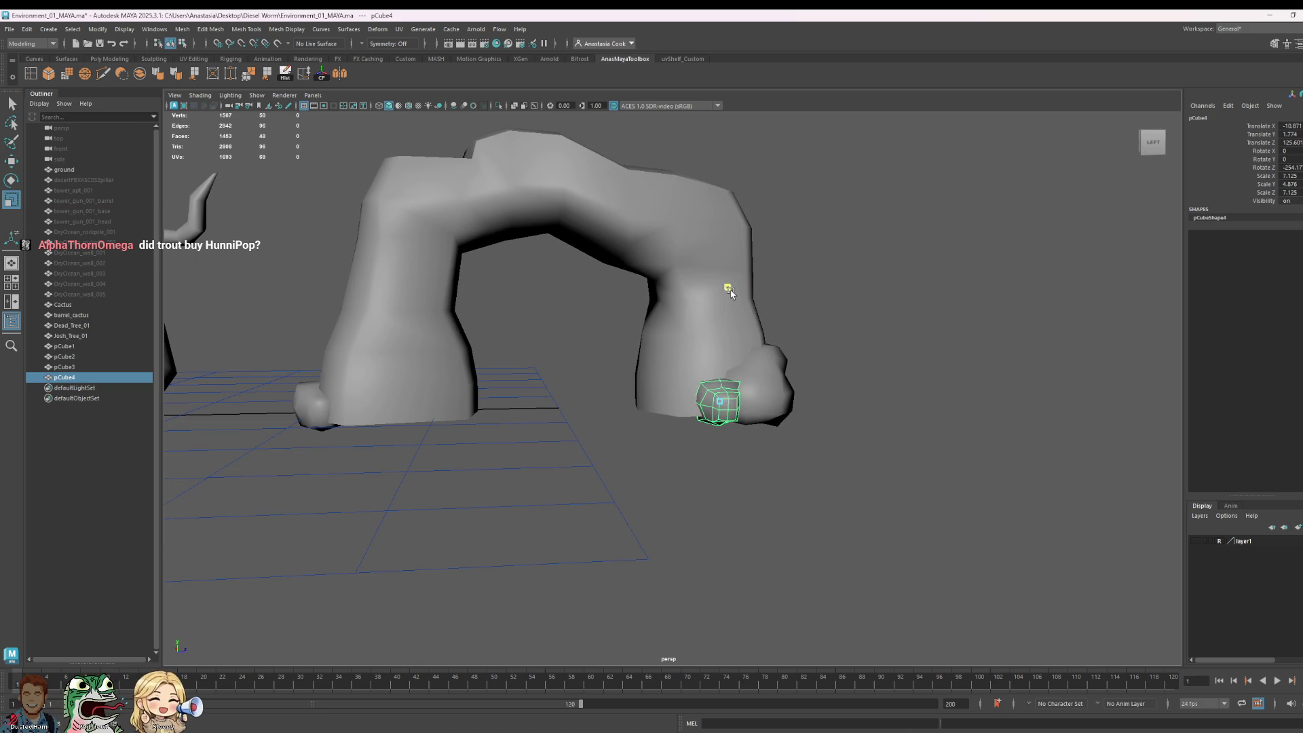
left_click(921, 302)
key("w")
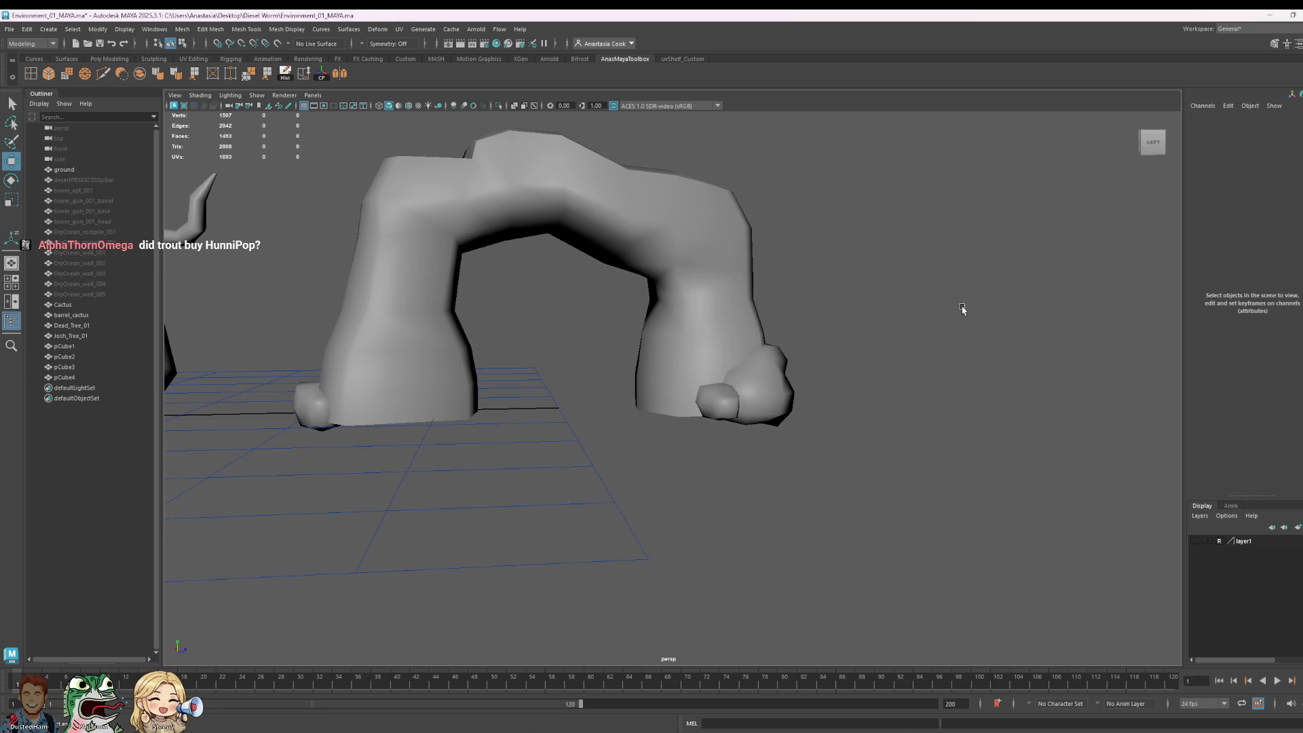
Step: Rotate pCube4 from a top-down view so it looks different from the original
mouse_move(922, 302)
left_mouse_down("alt")
mouse_move(954, 361)
mouse_move(736, 477)
left_mouse_up("alt")
left_click(736, 477)
key("e")
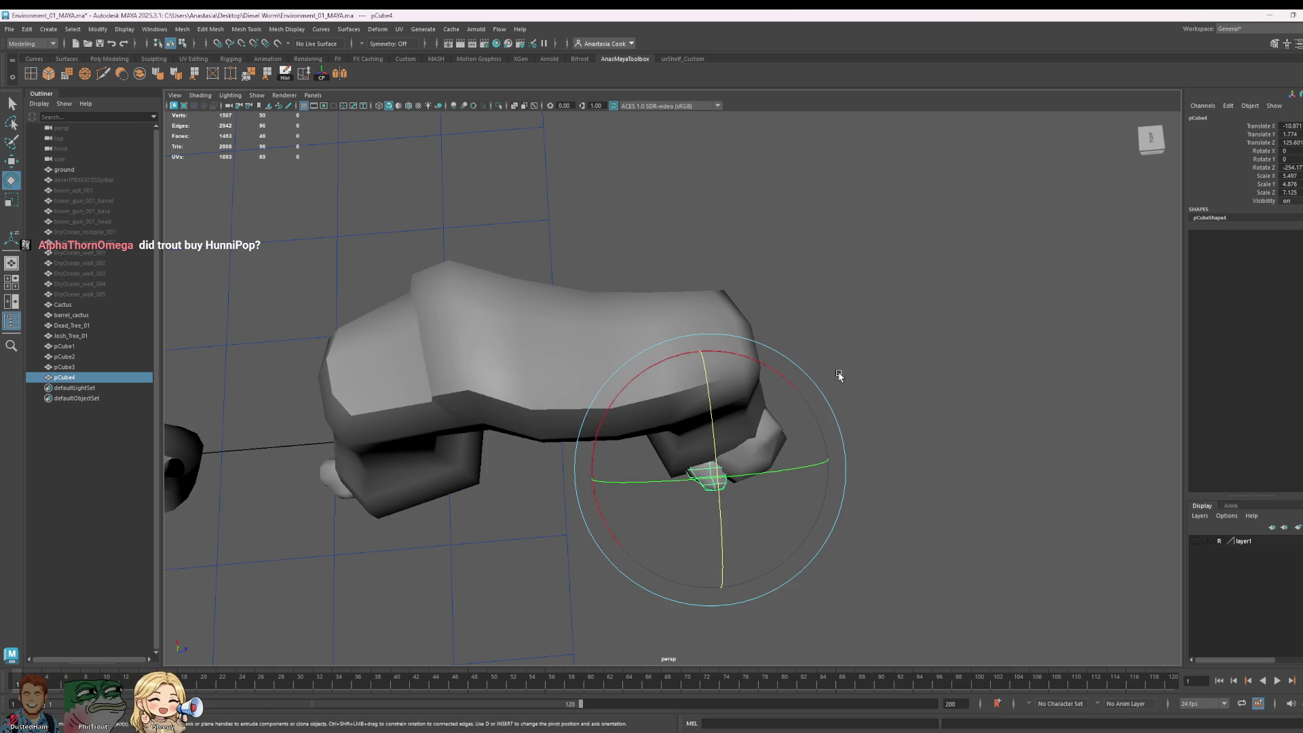
left_click_drag(791, 385, 737, 360)
Step: Pull back to show the trees, cactus and arch, and save the scene
left_click(985, 530)
mouse_move(985, 529)
left_mouse_down("alt")
mouse_move(1003, 553)
mouse_move(989, 483)
mouse_move(1038, 505)
left_mouse_up("alt")
right_click_drag(1038, 505, 948, 457, "alt")
key("ctrl+s")
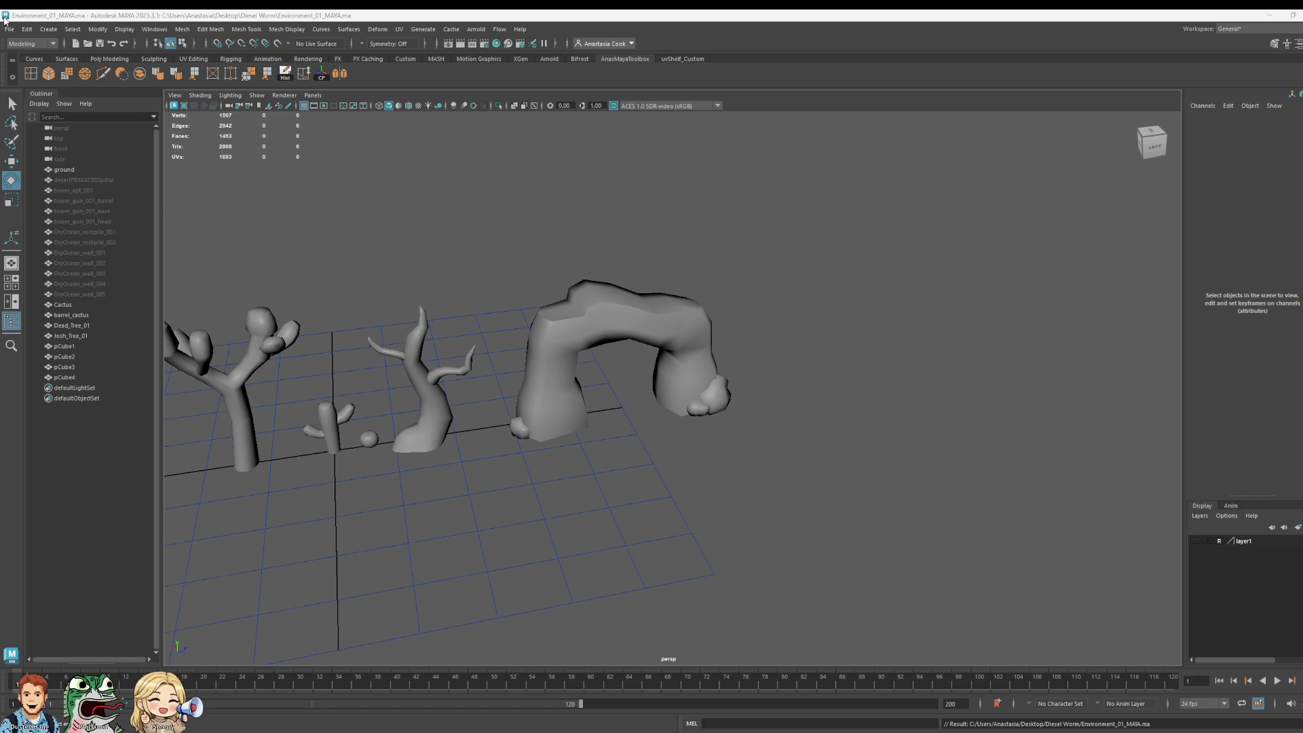
left_click(82, 347)
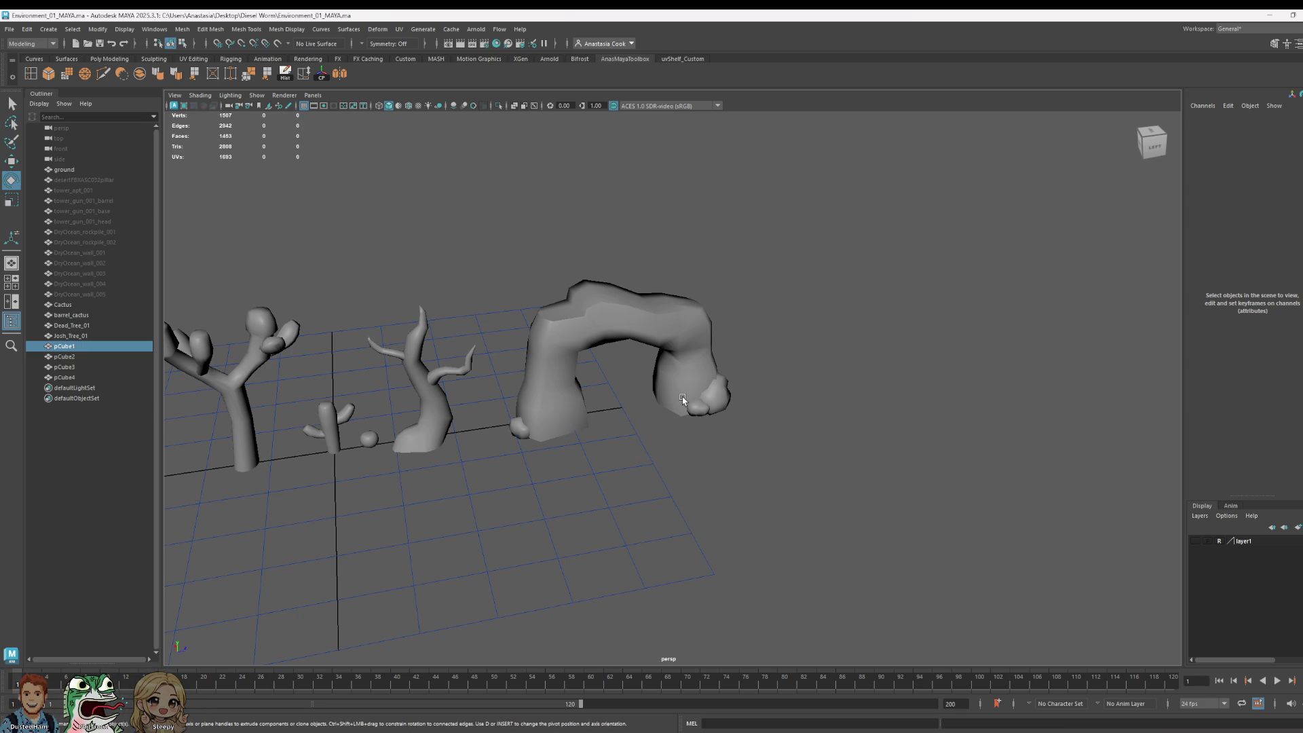
left_click(901, 341)
key("ctrl+s")
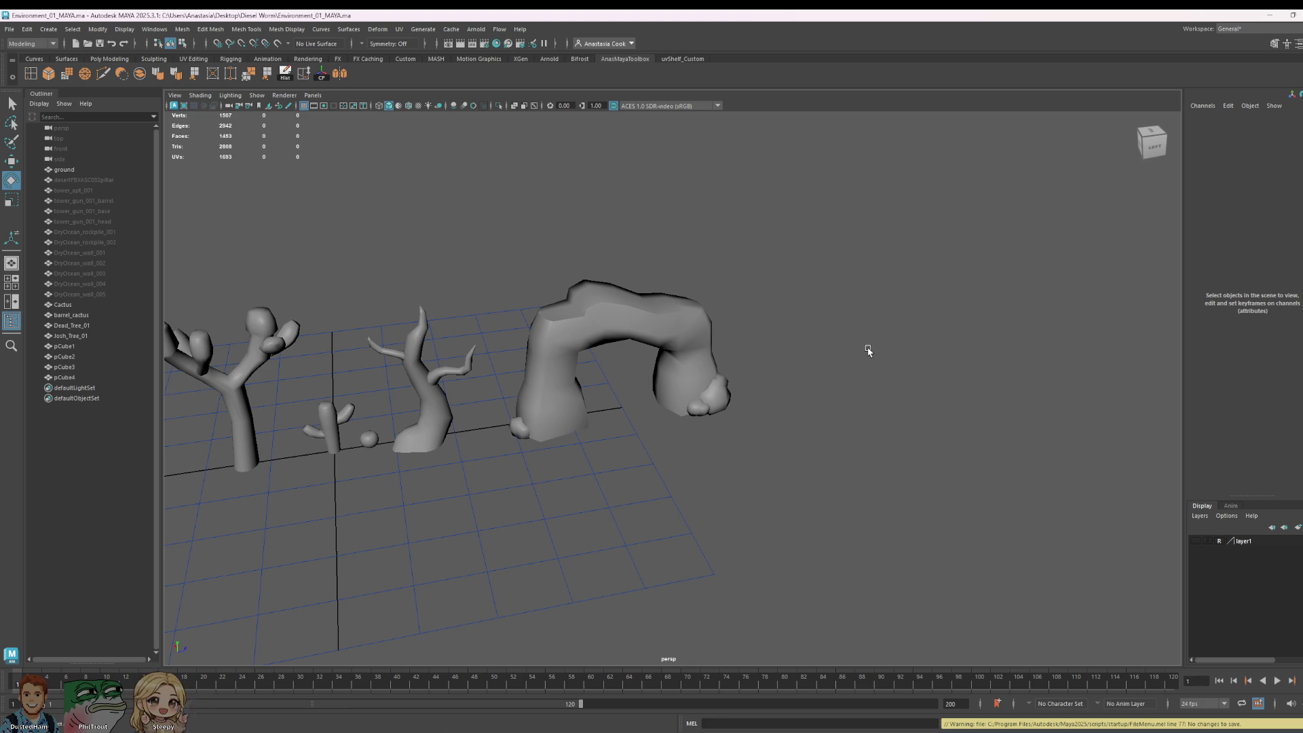
Step: Orbit and pan the view around the arch so the trees swing to the right
left_click(673, 307)
left_click_drag(821, 399, 803, 373, "alt")
left_click(756, 347)
scroll(529, 344, "up", 5)
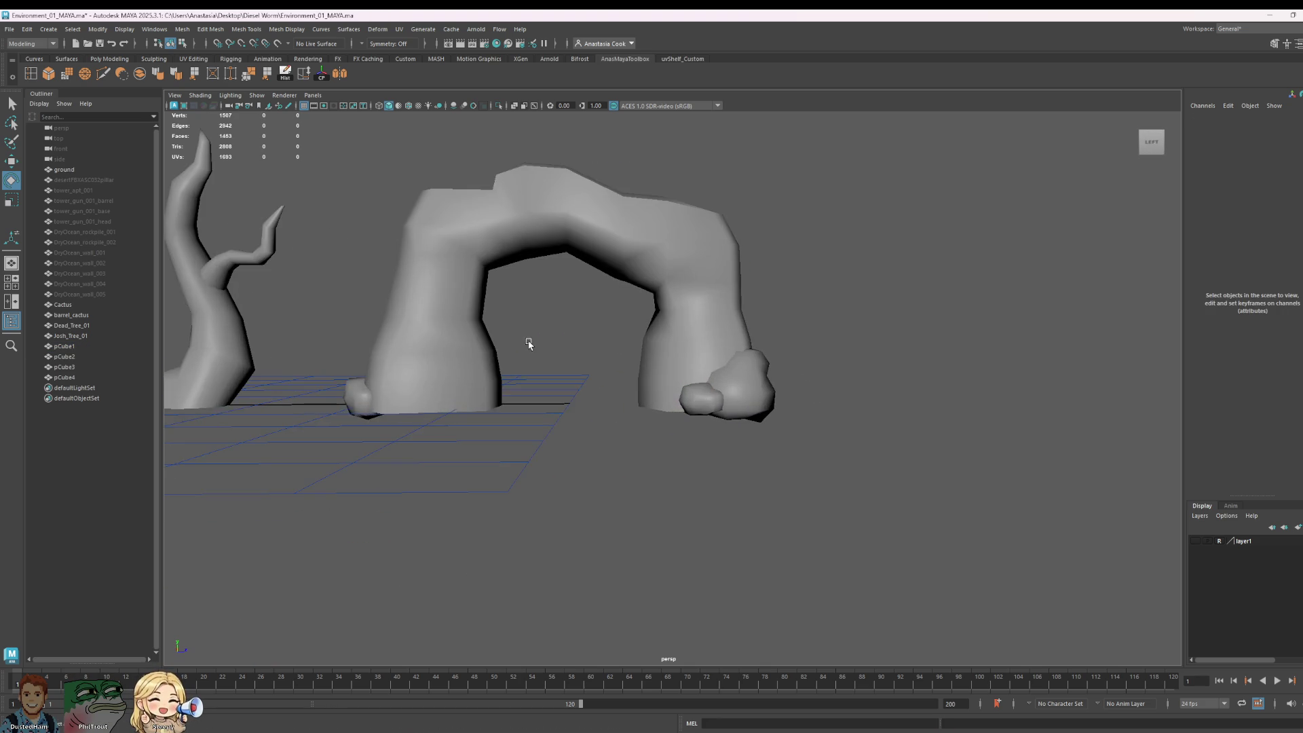
scroll(529, 344, "down", 5)
middle_click_drag(528, 344, 792, 375, "alt")
left_click(742, 410)
left_click_drag(853, 414, 820, 416, "alt")
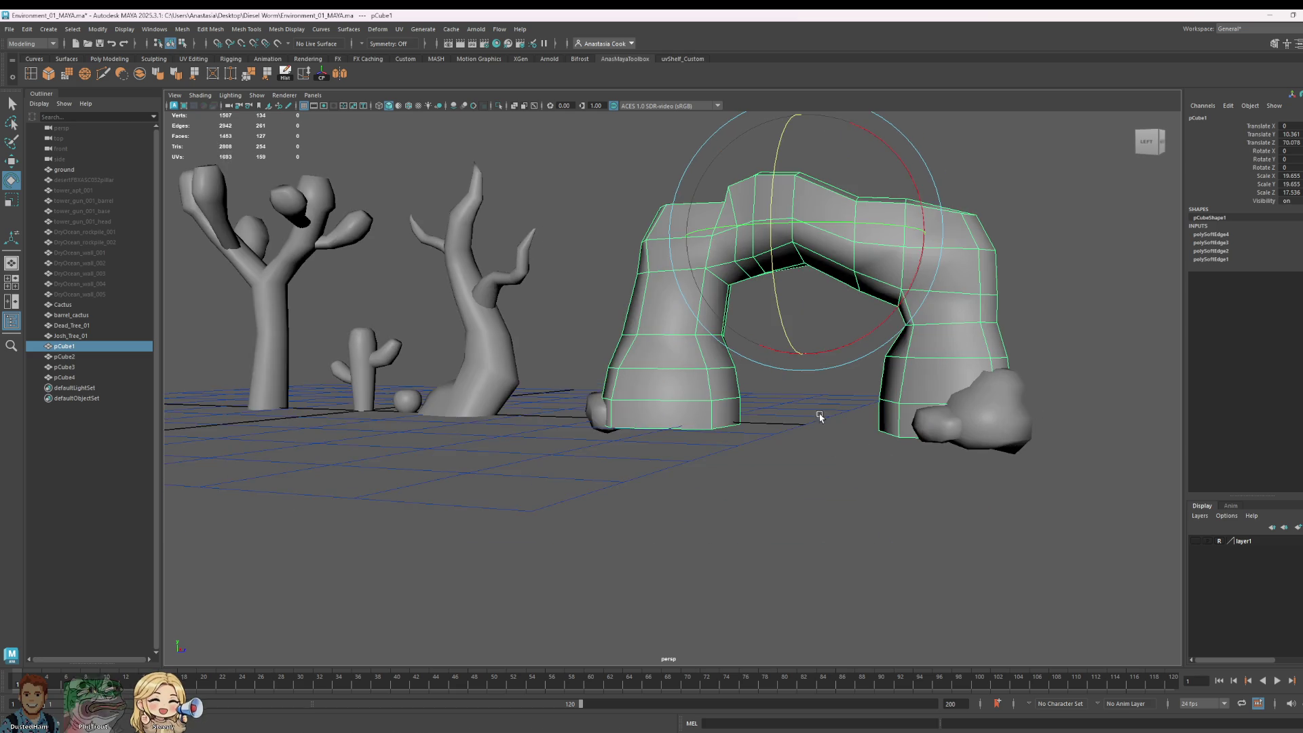
mouse_move(740, 406)
left_mouse_down("alt")
mouse_move(887, 408)
mouse_move(916, 422)
left_mouse_up("alt")
Step: Copy a small rock as pCube5, move it to the other leg, and rotate it
left_click(749, 399)
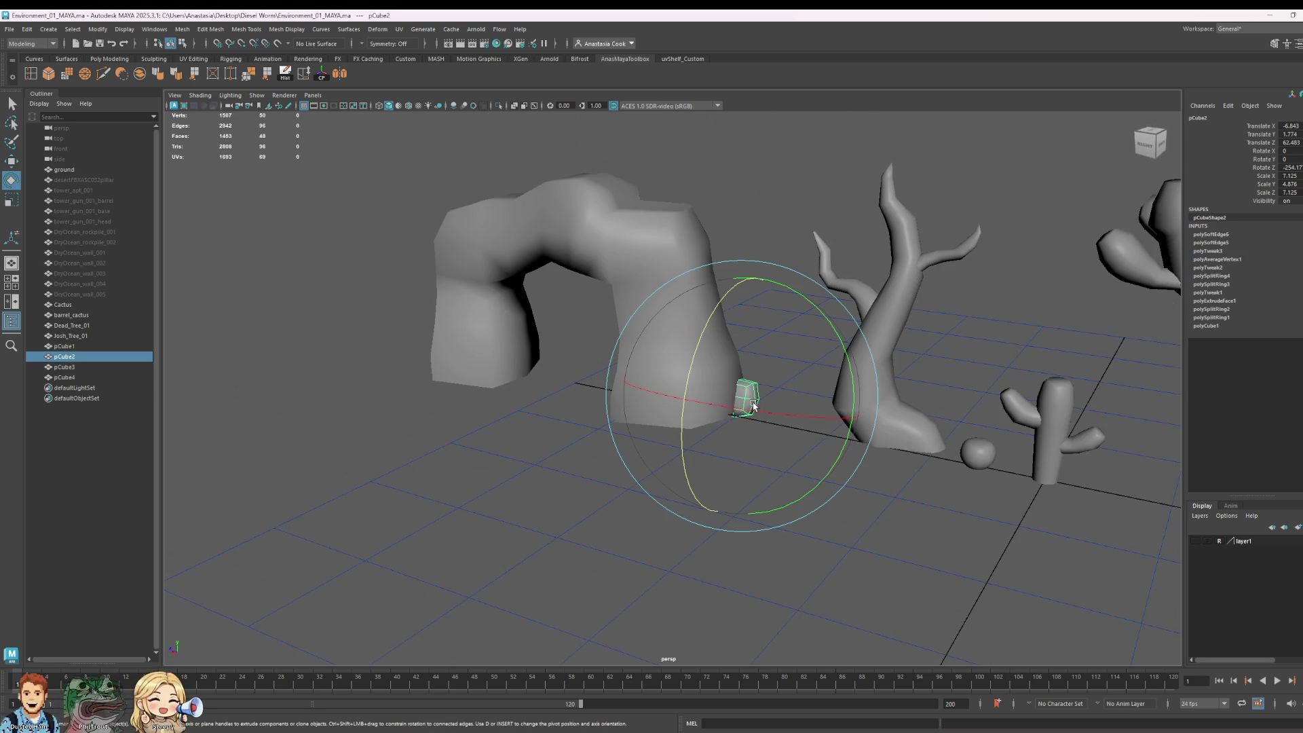
key("w")
mouse_move(709, 406)
left_mouse_down()
mouse_move(675, 428)
mouse_move(378, 355)
mouse_move(487, 371)
mouse_move(367, 379)
mouse_move(442, 279)
mouse_move(494, 254)
left_mouse_up()
key("e")
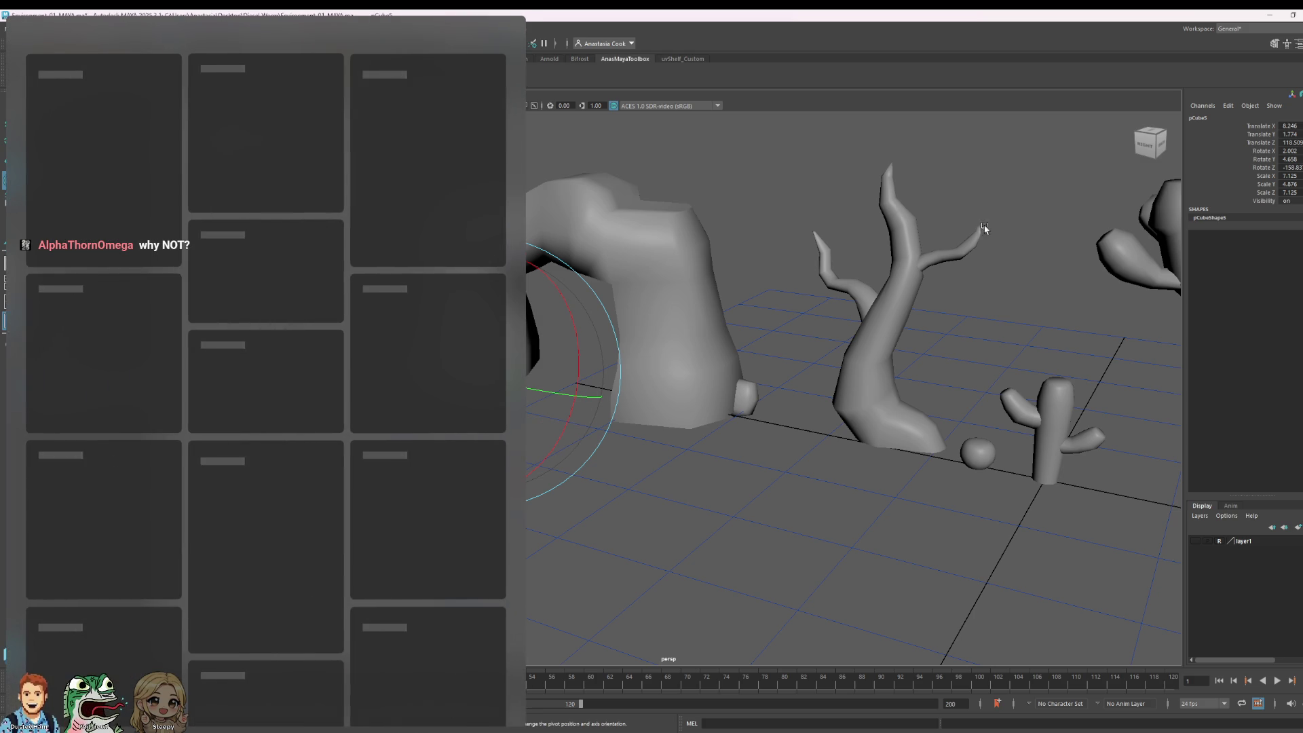
left_click(795, 176)
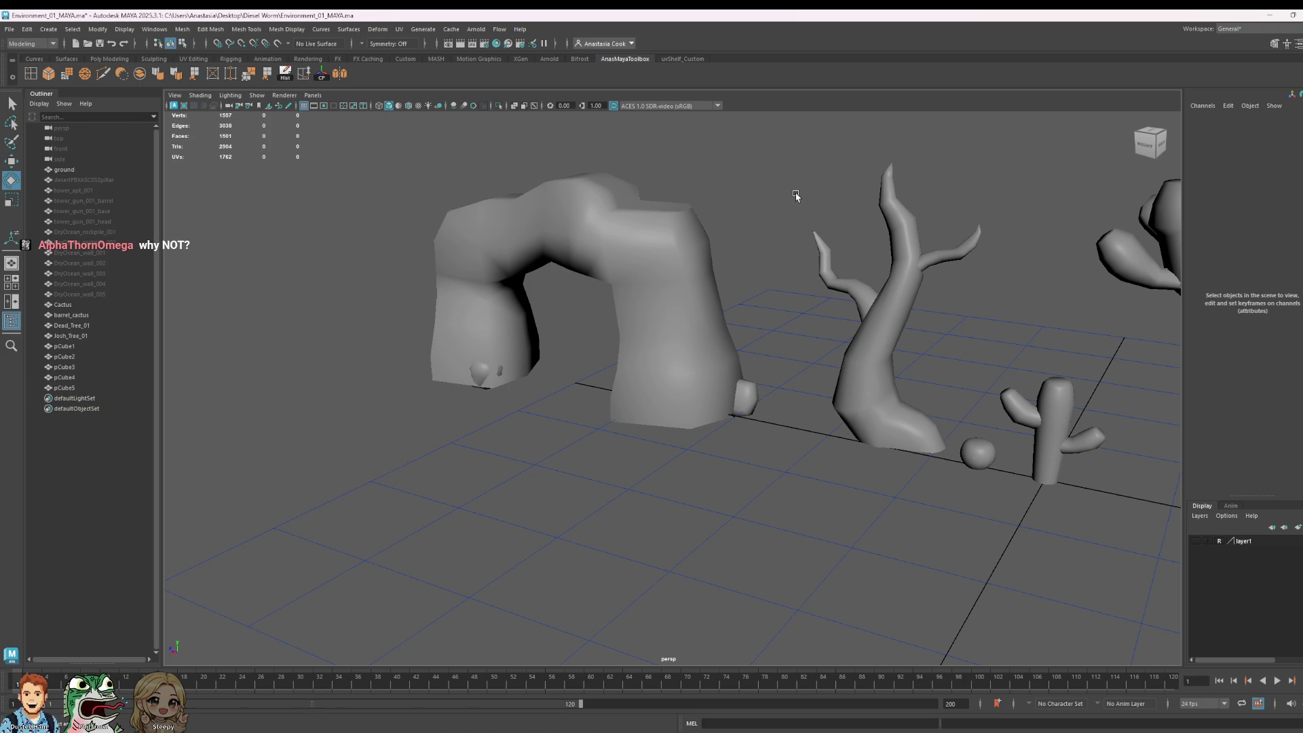
left_click(483, 377)
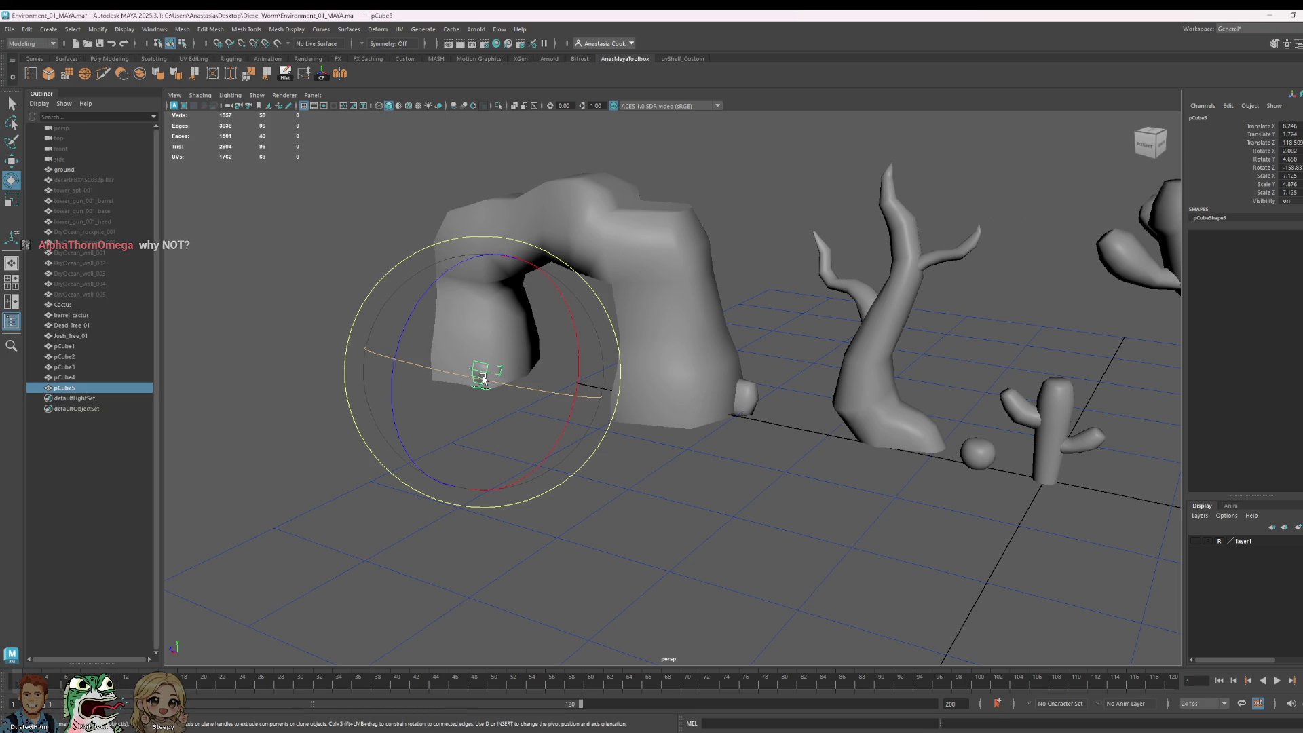
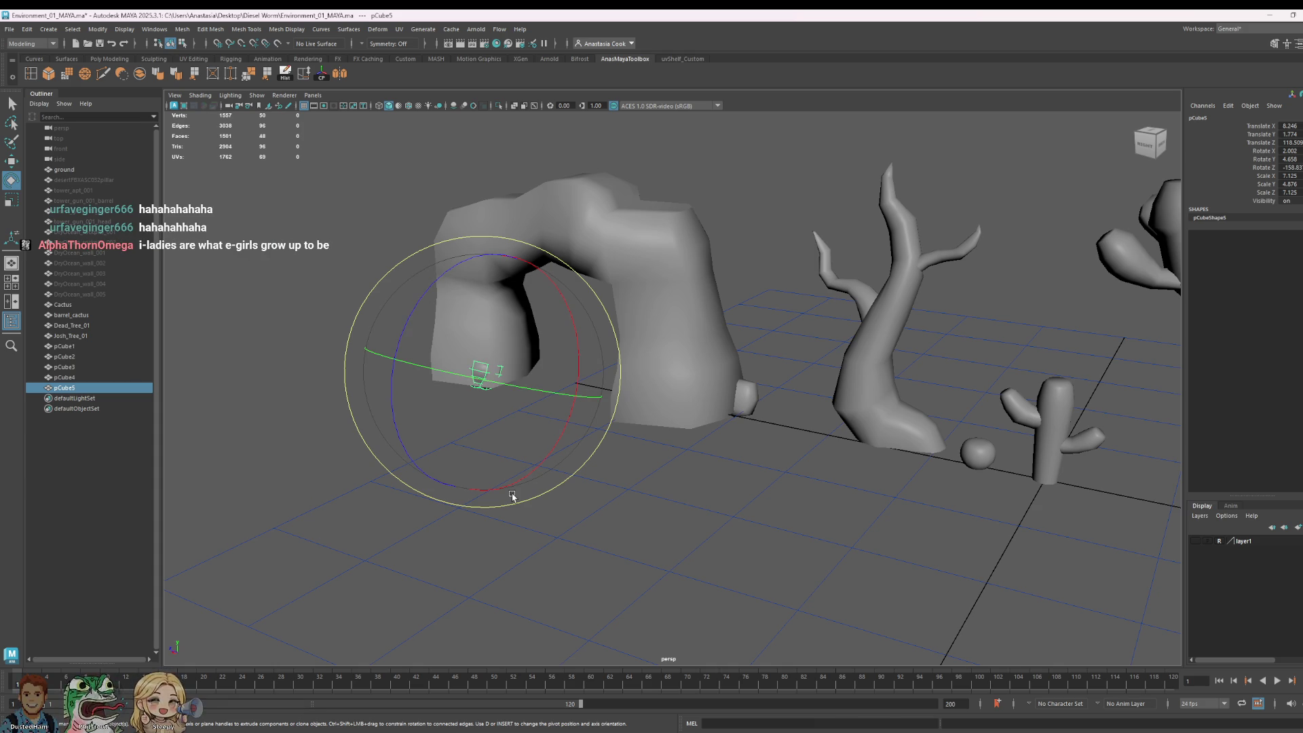
Step: Slide the small rock pCube5 along X and rotate it against the arch's base
key("w")
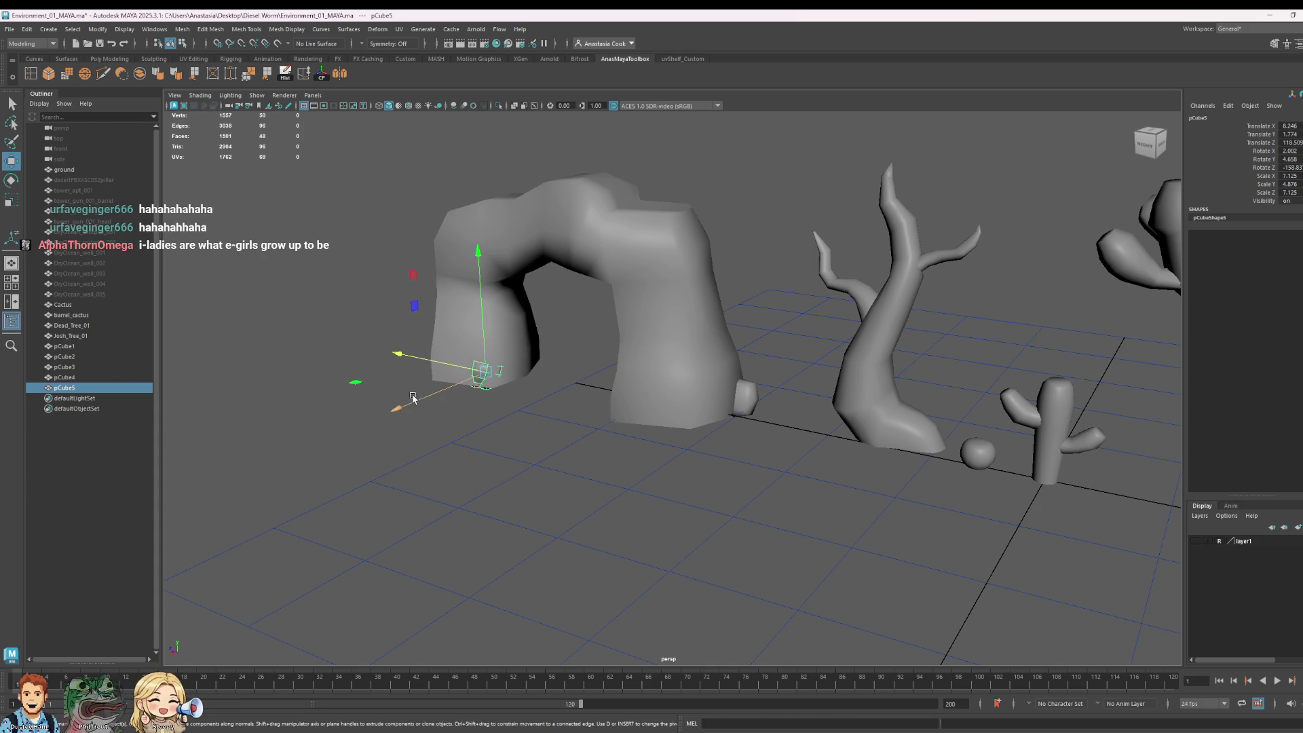
mouse_move(413, 398)
left_mouse_down()
mouse_move(400, 411)
mouse_move(416, 399)
mouse_move(379, 372)
mouse_move(481, 202)
mouse_move(448, 305)
left_mouse_up()
key("e")
left_click(762, 294)
mouse_move(763, 294)
left_mouse_down("alt")
mouse_move(739, 427)
mouse_move(903, 441)
mouse_move(882, 475)
mouse_move(944, 466)
left_mouse_up("alt")
Step: Save the scene with Ctrl+S
key("q")
key("ctrl+s")
key("e")
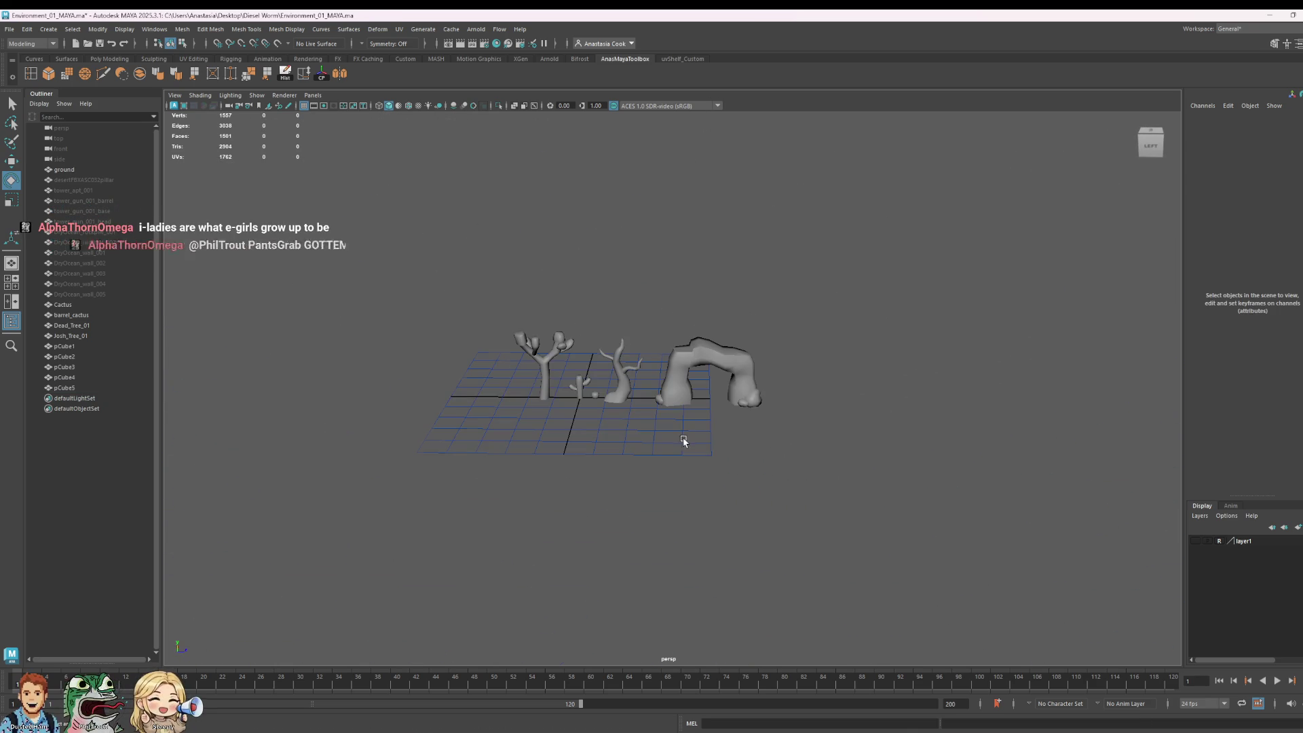
scroll(730, 387, "up", 3)
Step: Frame the rock arch, enter vertex mode and pick a vertex on its top
left_click(699, 305)
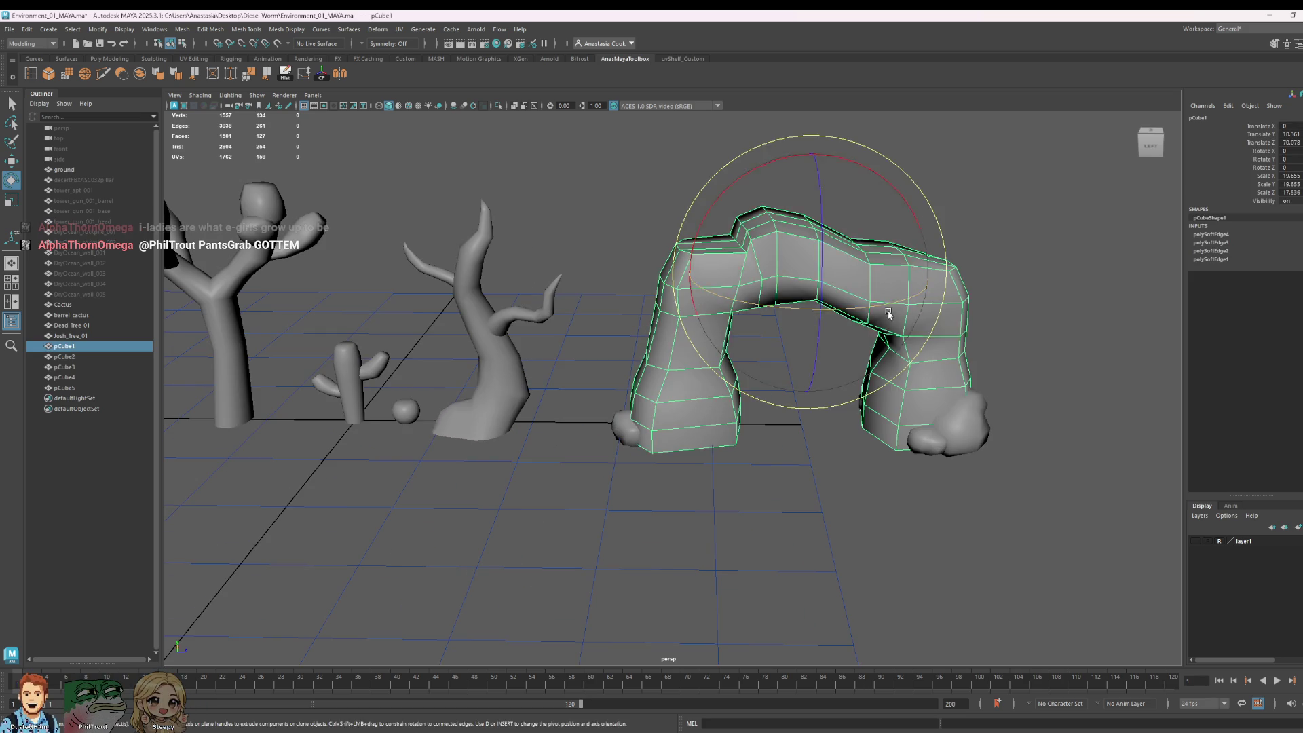
key("f")
left_click(1018, 335)
left_click(819, 370)
right_click(781, 354)
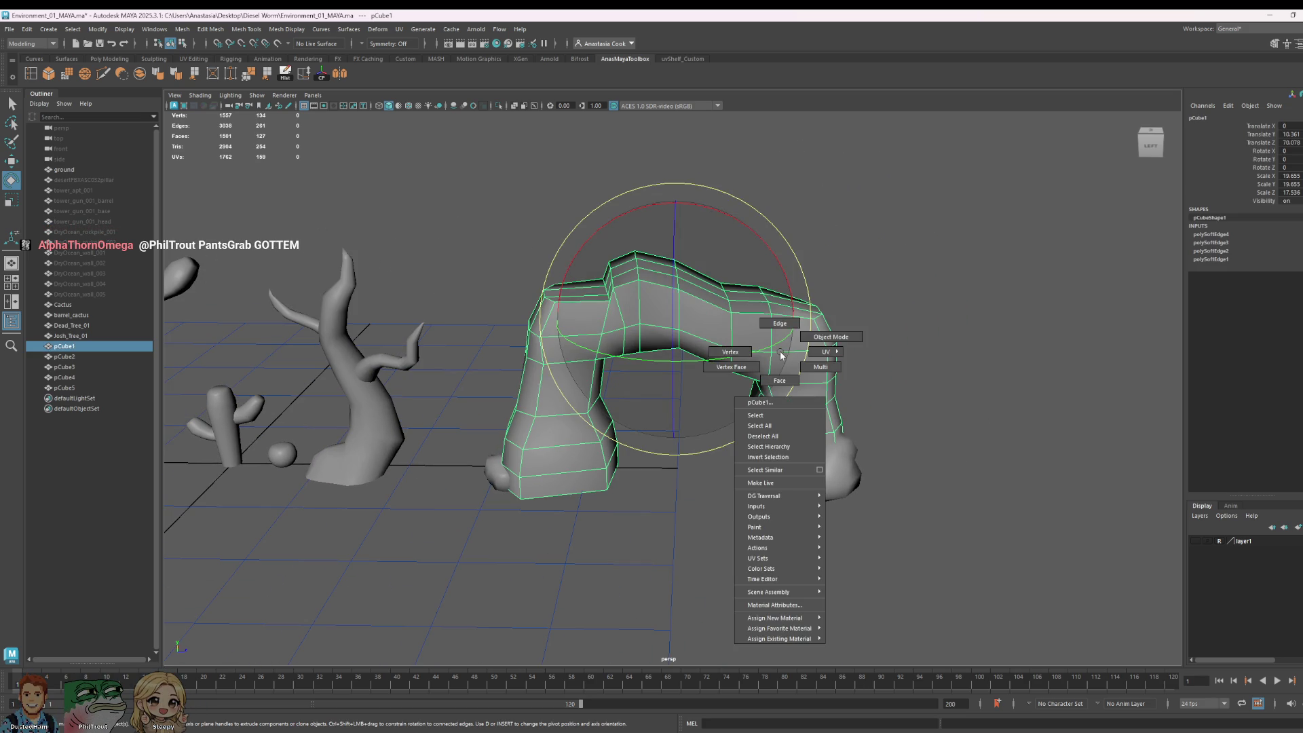
left_click(730, 352)
left_click(771, 314)
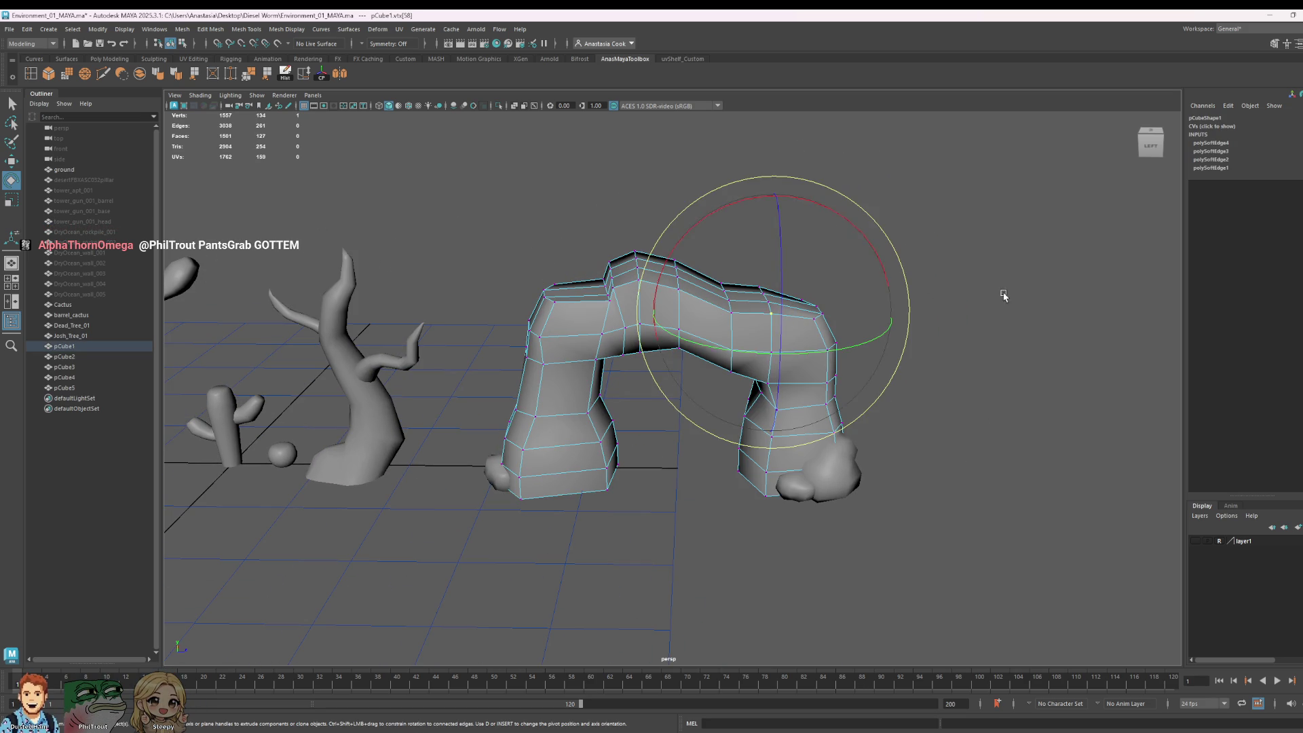
scroll(937, 355, "up", 5)
scroll(897, 357, "down", 8)
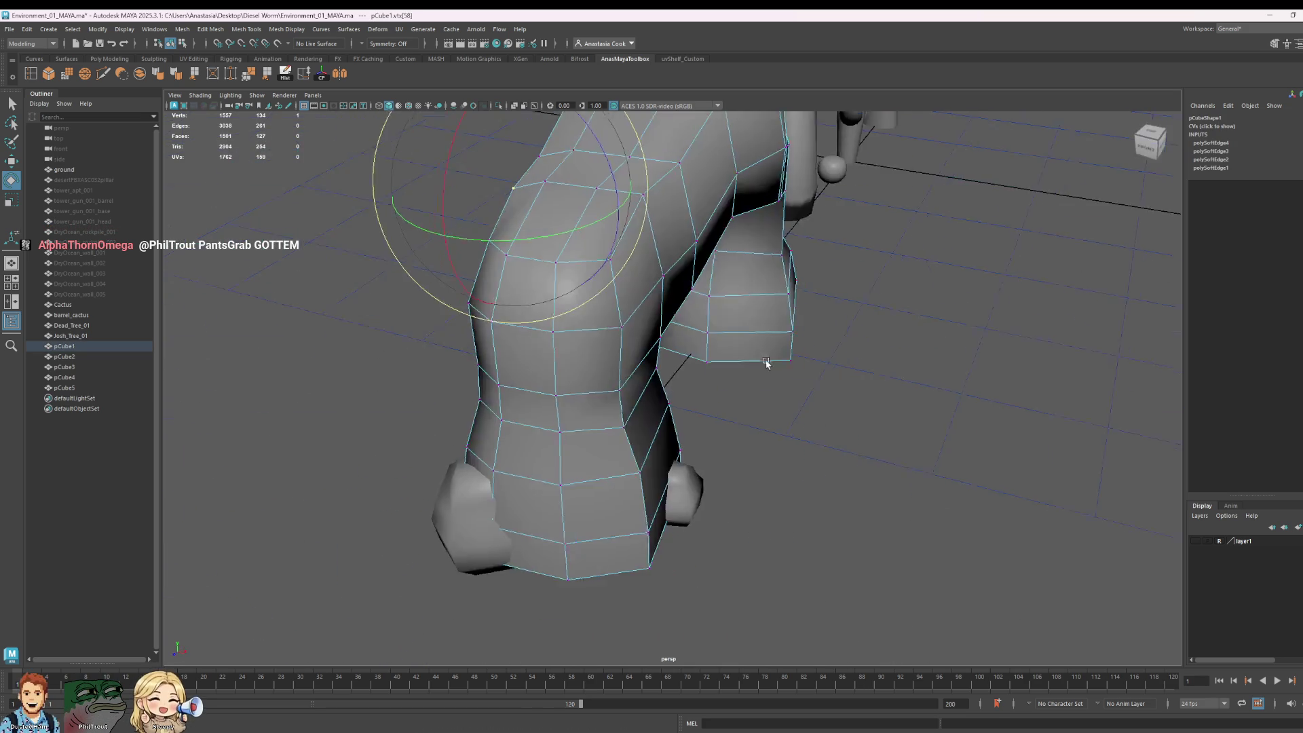
Step: Shrink the soft-selection falloff and raise the top vertex slightly along Y
key("w")
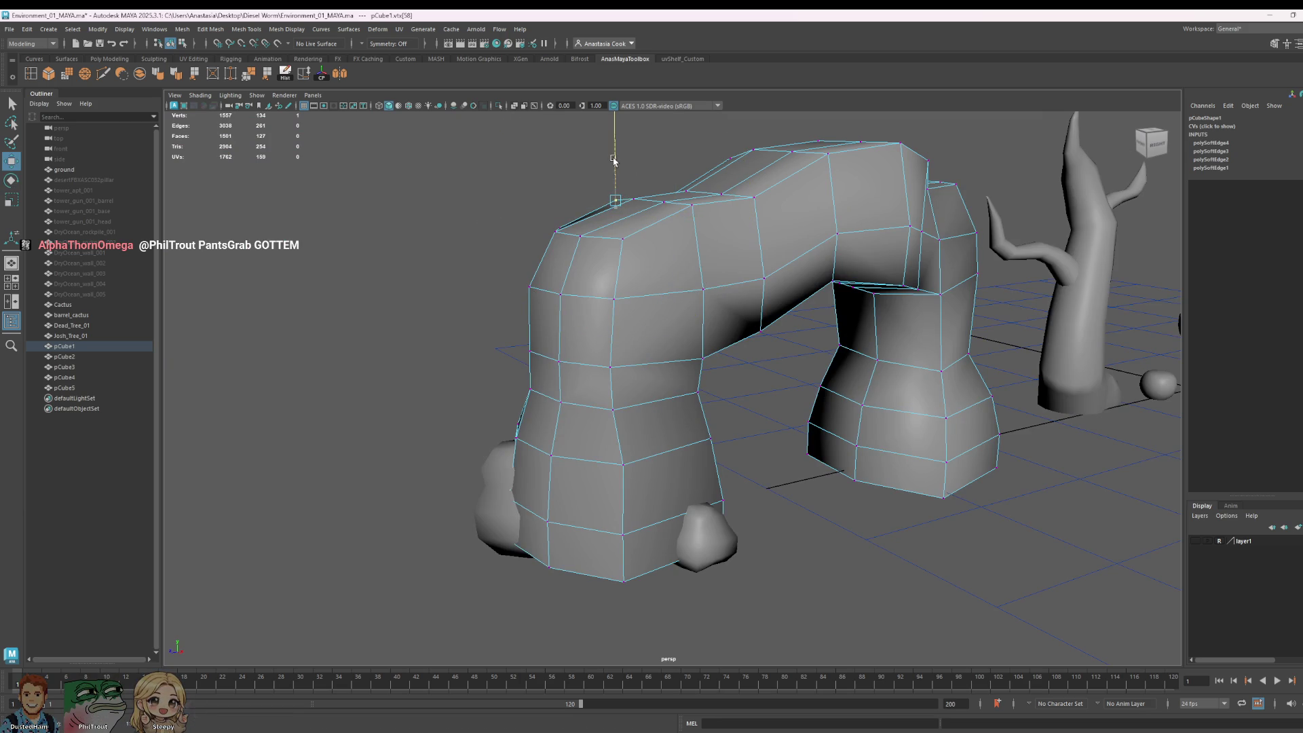
key("ctrl+z")
scroll(667, 216, "up", 5)
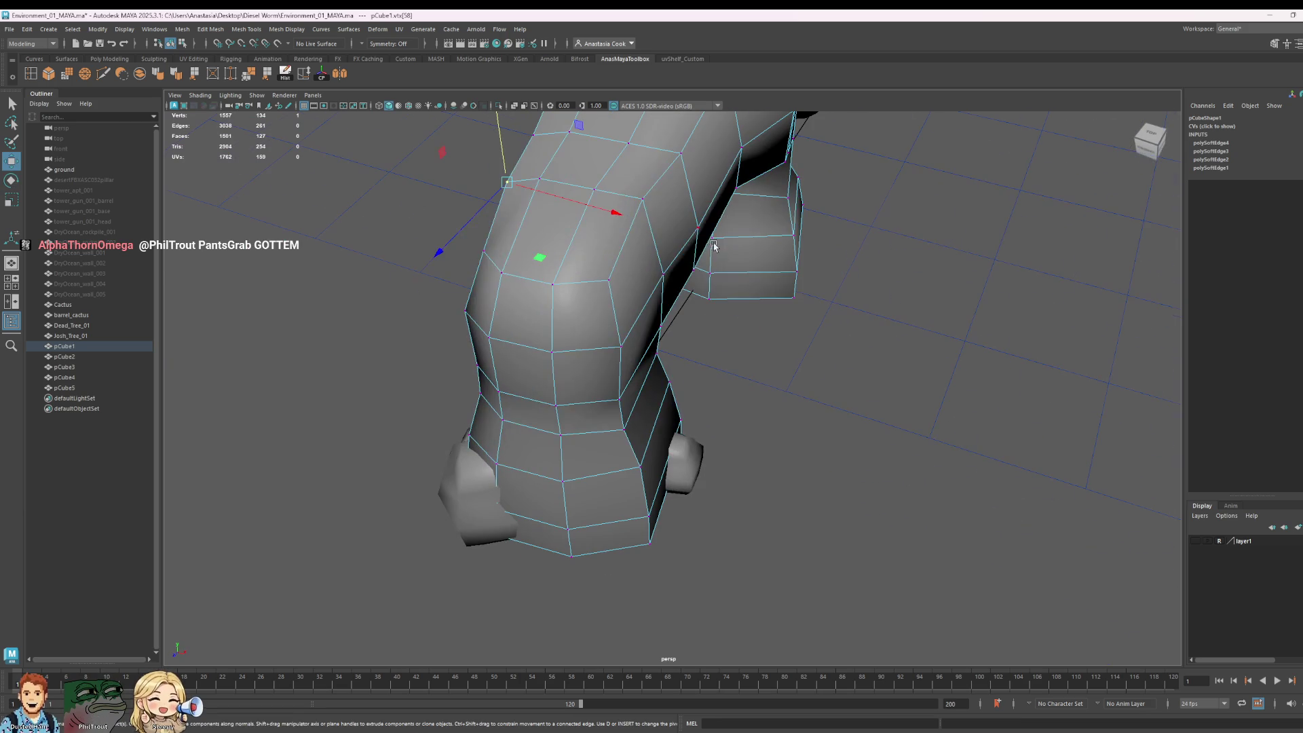
mouse_move(543, 169)
left_mouse_down("alt")
mouse_move(849, 256)
mouse_move(861, 240)
left_mouse_up("alt")
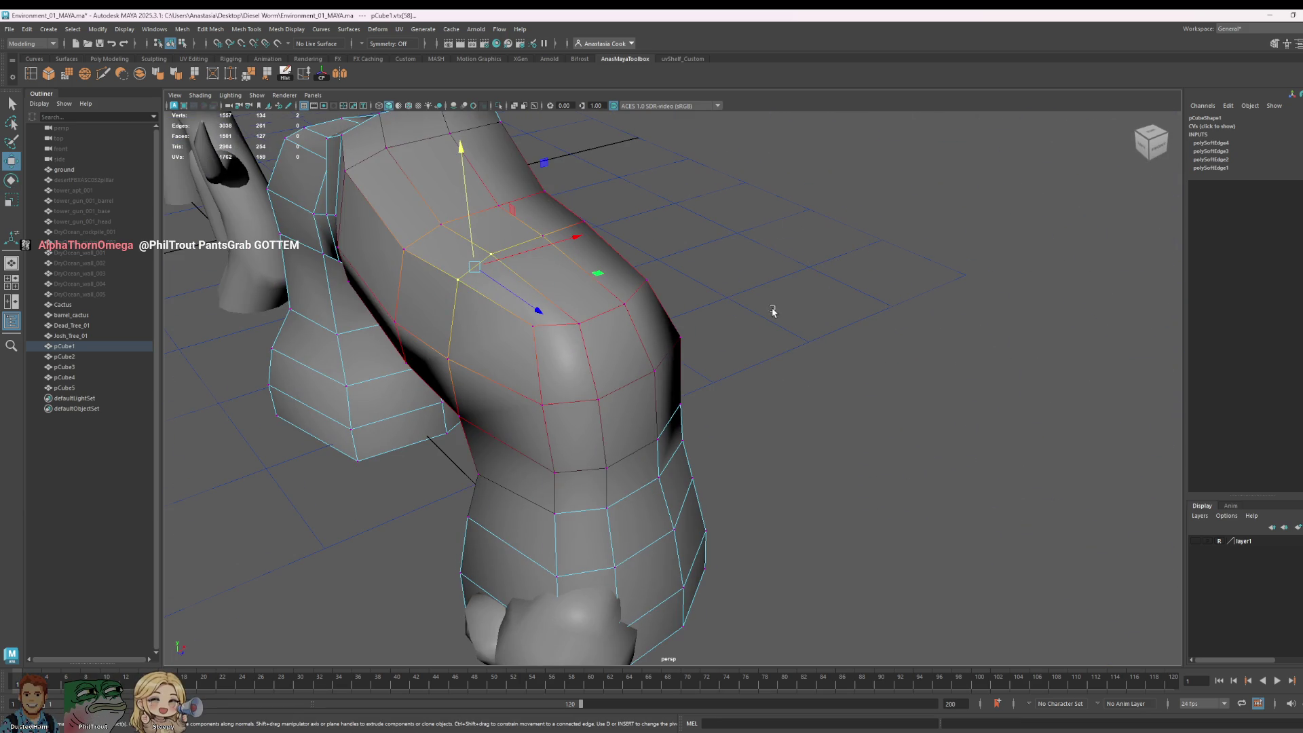
left_click_drag(771, 312, 592, 122, "alt")
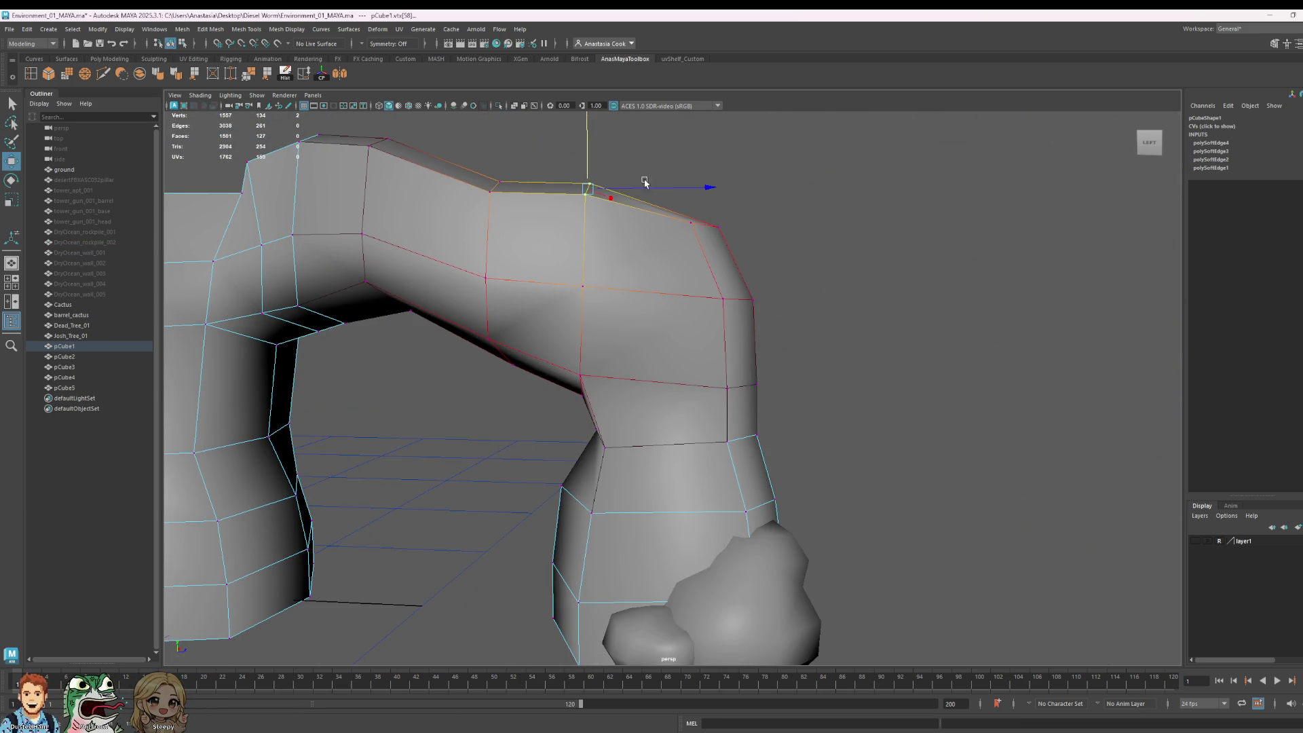
scroll(645, 182, "down", 5)
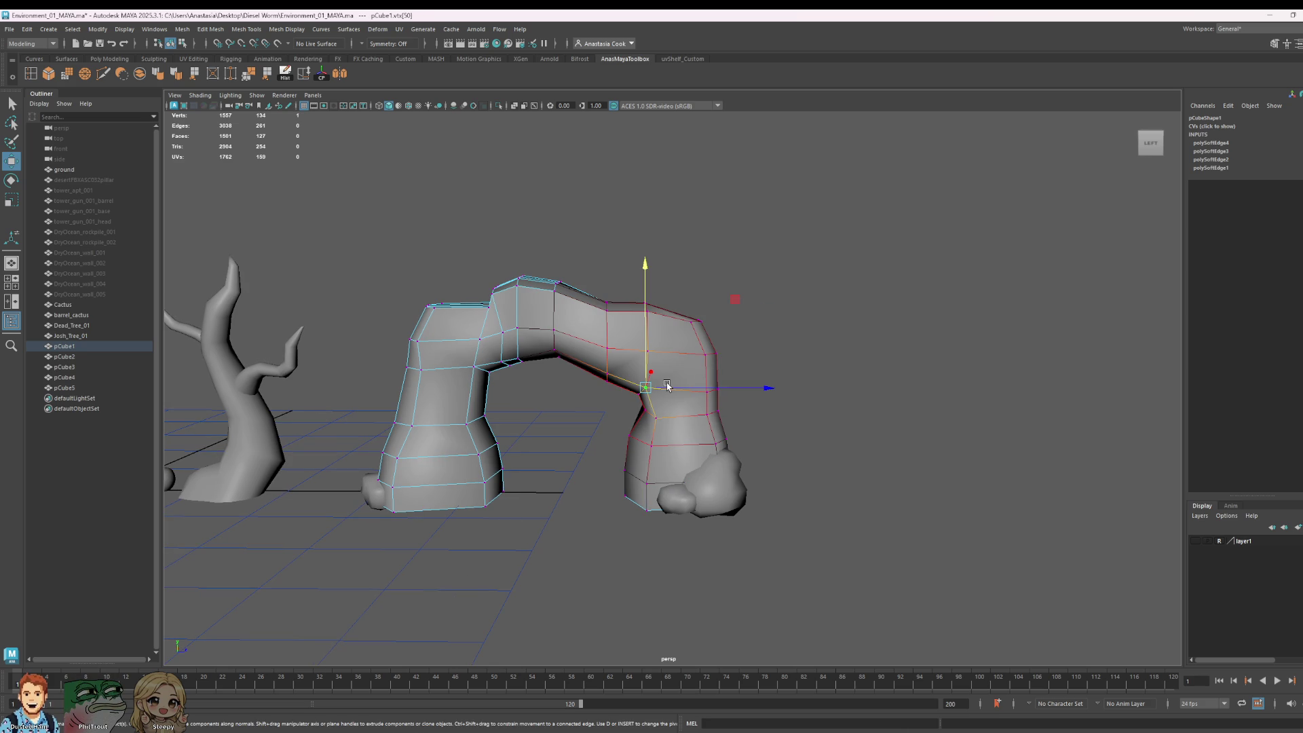
mouse_move(727, 392)
left_mouse_down()
mouse_move(781, 392)
mouse_move(706, 394)
mouse_move(758, 395)
left_mouse_up()
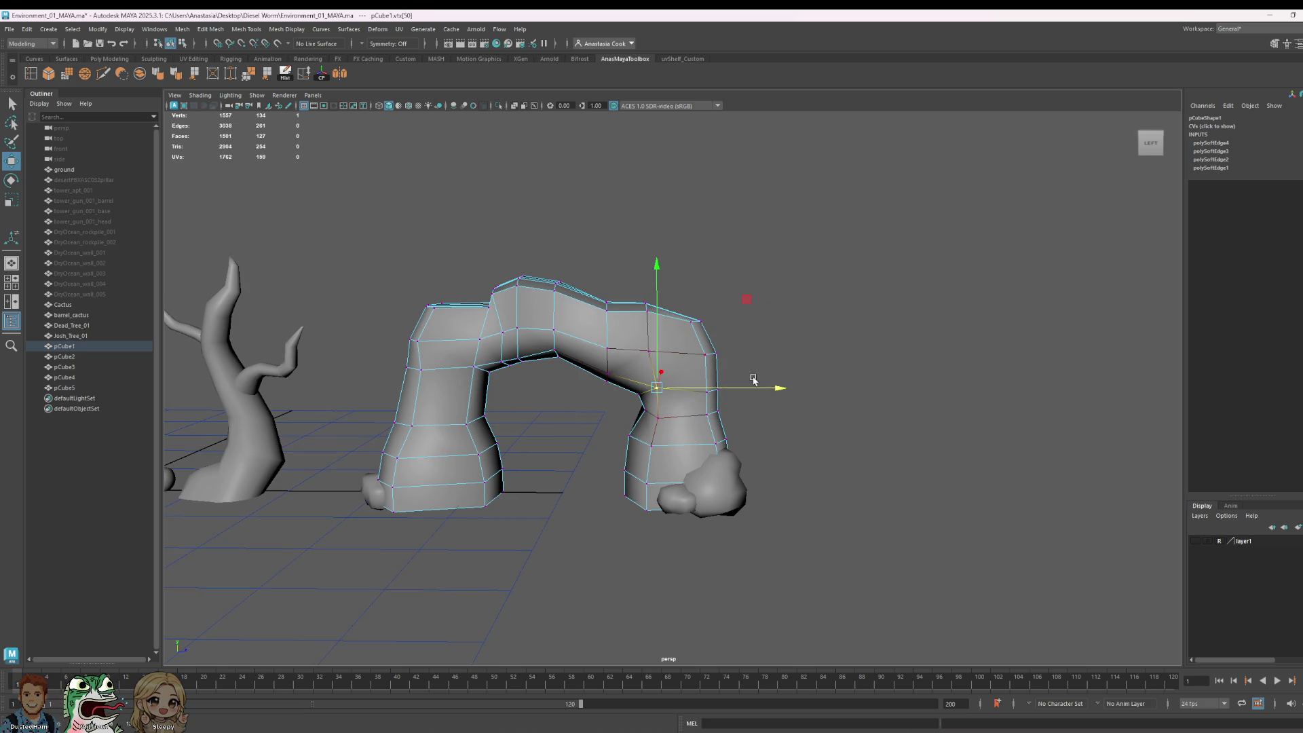
left_click_drag(659, 304, 660, 292)
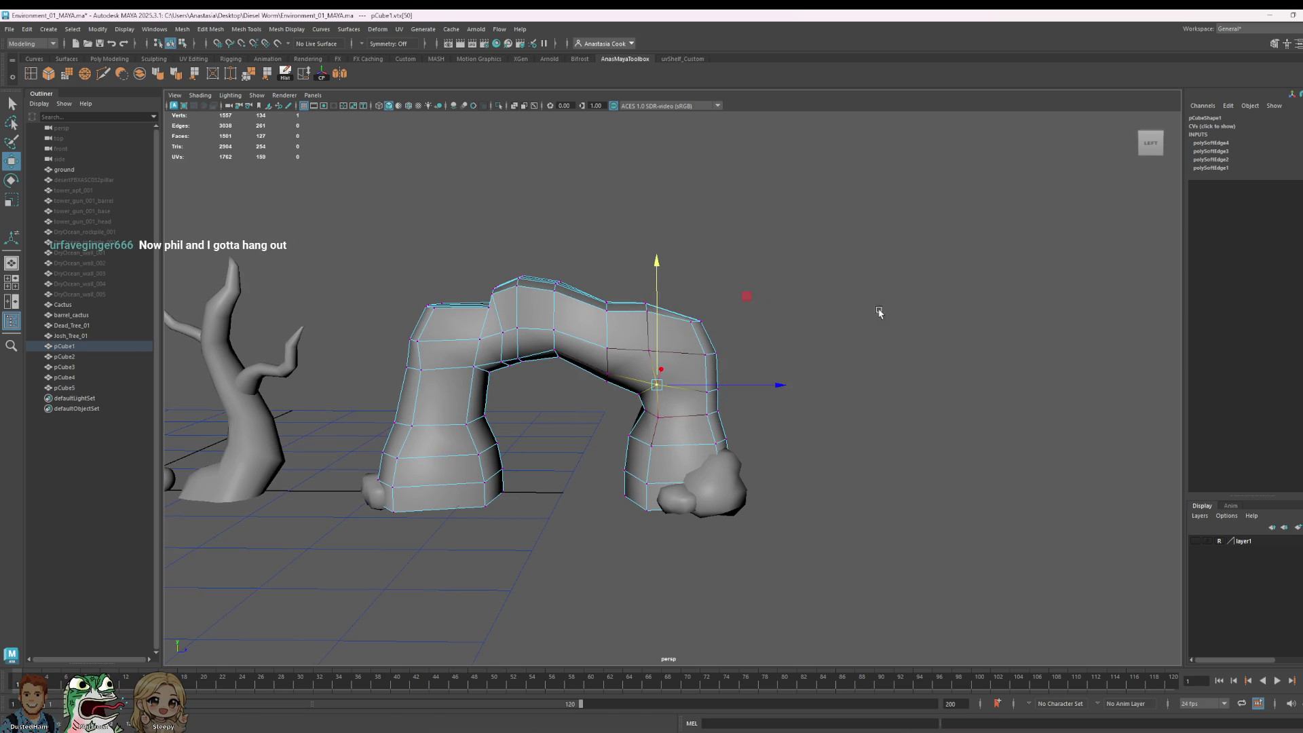
Step: Return the arch to object mode and marquee-select the arch with its rocks
key("F8")
scroll(791, 320, "down", 5)
left_click(791, 320)
mouse_move(816, 308)
left_mouse_down()
mouse_move(657, 483)
mouse_move(643, 520)
left_mouse_up()
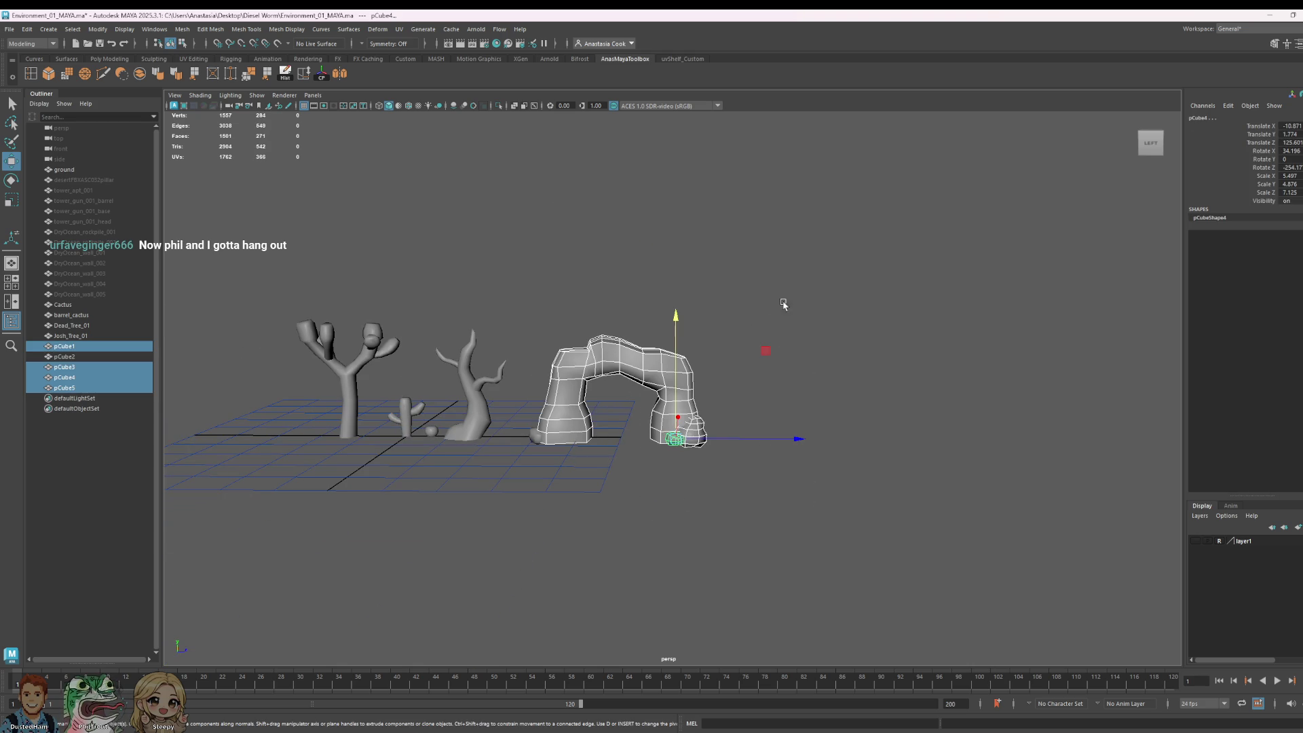
Step: Frame the arch, enter vertex mode and select the inner arch vertex loop
key("r")
left_click(814, 431)
right_click(645, 367)
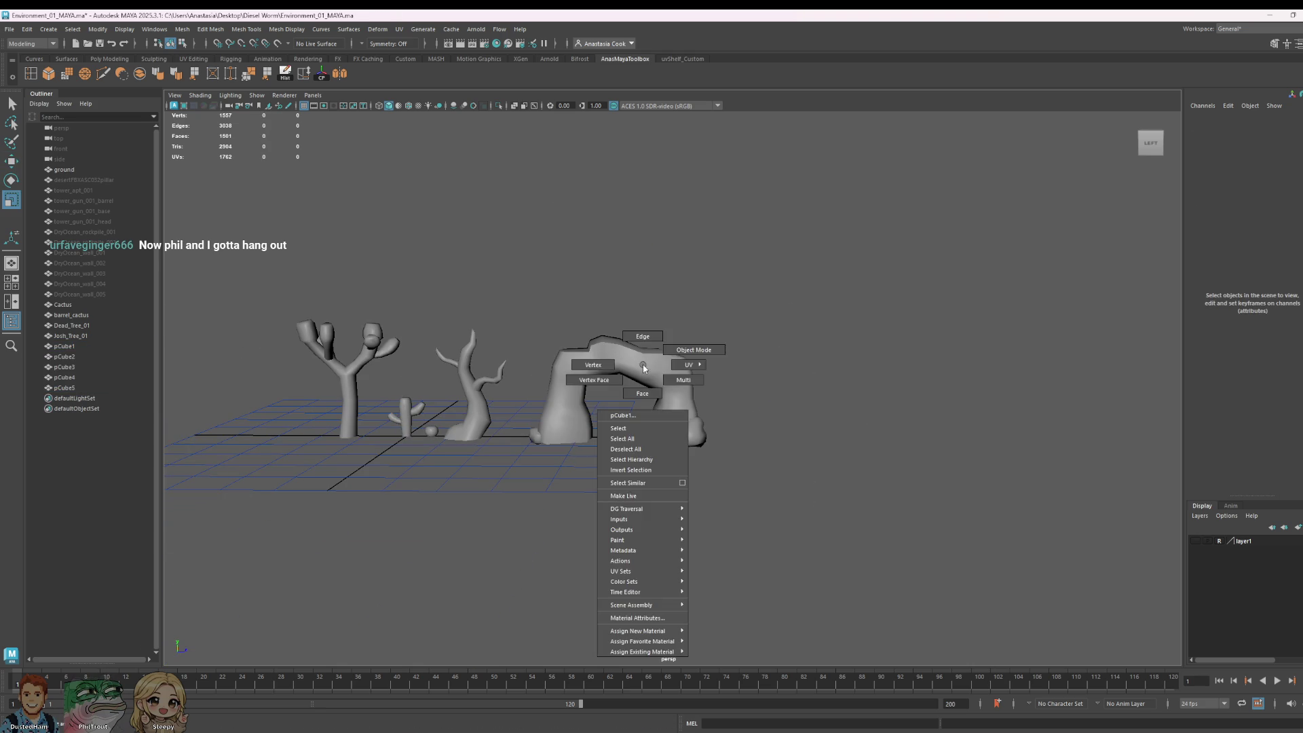
scroll(760, 326, "down", 5)
left_click(647, 376)
key("f")
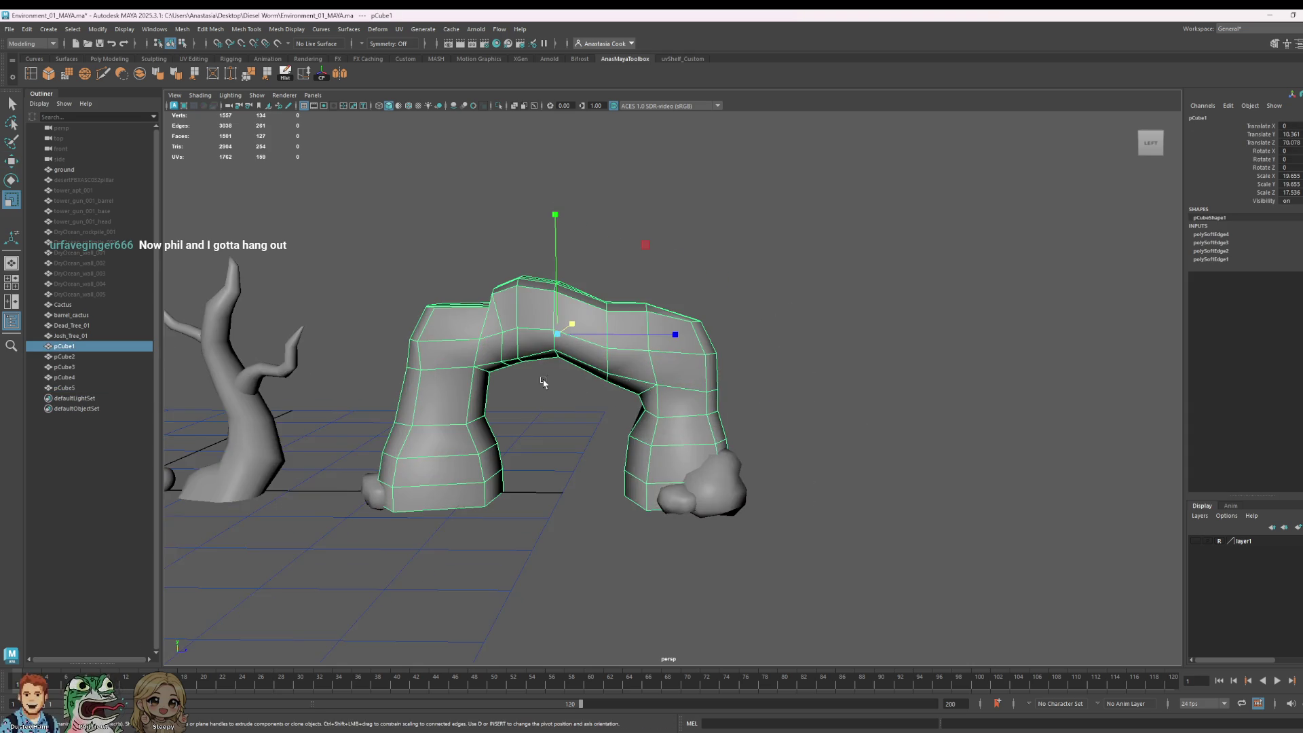
middle_click_drag(536, 384, 577, 397, "alt")
right_click(619, 386)
left_click(570, 382)
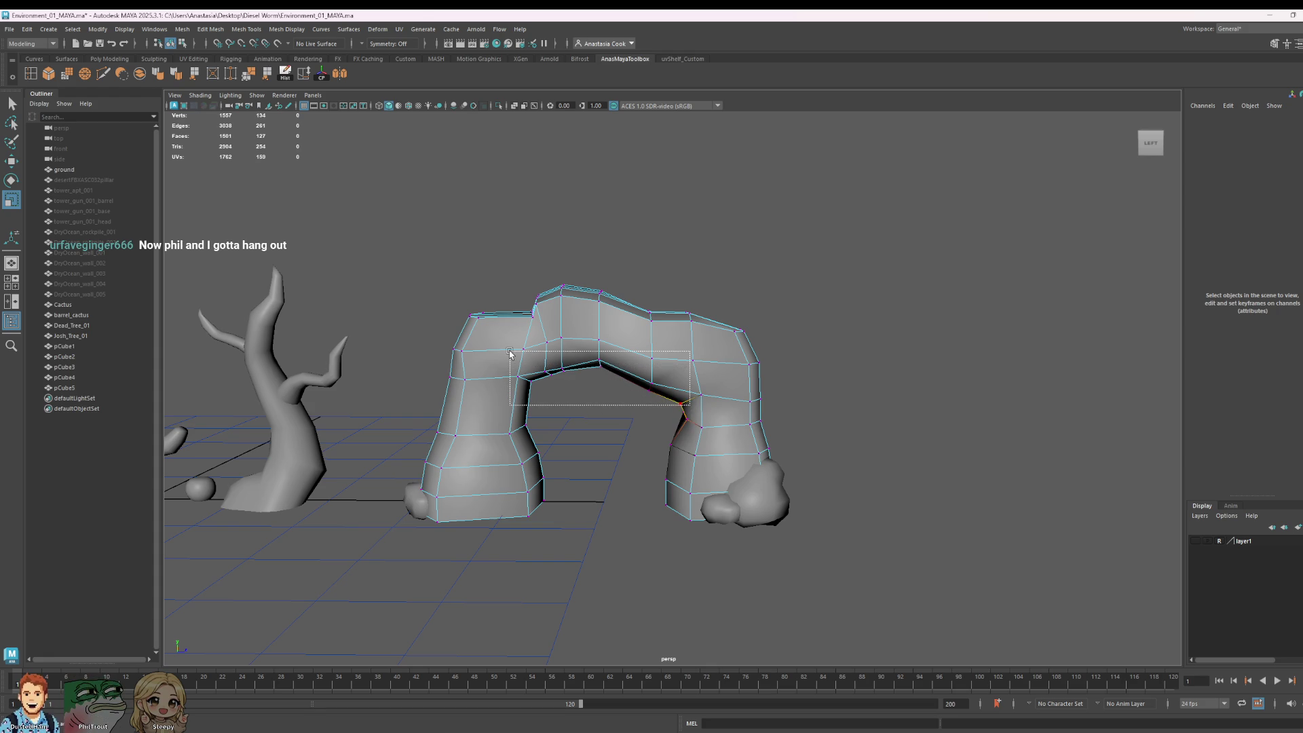
left_click_drag(511, 353, 512, 354)
left_click(710, 403, "shift")
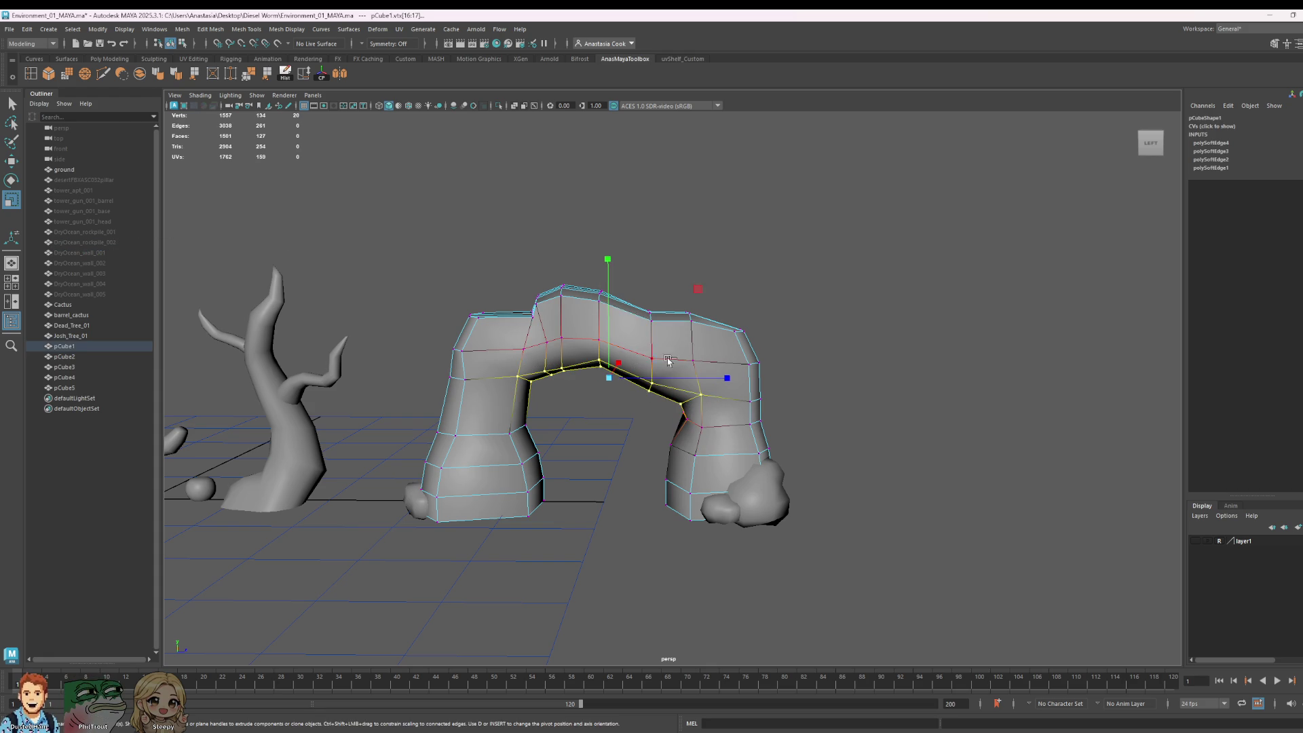
mouse_move(669, 360)
left_mouse_down("alt")
mouse_move(826, 387)
mouse_move(683, 363)
mouse_move(692, 358)
left_mouse_up("alt")
Step: Lower the inner arch vertices along Y and return to object mode
key("w")
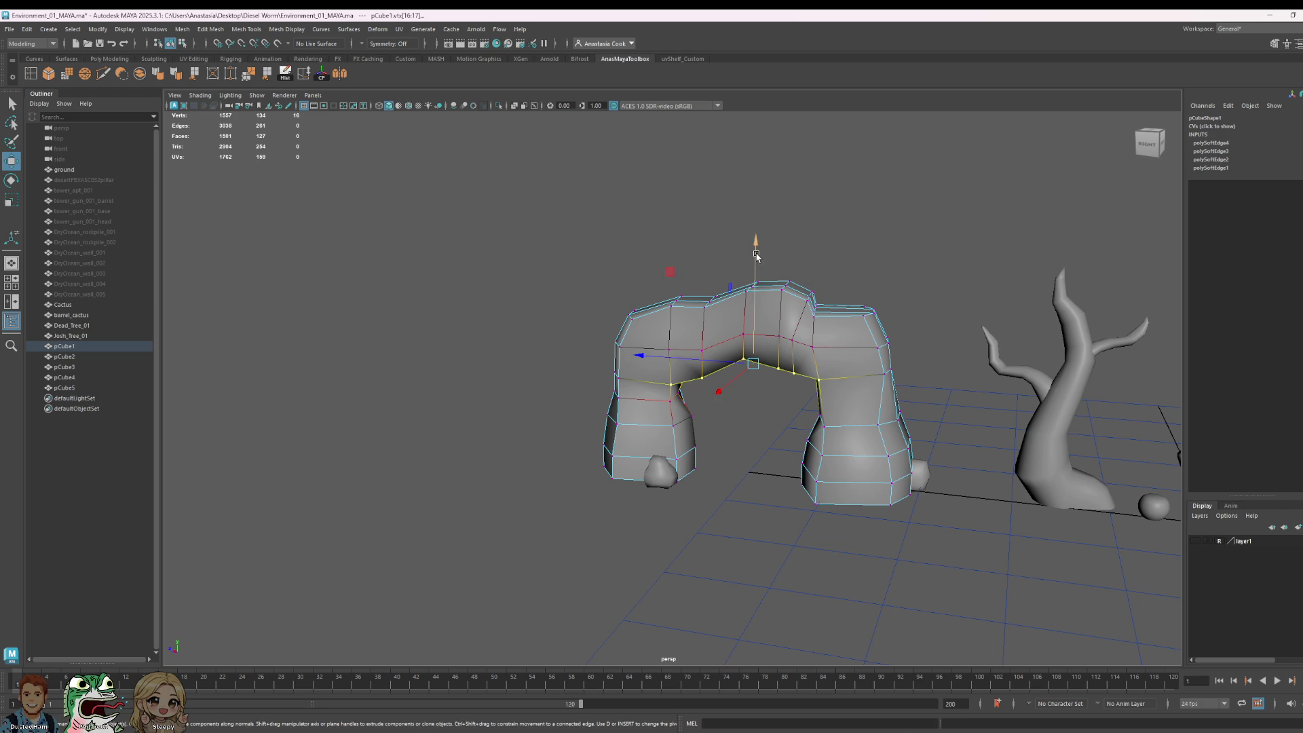
left_click_drag(757, 255, 756, 264)
scroll(830, 387, "down", 5)
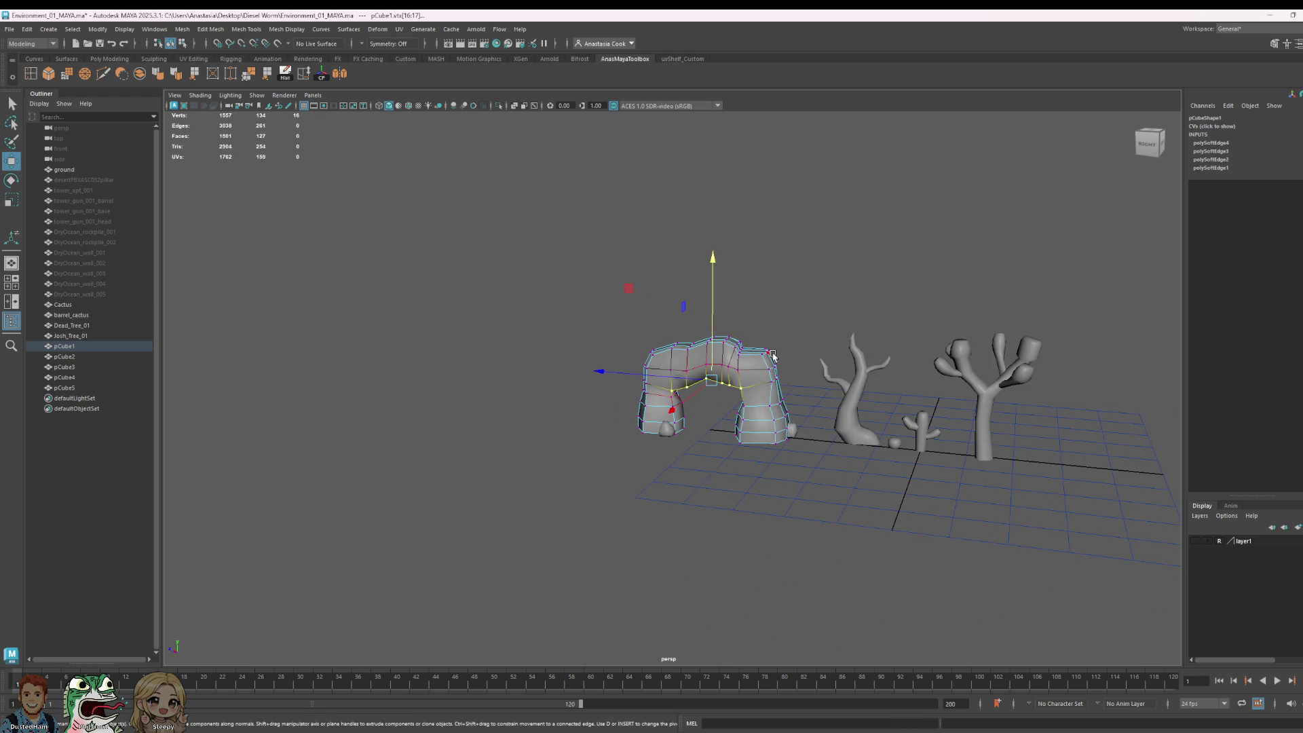
right_click_drag(747, 404, 720, 387)
Step: Select pCube1–pCube5 without Dead_Tree_01 and group them into group1
left_click_drag(608, 203, 814, 520)
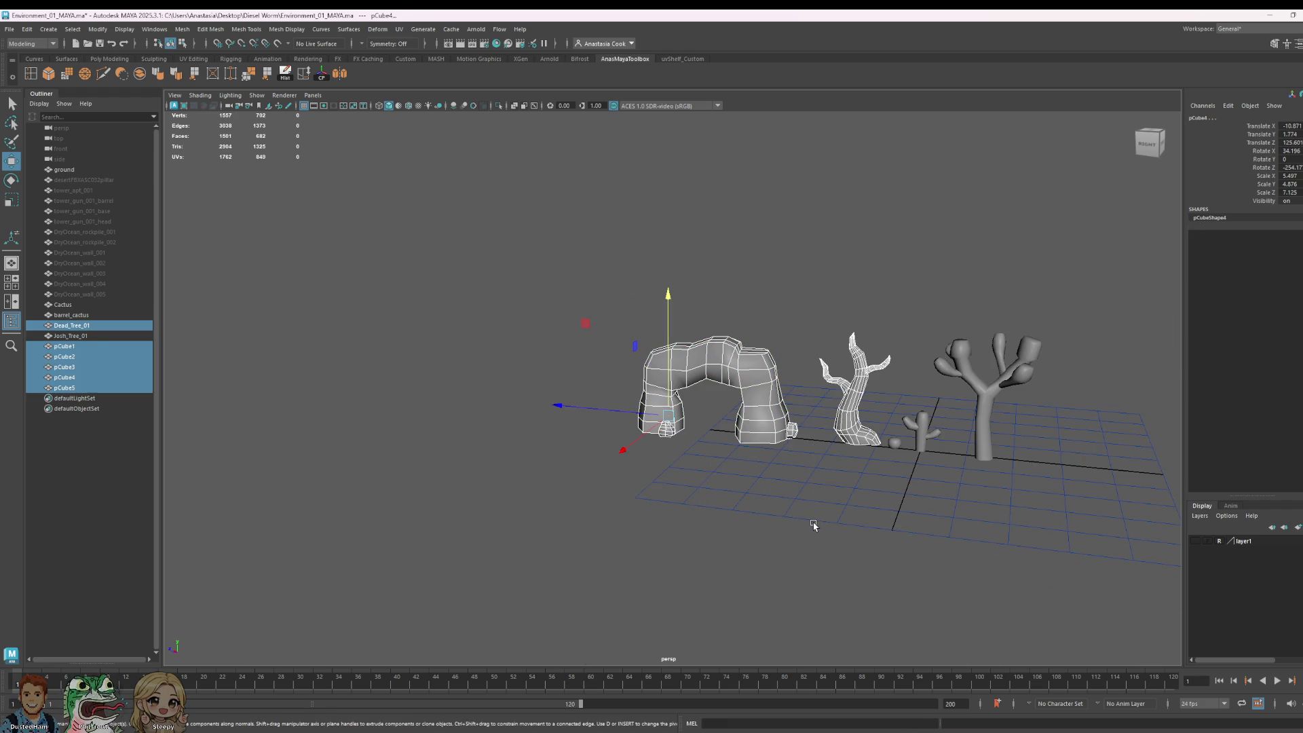
left_click(854, 382, "ctrl")
key("r")
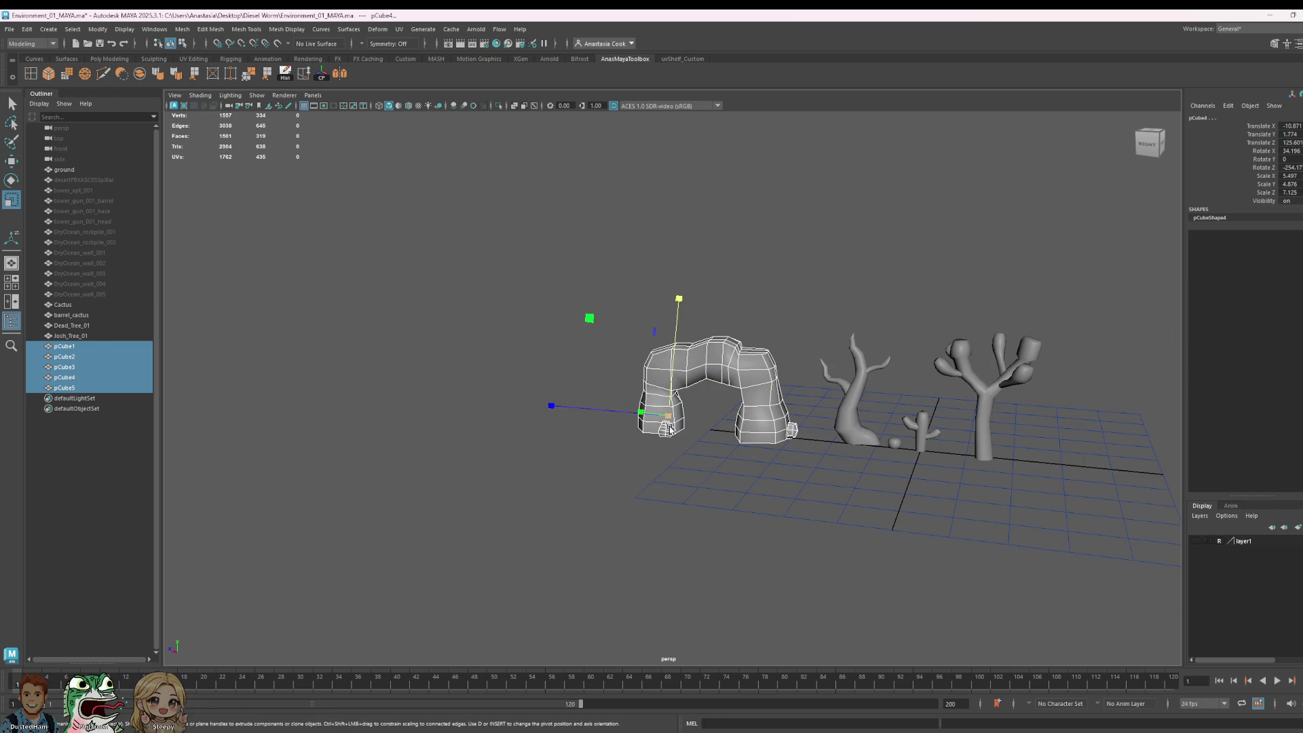
left_click_drag(669, 416, 706, 426)
key("ctrl+z")
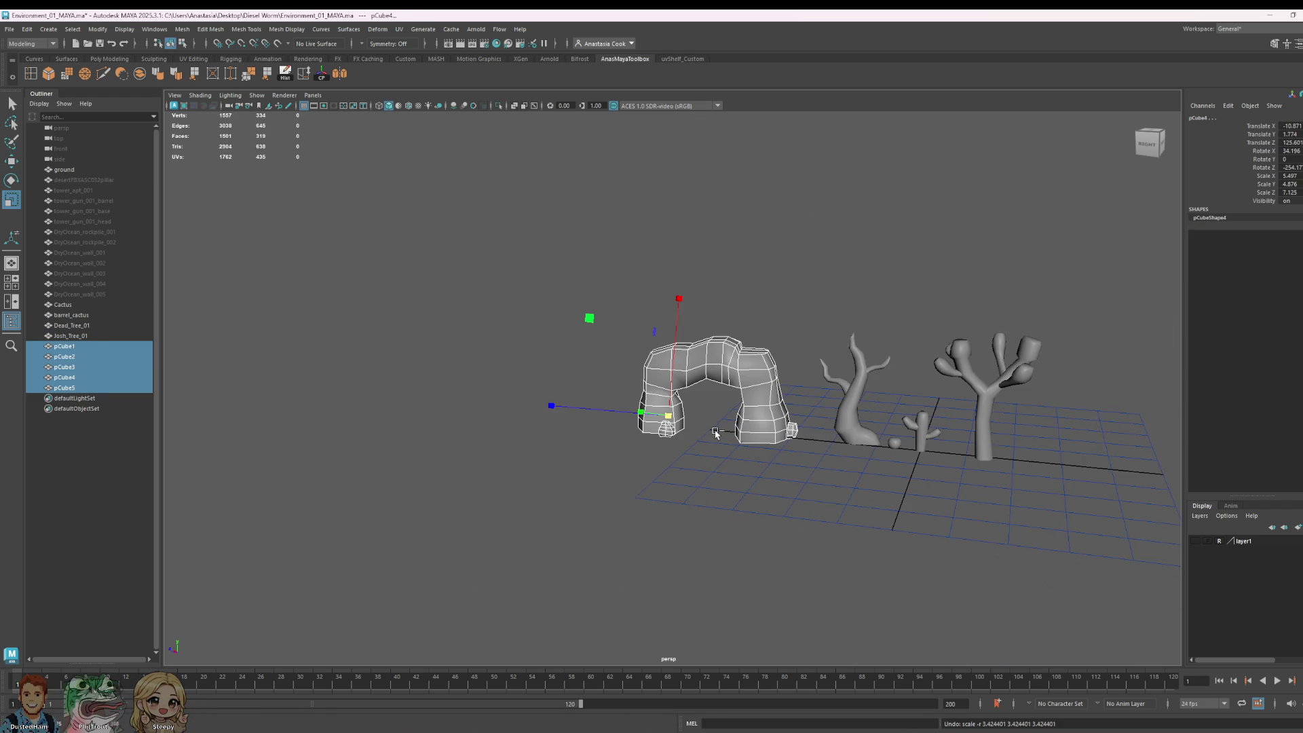
key("ctrl+g")
left_click(815, 271)
Step: Select group1 in the Outliner, centre its pivot, and scale it up uniformly
left_click(707, 353)
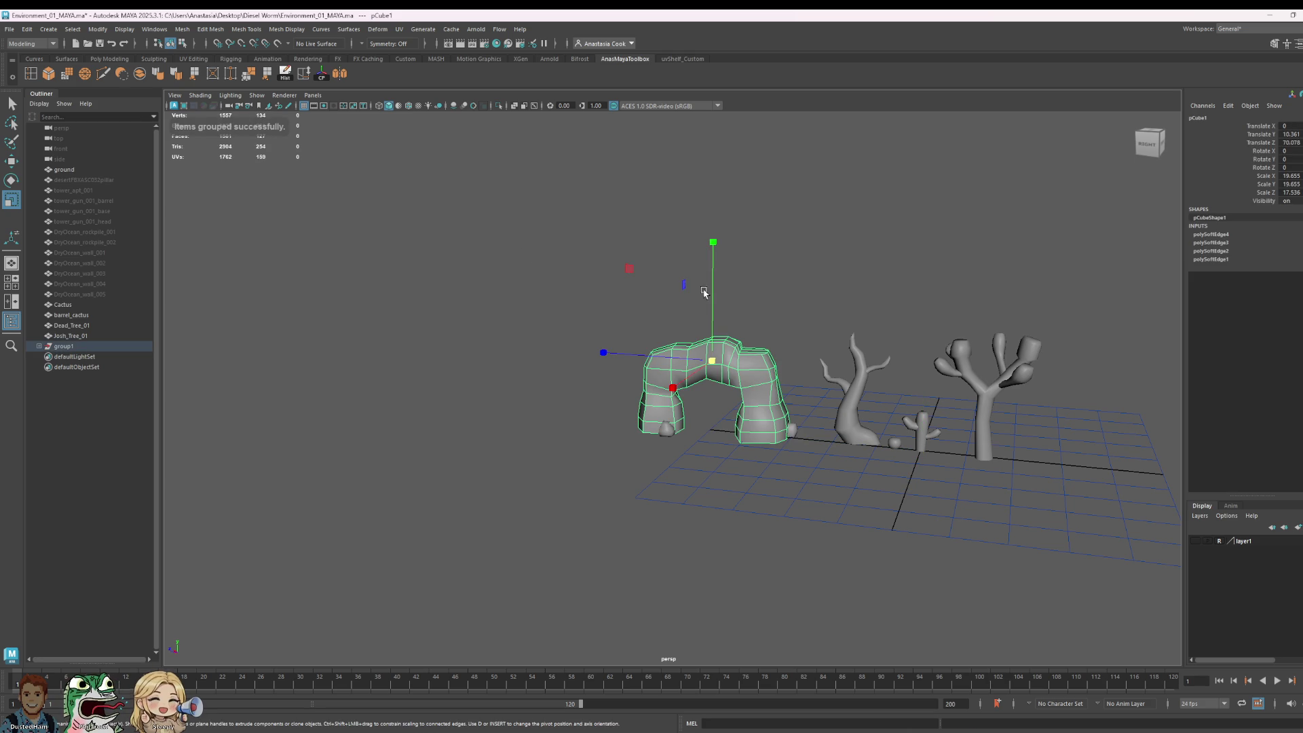
left_click(64, 347)
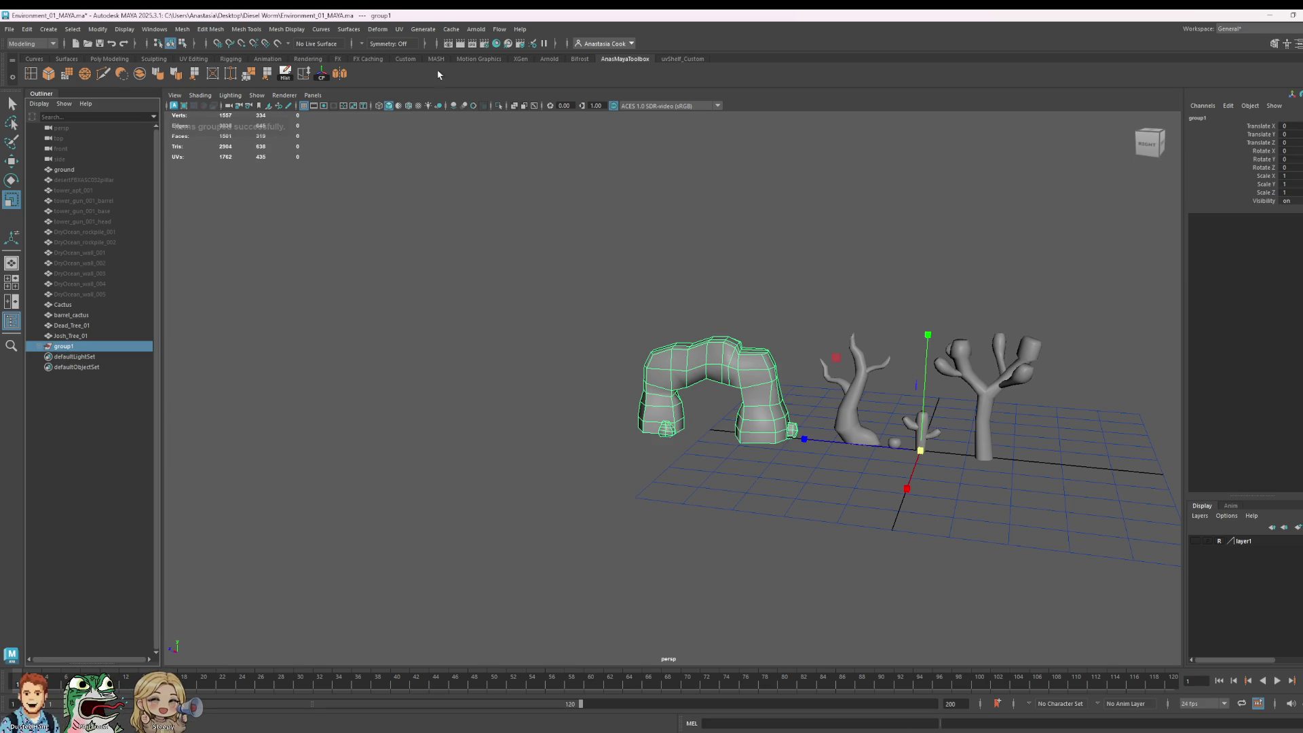
left_click(323, 77)
mouse_move(708, 384)
left_mouse_down()
mouse_move(742, 300)
mouse_move(725, 239)
left_mouse_up()
key("w")
scroll(730, 376, "down", 5)
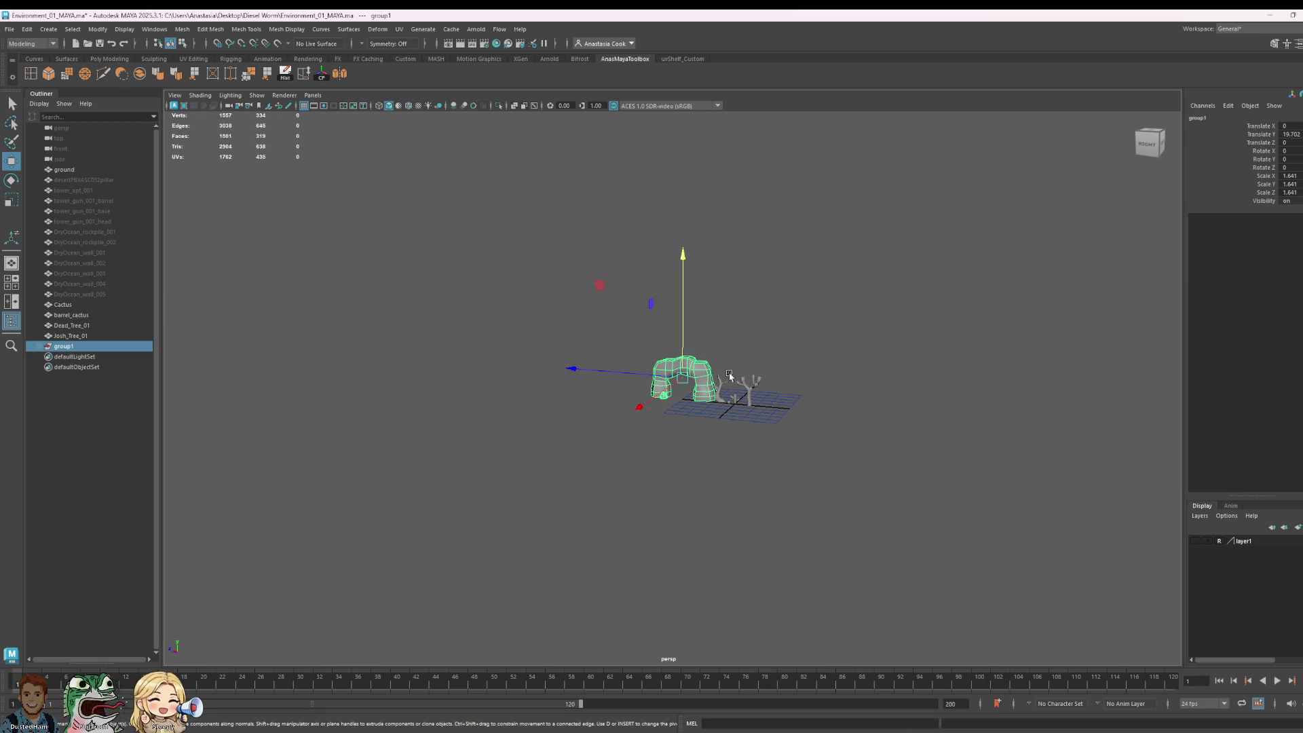
key("r")
mouse_move(729, 375)
left_mouse_down()
mouse_move(740, 328)
mouse_move(696, 227)
mouse_move(701, 252)
left_mouse_up()
Step: Shift group1 along Z and raise it along Y
key("w")
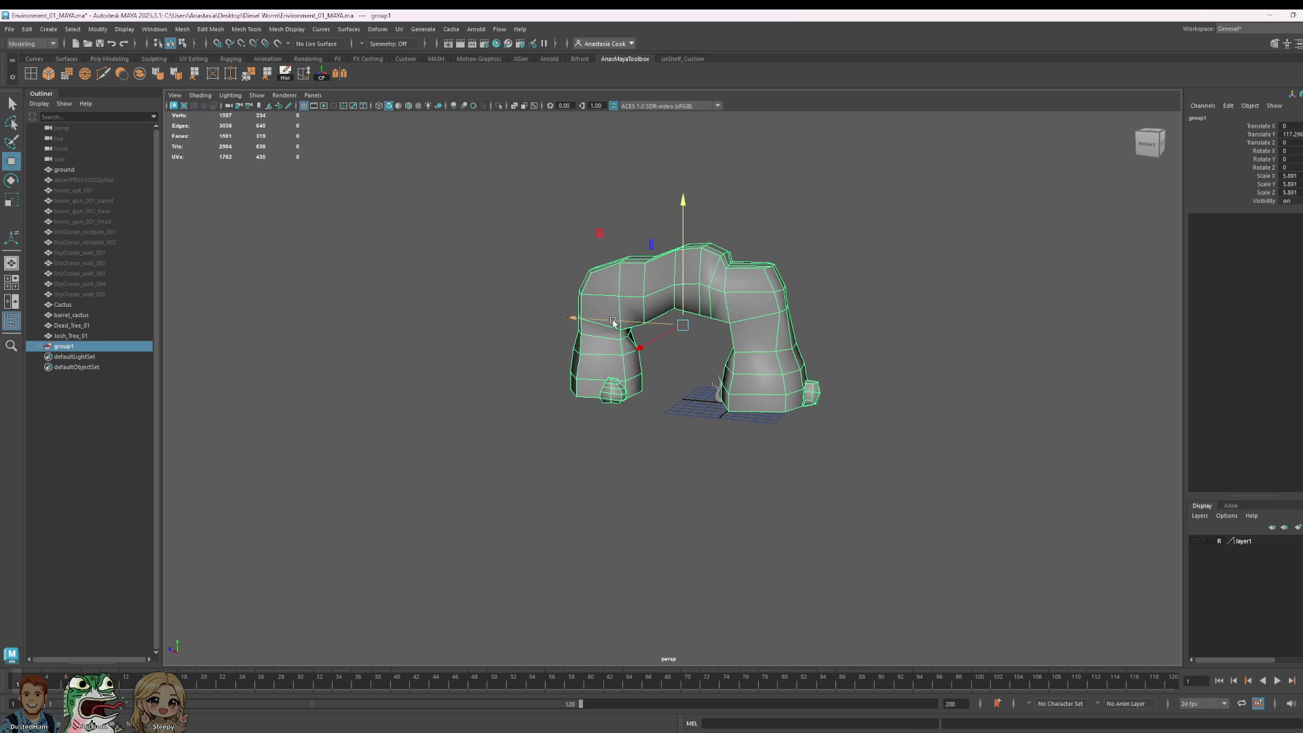
mouse_move(614, 324)
left_mouse_down()
mouse_move(484, 318)
mouse_move(494, 318)
left_mouse_up()
key("r")
key("e")
key("w")
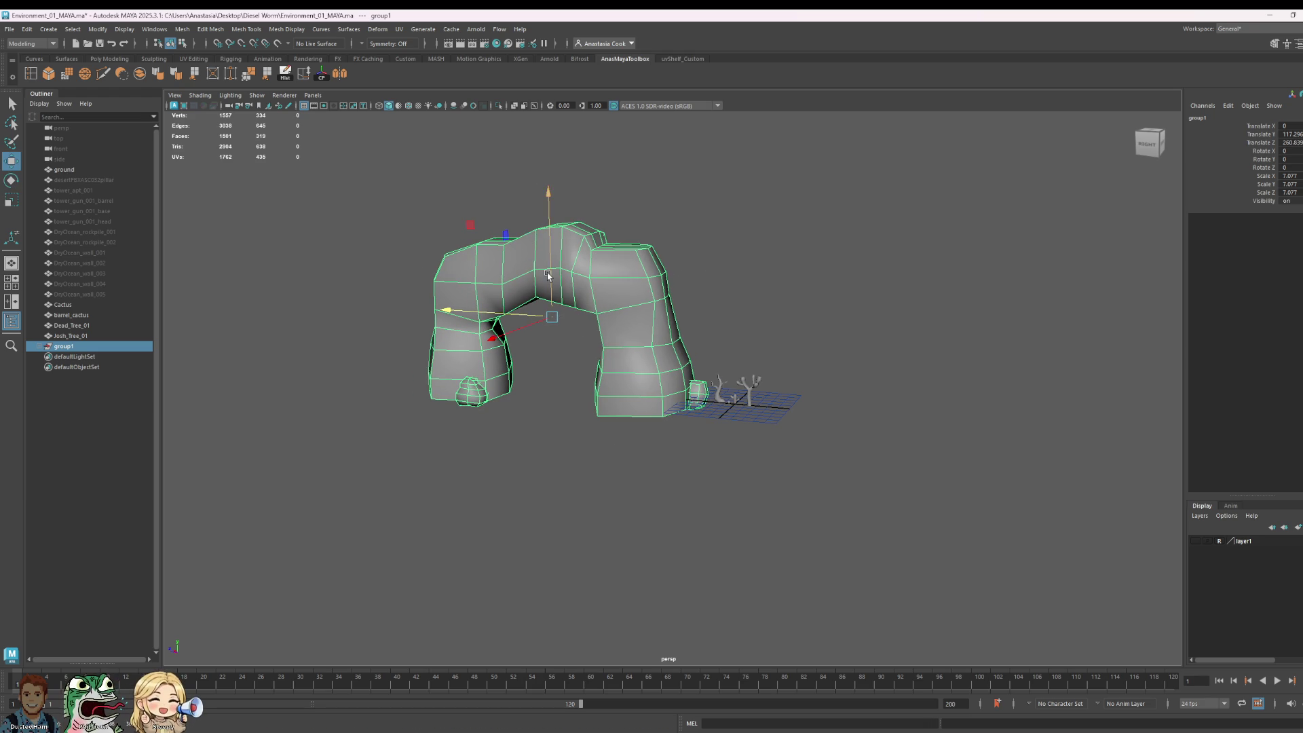
left_click_drag(548, 275, 538, 268)
mouse_move(929, 330)
left_mouse_down("alt")
mouse_move(919, 358)
mouse_move(807, 417)
left_mouse_up("alt")
left_click(797, 429)
left_click(819, 263)
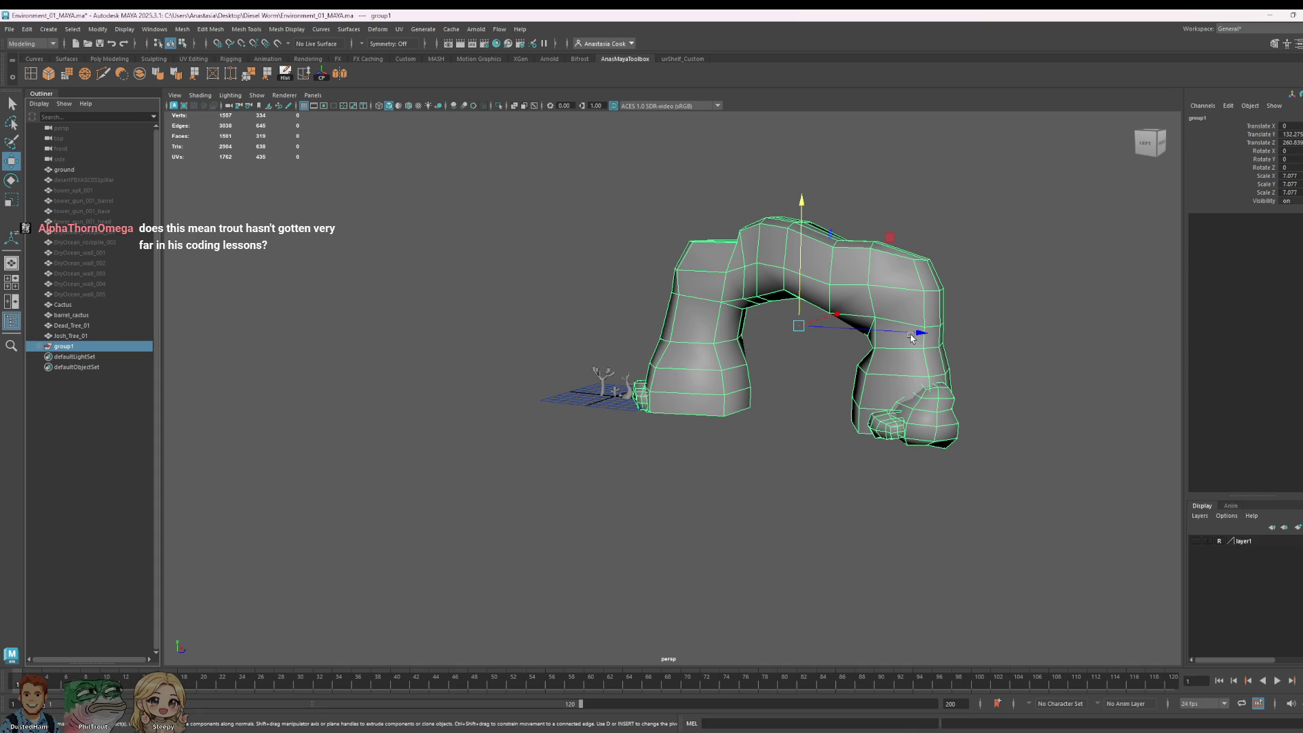
left_click(687, 227)
mouse_move(687, 227)
left_mouse_down("alt")
mouse_move(744, 360)
mouse_move(716, 306)
mouse_move(736, 241)
left_mouse_up("alt")
Step: Apply Soften Edge to the rock arch's top edges and save the scene
left_click(803, 241)
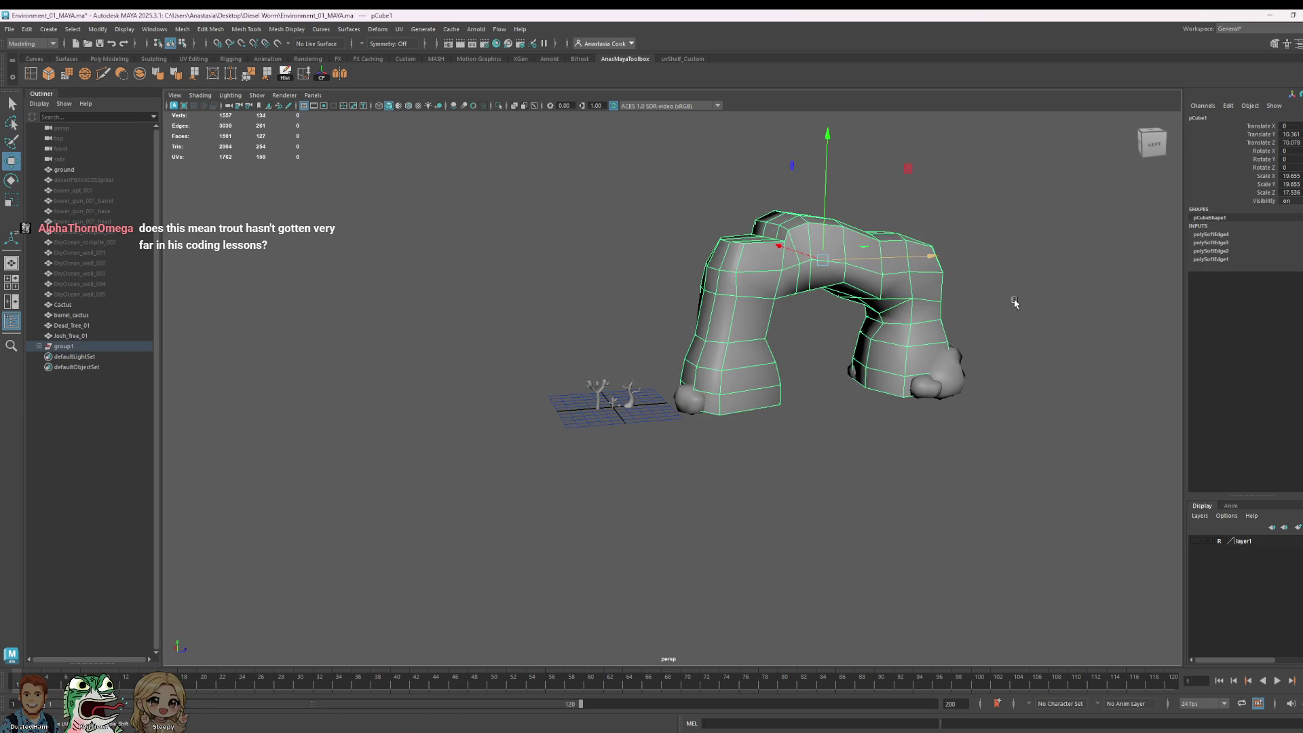
left_click_drag(1015, 302, 883, 292, "alt")
key("F10")
left_click(854, 262)
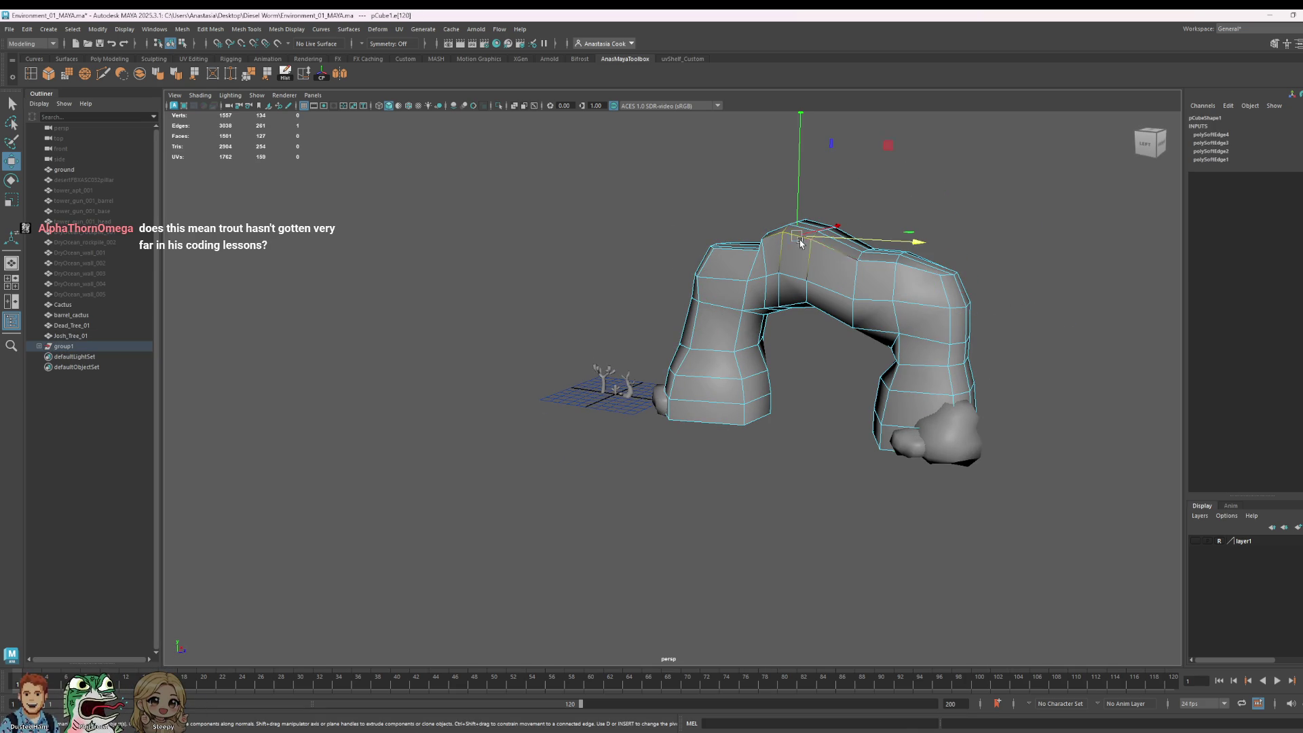
left_click(854, 262, "shift")
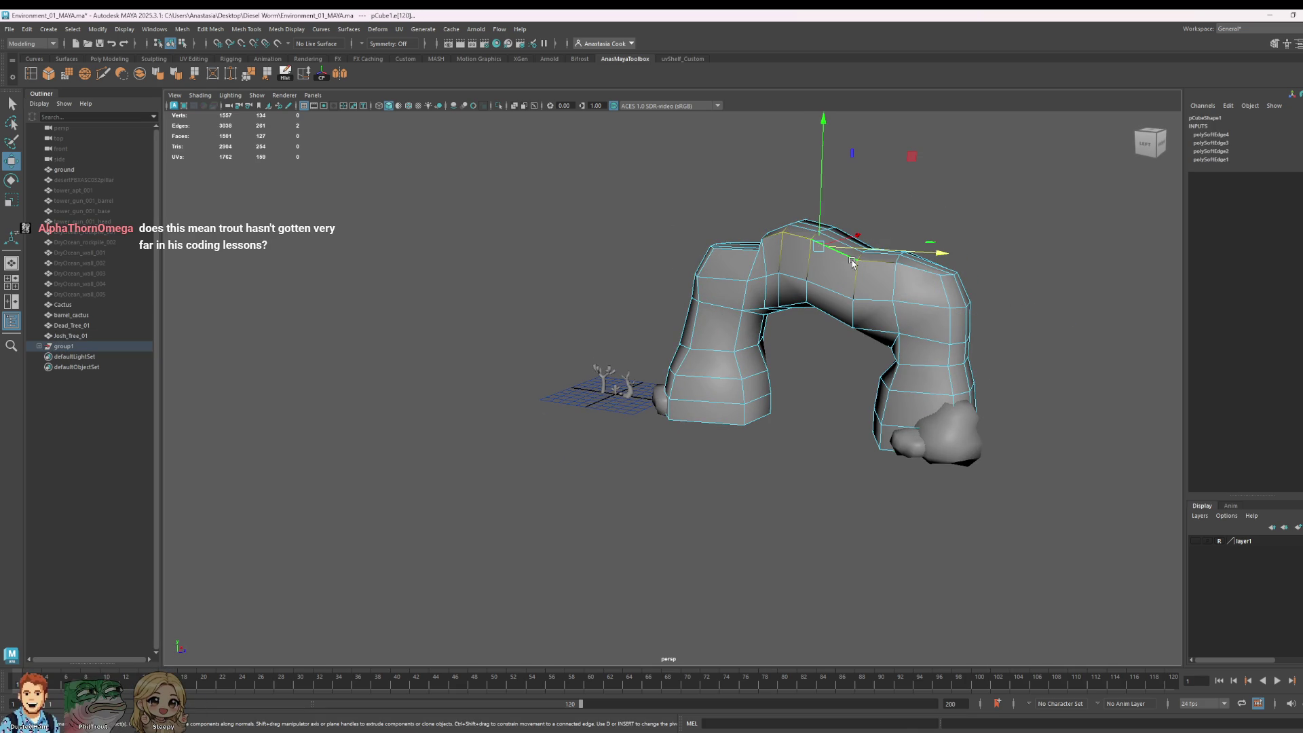
left_click(178, 76)
right_click_drag(964, 278, 1023, 255)
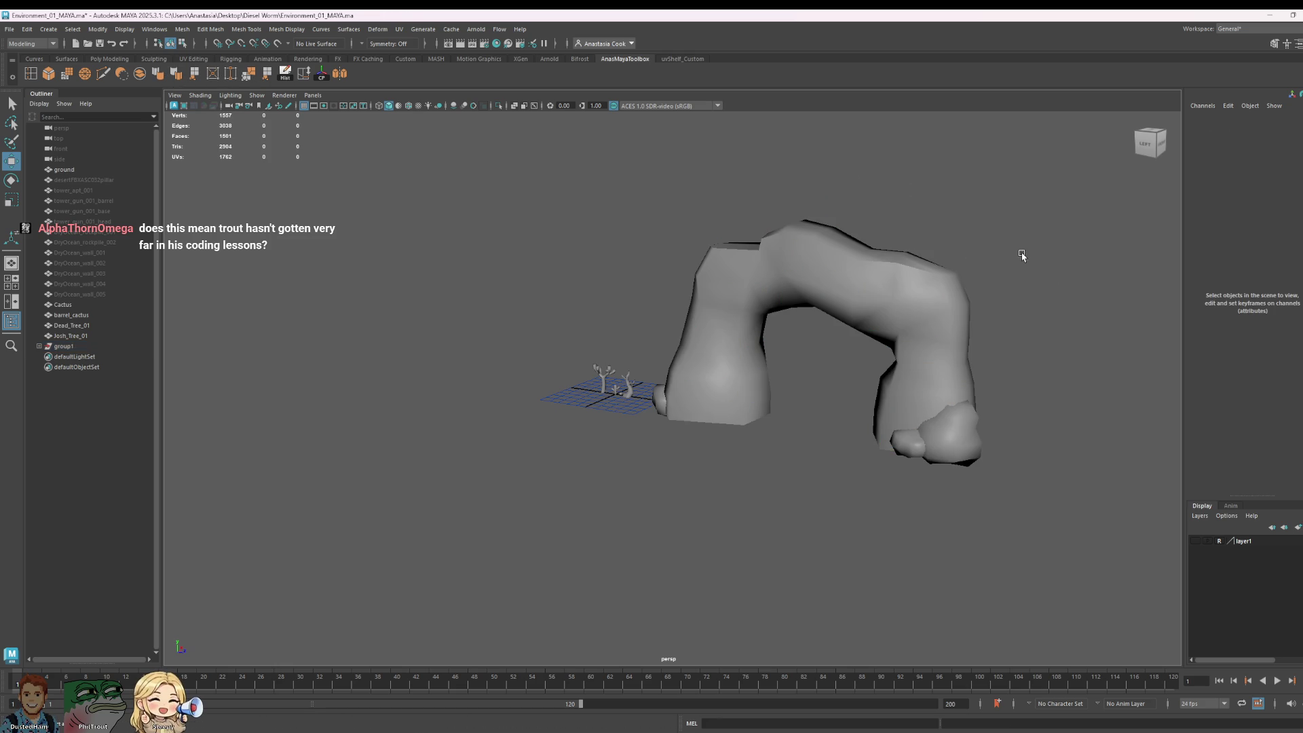
left_click_drag(1023, 256, 1039, 379, "alt")
mouse_move(934, 416)
left_mouse_down("alt")
mouse_move(840, 428)
mouse_move(701, 398)
mouse_move(638, 339)
left_mouse_up("alt")
key("ctrl+s")
Step: Trial-move top vertices of the arch, undo the moves, and activate Insert Edge Loop
left_click(622, 324)
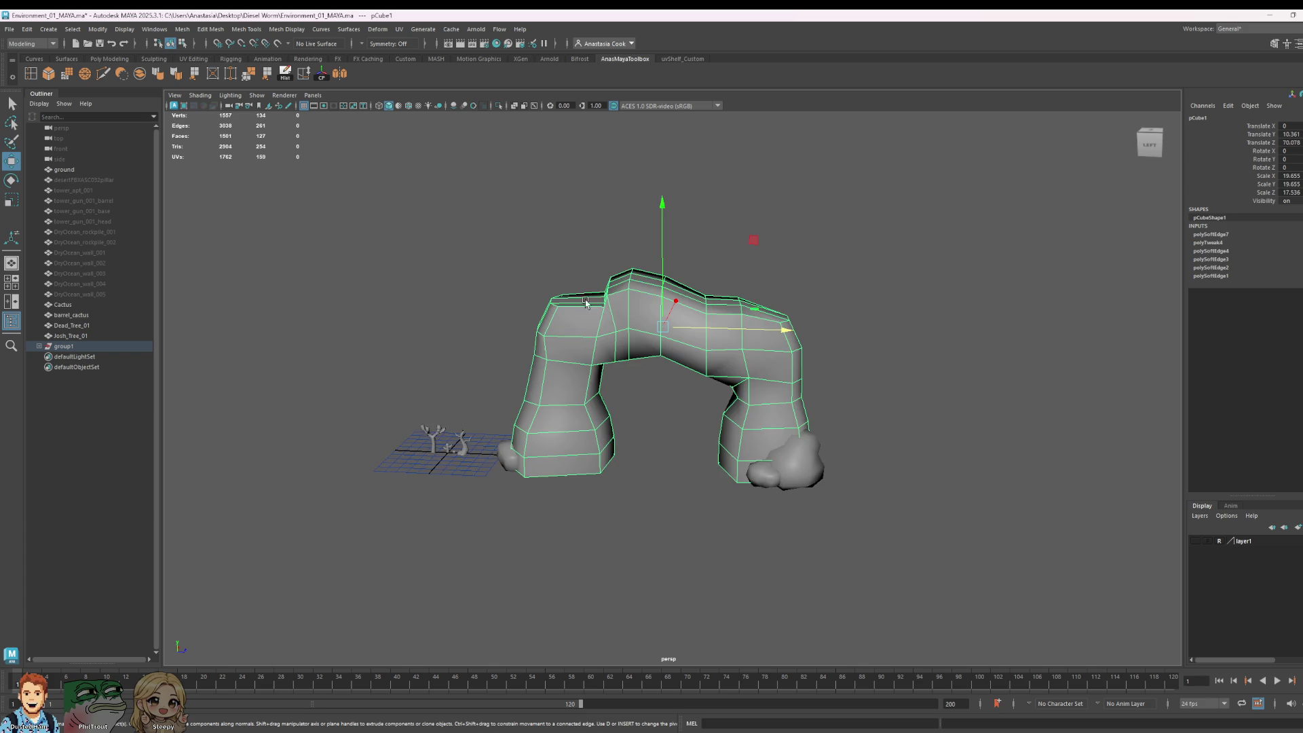
key("f")
right_click_drag(486, 268, 440, 262)
left_click(441, 233)
mouse_move(442, 232)
left_mouse_down("alt")
mouse_move(535, 314)
mouse_move(649, 322)
left_mouse_up("alt")
left_click(648, 306, "shift")
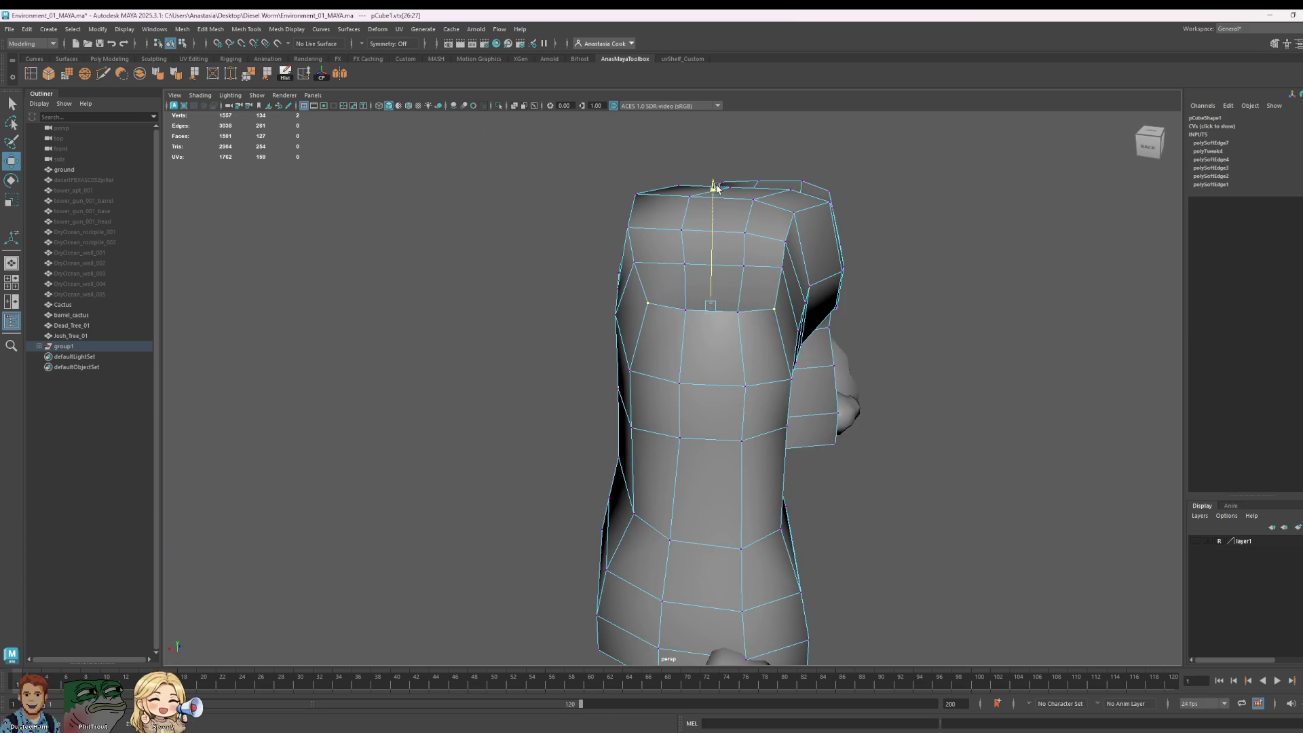
left_click_drag(717, 188, 721, 193)
left_click(741, 333)
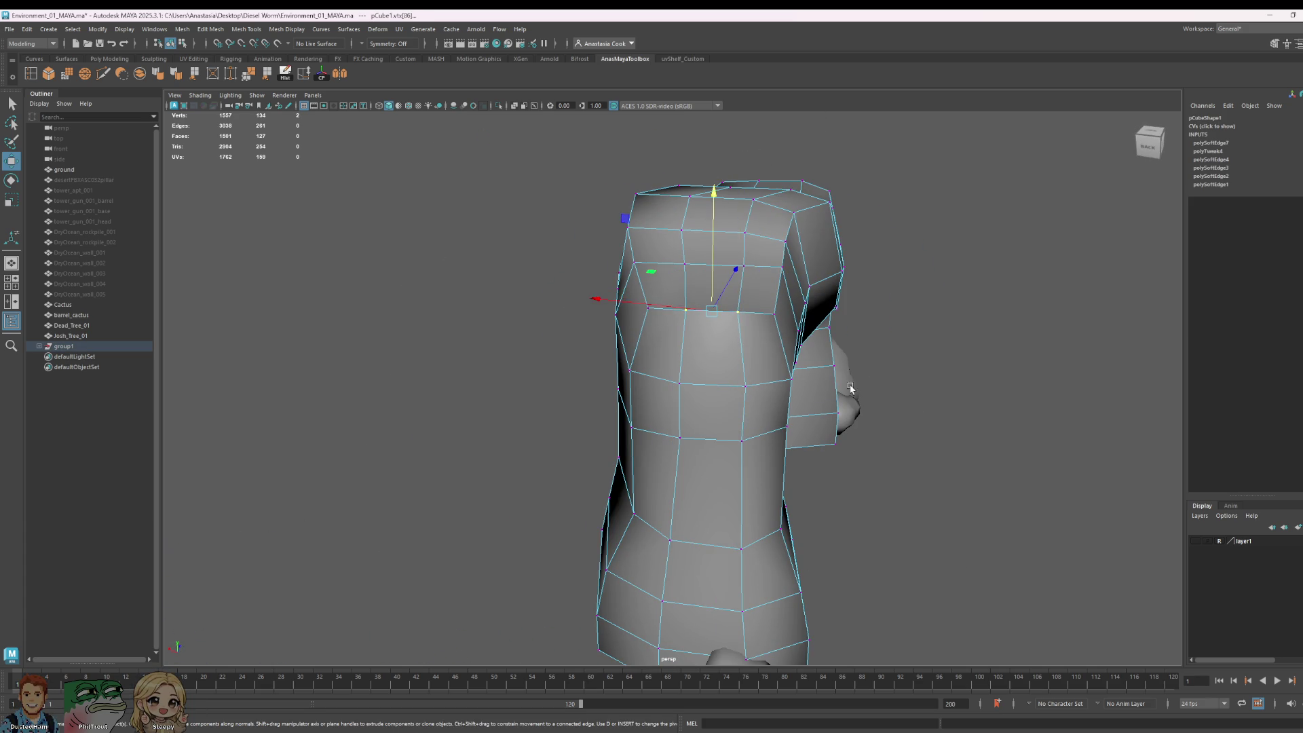
left_click_drag(850, 388, 434, 197, "alt")
left_click_drag(569, 236, 518, 243)
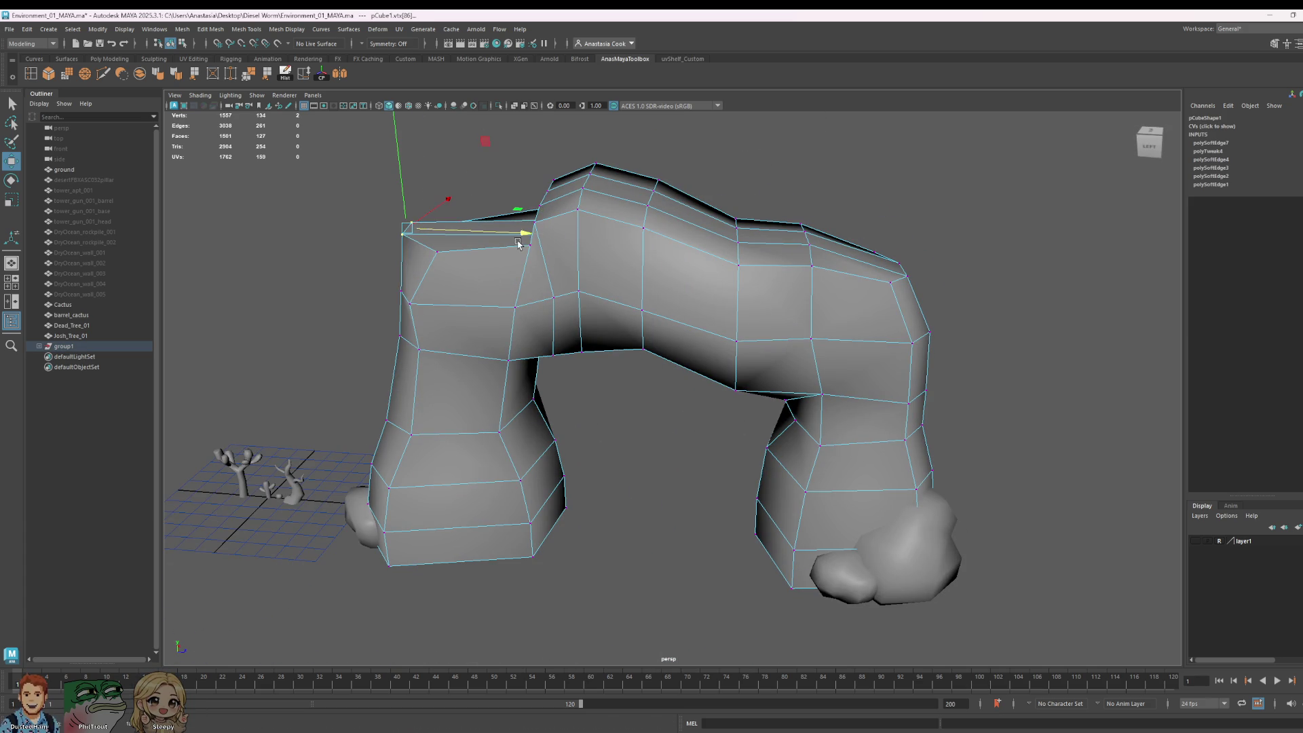
left_click_drag(395, 146, 401, 163)
key("ctrl+z")
key("ctrl+z")
key("ctrl+z")
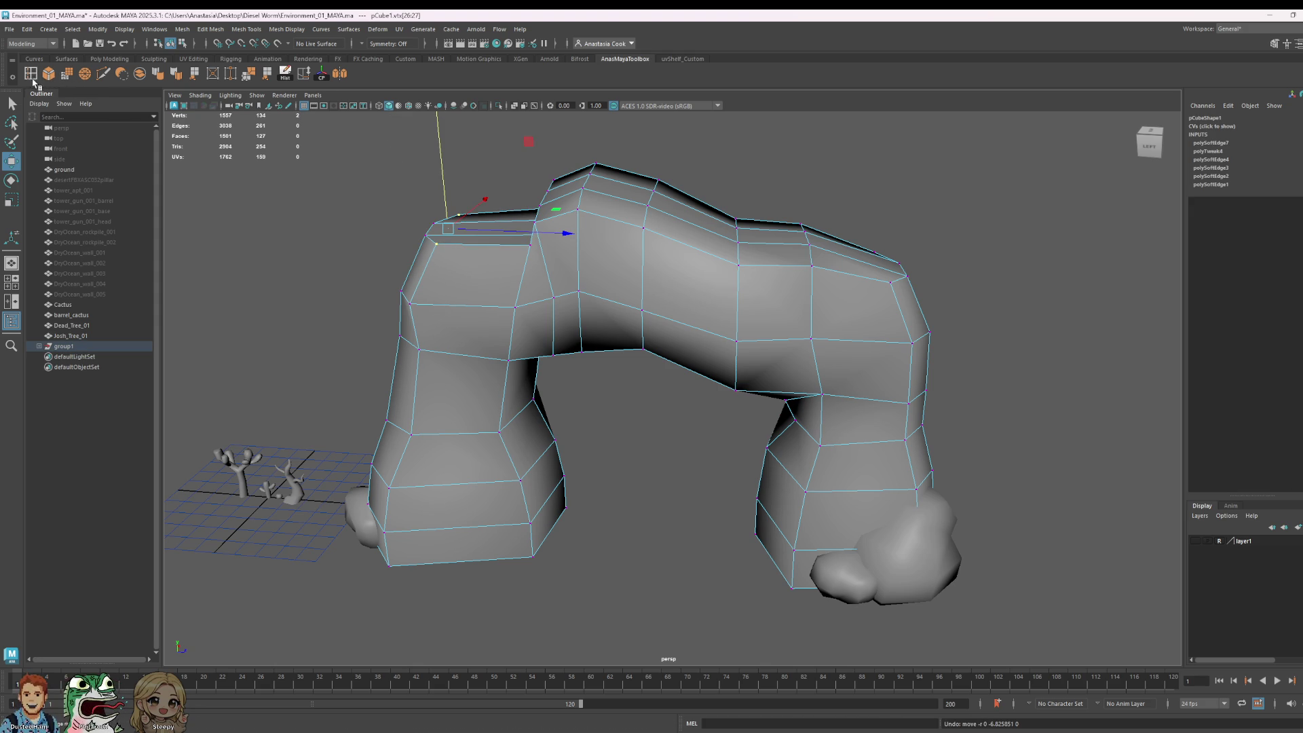
left_click(30, 73)
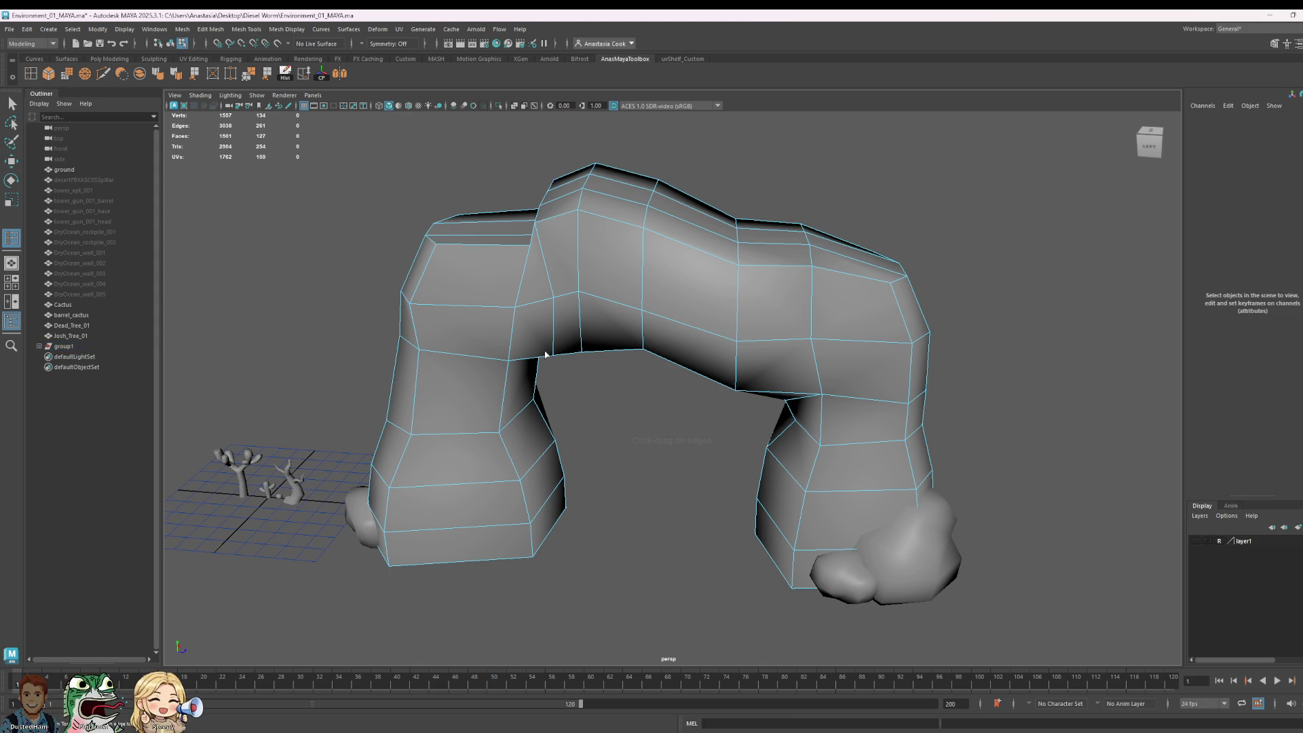
Step: Insert an edge loop down the left leg and select the five vertices atop it
left_click(458, 318)
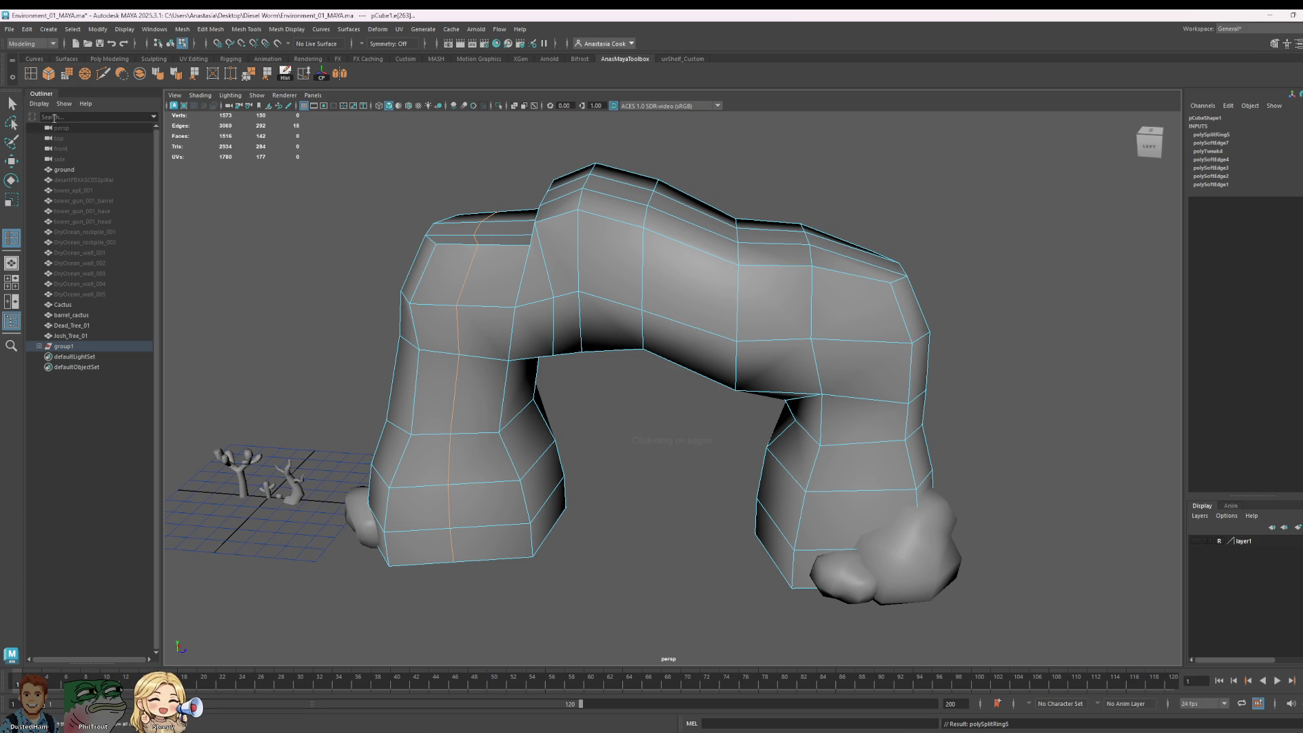
left_click(12, 104)
right_click(456, 211)
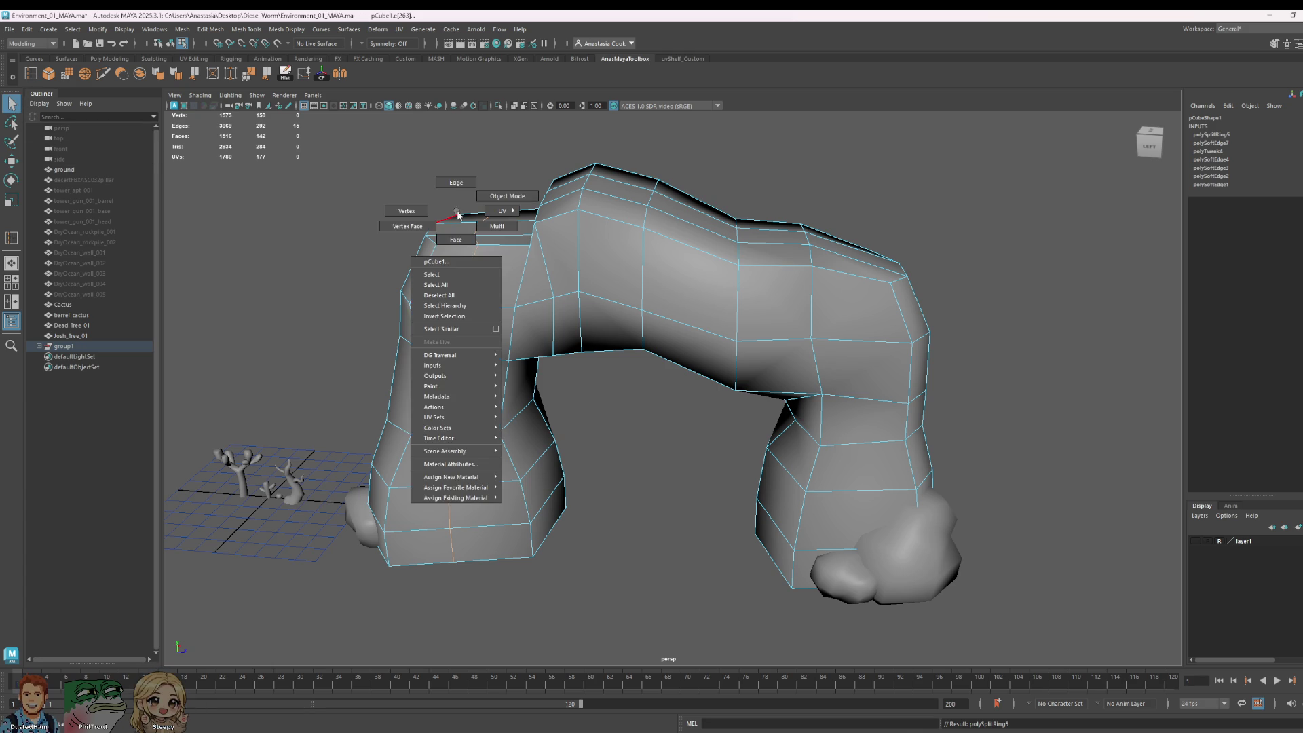
right_click_drag(459, 215, 407, 211)
left_click_drag(460, 265, 460, 265)
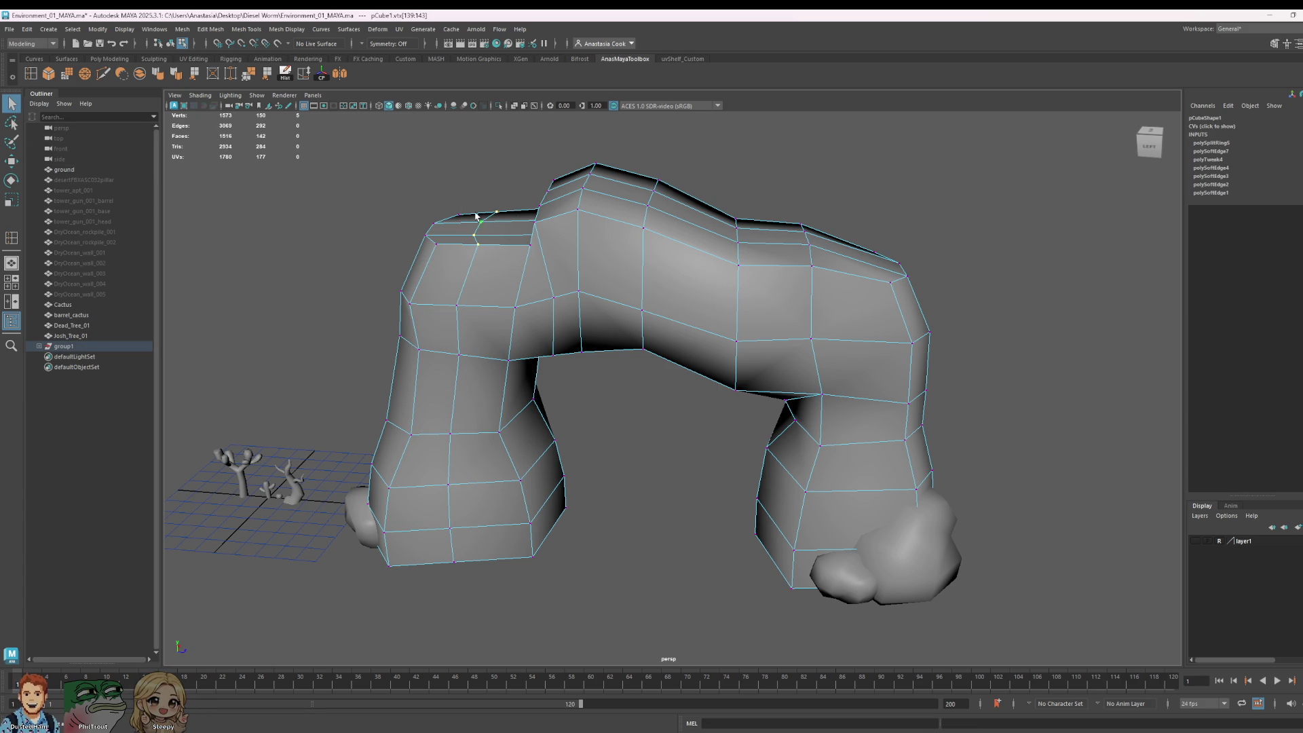
key("w")
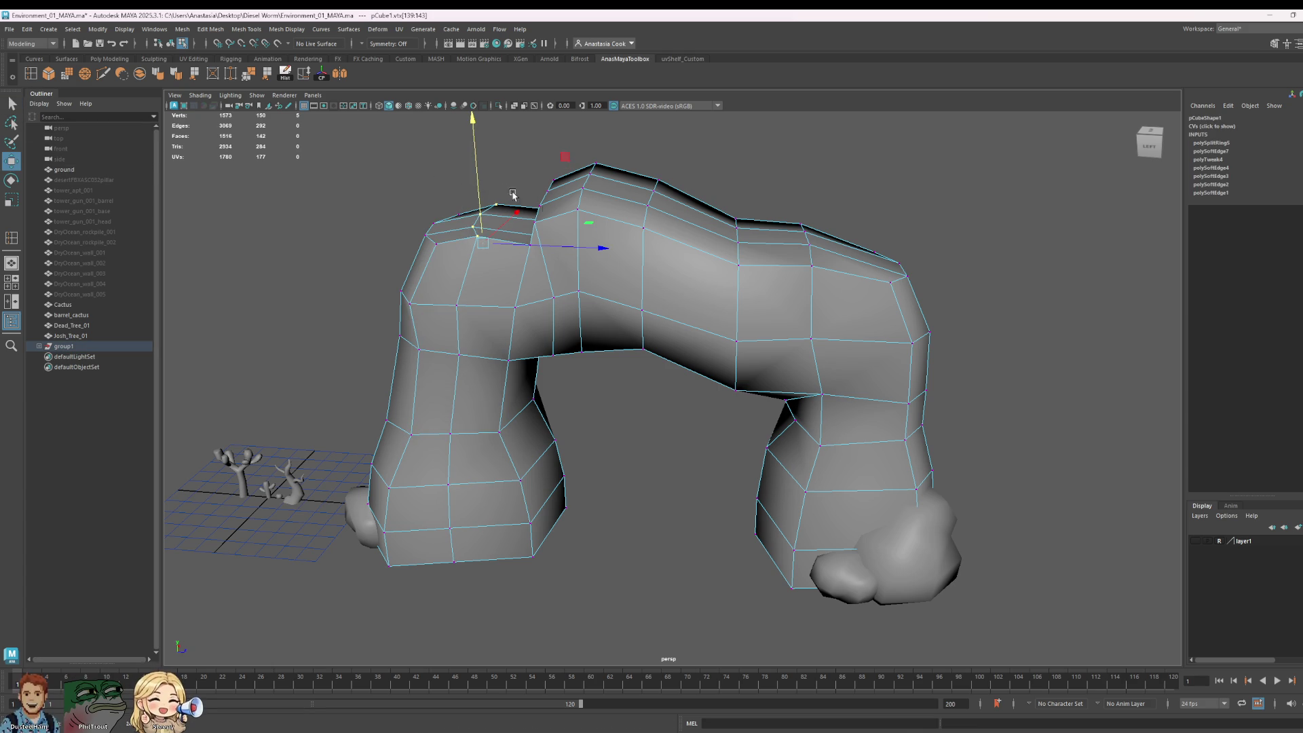
mouse_move(513, 195)
left_mouse_down("alt")
mouse_move(815, 255)
mouse_move(697, 274)
left_mouse_up("alt")
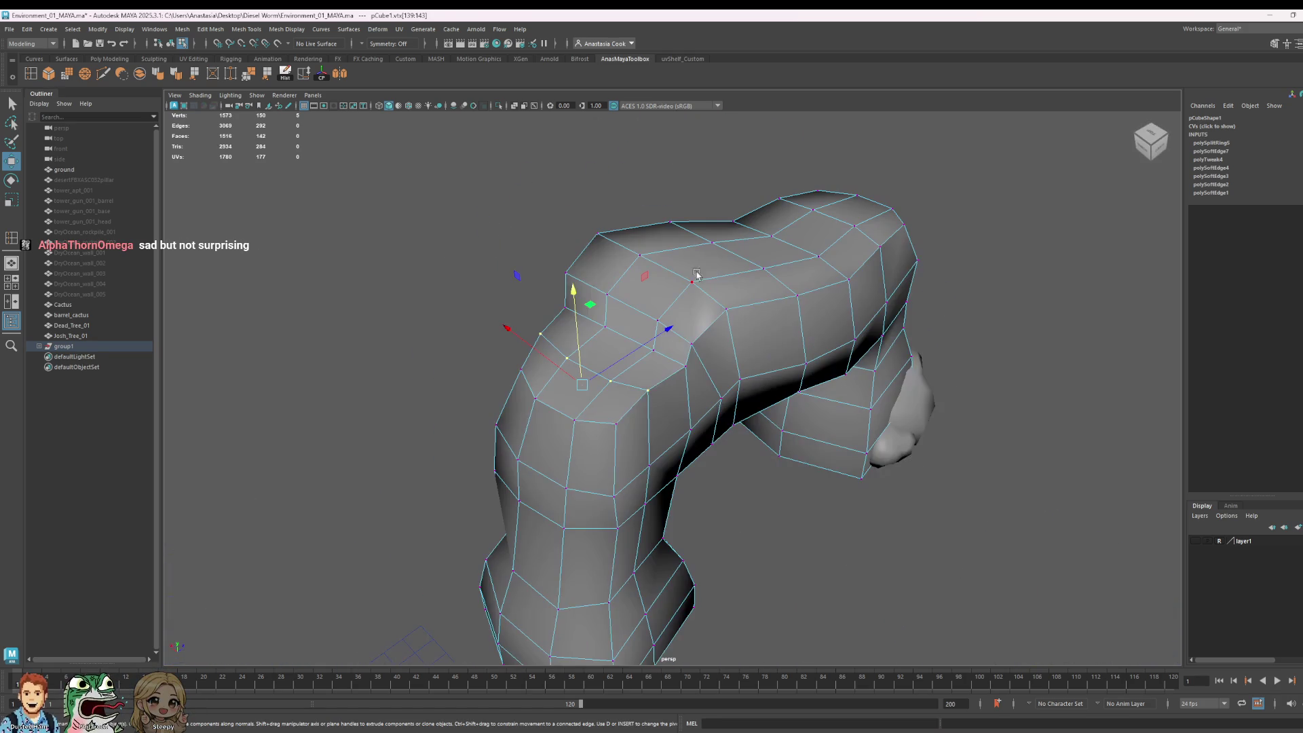
Step: Scale two top vertices of the arch closer together
left_click(688, 365)
left_click(565, 308, "shift")
key("e")
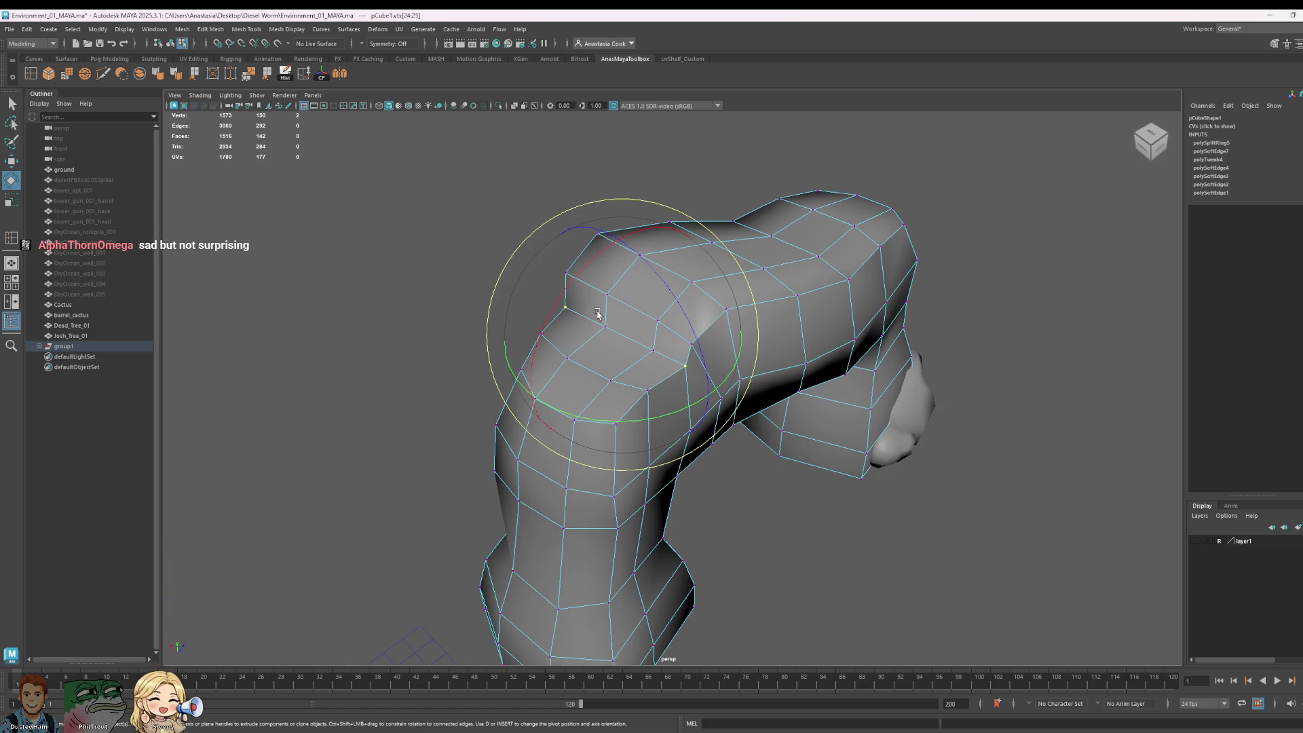
key("r")
left_click_drag(563, 294, 571, 303)
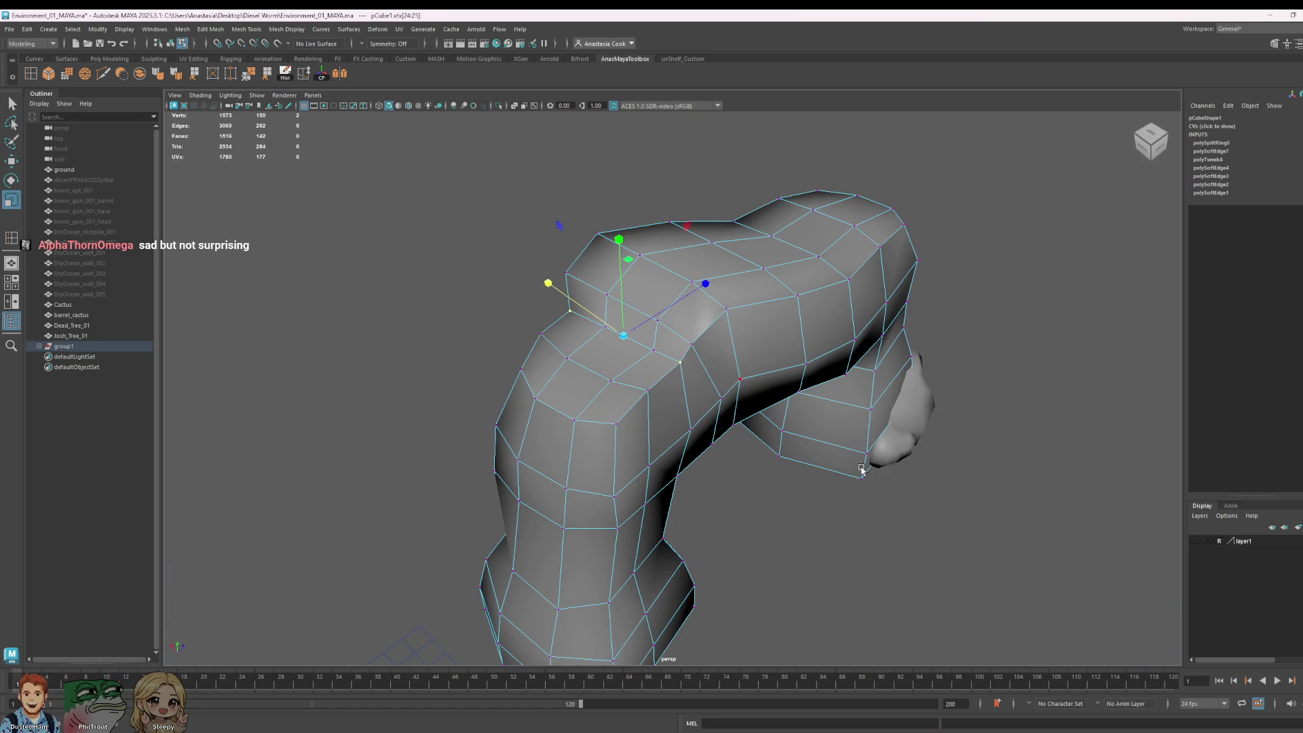
scroll(861, 469, "down", 5)
mouse_move(781, 339)
left_mouse_down("alt")
mouse_move(707, 269)
mouse_move(833, 450)
mouse_move(678, 356)
left_mouse_up("alt")
scroll(708, 269, "up", 5)
left_click_drag(665, 325, 772, 417, "alt")
Step: Select another vertex pair, then revert to the previous selection
left_click(805, 425)
left_click(771, 365)
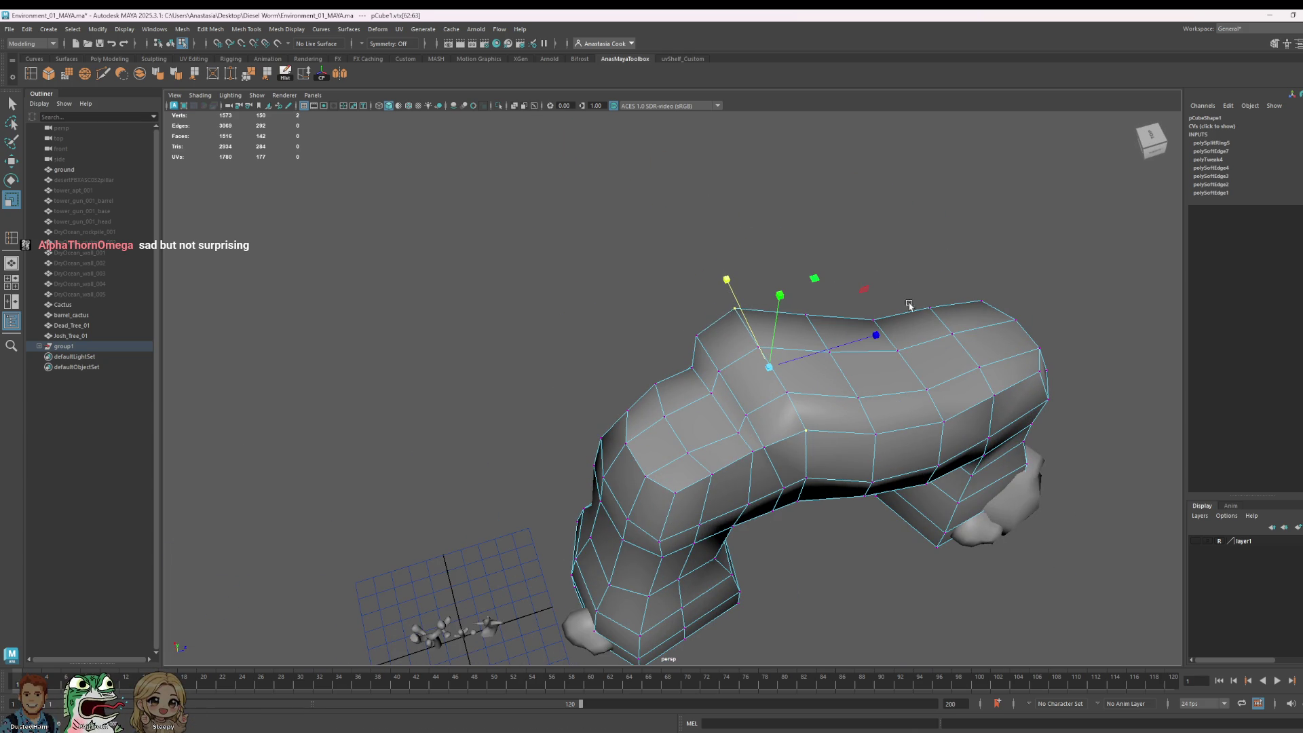
mouse_move(910, 303)
left_mouse_down("alt")
mouse_move(939, 312)
mouse_move(792, 486)
mouse_move(666, 537)
left_mouse_up("alt")
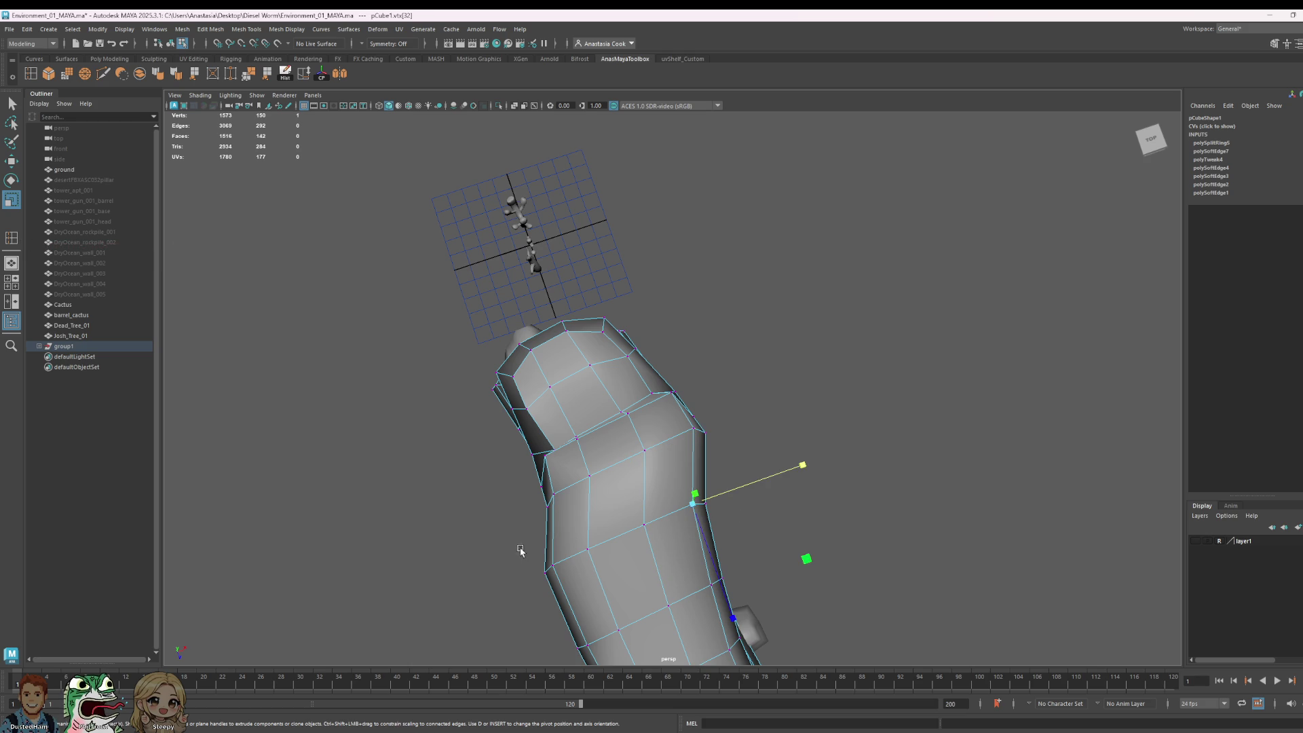
left_click_drag(523, 547, 567, 572)
key("ctrl+z")
mouse_move(756, 471)
left_mouse_down("alt")
mouse_move(865, 486)
mouse_move(771, 515)
mouse_move(820, 455)
mouse_move(801, 516)
mouse_move(747, 543)
mouse_move(724, 599)
mouse_move(733, 591)
left_mouse_up("alt")
Step: Rotate all vertices at the arch's right end, then reselect the whole arch in object mode
mouse_move(1006, 380)
left_mouse_down()
mouse_move(740, 615)
mouse_move(699, 597)
left_mouse_up()
key("e")
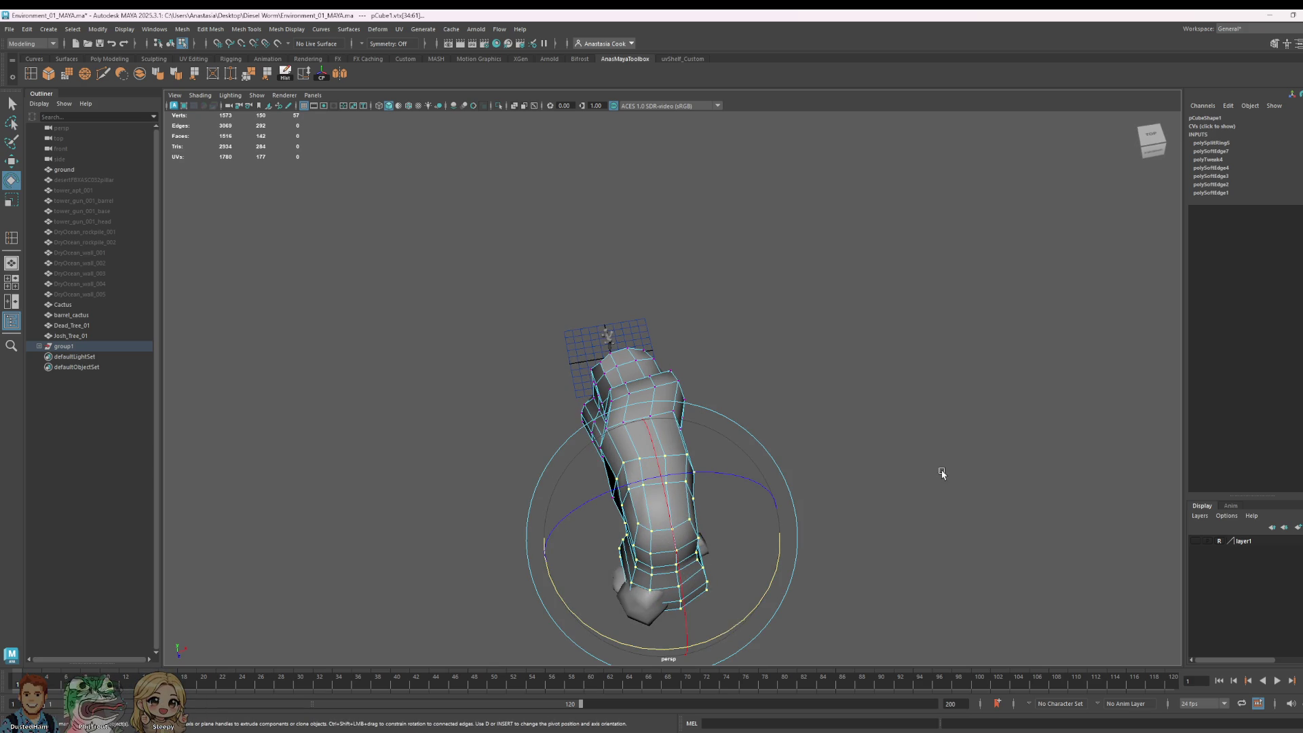
left_click(940, 474)
left_click_drag(940, 474, 810, 427, "alt")
key("F8")
left_click(919, 378)
scroll(919, 378, "down", 3)
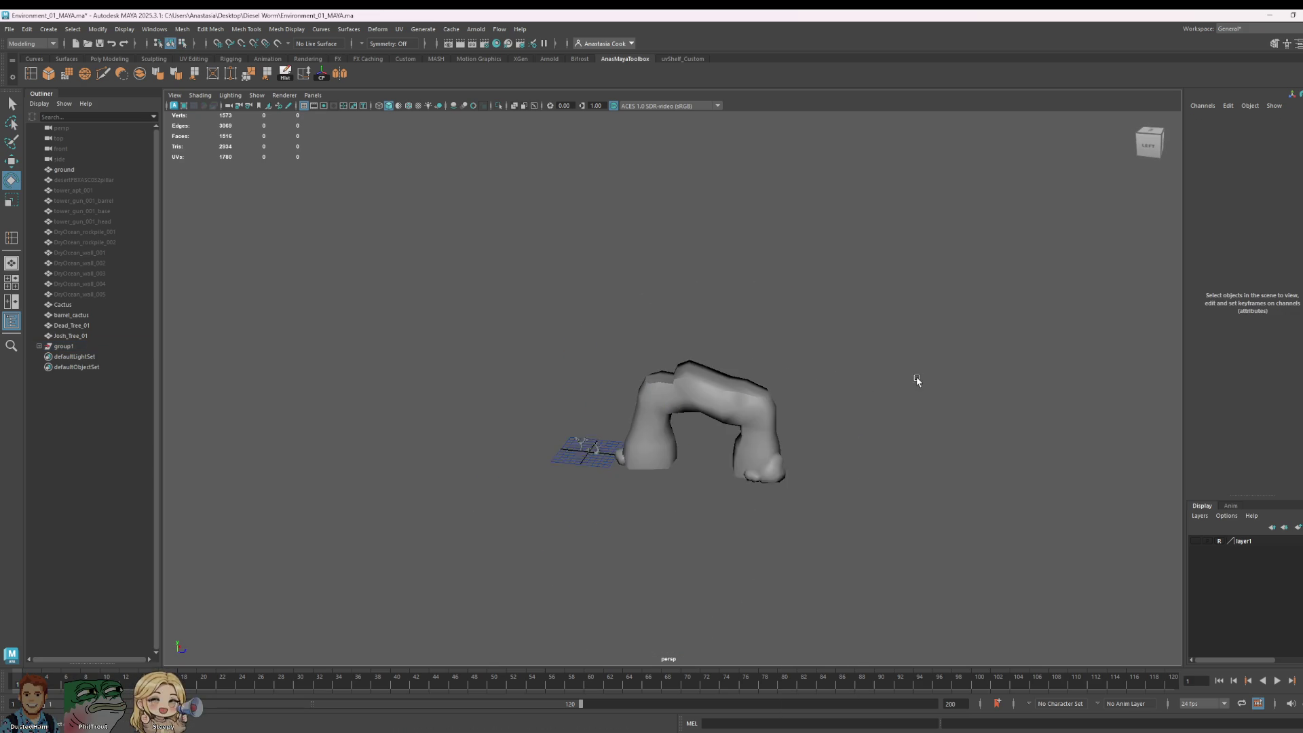
scroll(664, 488, "up", 3)
left_click(664, 489)
scroll(704, 532, "up", 6)
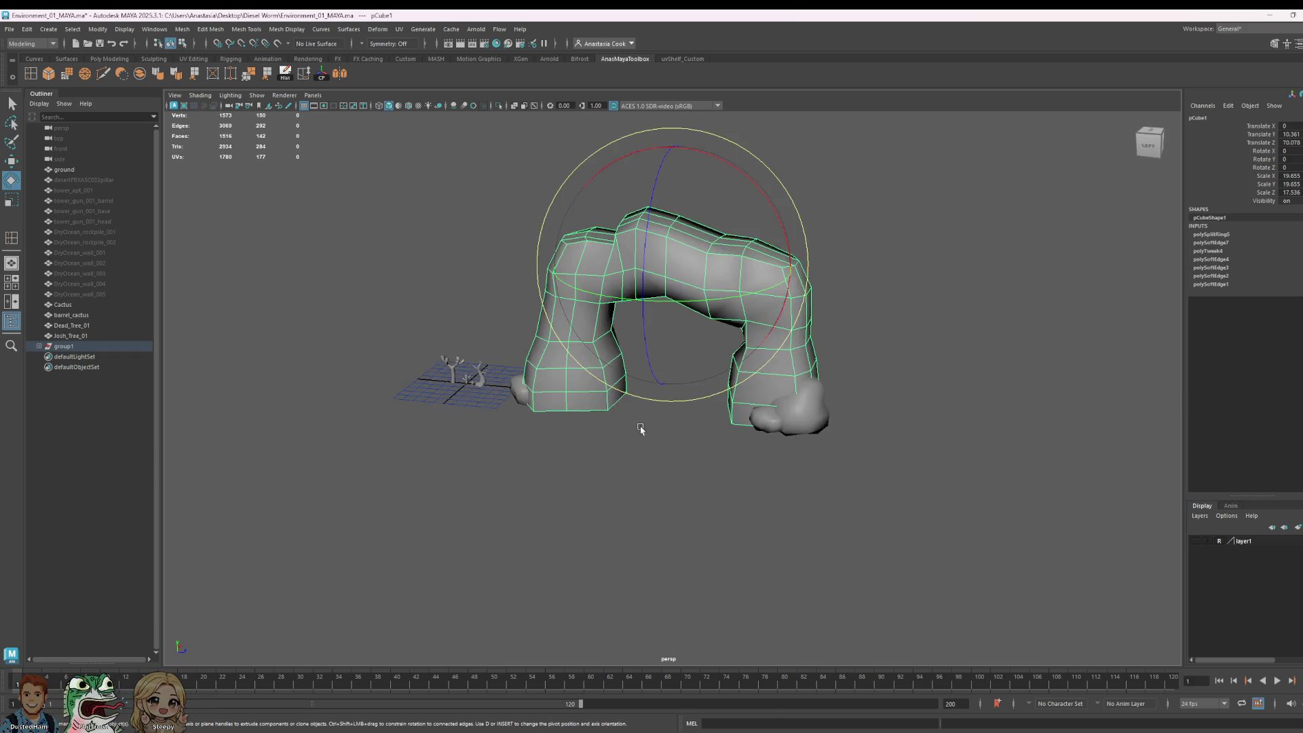
Step: In face mode, select the left foot's bottom face loop and scale it up slightly
right_click(512, 401)
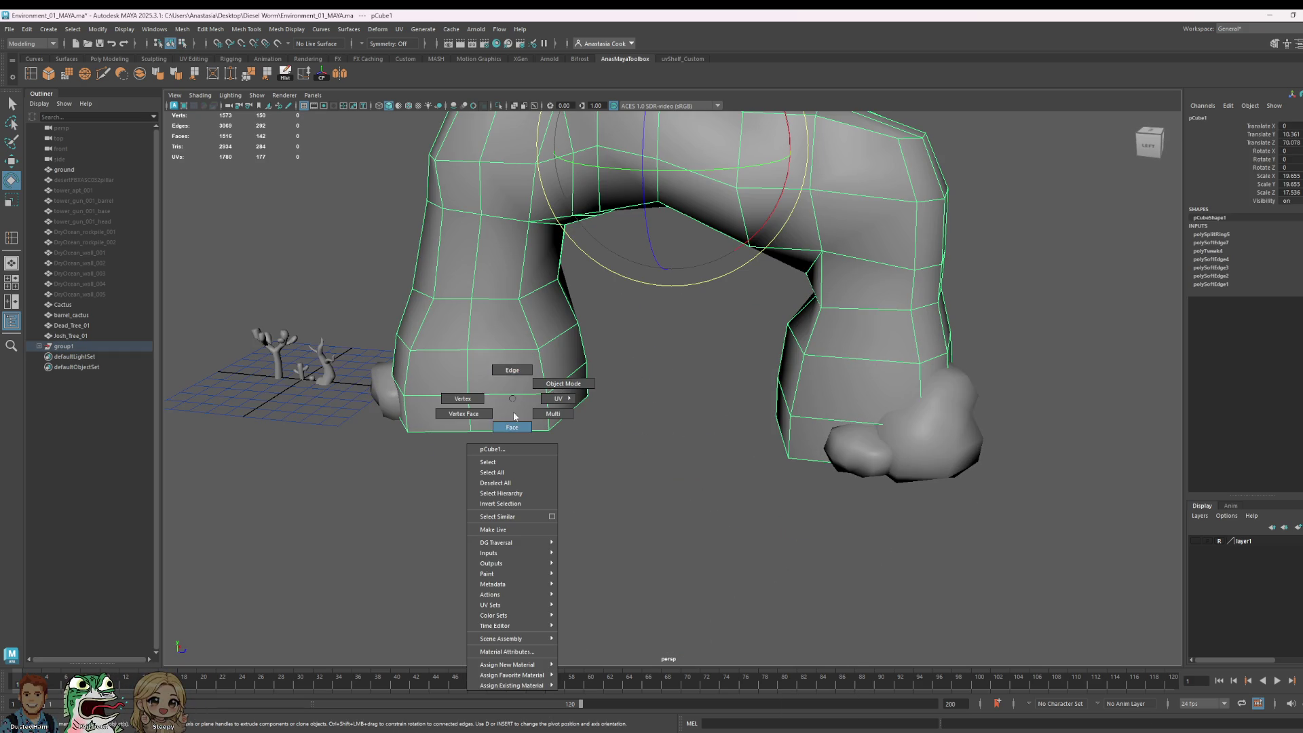
left_click(514, 416)
left_click(530, 401)
scroll(665, 414, "up", 2)
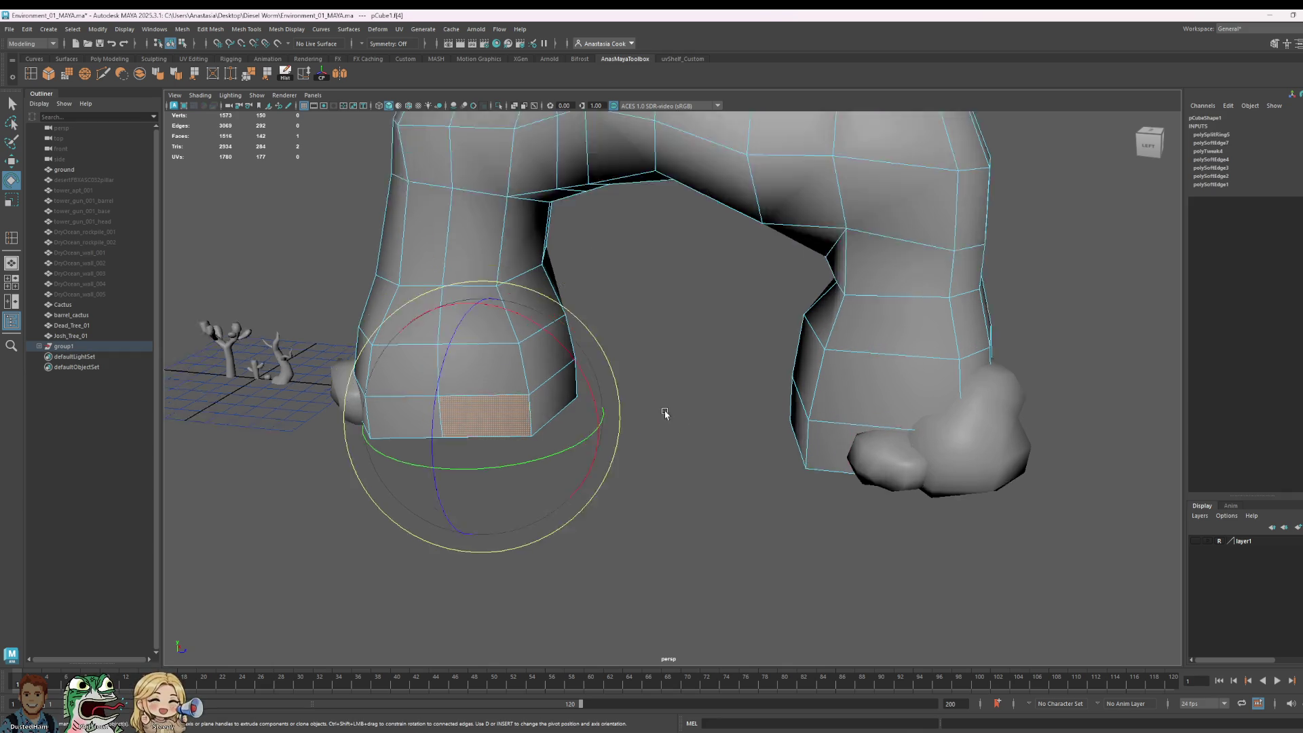
scroll(666, 414, "up", 3)
double_click(410, 387)
scroll(410, 387, "down", 4)
key("r")
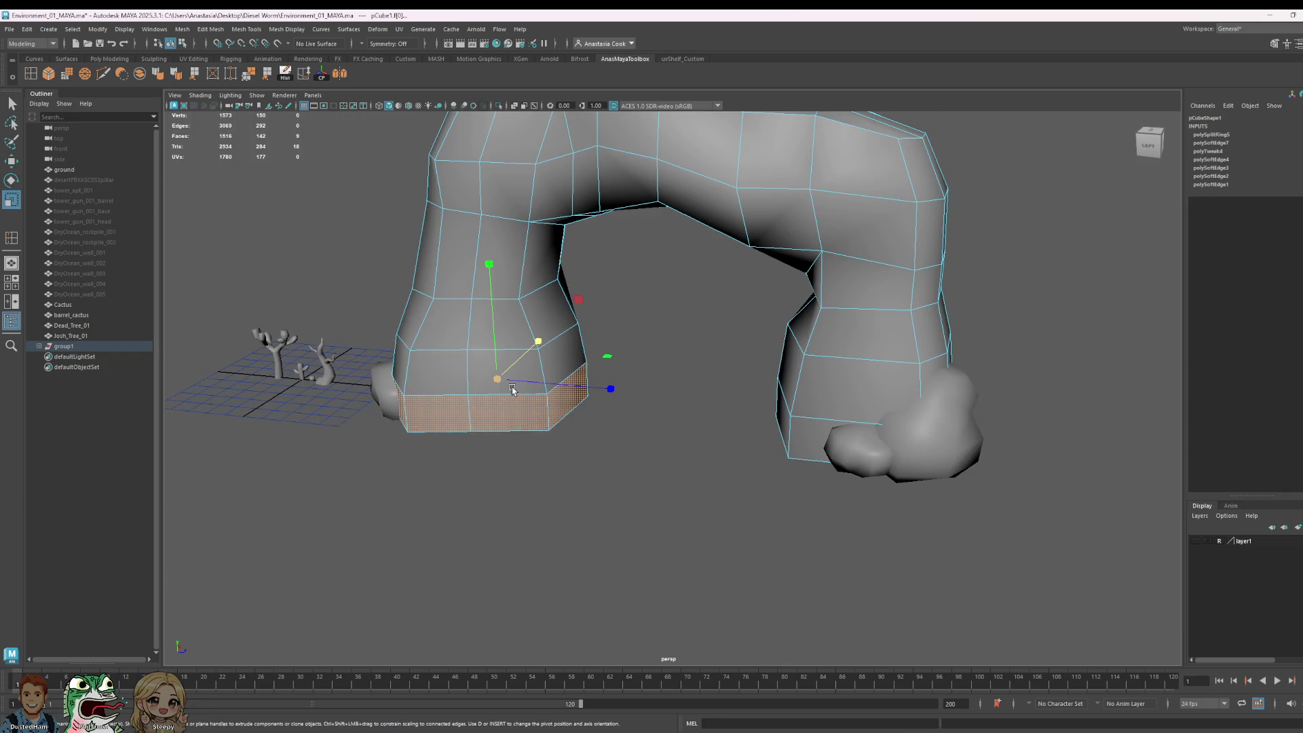
left_click_drag(500, 381, 506, 382)
Step: Try shifting the right foot's bottom face loop, then undo the move and clear the selection
left_click(797, 438)
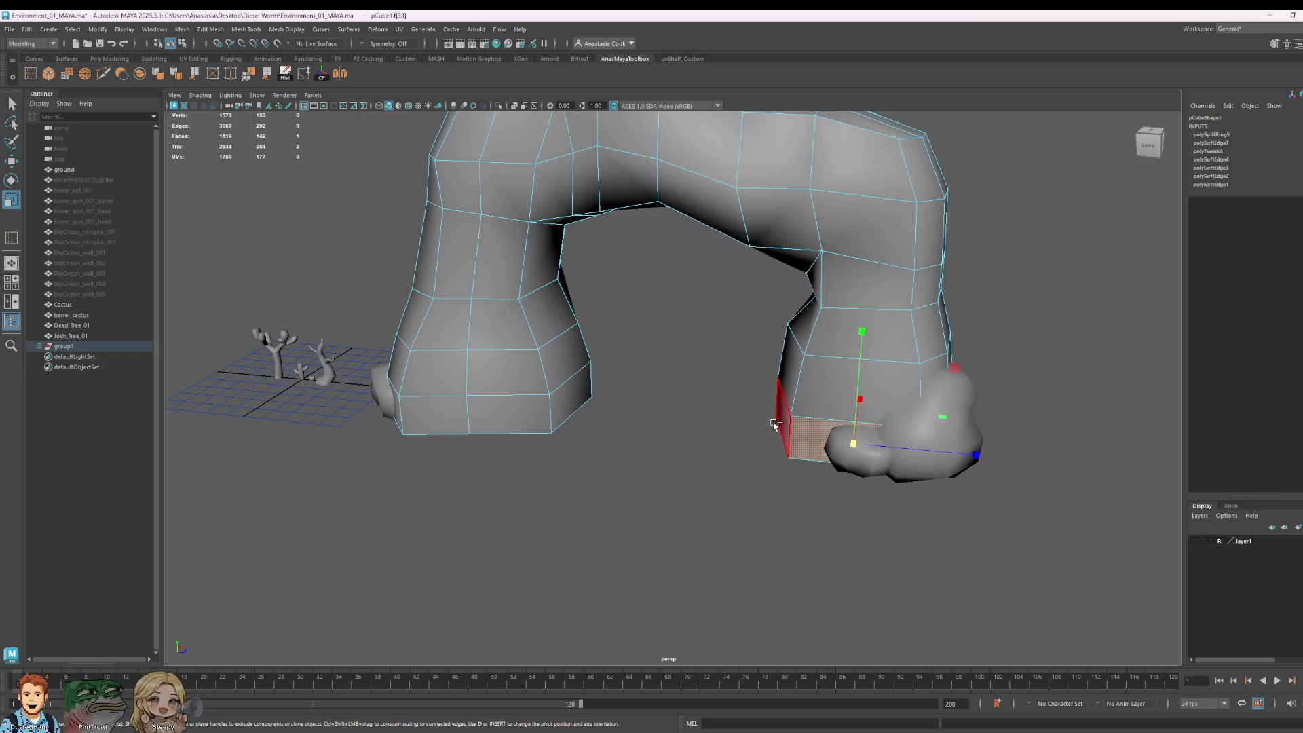
double_click(865, 416)
key("w")
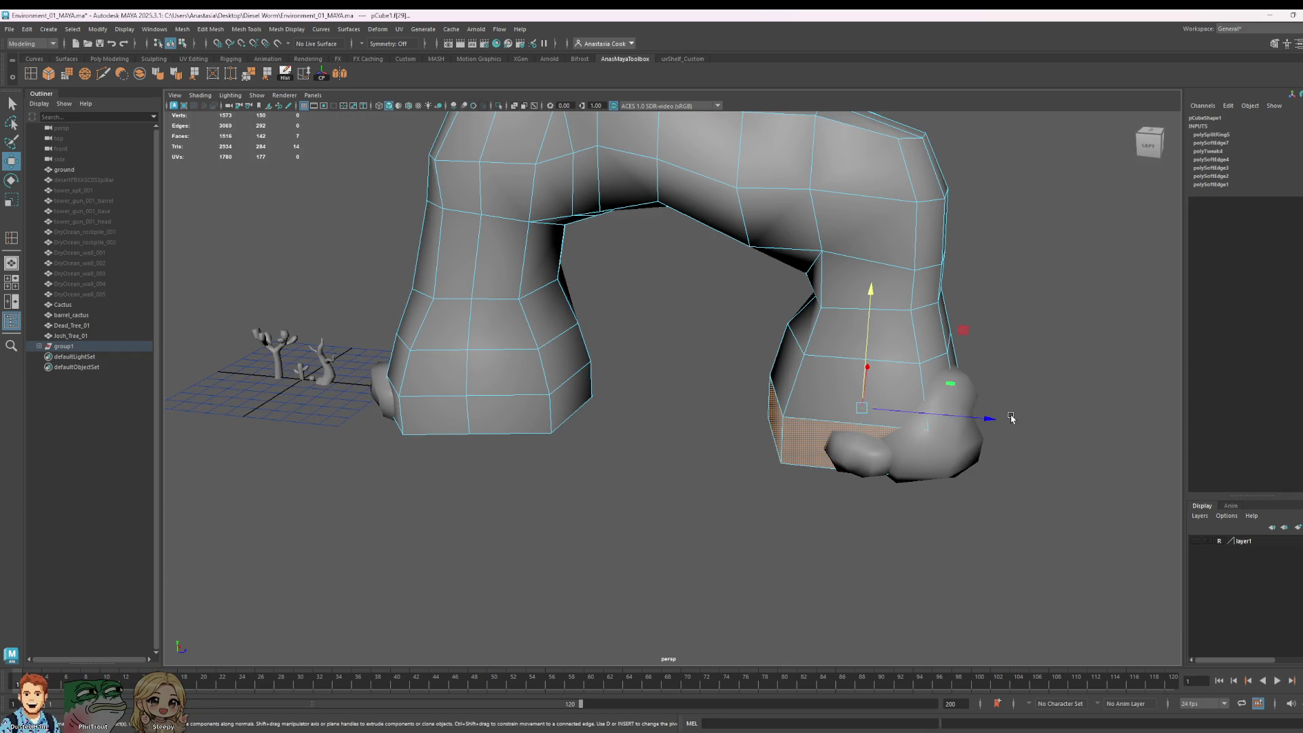
left_click_drag(990, 416, 984, 422)
key("ctrl+z")
left_click(1041, 408)
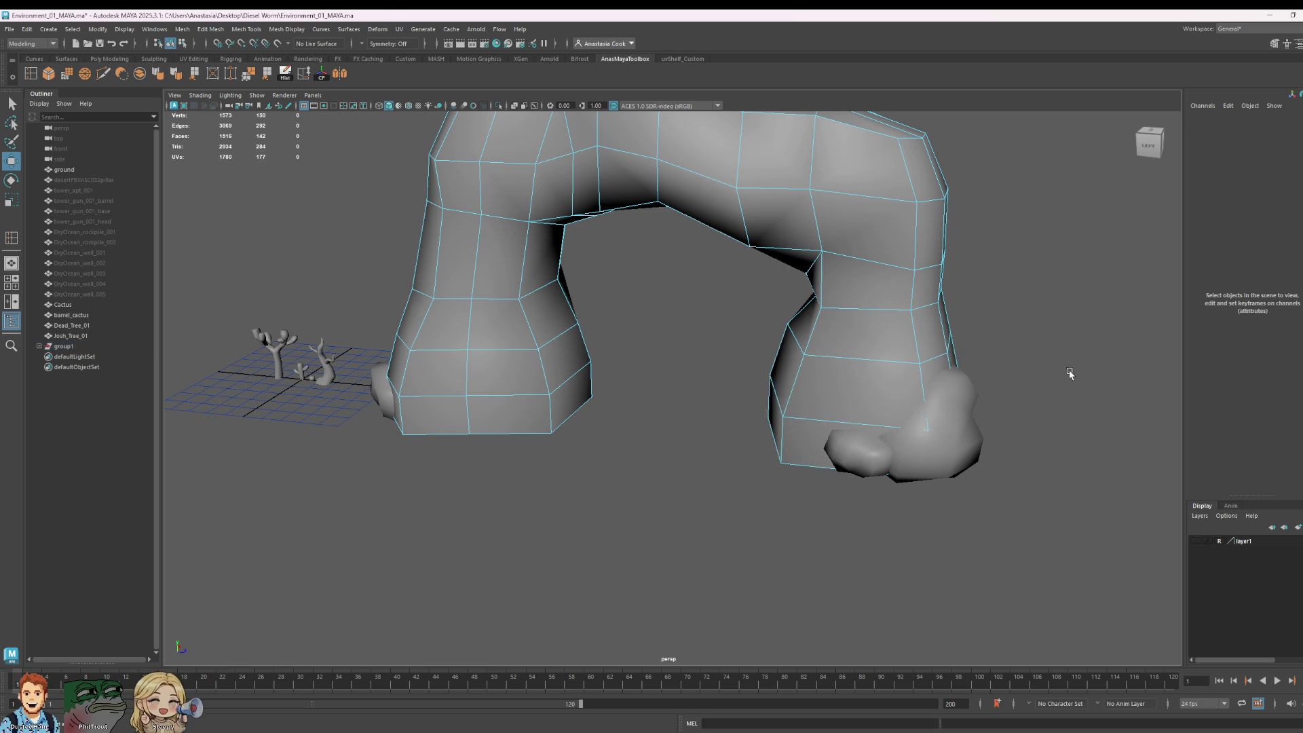
Step: Return the arch to object mode and select the big and small rocks at the right foot
right_click_drag(1068, 385, 770, 439, "alt")
right_click(804, 452)
left_click(819, 425)
left_click(819, 425)
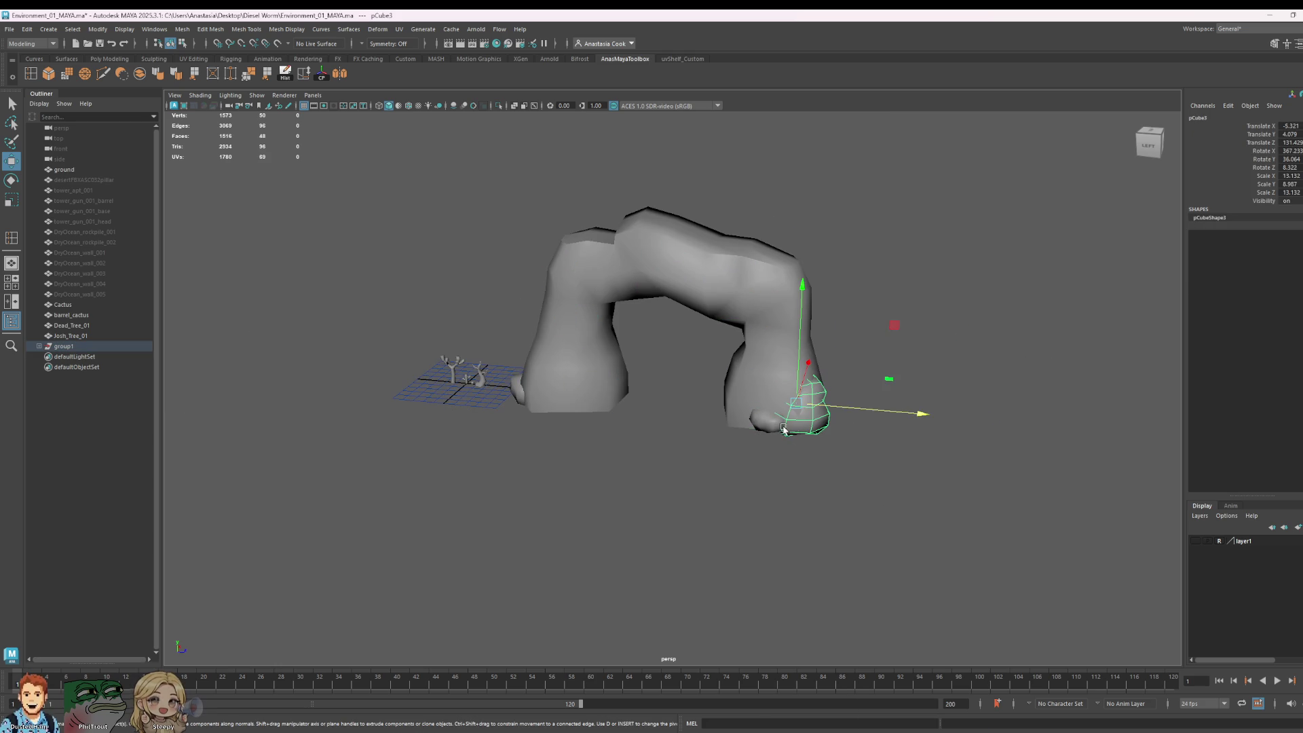
left_click(774, 421, "shift")
left_click(1039, 402)
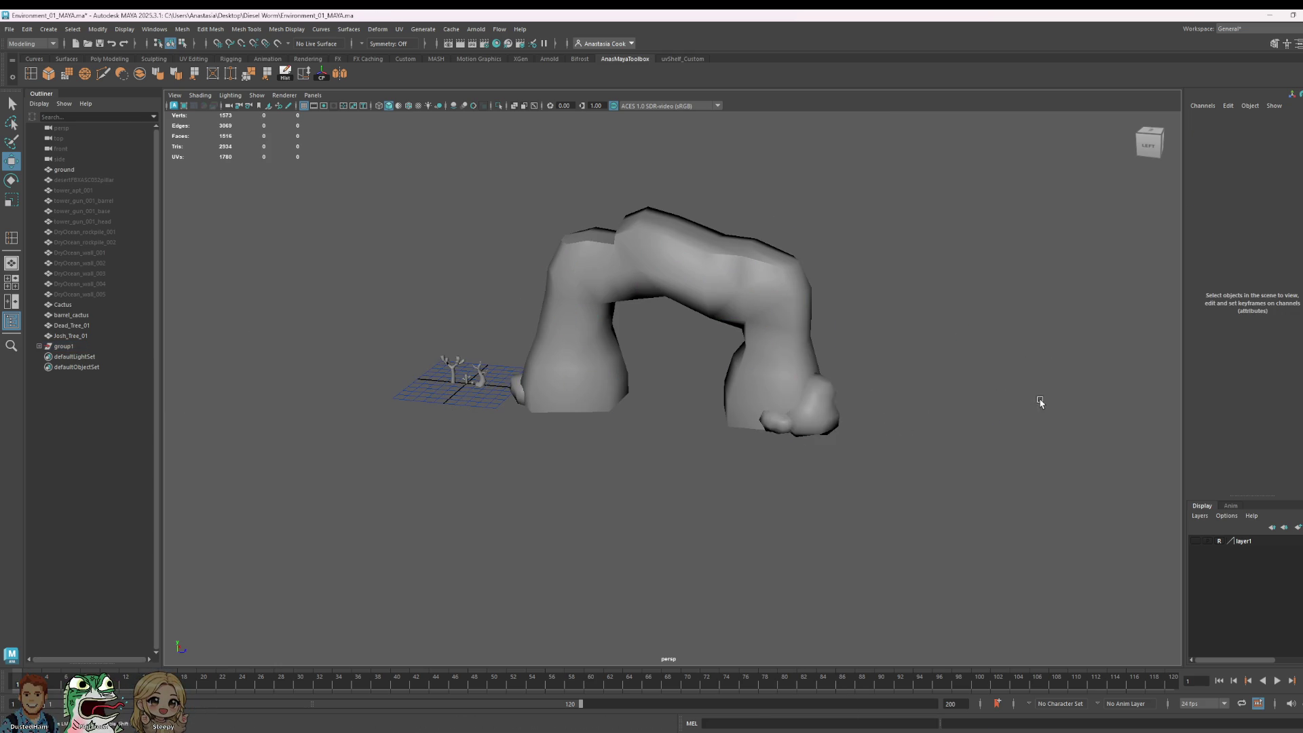
mouse_move(1039, 402)
left_mouse_down("alt")
mouse_move(801, 403)
mouse_move(733, 383)
left_mouse_up("alt")
Step: Switch the arch to edge mode and pick edges at its lower left
left_click(822, 397)
left_click_drag(599, 460, 684, 442, "alt")
left_click(545, 385)
right_click(545, 385)
right_click_drag(545, 385, 543, 362)
left_click(558, 394)
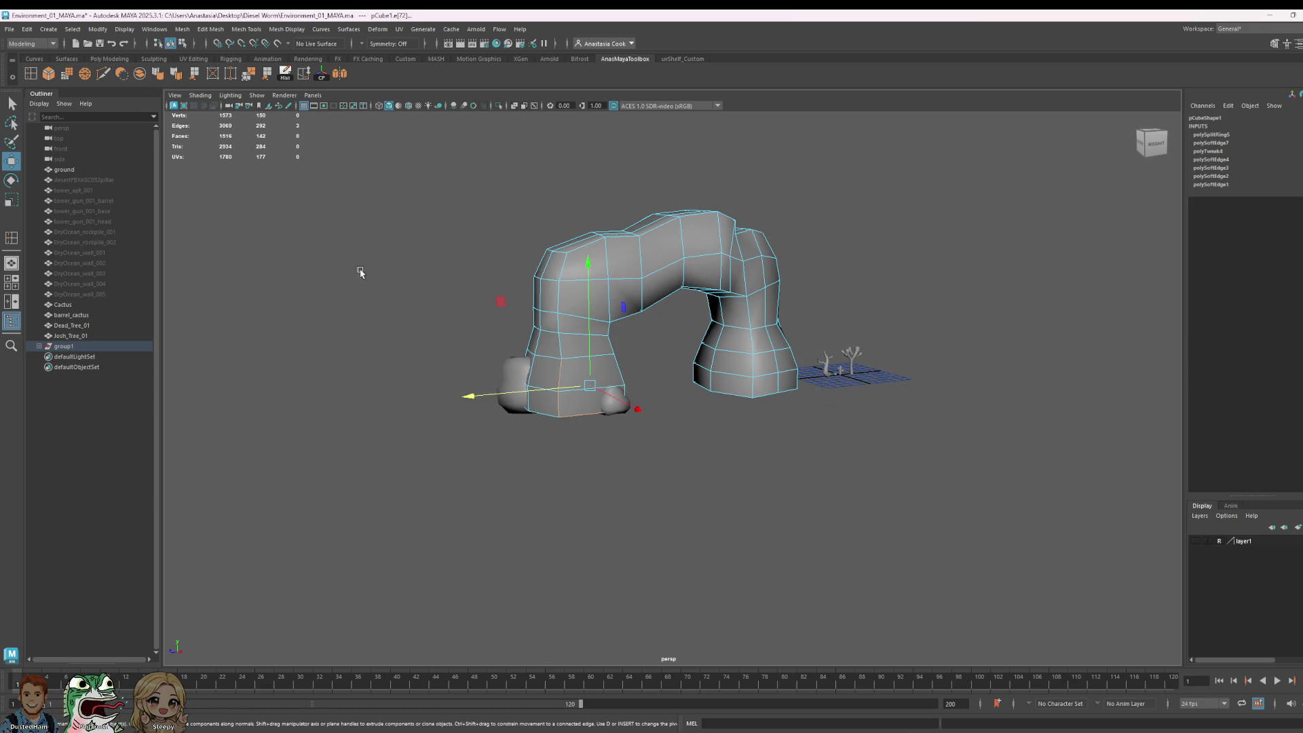
Step: Drop one edge from the selection and leave edge editing
left_click(592, 413, "ctrl")
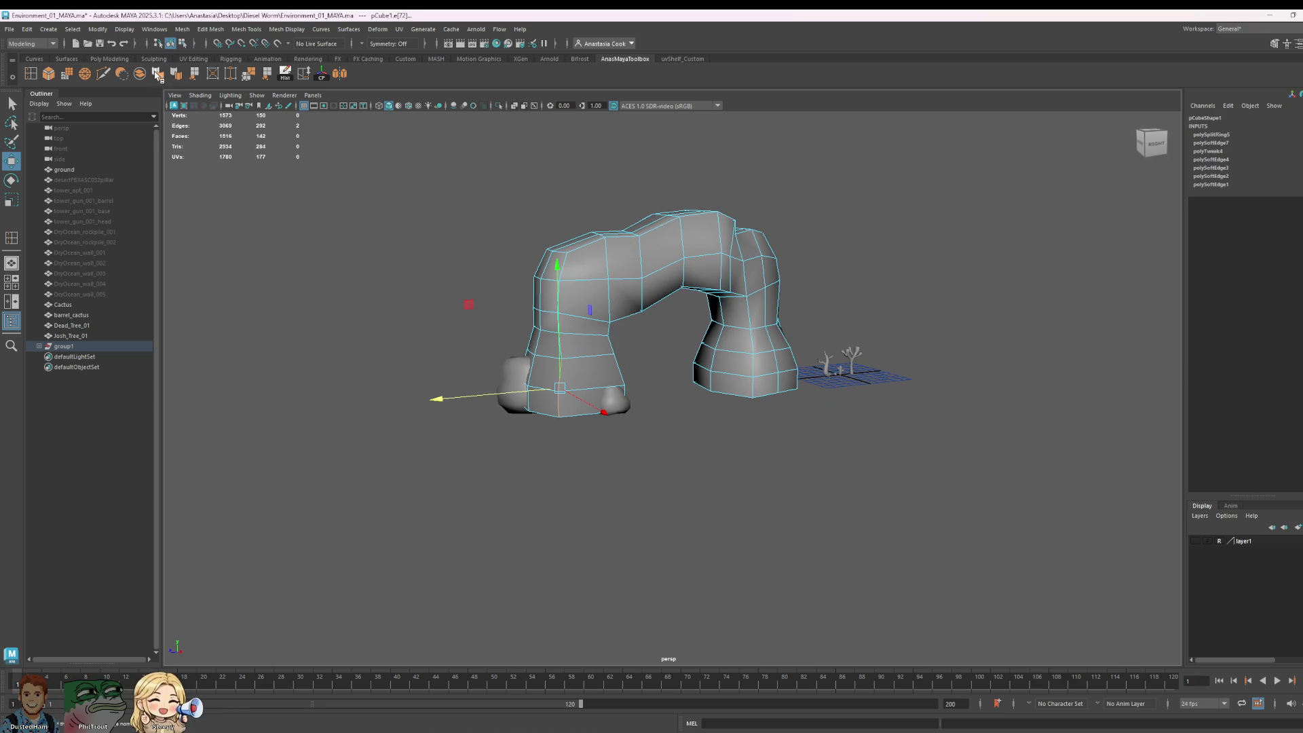
key("F8")
left_click(961, 325)
left_click_drag(960, 324, 879, 356, "alt")
Step: Inspect edges on the arch's right leg, then return the arch to object mode
left_click(789, 399)
mouse_move(767, 436)
right_mouse_down()
mouse_move(776, 385)
mouse_move(767, 406)
right_mouse_up()
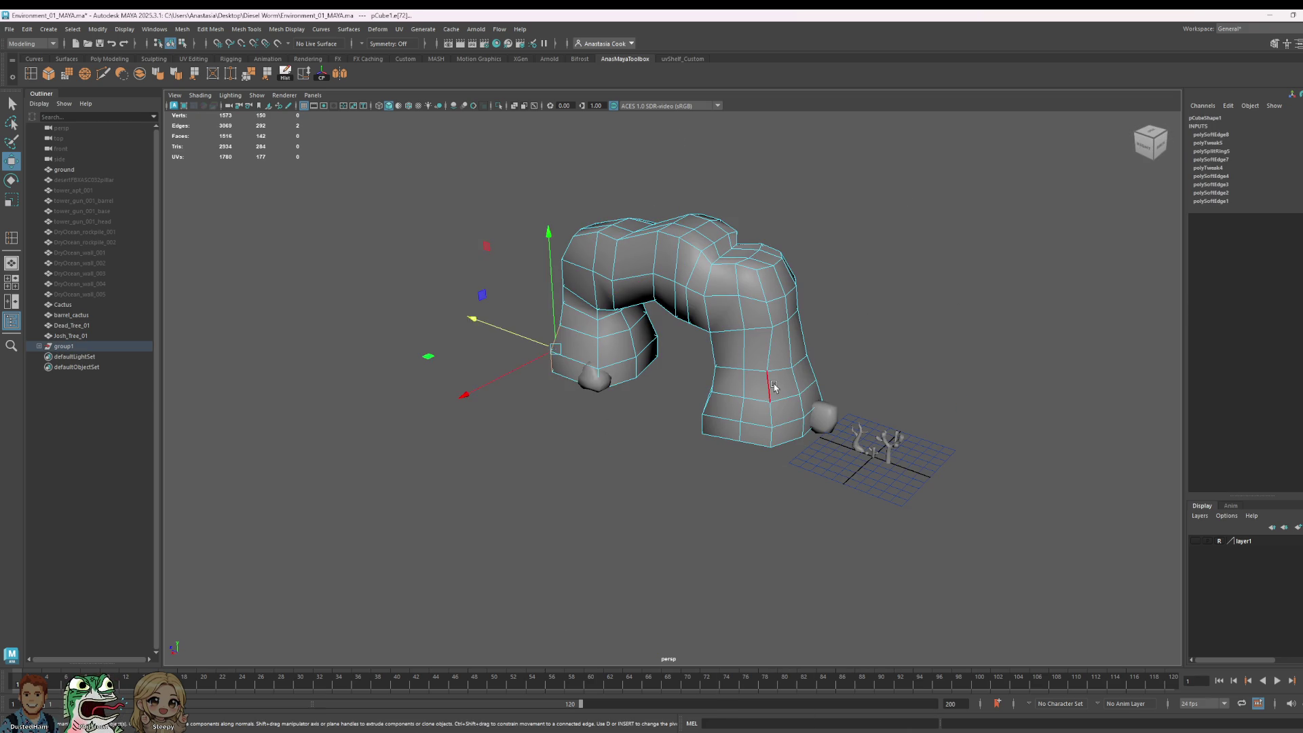
left_click(771, 426)
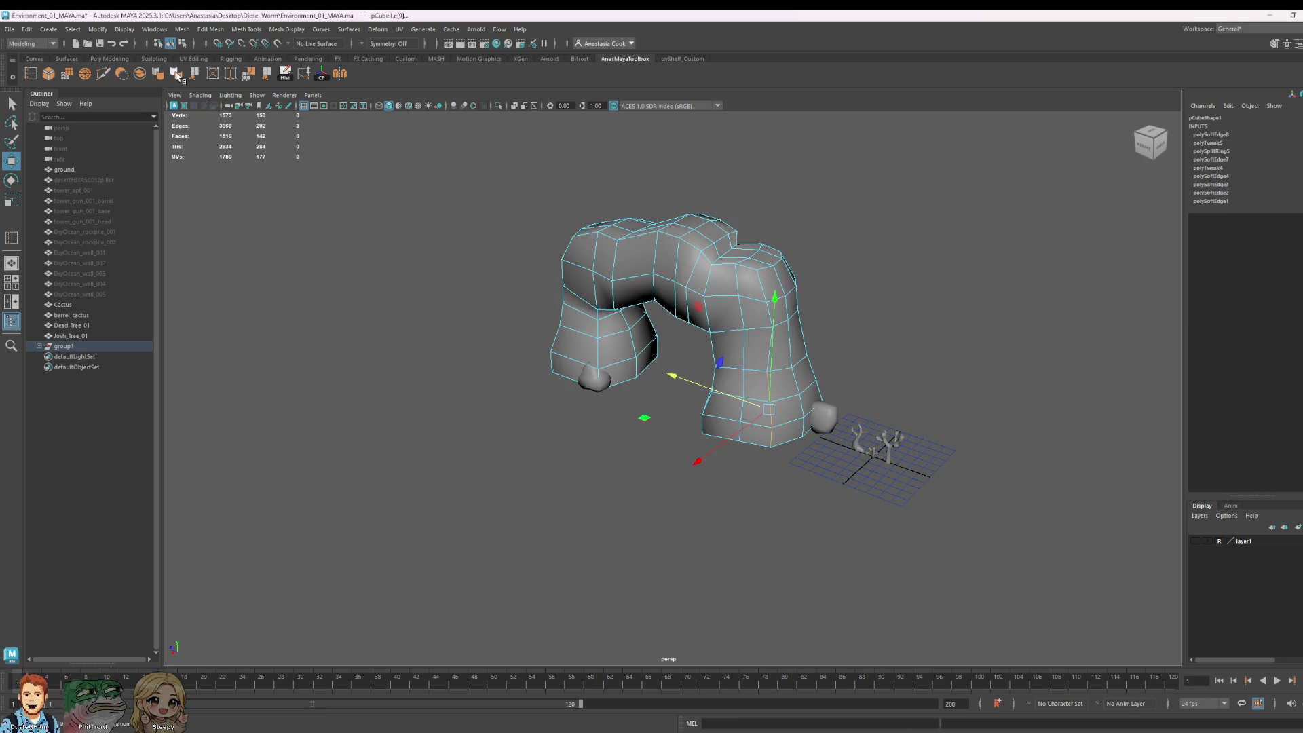
right_click_drag(687, 305, 760, 254)
left_click(857, 303)
mouse_move(857, 303)
left_mouse_down("alt")
mouse_move(934, 319)
mouse_move(754, 427)
mouse_move(617, 446)
mouse_move(649, 455)
mouse_move(613, 479)
left_mouse_up("alt")
Step: Select the left leg piece, then orbit to view the arch from its other side
left_click(608, 438)
left_click(846, 474)
mouse_move(847, 475)
left_mouse_down("alt")
mouse_move(686, 497)
mouse_move(594, 476)
mouse_move(618, 482)
left_mouse_up("alt")
scroll(847, 439, "down", 10)
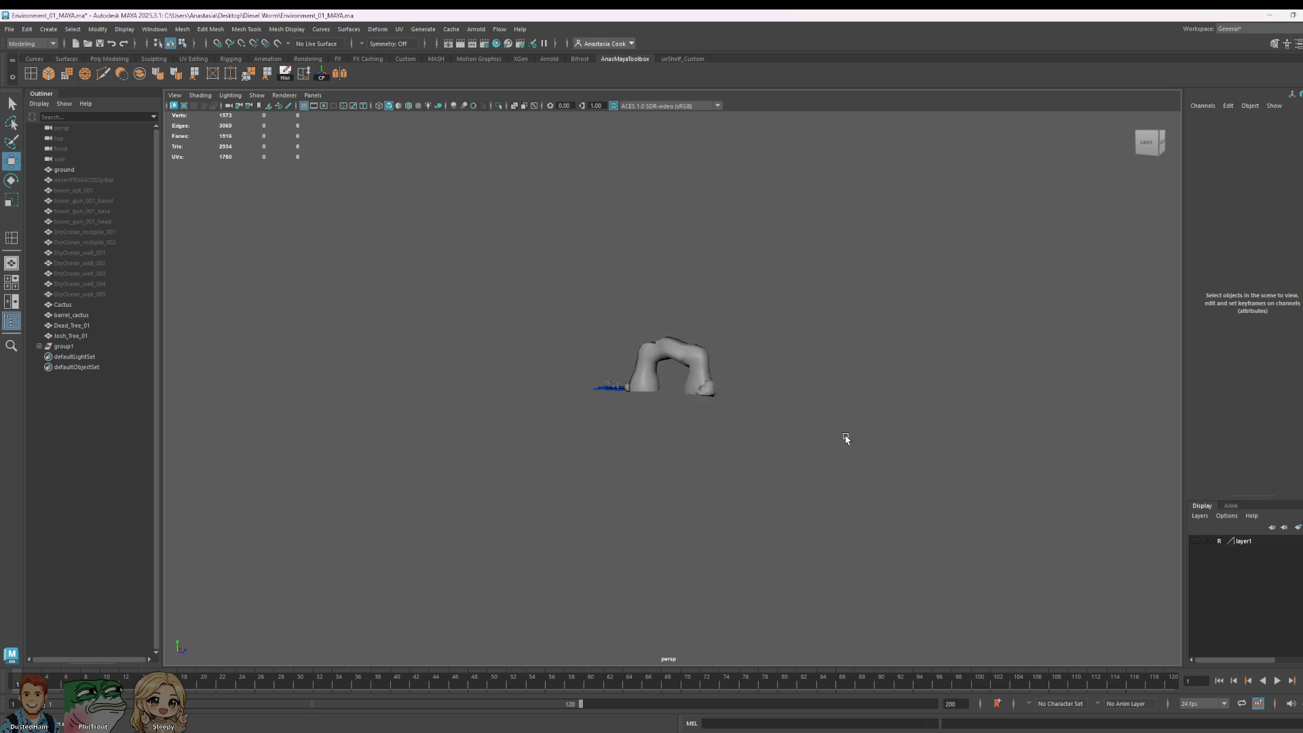
mouse_move(846, 440)
left_mouse_down("alt")
mouse_move(751, 439)
mouse_move(946, 444)
left_mouse_up("alt")
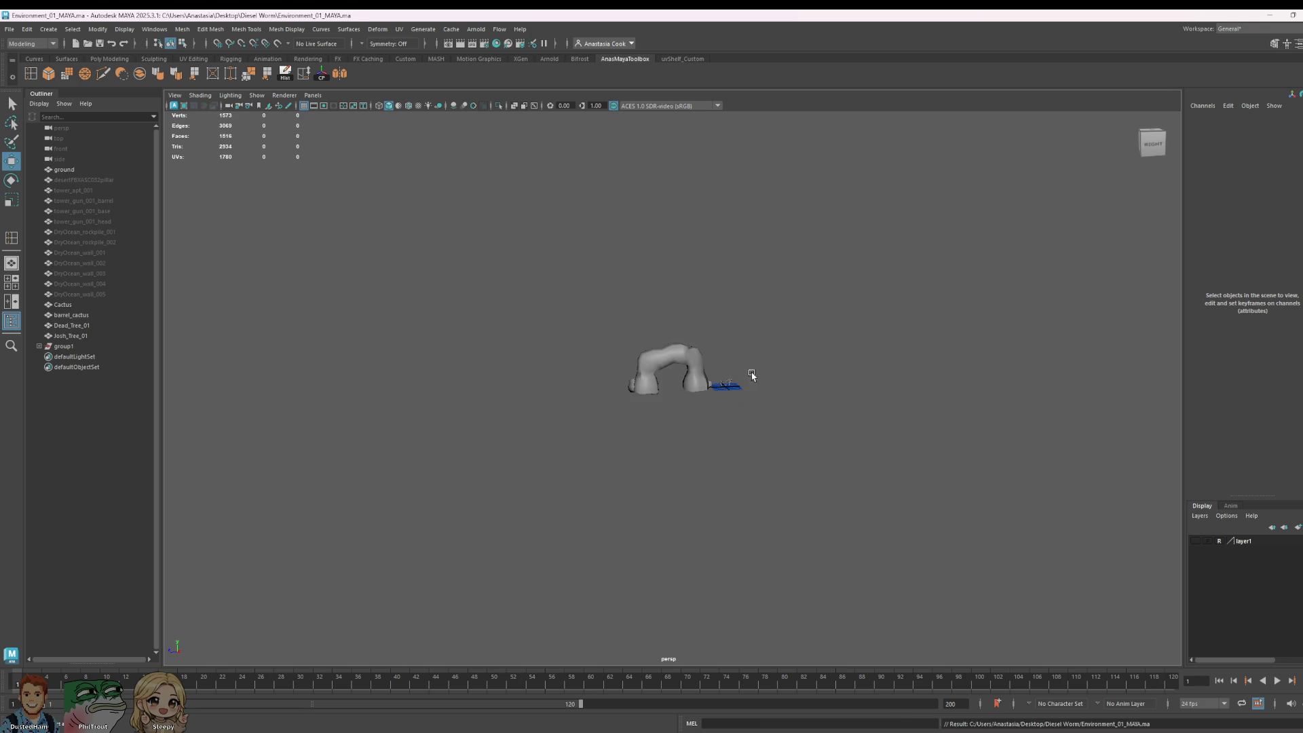
scroll(753, 374, "up", 5)
Step: Select two edges on the arch's left leg in edge mode
left_click(536, 357)
right_click_drag(536, 358, 538, 338)
left_click(564, 326)
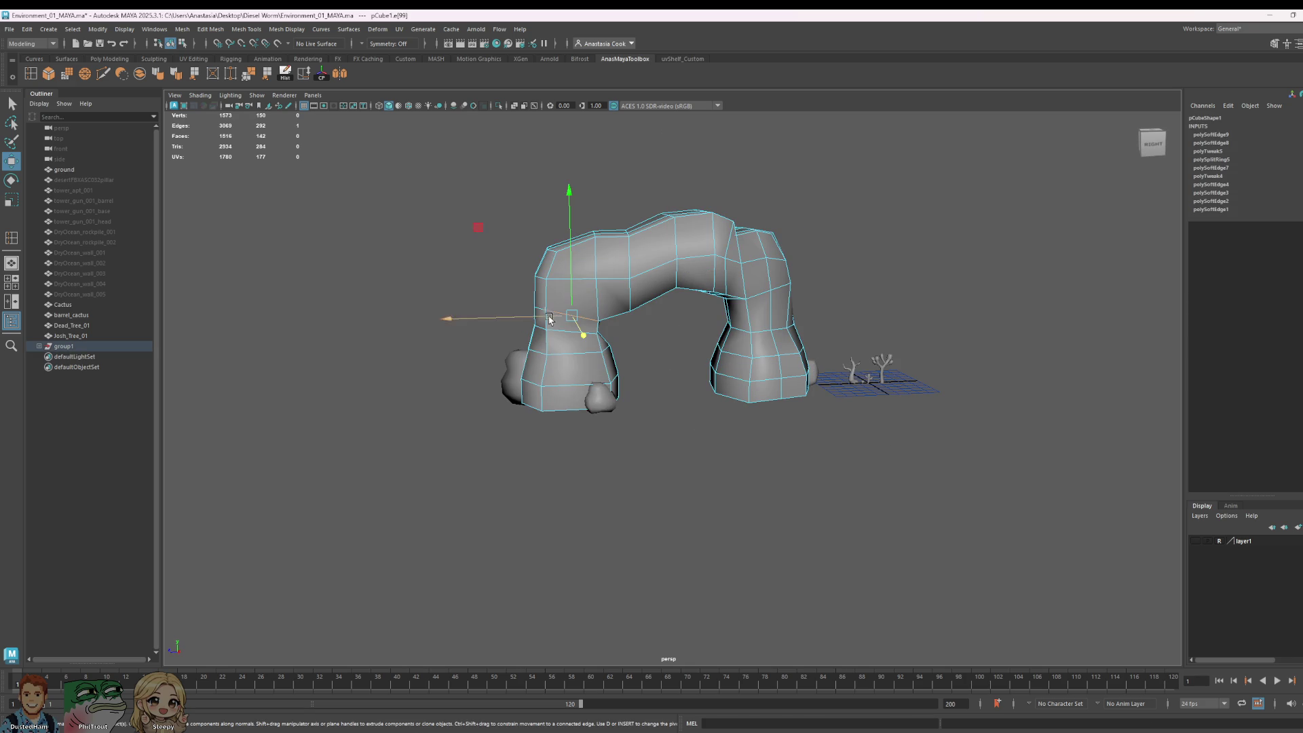
left_click(550, 344)
left_click(539, 348, "shift")
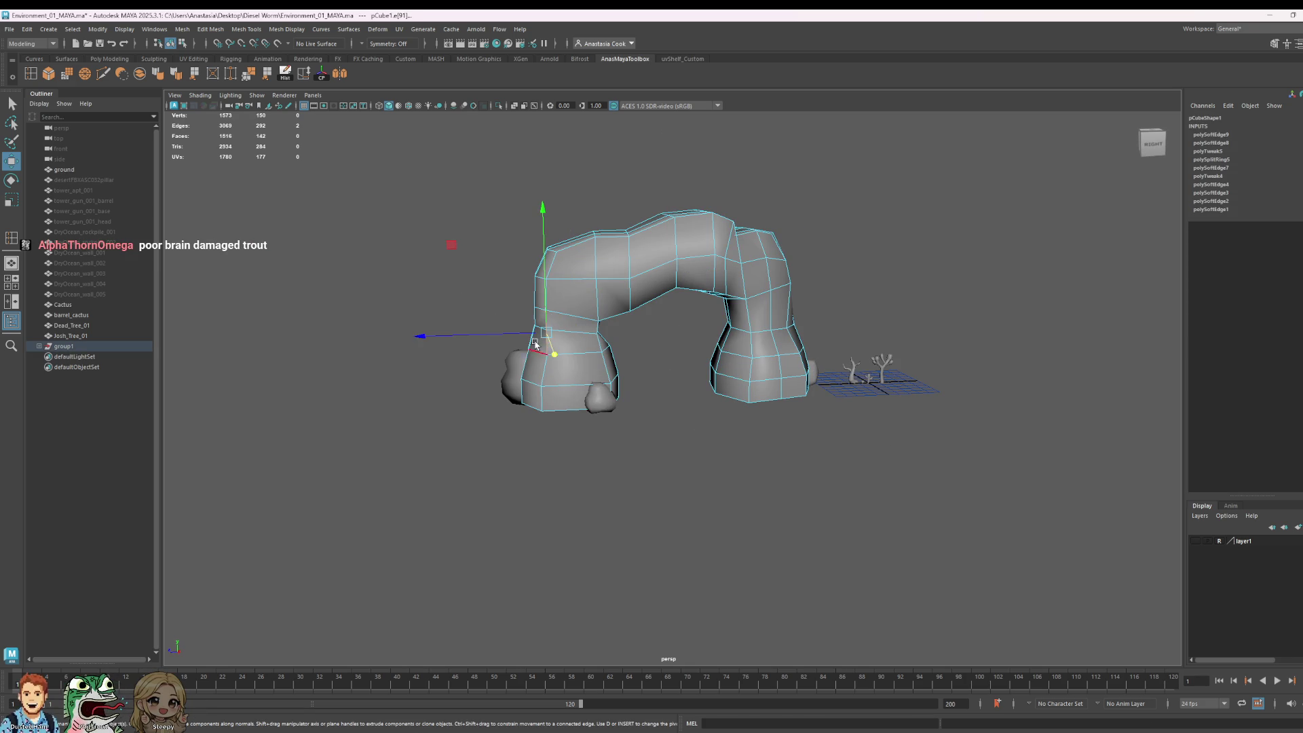
Step: Return the arch to object mode, clear the selection and save the scene
right_click_drag(626, 271, 628, 235)
left_click(946, 178)
key("ctrl+s")
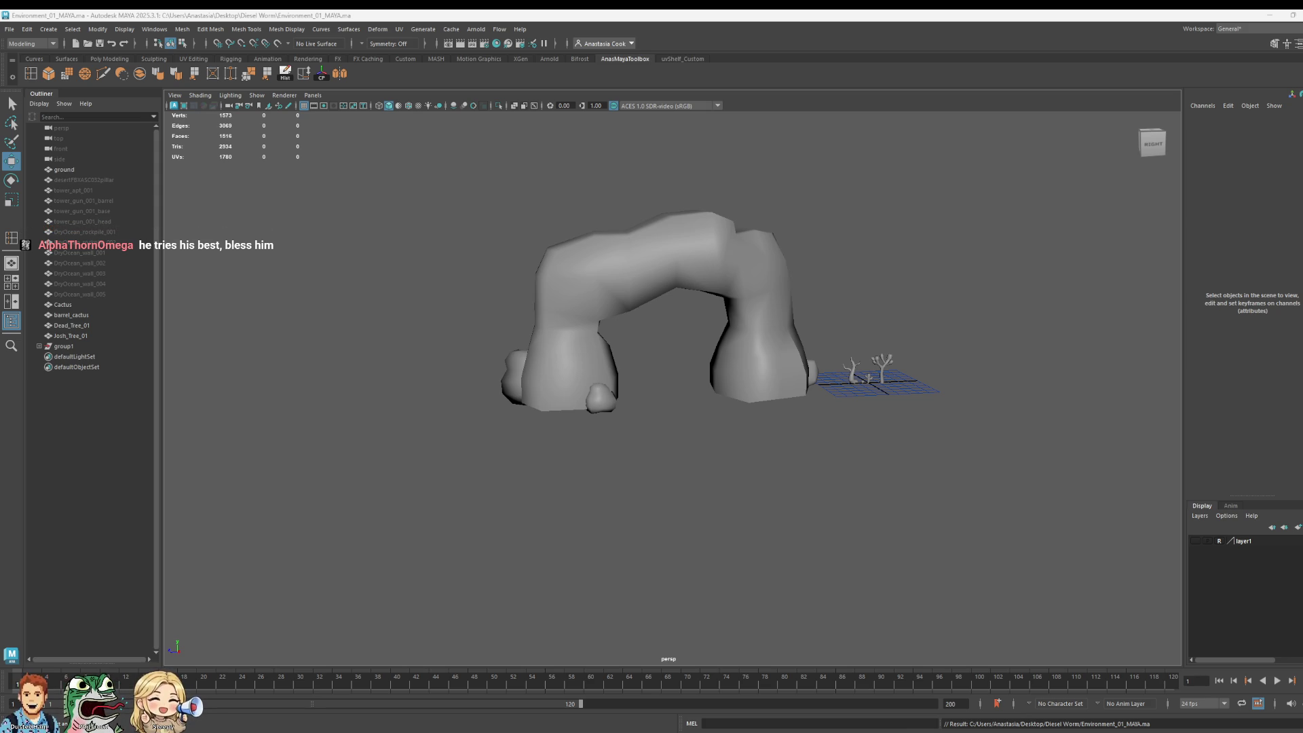
Step: Delete the rock arch pCube1's construction history with the Hist shelf button
left_click(733, 281)
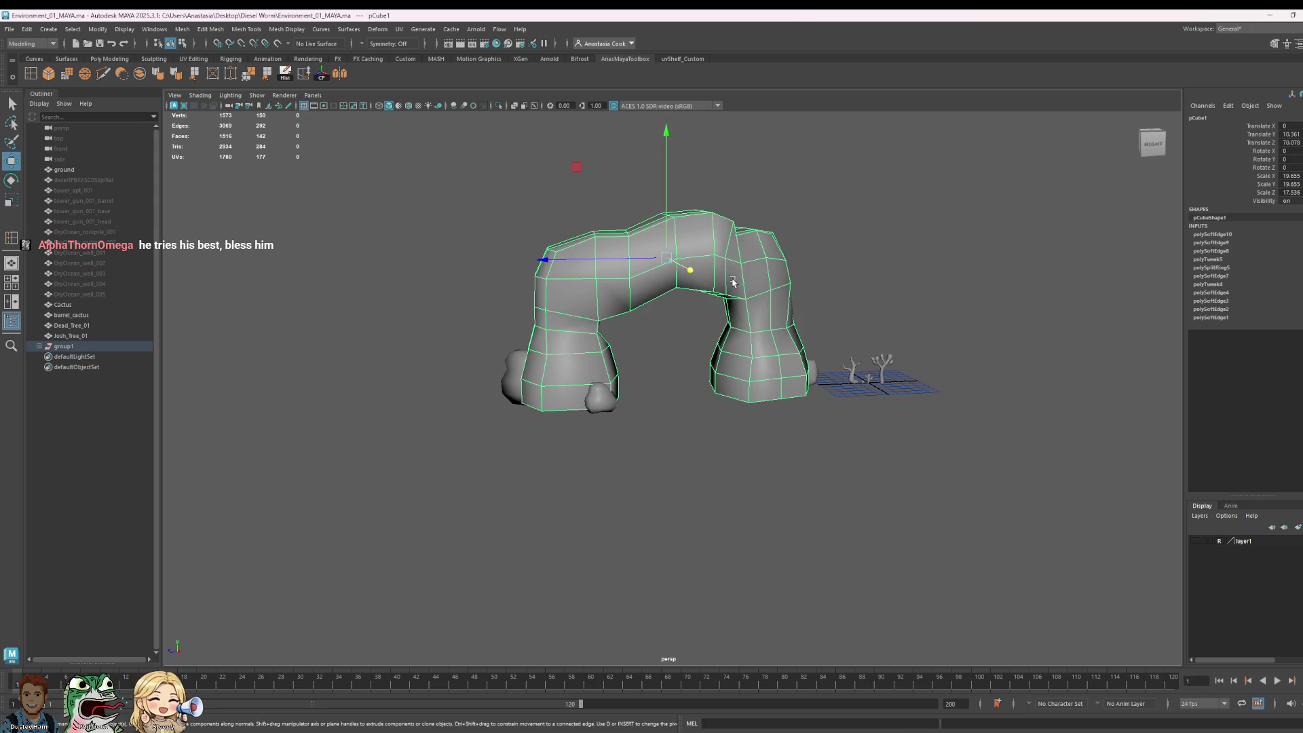
left_click(285, 73)
mouse_move(580, 412)
left_mouse_down("alt")
mouse_move(765, 427)
mouse_move(817, 450)
left_mouse_up("alt")
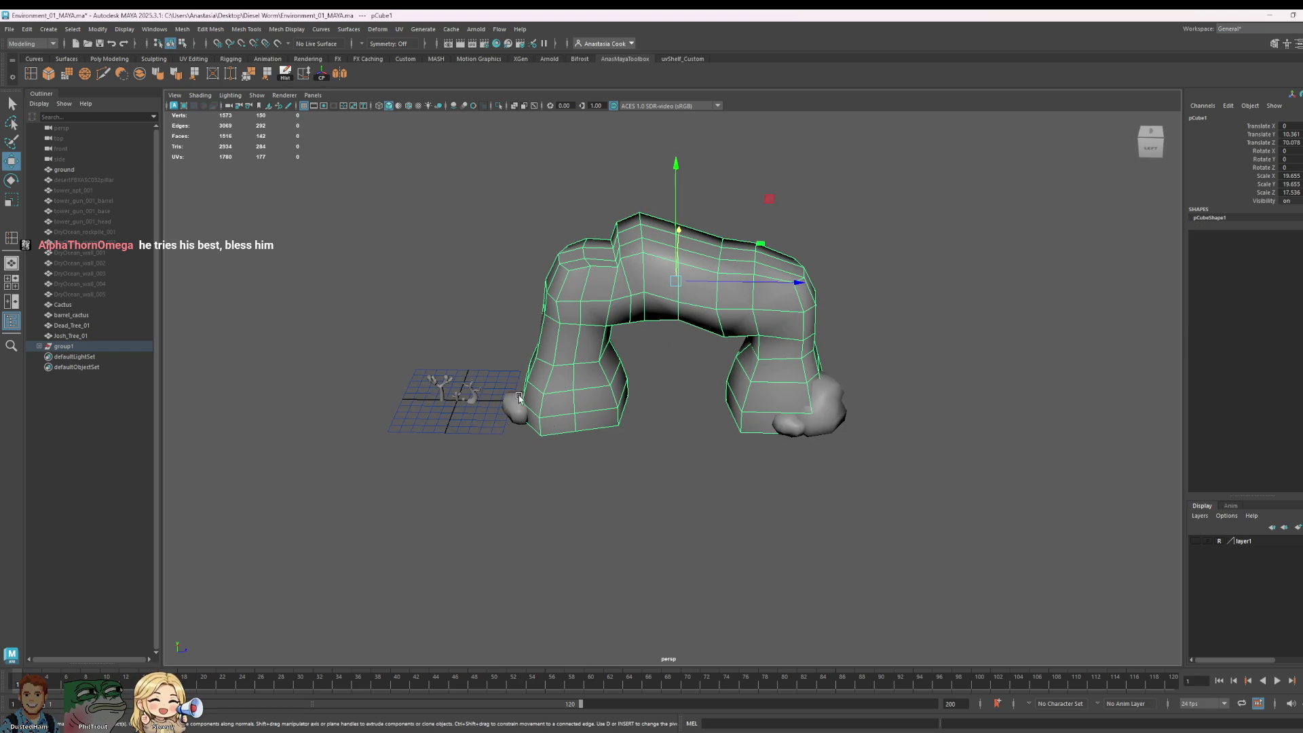
Step: Shift group1 slightly along Z and up along Y, then save the scene
left_click(65, 347)
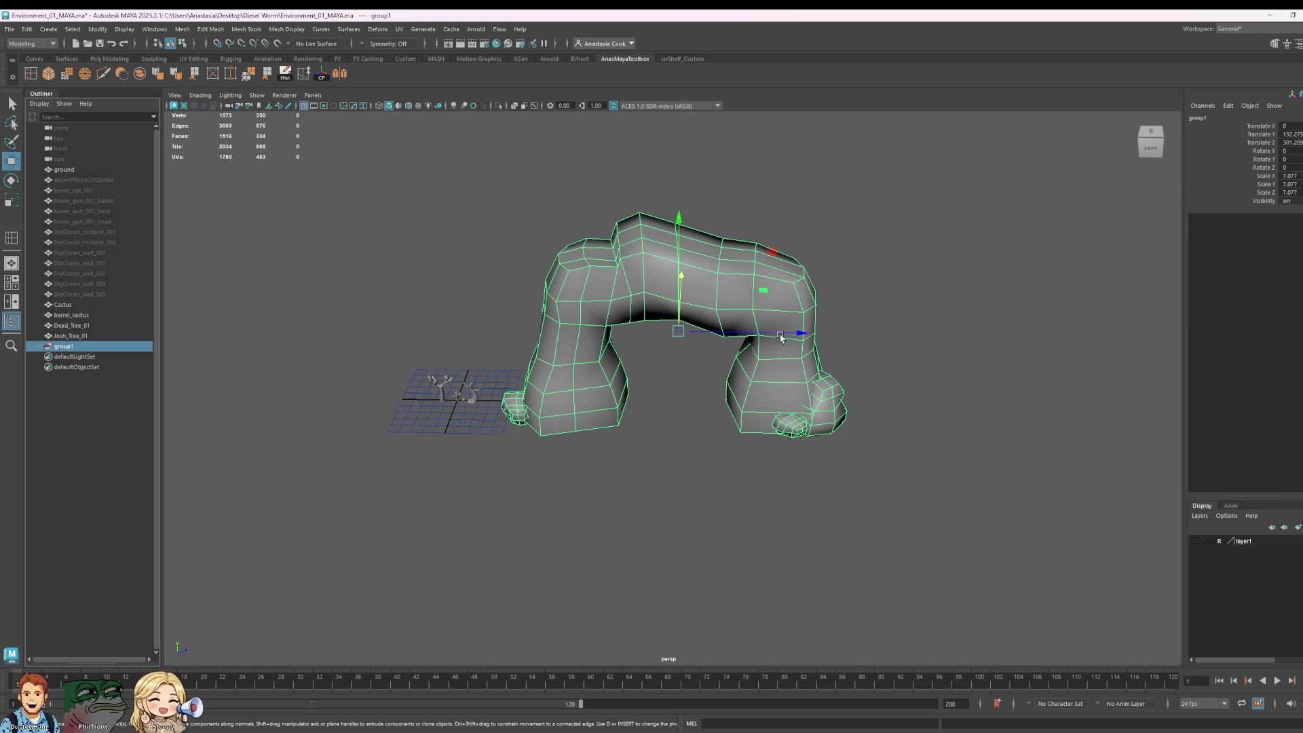
mouse_move(780, 338)
left_mouse_down()
mouse_move(757, 334)
mouse_move(812, 432)
left_mouse_up()
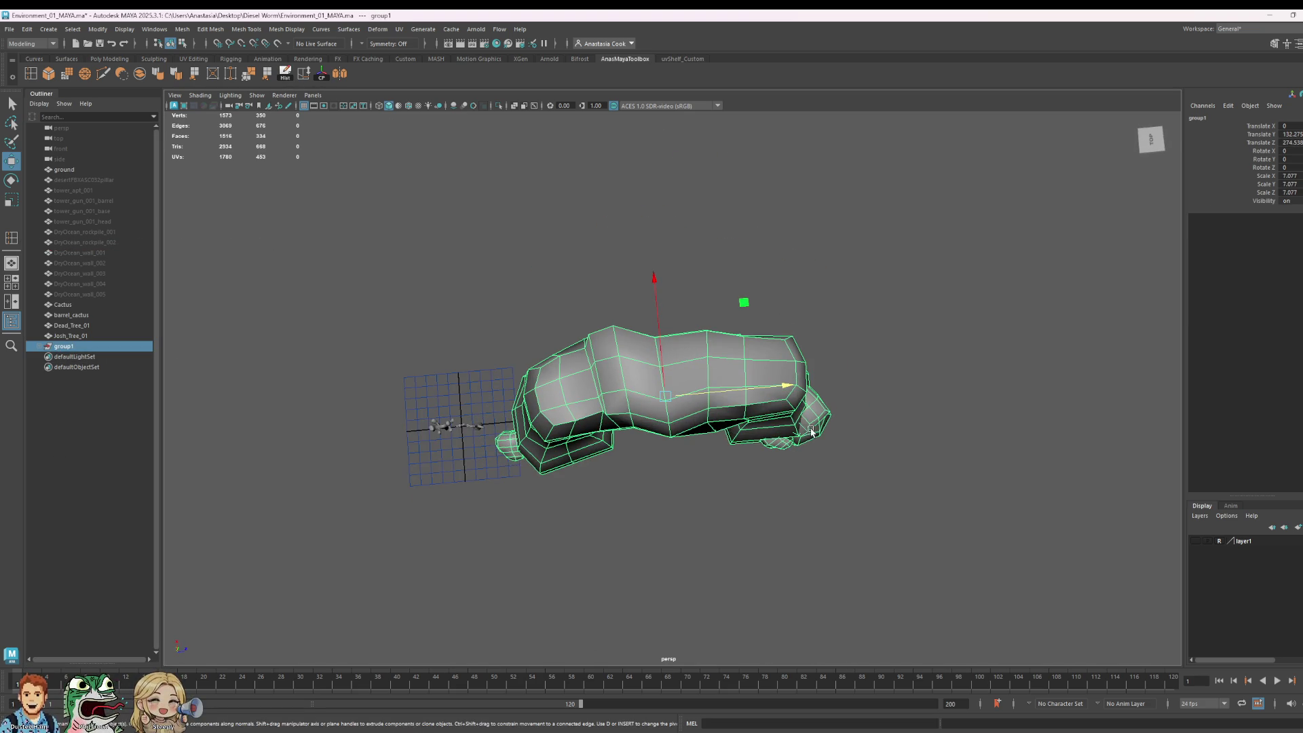
left_click_drag(663, 298, 663, 256)
left_click(754, 454)
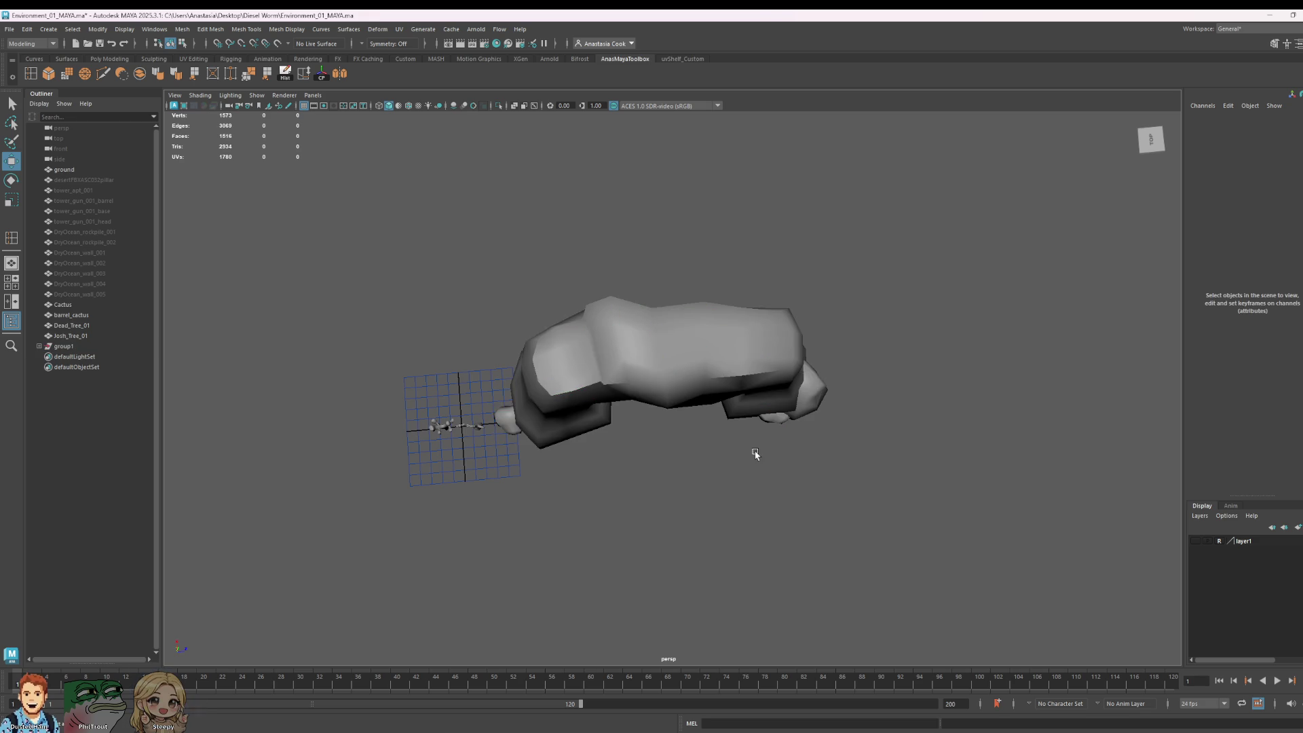
mouse_move(754, 454)
left_mouse_down("alt")
mouse_move(844, 573)
mouse_move(847, 556)
left_mouse_up("alt")
key("ctrl+s")
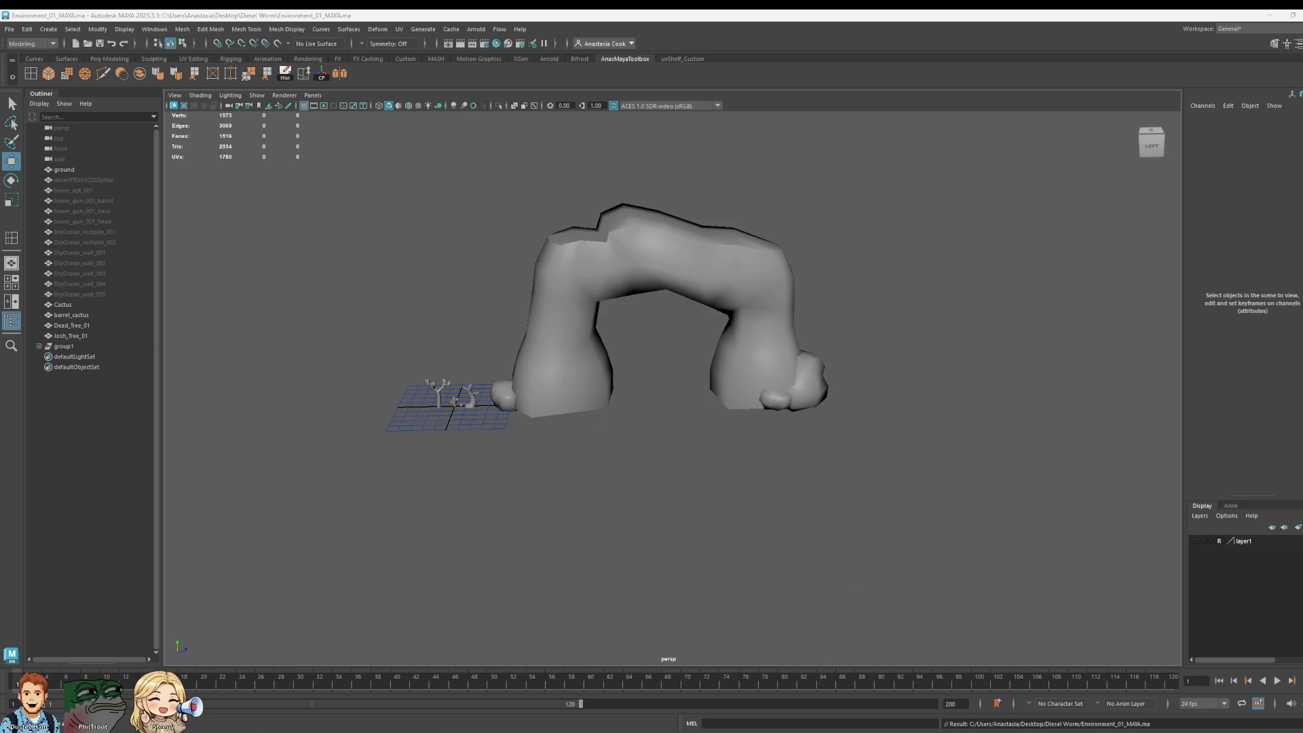
Step: Select the arch mesh and switch it to vertex editing
mouse_move(730, 467)
left_mouse_down("alt")
mouse_move(674, 500)
mouse_move(721, 486)
left_mouse_up("alt")
left_click(683, 382)
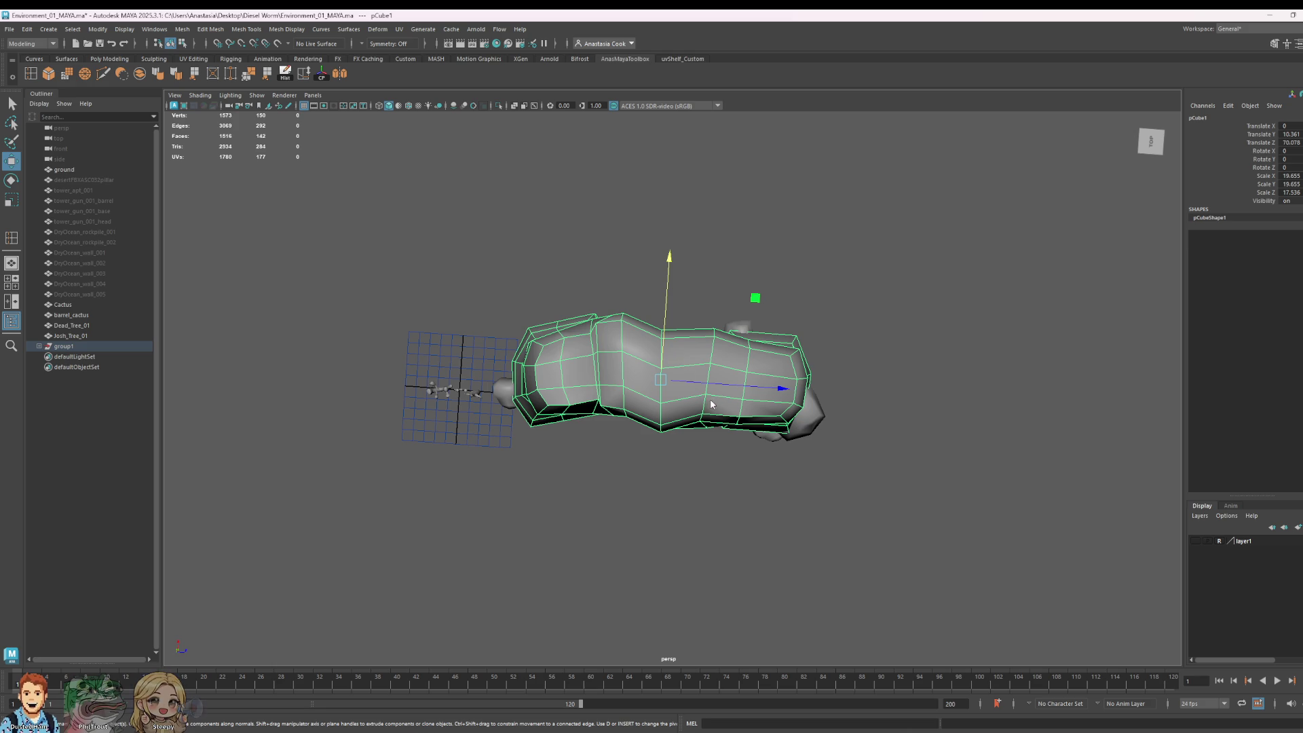
right_click_drag(712, 404, 709, 370)
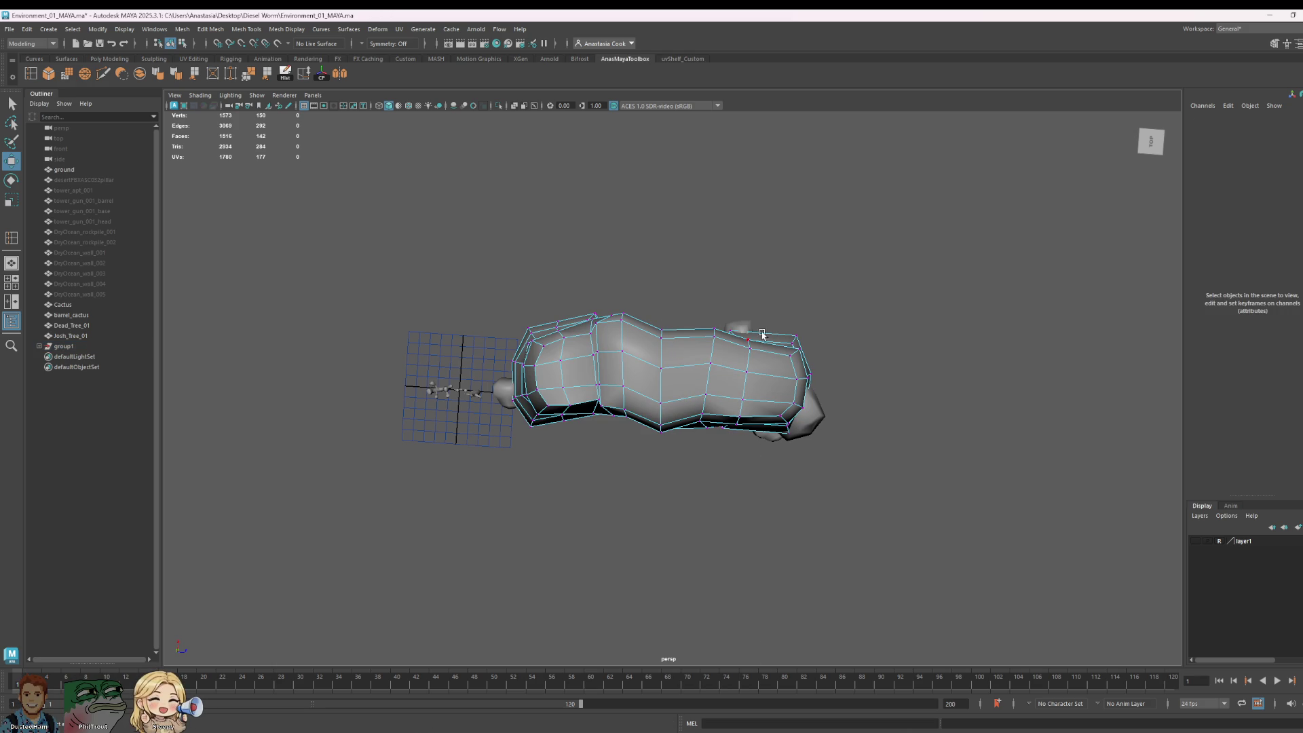
mouse_move(762, 334)
left_mouse_down("alt")
mouse_move(818, 317)
mouse_move(867, 326)
mouse_move(736, 349)
left_mouse_up("alt")
Step: Save the rock arch scene to Environment_01_MAYA.ma with Ctrl+S
key("ctrl+s")
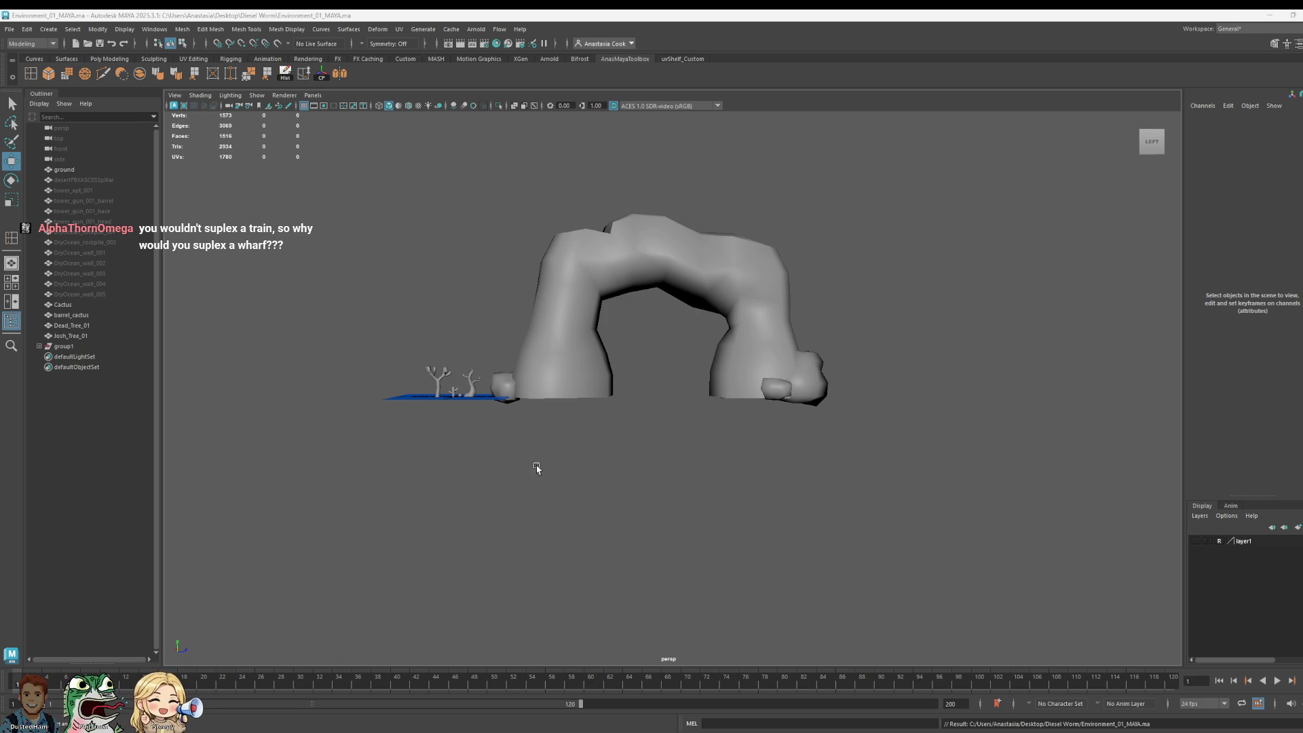
Step: Zoom in on the ground patch and slide Dead_Tree_01 along one axis
left_click_drag(504, 209, 884, 449)
left_click(962, 180)
left_click_drag(963, 180, 523, 278, "alt")
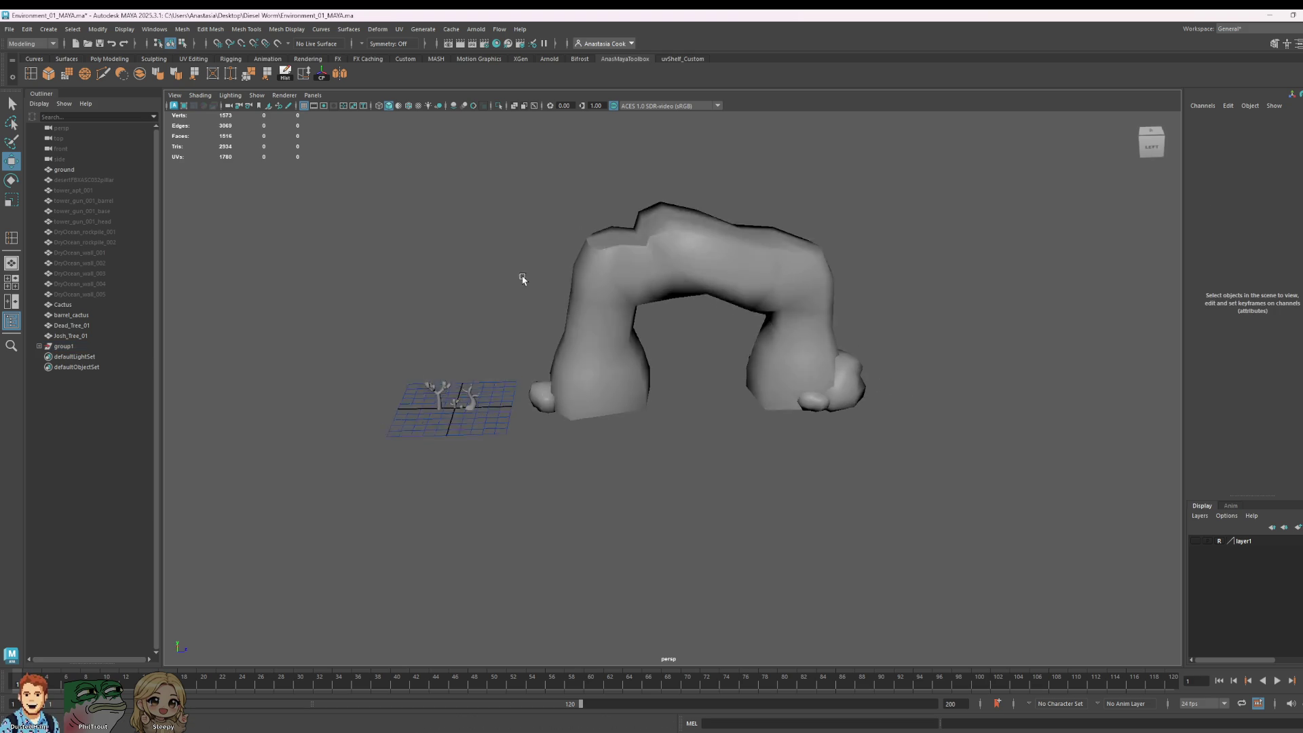
right_click_drag(523, 279, 541, 480, "alt")
left_click_drag(541, 480, 908, 425, "alt")
right_click_drag(908, 425, 646, 316, "alt")
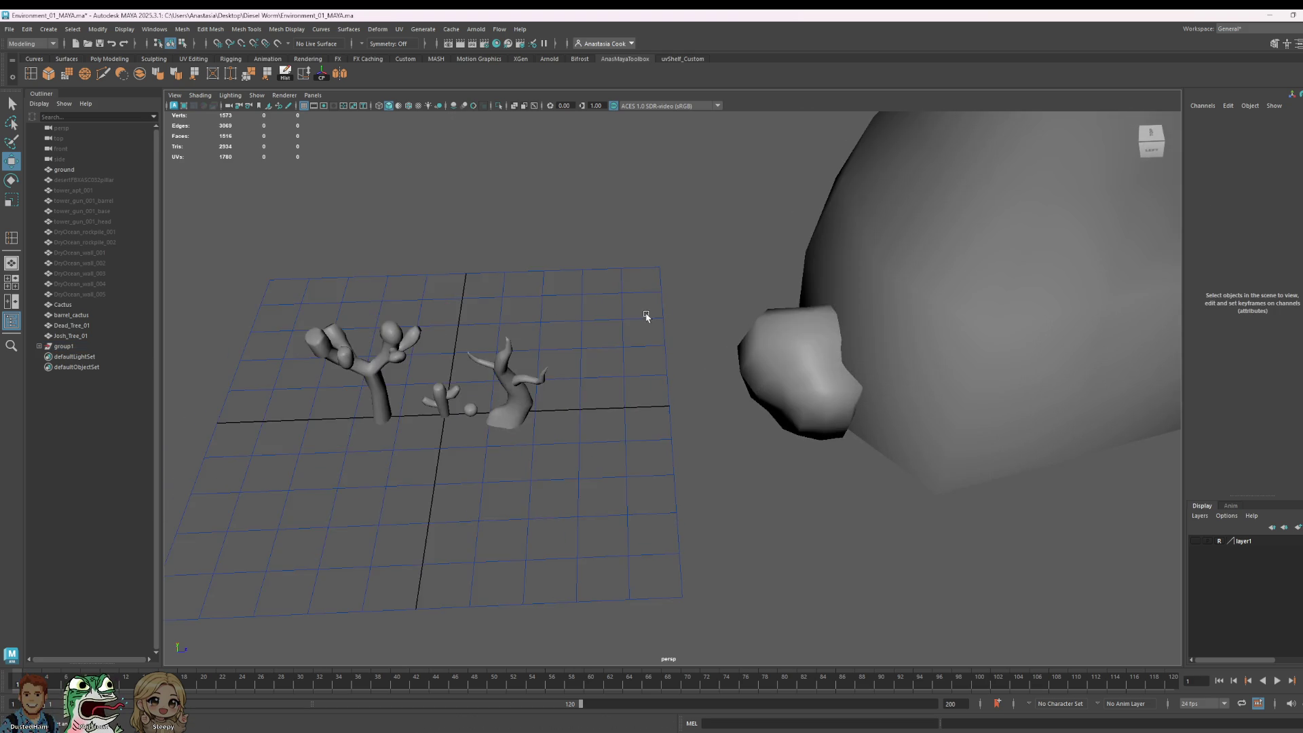
middle_click_drag(646, 316, 750, 391, "alt")
left_click(623, 484)
mouse_move(734, 453)
left_mouse_down()
mouse_move(774, 460)
mouse_move(763, 460)
left_mouse_up()
left_click(801, 324)
Step: Zoom out and preview the arch's right-leg block with smoothing (key 3), then inspect the arch pieces
right_click_drag(801, 325, 693, 190, "alt")
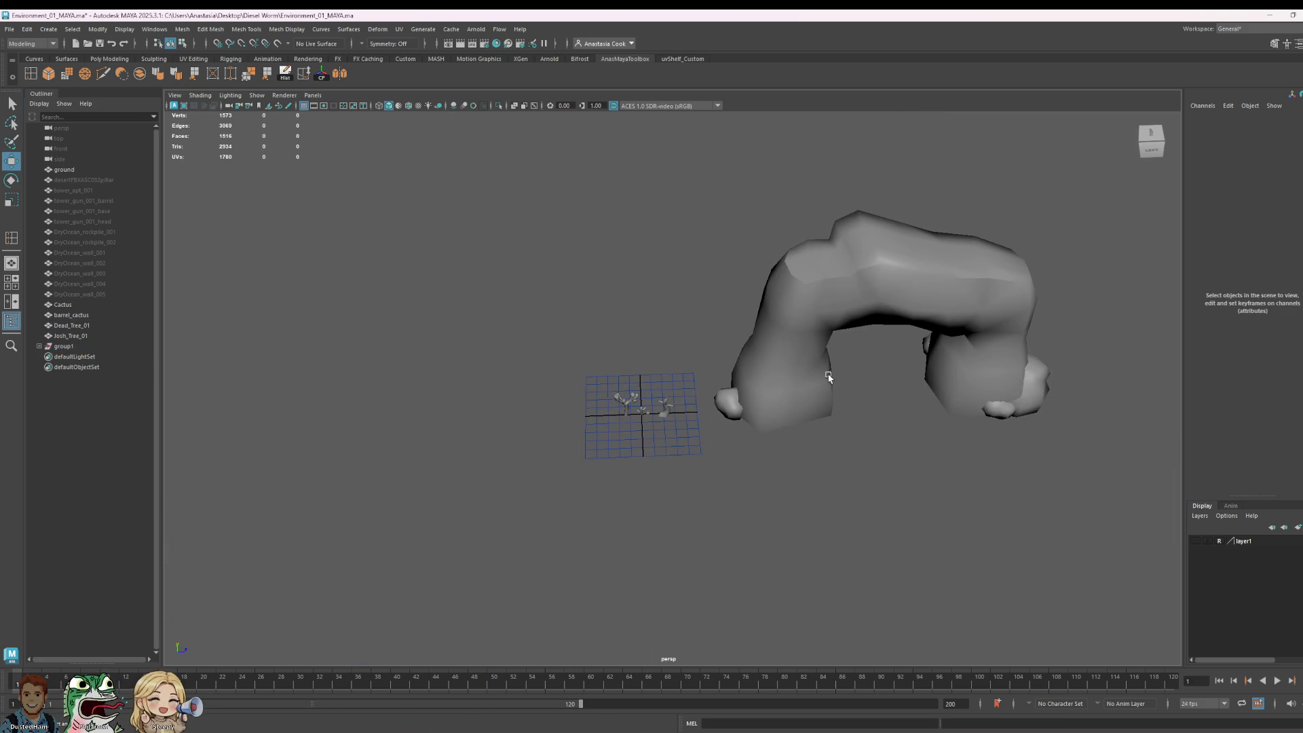
left_click_drag(692, 190, 1132, 485)
key("3")
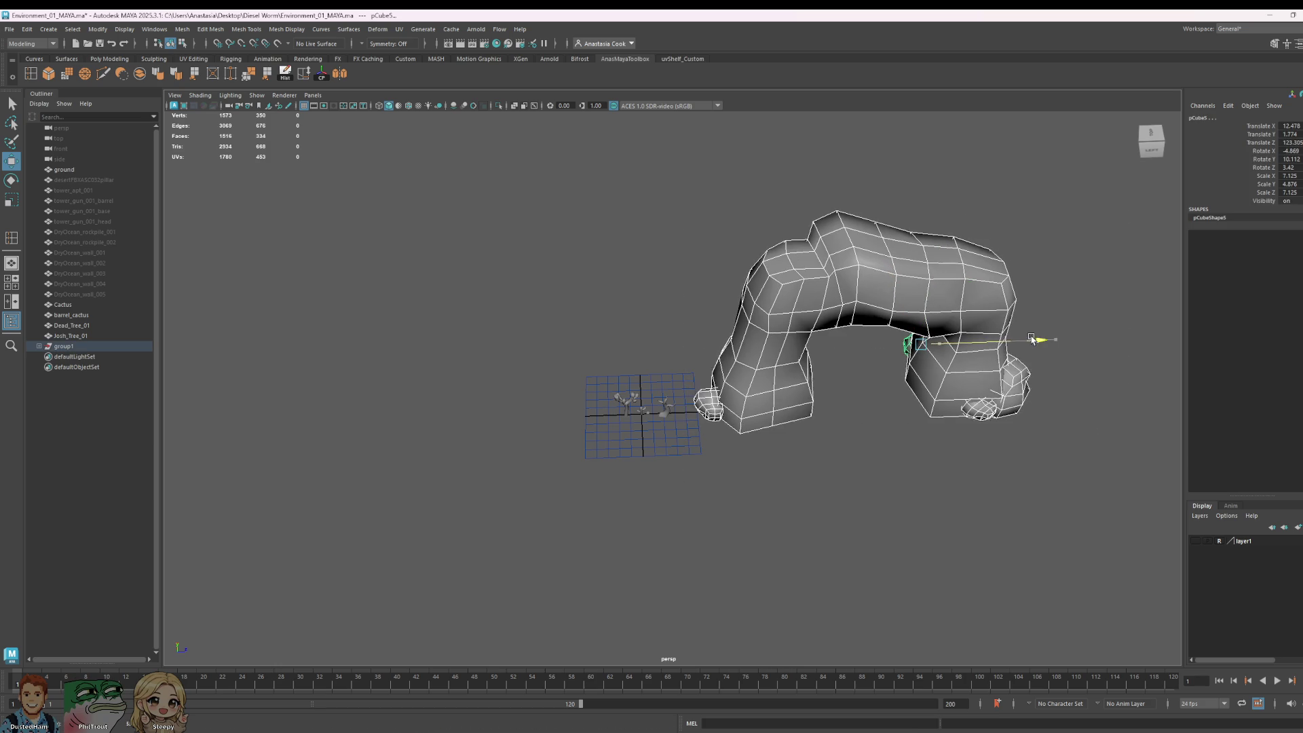
left_click(1084, 324)
mouse_move(832, 448)
left_mouse_down("alt")
mouse_move(972, 431)
mouse_move(759, 438)
mouse_move(844, 291)
mouse_move(843, 328)
mouse_move(815, 366)
mouse_move(768, 385)
mouse_move(835, 405)
left_mouse_up("alt")
mouse_move(835, 405)
middle_mouse_down("alt")
mouse_move(677, 442)
mouse_move(685, 451)
middle_mouse_up("alt")
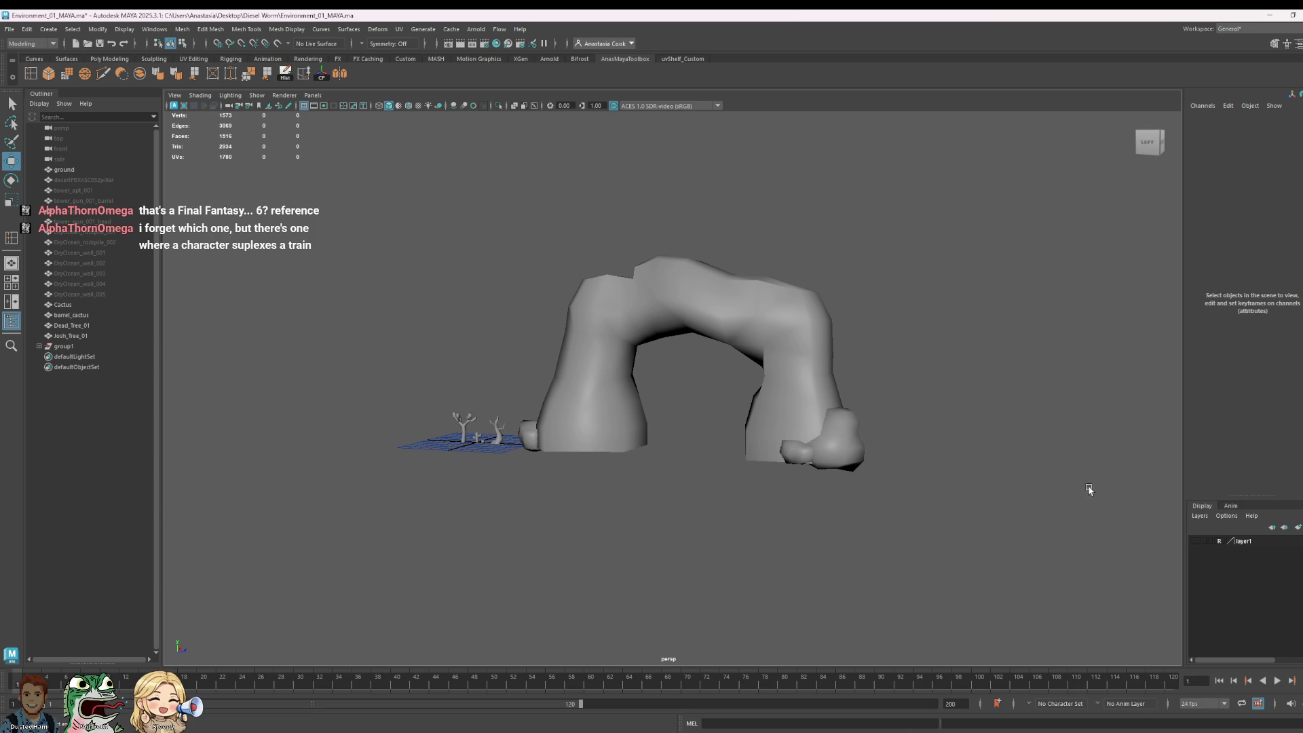
left_click(827, 420)
mouse_move(852, 472)
left_mouse_down("alt")
mouse_move(922, 500)
mouse_move(881, 501)
left_mouse_up("alt")
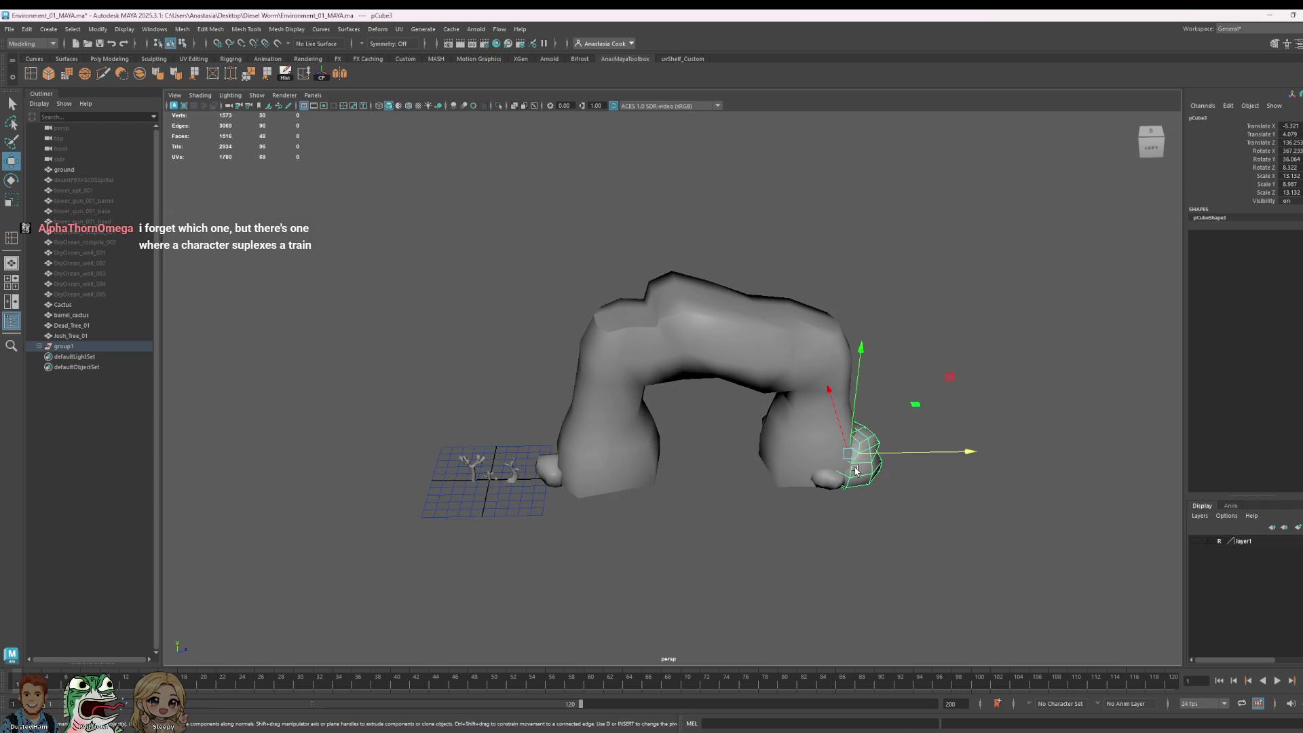
Step: Unhide DryOcean_wall_003 and frame it in view
left_click(82, 211)
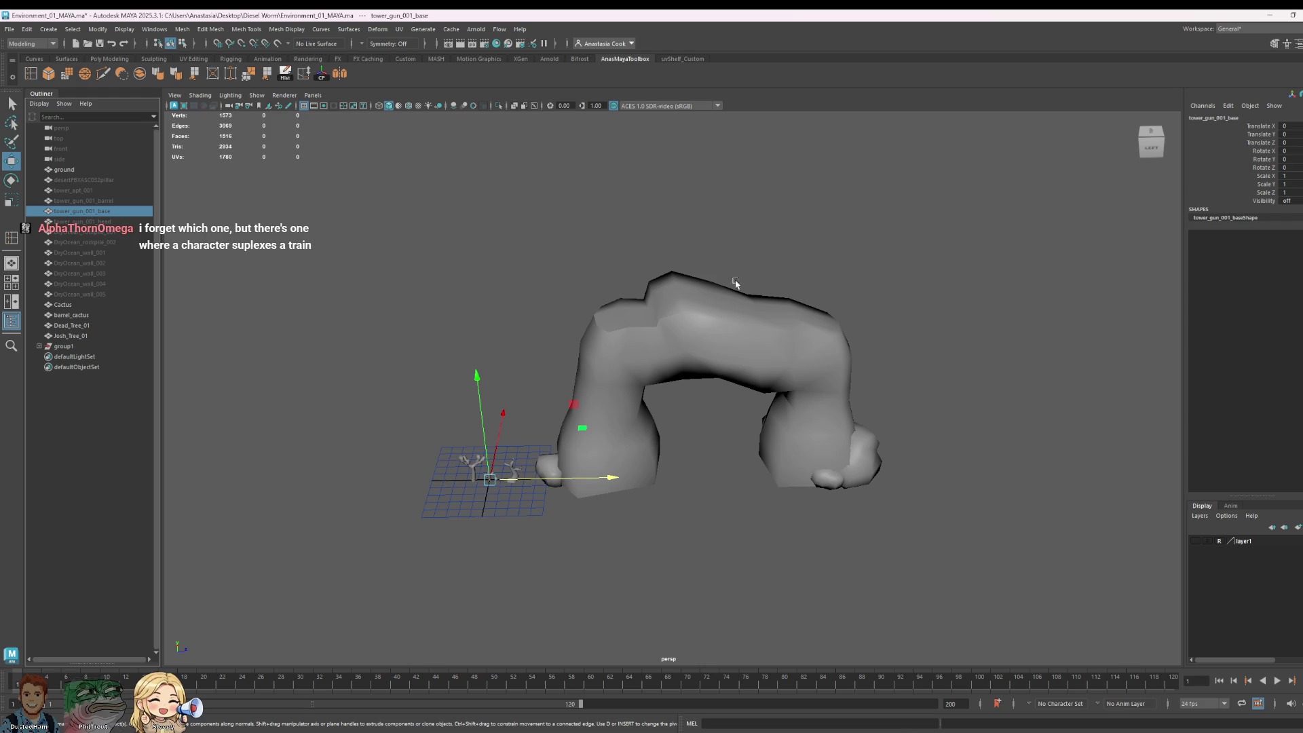
scroll(802, 252, "down", 3)
left_click(89, 274)
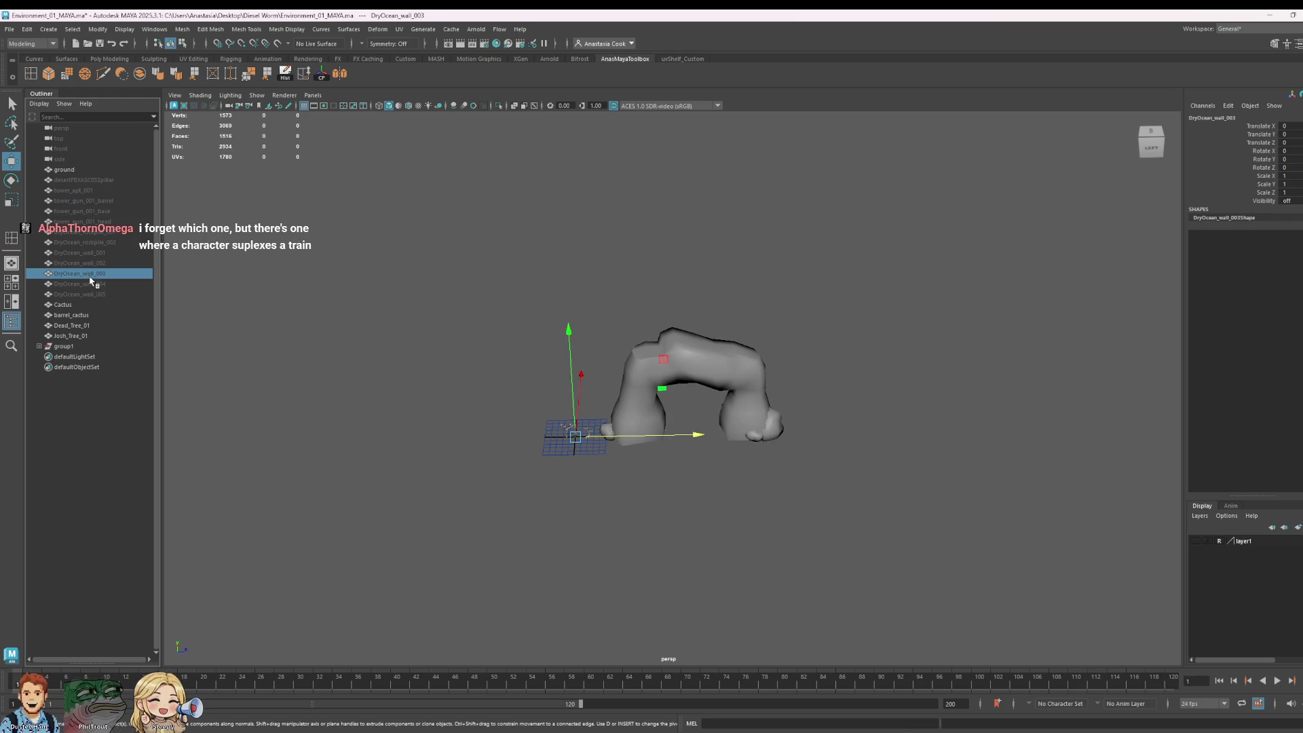
key("shift+h")
key("f")
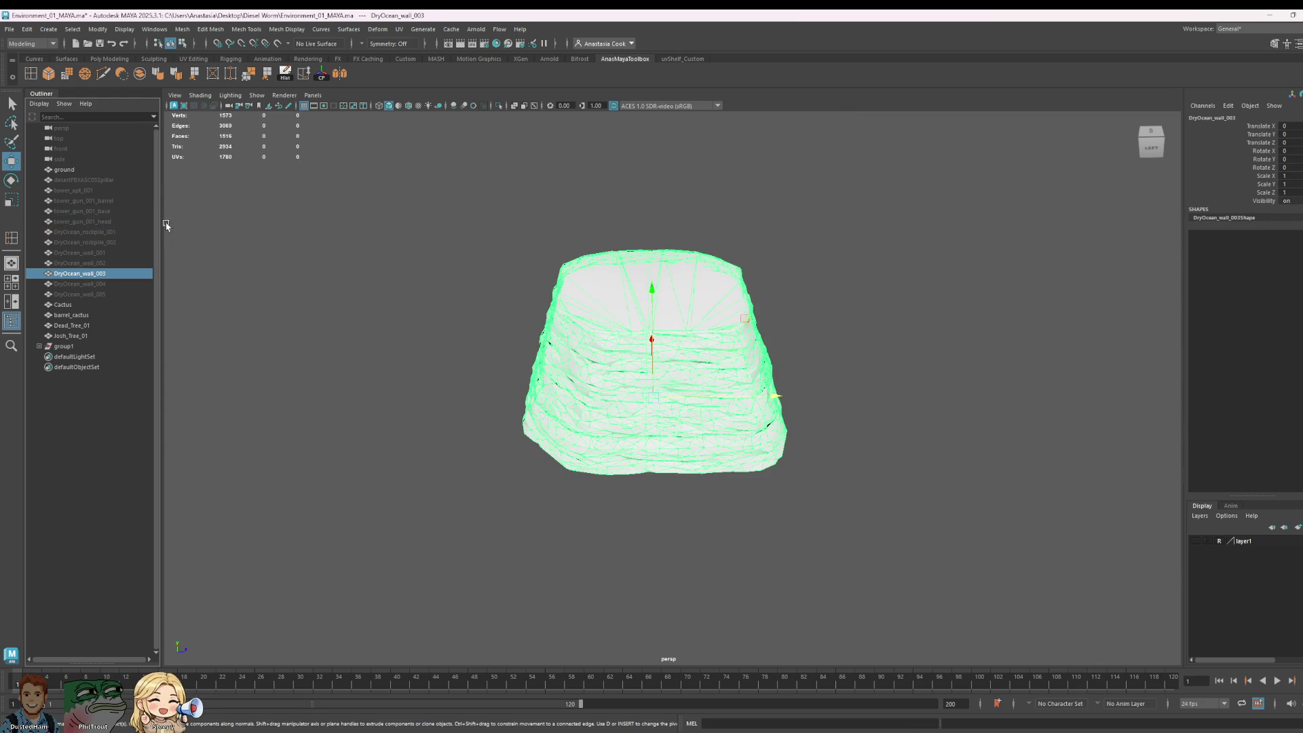
Step: Select Cactus through group1 in the Outliner and scale them up to 6.17
left_click(64, 347)
left_click(66, 307, "shift")
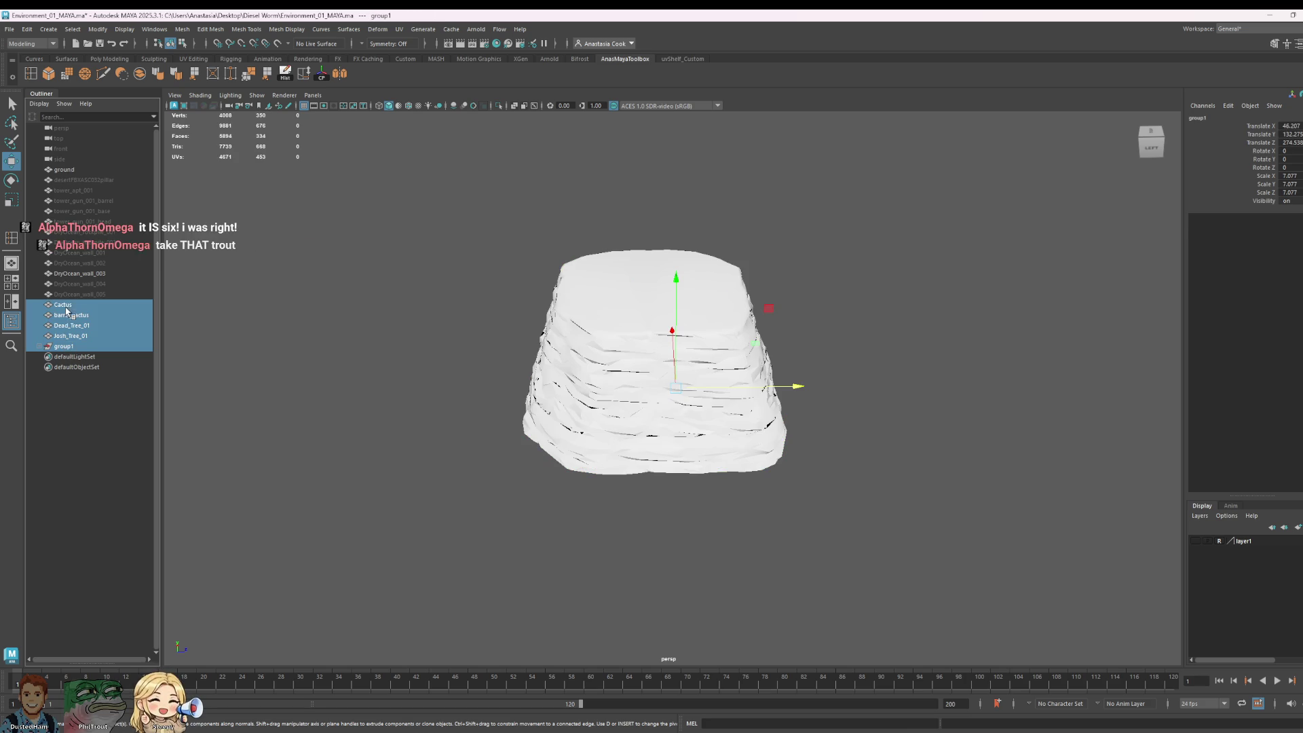
key("e")
key("r")
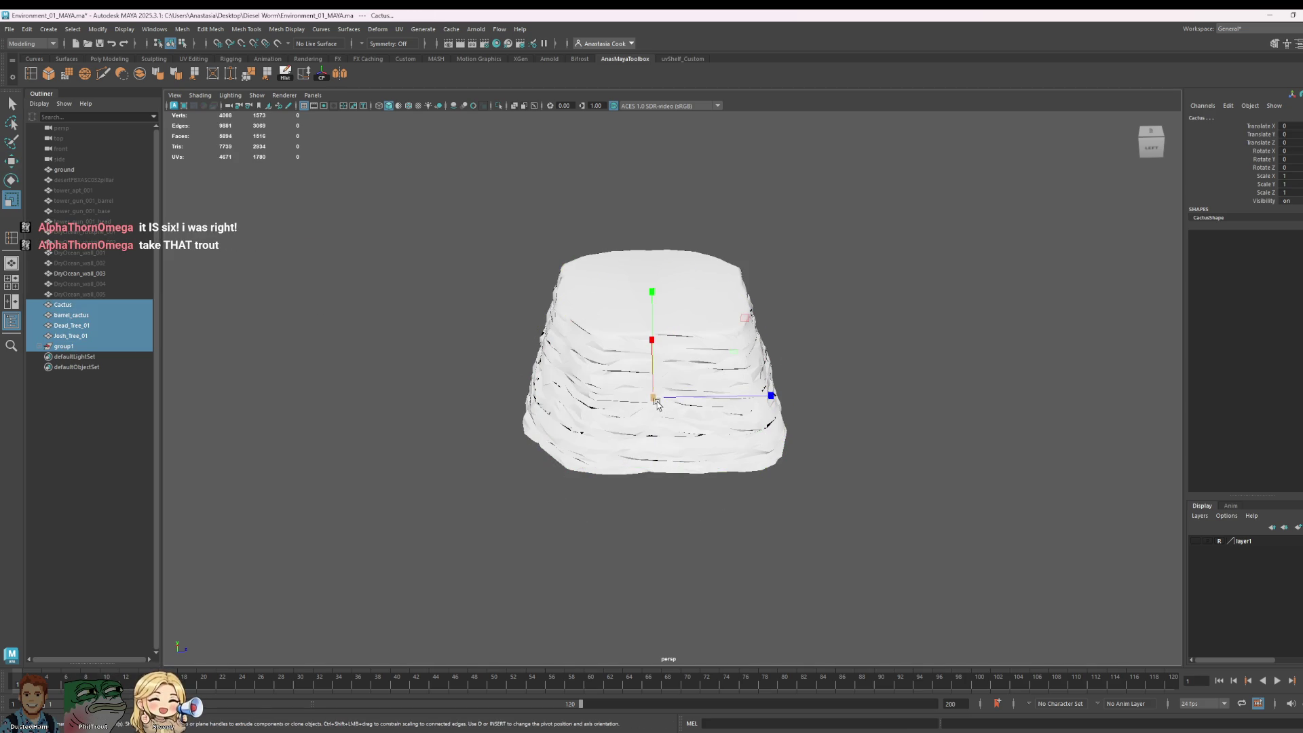
left_click_drag(651, 402, 662, 409)
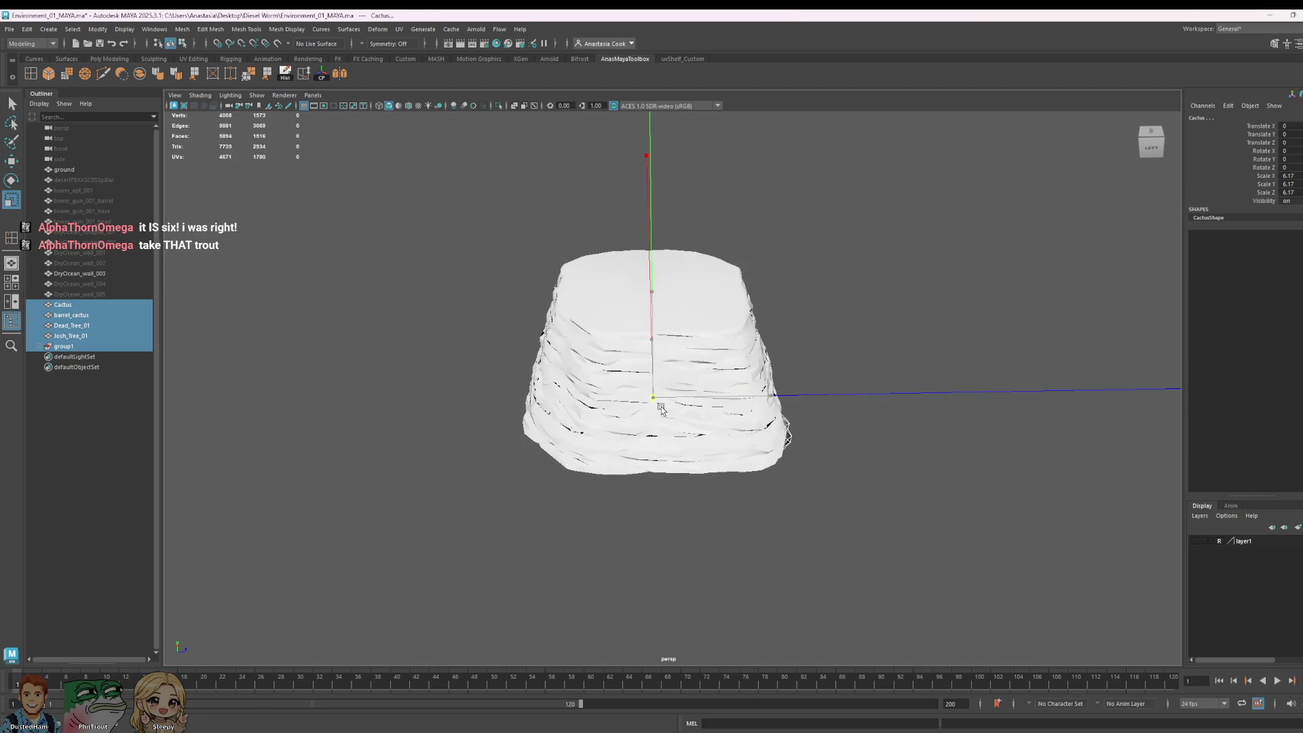
key("w")
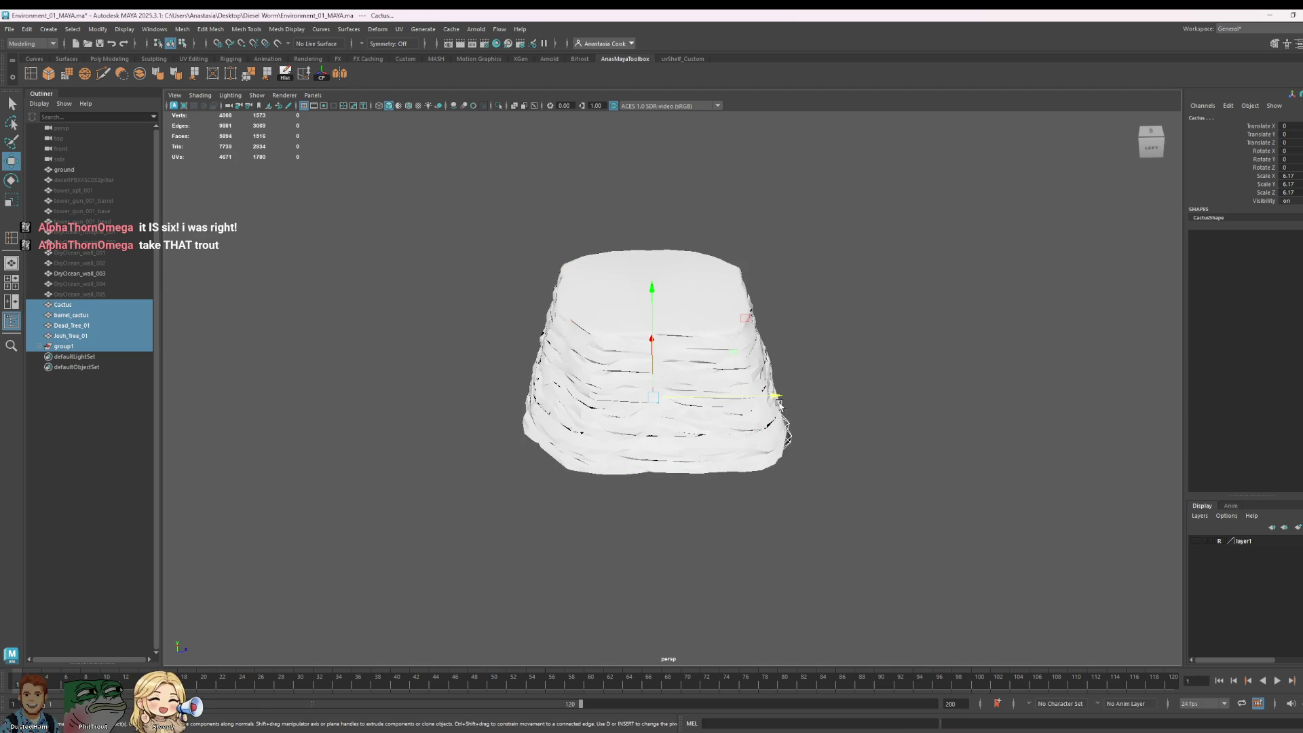
Step: Hide DryOcean_wall_003 again and orbit around the arch
left_click(79, 274)
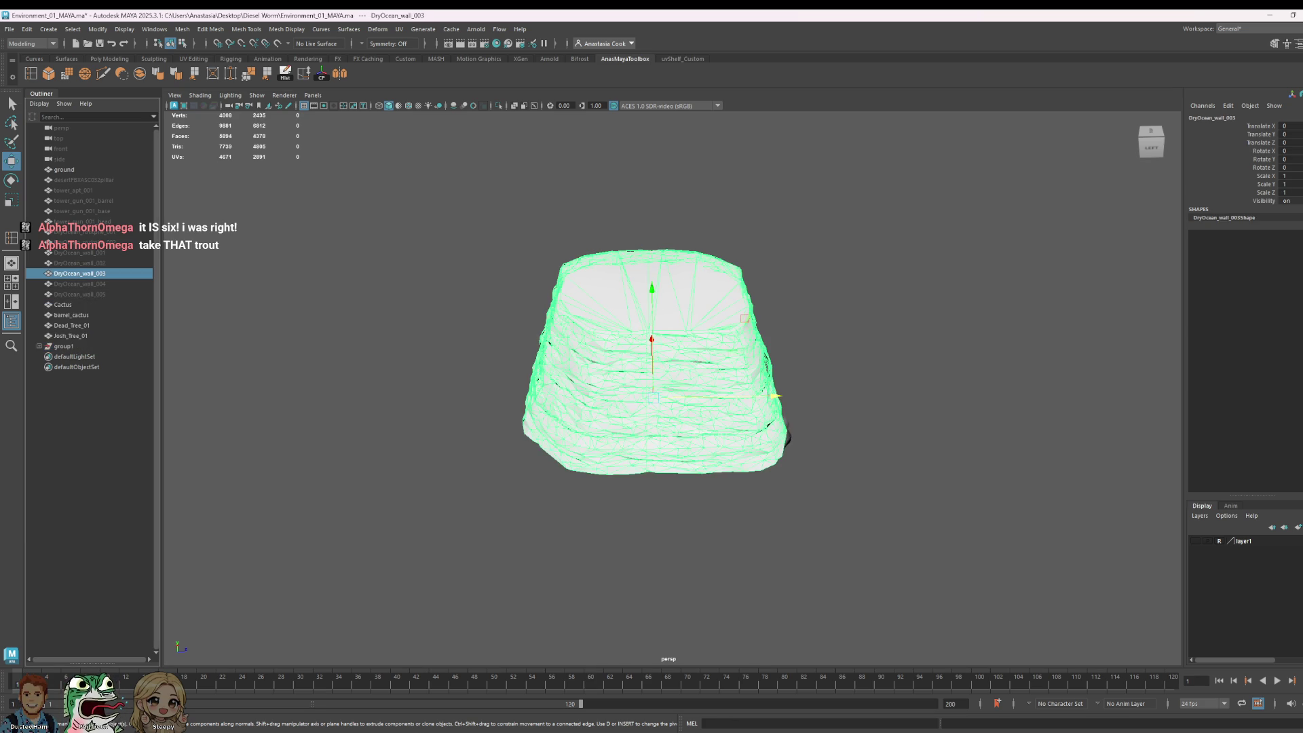
key("ctrl+h")
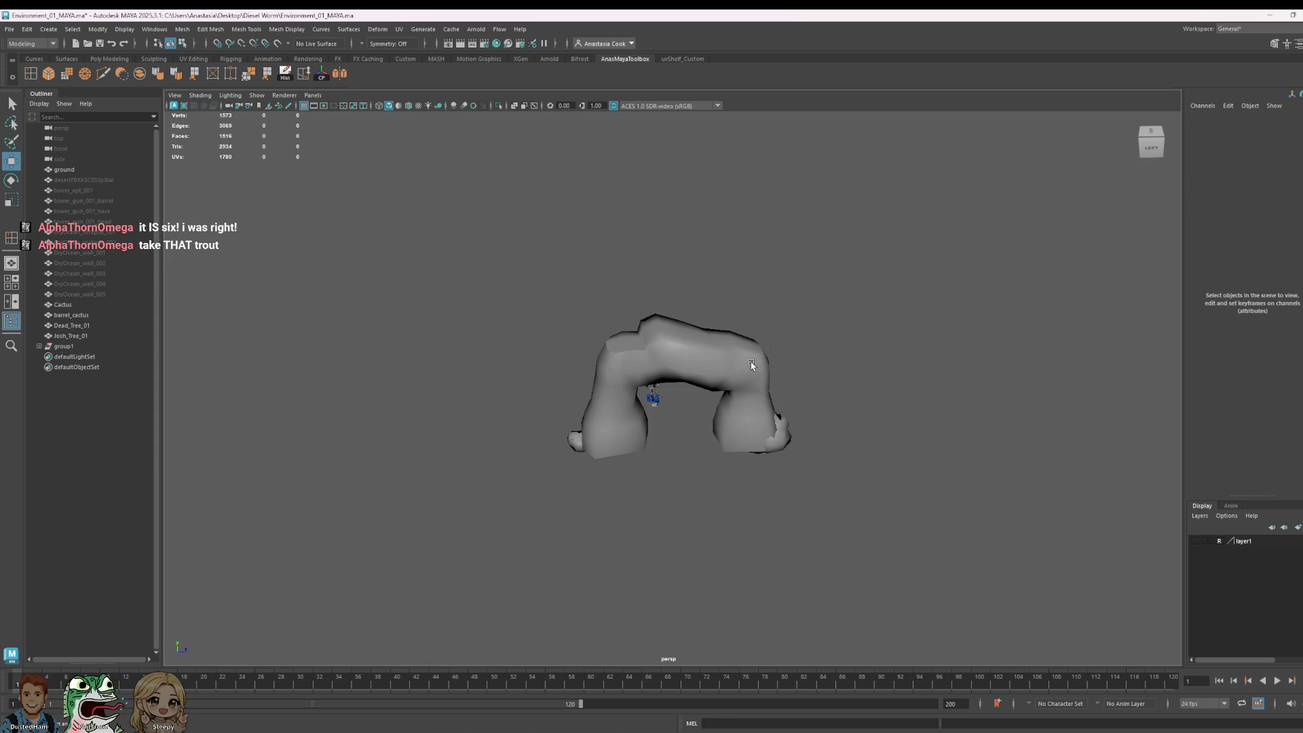
left_click(692, 454)
left_click_drag(692, 453, 896, 466, "alt")
left_click(896, 466)
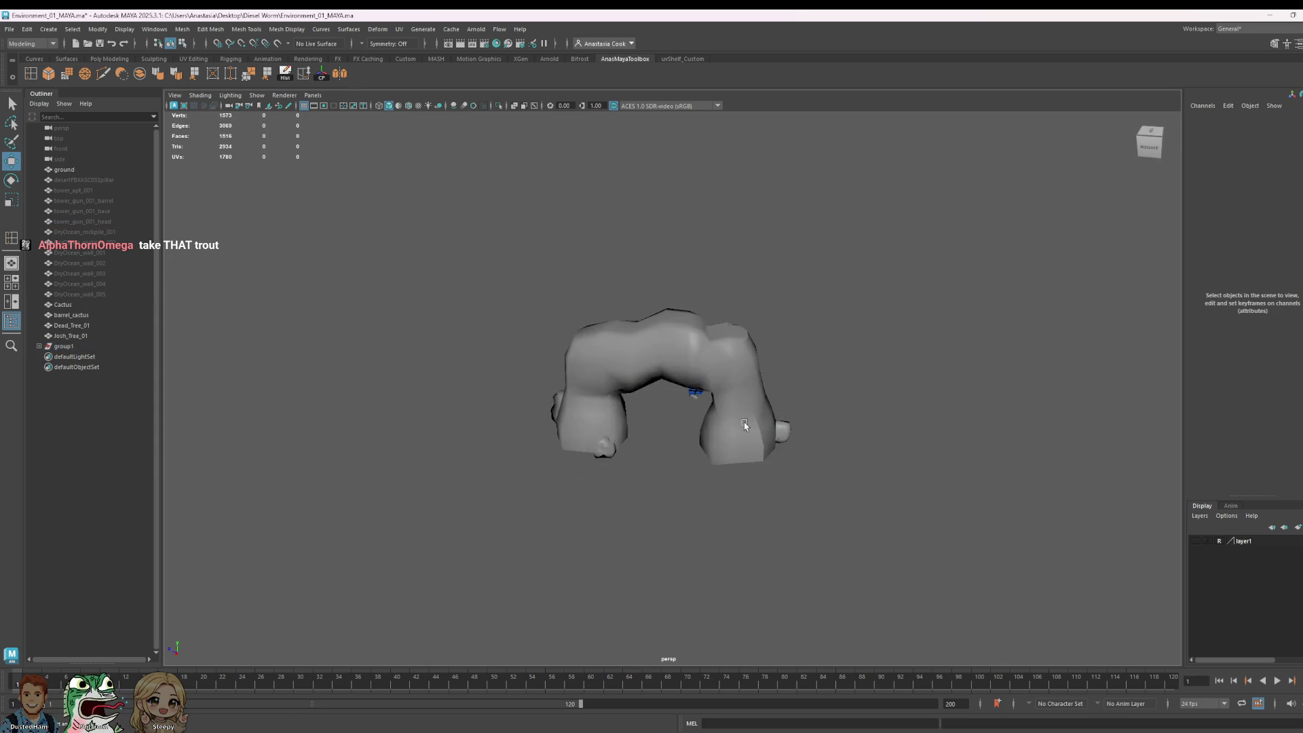
scroll(798, 518, "up", 5)
mouse_move(797, 518)
left_mouse_down("alt")
mouse_move(829, 398)
mouse_move(699, 472)
mouse_move(770, 469)
left_mouse_up("alt")
Step: Undo the arch group's moves and the earlier oversized scaling
left_click(785, 379)
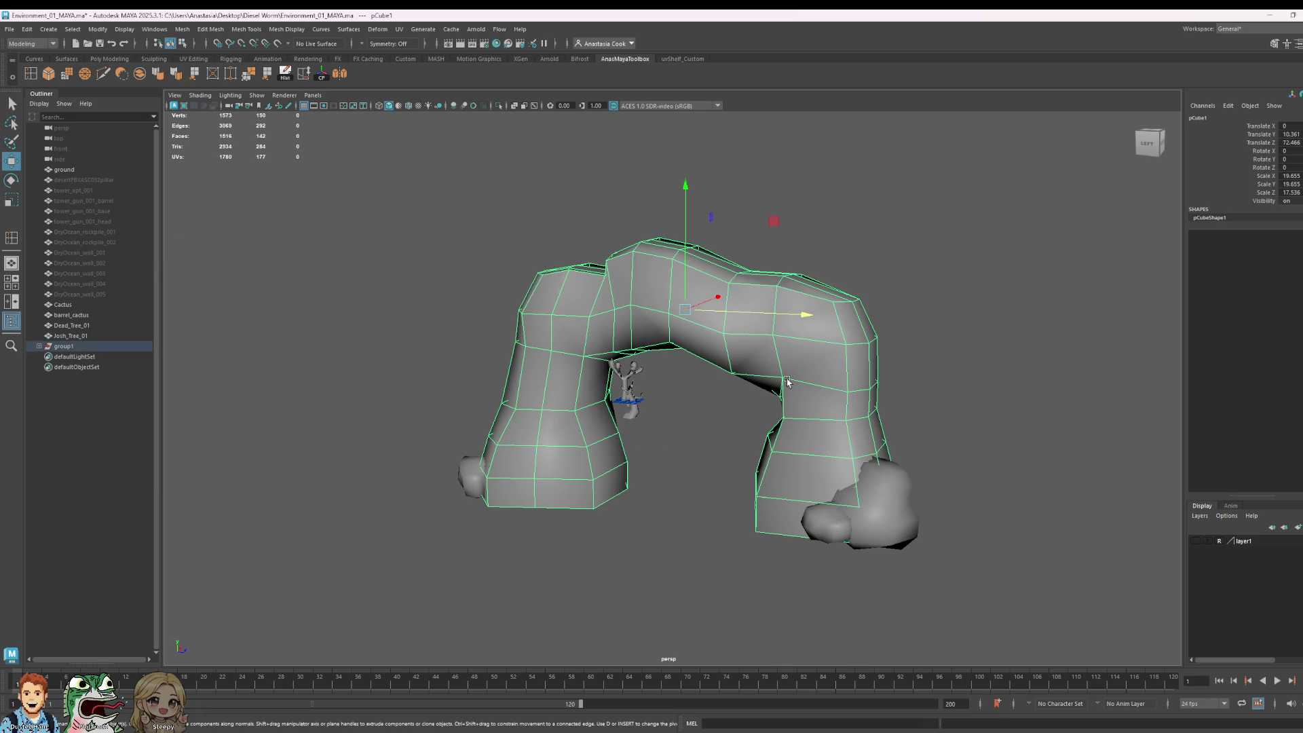
key("Up")
left_click_drag(790, 374, 973, 407)
left_click_drag(868, 301, 872, 196)
key("ctrl+z")
key("ctrl+z")
key("ctrl+z")
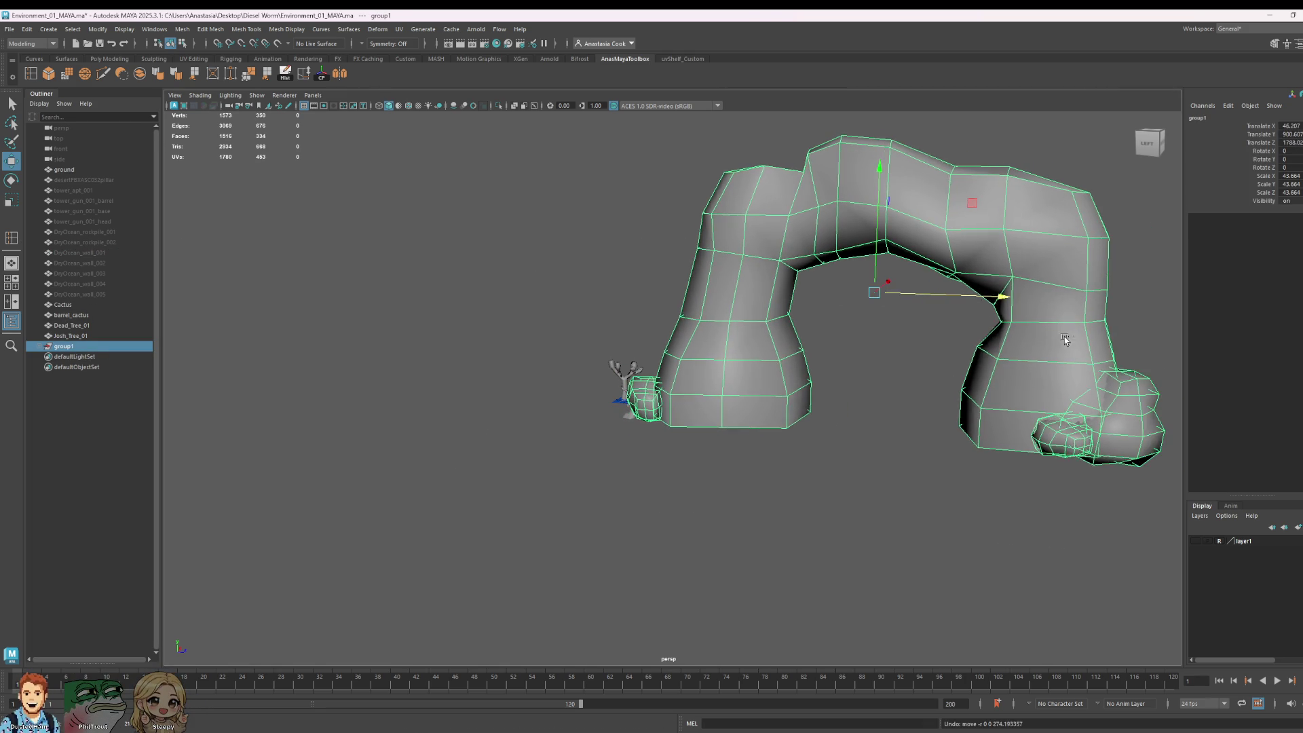
key("ctrl+z")
key("ctrl+z")
key("ctrl+z")
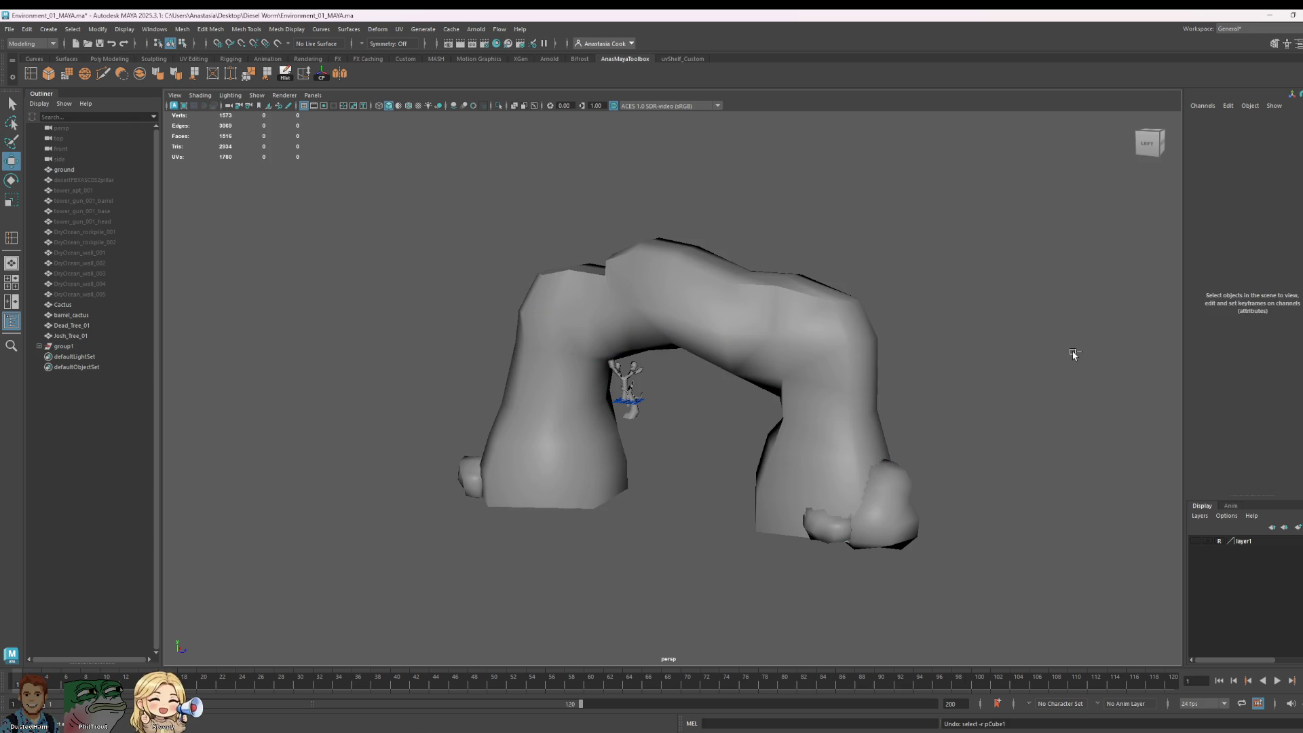
key("ctrl+z")
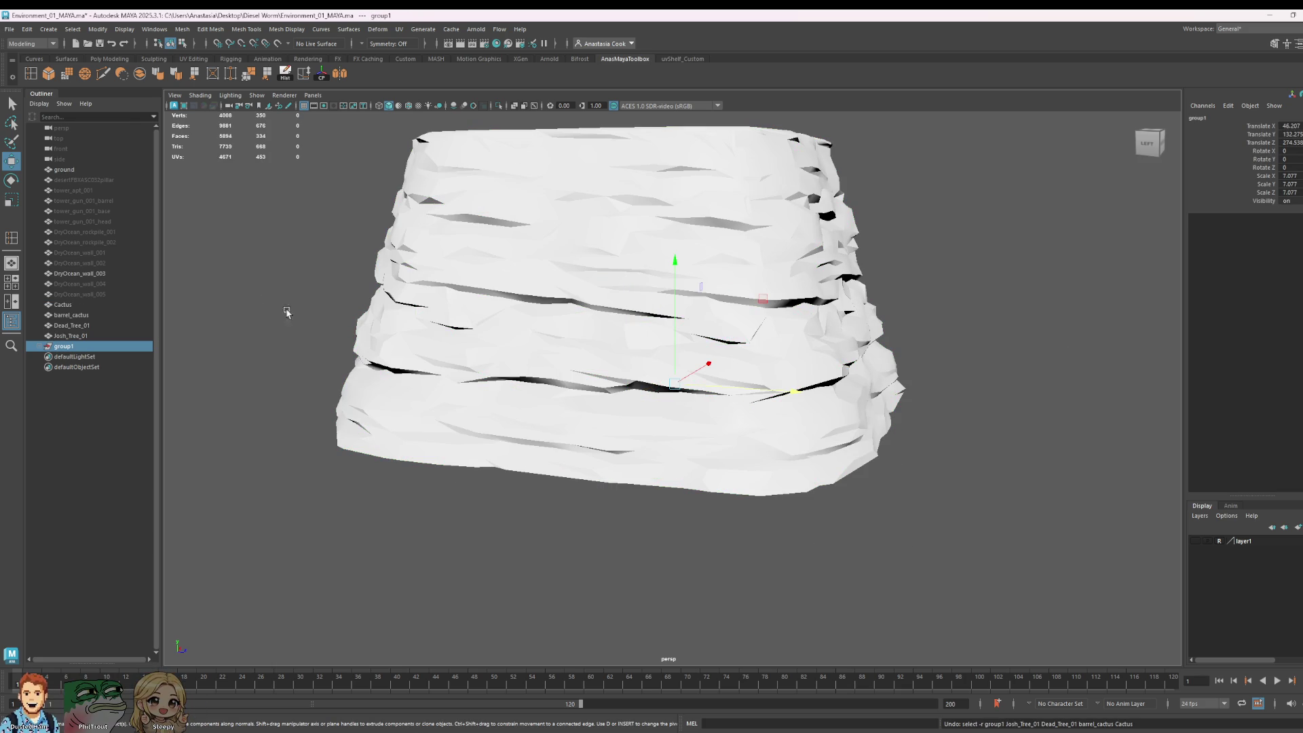
Step: Undo DryOcean_wall_003's oversized scale and hide it with Ctrl+H
left_click(100, 273)
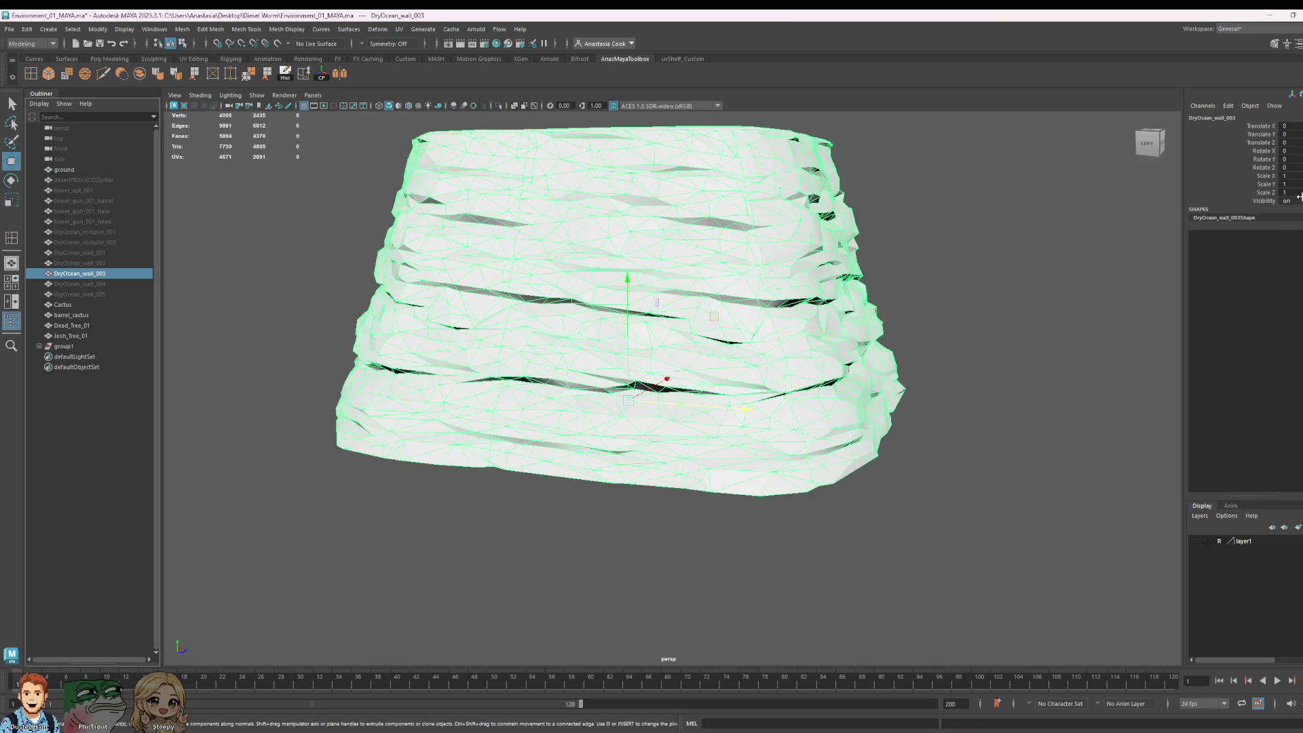
key("ctrl+z")
key("ctrl+h")
scroll(688, 439, "up", 10)
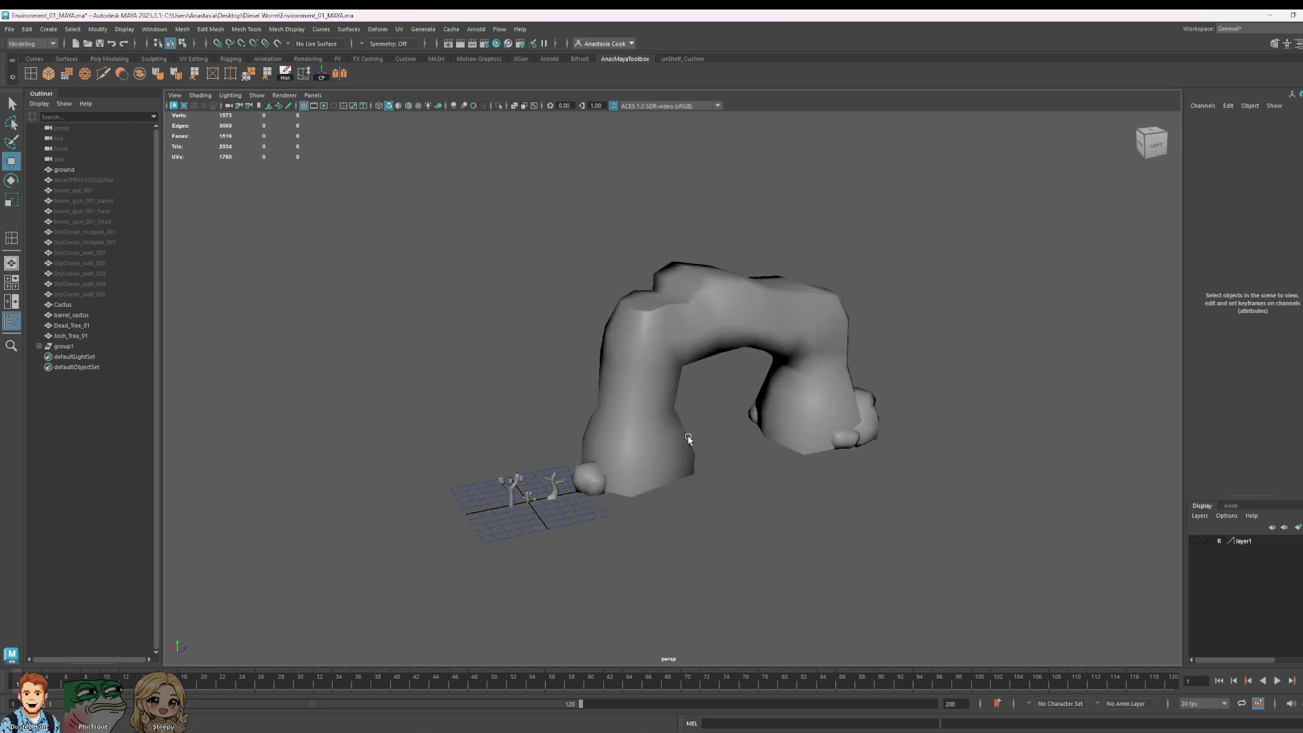
mouse_move(689, 439)
left_mouse_down("alt")
mouse_move(638, 544)
mouse_move(661, 437)
mouse_move(800, 501)
mouse_move(780, 523)
left_mouse_up("alt")
scroll(651, 441, "up", 5)
Step: Select Dead_Tree_01 and open the File menu
left_click(660, 423)
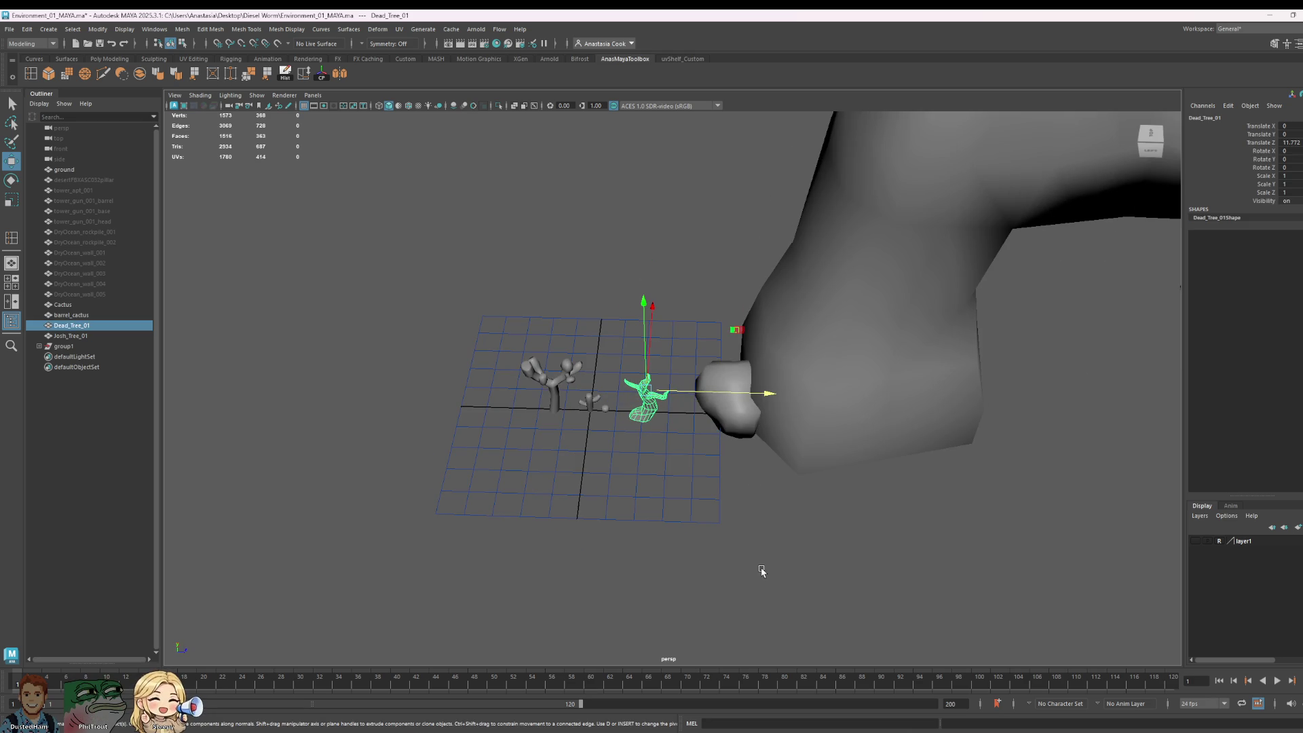
scroll(651, 489, "up", 3)
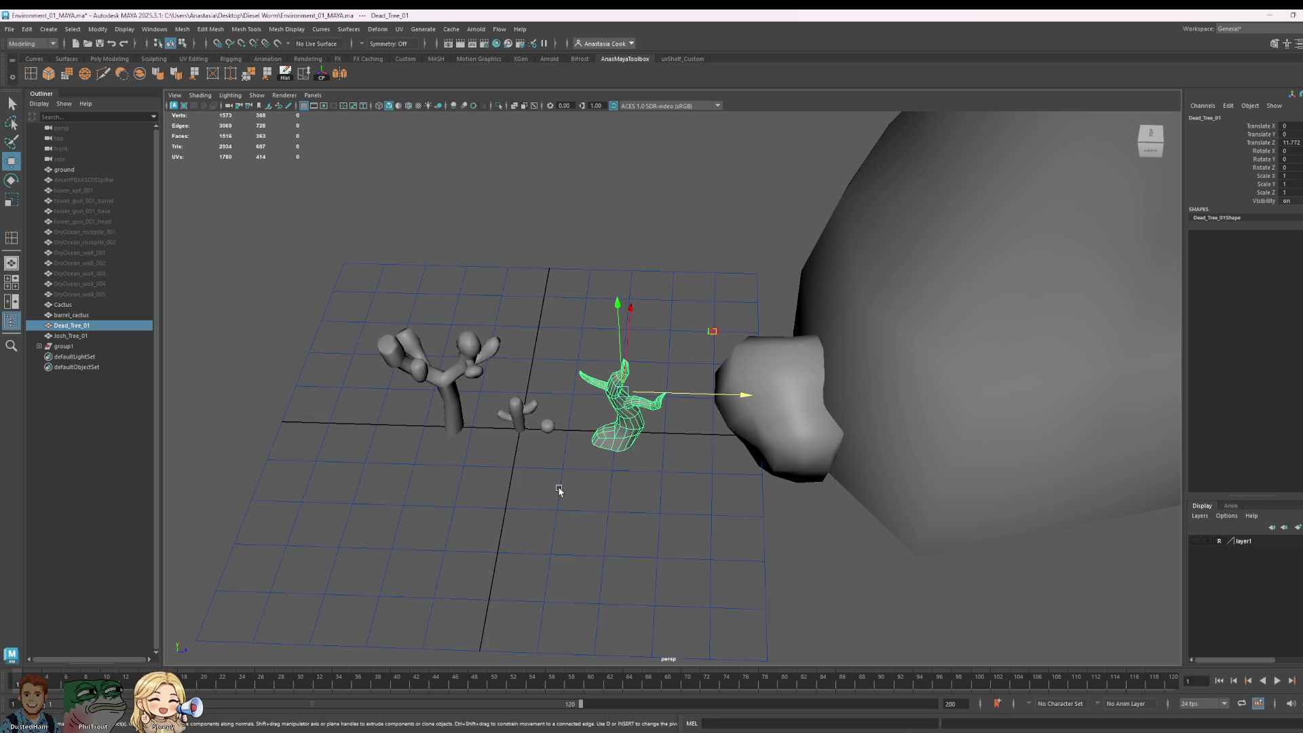
scroll(567, 489, "down", 4)
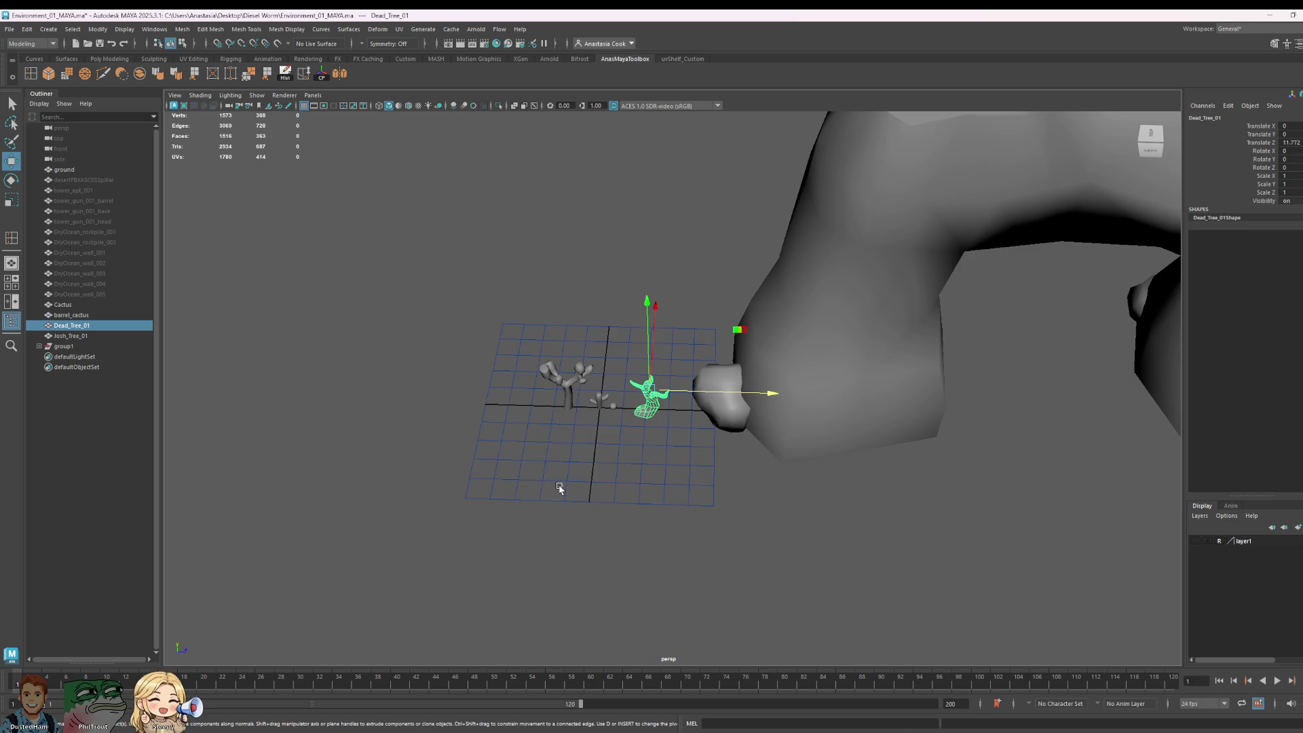
left_click(10, 30)
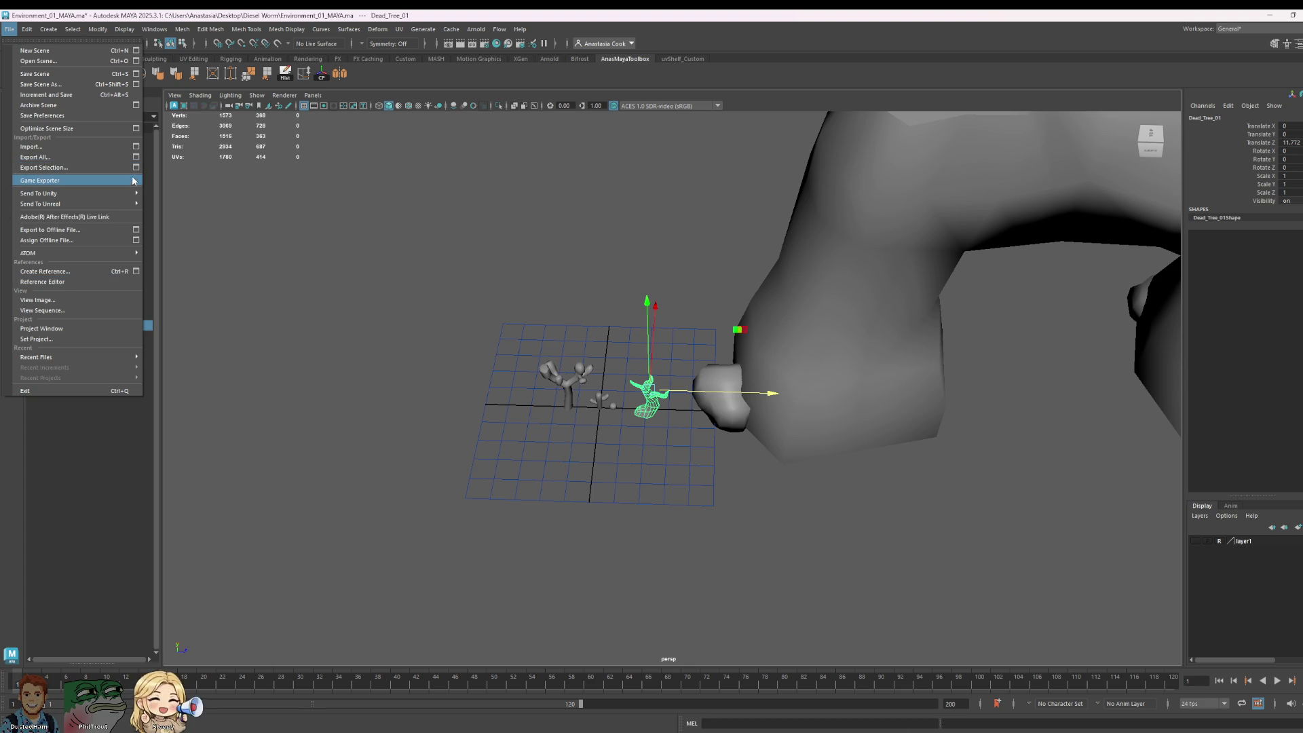
Step: Use the File > Import option box to bring the robot scene file into the scene
left_click(137, 146)
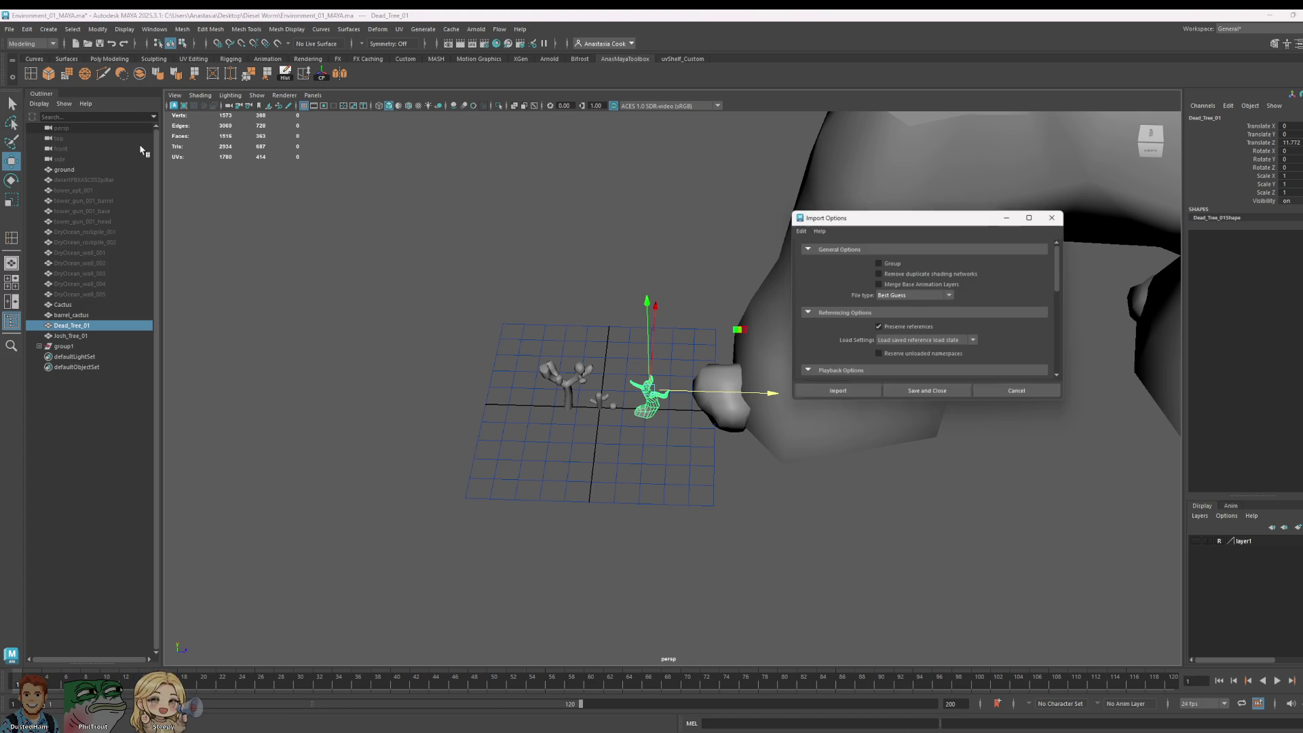
left_click(853, 393)
key("Escape")
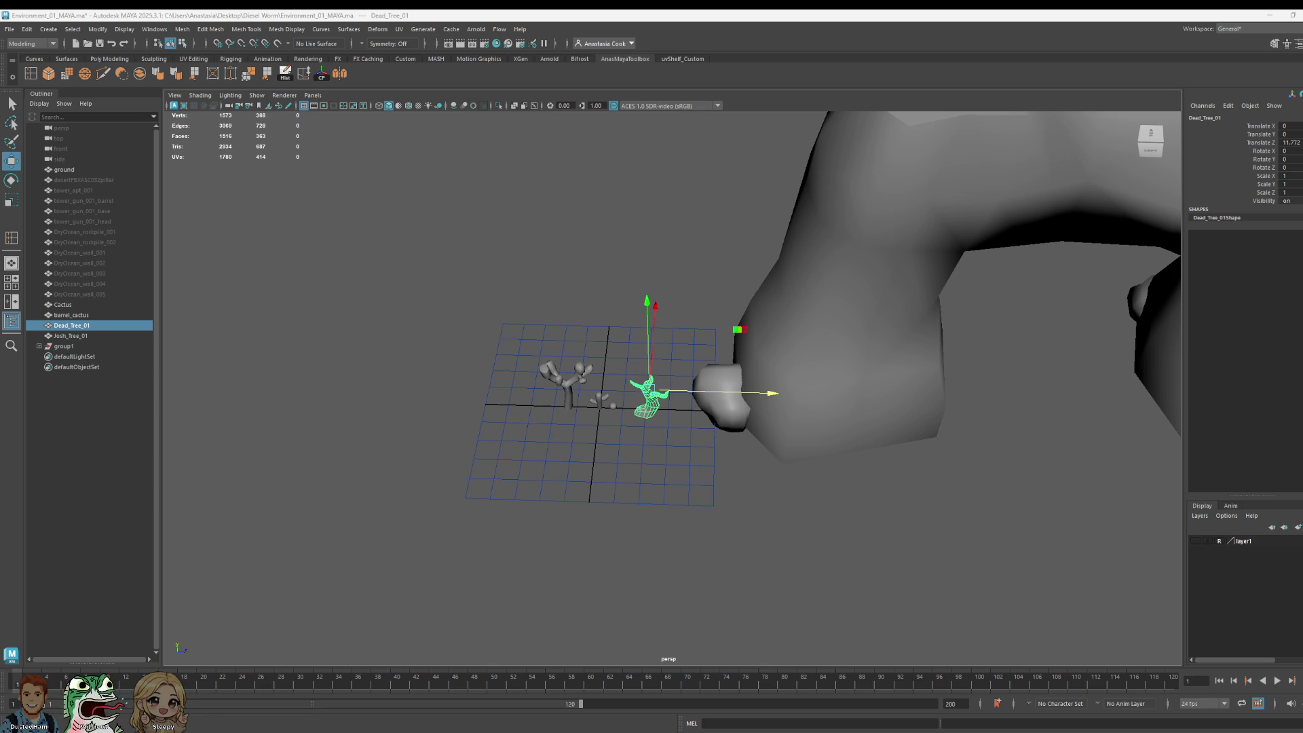
Step: Select the AllTogether robot group and rotate it flat by setting Rotate X to 90
left_click(550, 274)
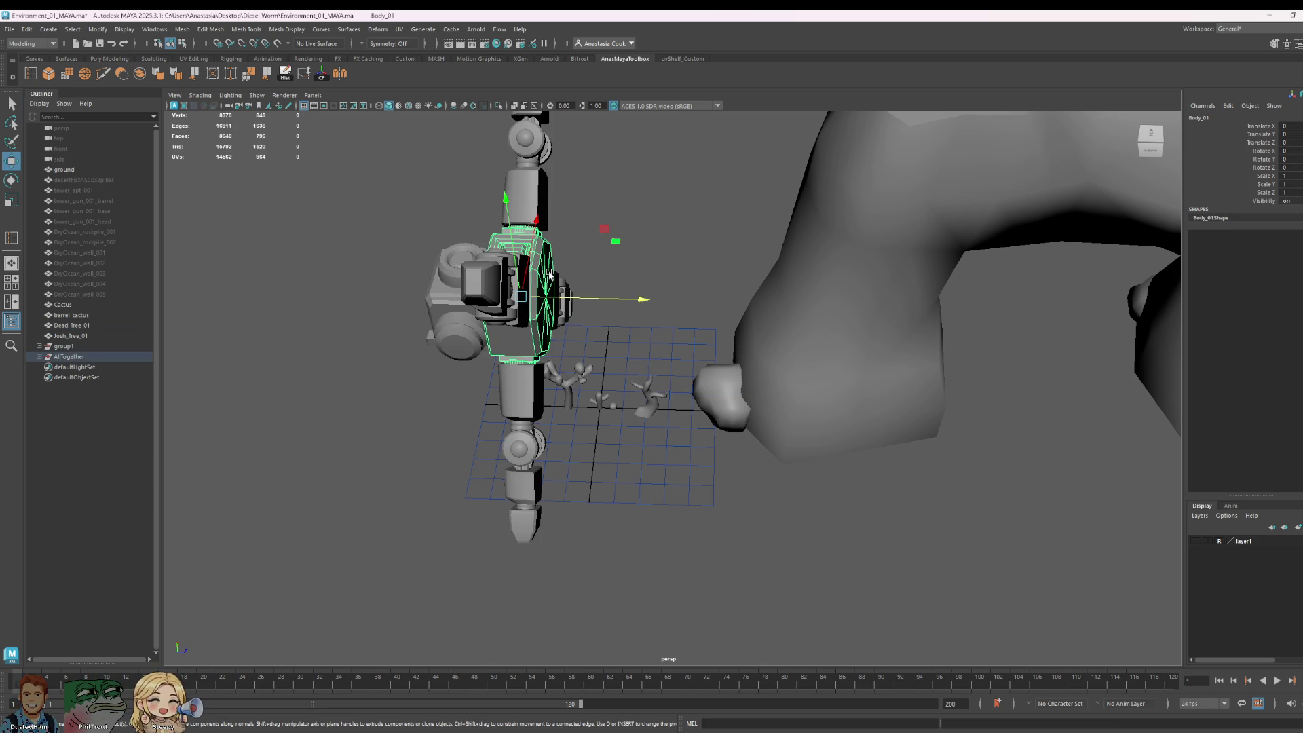
scroll(719, 384, "down", 5)
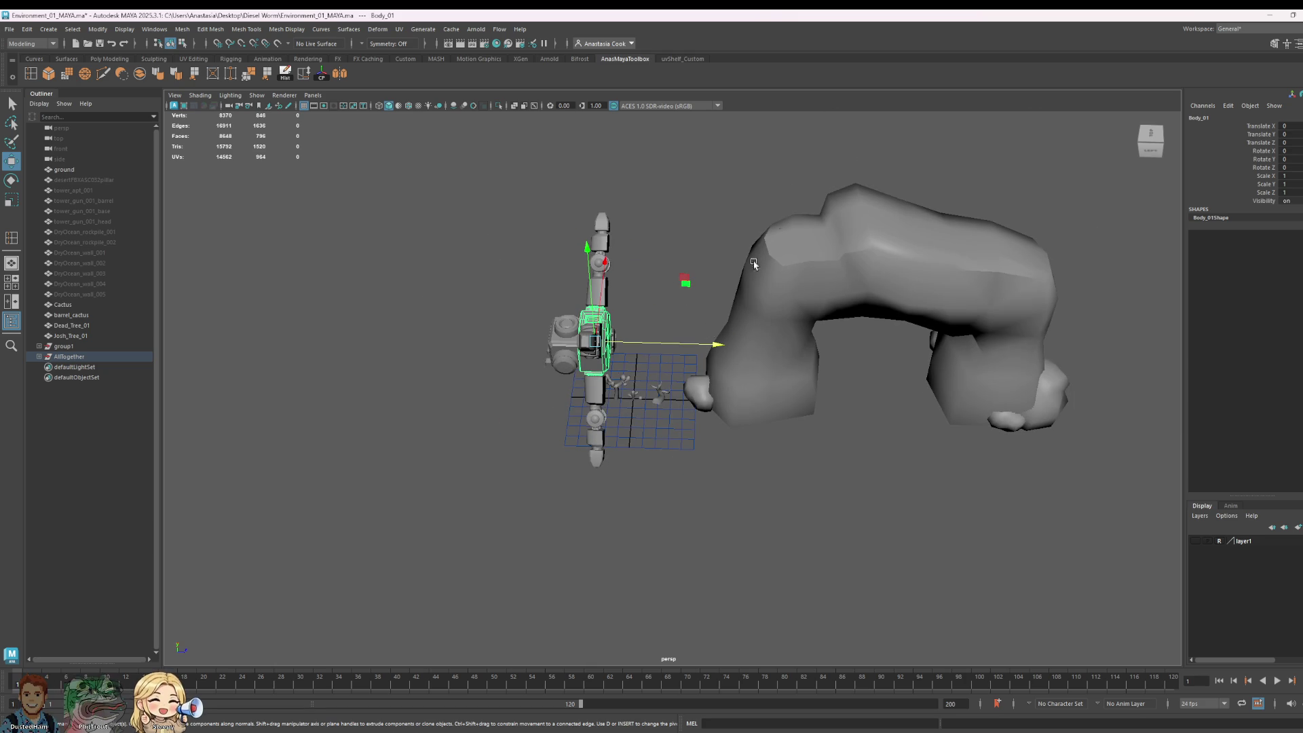
scroll(612, 326, "up", 5)
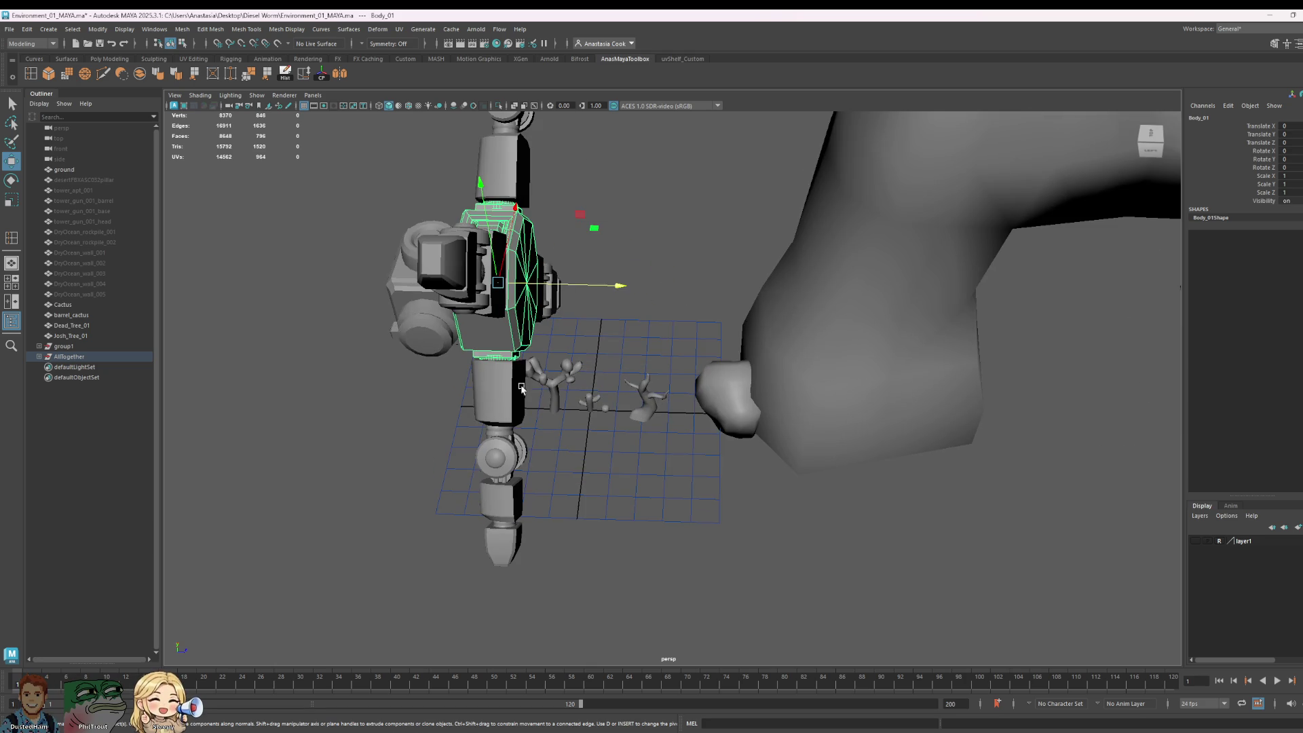
scroll(529, 273, "down", 4)
left_click(78, 358)
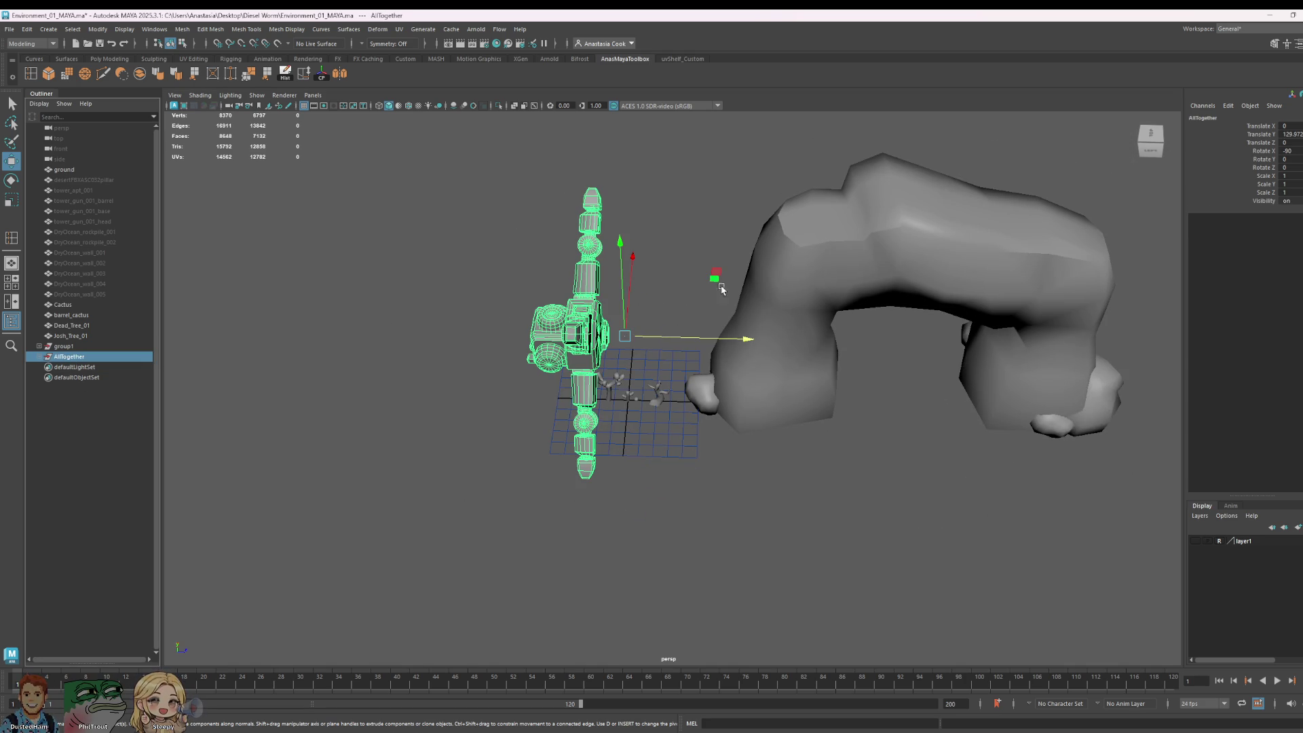
key("e")
left_click_drag(665, 261, 1173, 286)
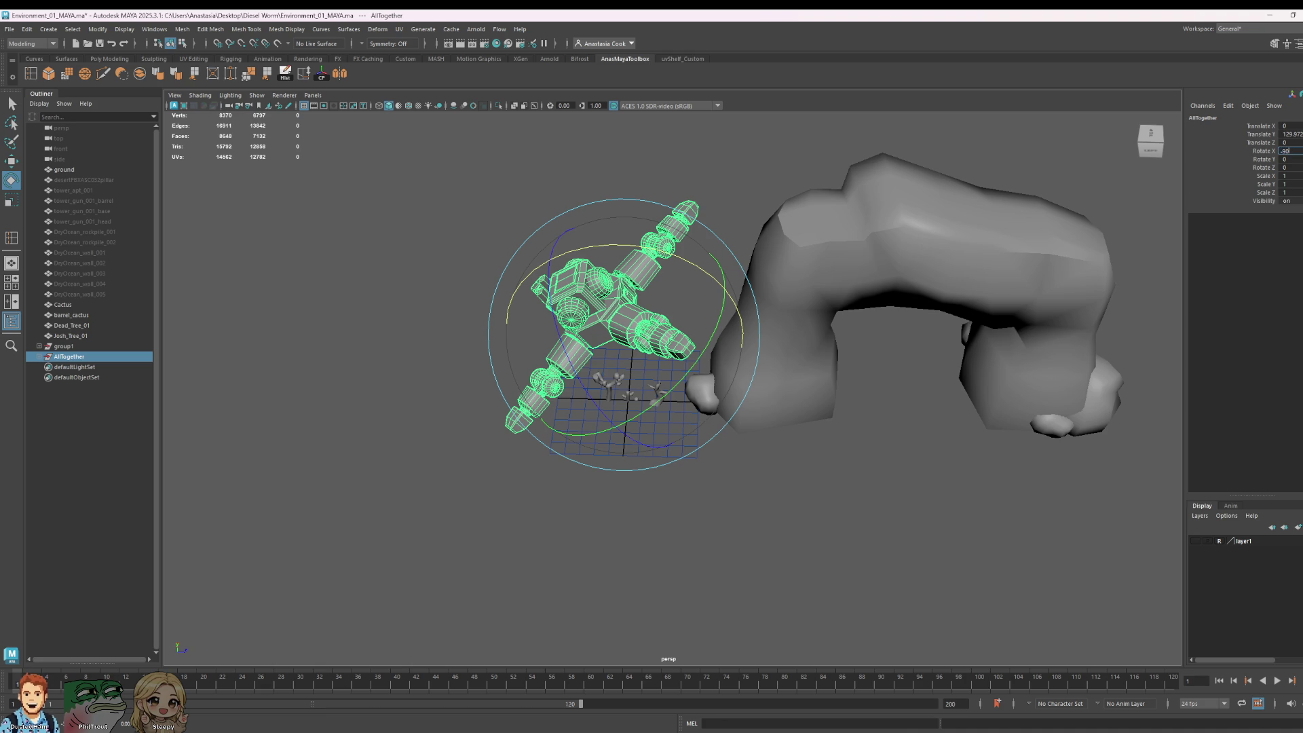
key("Return")
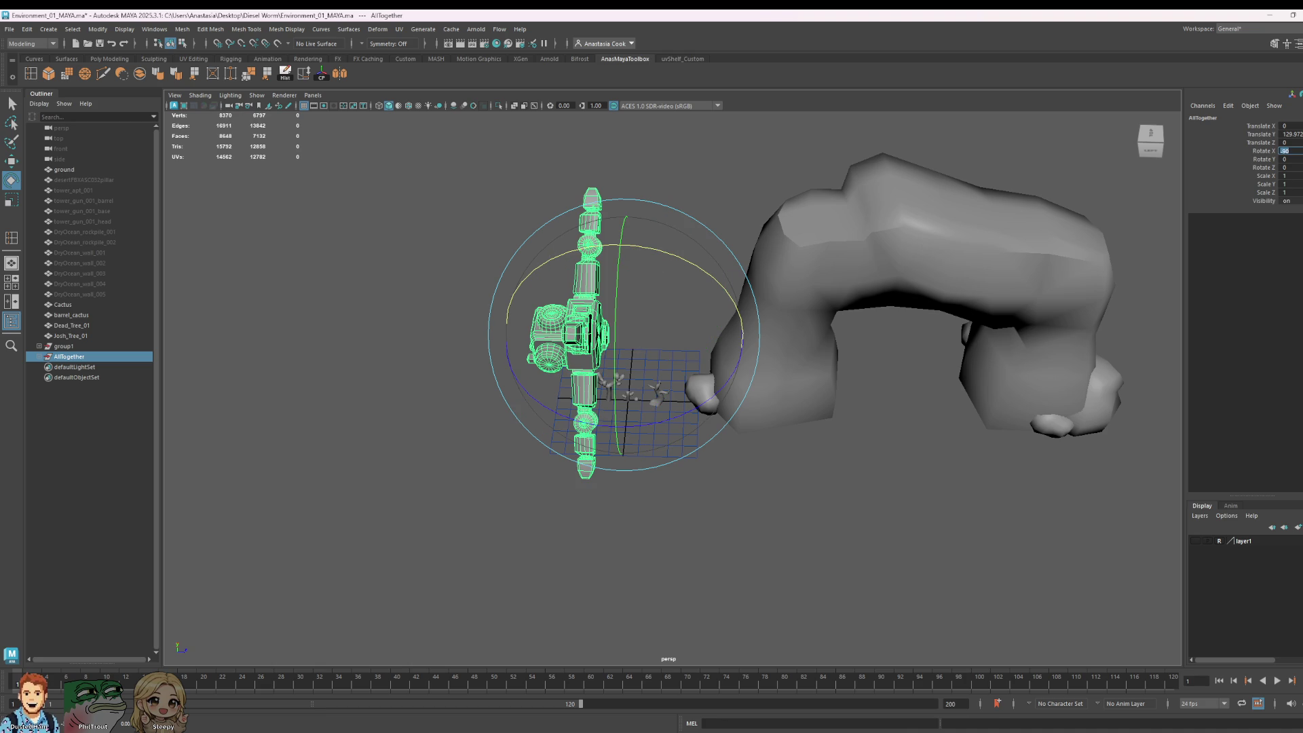
type("90")
key("Return")
mouse_move(683, 255)
left_mouse_down()
mouse_move(869, 311)
mouse_move(806, 282)
mouse_move(672, 268)
mouse_move(719, 285)
left_mouse_up()
Step: Move the robot down and off to the left of the props
key("w")
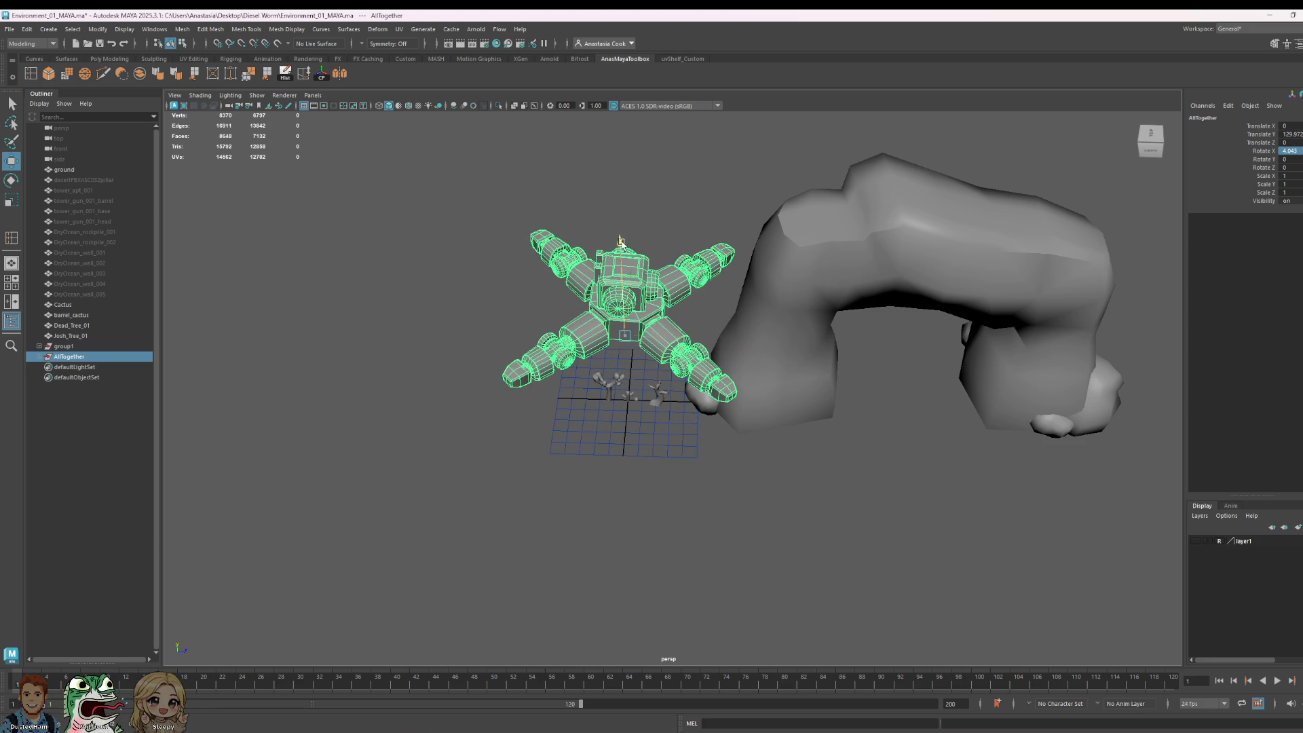
mouse_move(621, 272)
left_mouse_down()
mouse_move(628, 442)
mouse_move(628, 346)
left_mouse_up()
mouse_move(751, 434)
left_mouse_down()
mouse_move(652, 415)
mouse_move(506, 417)
left_mouse_up()
left_click(562, 357)
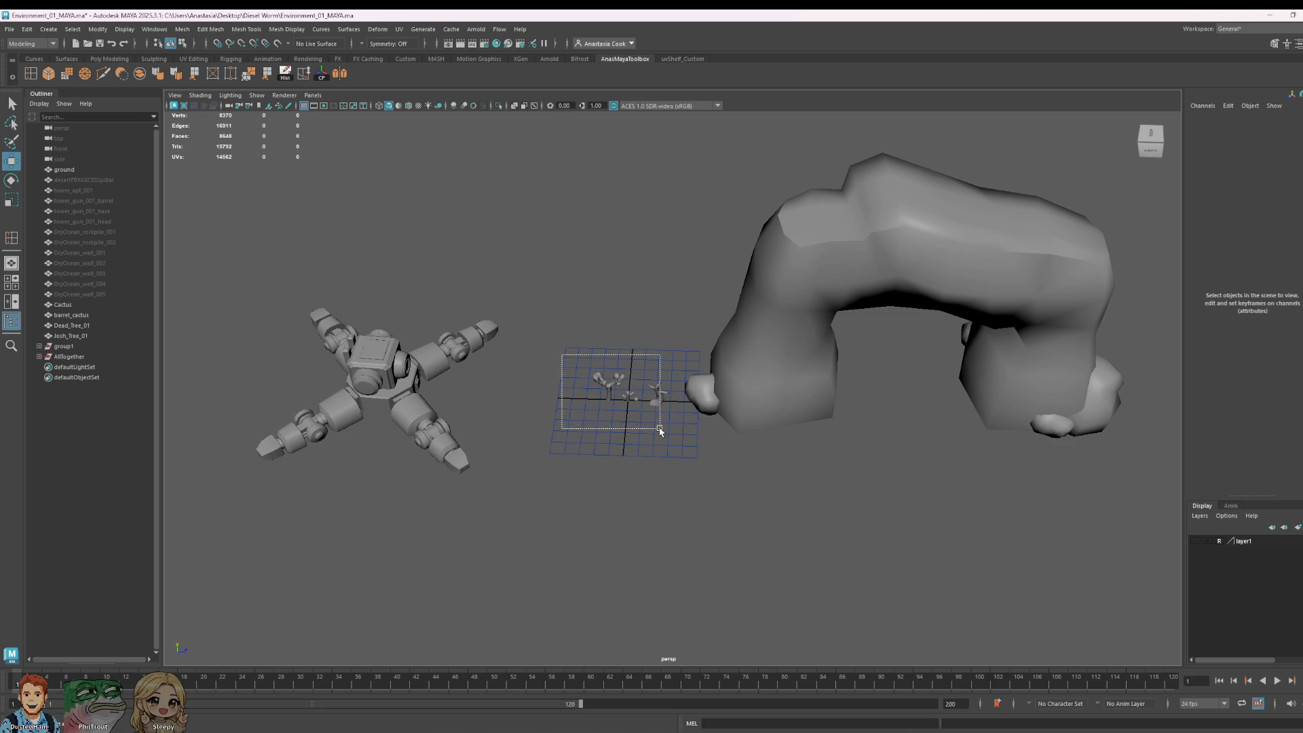
Step: Box-select the four props, try scaling them, then undo the oversized scaling
mouse_move(660, 429)
left_mouse_down()
mouse_move(670, 409)
mouse_move(631, 411)
mouse_move(659, 418)
left_mouse_up()
key("e")
key("r")
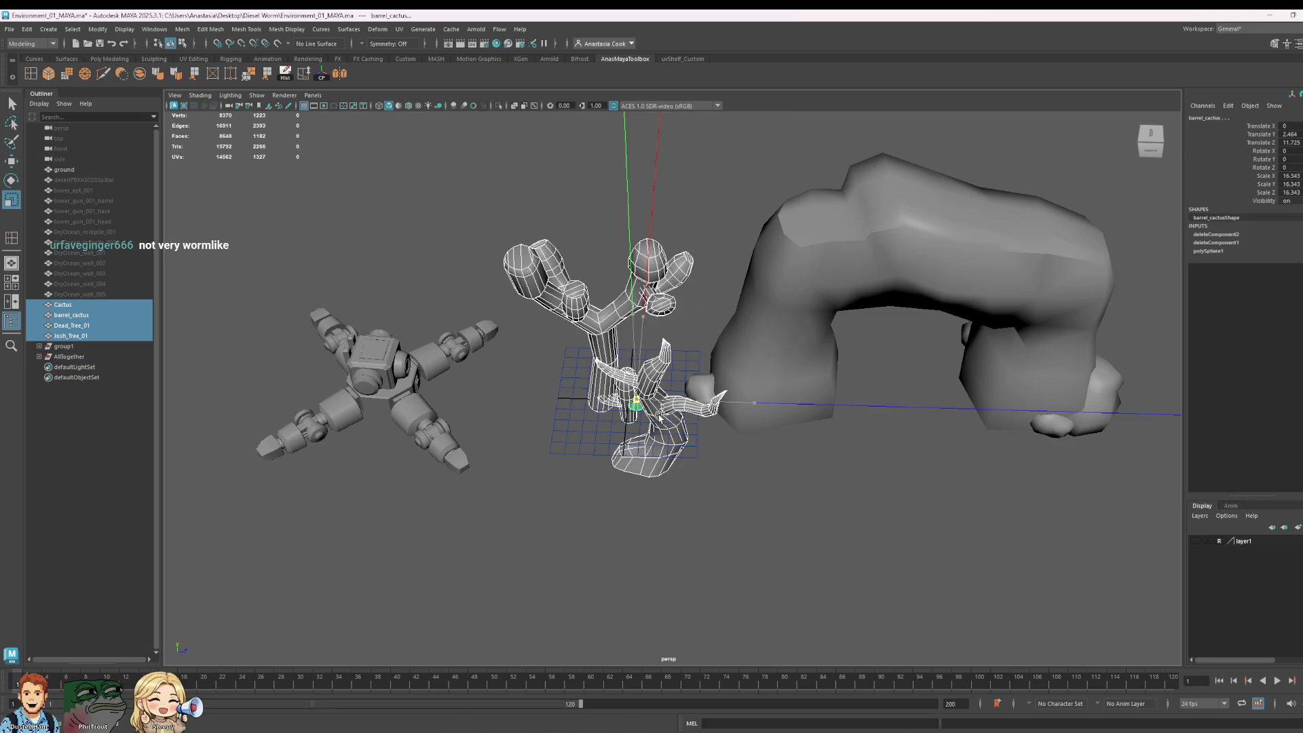
key("ctrl+z")
key("ctrl+z")
key("ctrl+z")
key("w")
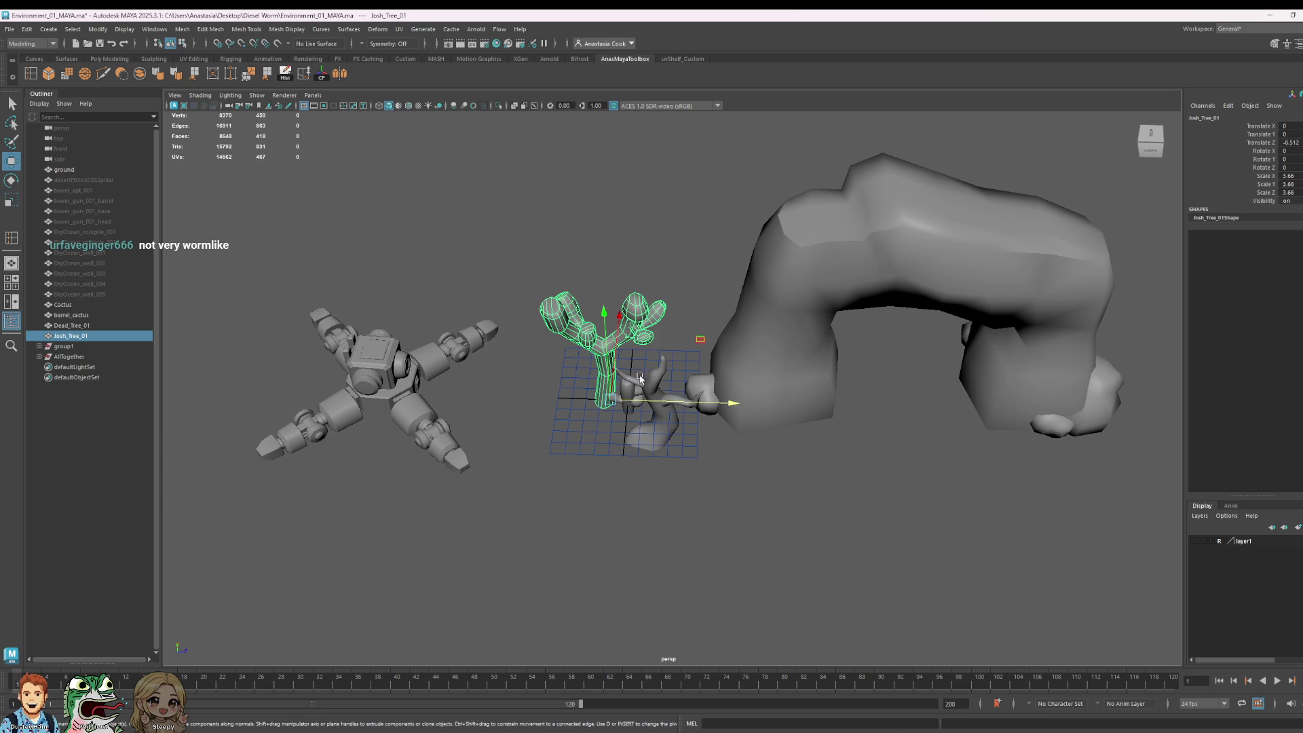
Step: Move Josh_Tree_01, Dead_Tree_01, Cactus and barrel_cactus outward along X, away from the origin
mouse_move(641, 378)
left_mouse_down("alt")
mouse_move(677, 312)
mouse_move(789, 226)
left_mouse_up("alt")
left_click(660, 385)
left_click_drag(735, 313, 913, 140)
left_click(647, 368)
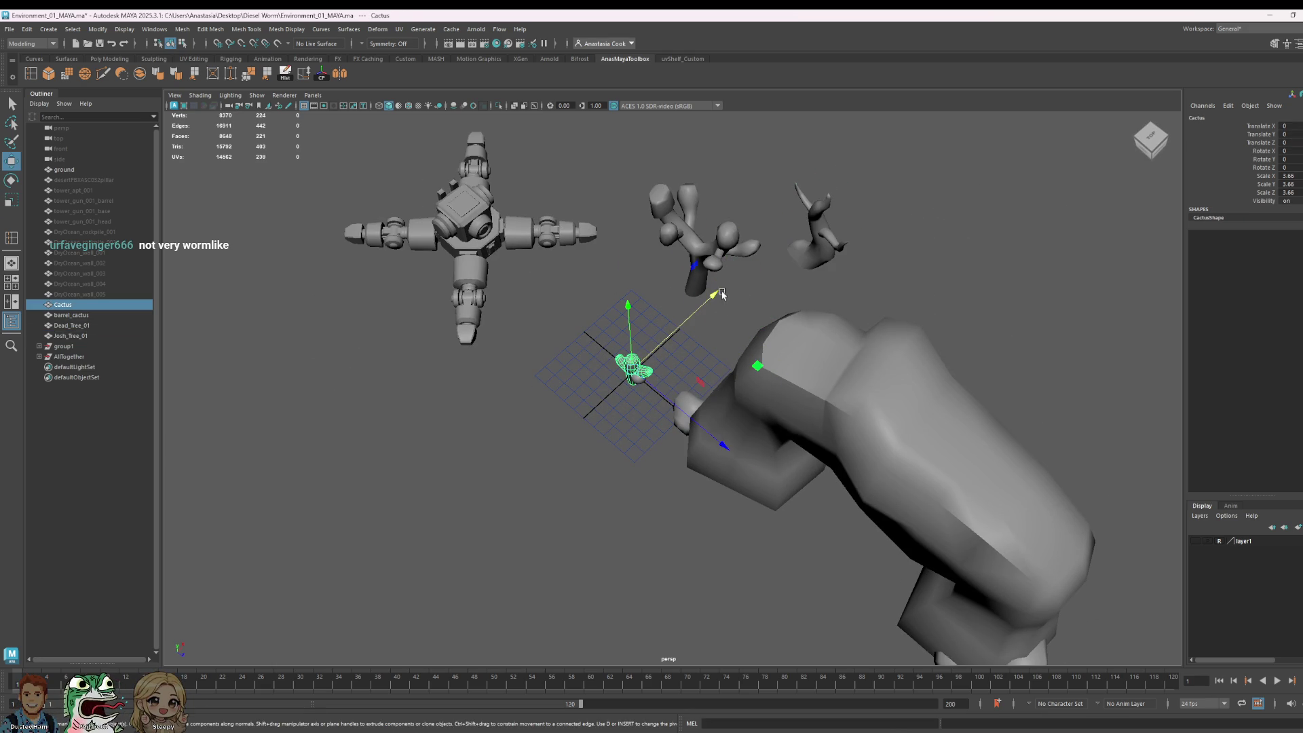
mouse_move(714, 295)
left_mouse_down()
mouse_move(941, 89)
mouse_move(927, 98)
left_mouse_up()
left_click(641, 376)
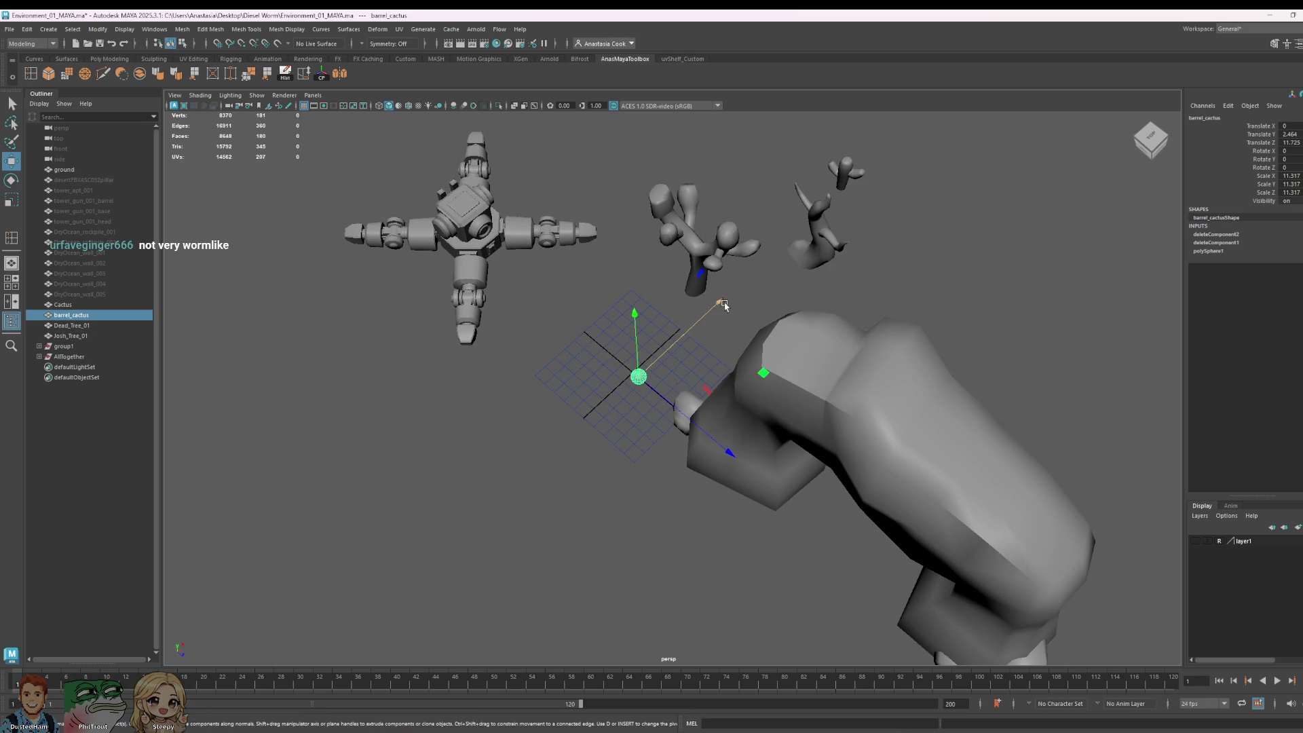
mouse_move(732, 370)
left_mouse_down()
mouse_move(993, 132)
mouse_move(791, 315)
left_mouse_up()
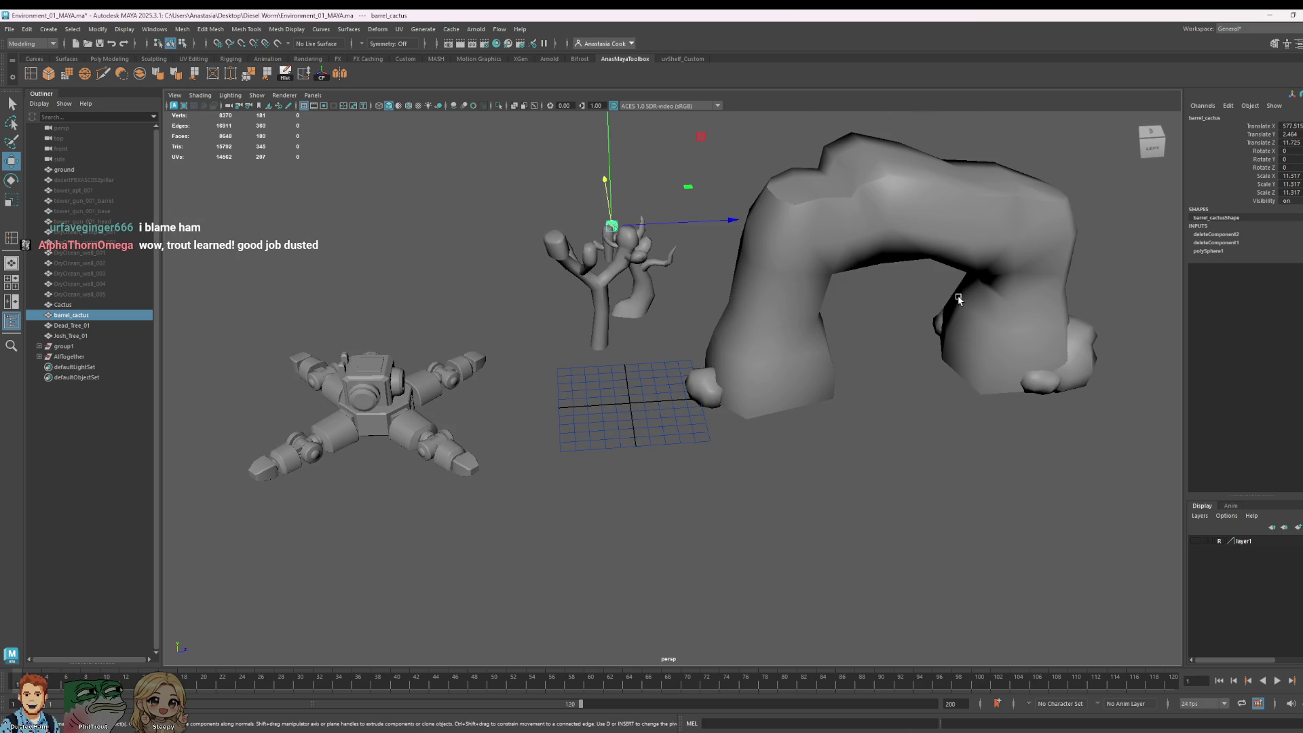
Step: Scale the robot's Body_01 up uniformly to 2.01
mouse_move(932, 315)
left_mouse_down("alt")
mouse_move(645, 353)
mouse_move(728, 360)
mouse_move(659, 293)
mouse_move(697, 296)
left_mouse_up("alt")
left_click(597, 353)
key("r")
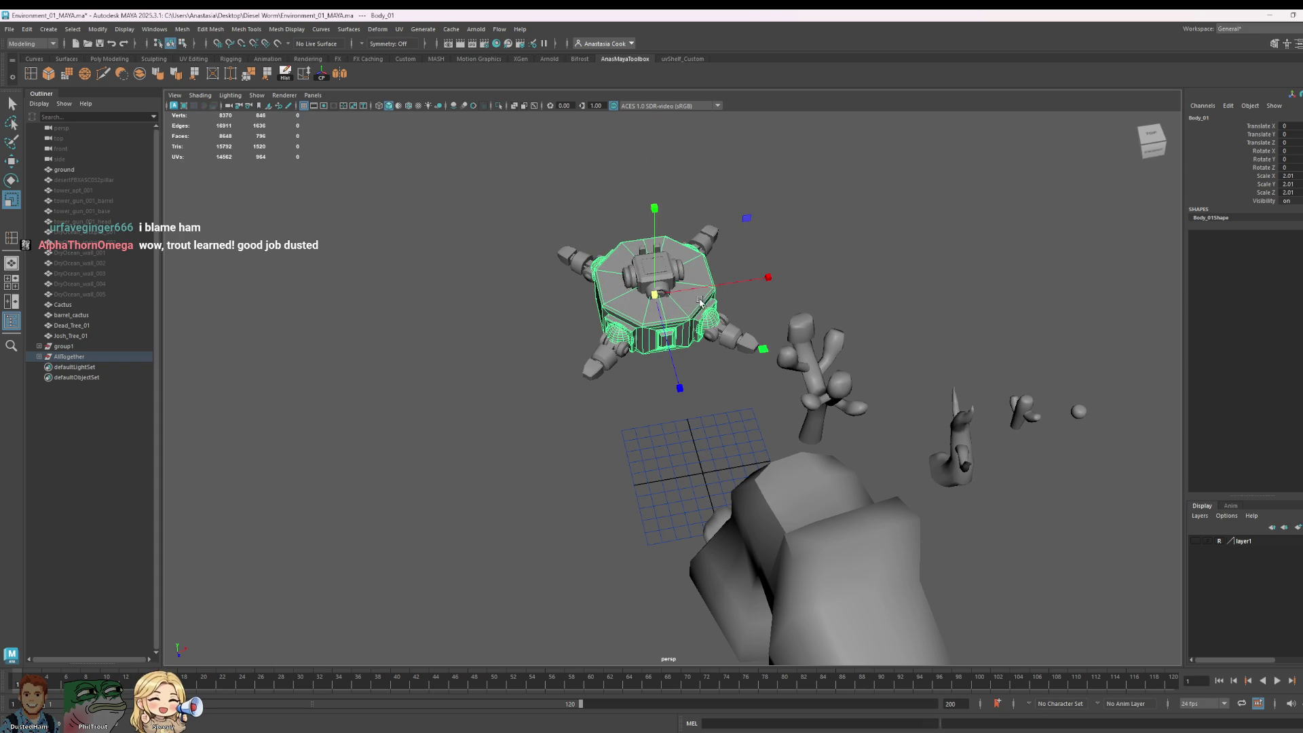
left_click(666, 451)
left_click_drag(666, 450, 721, 466, "alt")
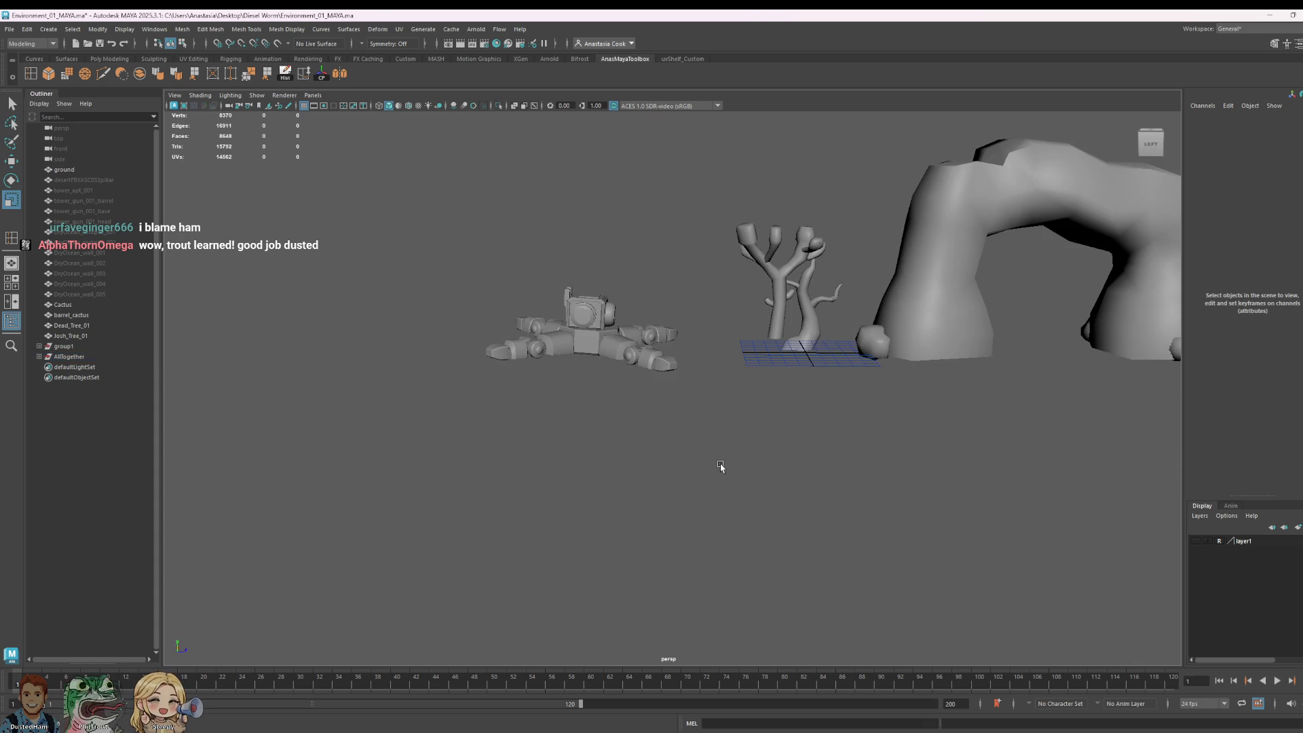
Step: Select group1 in the Outliner and scale it uniformly to 23.48
left_click(936, 316)
key("f")
left_click(69, 356)
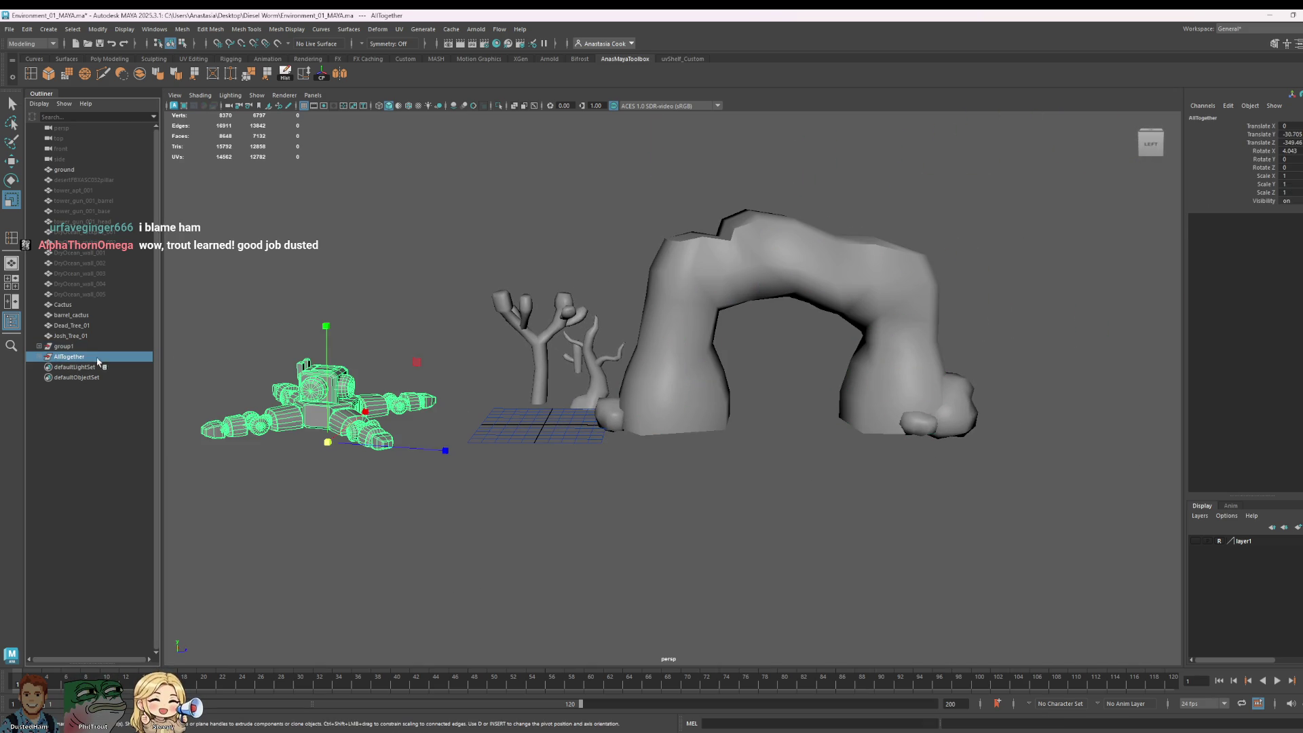
left_click(64, 346)
mouse_move(740, 516)
left_mouse_down("alt")
mouse_move(733, 437)
mouse_move(787, 321)
left_mouse_up("alt")
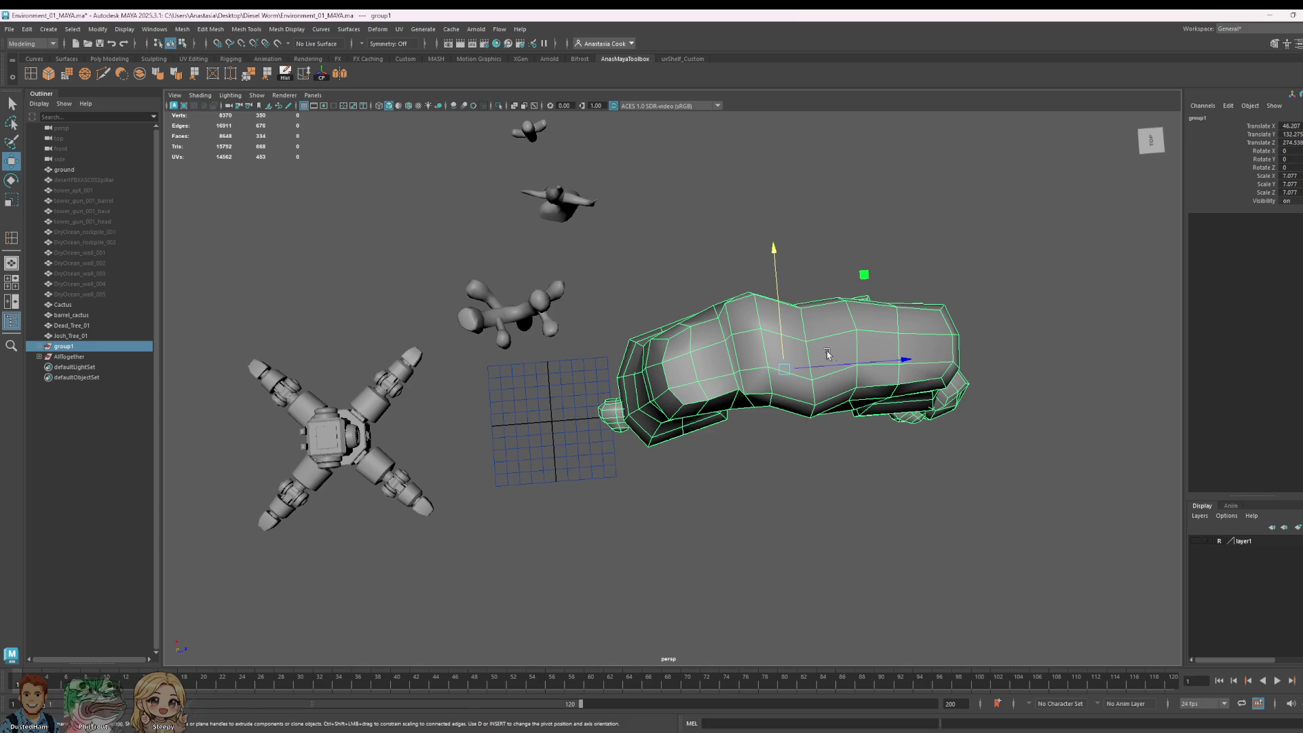
mouse_move(788, 372)
left_mouse_down()
mouse_move(1082, 369)
mouse_move(1133, 345)
mouse_move(883, 360)
left_mouse_up()
key("f")
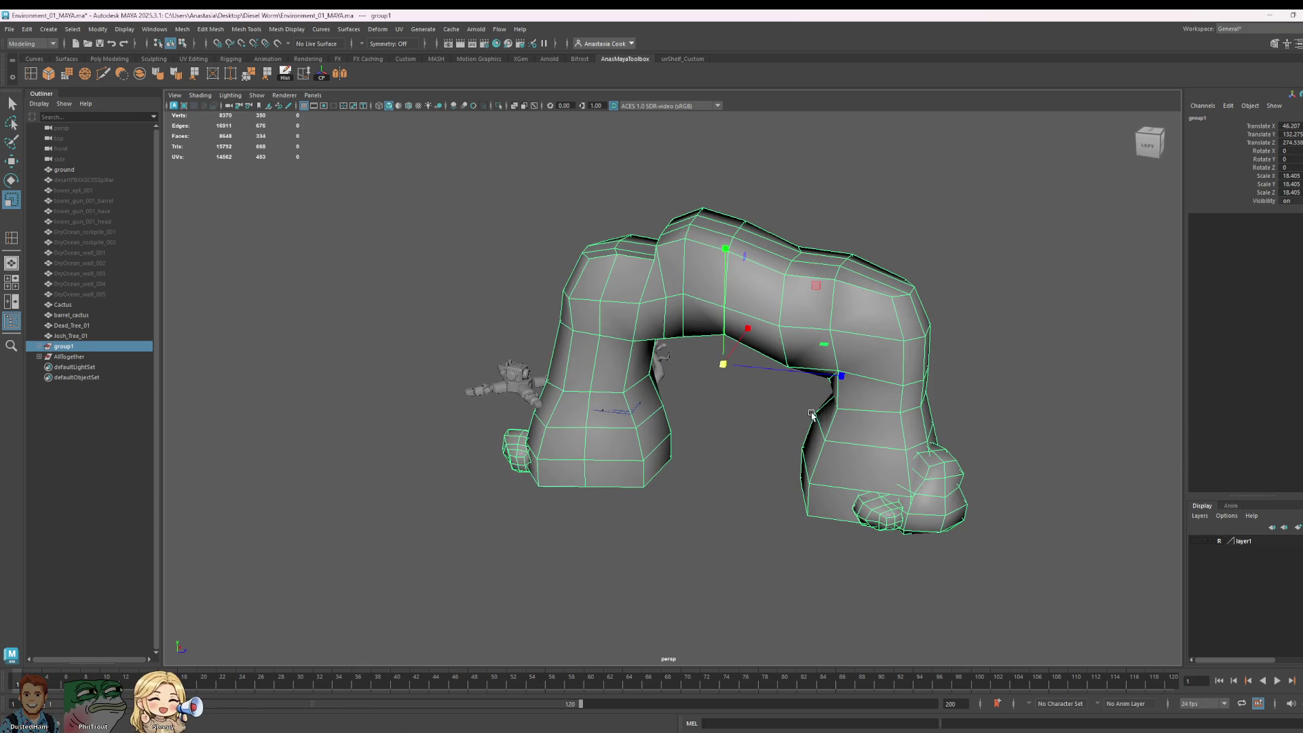
left_click_drag(731, 365, 768, 366)
Step: Raise group1 along Y and push it along Z
key("w")
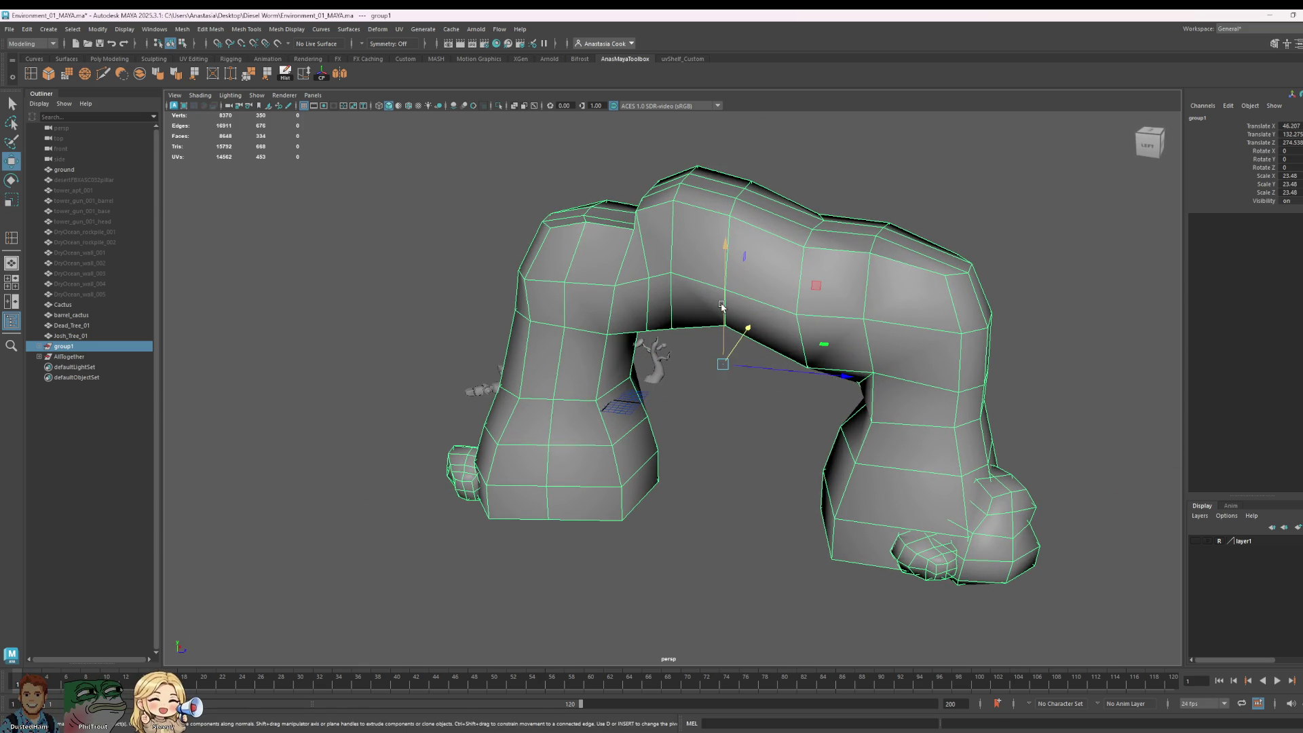
mouse_move(727, 305)
left_mouse_down()
mouse_move(722, 175)
mouse_move(720, 193)
left_mouse_up()
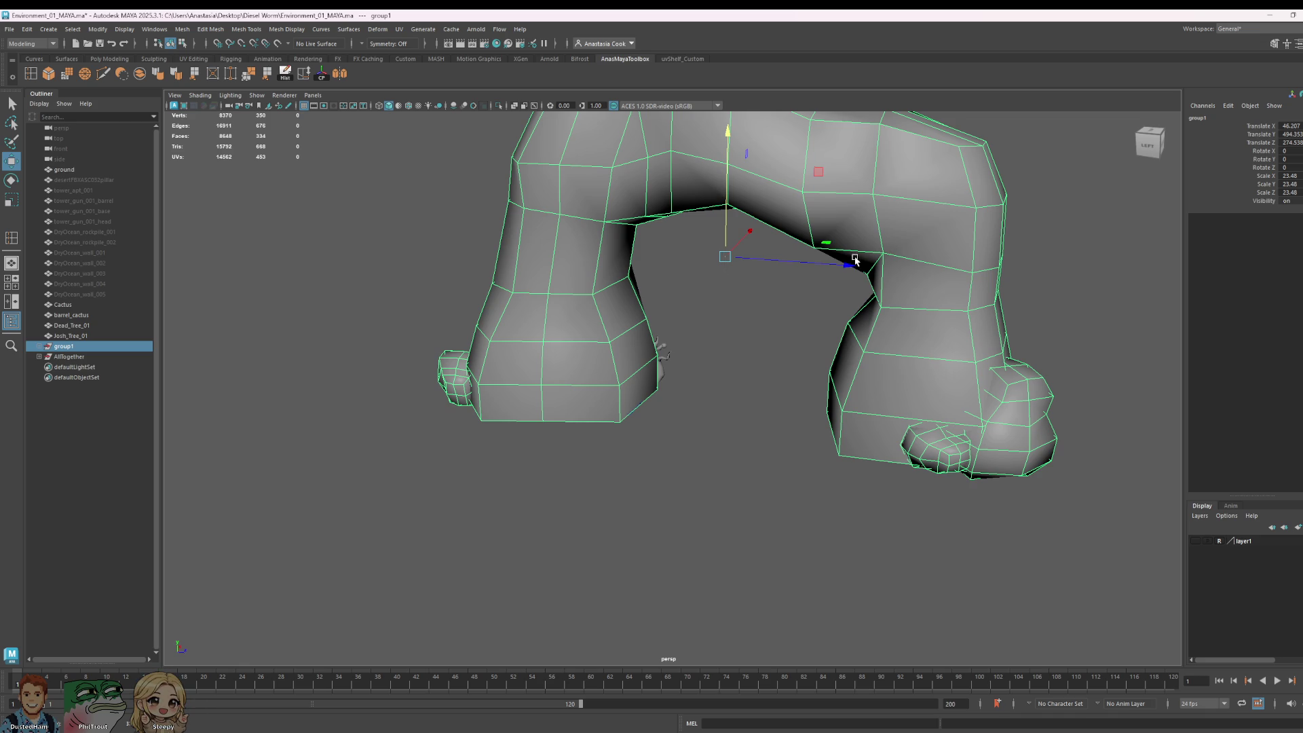
mouse_move(855, 259)
left_mouse_down()
mouse_move(1047, 291)
mouse_move(1009, 276)
mouse_move(807, 382)
mouse_move(787, 370)
left_mouse_up()
Step: Shift Josh_Tree_01 back along X and Z, and lower Dead_Tree_01 onto the grid
left_click(614, 349)
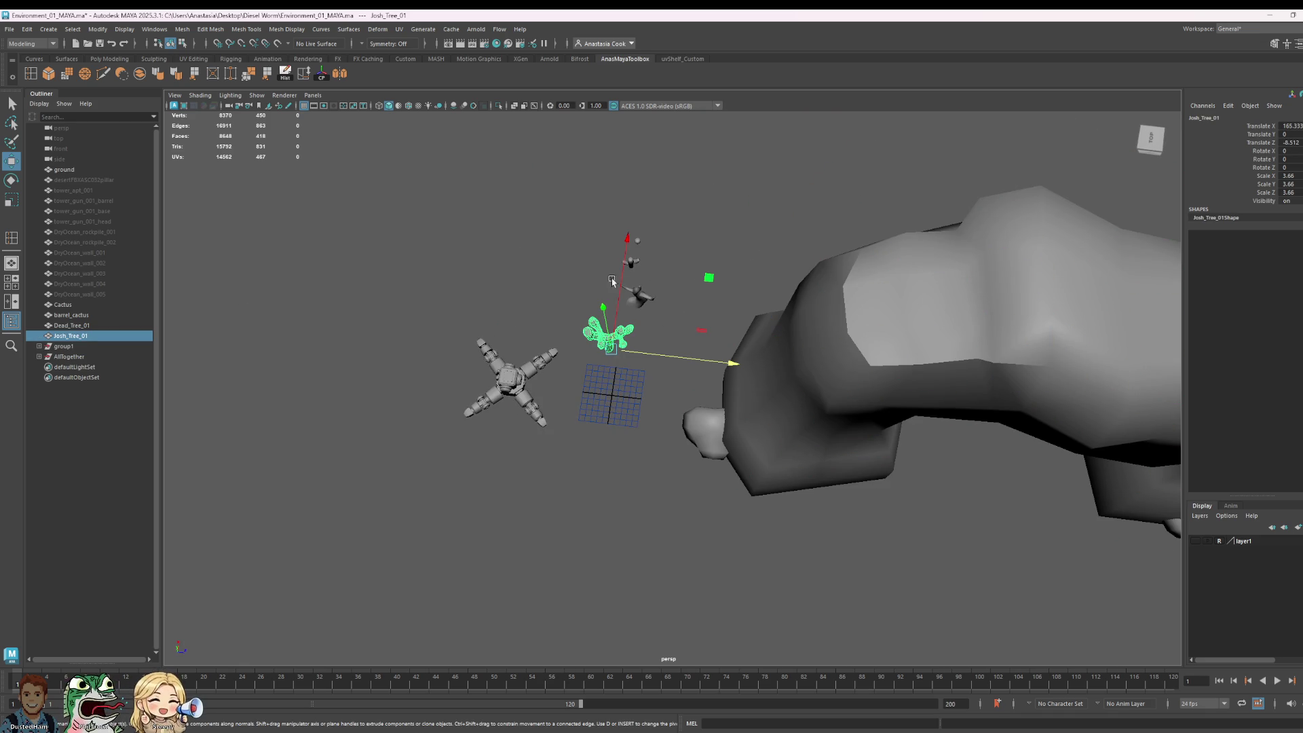
mouse_move(612, 280)
left_mouse_down()
mouse_move(621, 312)
mouse_move(708, 346)
left_mouse_up()
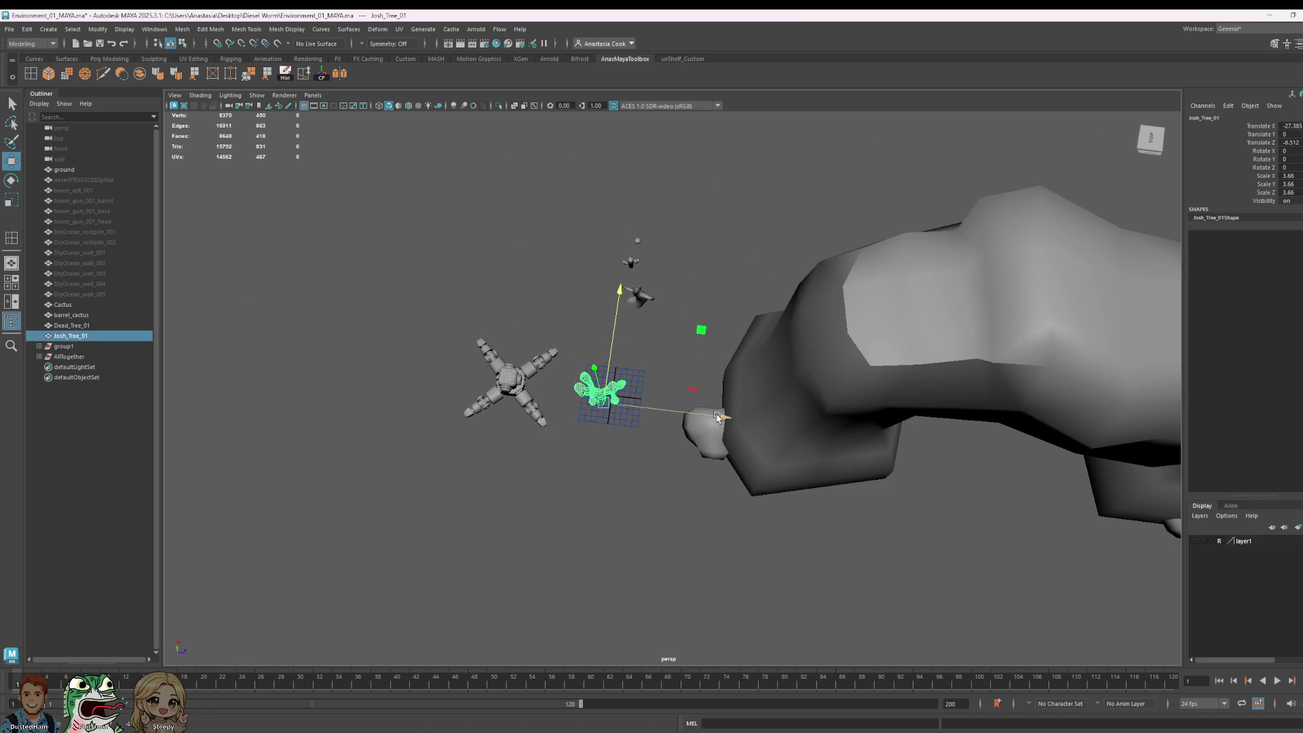
left_click_drag(718, 417, 782, 423)
left_click(638, 295)
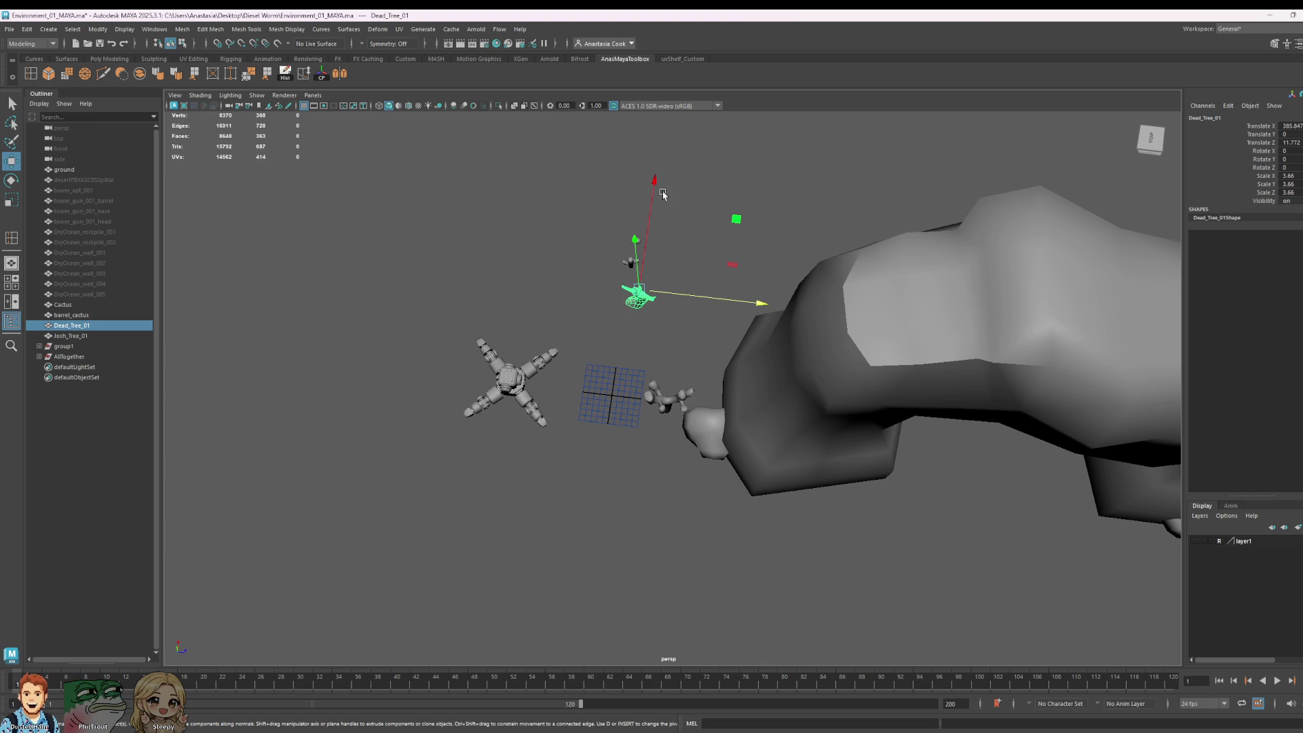
left_click_drag(662, 195, 650, 272)
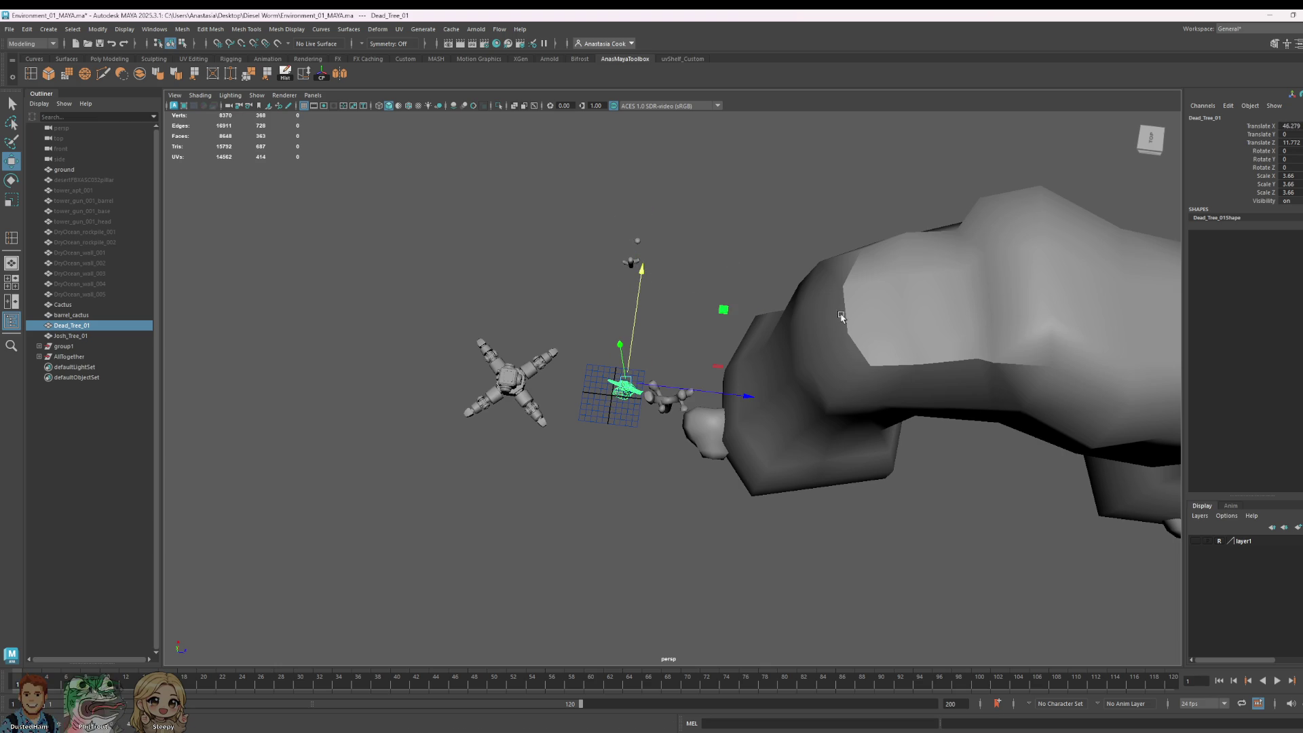
Step: Select edges on the rock arch and apply Soften Edge
mouse_move(841, 317)
left_mouse_down("alt")
mouse_move(1004, 457)
mouse_move(1010, 443)
left_mouse_up("alt")
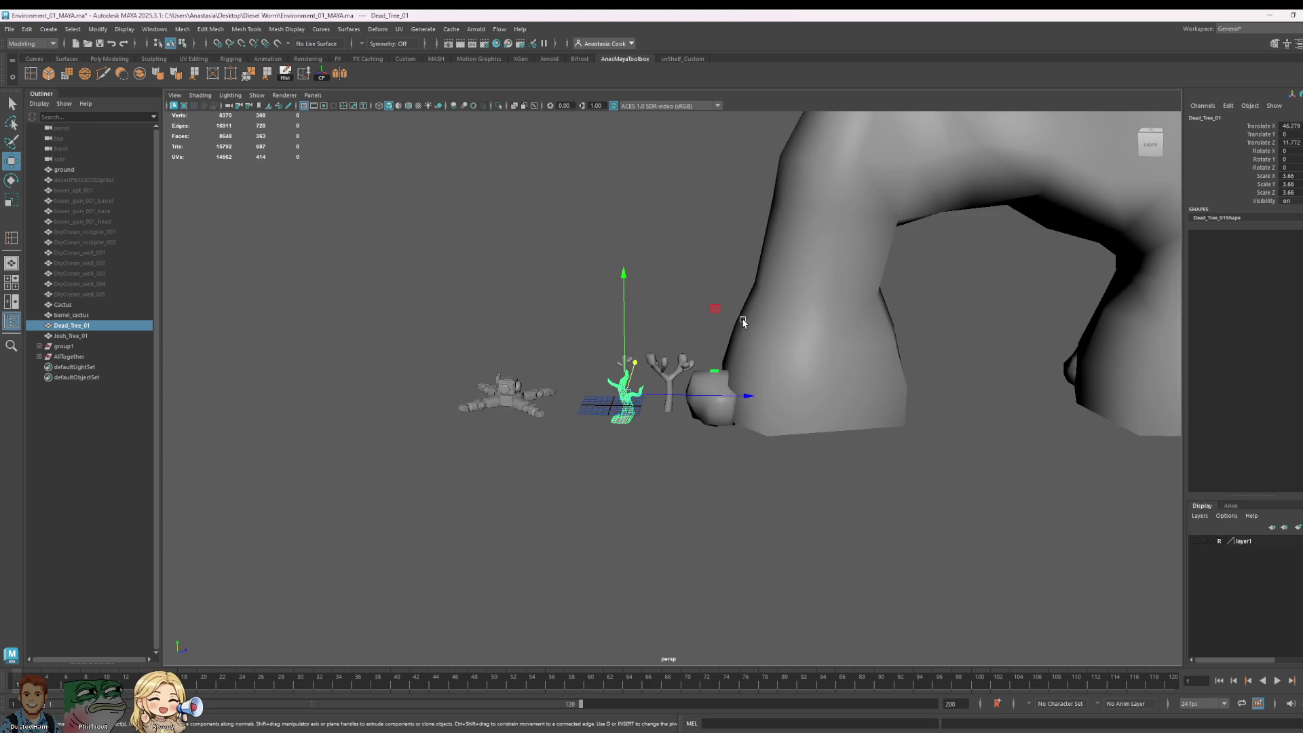
mouse_move(743, 321)
left_mouse_down("alt")
mouse_move(750, 381)
mouse_move(981, 319)
mouse_move(776, 339)
mouse_move(801, 360)
mouse_move(747, 346)
mouse_move(780, 353)
mouse_move(763, 378)
mouse_move(781, 353)
left_mouse_up("alt")
scroll(774, 343, "down", 3)
left_click(791, 343)
right_click_drag(801, 343, 812, 296)
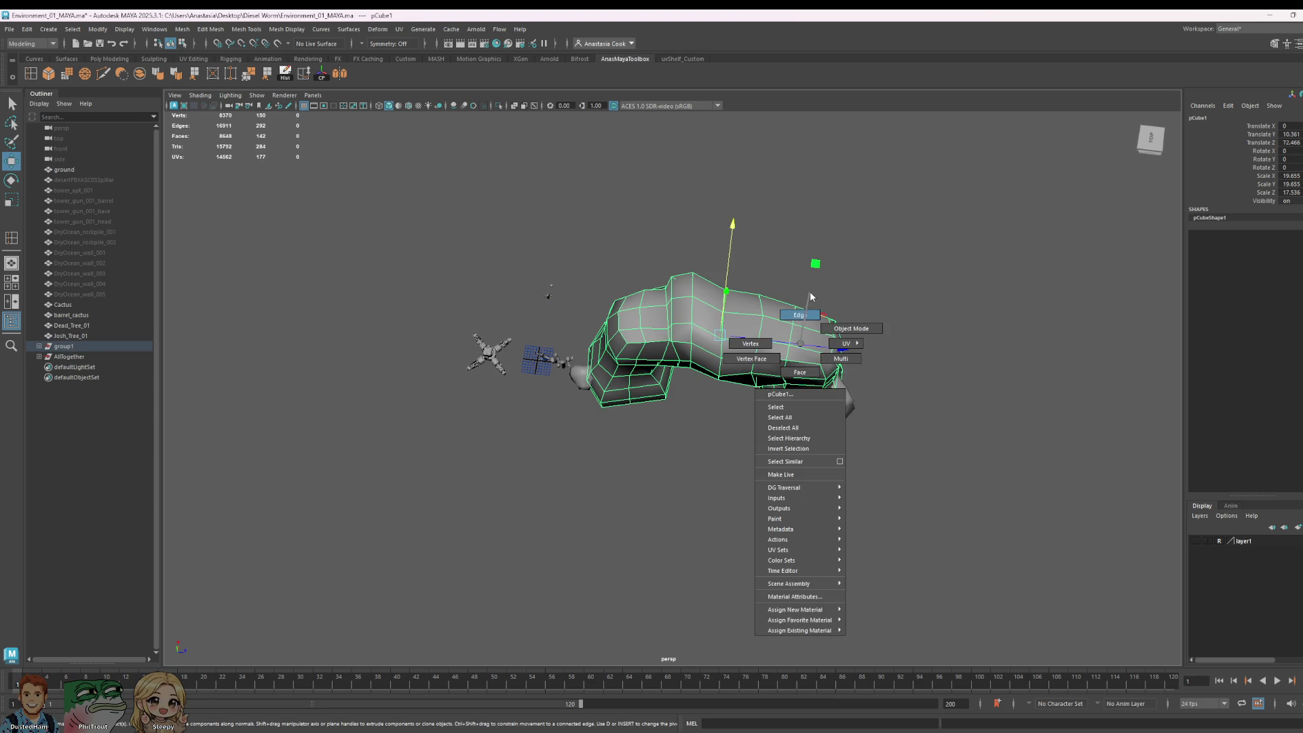
left_click(806, 360)
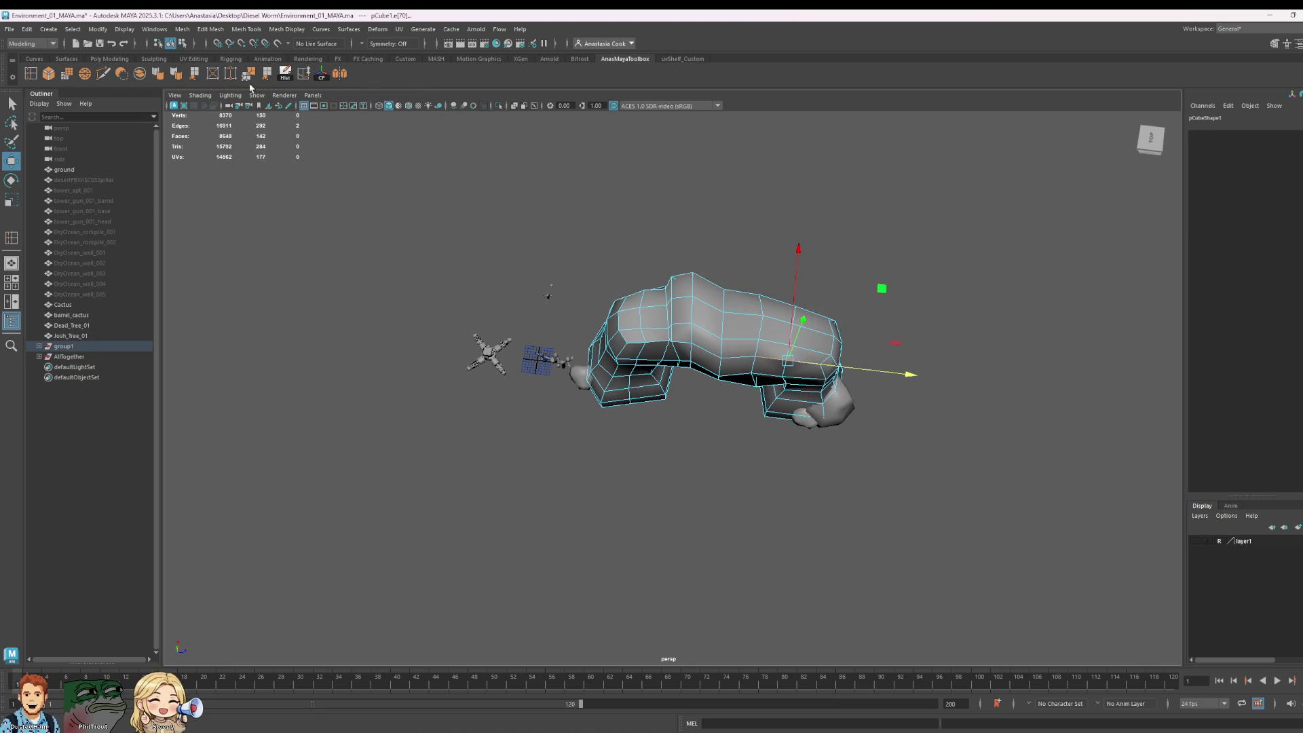
left_click(157, 73)
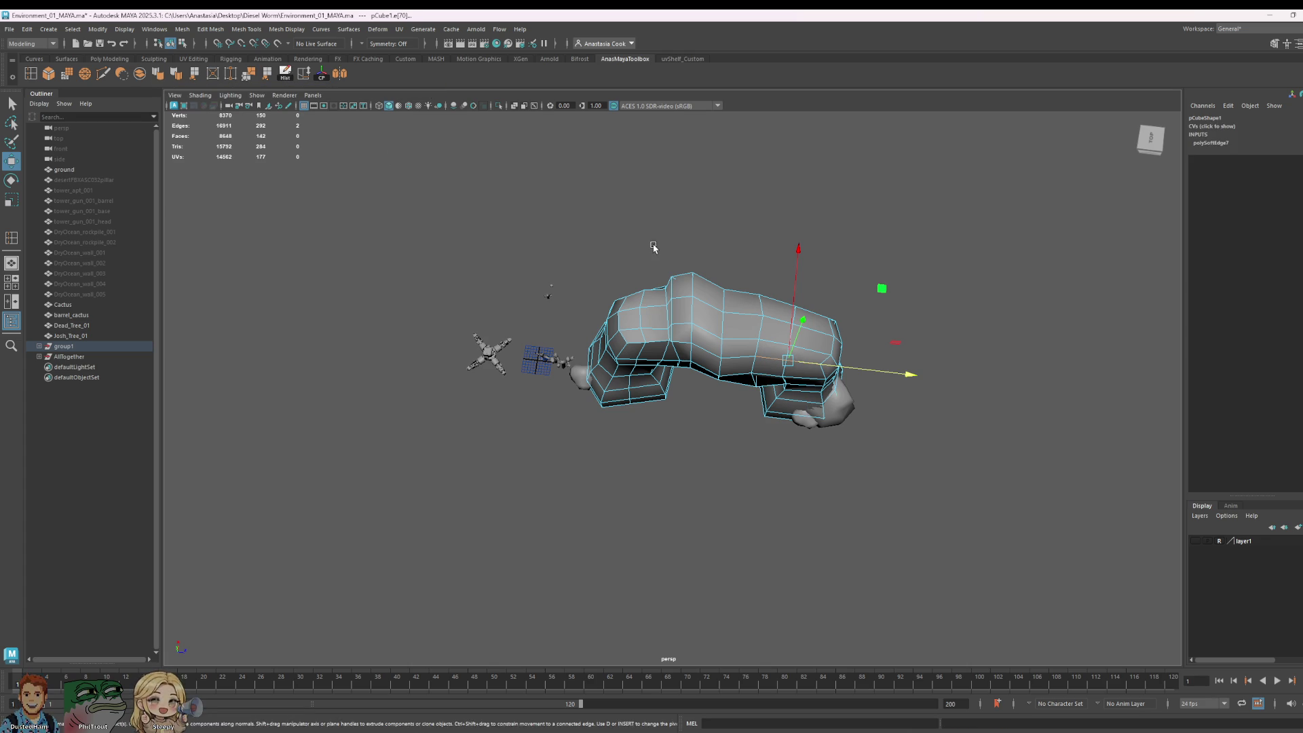
Step: Return to object mode with F8 and marquee-select Cactus and barrel_cactus
left_click(653, 249)
key("F8")
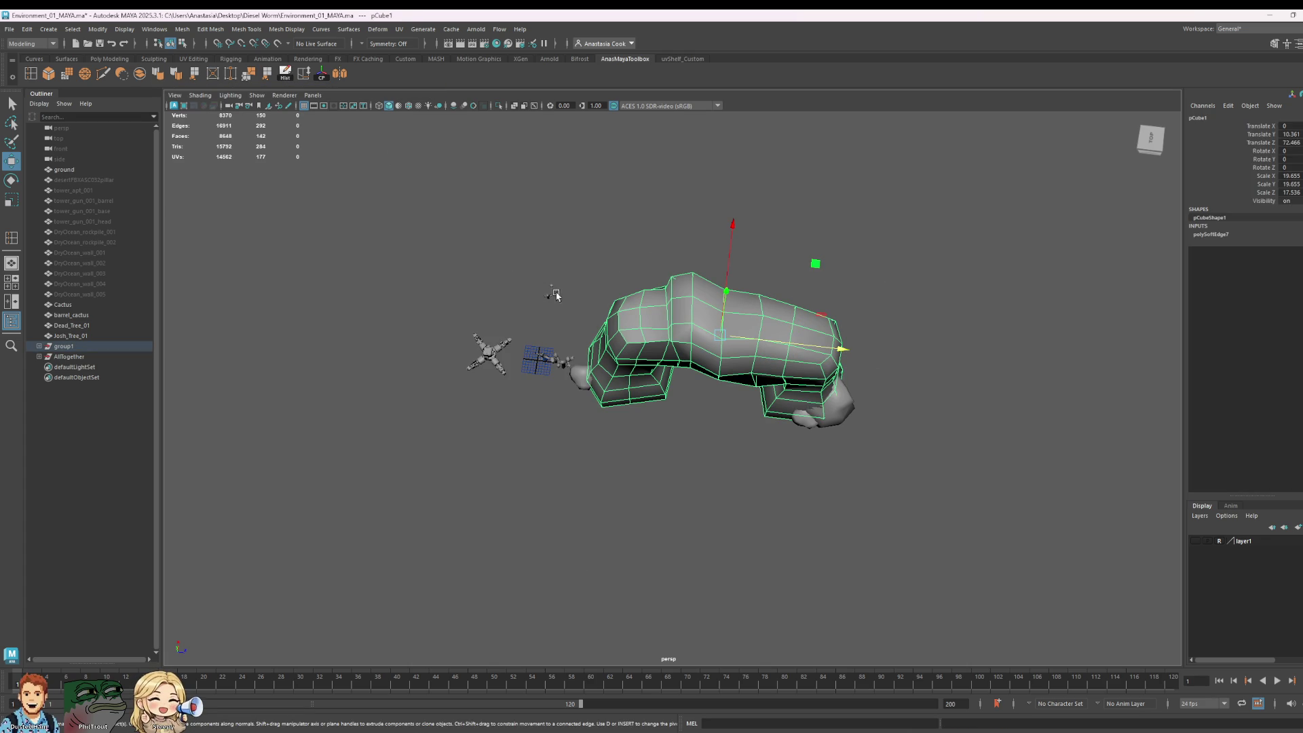
mouse_move(582, 334)
left_mouse_down()
mouse_move(611, 233)
mouse_move(603, 263)
left_mouse_up()
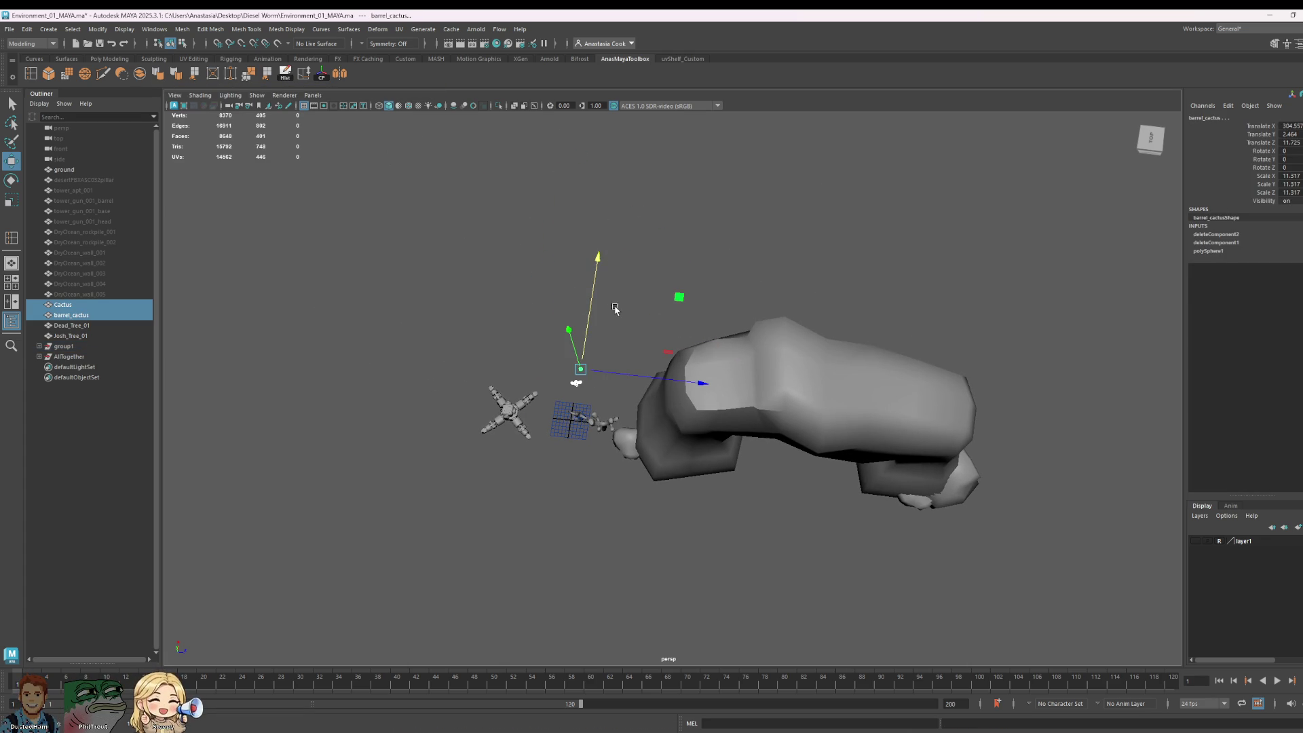
Step: Move barrel_cactus down beside the arch
left_click(582, 277)
left_click_drag(559, 359, 559, 359)
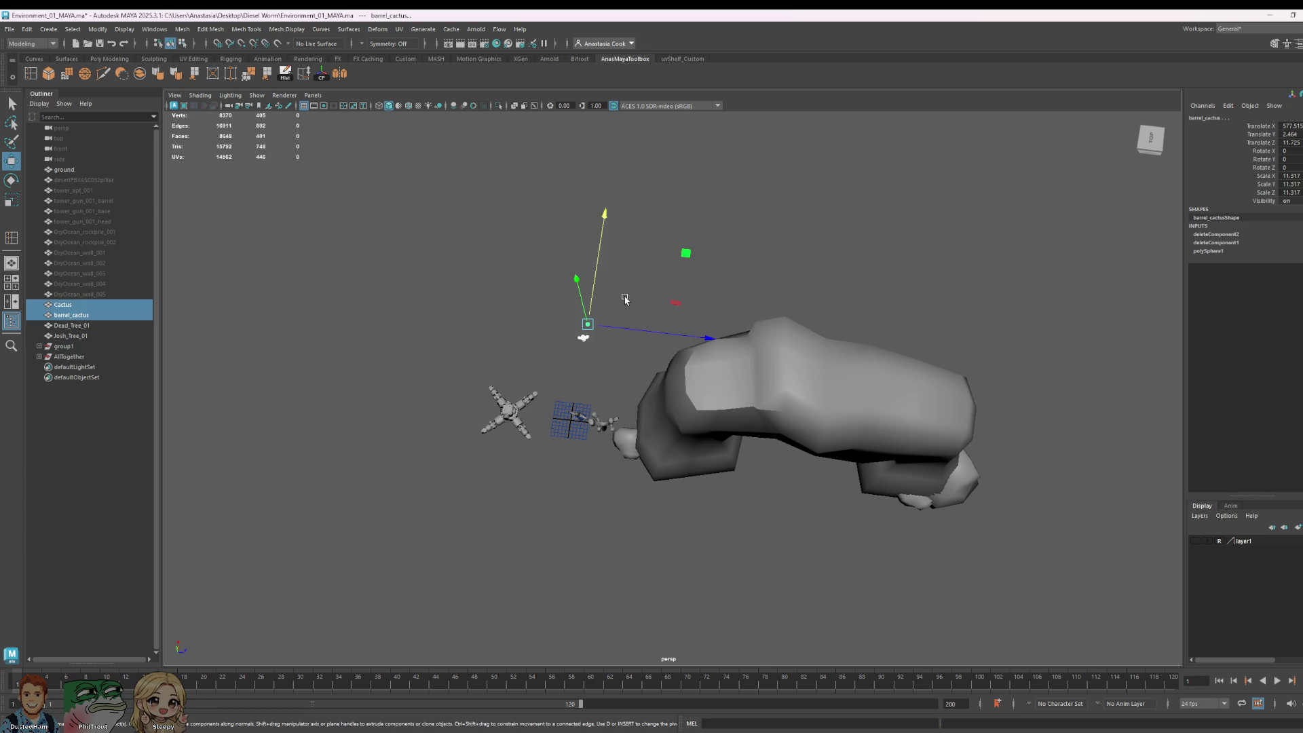
left_click_drag(601, 230, 593, 269)
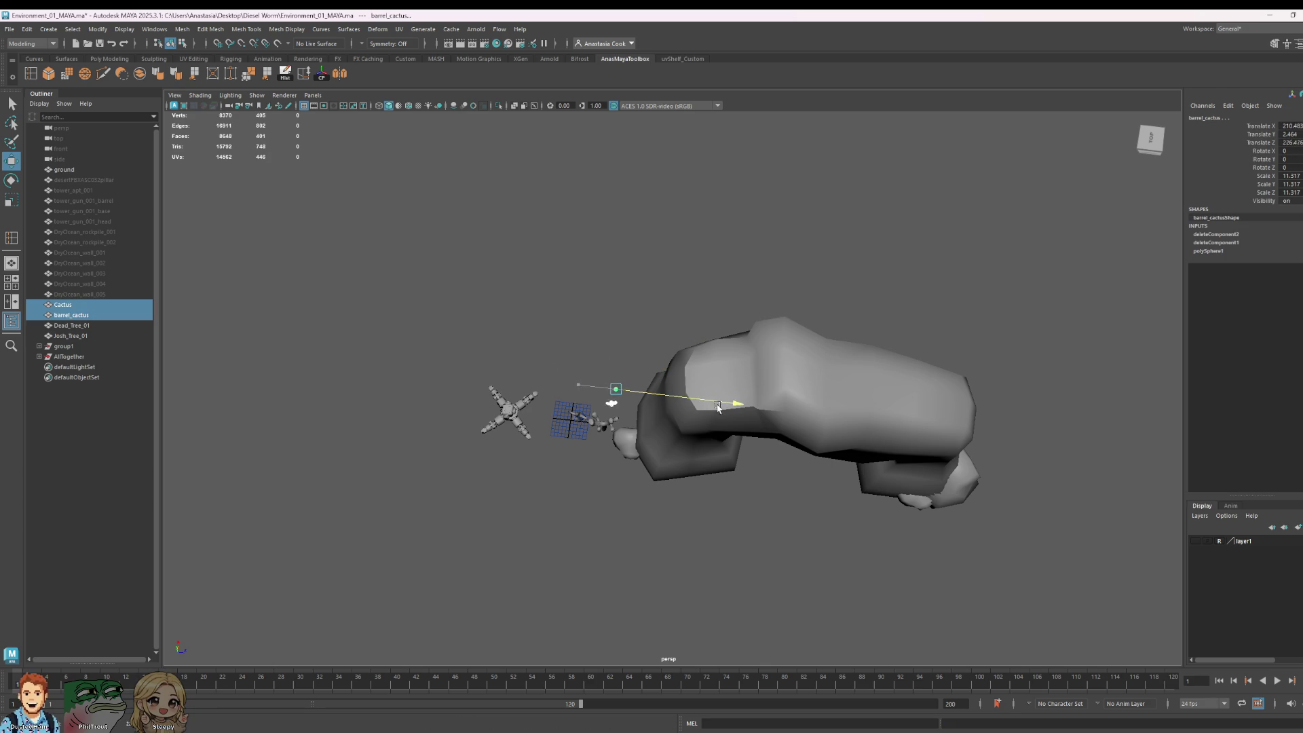
left_click(752, 315)
scroll(867, 314, "up", 10)
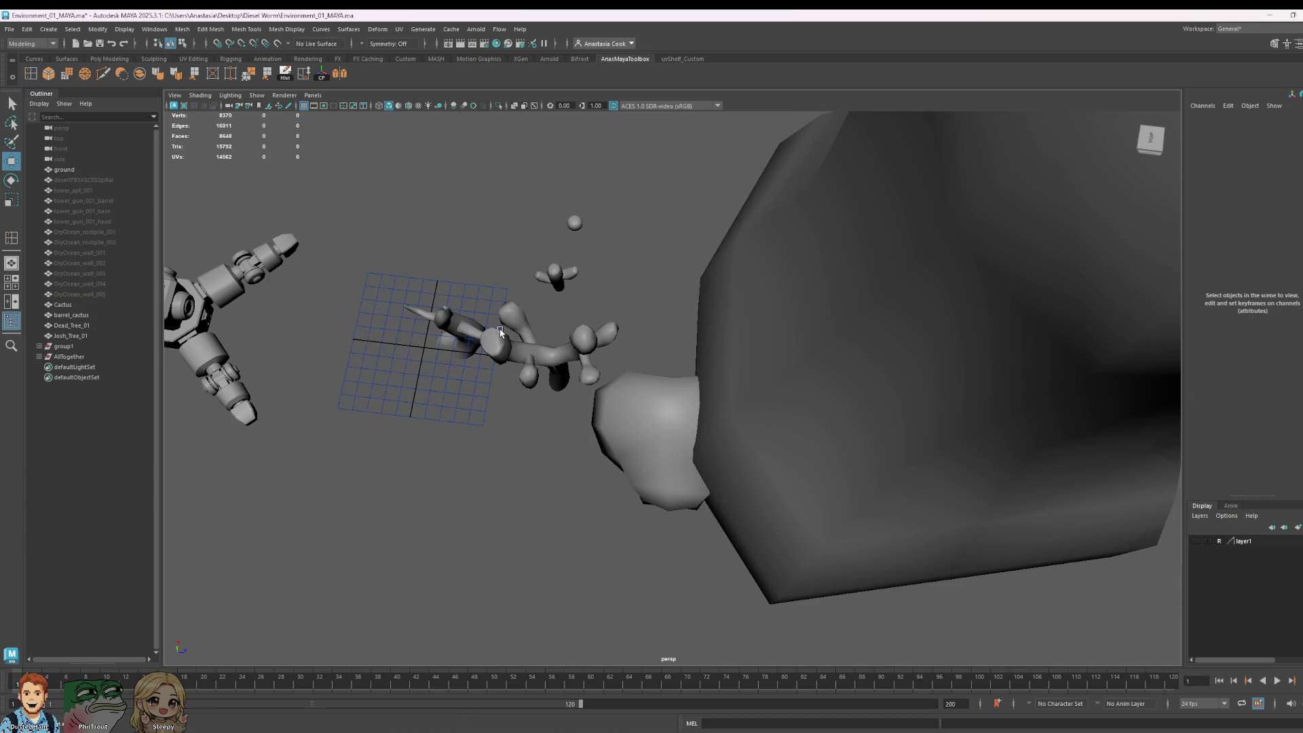
Step: Reposition Dead_Tree_01 and raise Josh_Tree_01 near the arch
left_click(501, 332)
mouse_move(469, 319)
left_mouse_down()
mouse_move(442, 252)
mouse_move(465, 180)
mouse_move(608, 279)
mouse_move(589, 303)
left_mouse_up()
mouse_move(439, 256)
left_mouse_down()
mouse_move(439, 269)
mouse_move(605, 294)
mouse_move(680, 430)
mouse_move(626, 433)
mouse_move(621, 372)
mouse_move(652, 204)
mouse_move(557, 345)
left_mouse_up()
left_click(614, 381)
left_click(632, 377)
left_click(738, 198)
left_click(638, 255)
scroll(557, 345, "up", 5)
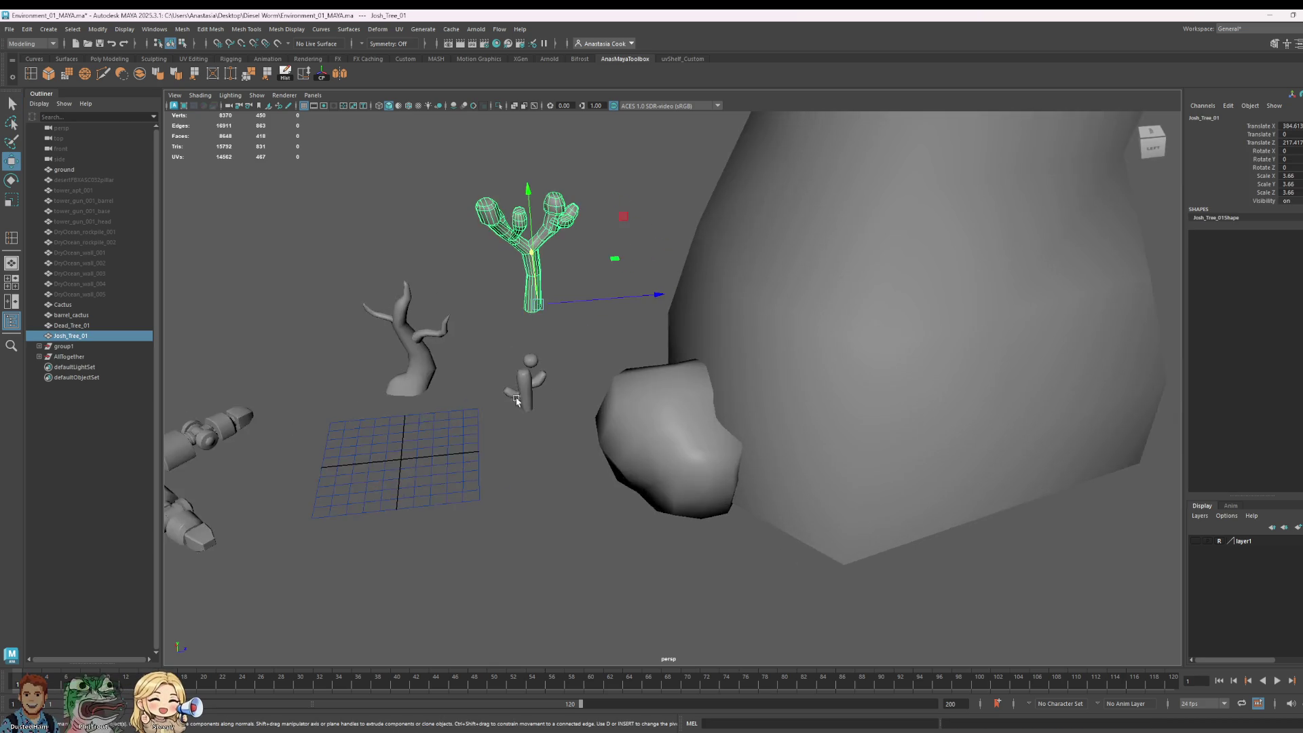
mouse_move(661, 289)
left_mouse_down("alt")
mouse_move(655, 335)
mouse_move(797, 383)
left_mouse_up("alt")
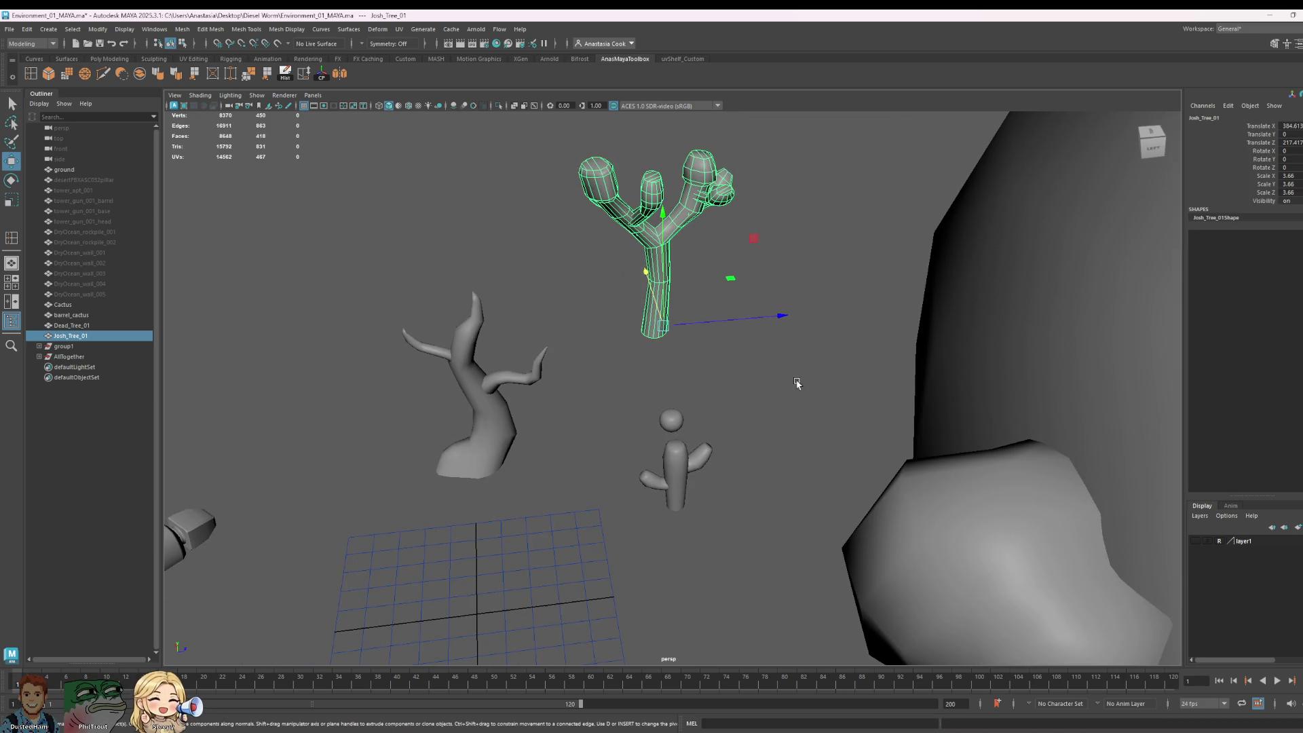
Step: Browse the Deform menu, check the arch from a side view, and save with Ctrl+S
left_click(500, 376)
left_click(385, 30)
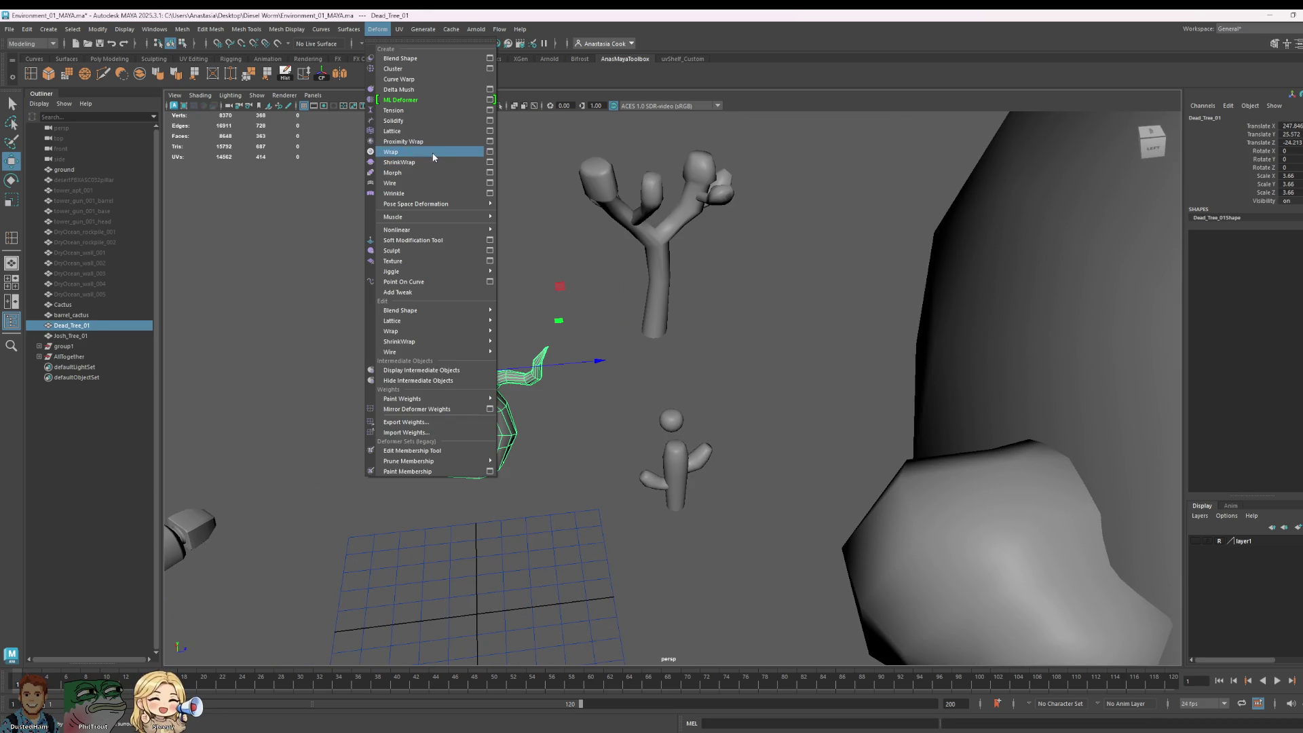
left_click(845, 236)
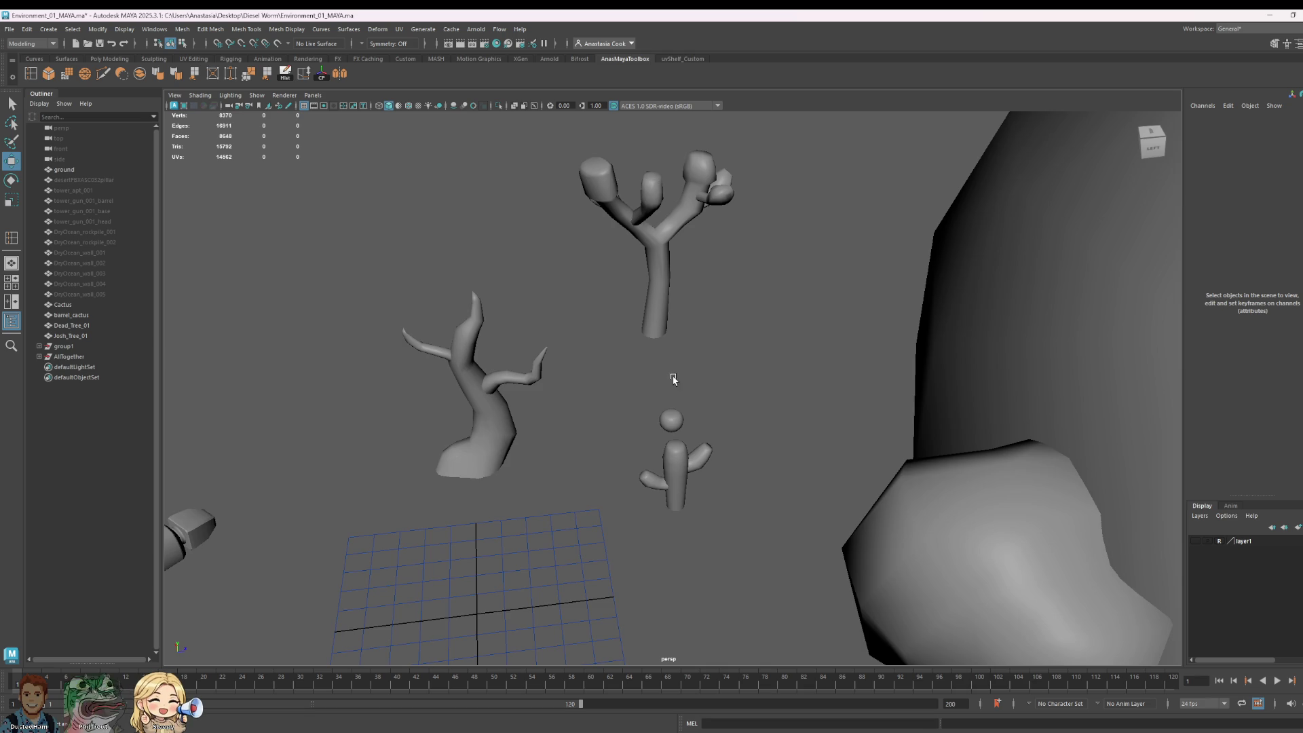
scroll(674, 379, "down", 8)
left_click(679, 409)
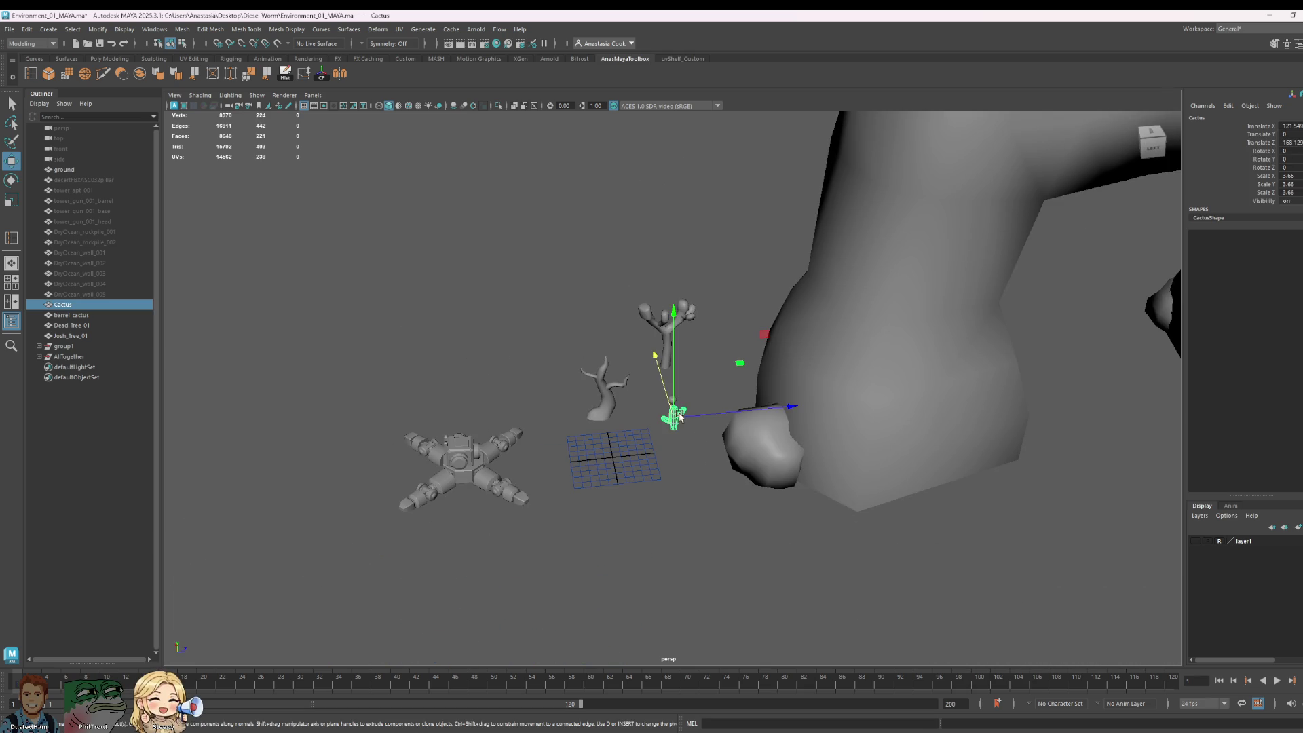
left_click_drag(674, 372, 550, 303, "alt")
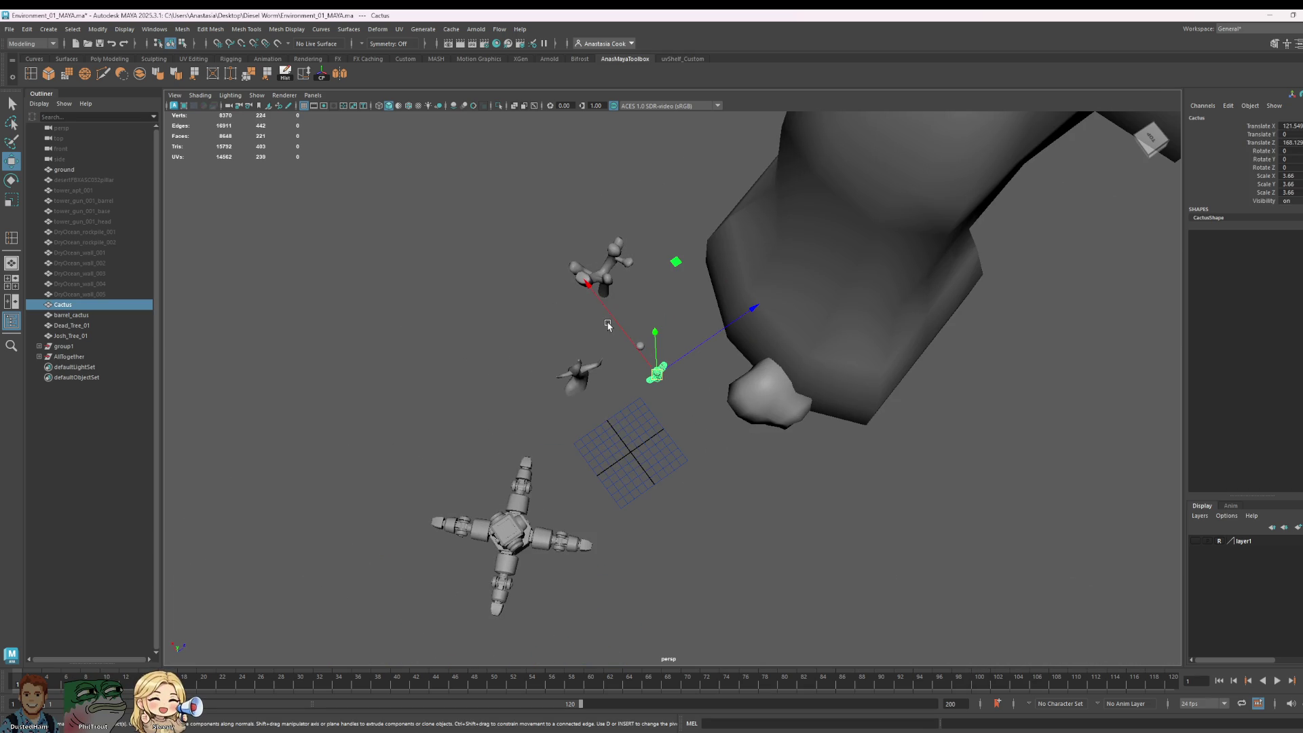
left_click(747, 387)
left_click_drag(648, 360, 842, 439, "alt")
left_click(841, 439)
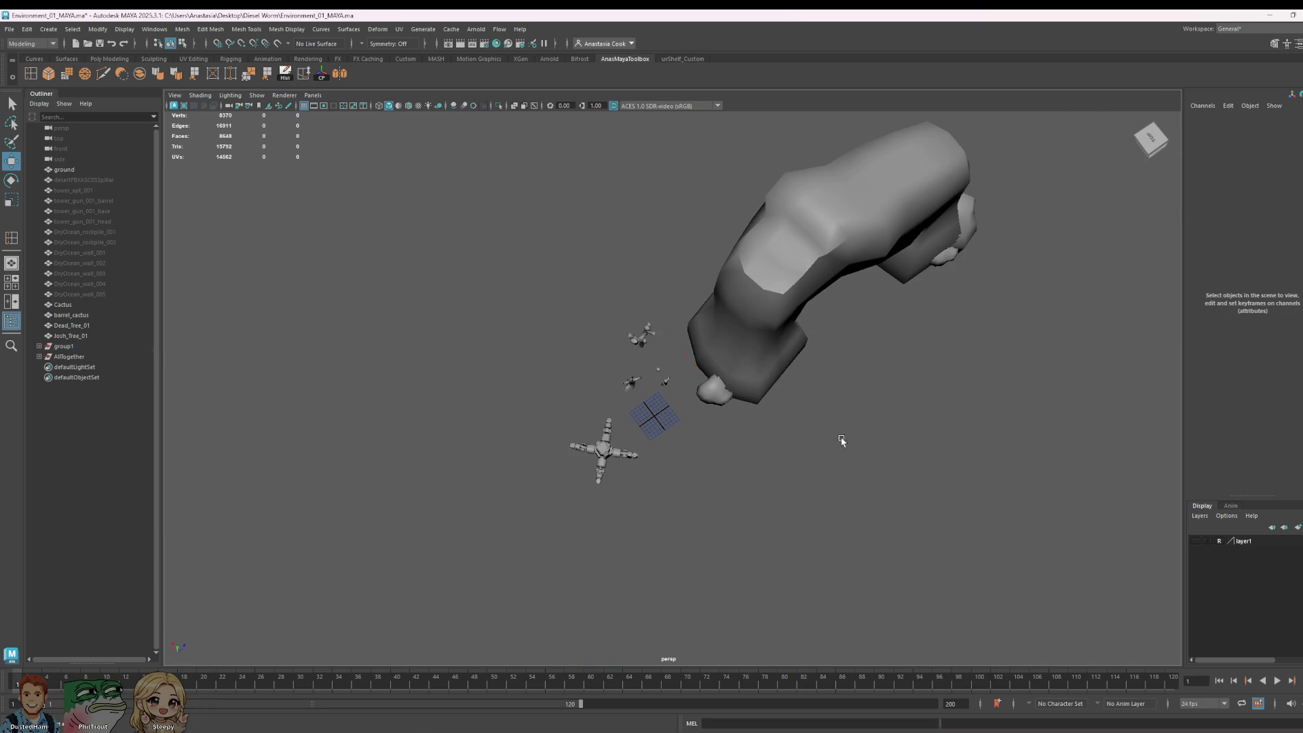
left_click_drag(939, 457, 802, 396, "alt")
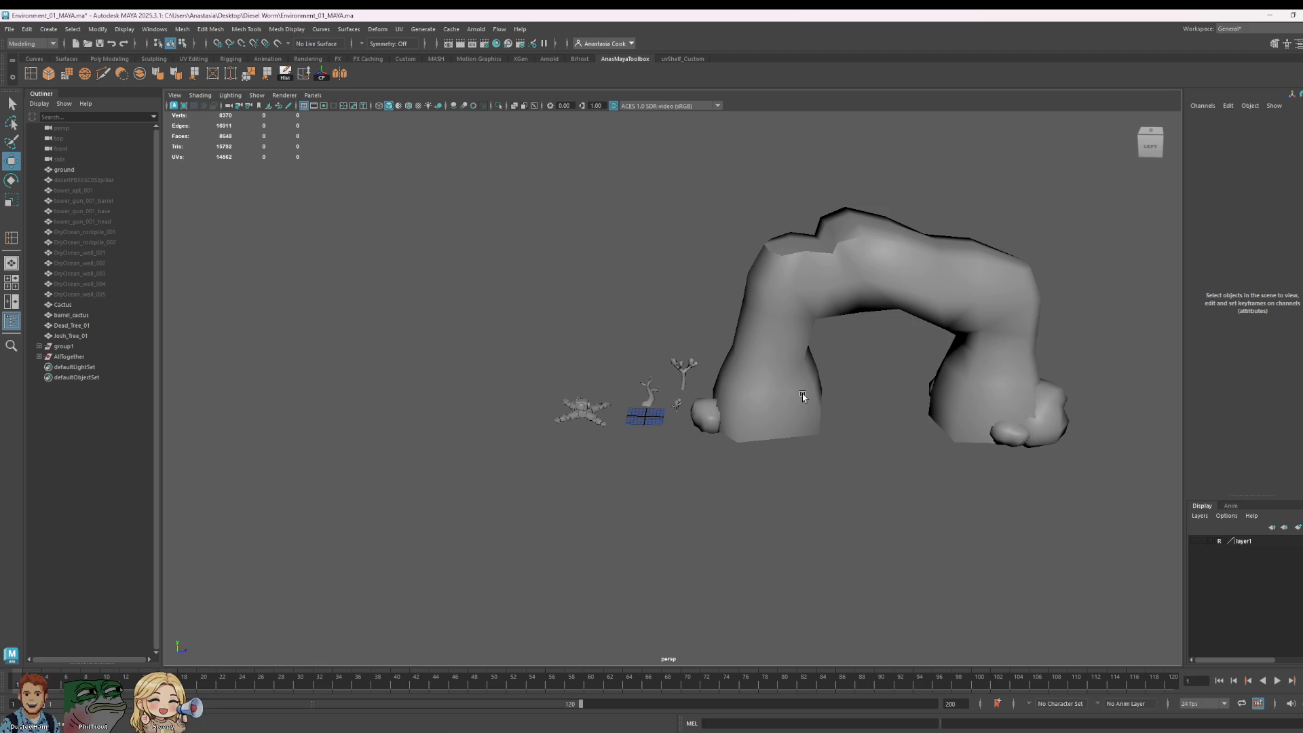
key("ctrl+s")
Step: In the Outliner, rename AllTogether to 'Worm4Scale', then save with Ctrl+S
left_click(82, 356)
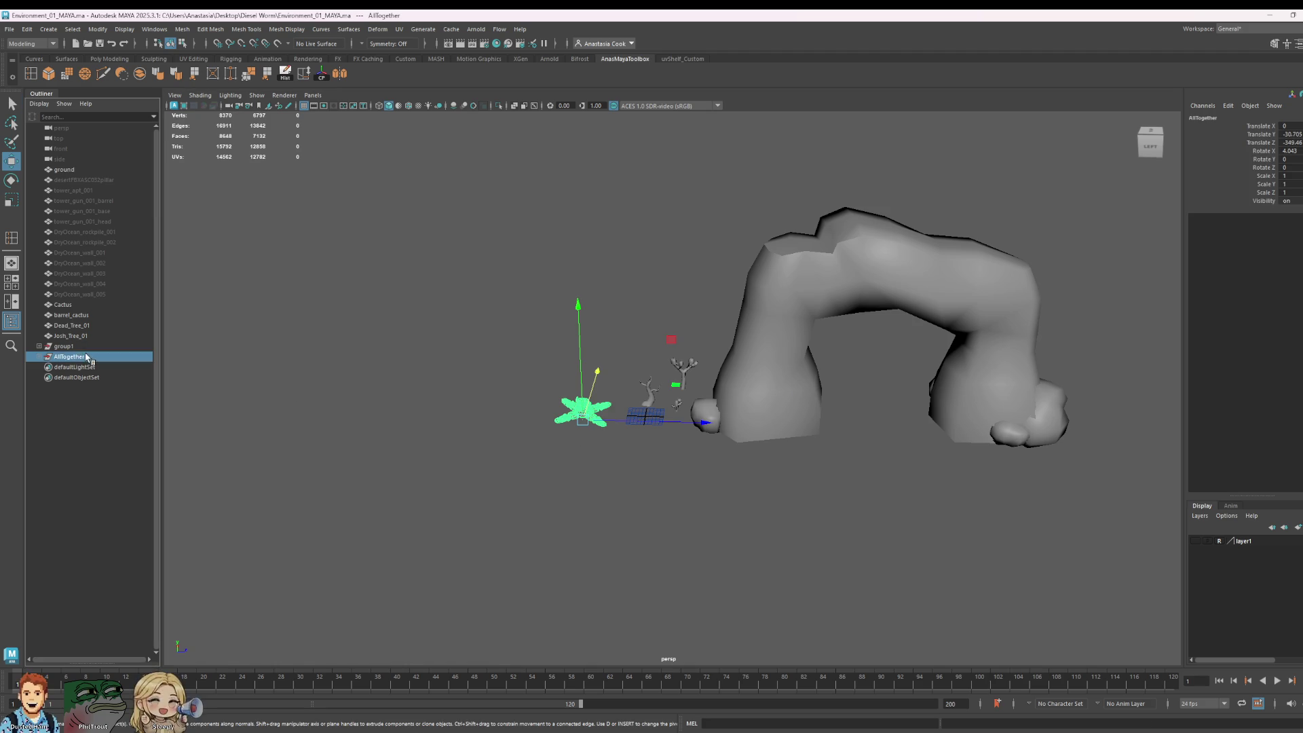
double_click(83, 356)
type("Worm4Sca")
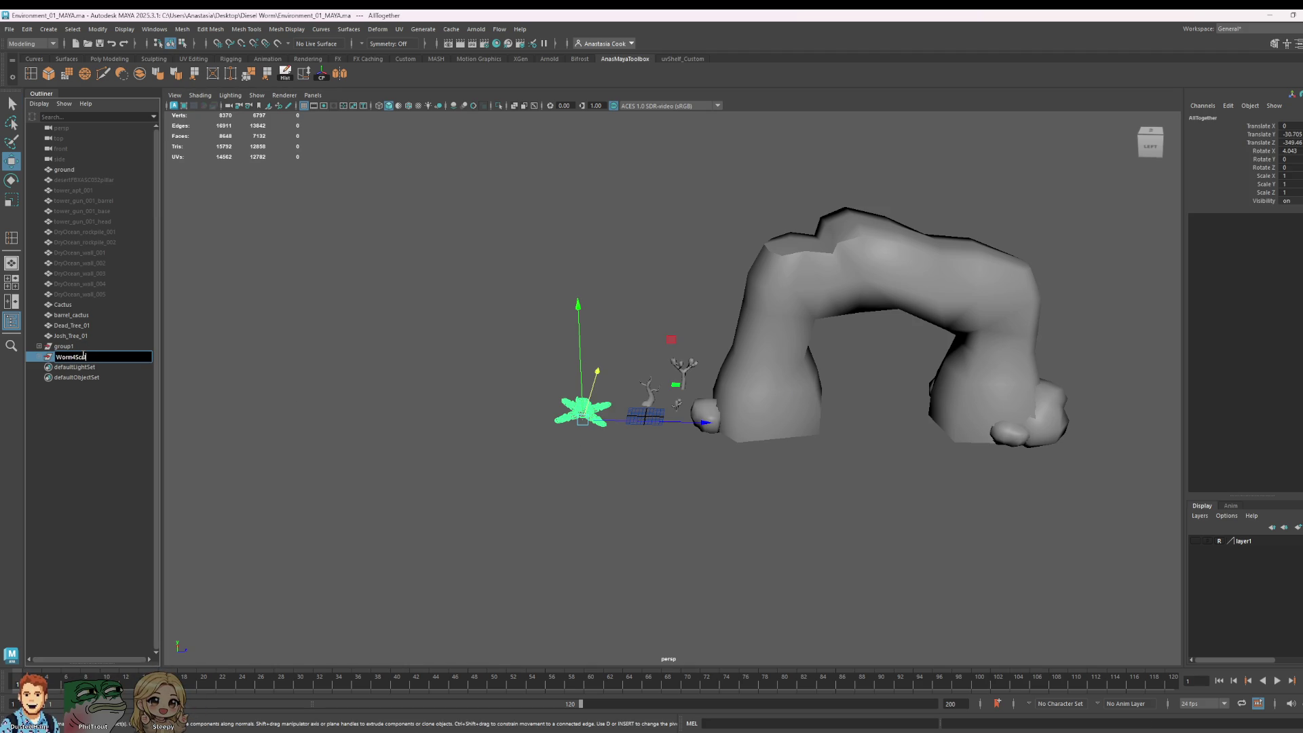
type("le")
key("Return")
key("ctrl+s")
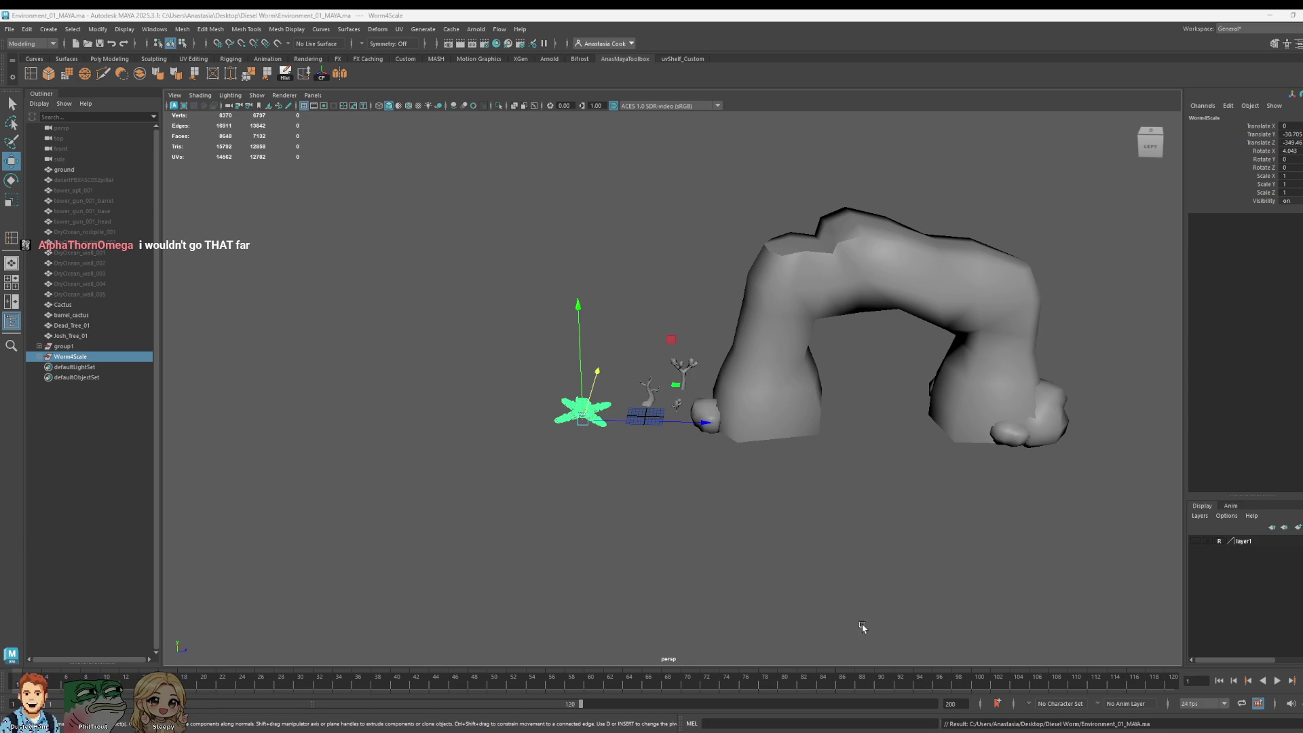
Step: Move Dead_Tree_01 down into the grid and nudge it right
left_click(812, 479)
middle_click_drag(641, 416, 764, 419, "alt")
scroll(774, 423, "up", 3)
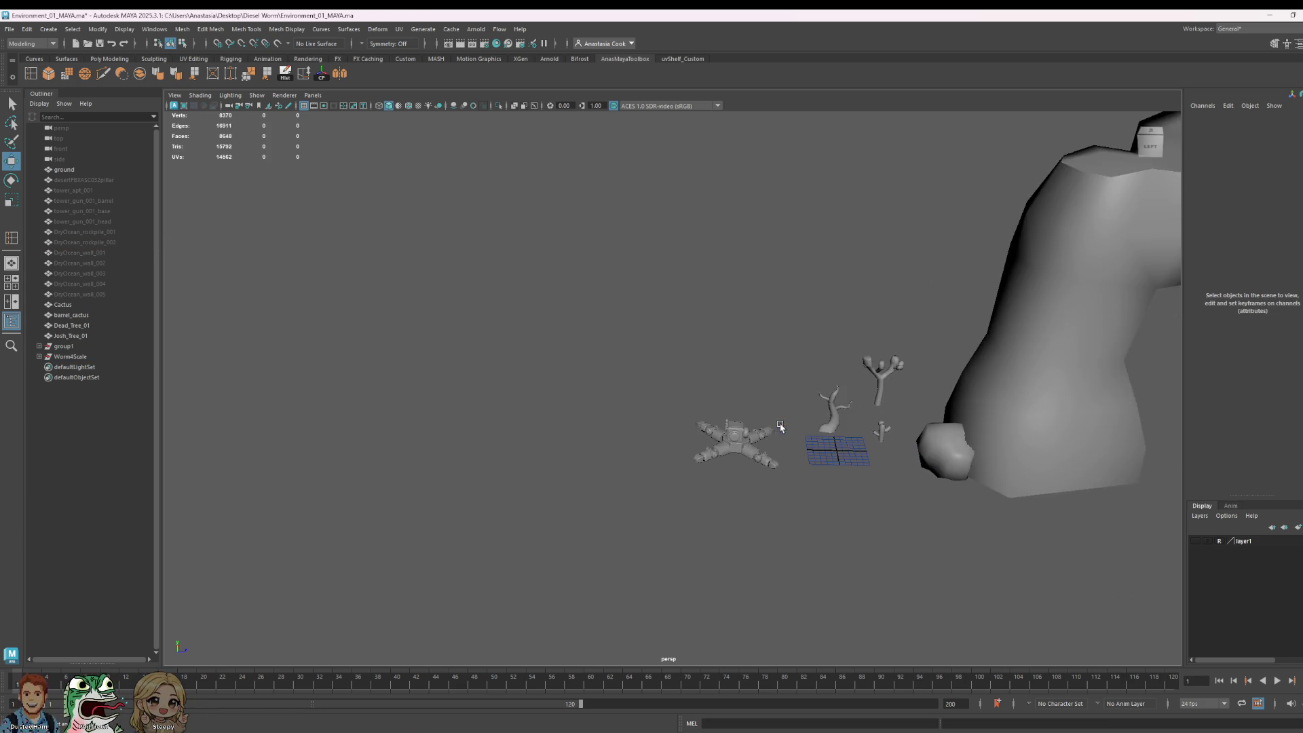
scroll(781, 427, "up", 3)
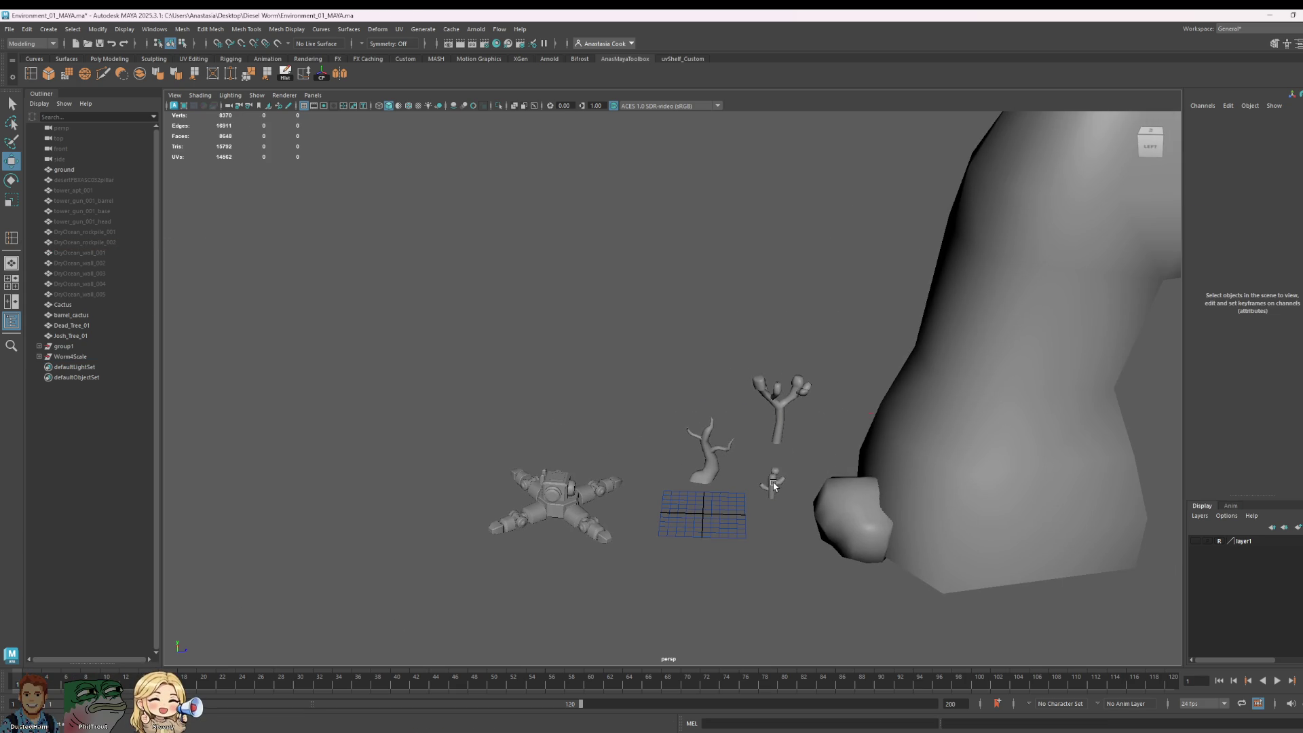
left_click(774, 486)
mouse_move(774, 486)
left_mouse_down("alt")
mouse_move(960, 552)
mouse_move(911, 544)
mouse_move(791, 252)
mouse_move(764, 271)
mouse_move(764, 288)
left_mouse_up("alt")
left_click(706, 316)
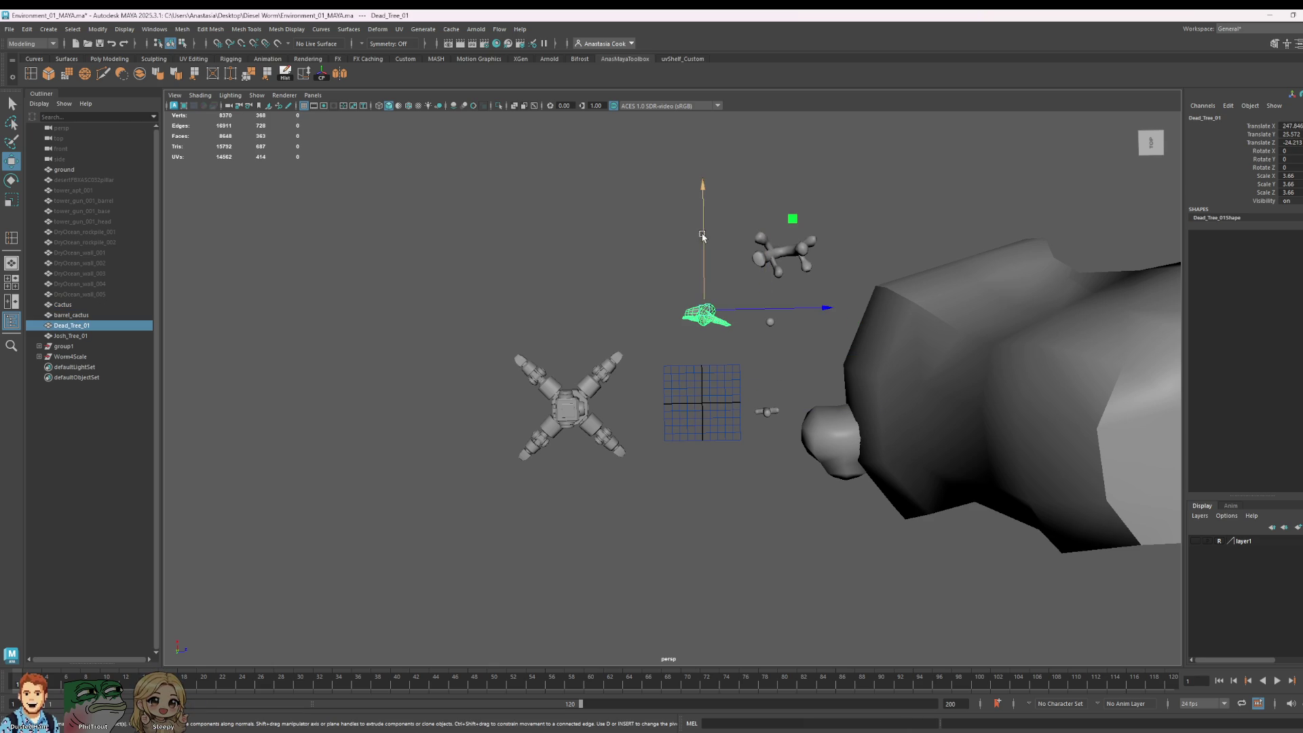
left_click_drag(703, 235, 725, 329)
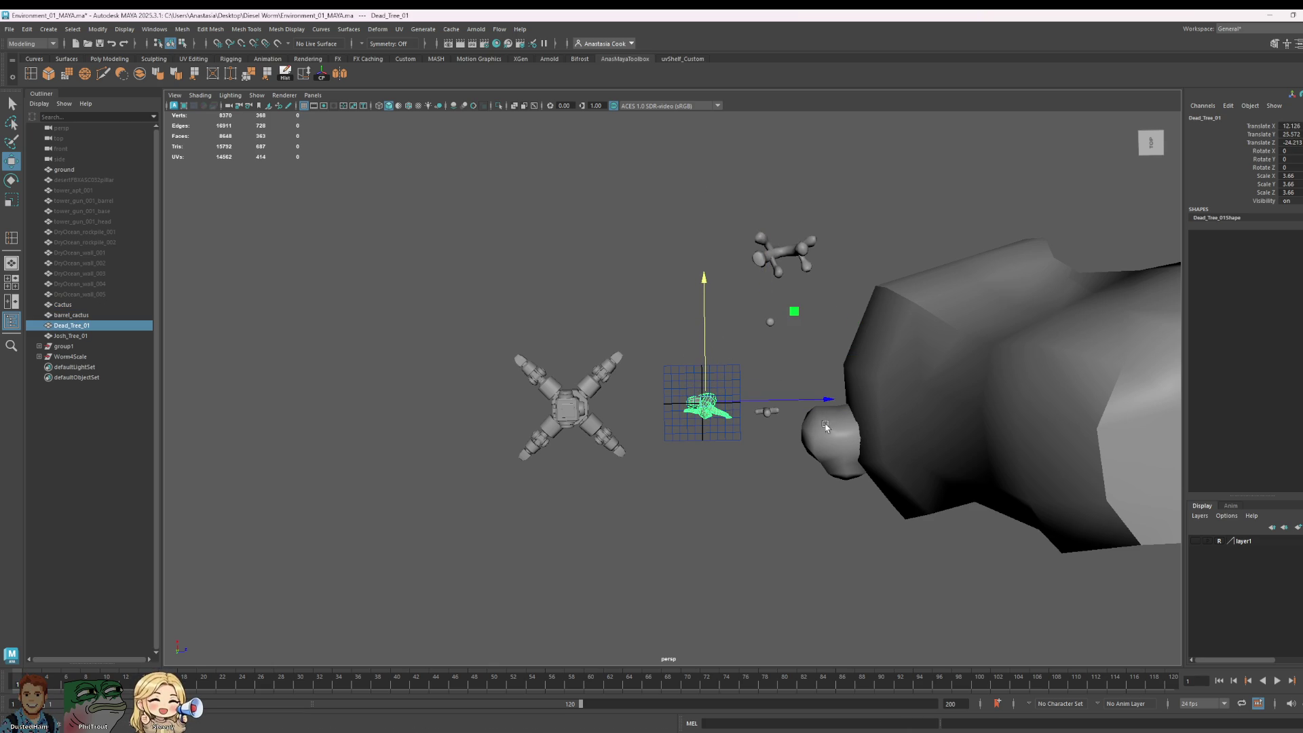
left_click_drag(824, 398, 842, 399)
Step: Move Josh_Tree_01 along its depth axis and onto the grid
left_click(787, 253)
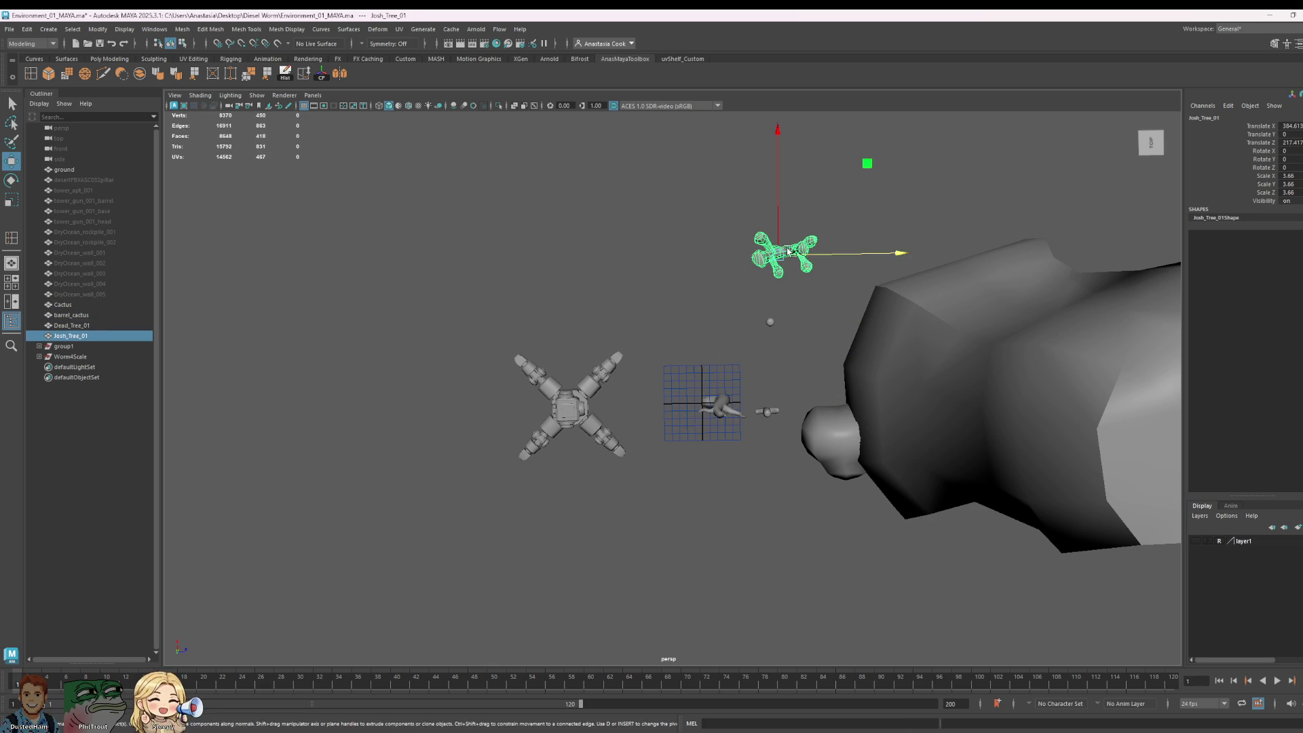
left_click_drag(893, 254, 745, 256)
left_click_drag(636, 129, 636, 276)
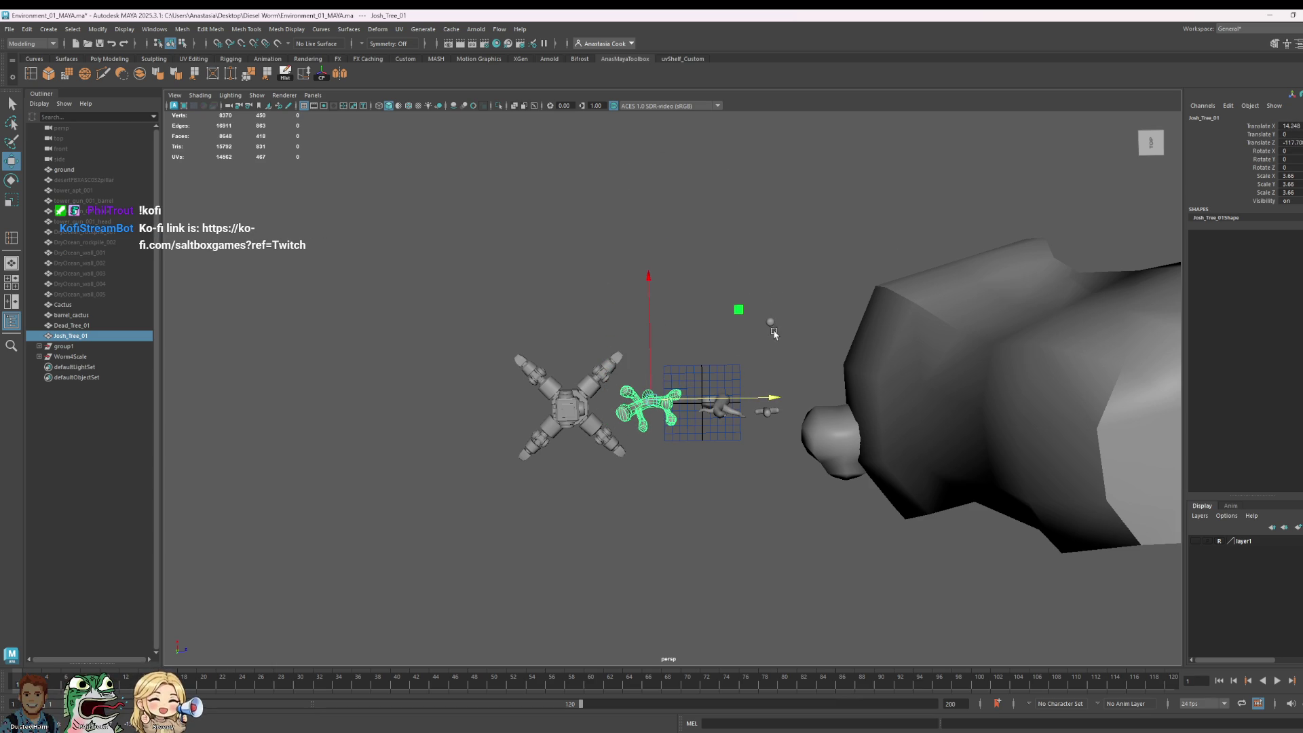
left_click(772, 319)
Step: Move barrel_cactus down beside the other props
left_click(773, 324)
mouse_move(771, 326)
left_mouse_down()
mouse_move(781, 391)
mouse_move(808, 410)
mouse_move(882, 410)
left_mouse_up()
left_click(766, 412)
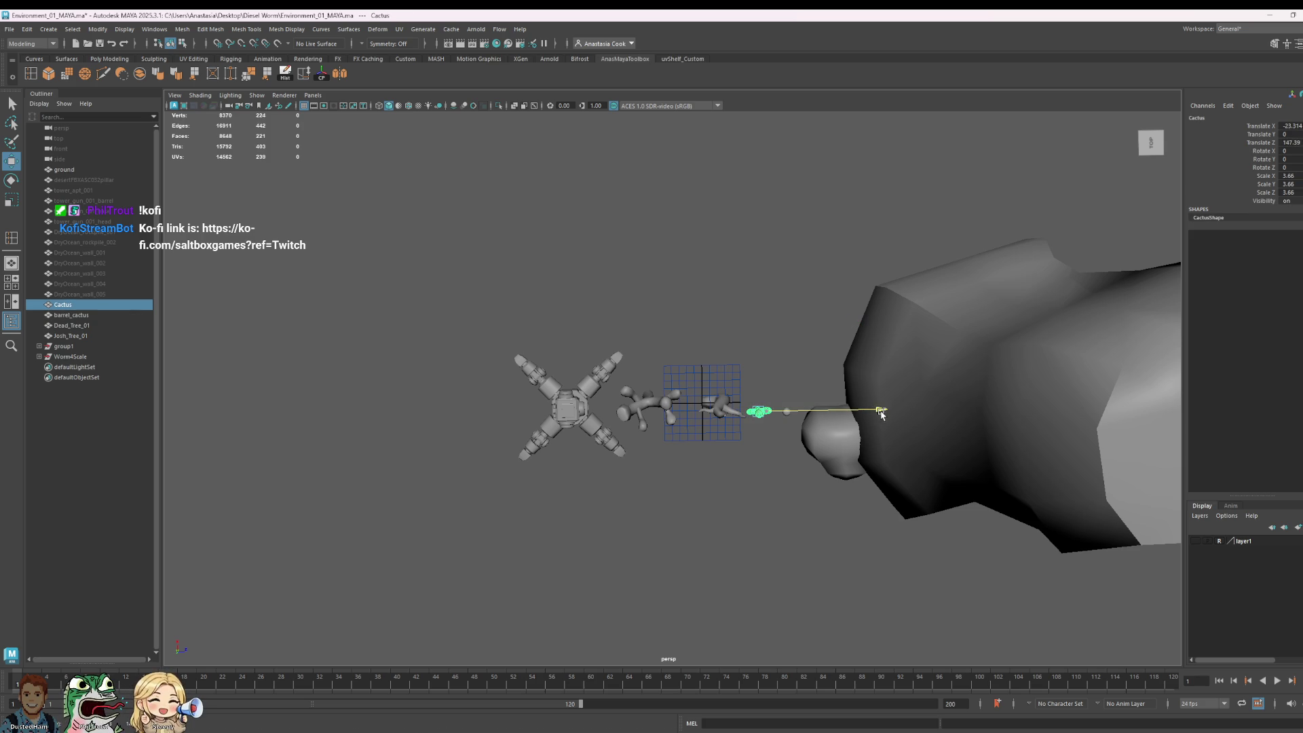
left_click(910, 393)
scroll(910, 393, "up", 3)
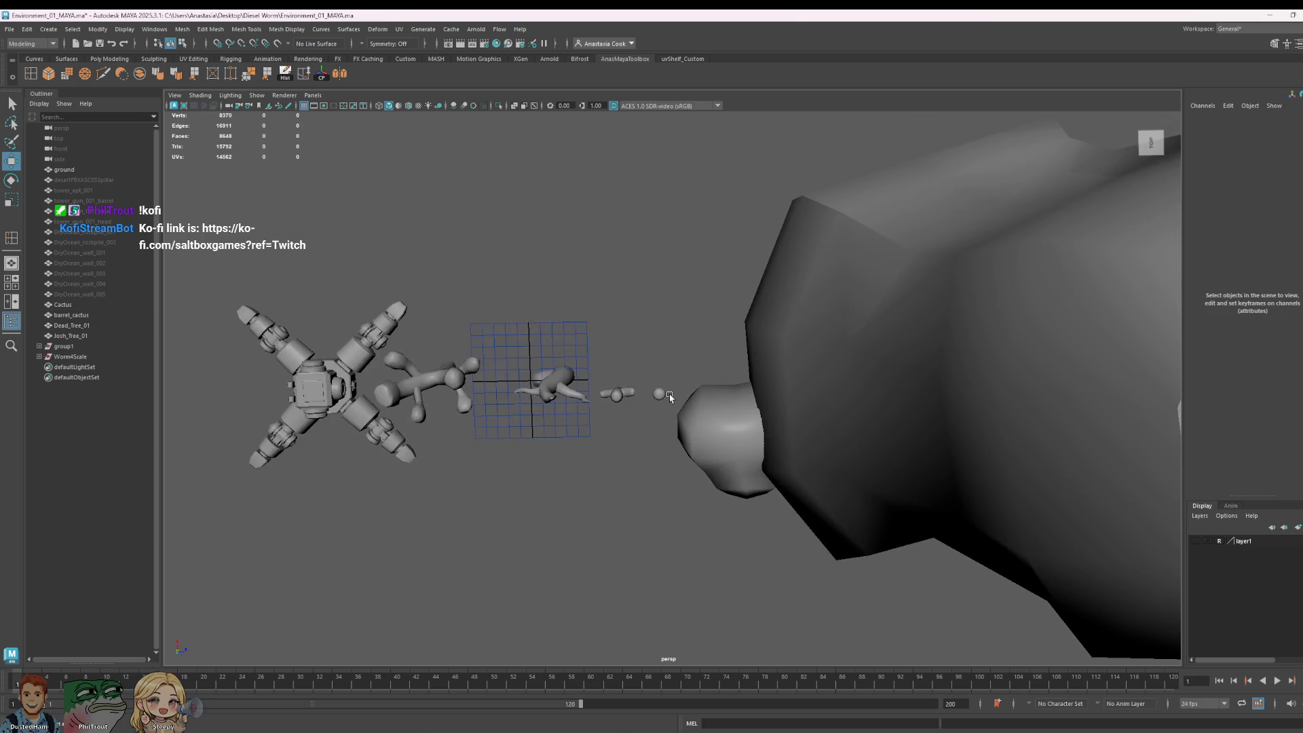
scroll(679, 374, "down", 5)
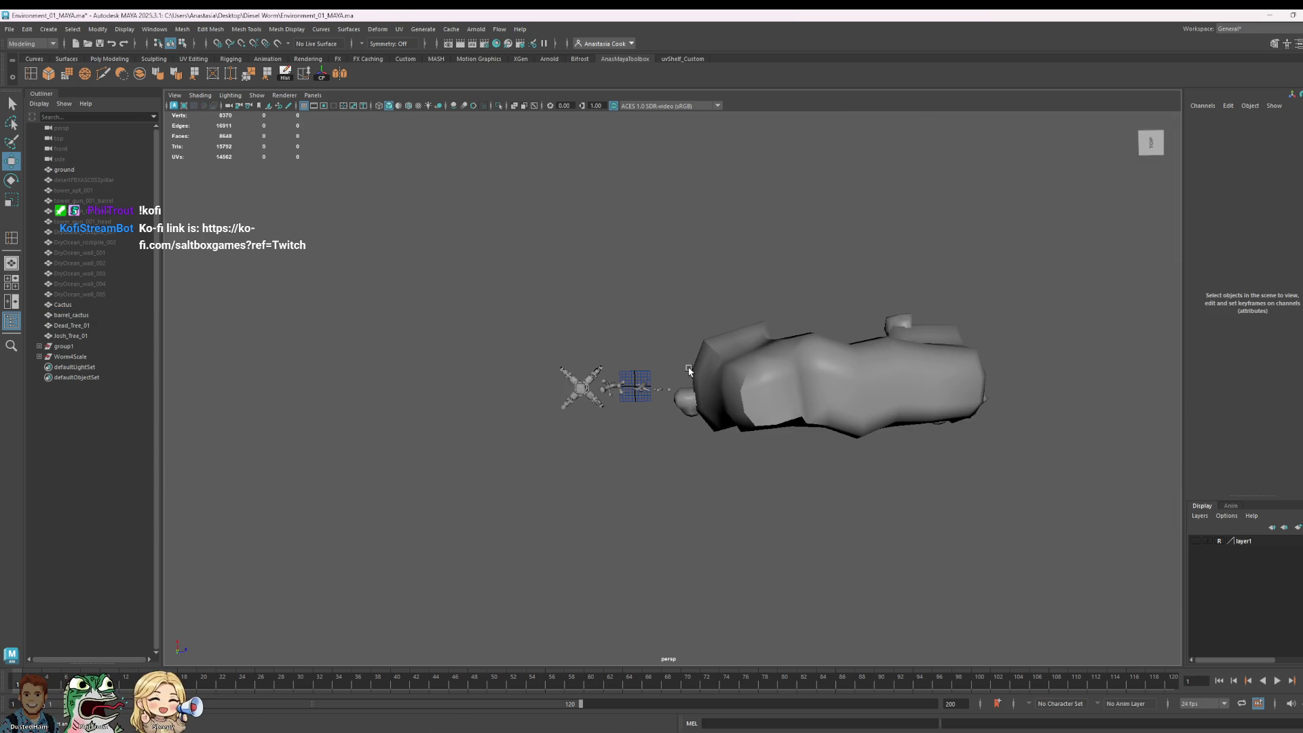
Step: Nudge the rock group group1 slightly left along X and save
left_click(894, 361)
left_click(78, 357)
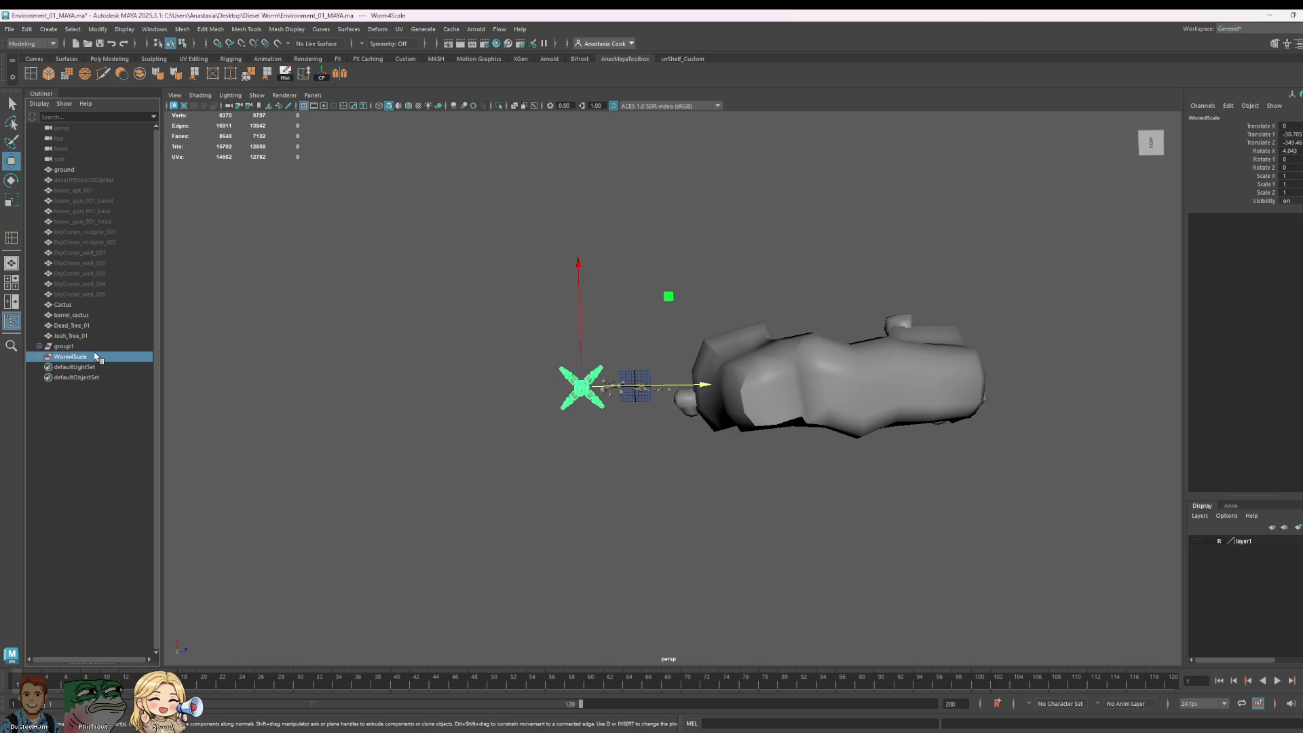
left_click(79, 346)
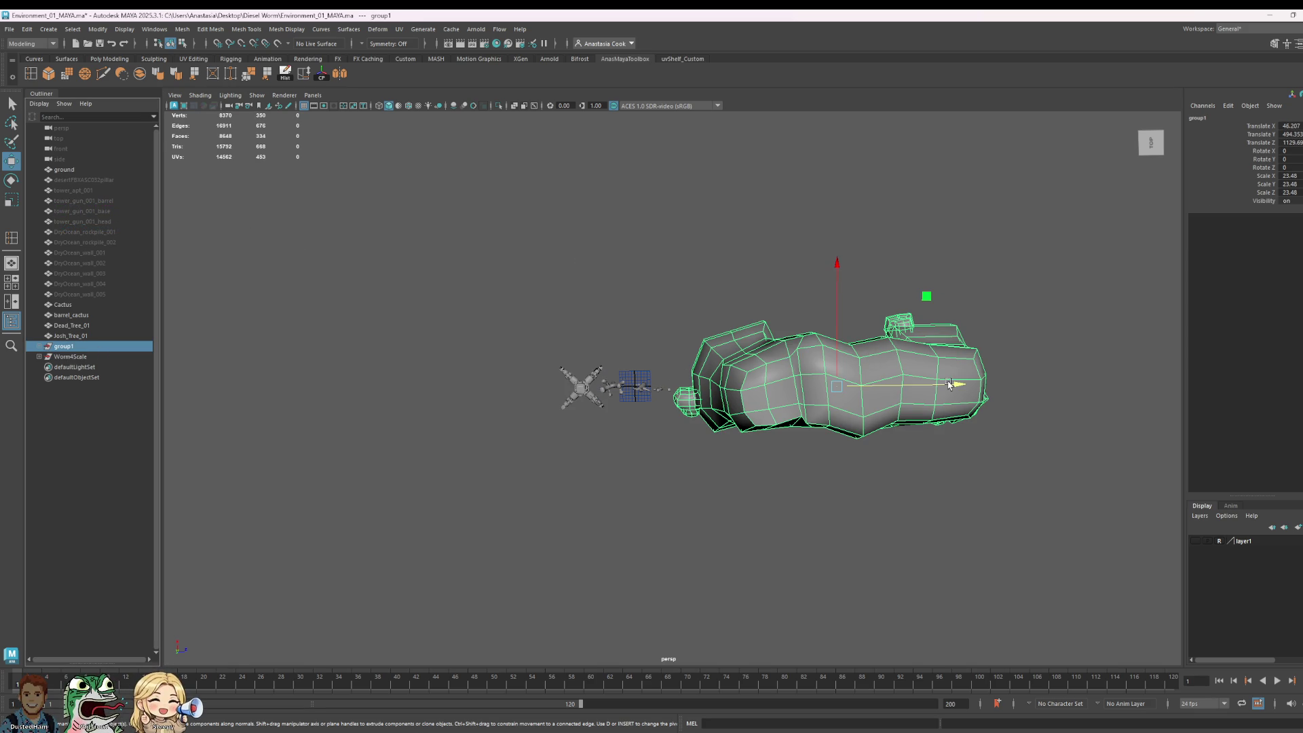
left_click_drag(984, 386, 967, 386)
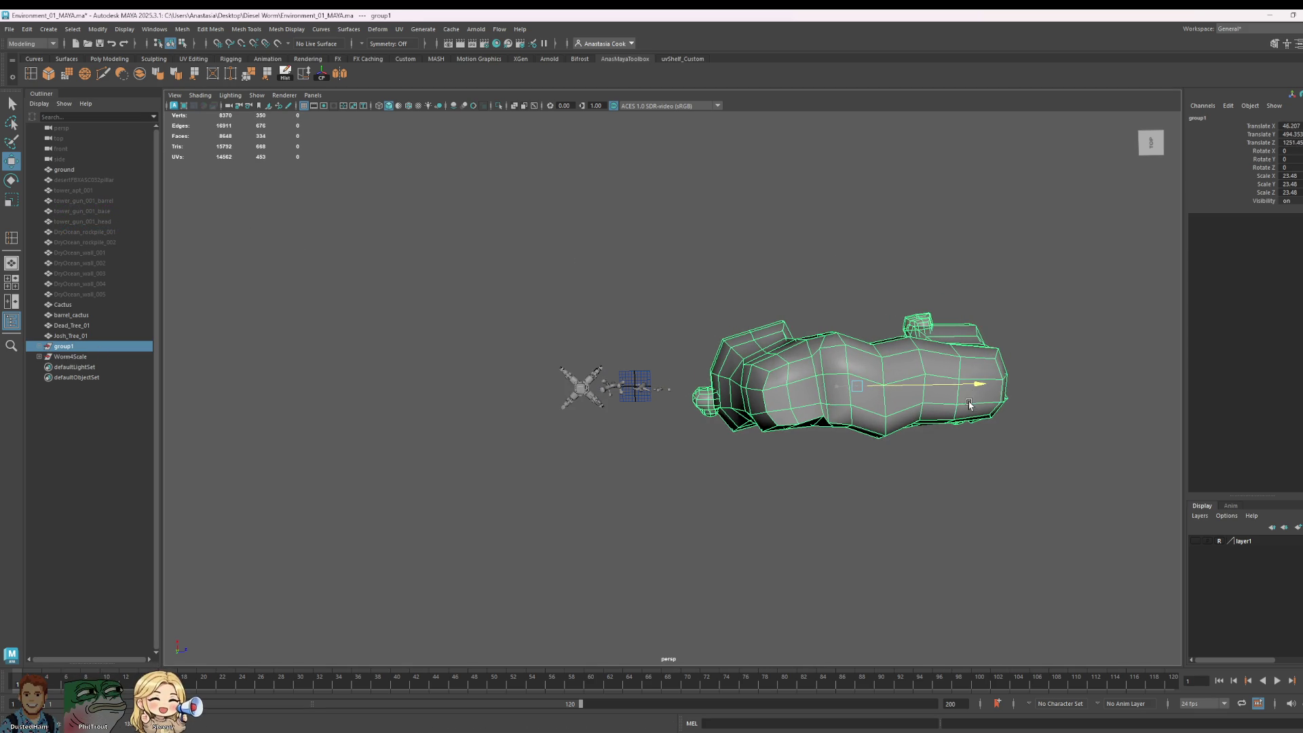
left_click(900, 291)
key("ctrl+s")
Step: Box-select the two cacti at the arch's foot and move them right
mouse_move(824, 480)
left_mouse_down("alt")
mouse_move(852, 489)
mouse_move(826, 413)
left_mouse_up("alt")
left_click(791, 456)
left_click(965, 300)
mouse_move(964, 300)
left_mouse_down("alt")
mouse_move(1065, 329)
mouse_move(1012, 367)
mouse_move(1030, 387)
left_mouse_up("alt")
scroll(679, 445, "up", 5)
scroll(680, 445, "up", 3)
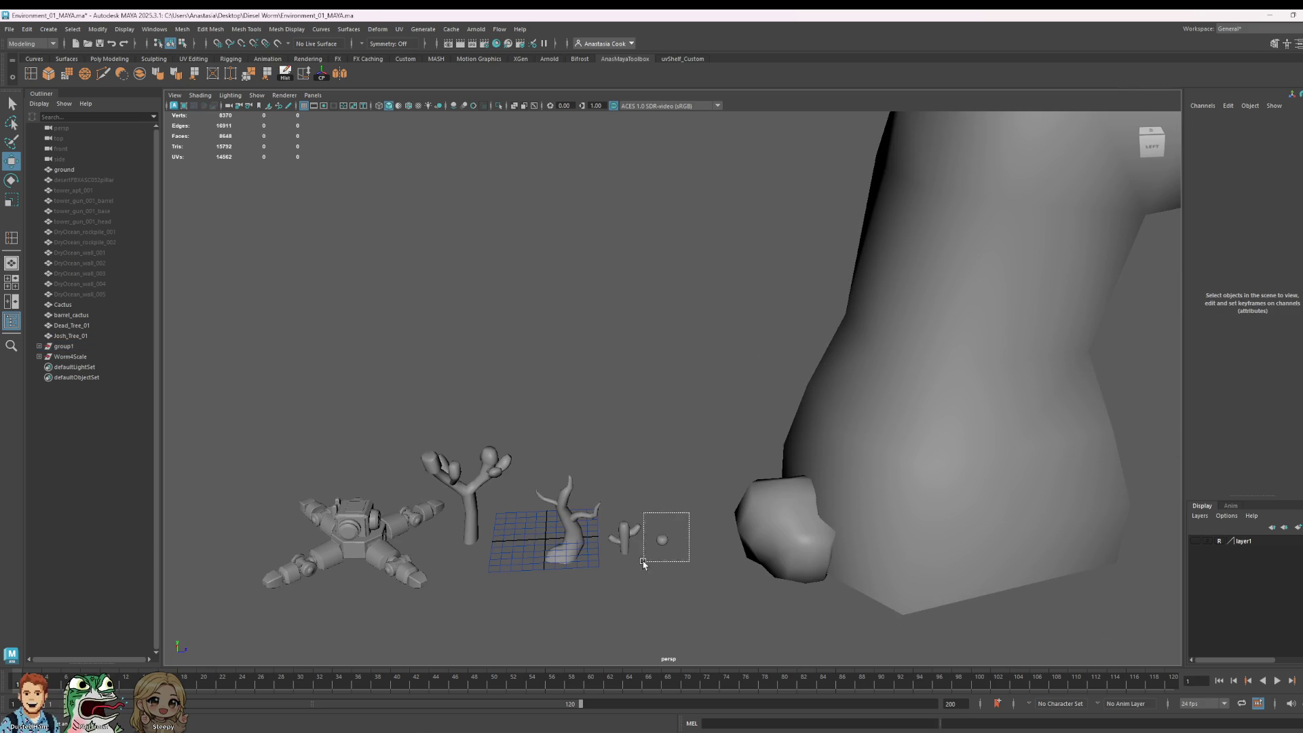
left_click(663, 536)
left_click(752, 544)
left_click_drag(680, 523, 632, 546)
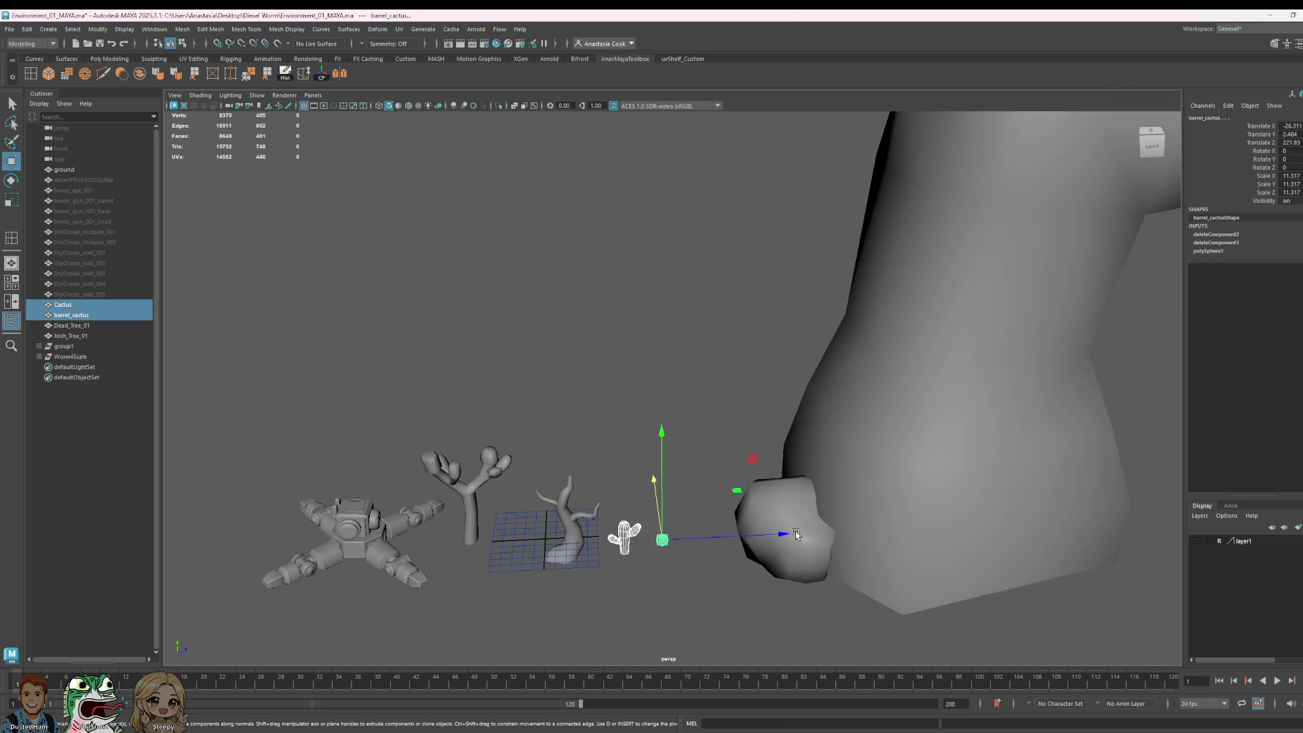
left_click_drag(786, 536, 823, 536)
Step: Move the dead tree right and slide Josh_Tree_01 along its depth axis
mouse_move(547, 538)
left_mouse_down()
mouse_move(605, 446)
mouse_move(569, 388)
mouse_move(584, 407)
left_mouse_up()
left_click_drag(645, 490, 682, 491)
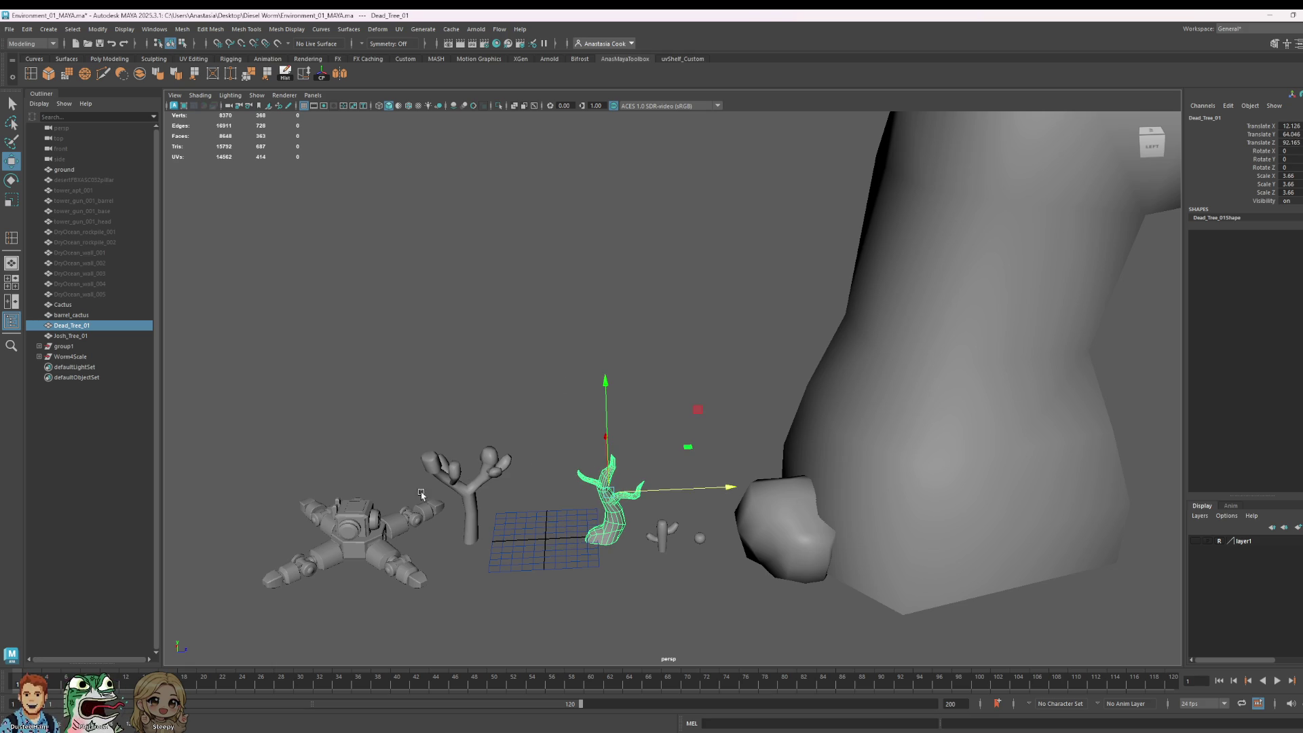
left_click(469, 503)
mouse_move(599, 536)
left_mouse_down()
mouse_move(668, 528)
mouse_move(686, 551)
mouse_move(679, 579)
mouse_move(728, 585)
mouse_move(564, 520)
mouse_move(503, 513)
left_mouse_up()
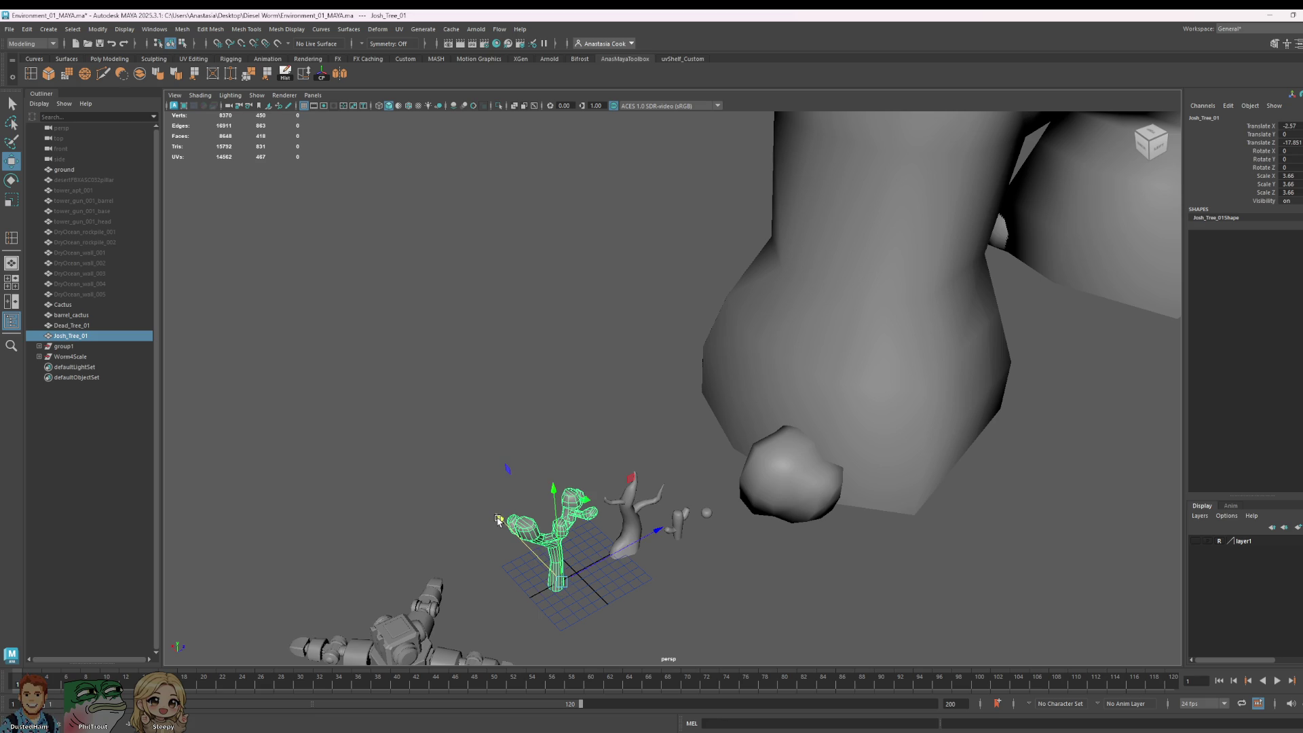
left_click(850, 566)
Step: Switch the rock arch to edge mode and select an edge path along its leg
scroll(850, 566, "down", 10)
mouse_move(801, 538)
left_mouse_down("alt")
mouse_move(928, 503)
mouse_move(870, 430)
mouse_move(835, 481)
mouse_move(934, 491)
mouse_move(660, 468)
mouse_move(640, 480)
left_mouse_up("alt")
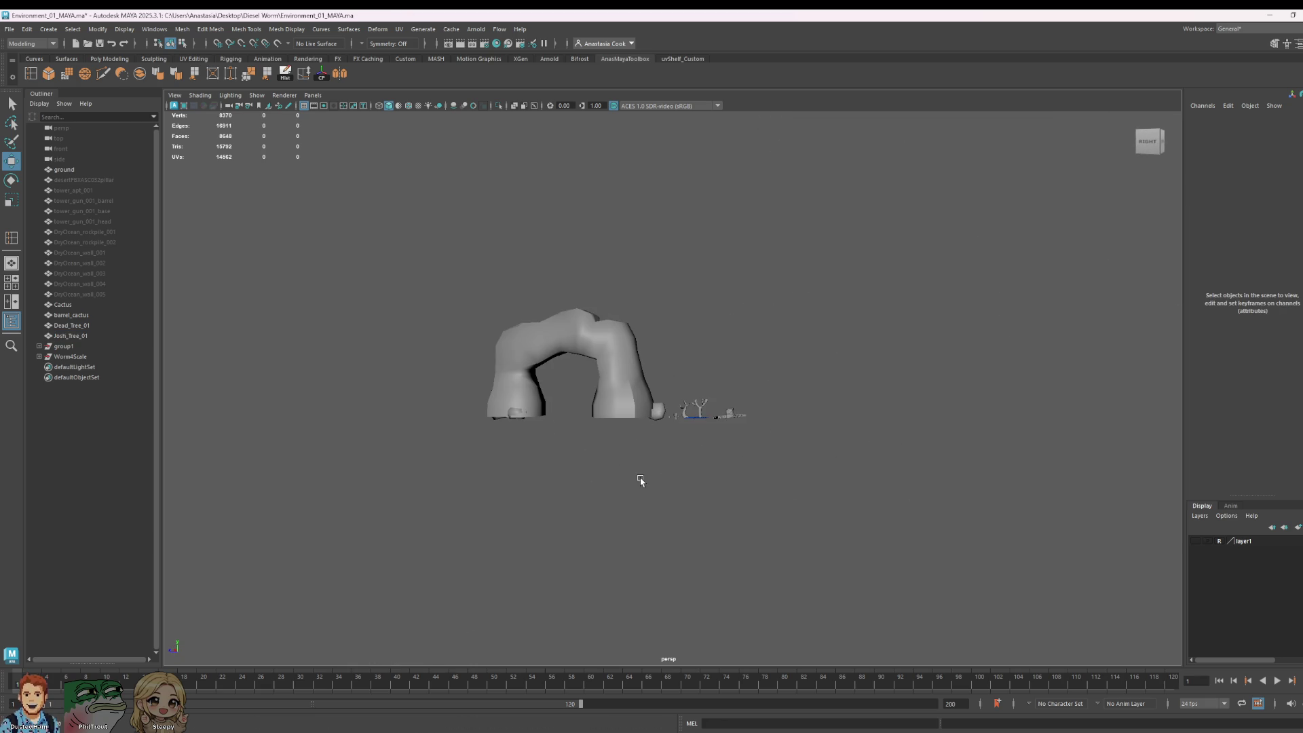
left_click(622, 399)
scroll(455, 430, "up", 5)
right_click_drag(455, 430, 495, 372)
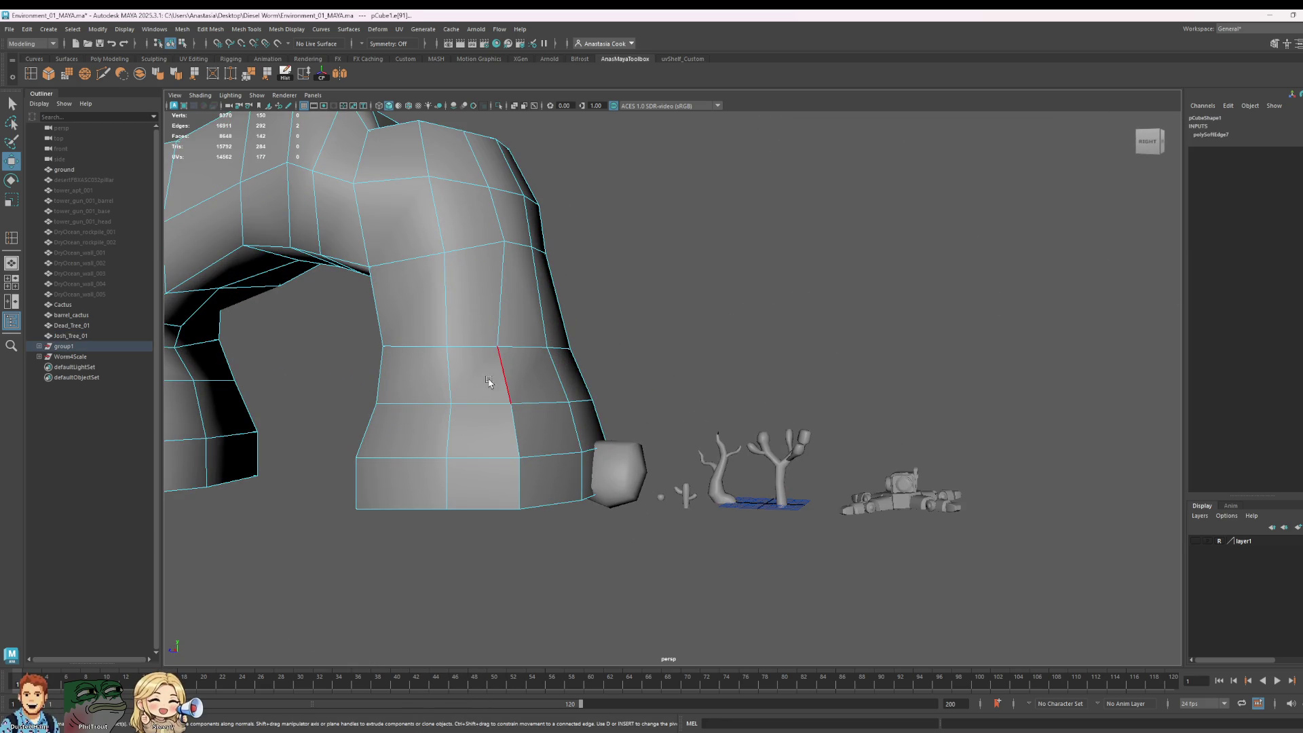
left_click(533, 404)
double_click(517, 429)
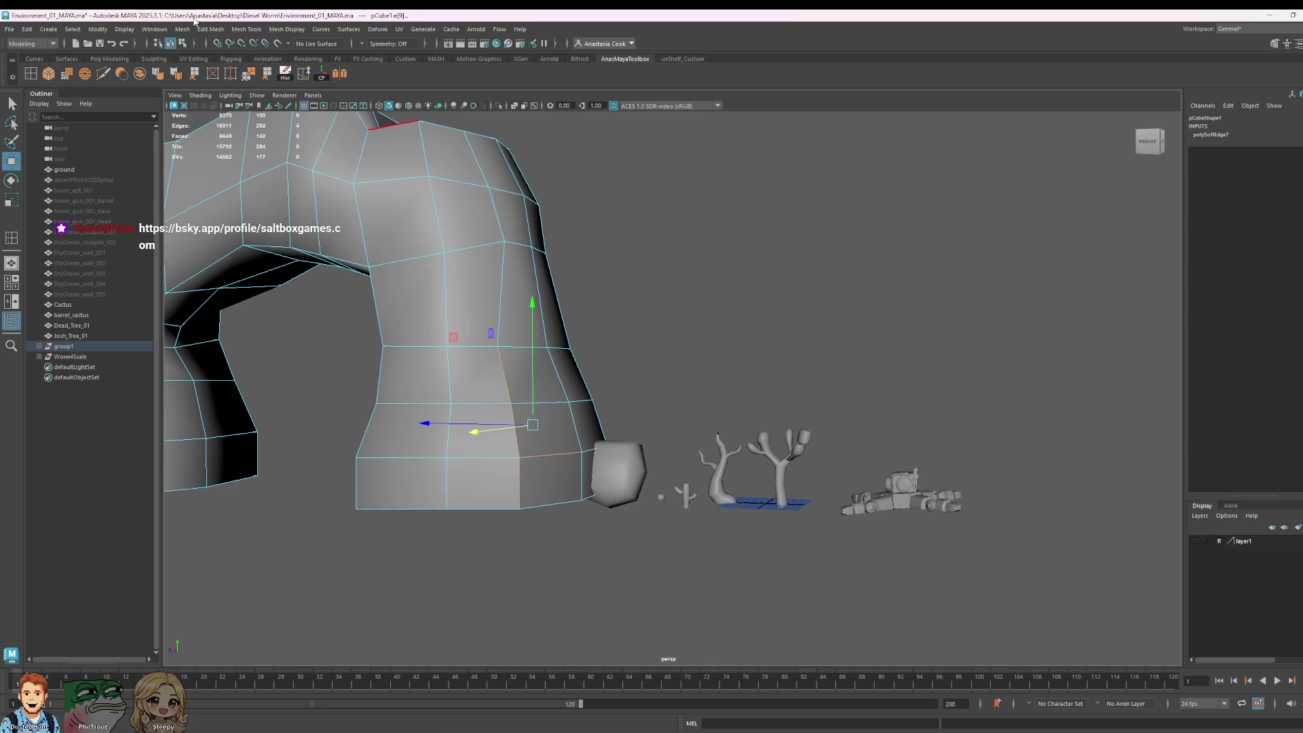
Step: Soften the selected arch edges, return to Object Mode, and save
left_click(157, 73)
right_click_drag(596, 303, 652, 288)
left_click(745, 279)
scroll(1004, 349, "down", 5)
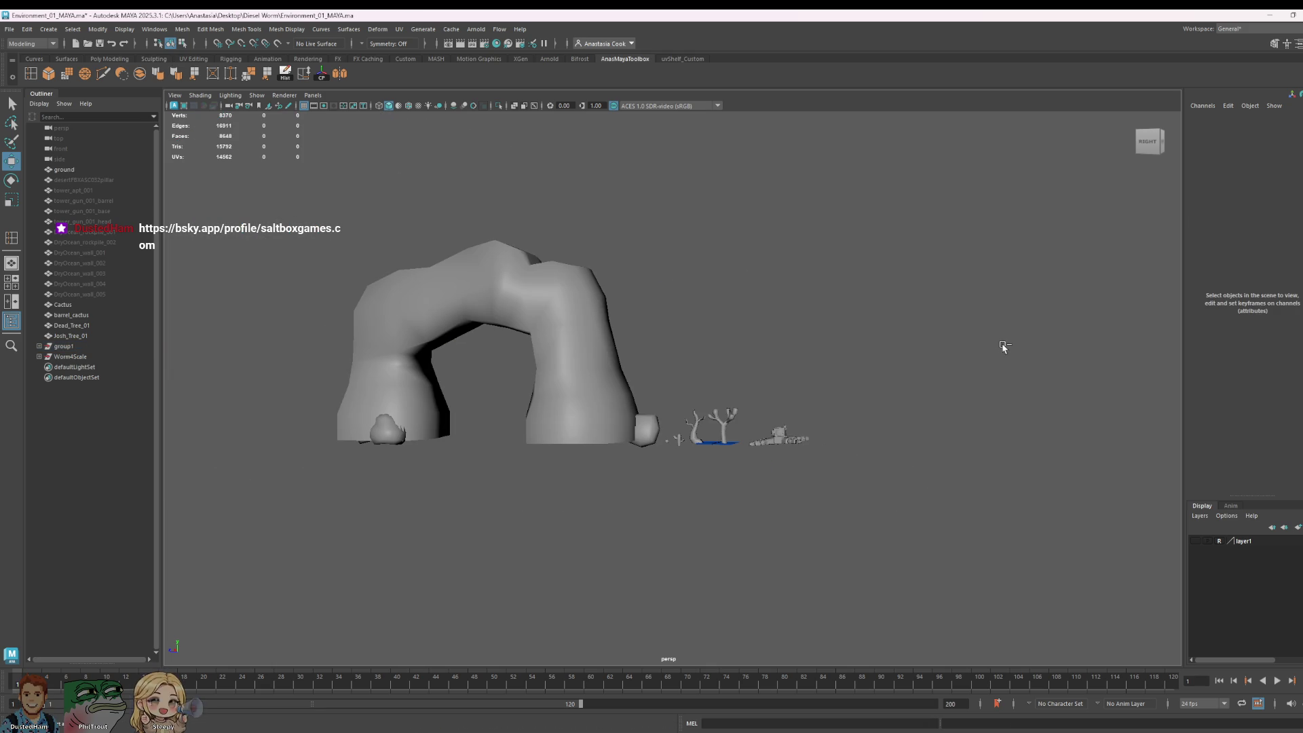
key("ctrl+s")
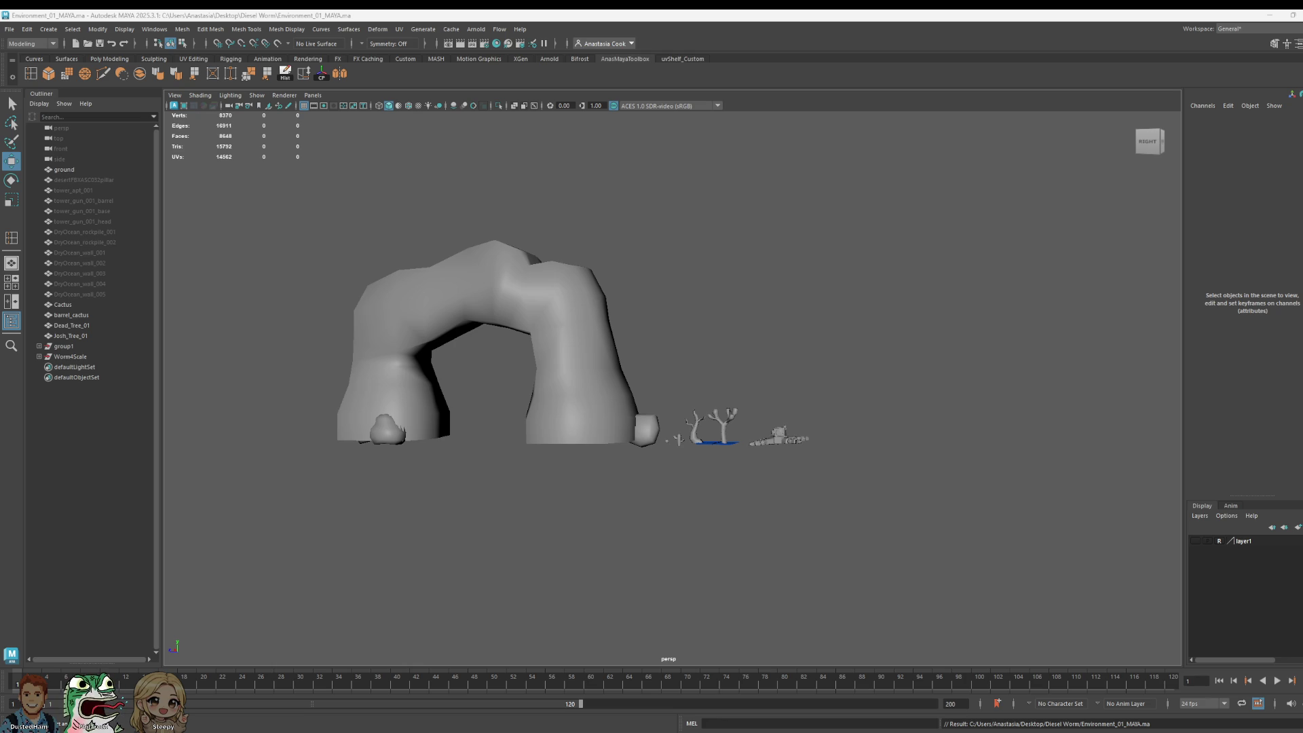
Step: Orbit around the arch and save Environment_01_MAYA.ma again
left_click(713, 346)
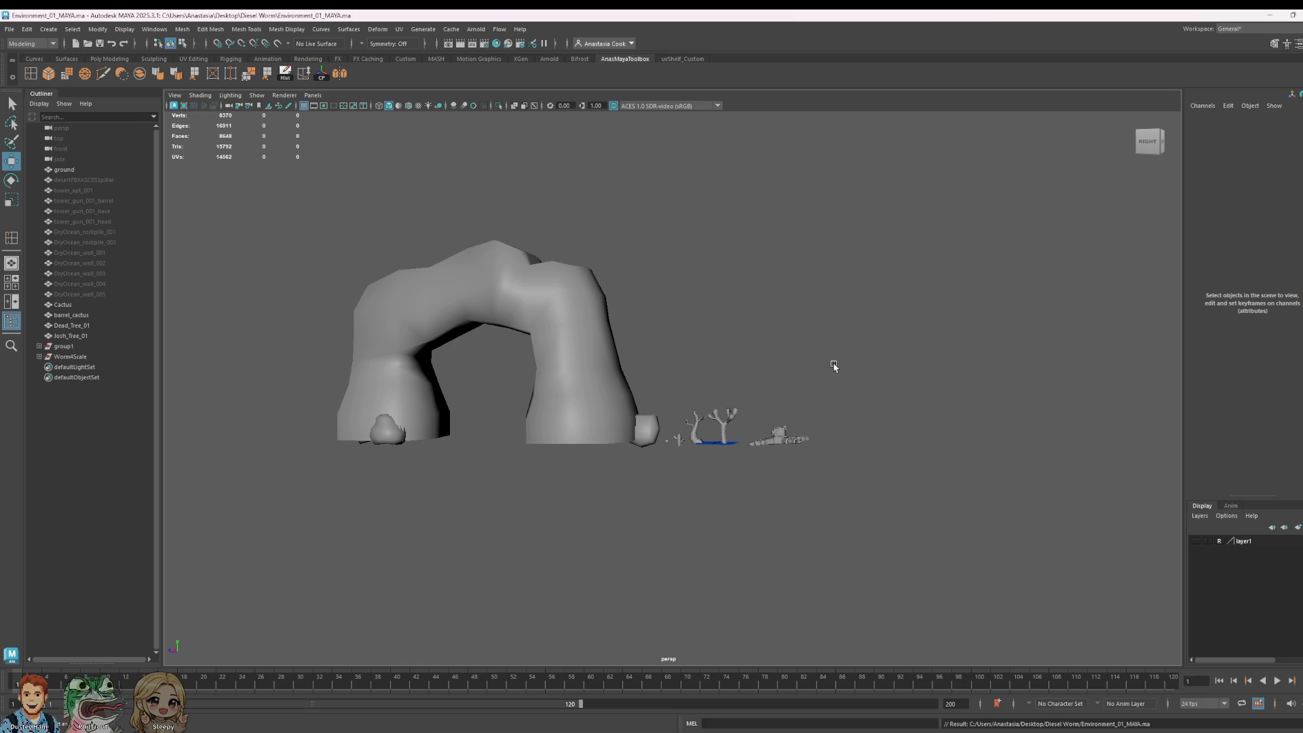
left_click_drag(824, 452, 573, 474, "alt")
key("ctrl+s")
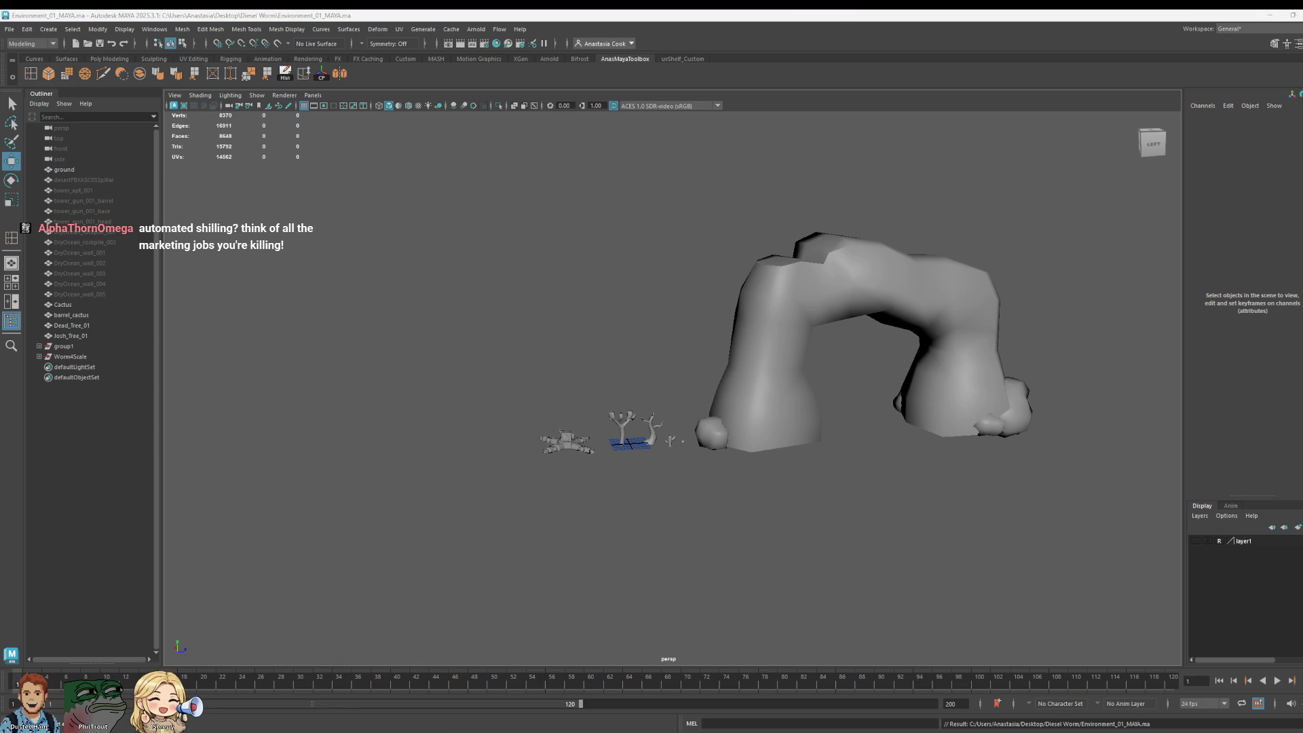
Step: Inspect the rock arch from both sides, then save the scene
mouse_move(964, 353)
left_mouse_down("alt")
mouse_move(923, 355)
mouse_move(888, 402)
mouse_move(881, 367)
mouse_move(788, 422)
left_mouse_up("alt")
left_click(882, 367)
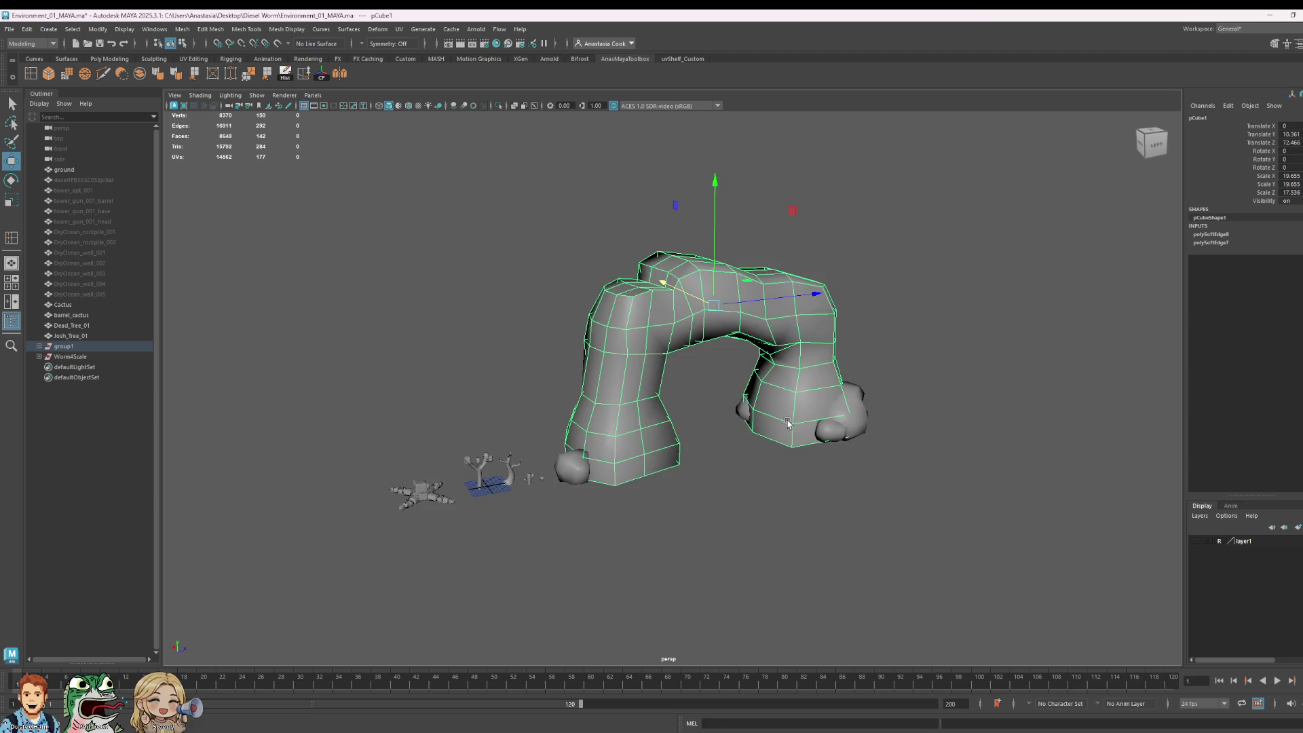
scroll(787, 422, "down", 2)
scroll(514, 437, "up", 3)
scroll(538, 432, "down", 2)
scroll(474, 404, "up", 2)
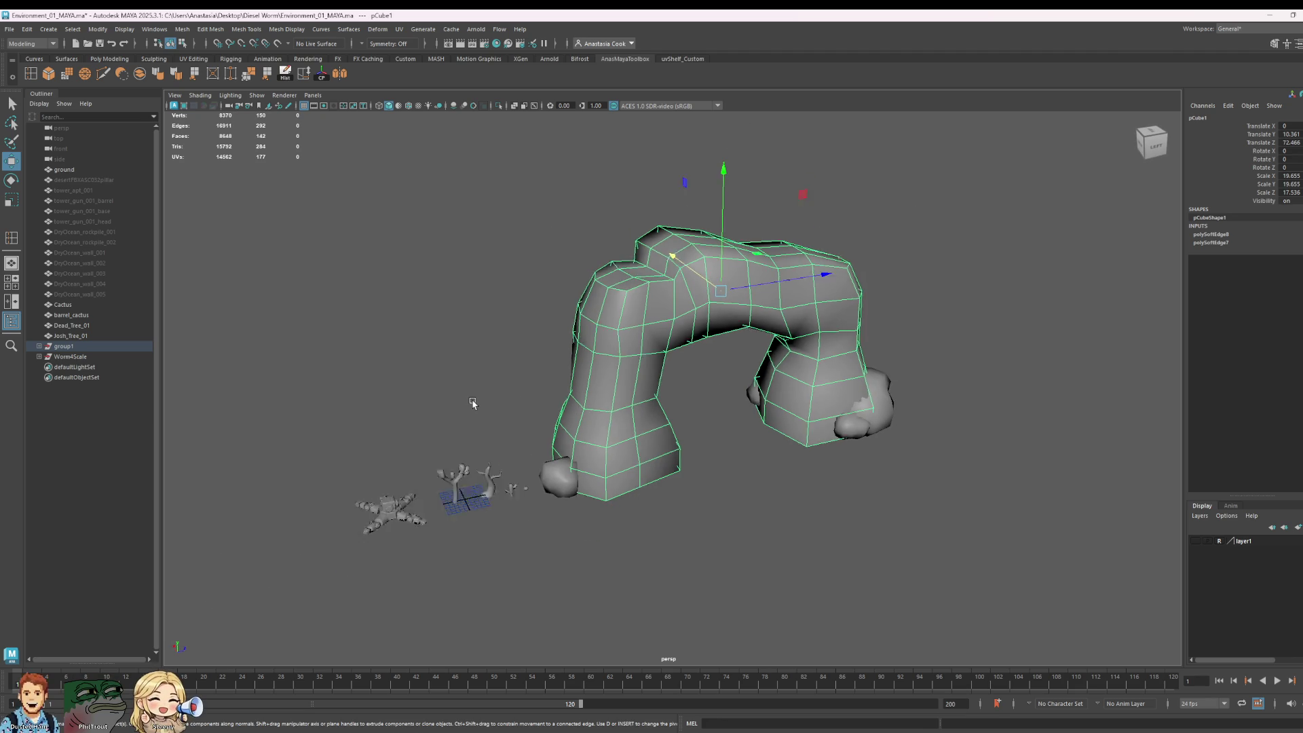
scroll(474, 403, "down", 2)
mouse_move(475, 404)
left_mouse_down("alt")
mouse_move(672, 417)
mouse_move(663, 524)
mouse_move(506, 436)
mouse_move(583, 329)
left_mouse_up("alt")
left_click(584, 329)
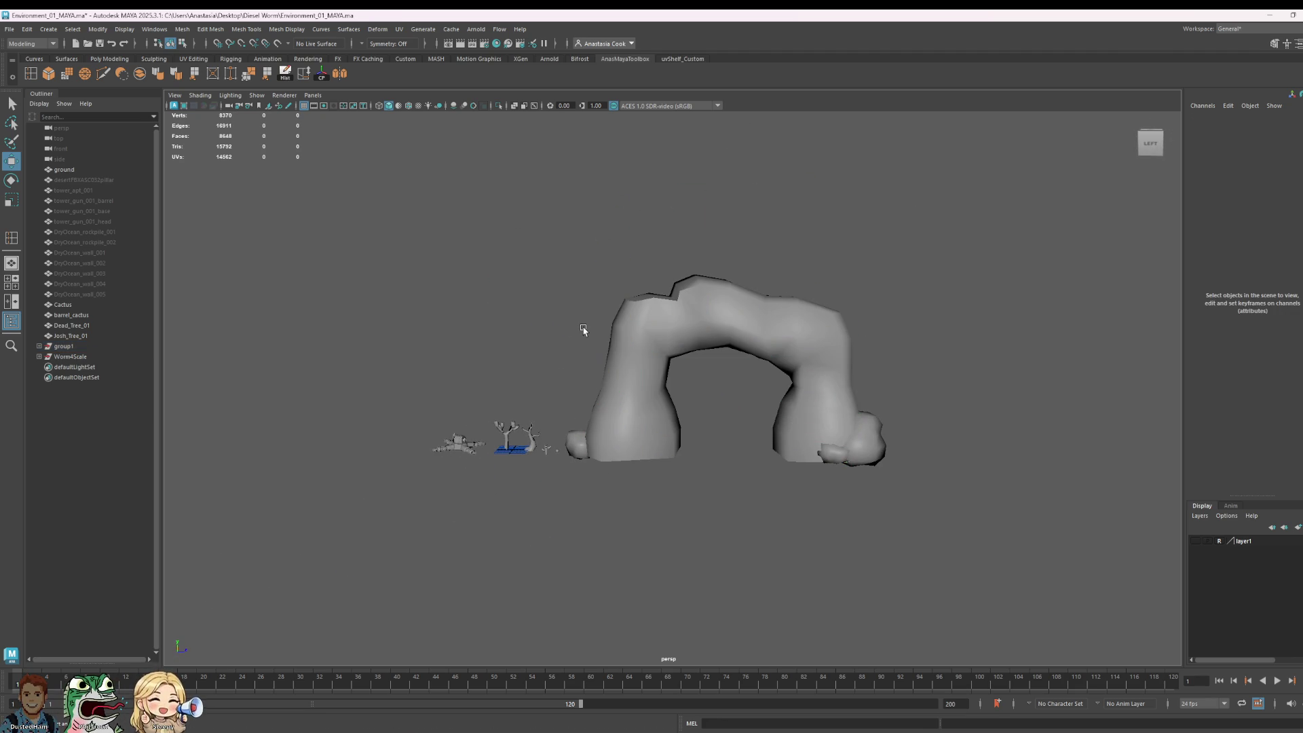
key("ctrl+s")
Step: Select Josh_Tree_01 and save the scene again
left_click_drag(951, 367, 1114, 361, "alt")
scroll(727, 373, "up", 5)
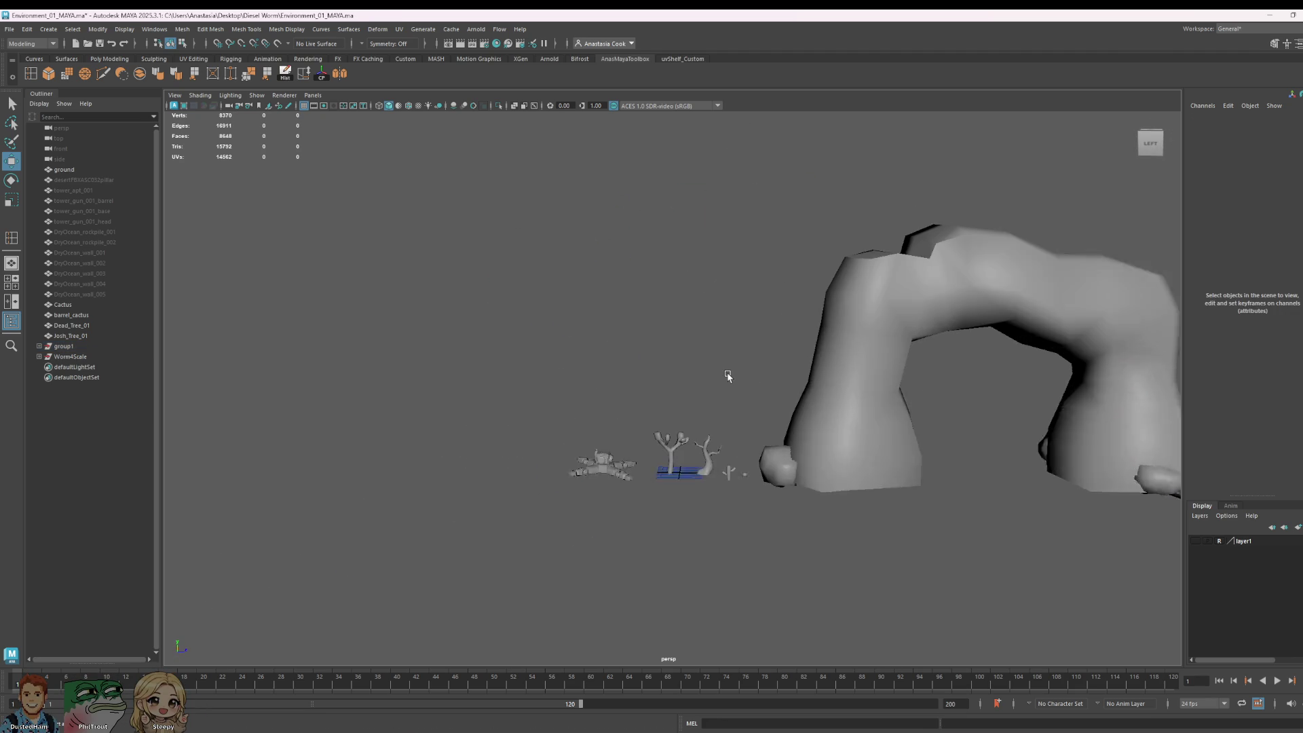
left_click(670, 470)
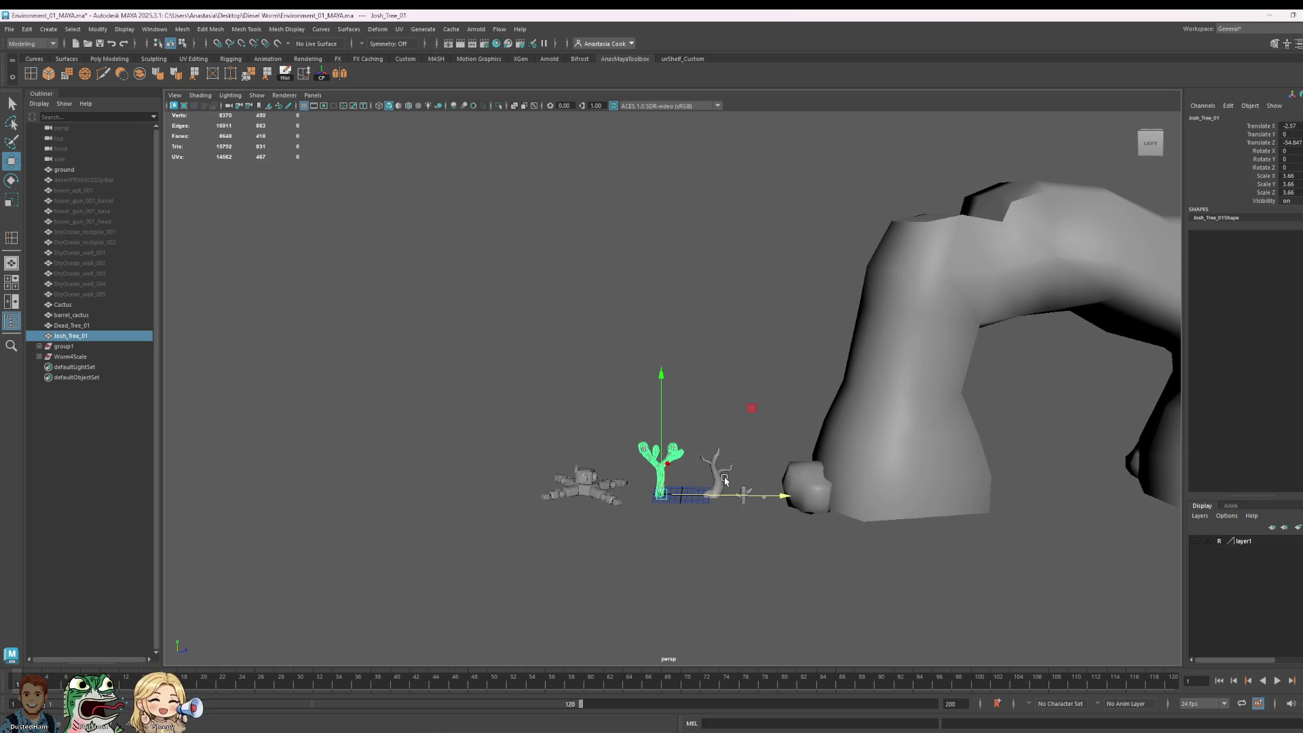
key("ctrl+s")
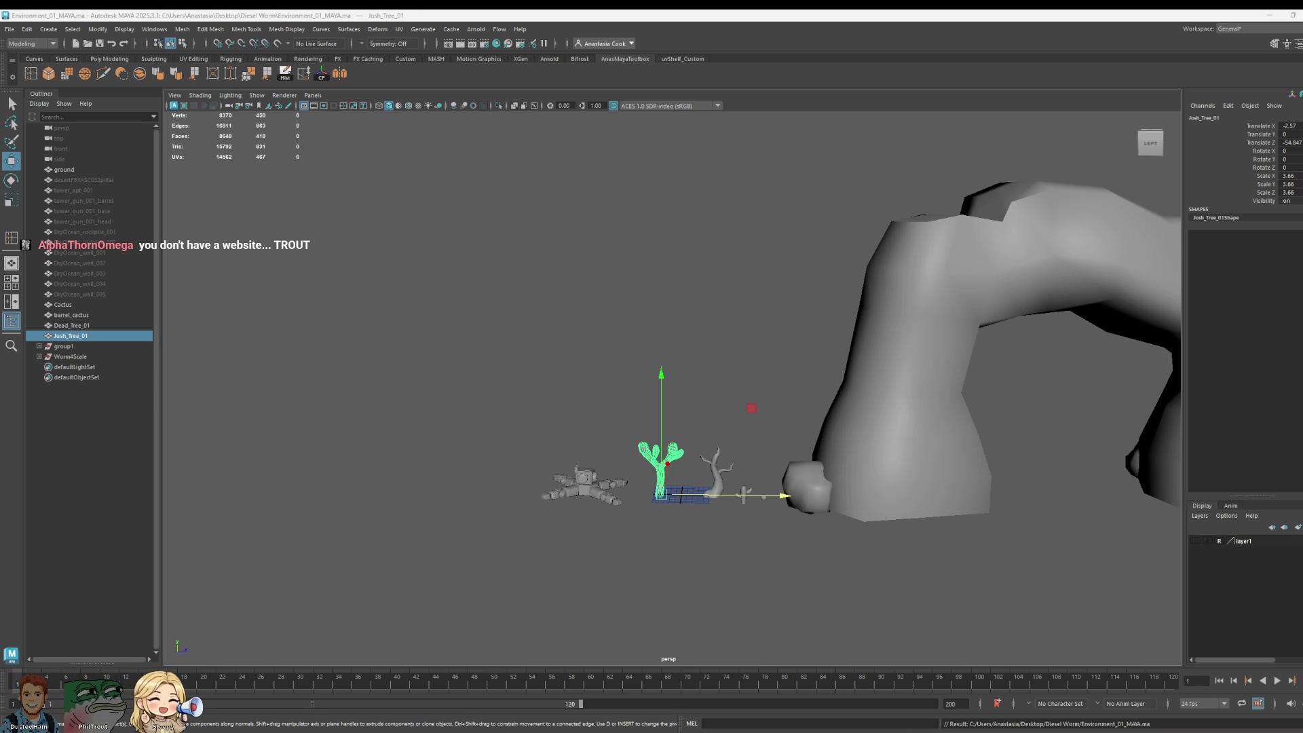
Step: Rotate the Worm4Scale robot to roughly 26, -81.4 and -28 degrees
scroll(681, 369, "down", 3)
left_click(741, 350)
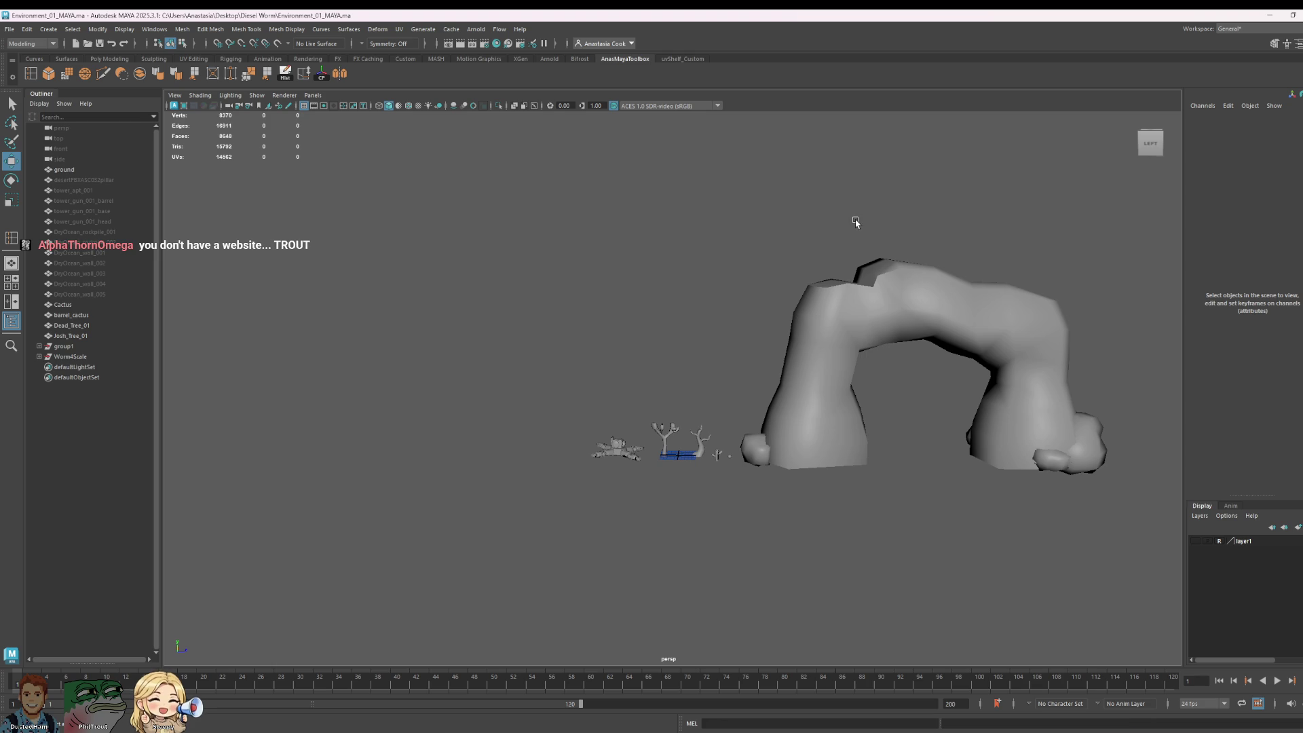
scroll(695, 425, "up", 4)
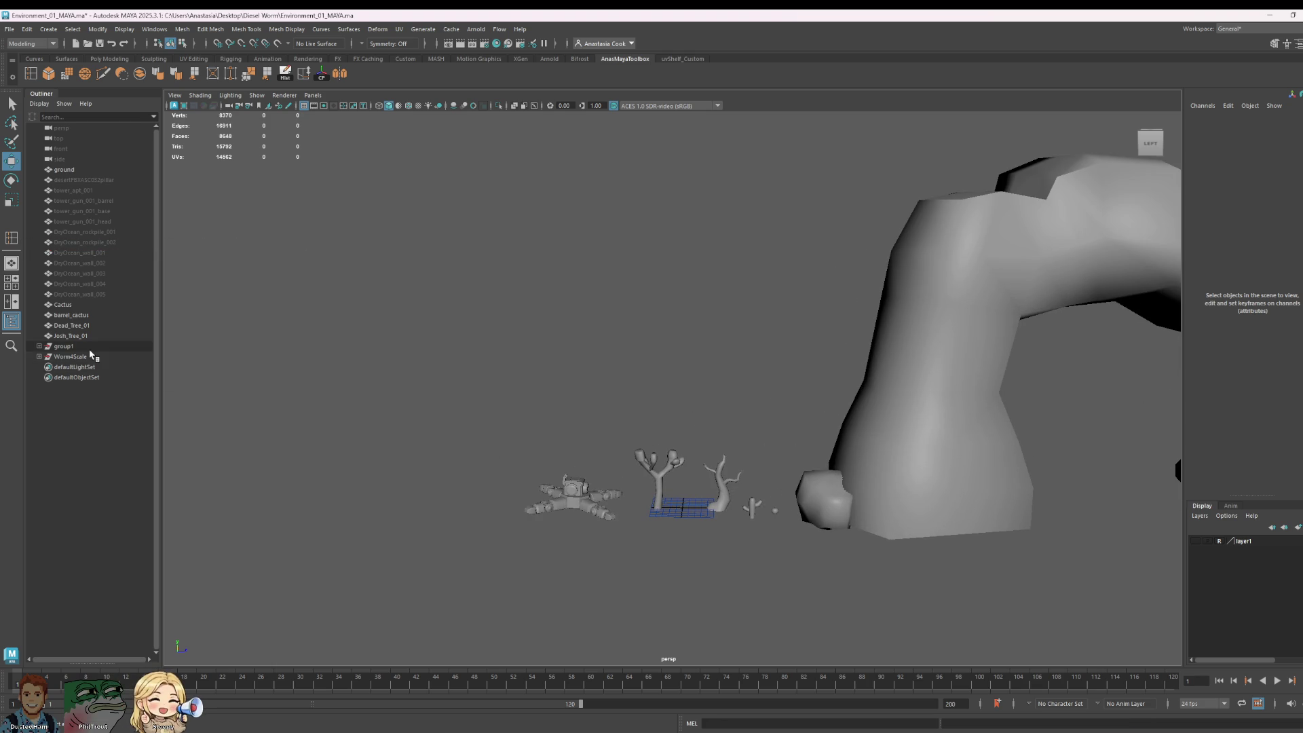
left_click(92, 355)
key("e")
mouse_move(622, 533)
left_mouse_down()
mouse_move(611, 546)
mouse_move(543, 543)
mouse_move(463, 523)
left_mouse_up()
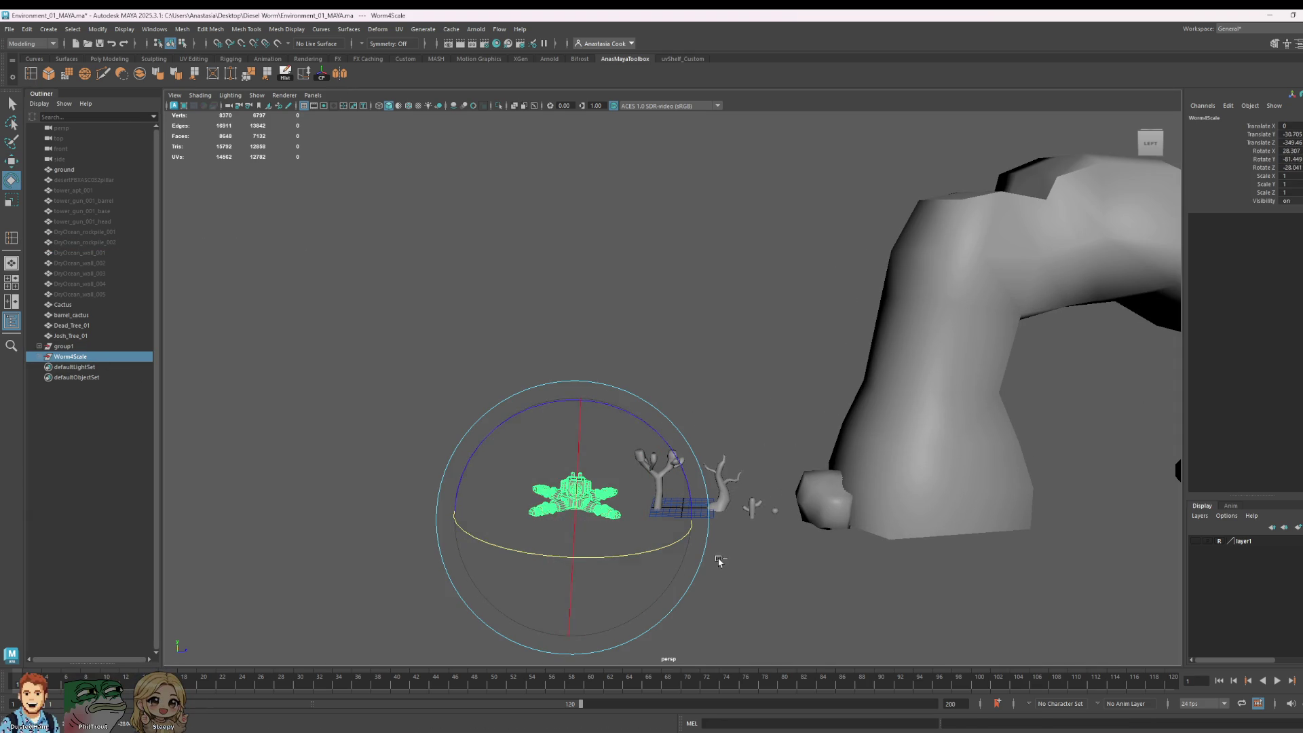
Step: Undo the robot's rotation, try turning it around its vertical axis, and undo again
key("ctrl+z")
key("ctrl+z")
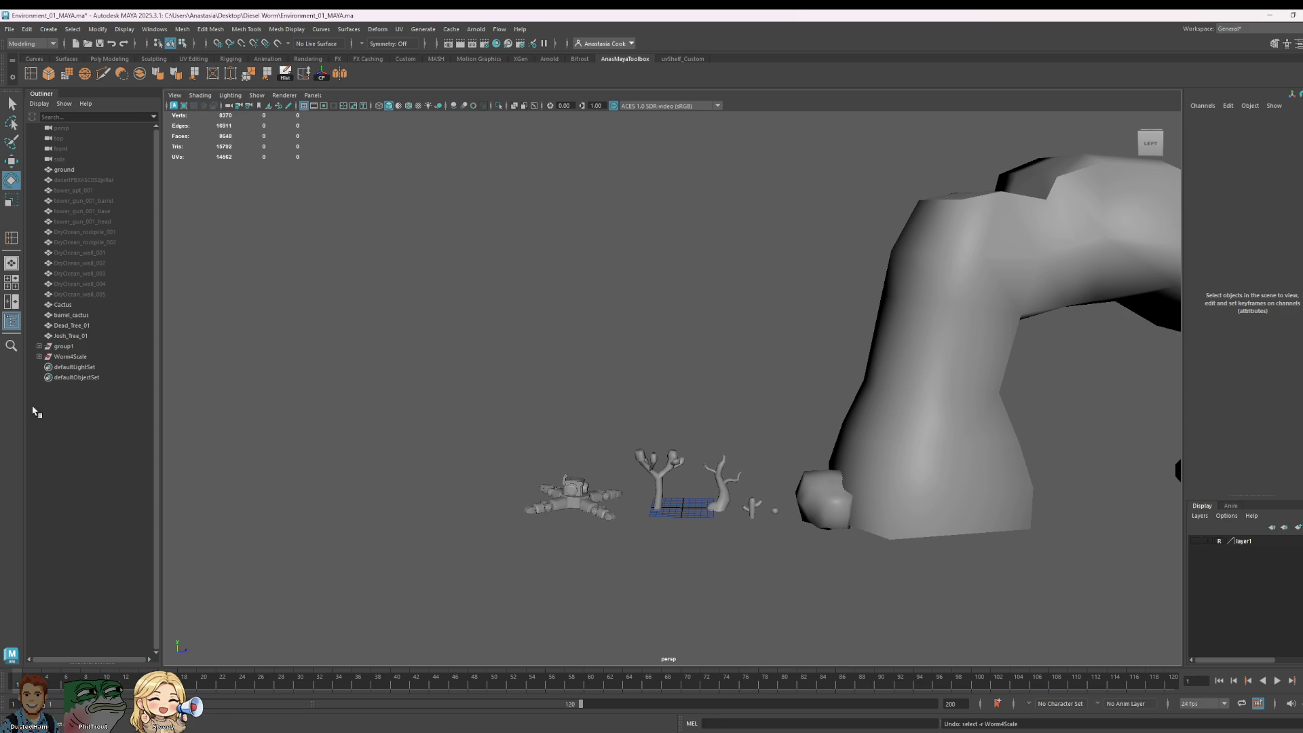
left_click(71, 356)
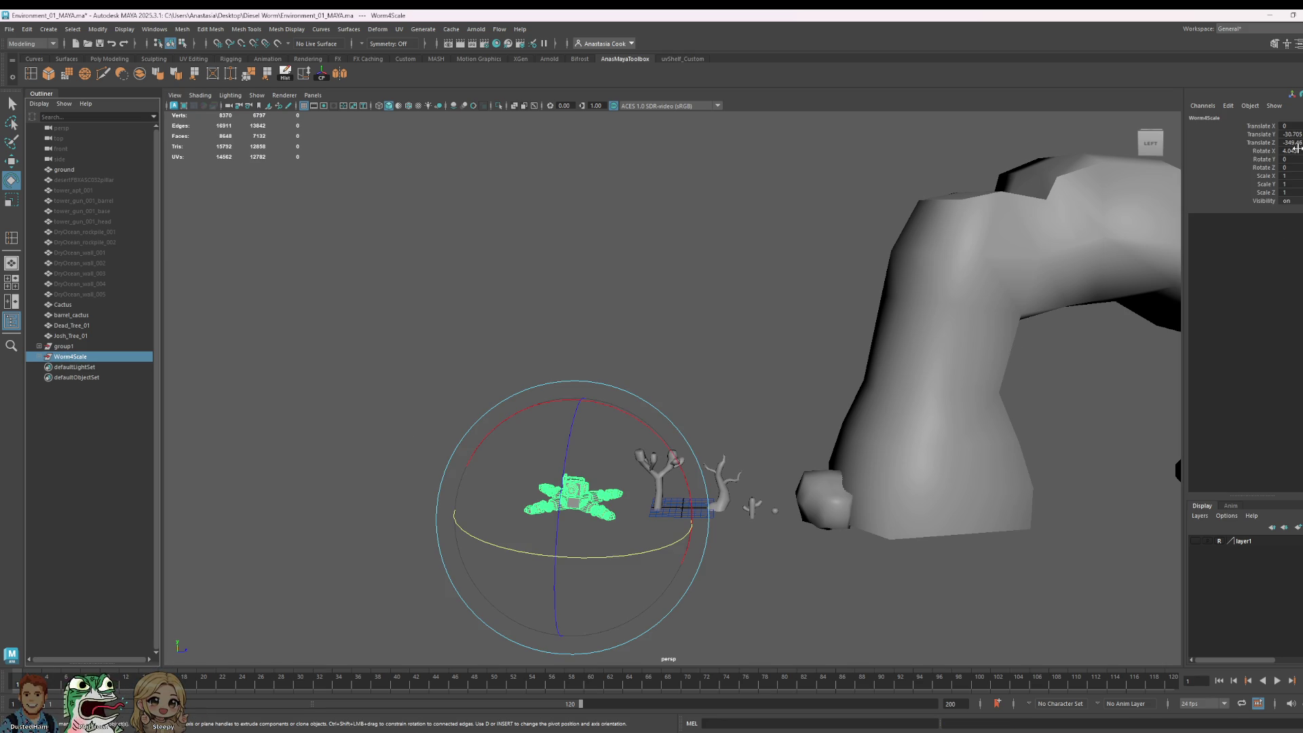
double_click(1297, 151)
type("0")
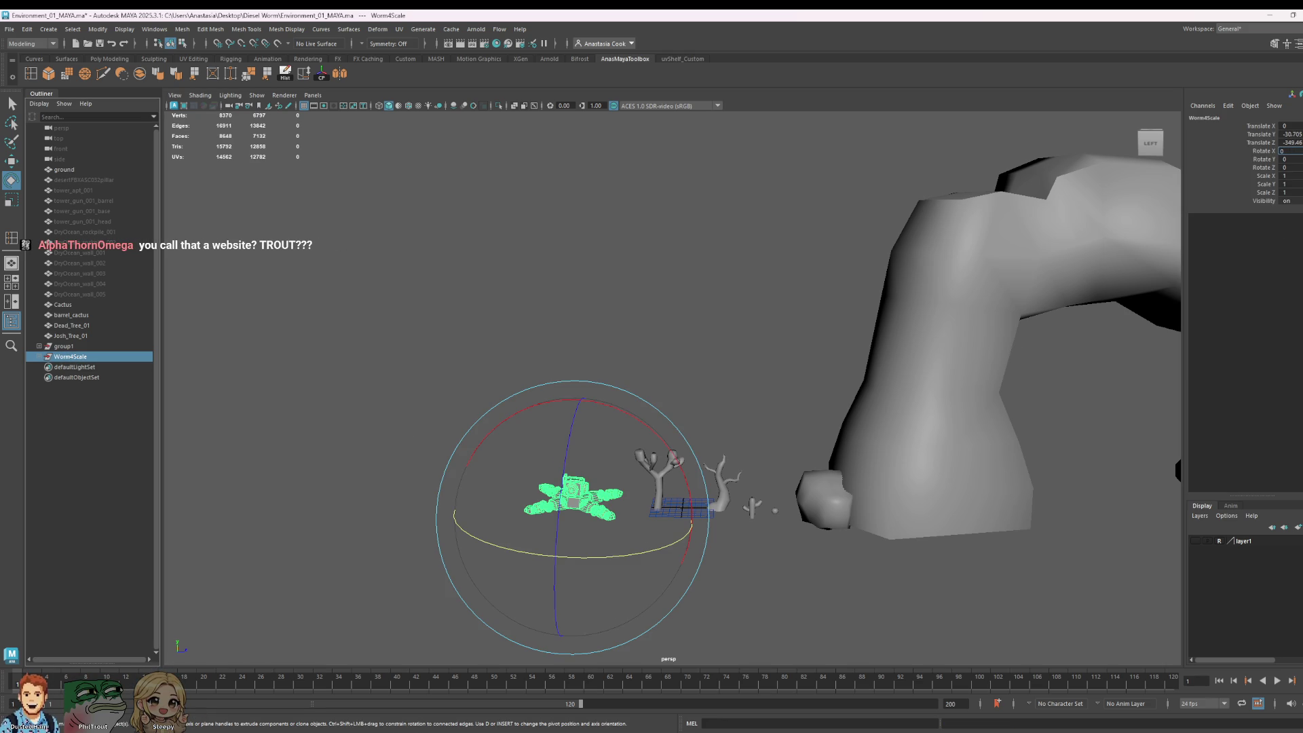
left_click(631, 501)
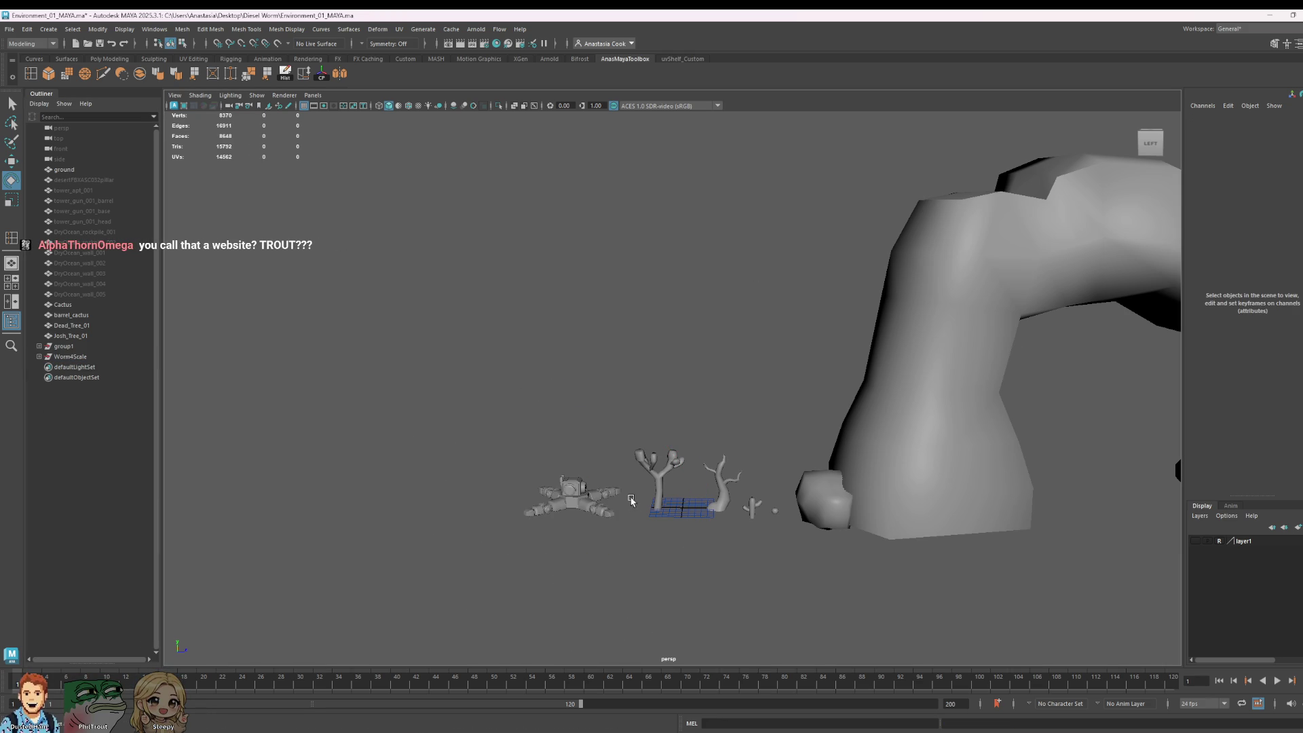
left_click(64, 346)
left_click(71, 356)
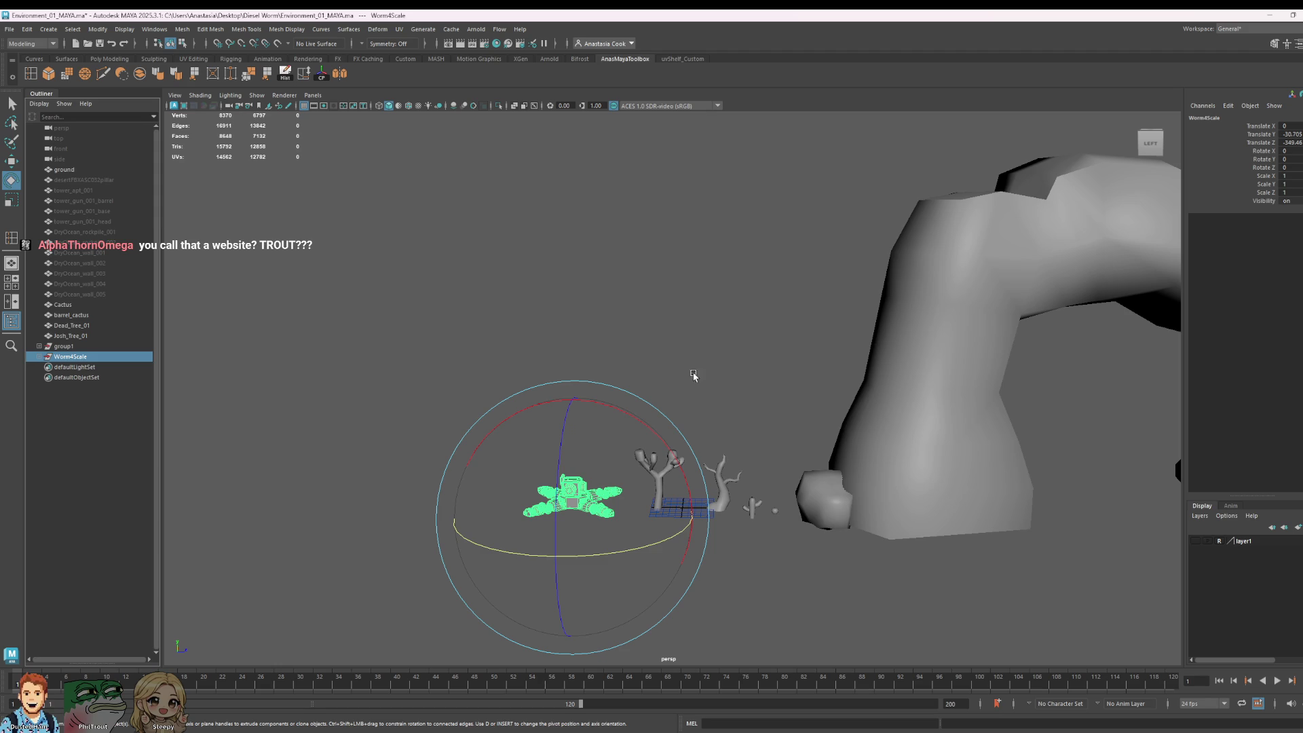
mouse_move(666, 538)
left_mouse_down()
mouse_move(468, 530)
mouse_move(480, 538)
left_mouse_up()
key("ctrl+z")
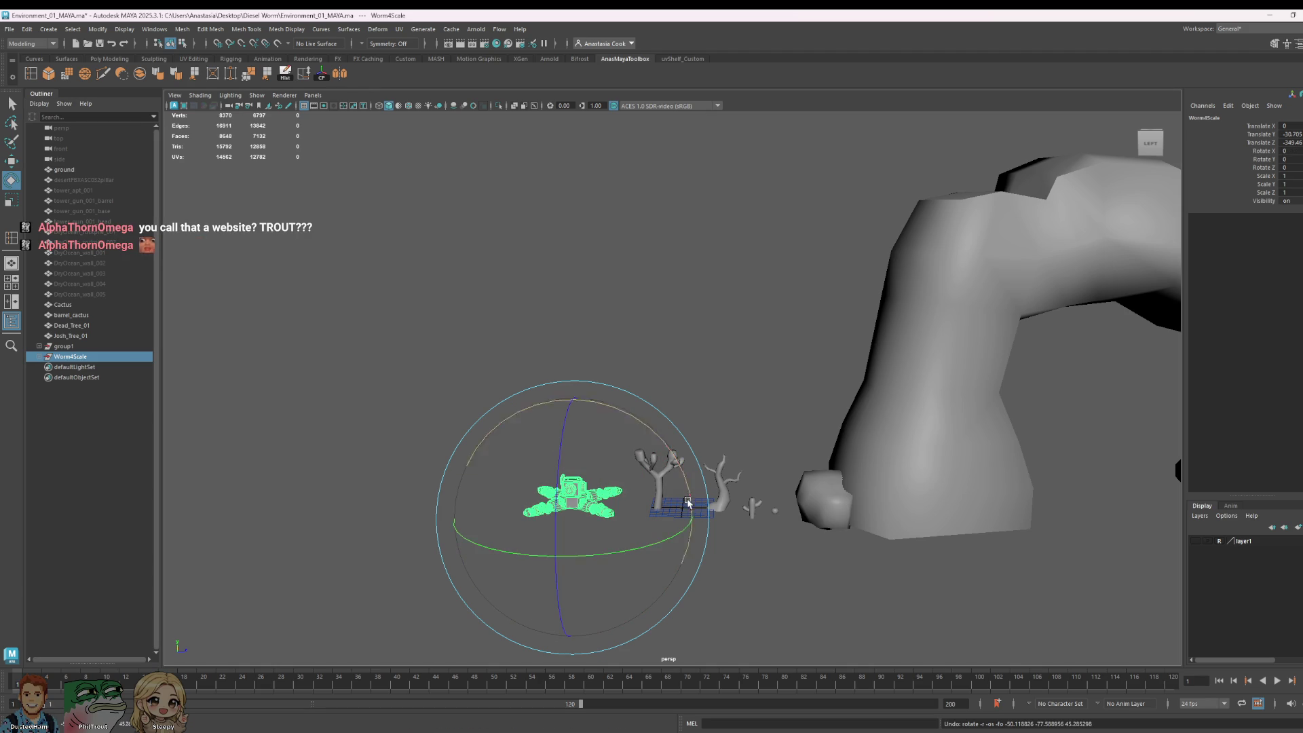
Step: Turn the Worm4Scale robot around its vertical axis beside the trees
left_click(575, 565)
scroll(575, 565, "up", 5)
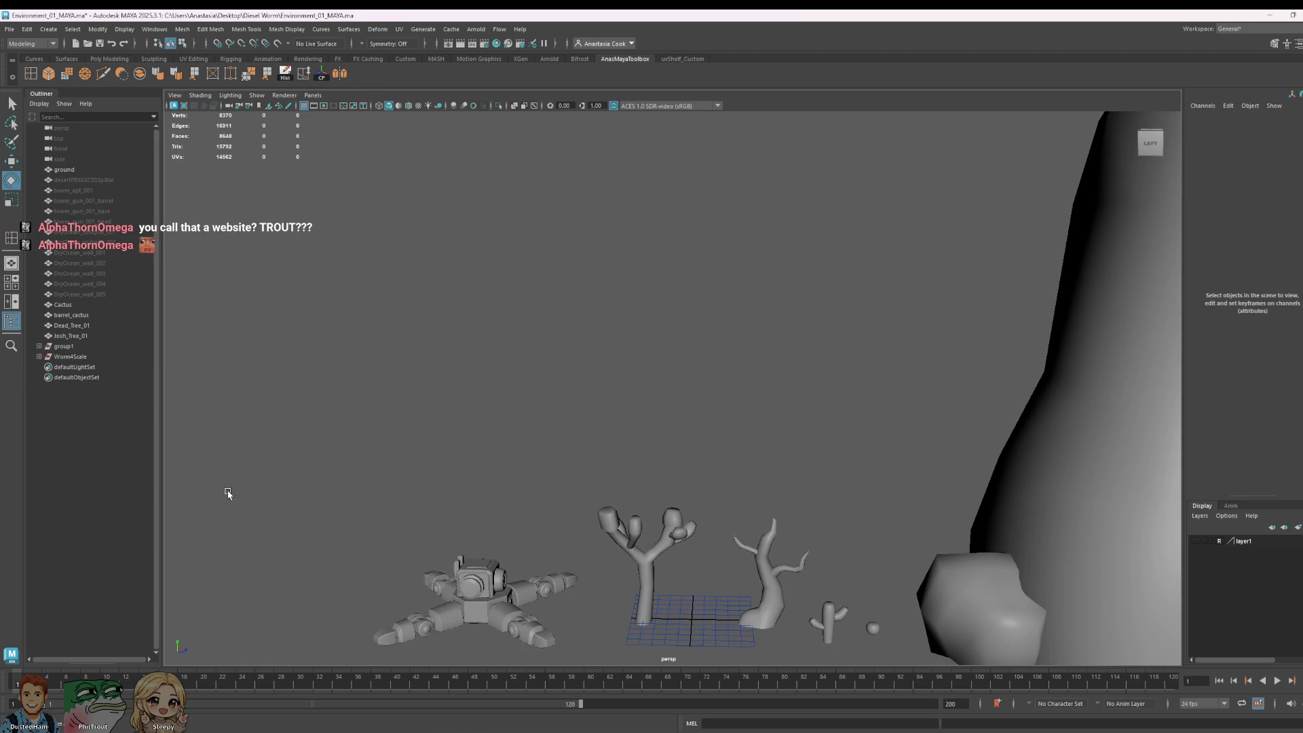
left_click(84, 358)
mouse_move(594, 655)
left_mouse_down()
mouse_move(389, 659)
mouse_move(413, 662)
left_mouse_up()
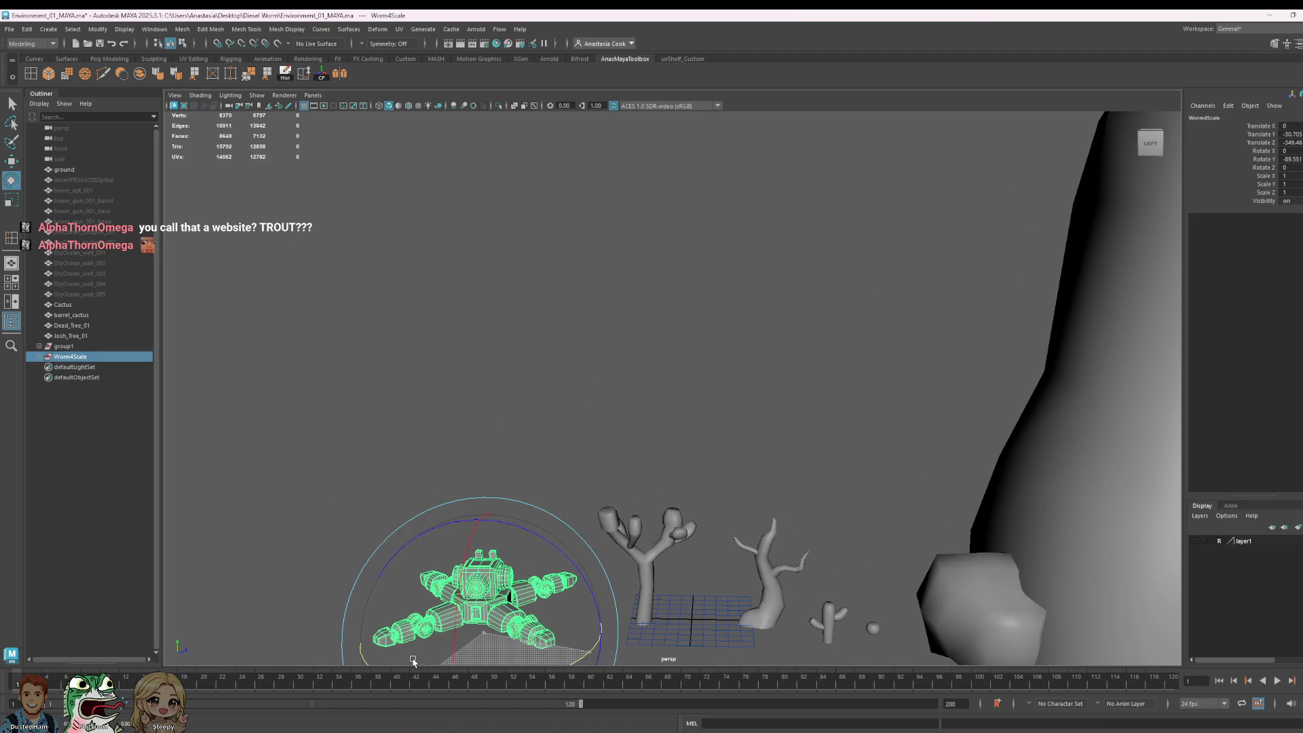
left_click(771, 343)
Step: Pan and orbit the view to frame the arch, trees and robot
scroll(742, 401, "down", 5)
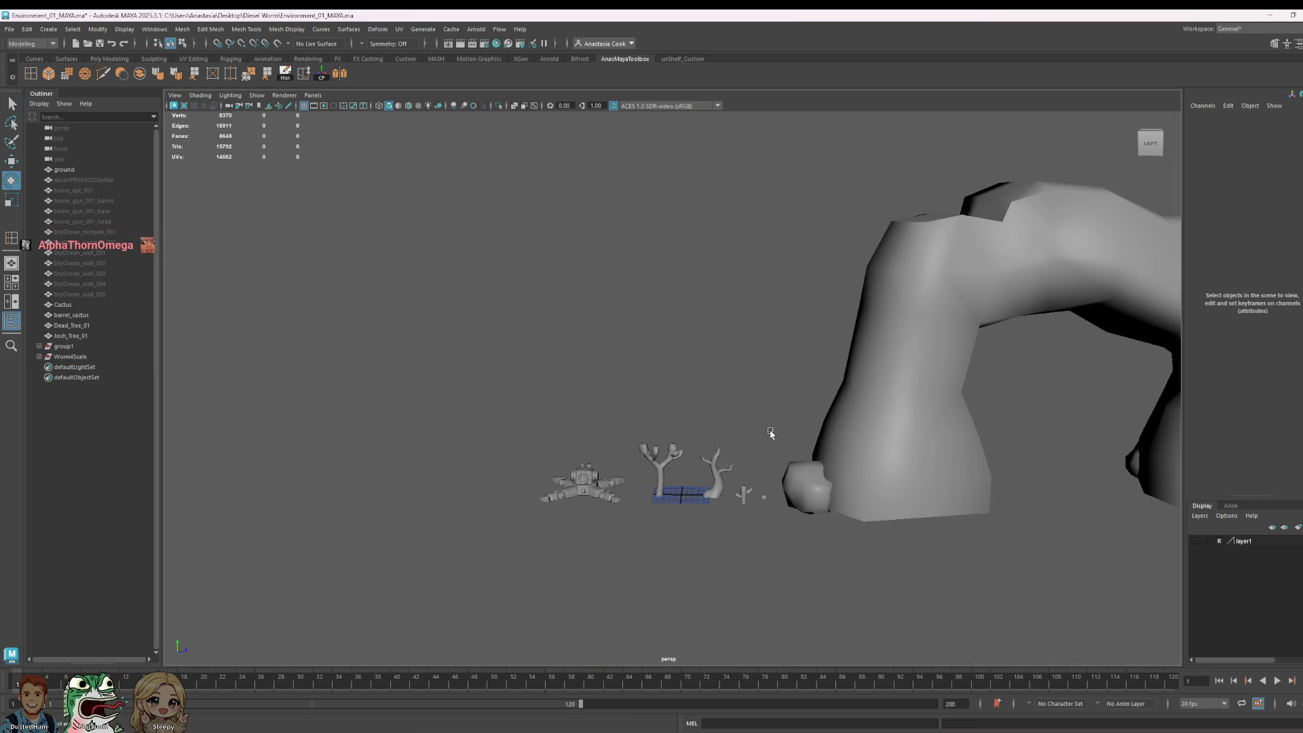
mouse_move(771, 434)
left_mouse_down("alt")
mouse_move(946, 416)
mouse_move(1106, 450)
mouse_move(870, 471)
mouse_move(755, 435)
mouse_move(770, 437)
left_mouse_up("alt")
scroll(877, 471, "down", 5)
mouse_move(1019, 489)
middle_mouse_down("alt")
mouse_move(937, 457)
mouse_move(838, 459)
middle_mouse_up("alt")
middle_click_drag(544, 469, 699, 501, "alt")
scroll(699, 500, "up", 8)
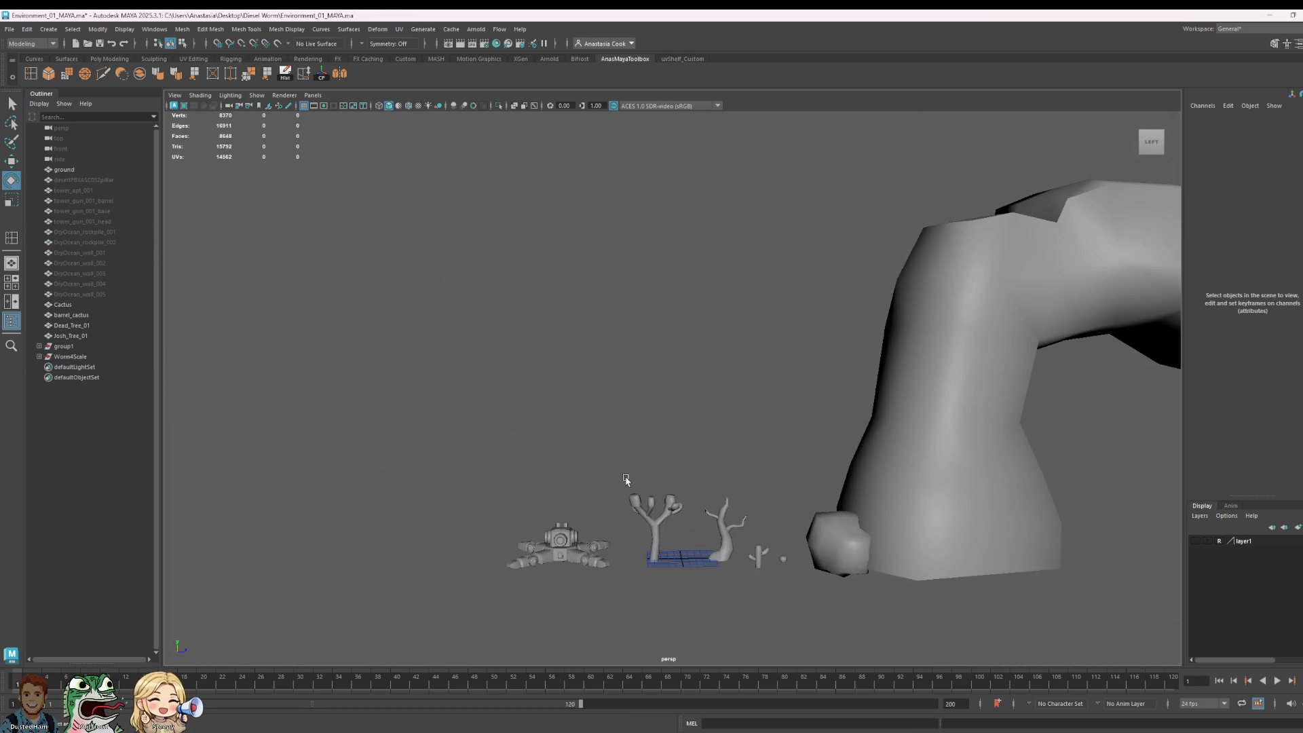
mouse_move(747, 509)
left_mouse_down("alt")
mouse_move(760, 563)
mouse_move(803, 559)
left_mouse_up("alt")
scroll(864, 430, "down", 4)
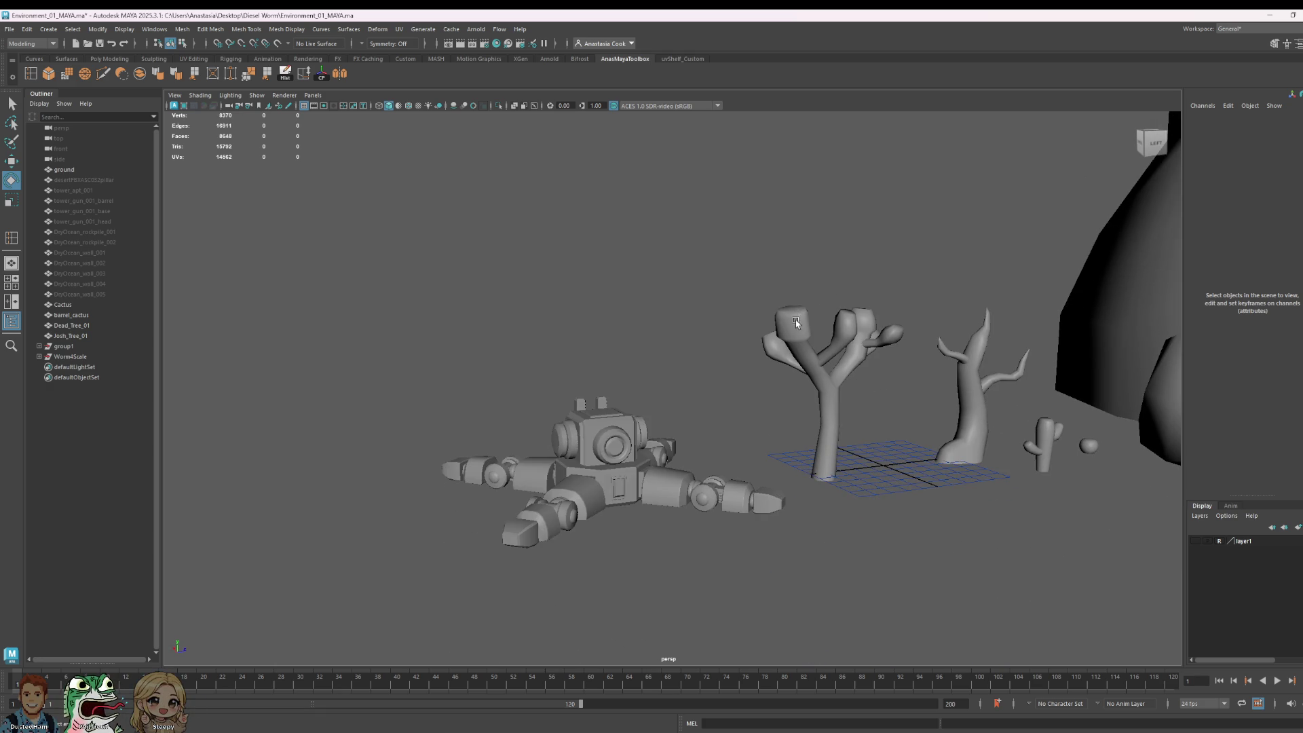
scroll(852, 500, "up", 8)
scroll(893, 369, "down", 5)
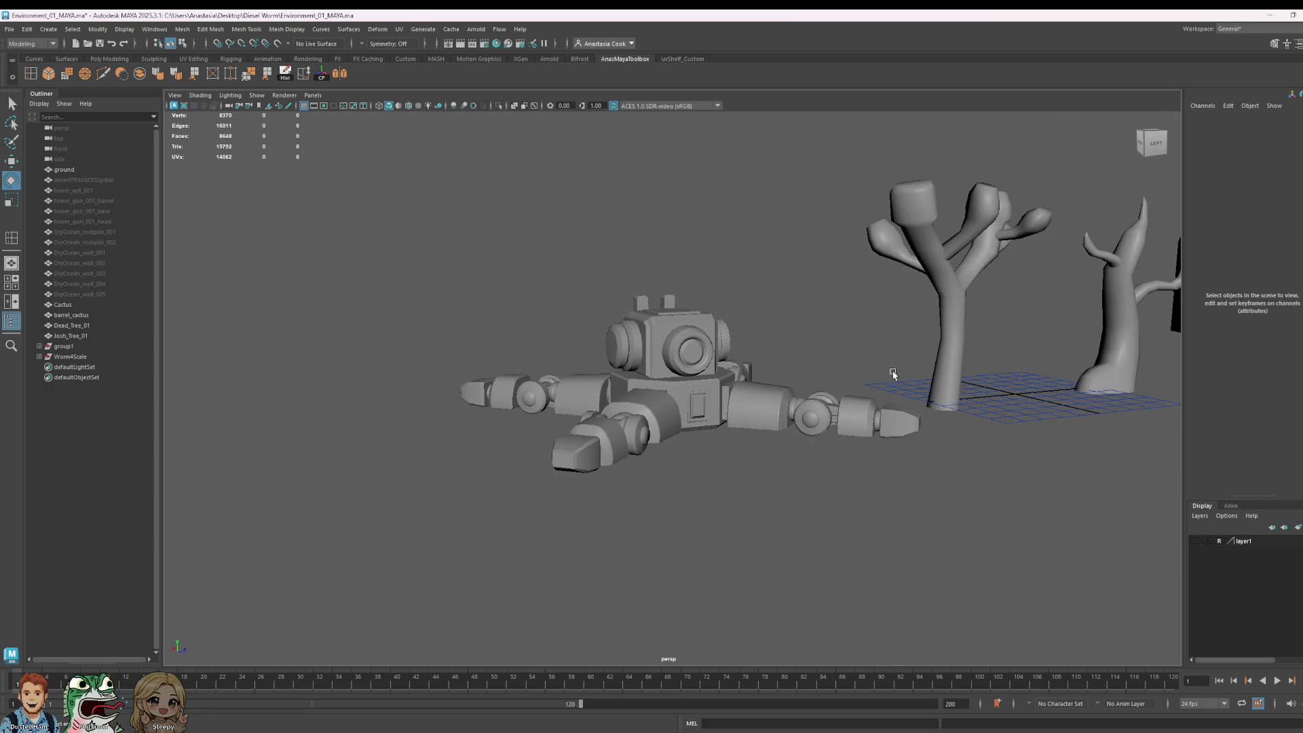
Step: Try tilting Leg_03 upward, undo it back to zero, and view the robot from the front
left_click(773, 412)
mouse_move(718, 282)
left_mouse_down()
mouse_move(679, 194)
mouse_move(692, 221)
mouse_move(683, 205)
left_mouse_up()
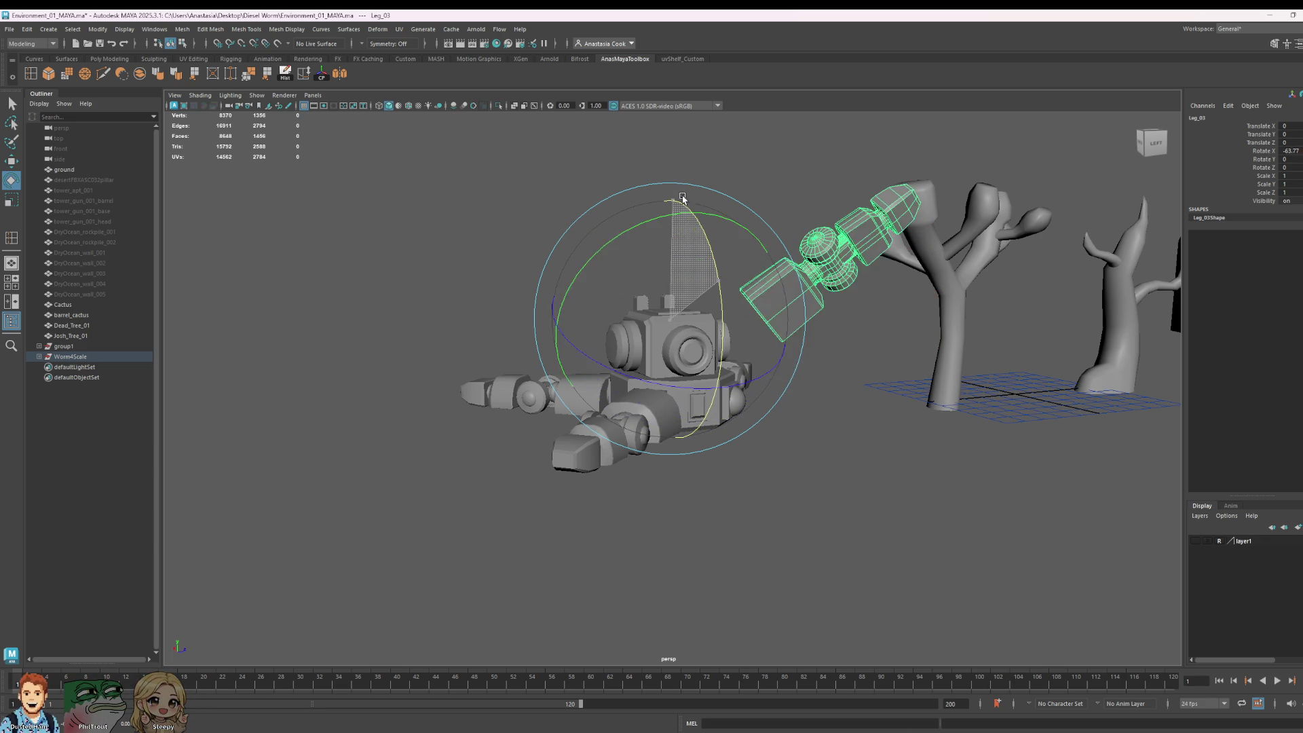
key("ctrl+z")
left_click_drag(1027, 332, 1001, 336, "alt")
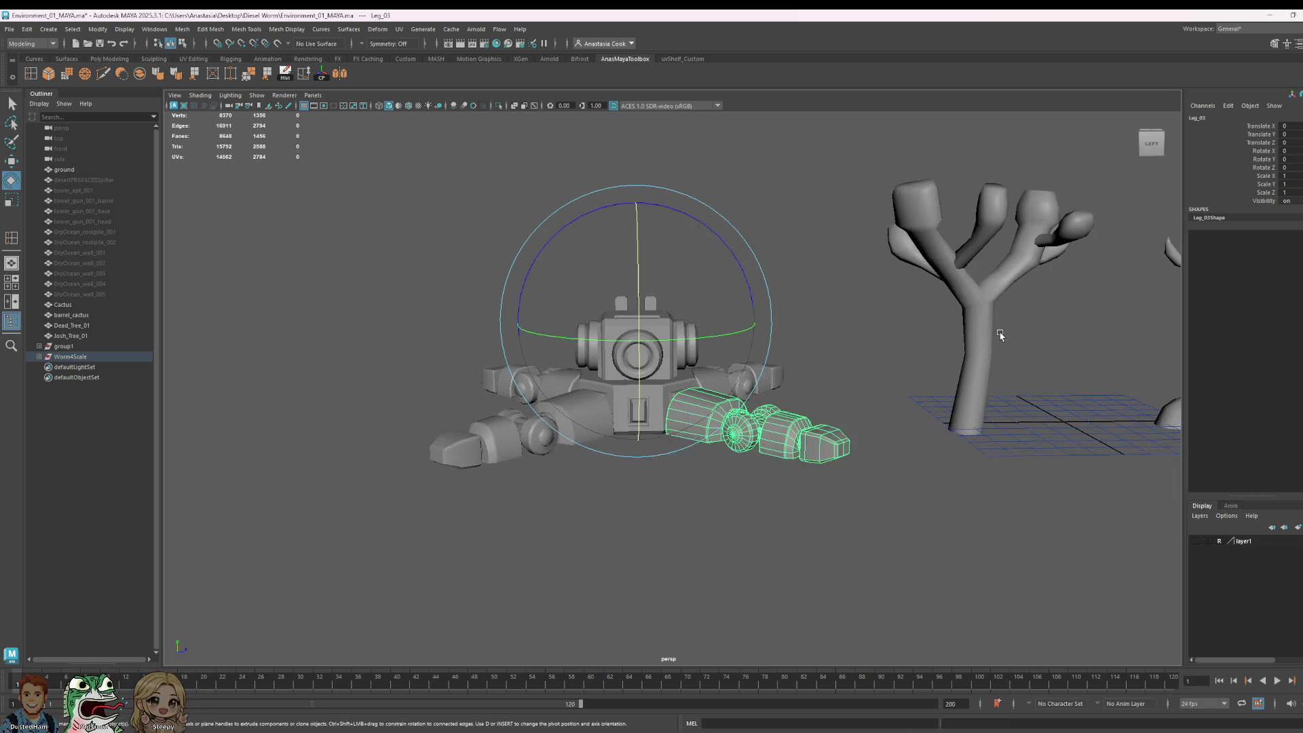
left_click(846, 282)
Step: Add a cube, scale it to about 35 and move it, then delete it
left_click(48, 29)
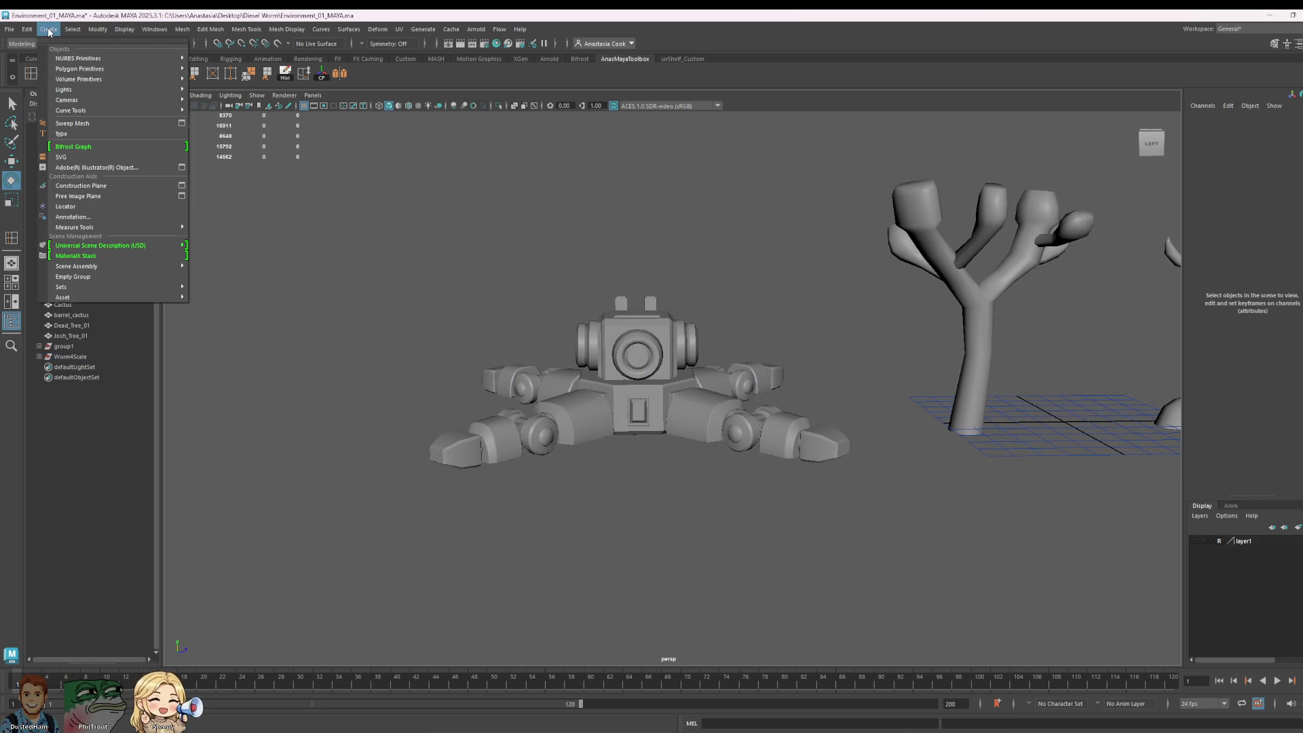
mouse_move(163, 69)
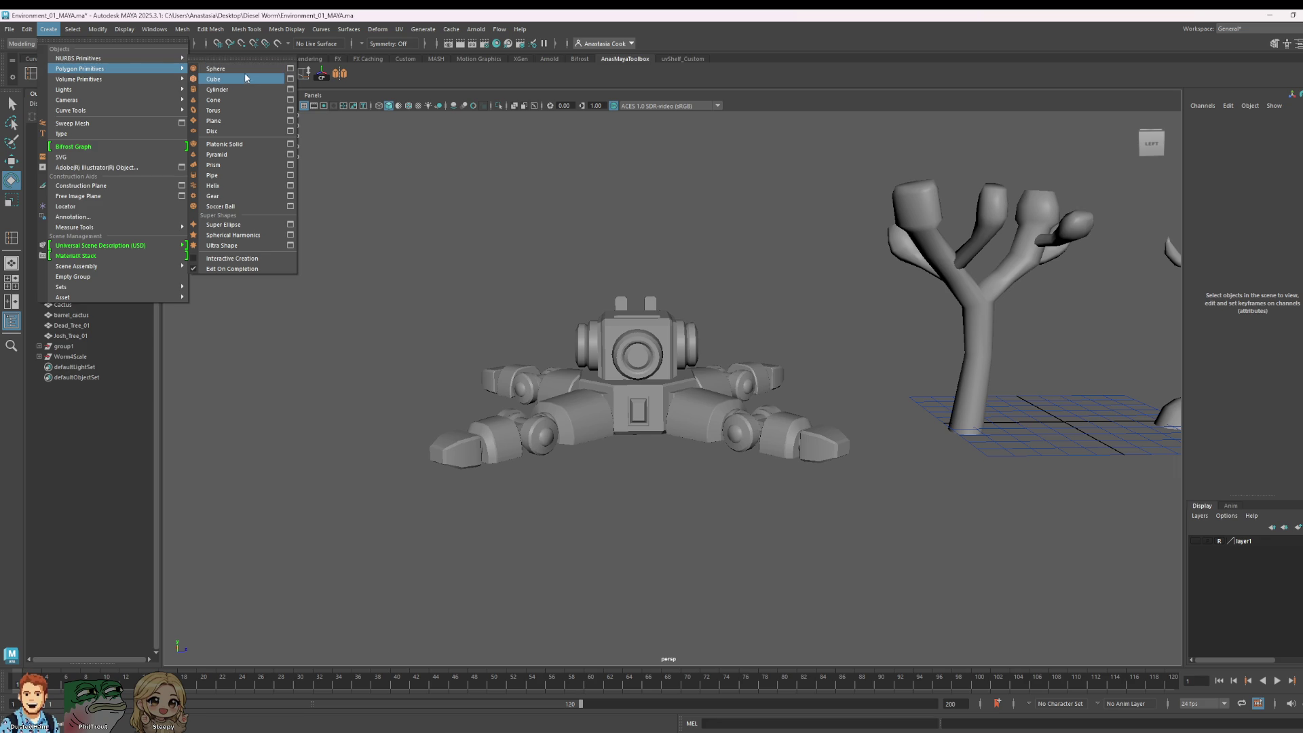
left_click(243, 79)
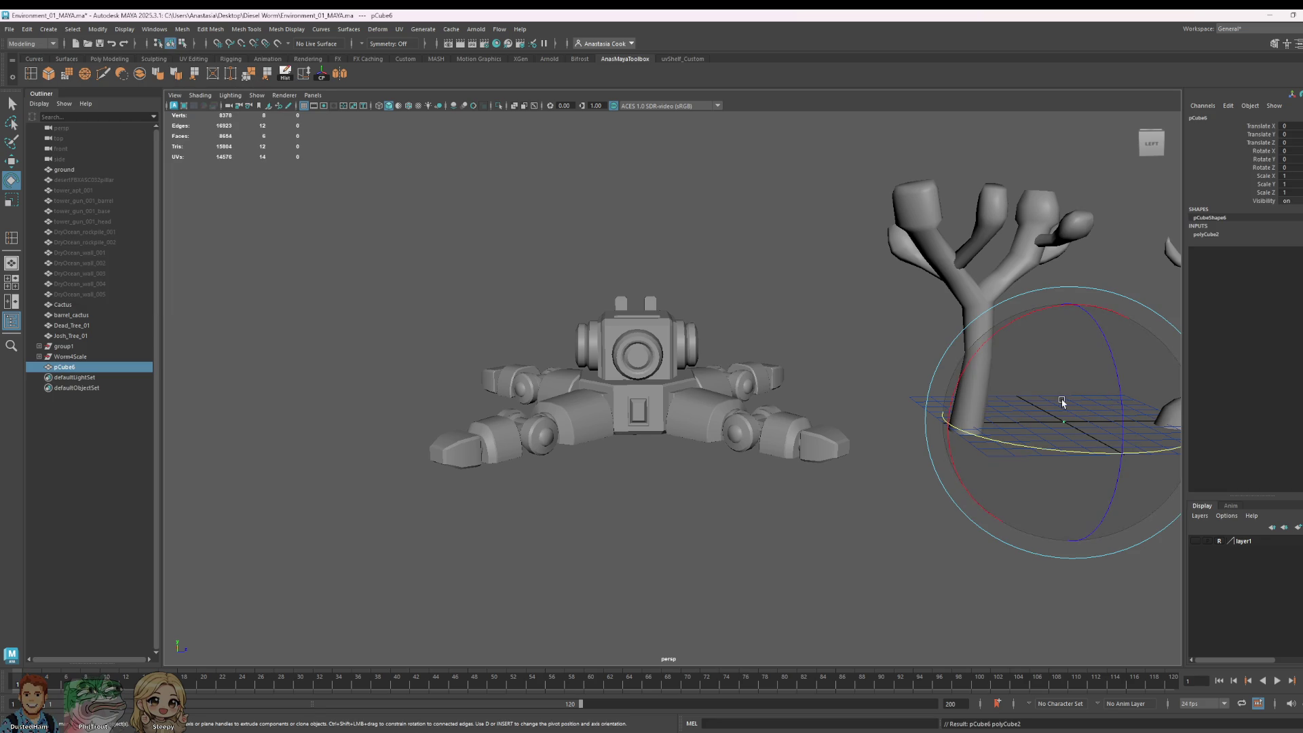
key("r")
left_click_drag(1074, 426, 1077, 286)
key("w")
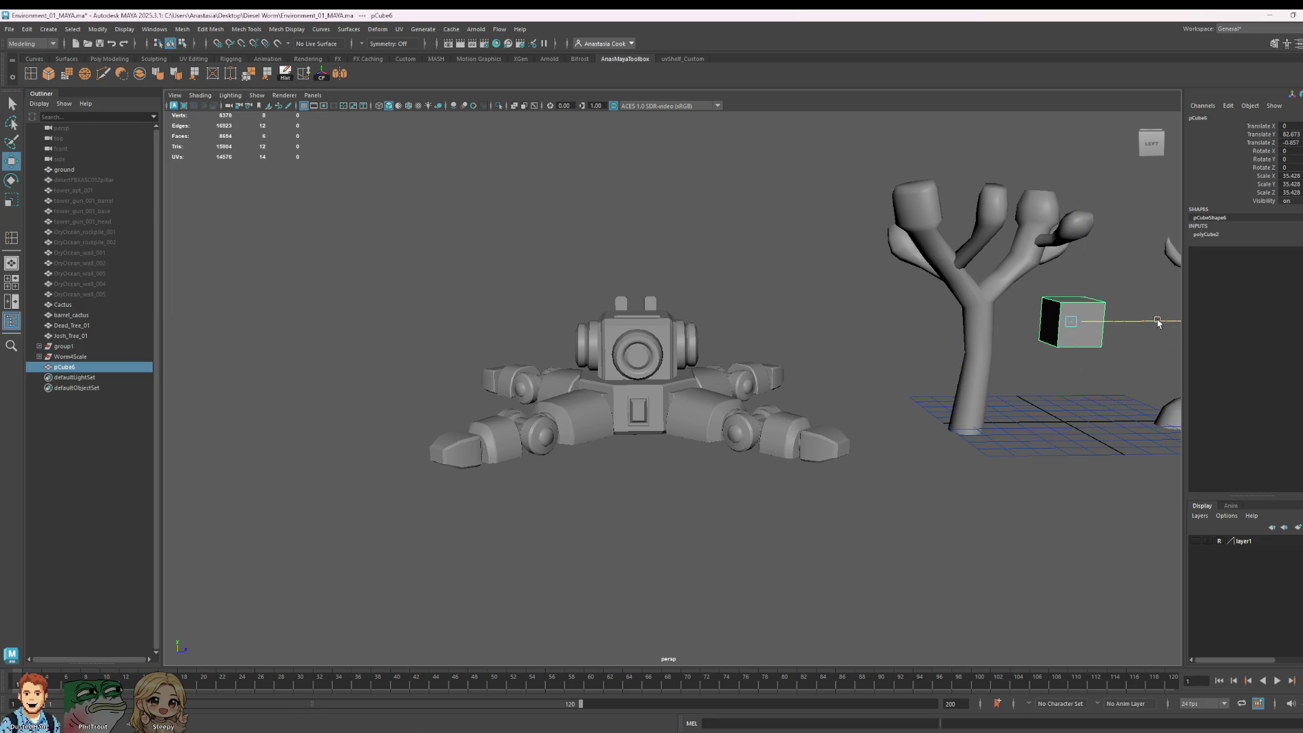
left_click_drag(1159, 321, 833, 315)
key("Delete")
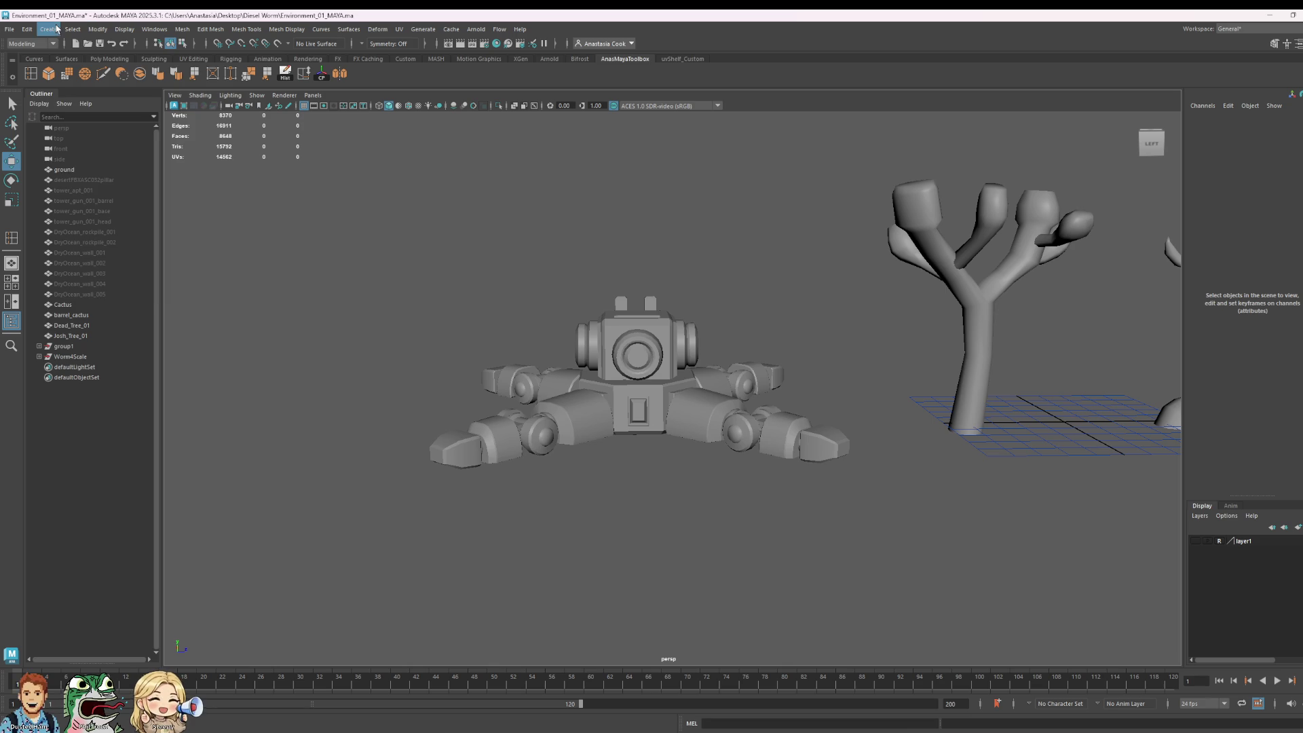
Step: Create a polygon cylinder, scale it uniformly to 24.854 and place it on the robot's head
left_click(57, 28)
mouse_move(79, 69)
left_click(217, 90)
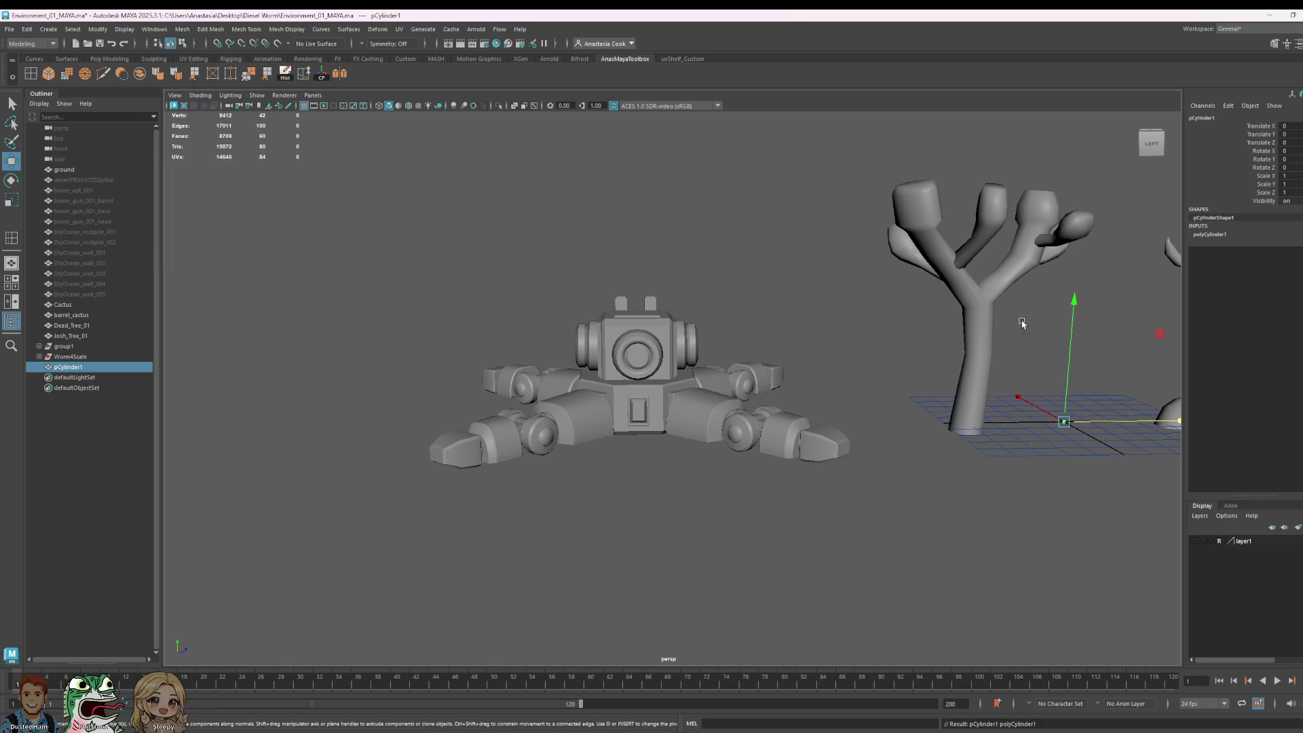
key("e")
key("r")
mouse_move(1064, 422)
left_mouse_down()
mouse_move(1093, 405)
mouse_move(1075, 253)
left_mouse_up()
key("w")
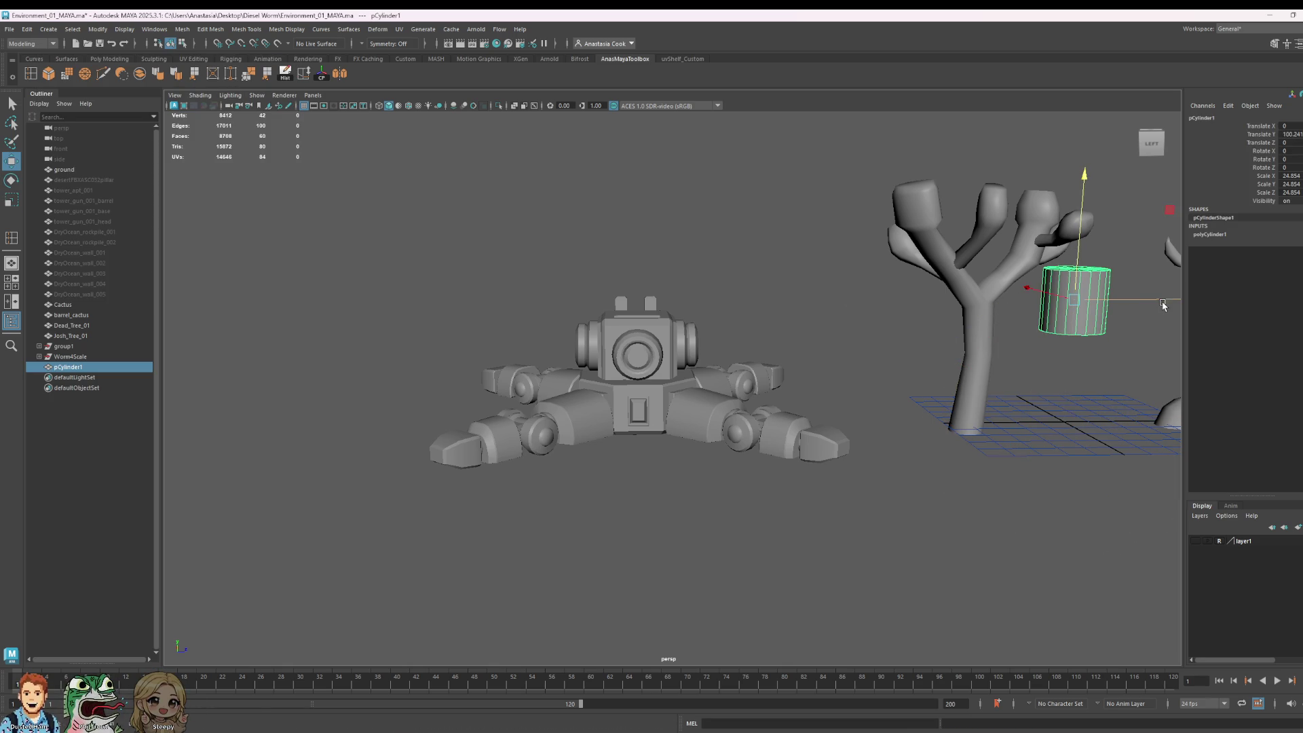
left_click_drag(1163, 305, 729, 294)
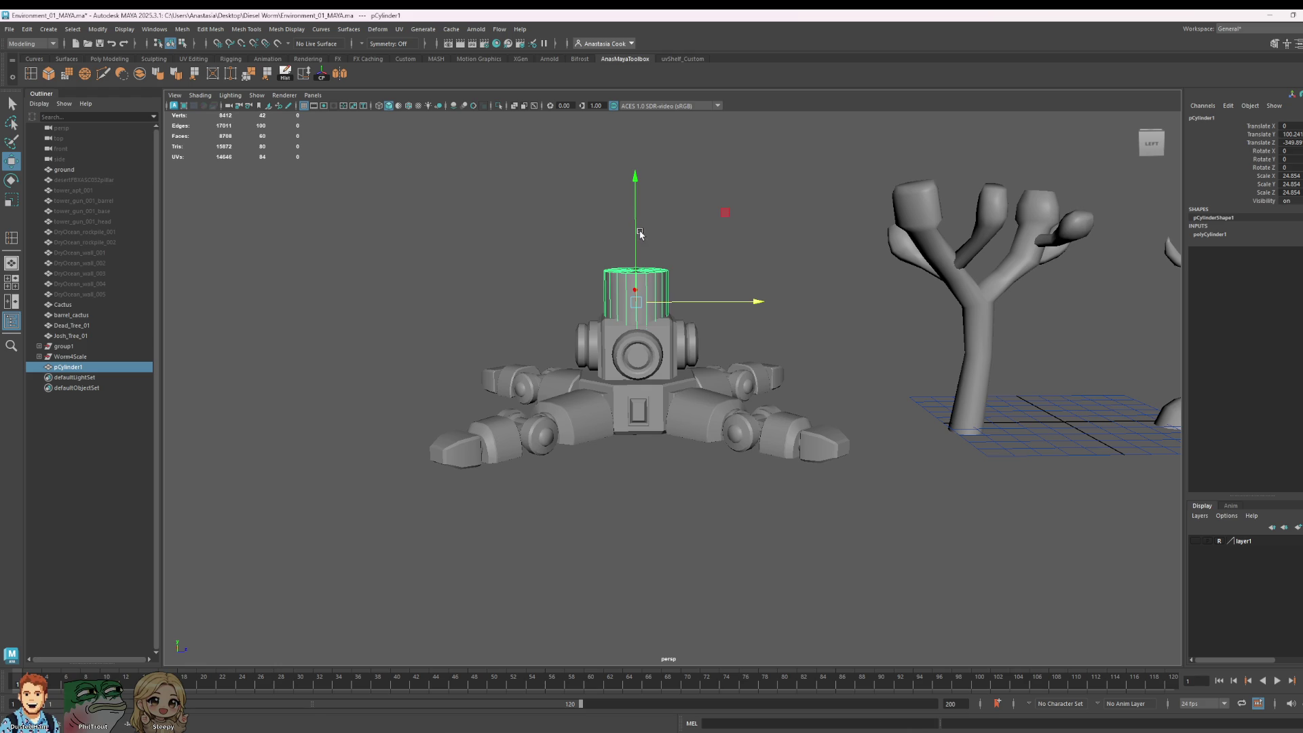
left_click_drag(639, 233, 635, 202)
Step: Insert an edge loop near pCylinder1's base and select a face on the lower band
left_click(1261, 235)
type("15")
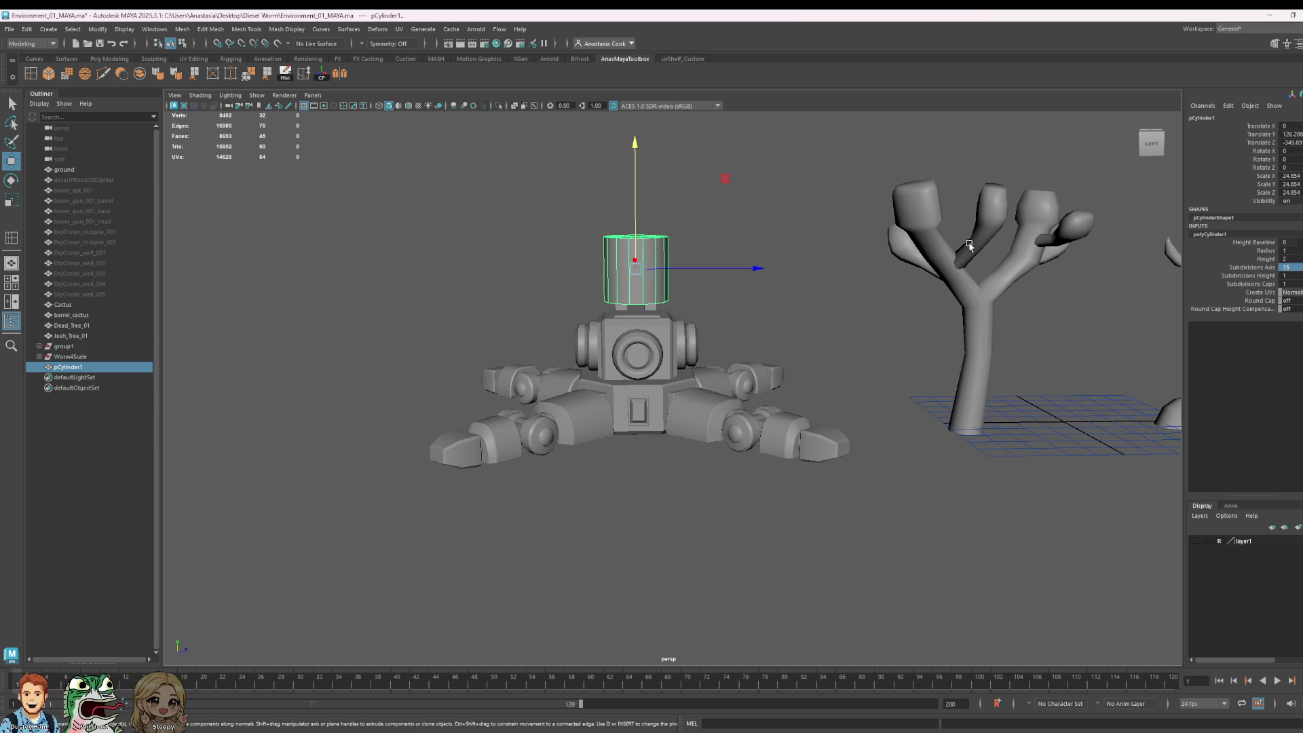
scroll(609, 197, "up", 2)
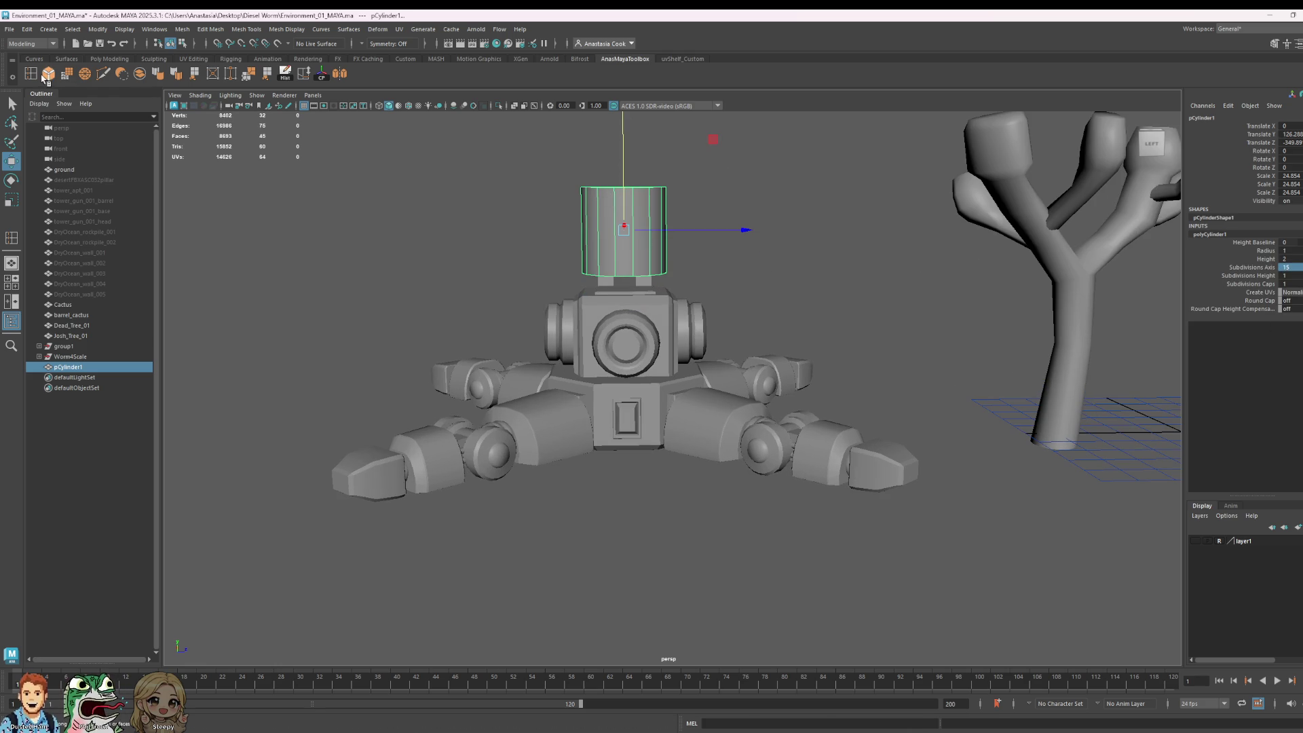
left_click(44, 78)
left_click(634, 257)
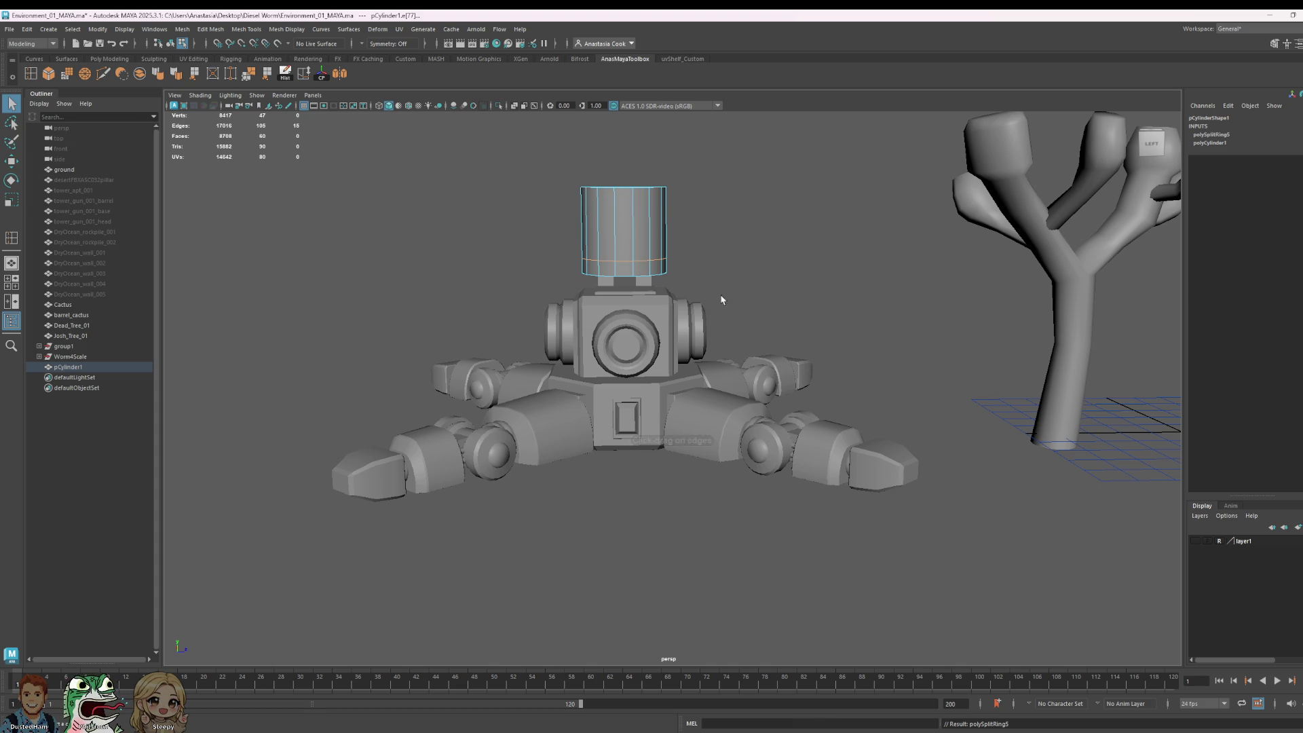
right_click_drag(687, 292, 747, 263)
left_click(643, 270)
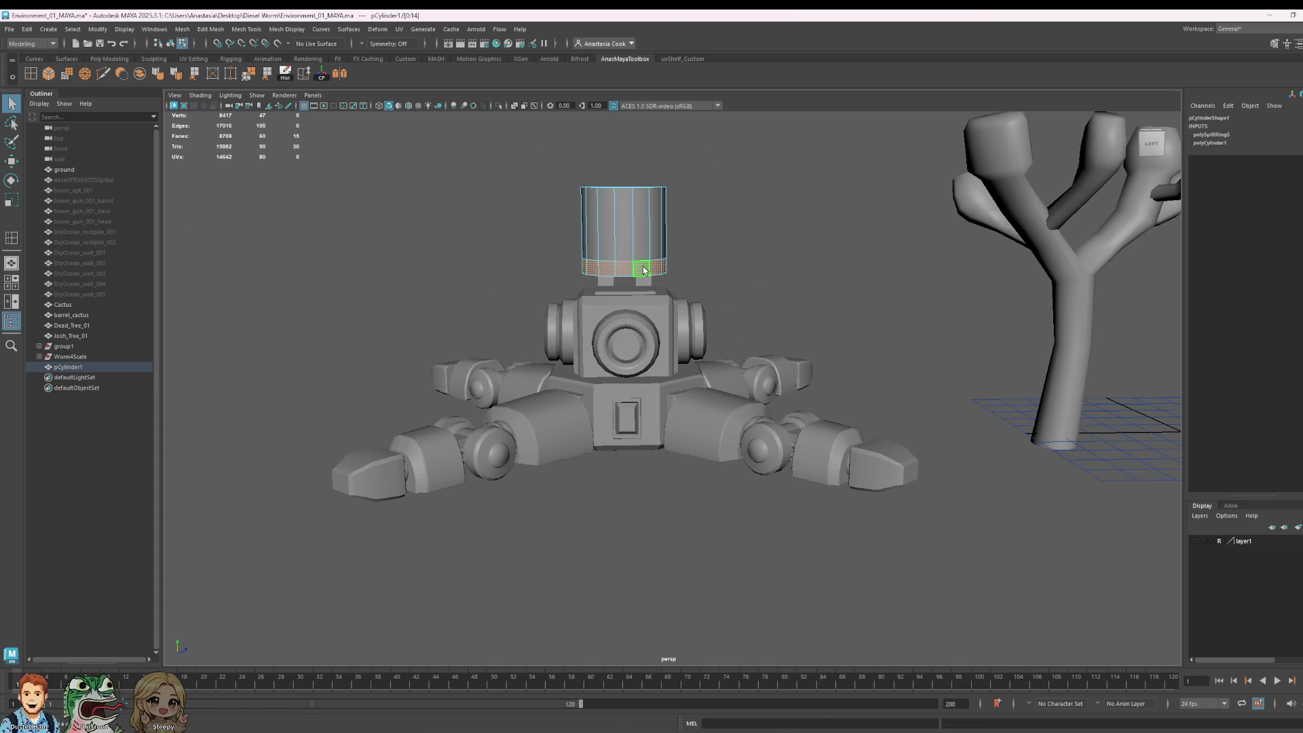
Step: Extrude the lower band outward into a brim and lower the hat onto the robot's head
key("r")
left_click_drag(626, 270, 644, 275, "shift")
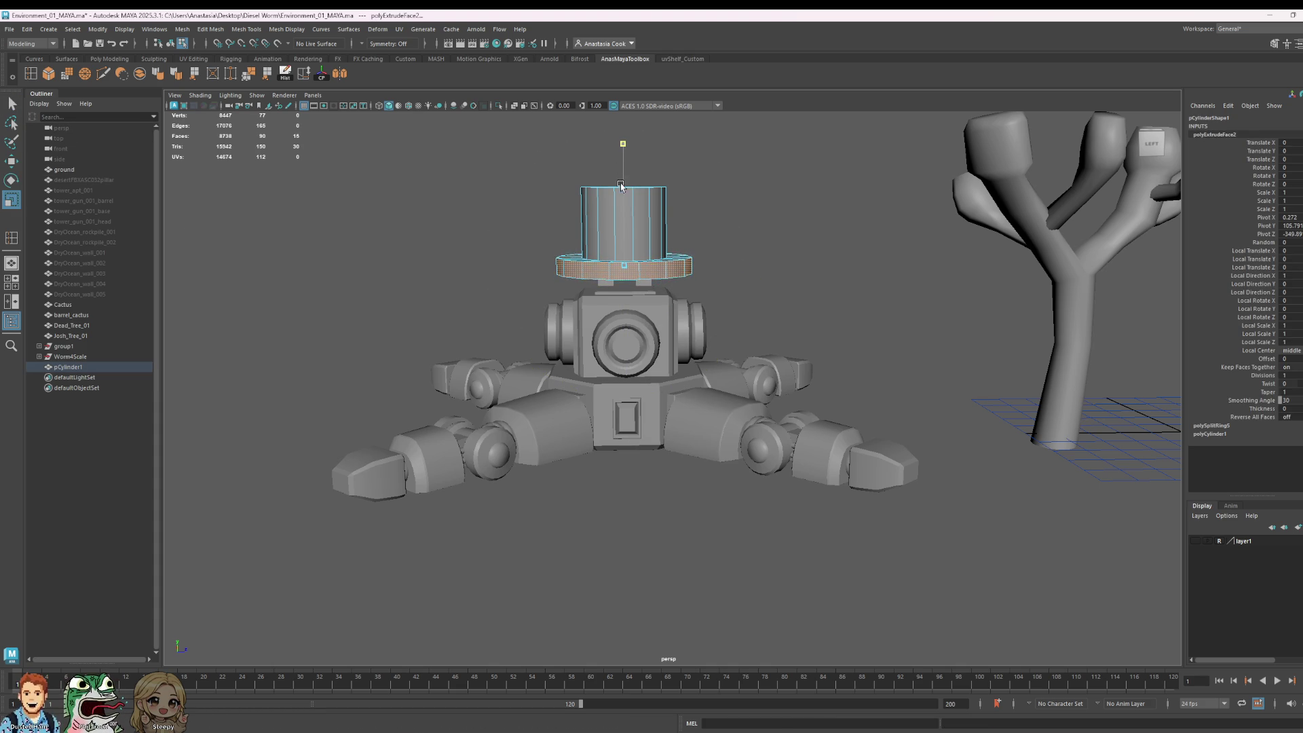
key("w")
right_click_drag(651, 234, 655, 199)
left_click(628, 148)
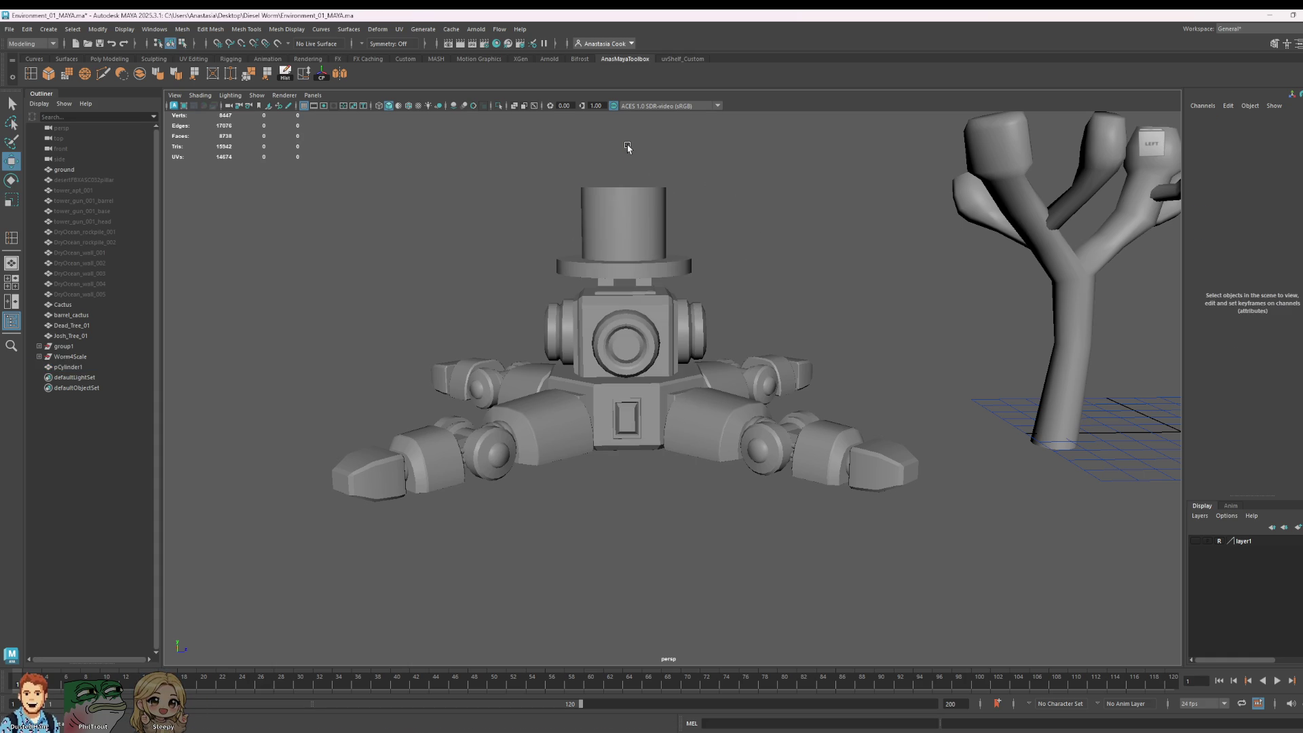
left_click(634, 219)
mouse_move(628, 145)
left_mouse_down()
mouse_move(628, 178)
mouse_move(780, 329)
left_mouse_up()
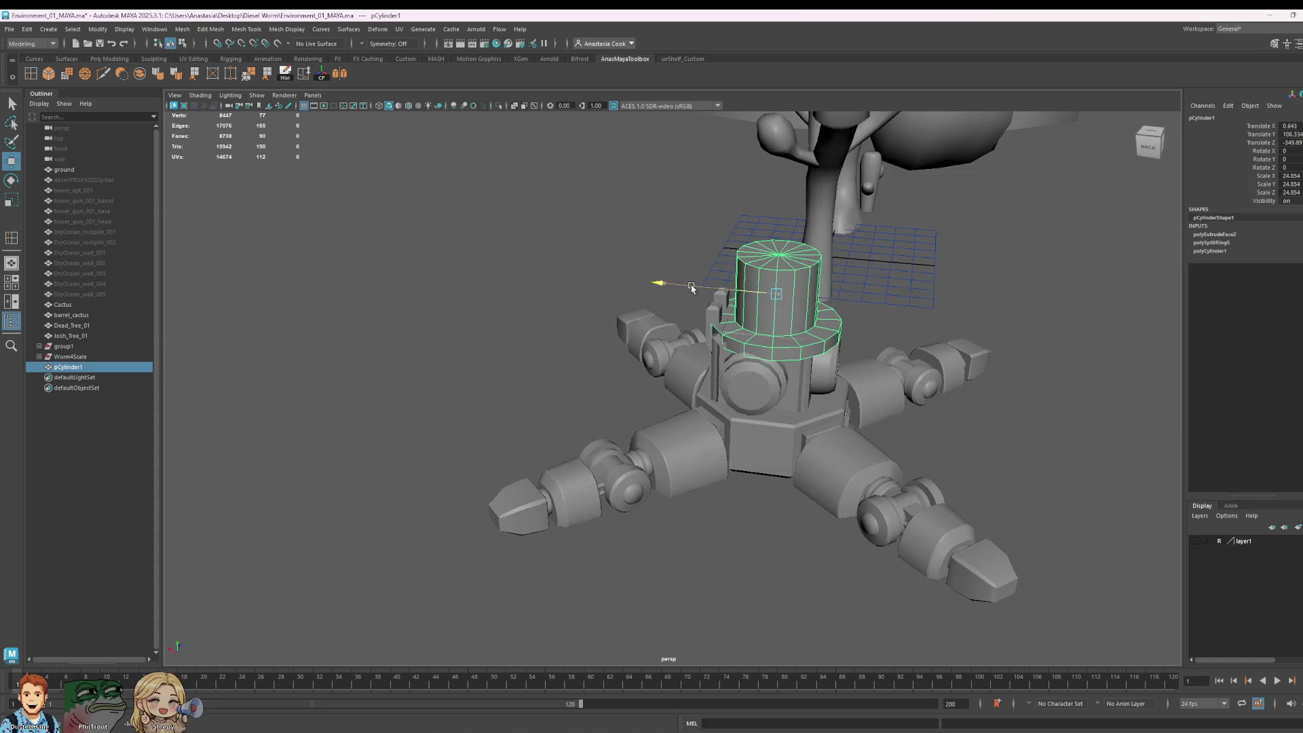
Step: Try tilting Leg_03 slightly, then undo the rotation
left_click_drag(702, 297, 812, 355, "alt")
left_click(809, 445)
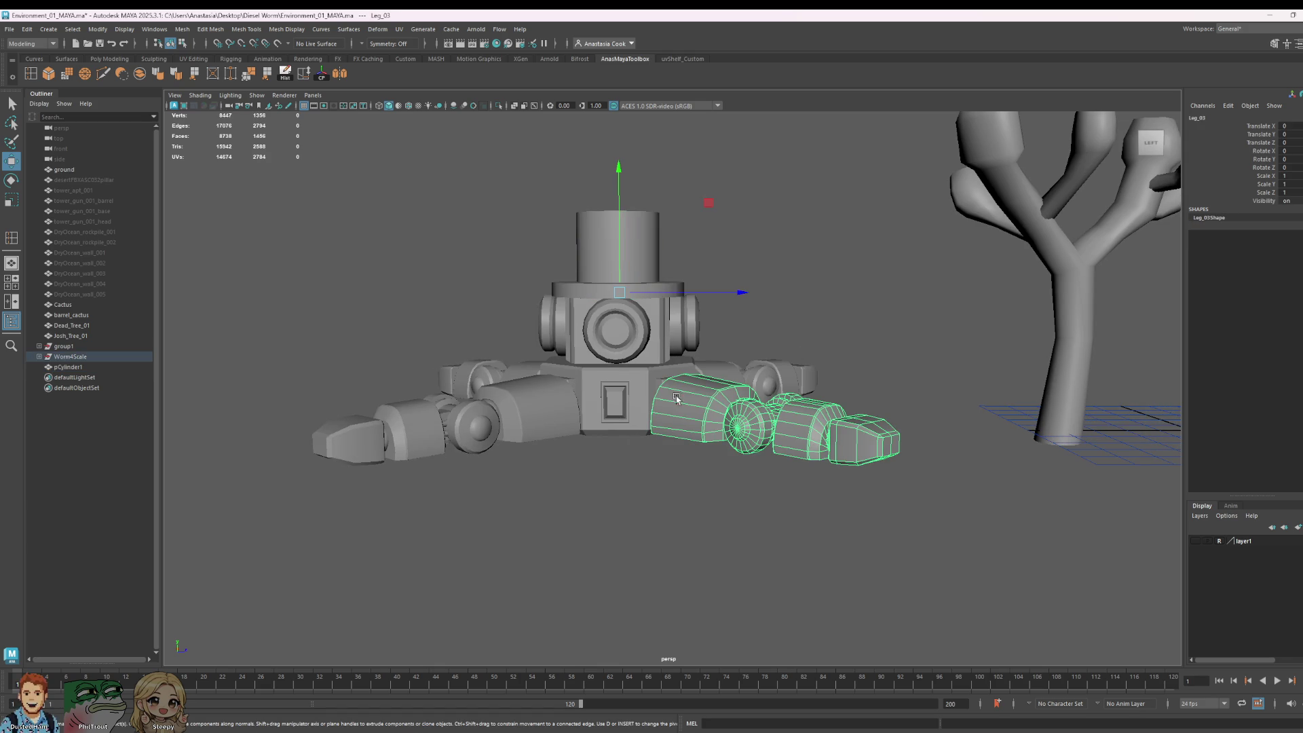
key("e")
mouse_move(710, 239)
left_mouse_down()
mouse_move(713, 253)
mouse_move(702, 209)
mouse_move(756, 449)
mouse_move(686, 197)
mouse_move(733, 233)
mouse_move(744, 208)
left_mouse_up()
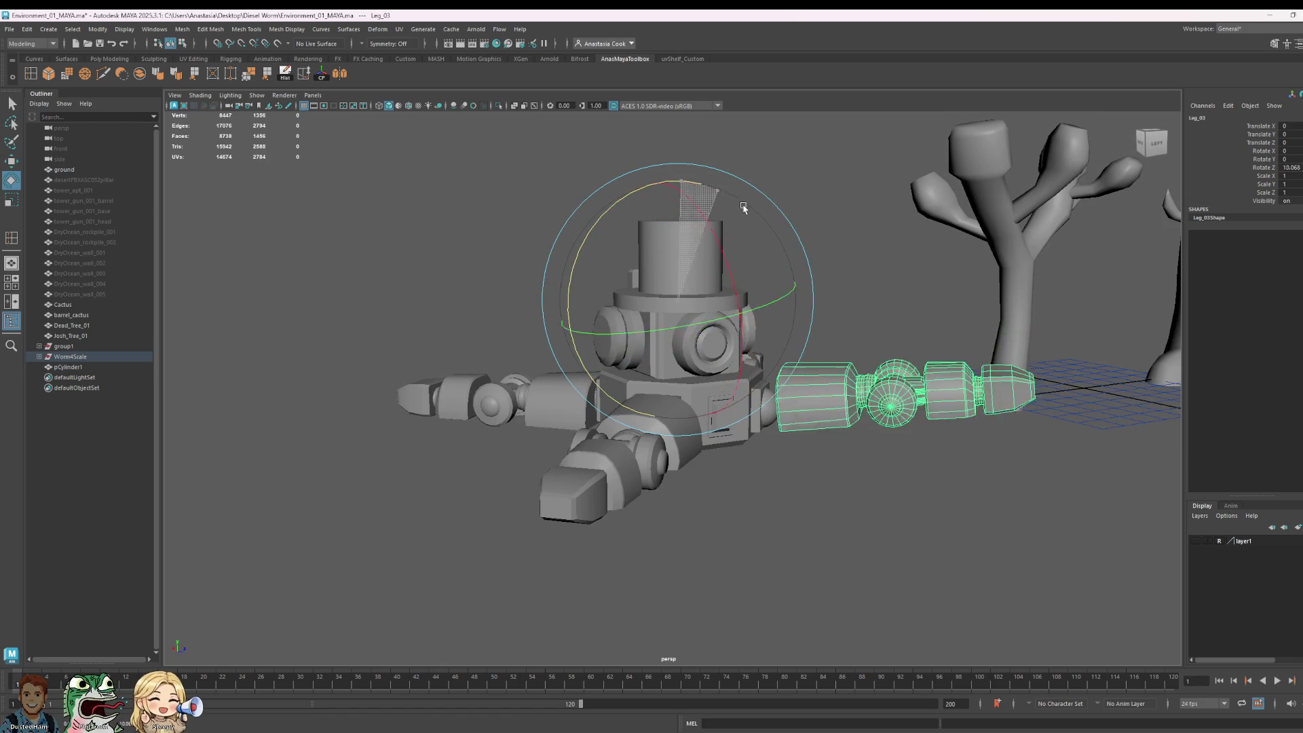
key("ctrl+z")
key("ctrl+z")
key("ctrl+z")
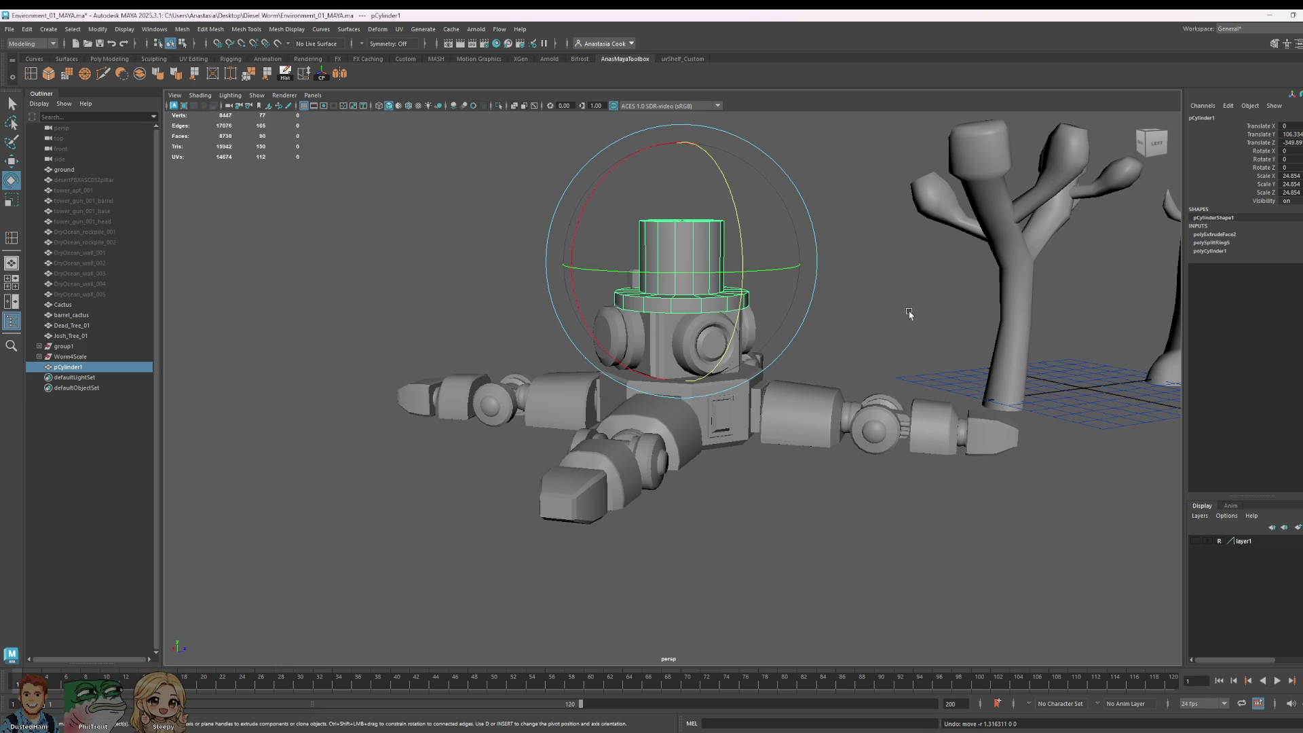
Step: Select the hat's ring of brim faces and flatten them vertically
right_click_drag(740, 304, 740, 273)
left_click_drag(914, 291, 881, 294, "alt")
right_click(616, 307)
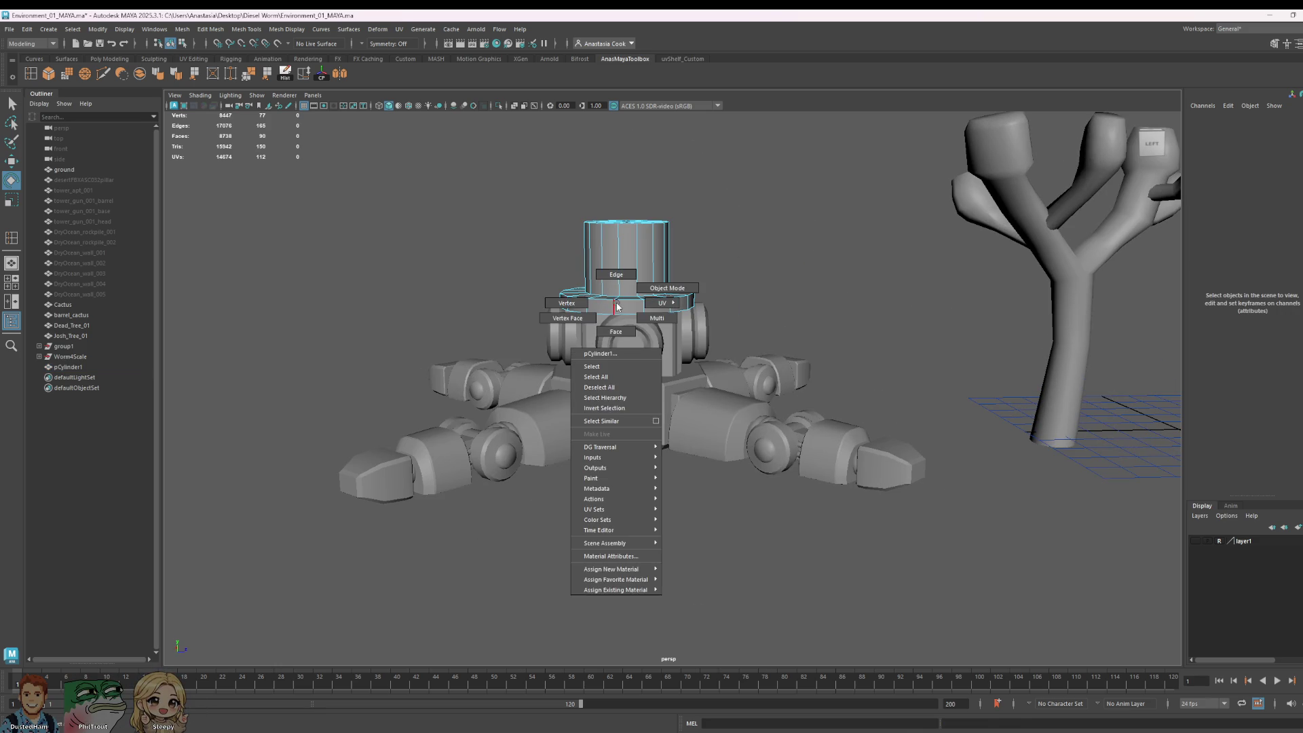
right_click_drag(617, 307, 616, 332)
double_click(628, 311)
key("r")
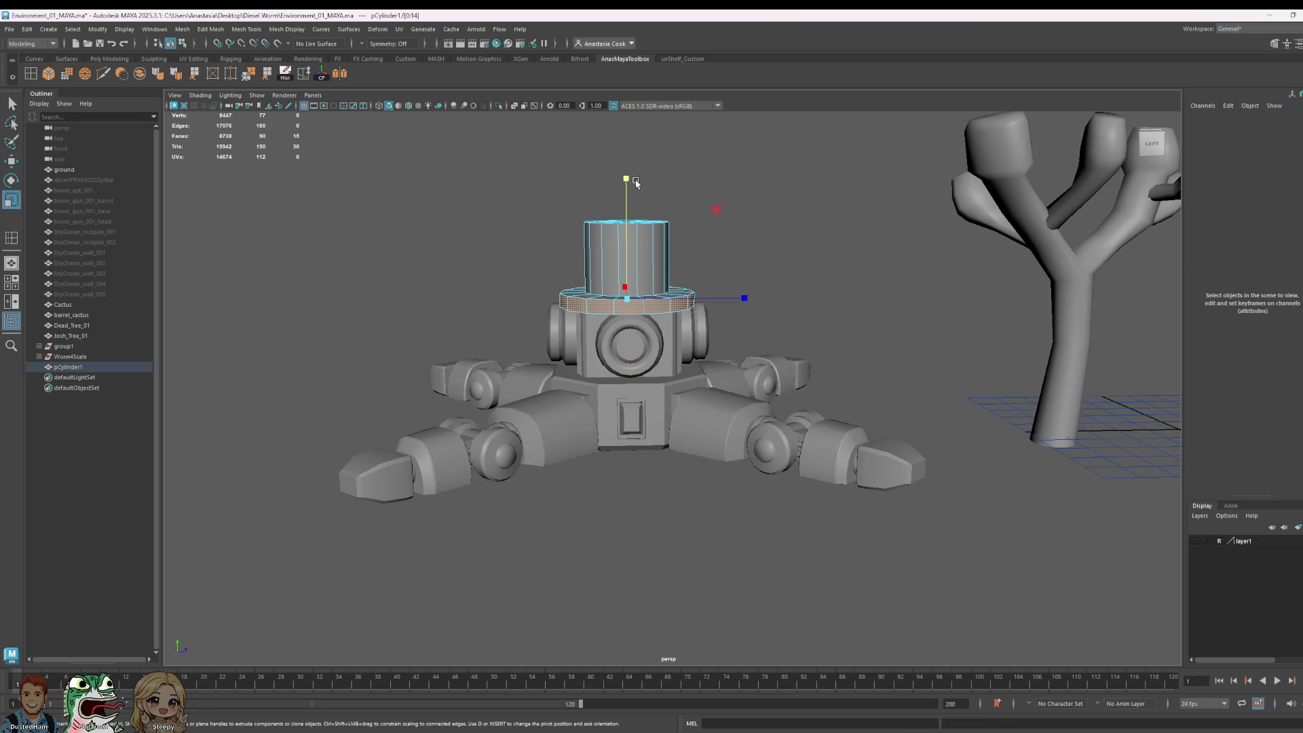
left_click_drag(636, 182, 634, 198)
key("w")
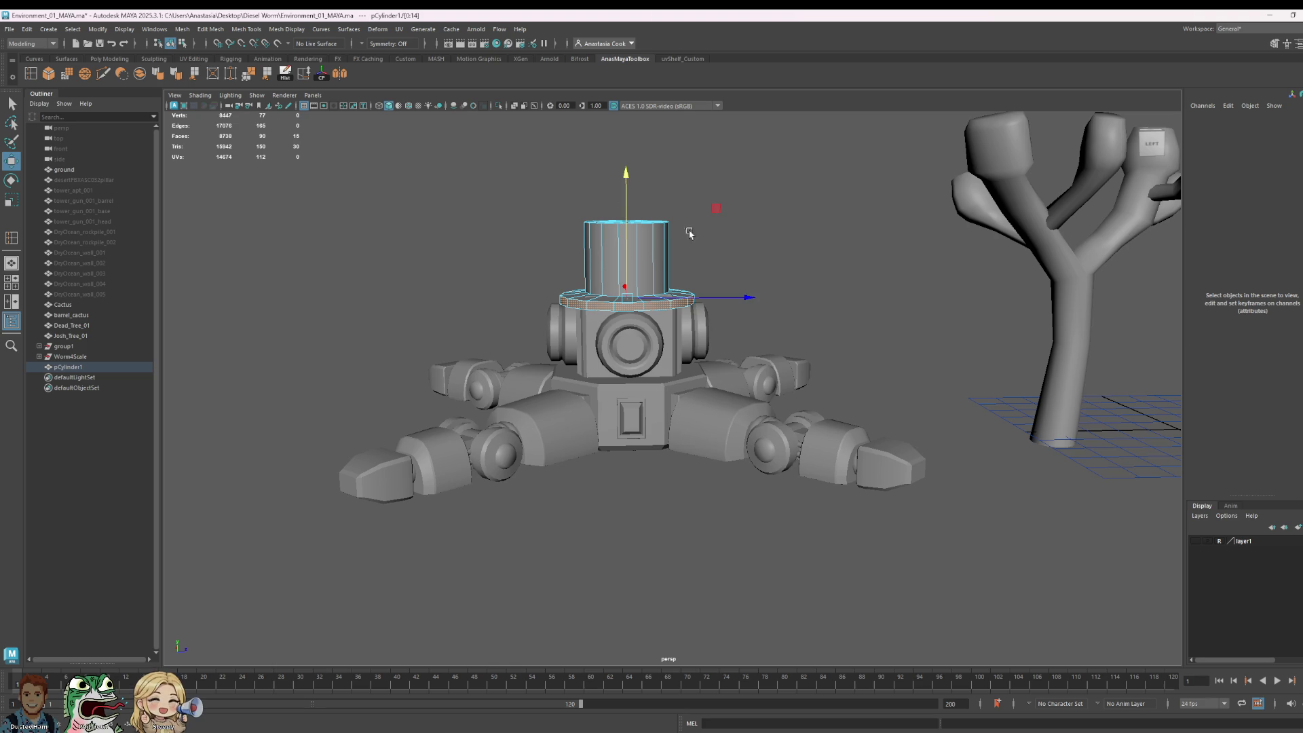
Step: Raise the hat cylinder slightly on the turret head
mouse_move(689, 233)
left_mouse_down("alt")
mouse_move(736, 256)
mouse_move(720, 264)
left_mouse_up("alt")
scroll(679, 258, "down", 3)
scroll(564, 240, "up", 5)
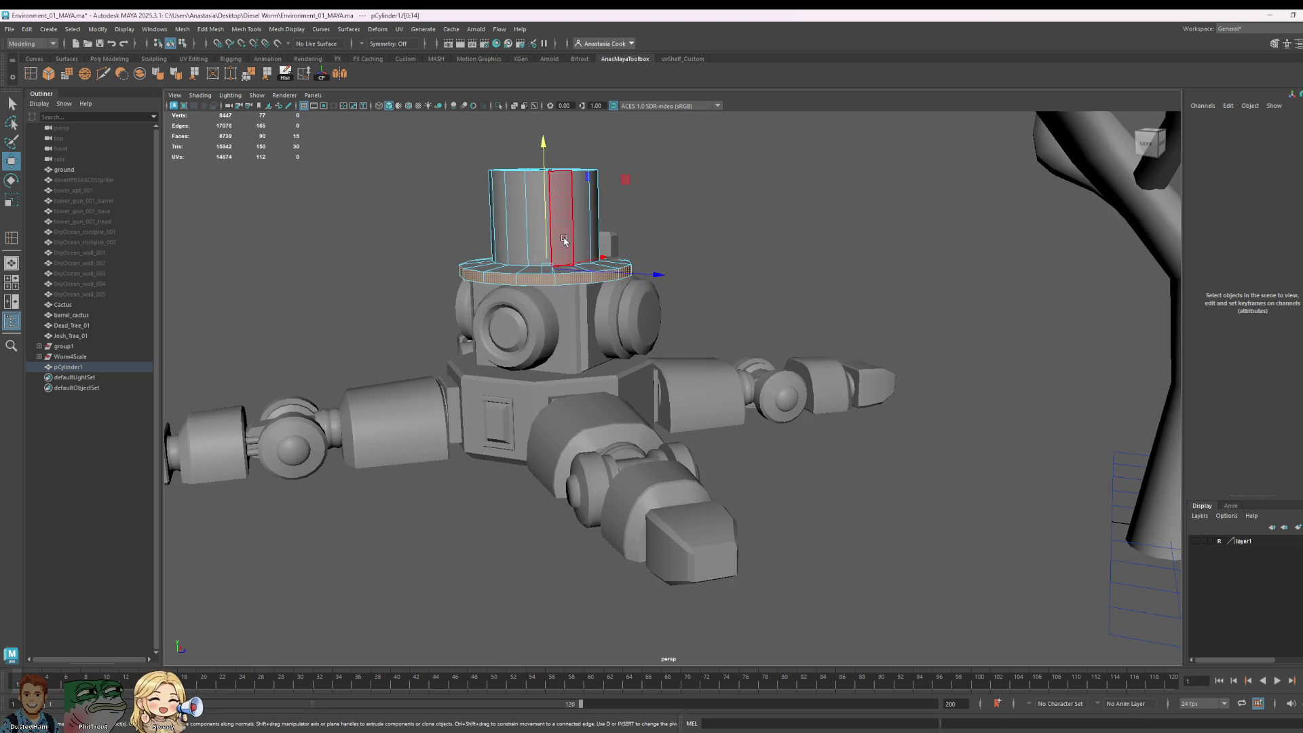
right_click_drag(564, 240, 618, 221)
left_click(730, 235)
left_click(595, 237)
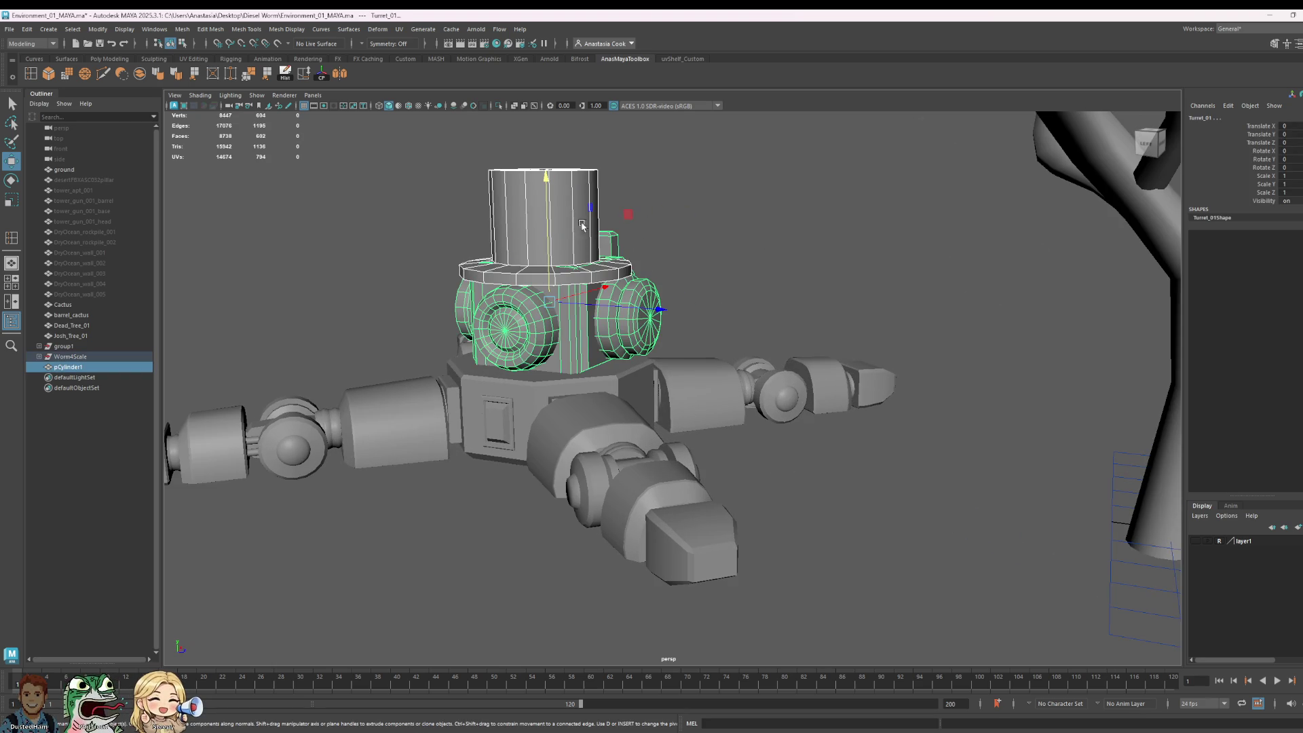
left_click(567, 196)
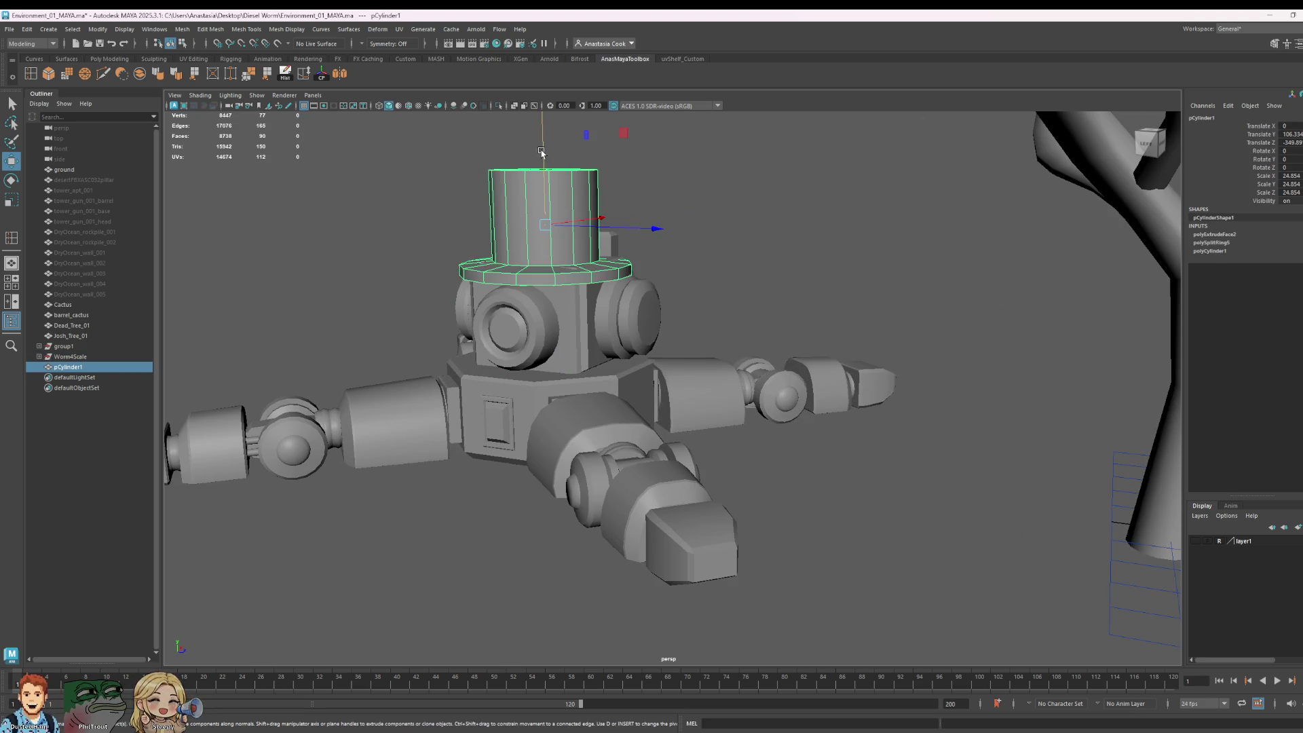
left_click_drag(542, 152, 541, 144)
left_click(745, 224)
Step: Soften the hat cylinder's edges and return to Object Mode
left_click_drag(698, 306, 739, 319, "alt")
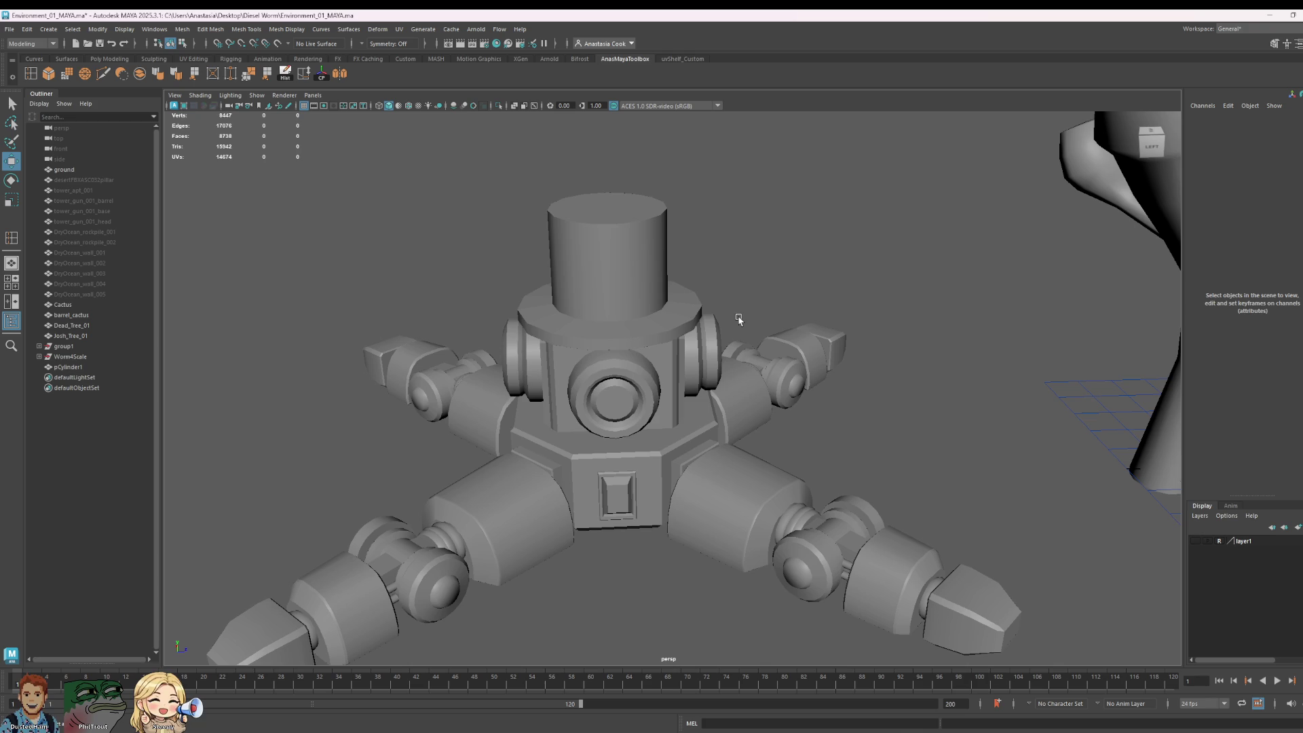
key("w")
left_click(668, 334)
right_click_drag(669, 333, 670, 295)
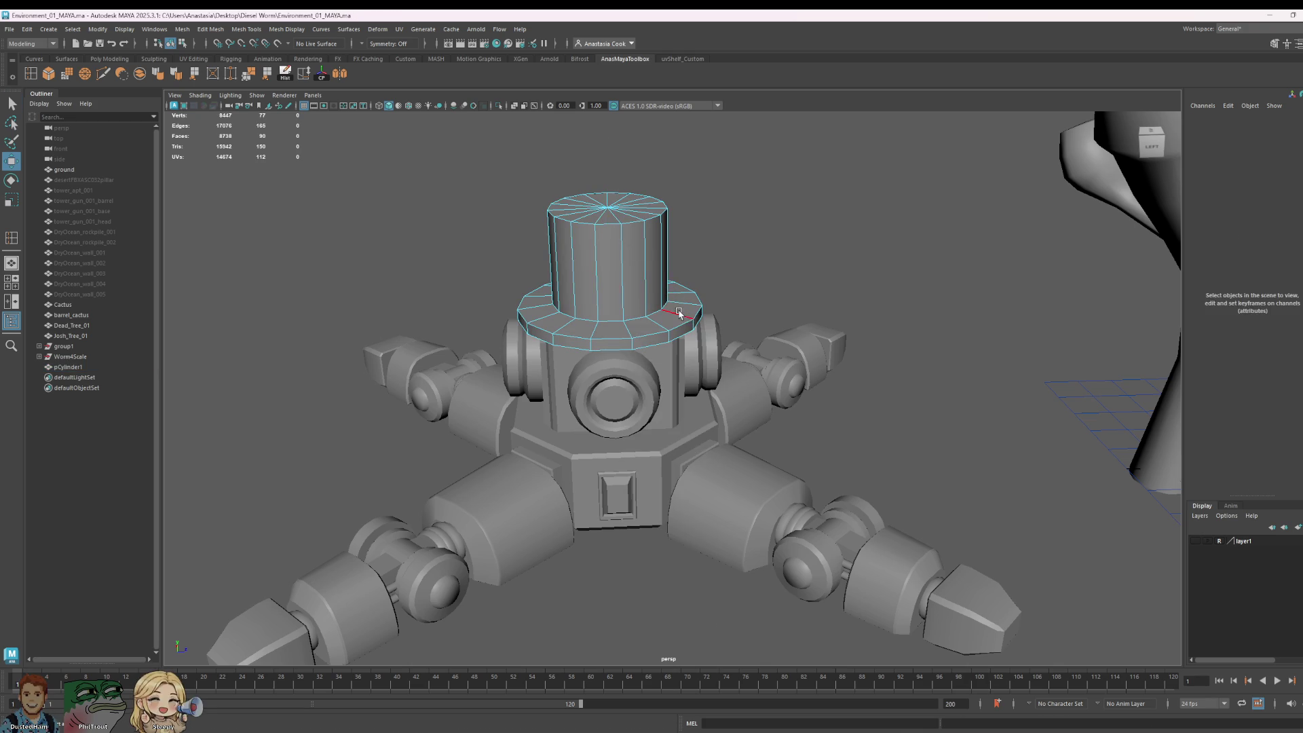
left_click(643, 334)
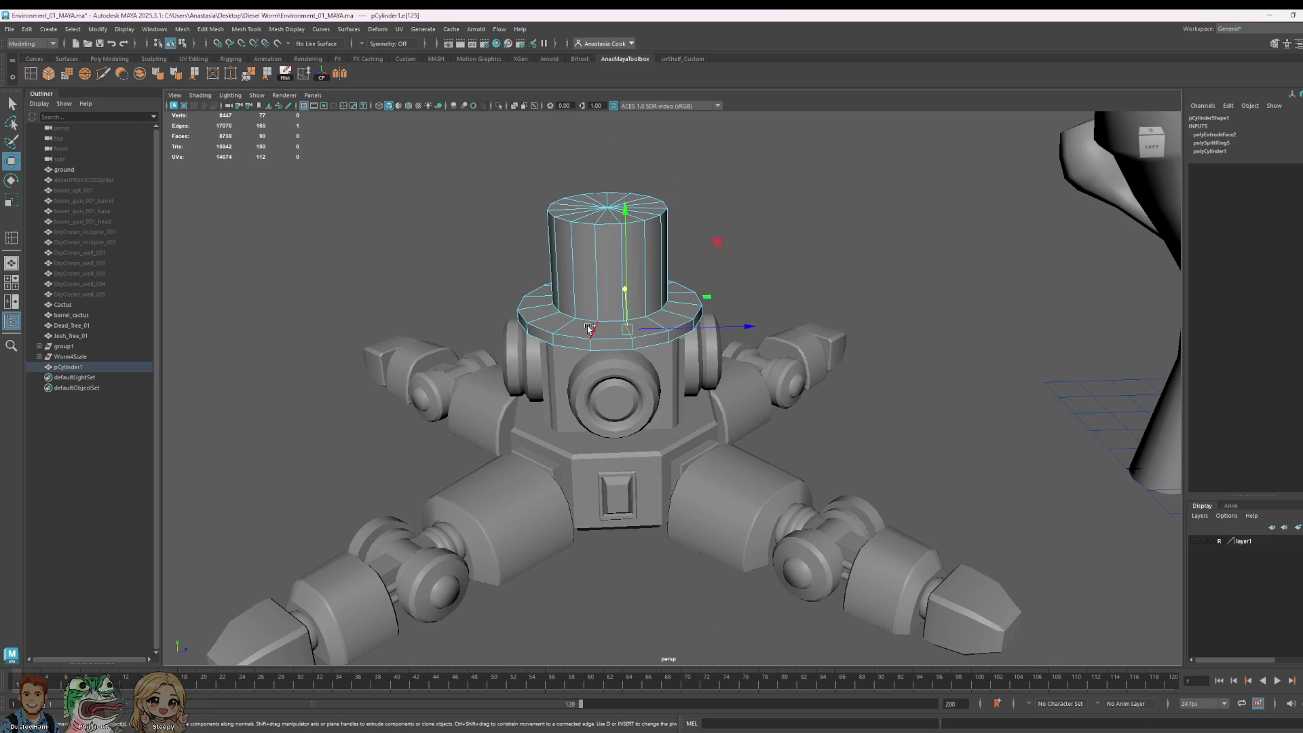
left_click(163, 74)
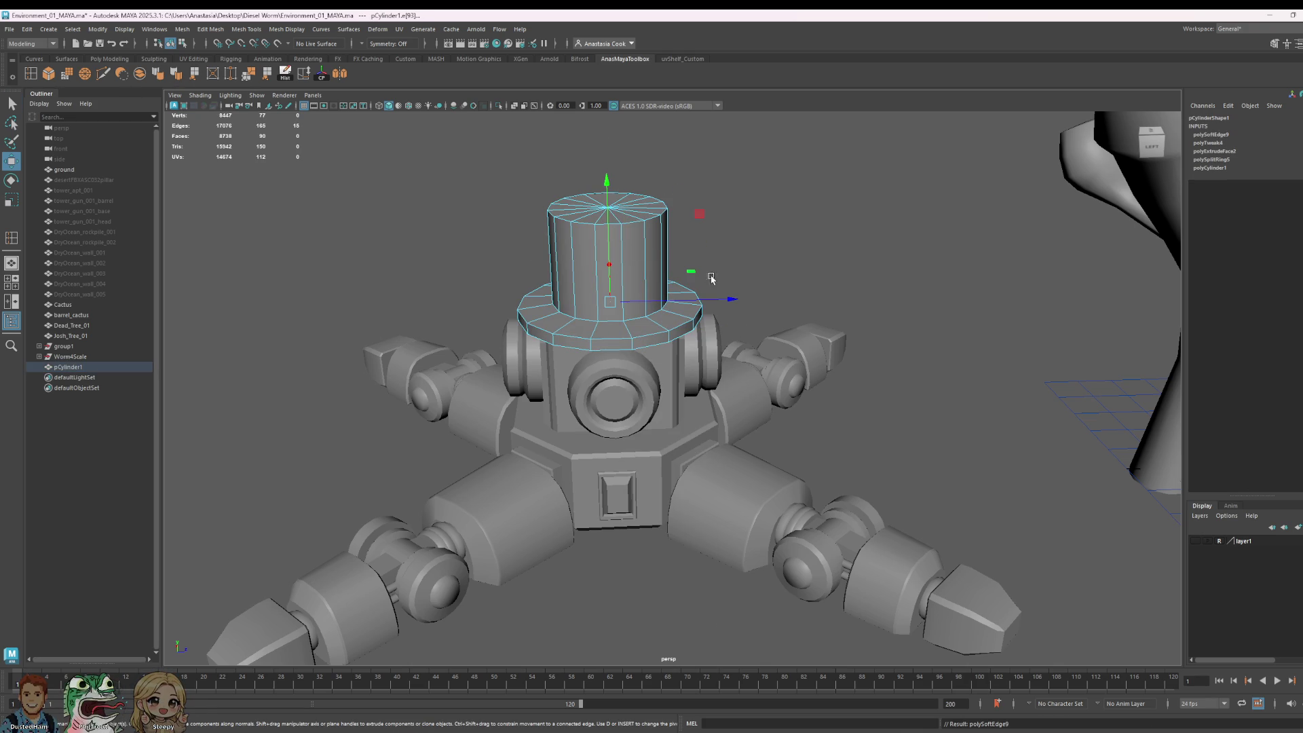
right_click(651, 231)
left_click(689, 210)
left_click(800, 262)
Step: Select the hat's top edge ring and scale it outward
mouse_move(800, 262)
left_mouse_down("alt")
mouse_move(815, 387)
mouse_move(853, 407)
mouse_move(802, 346)
left_mouse_up("alt")
left_click(630, 425)
left_click_drag(630, 425, 714, 365, "alt")
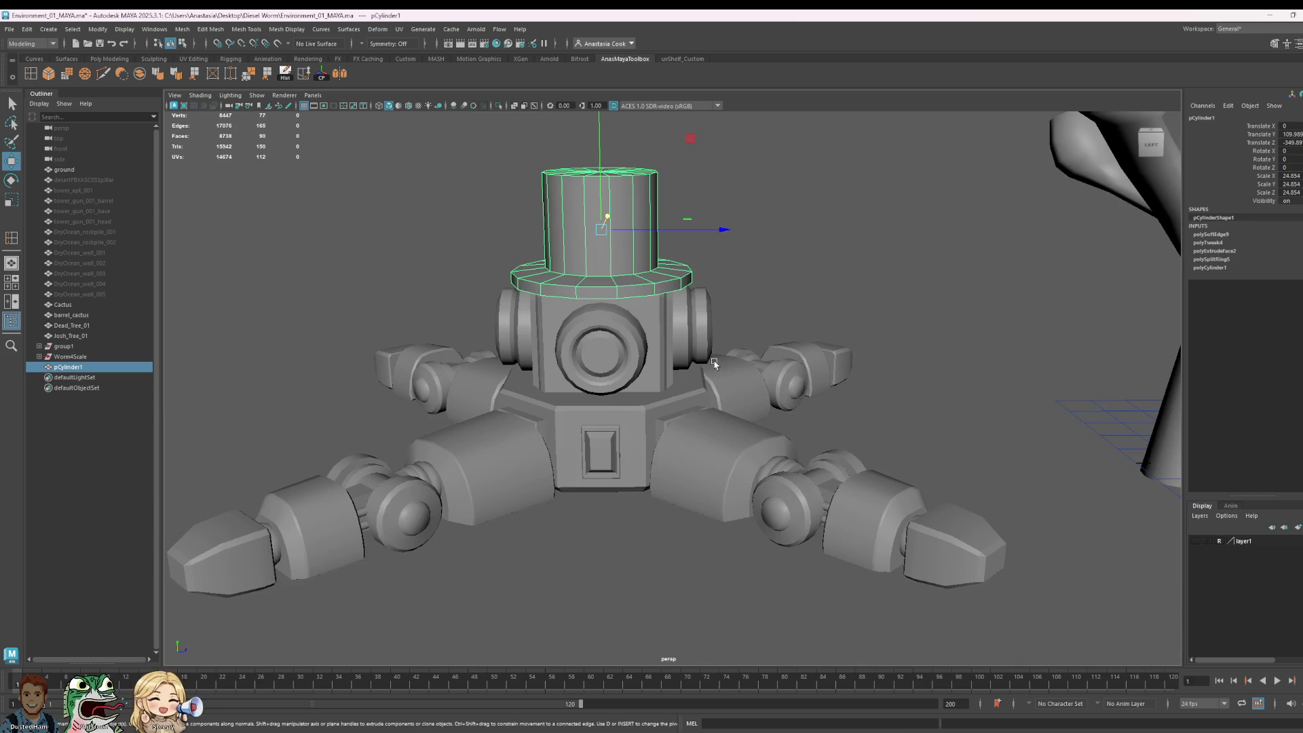
right_click(609, 182)
left_click(609, 152)
left_click_drag(697, 222, 698, 219)
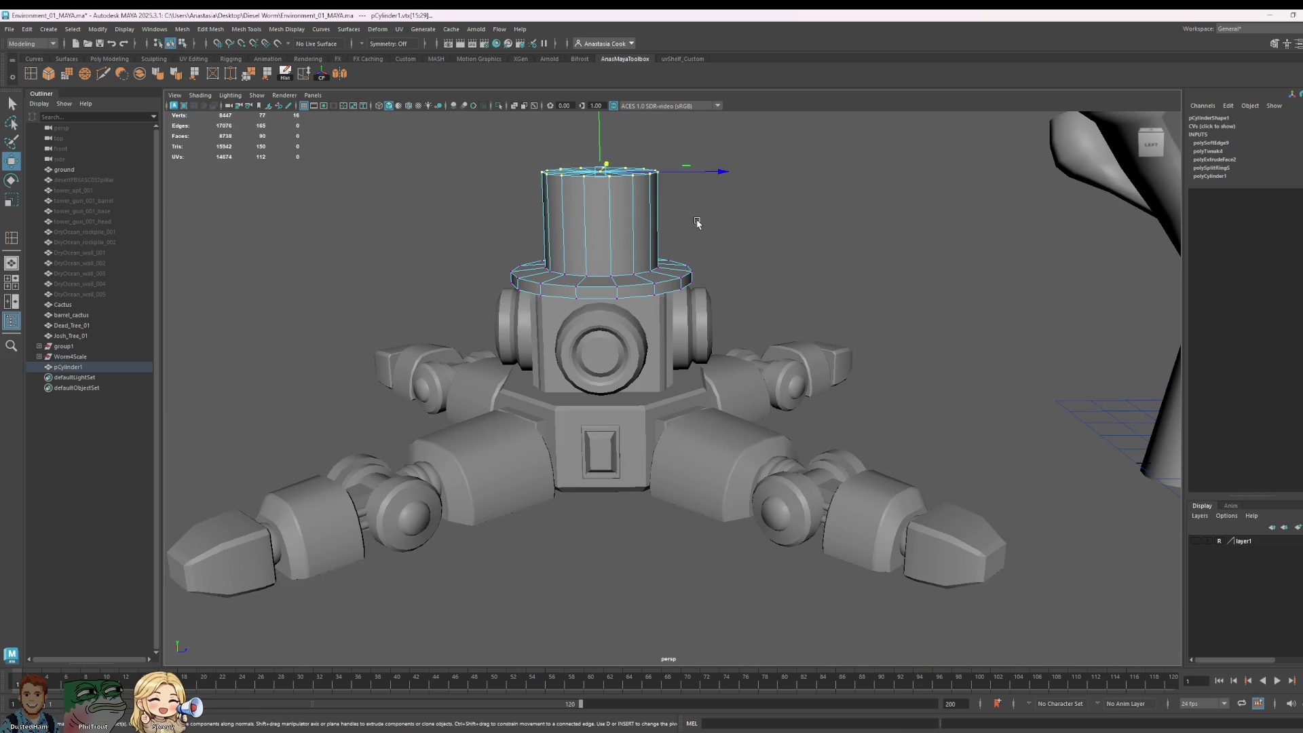
key("r")
left_click_drag(602, 174, 606, 187)
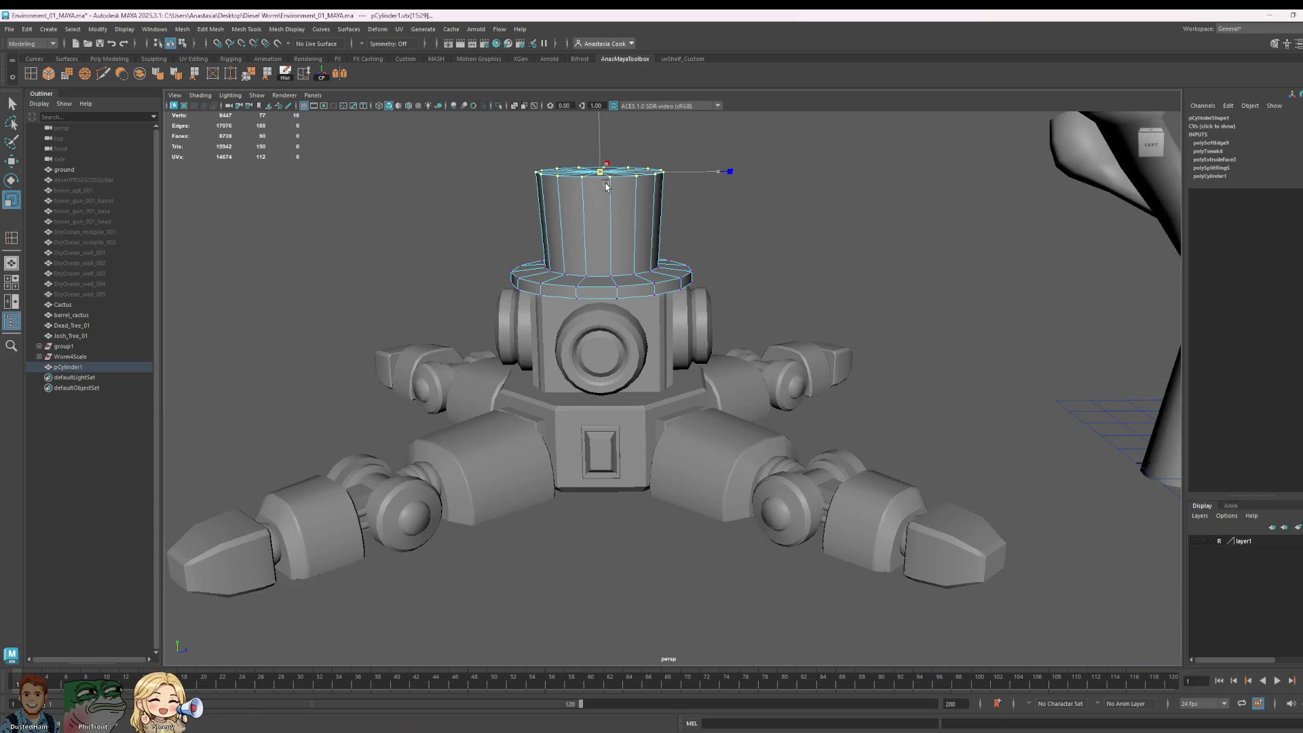
right_click_drag(626, 220, 628, 200)
Step: Undo the top ring's previous scale and rescale the hat slightly
left_click(803, 238)
scroll(804, 238, "down", 5)
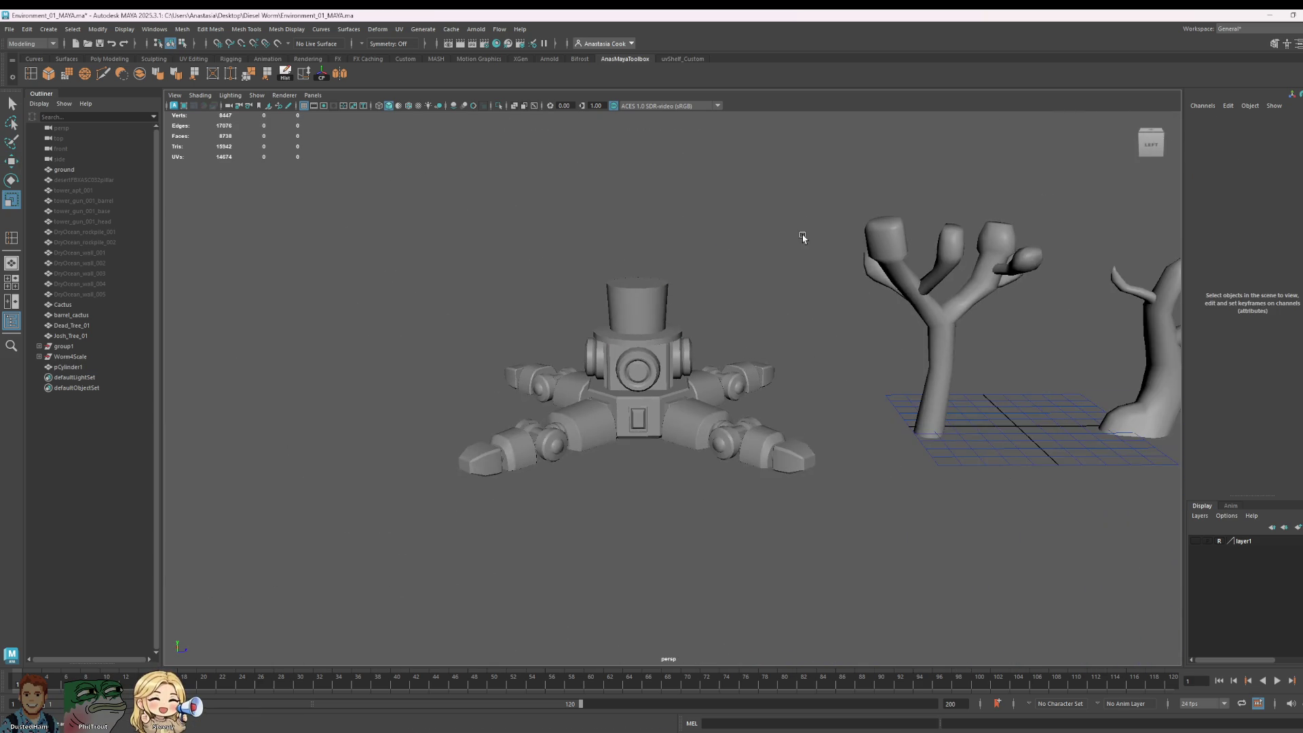
mouse_move(803, 238)
left_mouse_down("alt")
mouse_move(758, 334)
mouse_move(916, 340)
mouse_move(917, 364)
mouse_move(677, 329)
mouse_move(652, 298)
left_mouse_up("alt")
left_click(651, 298)
scroll(652, 299, "up", 4)
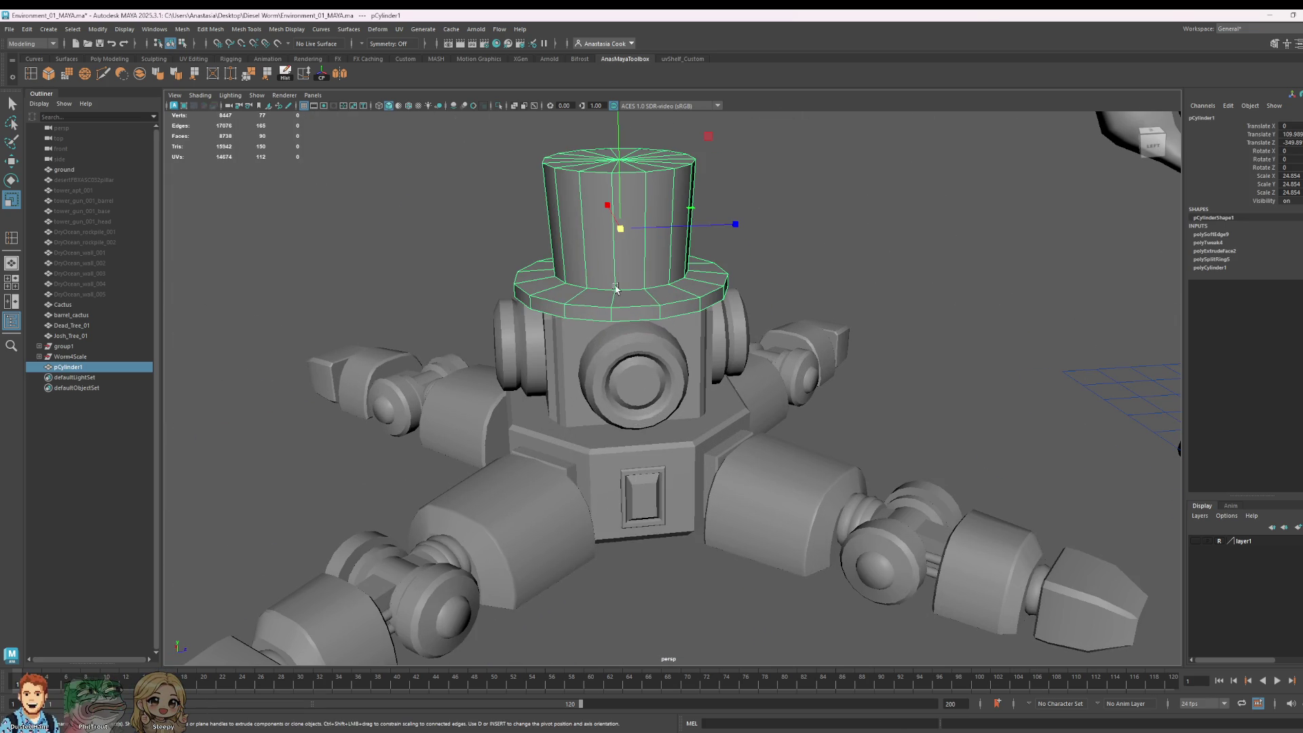
mouse_move(616, 286)
right_mouse_down()
mouse_move(616, 270)
mouse_move(647, 285)
right_mouse_up()
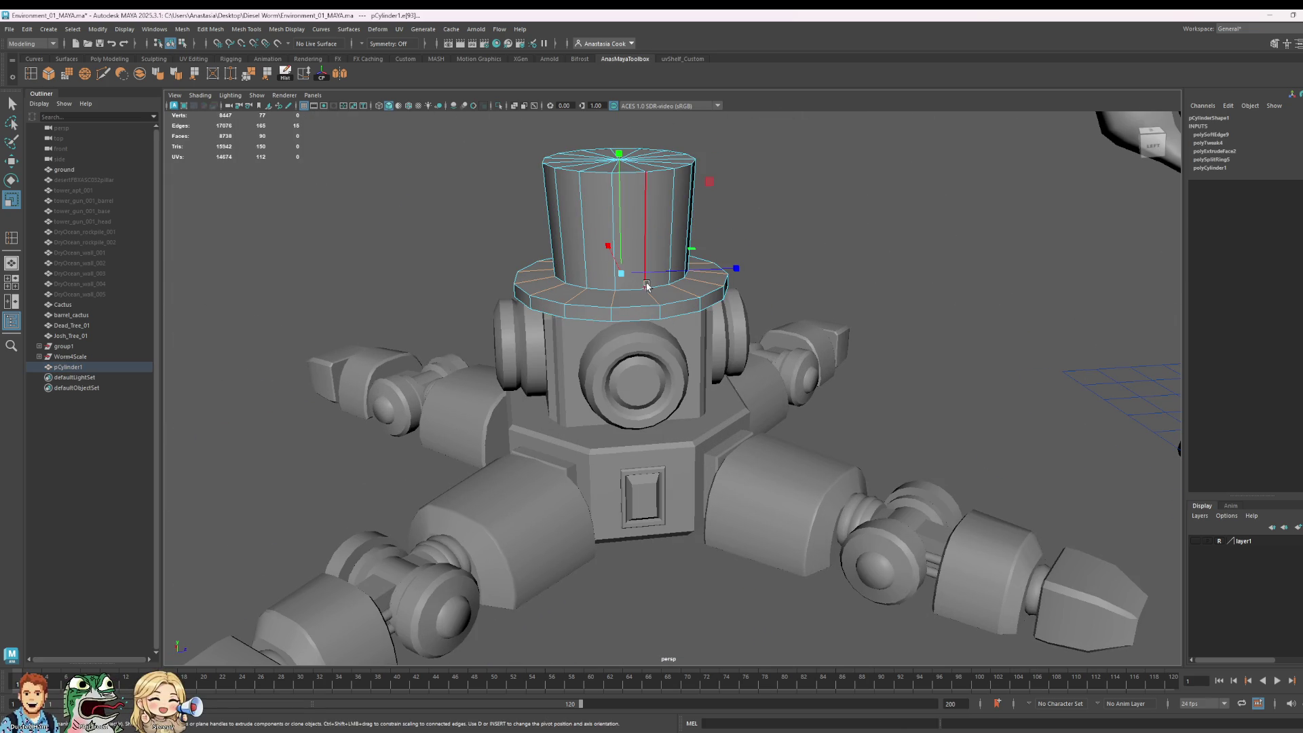
left_click(599, 290)
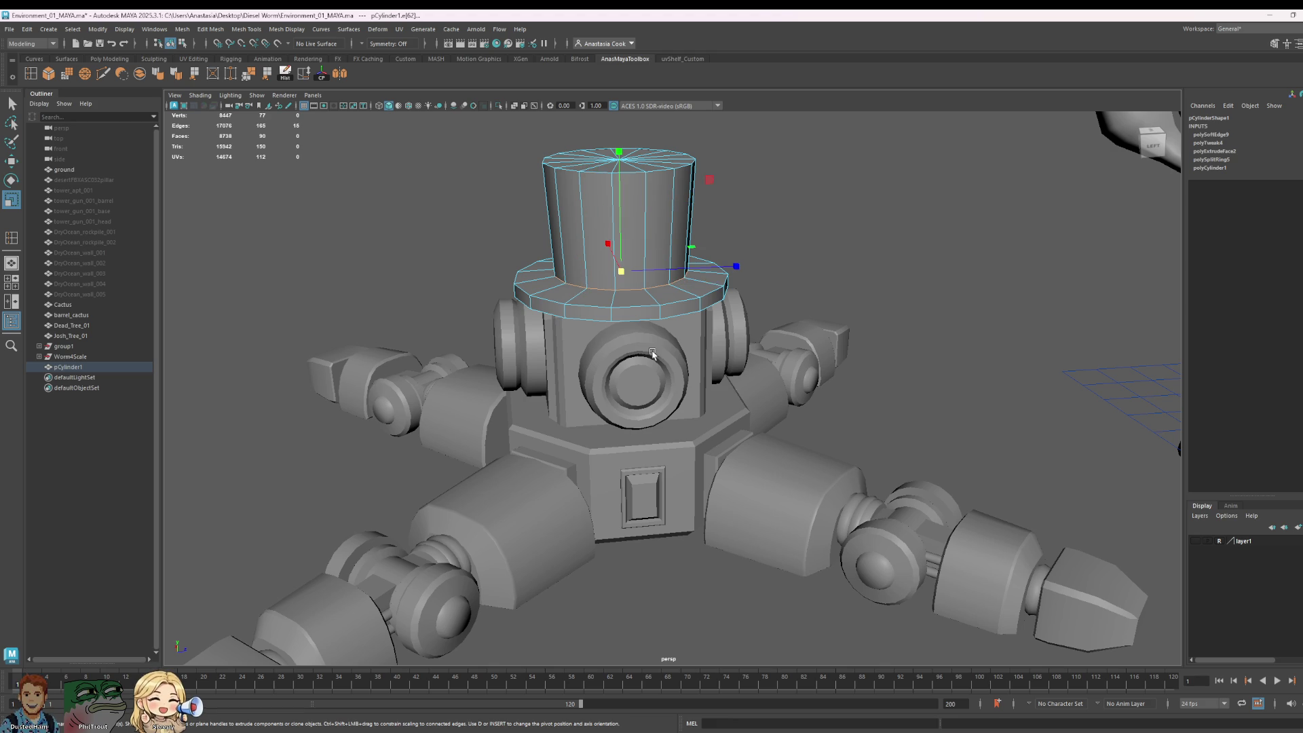
mouse_move(652, 353)
left_mouse_down("alt")
mouse_move(708, 287)
mouse_move(855, 387)
mouse_move(790, 383)
left_mouse_up("alt")
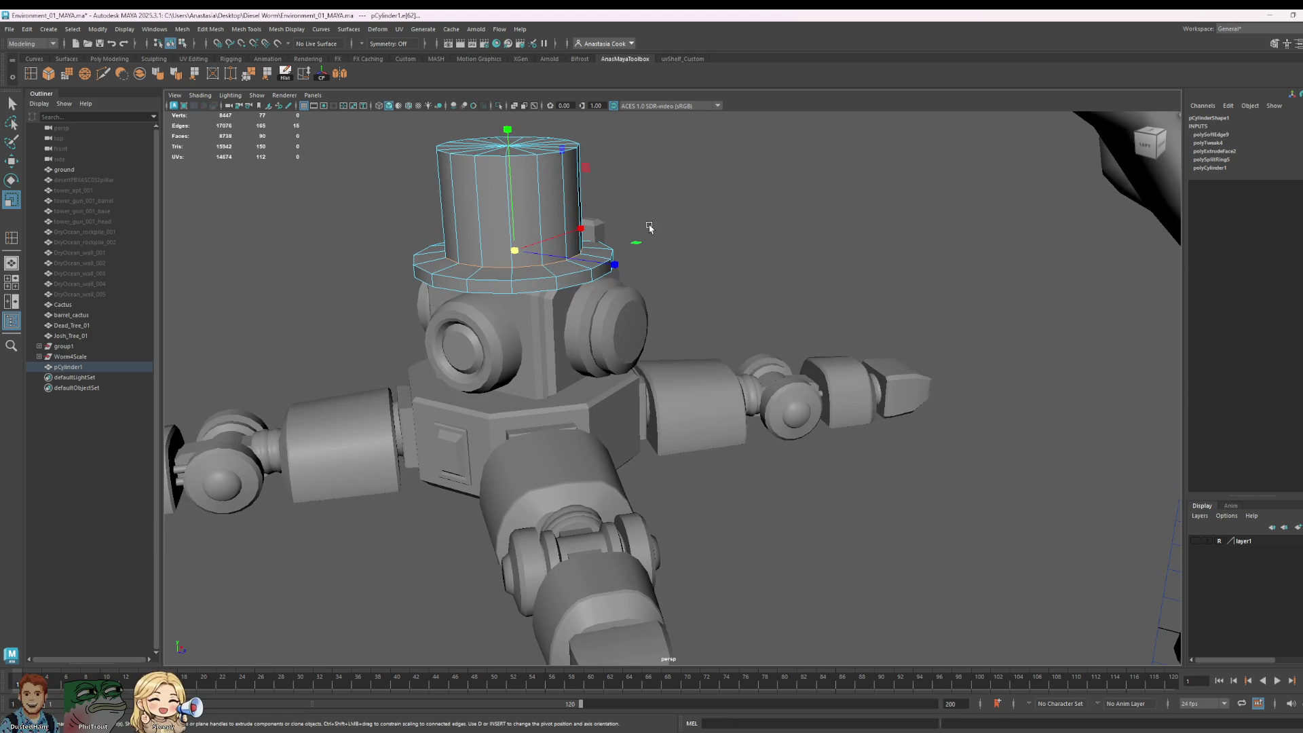
key("ctrl+z")
left_click_drag(528, 251, 520, 254)
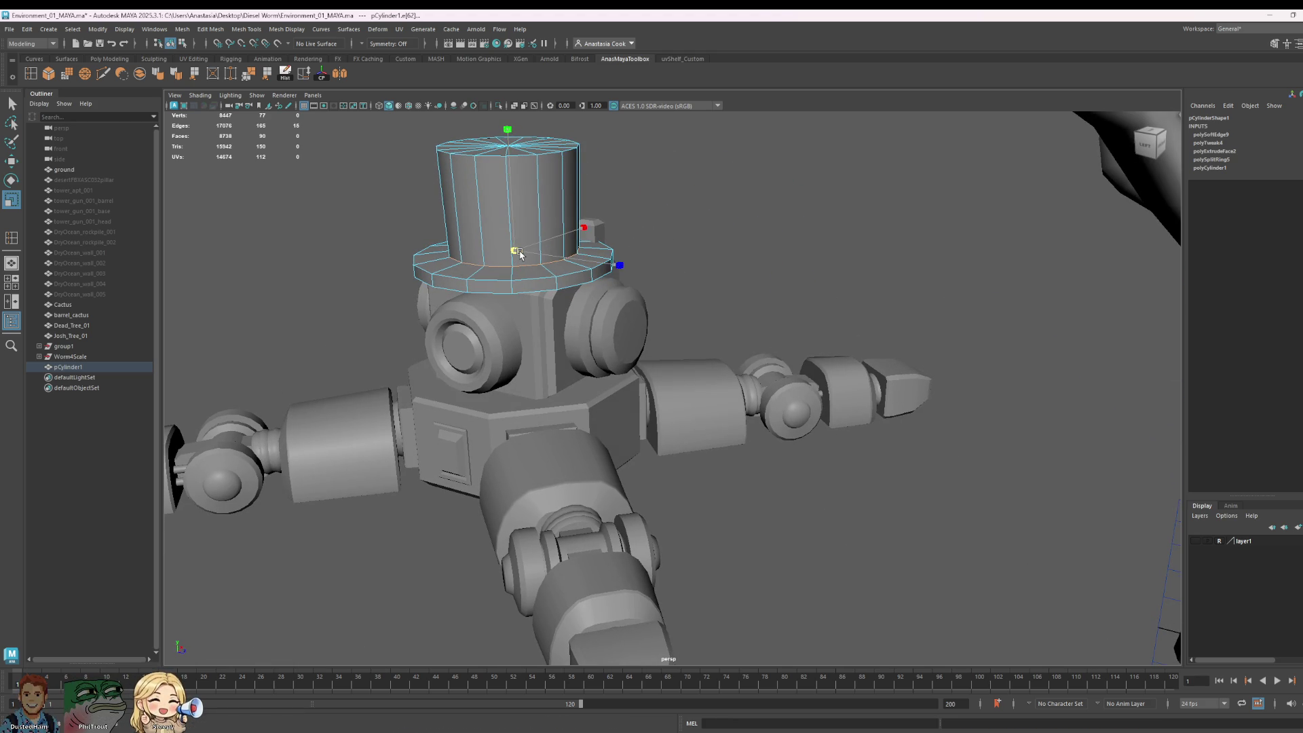
Step: Widen the hat's top-ring vertices slightly so the rim flares past the base
left_click_drag(681, 297, 628, 217, "alt")
right_click(624, 210)
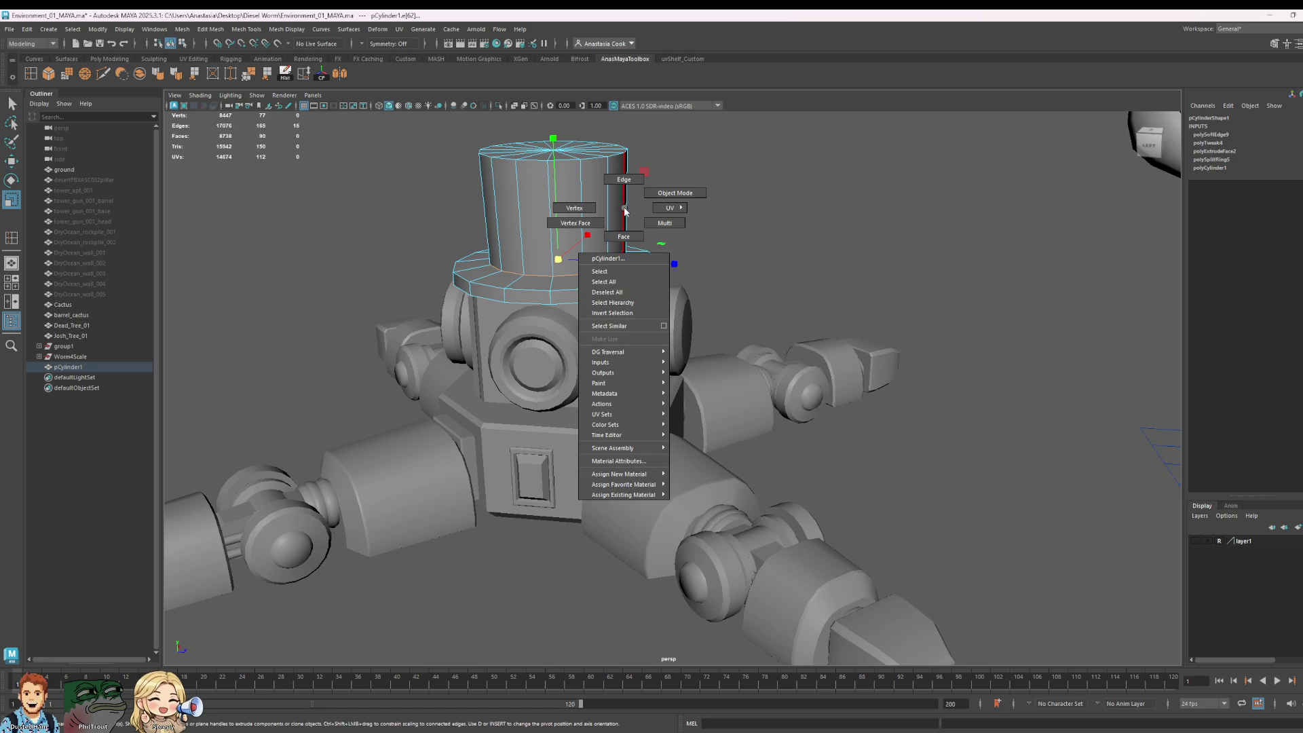
left_click(596, 211)
scroll(698, 227, "down", 5)
left_click(669, 253)
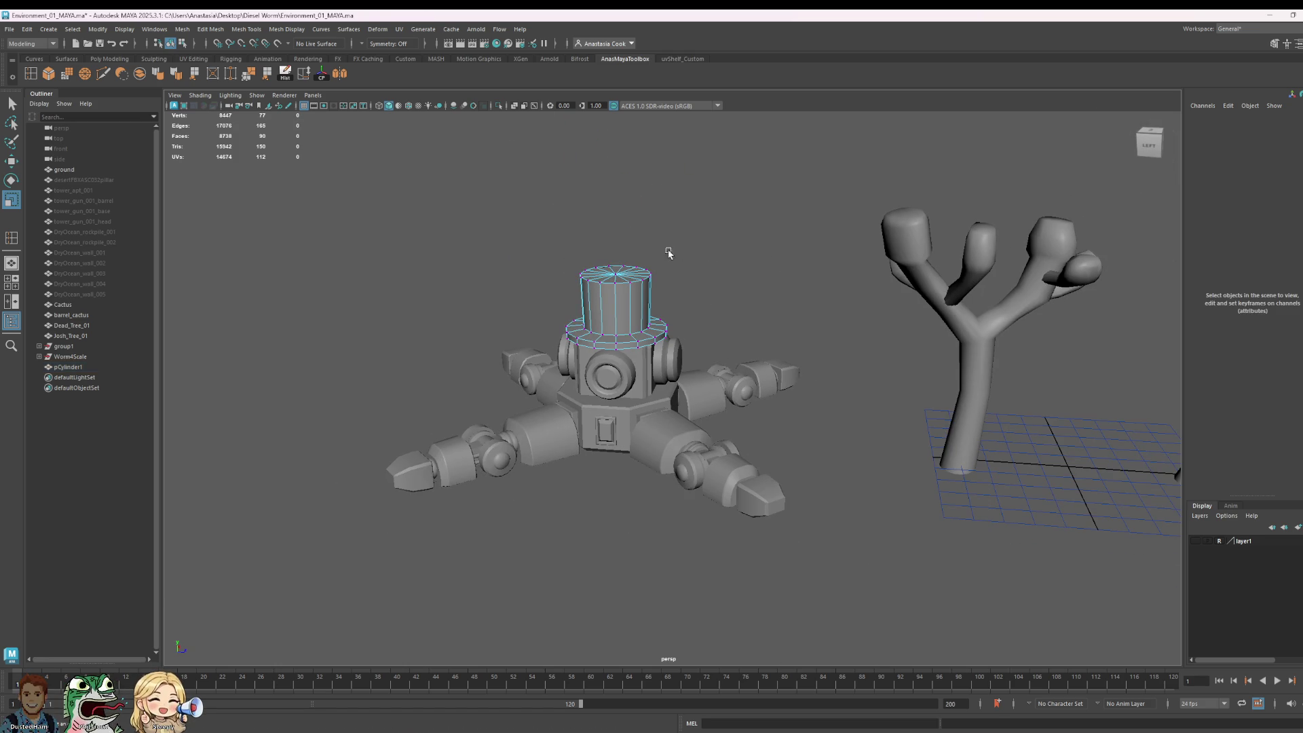
mouse_move(699, 304)
left_mouse_down()
mouse_move(759, 335)
mouse_move(779, 325)
left_mouse_up()
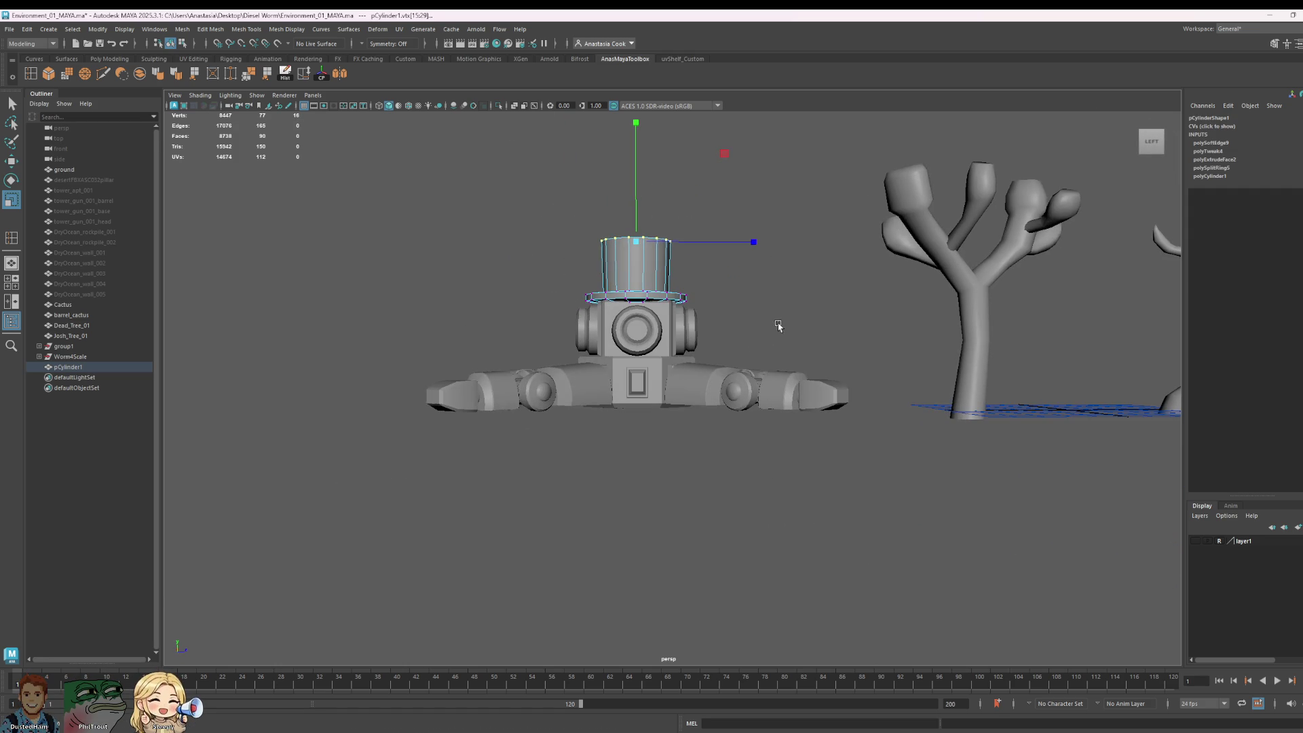
left_click_drag(635, 243, 638, 242)
key("w")
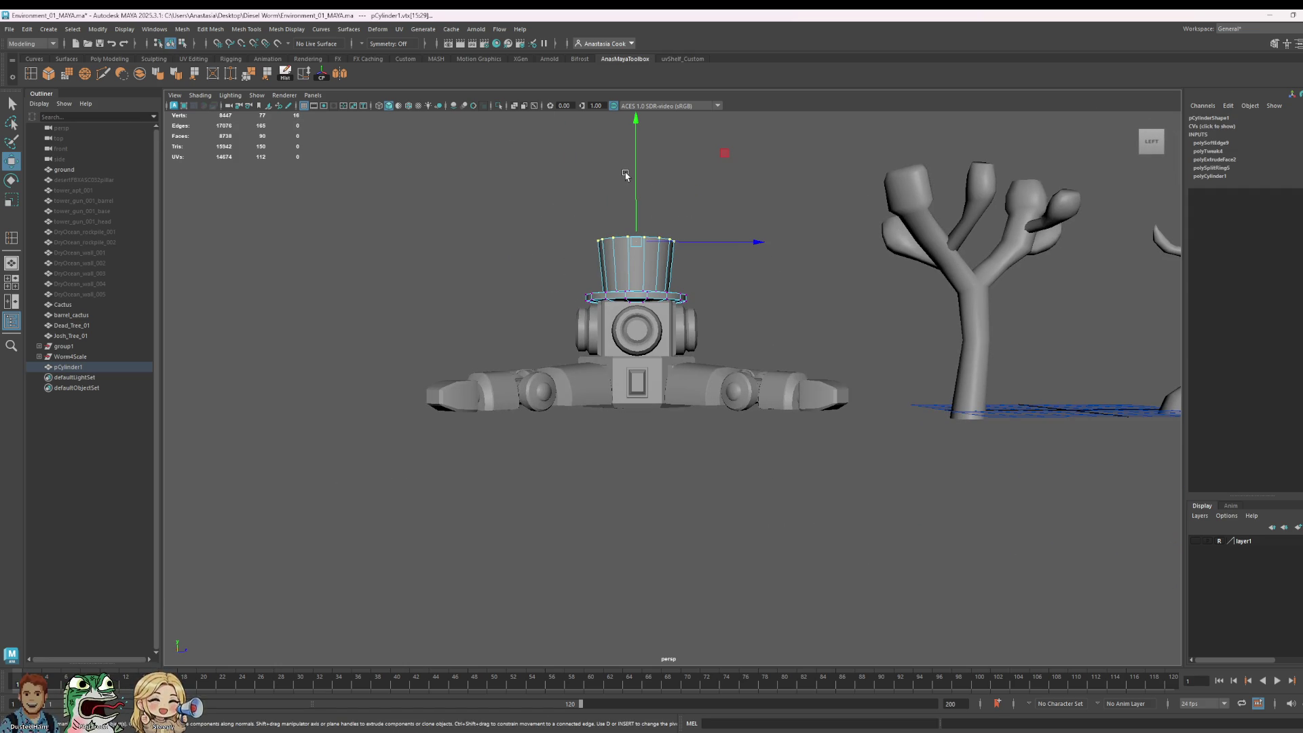
left_click(630, 176)
right_click_drag(635, 272, 733, 226)
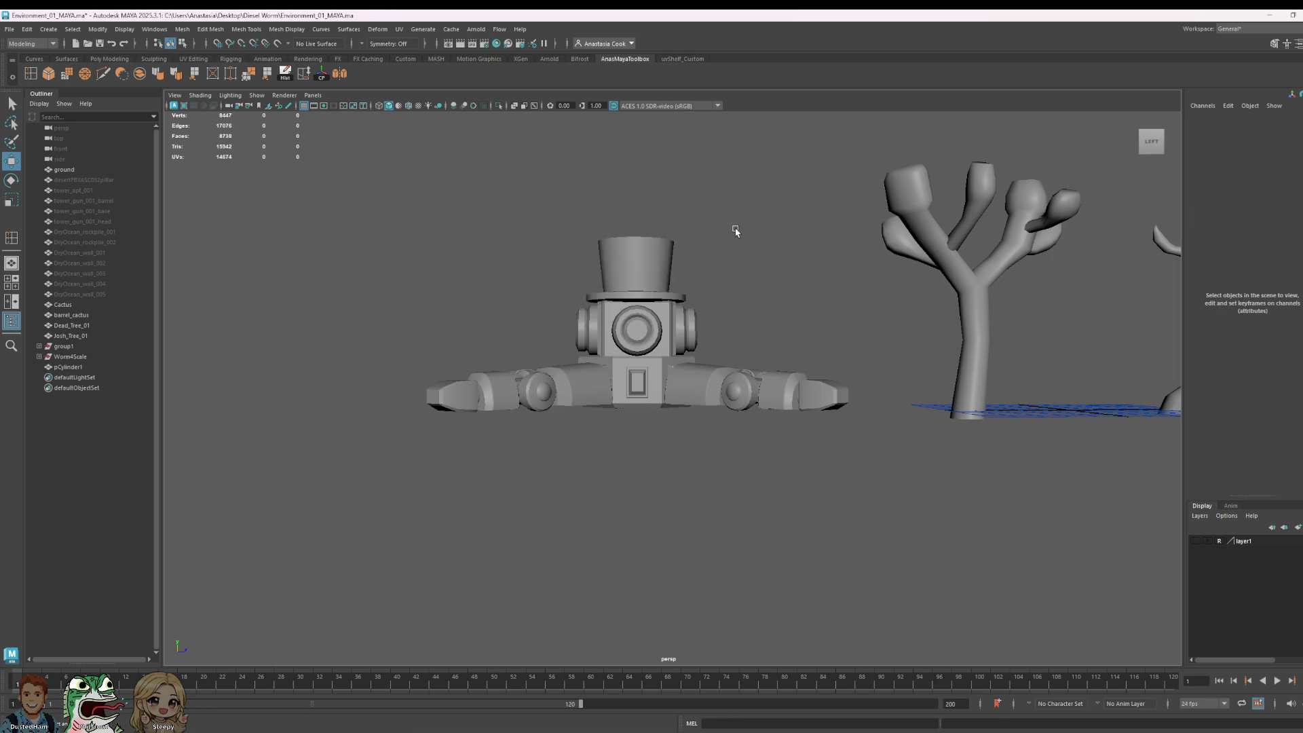
Step: Orbit and zoom to an elevated view looking toward the robot
scroll(690, 265, "down", 3)
mouse_move(689, 265)
left_mouse_down("alt")
mouse_move(881, 442)
mouse_move(809, 426)
mouse_move(1054, 453)
left_mouse_up("alt")
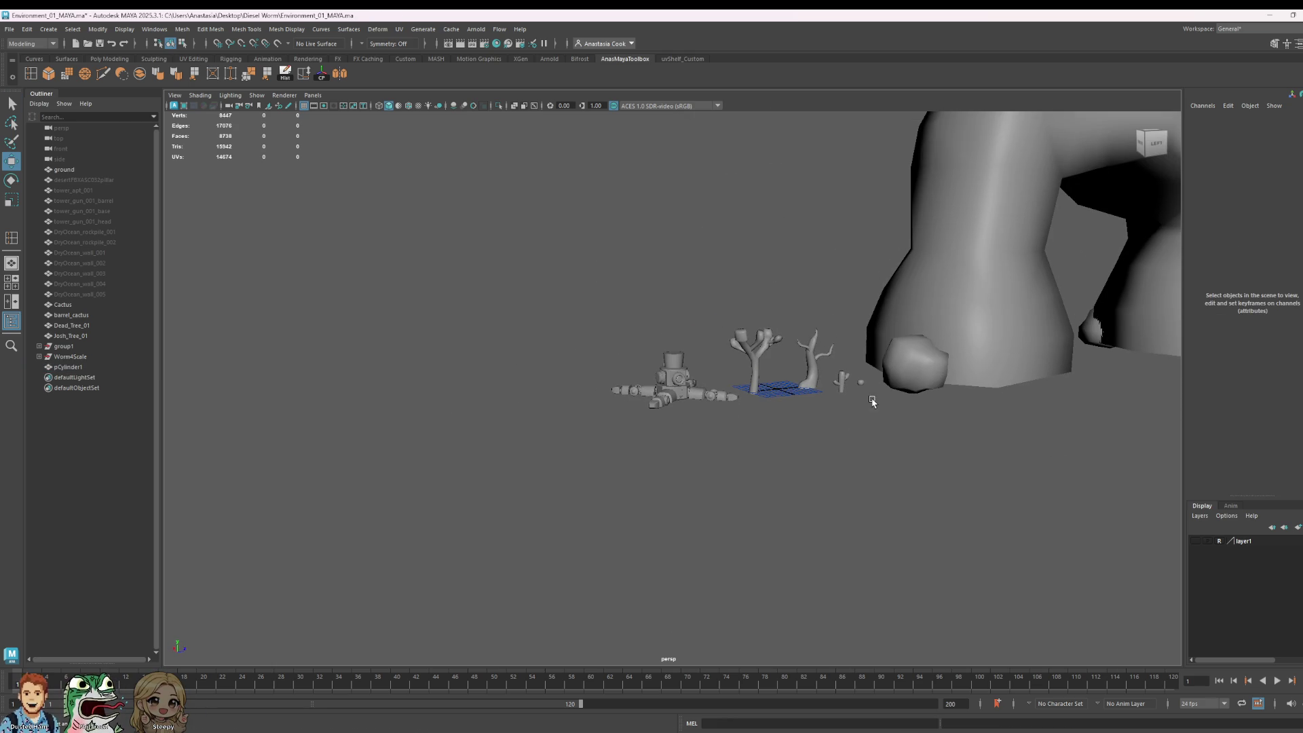
mouse_move(873, 402)
left_mouse_down("alt")
mouse_move(824, 425)
mouse_move(814, 445)
left_mouse_up("alt")
scroll(794, 441, "up", 5)
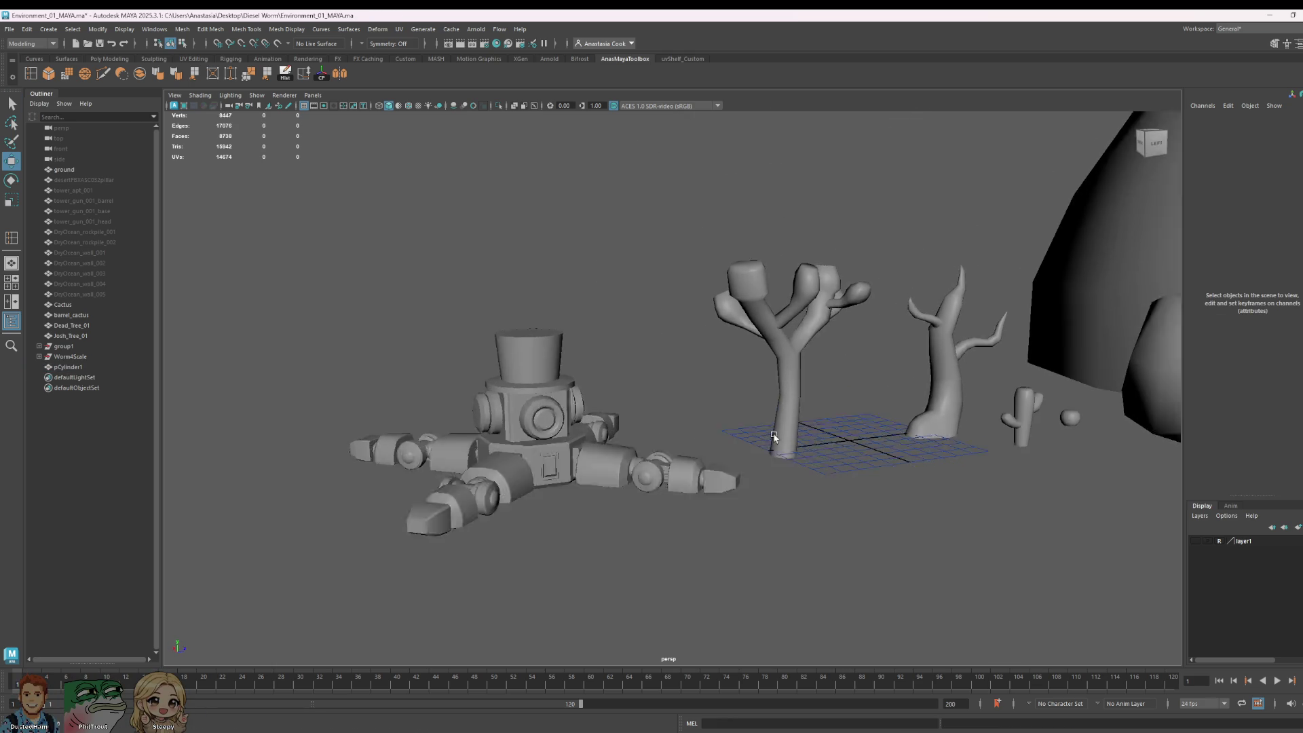
scroll(774, 437, "up", 6)
scroll(1059, 437, "down", 3)
scroll(1032, 435, "up", 3)
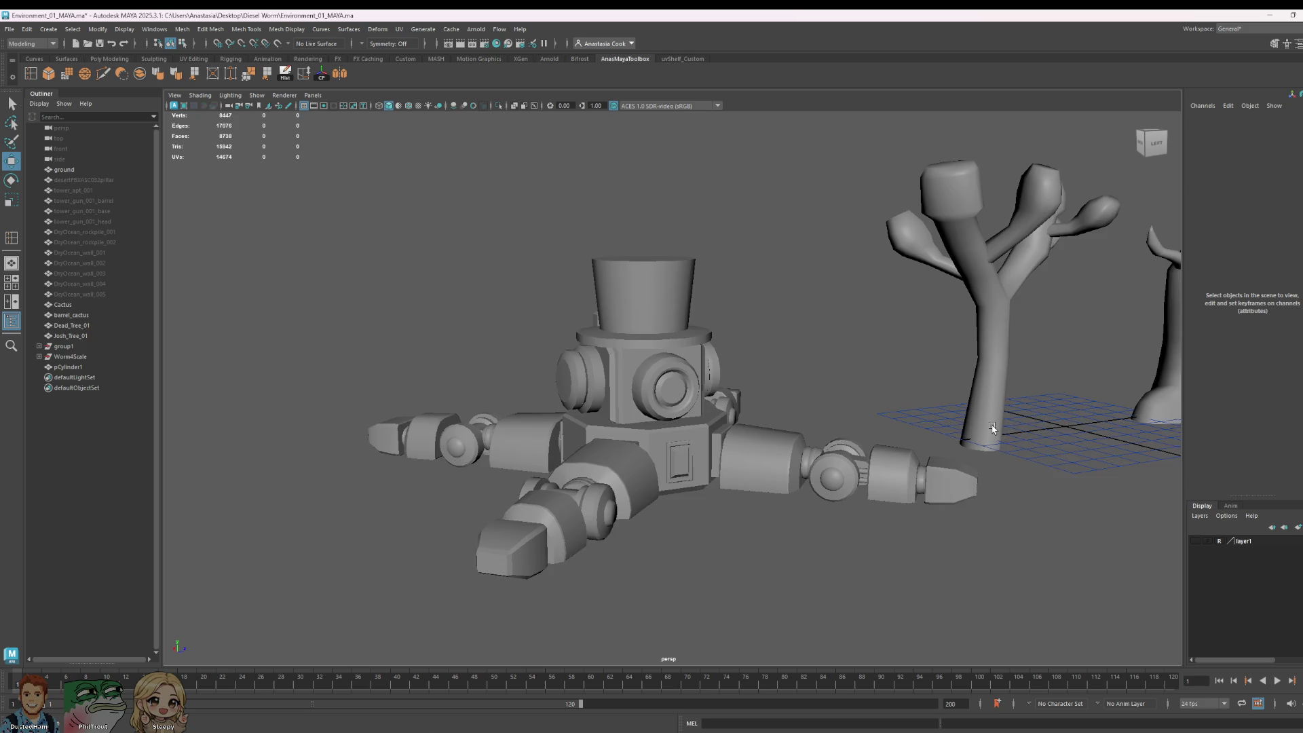
scroll(991, 429, "down", 2)
scroll(992, 424, "down", 3)
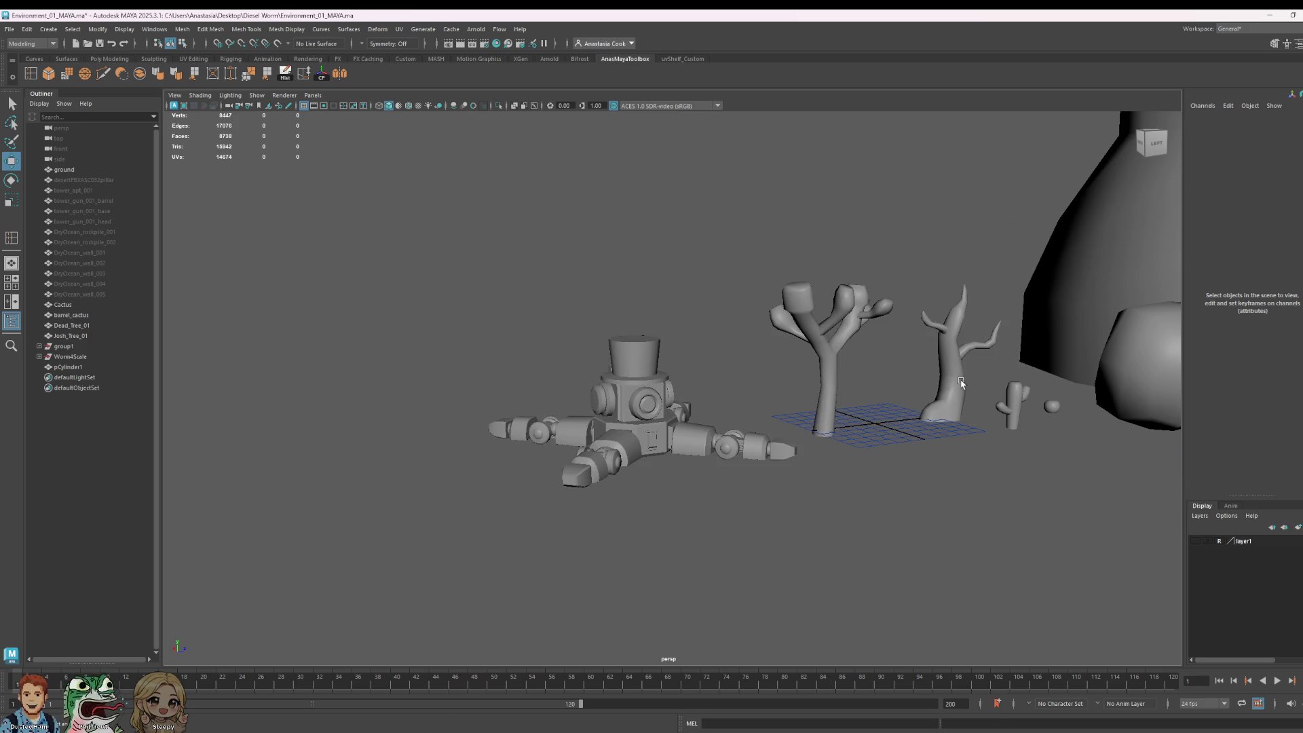
Step: Move Dead_Tree_01 along Z to stand at the robot's left
left_click(951, 336)
left_click_drag(988, 350, 537, 377)
scroll(681, 415, "up", 1)
scroll(681, 414, "up", 2)
left_click(815, 395)
Step: Drag the cactus in close beside the robot
scroll(893, 401, "up", 2)
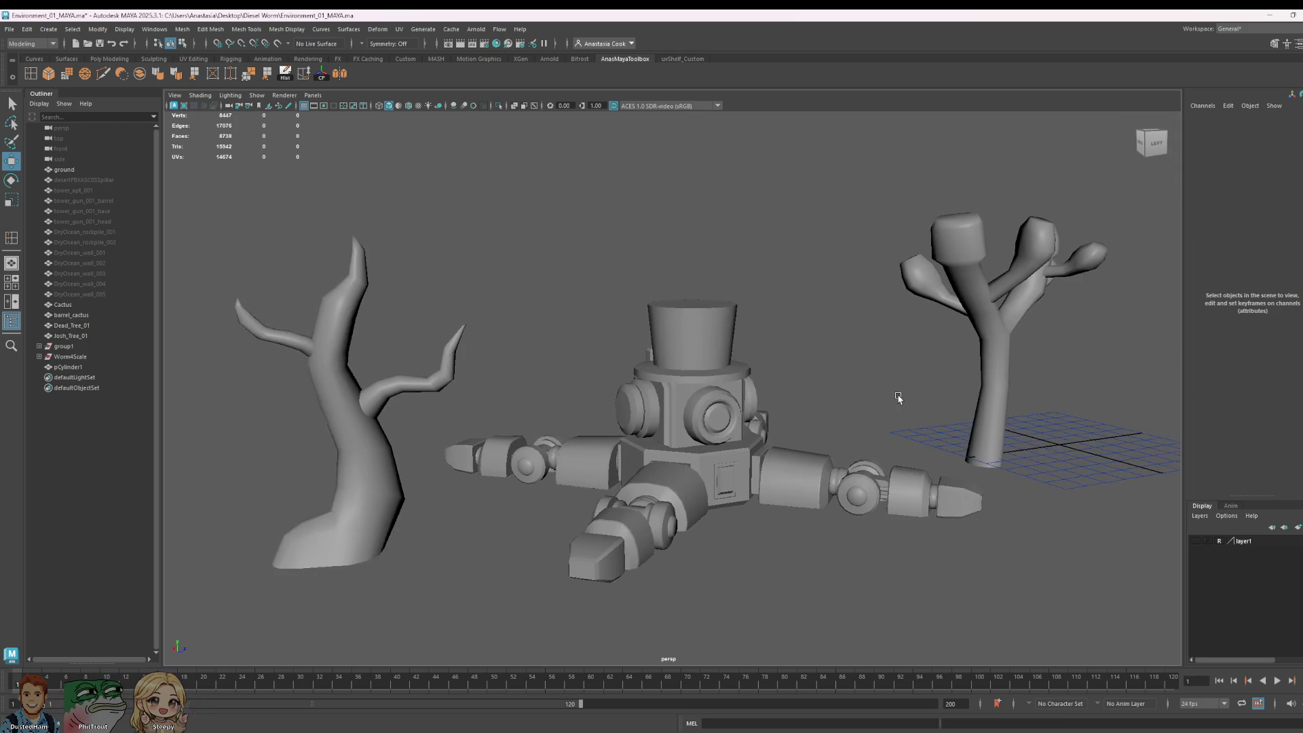
scroll(961, 401, "down", 2)
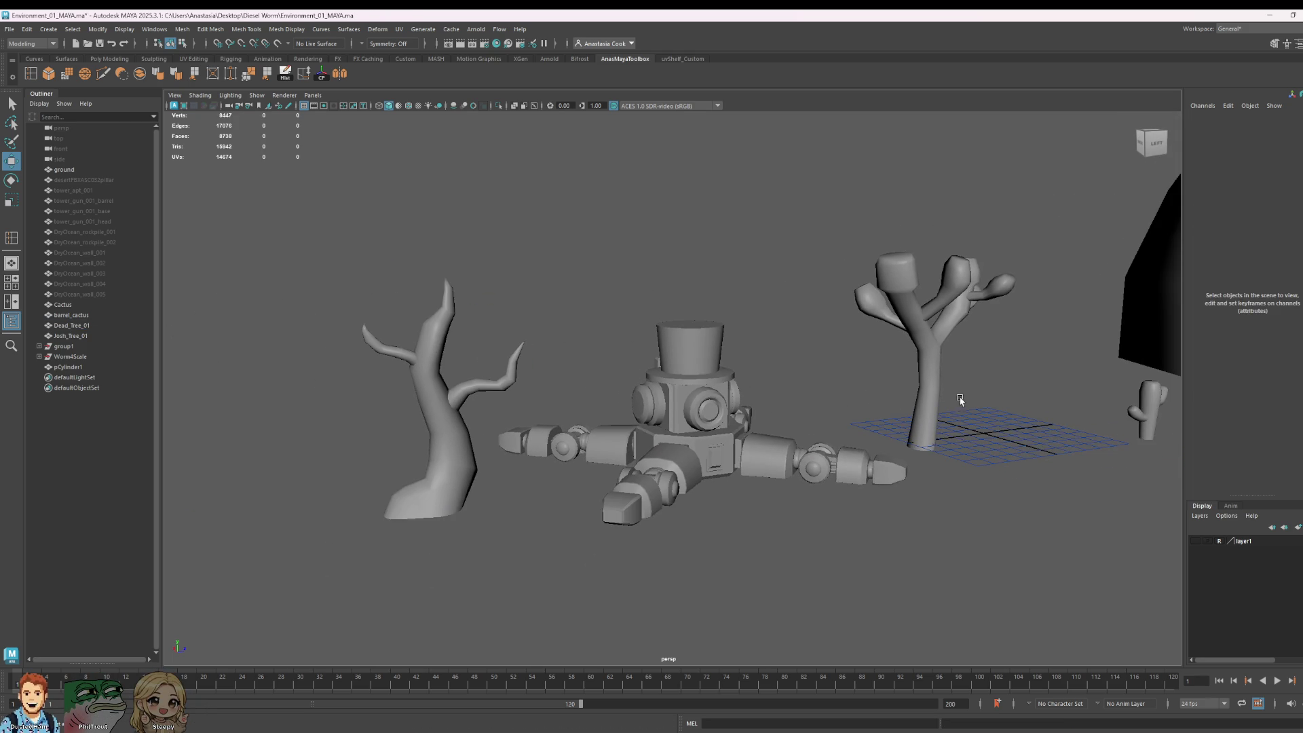
left_click(1143, 411)
mouse_move(1180, 409)
left_mouse_down()
mouse_move(583, 450)
mouse_move(601, 451)
left_mouse_up()
left_click(787, 309)
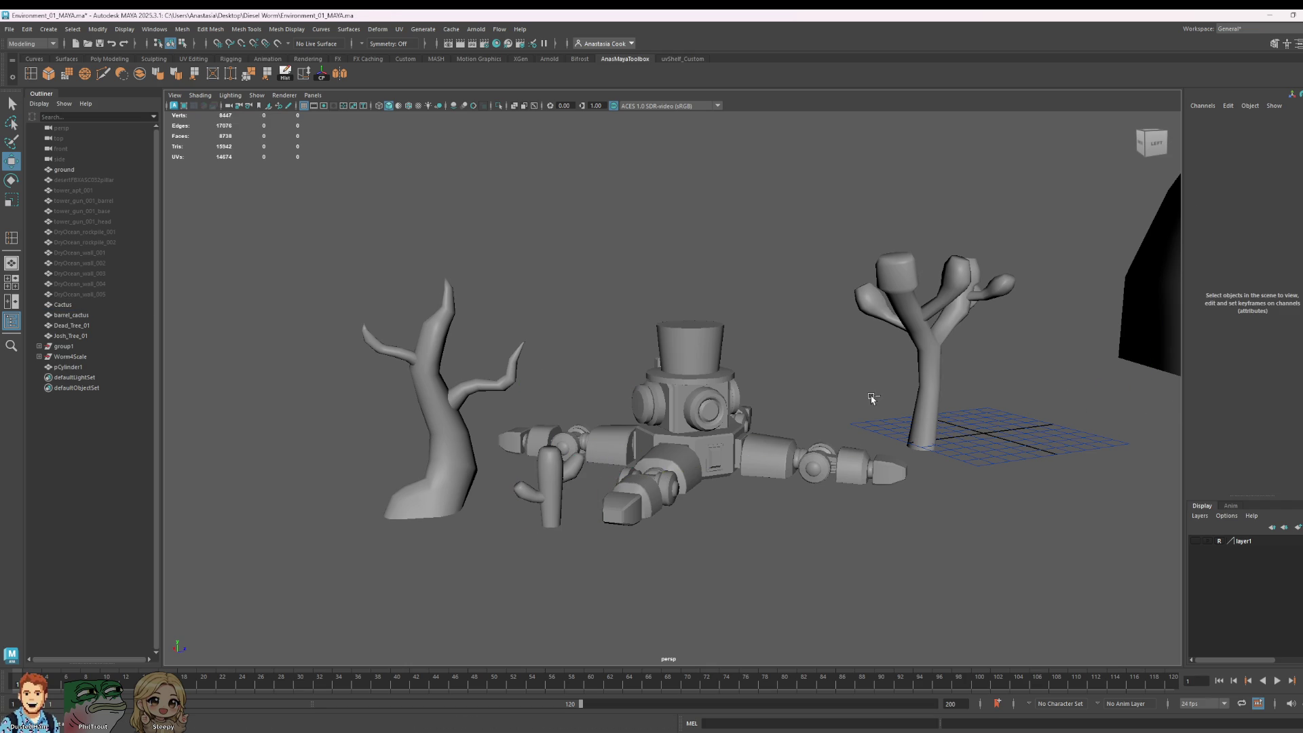
scroll(951, 352, "up", 5)
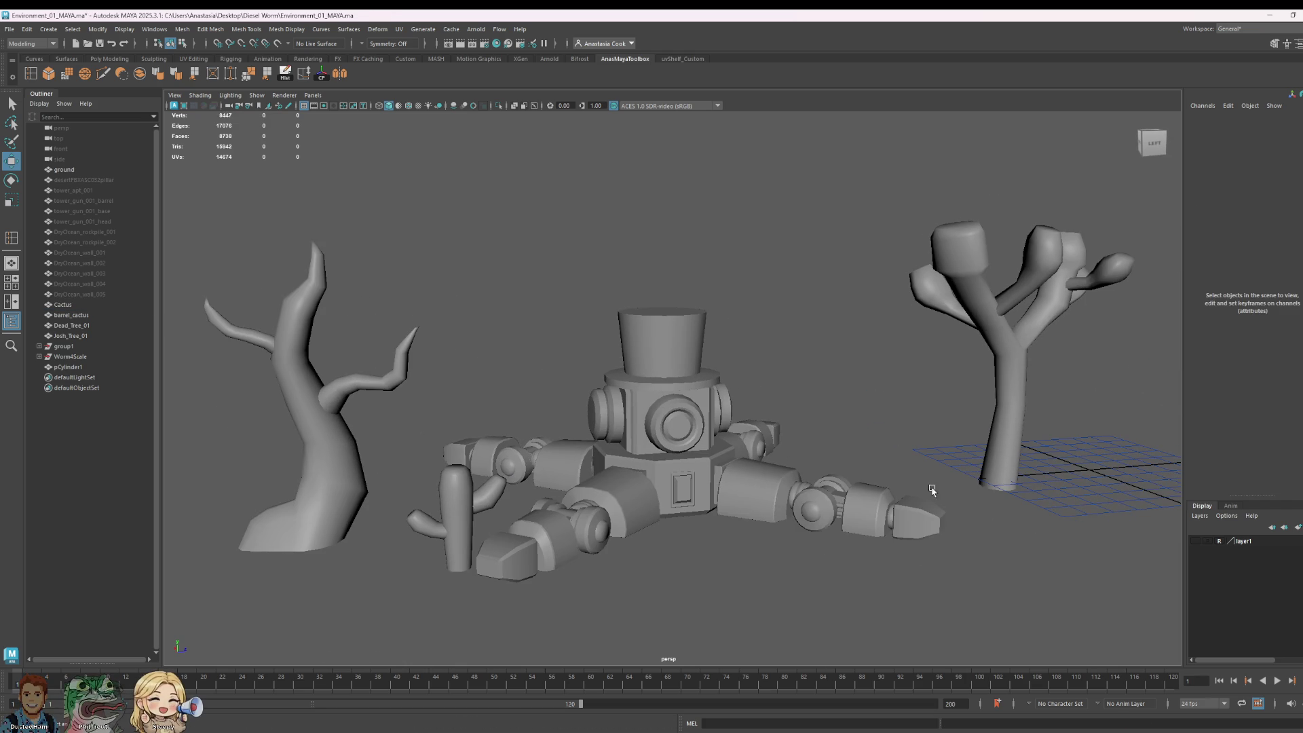
key("super+shift+s")
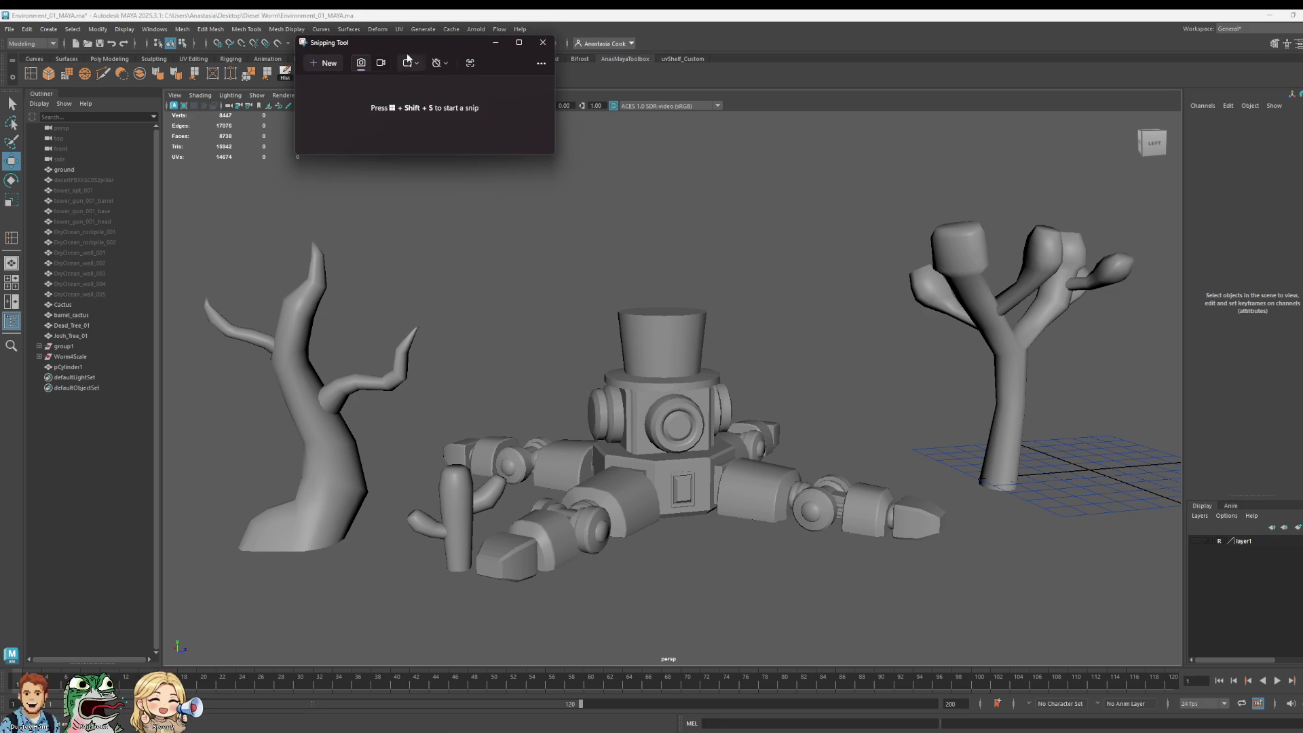
Step: Snip the viewport area showing the top-hatted robot, two trees and cactus, then close Snipping Tool
left_click(310, 65)
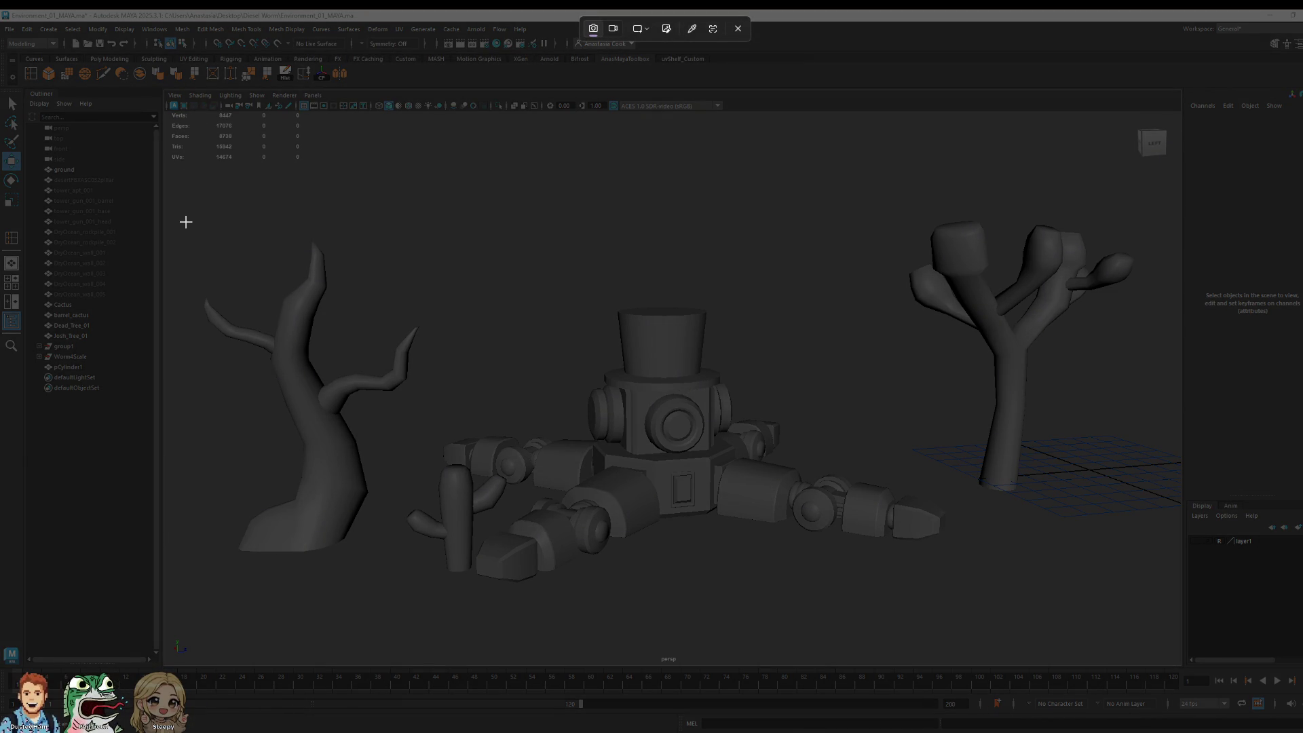
mouse_move(176, 178)
left_mouse_down()
mouse_move(951, 602)
mouse_move(1165, 635)
left_mouse_up()
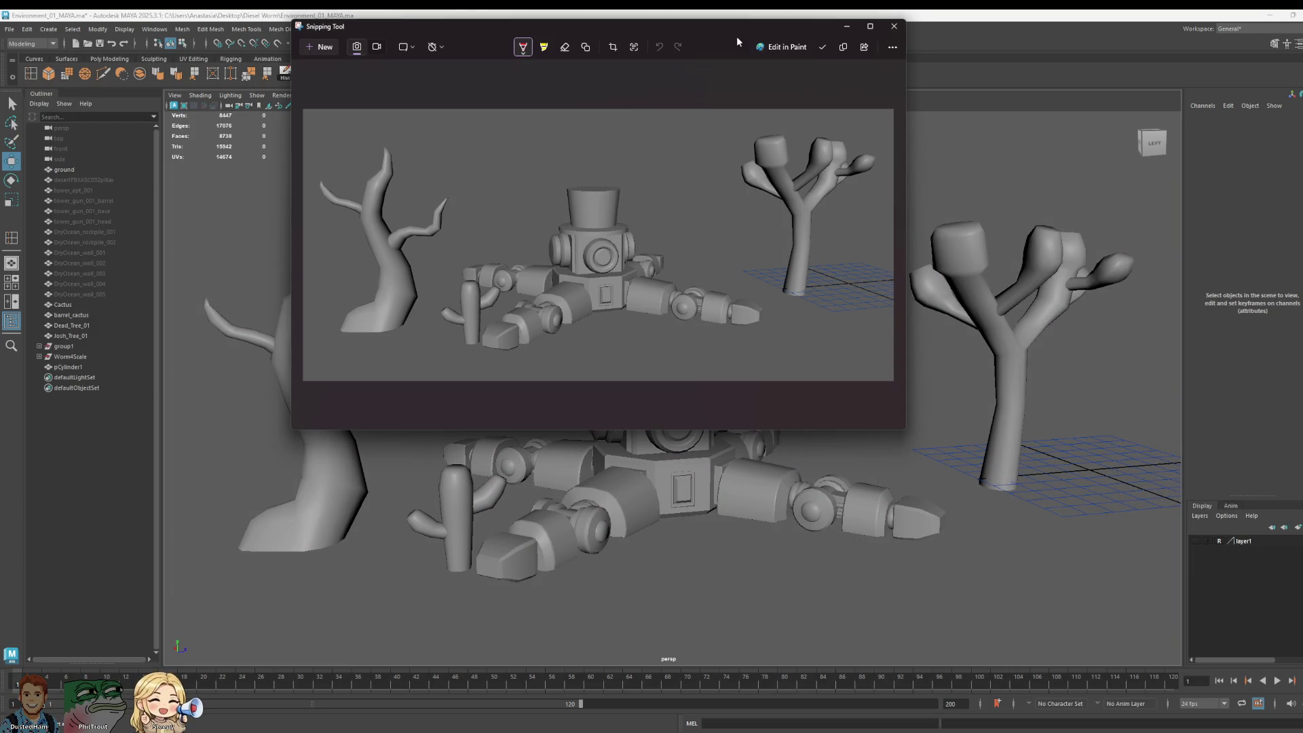
left_click(894, 26)
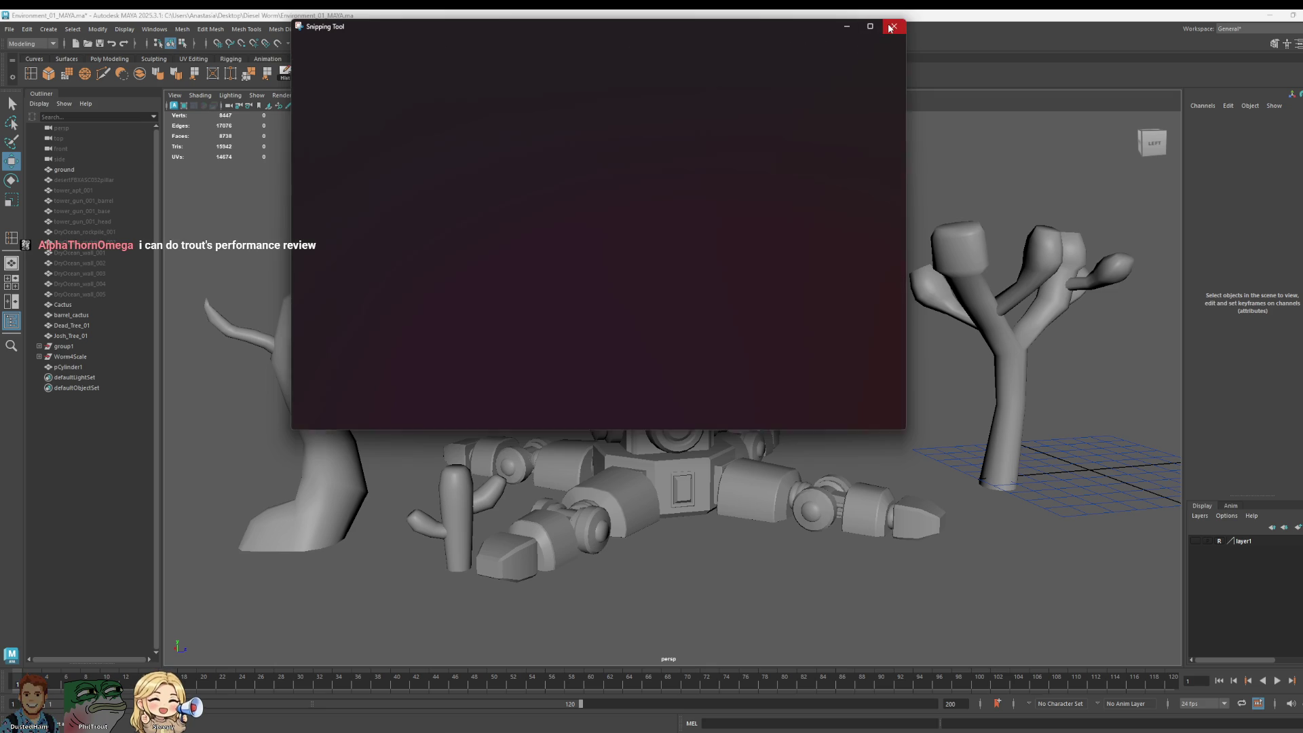
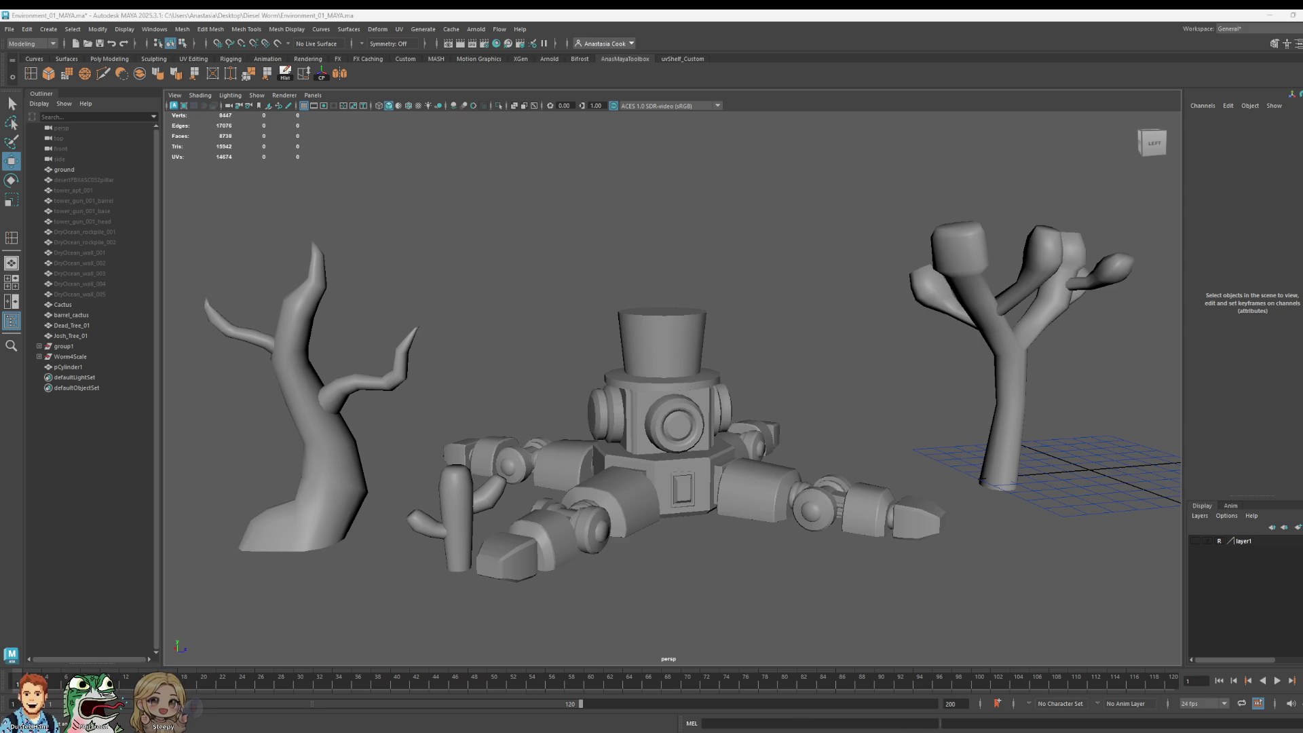
Step: Start a new Photoshop document at the 800 × 734 px clipboard size
key("ctrl+n")
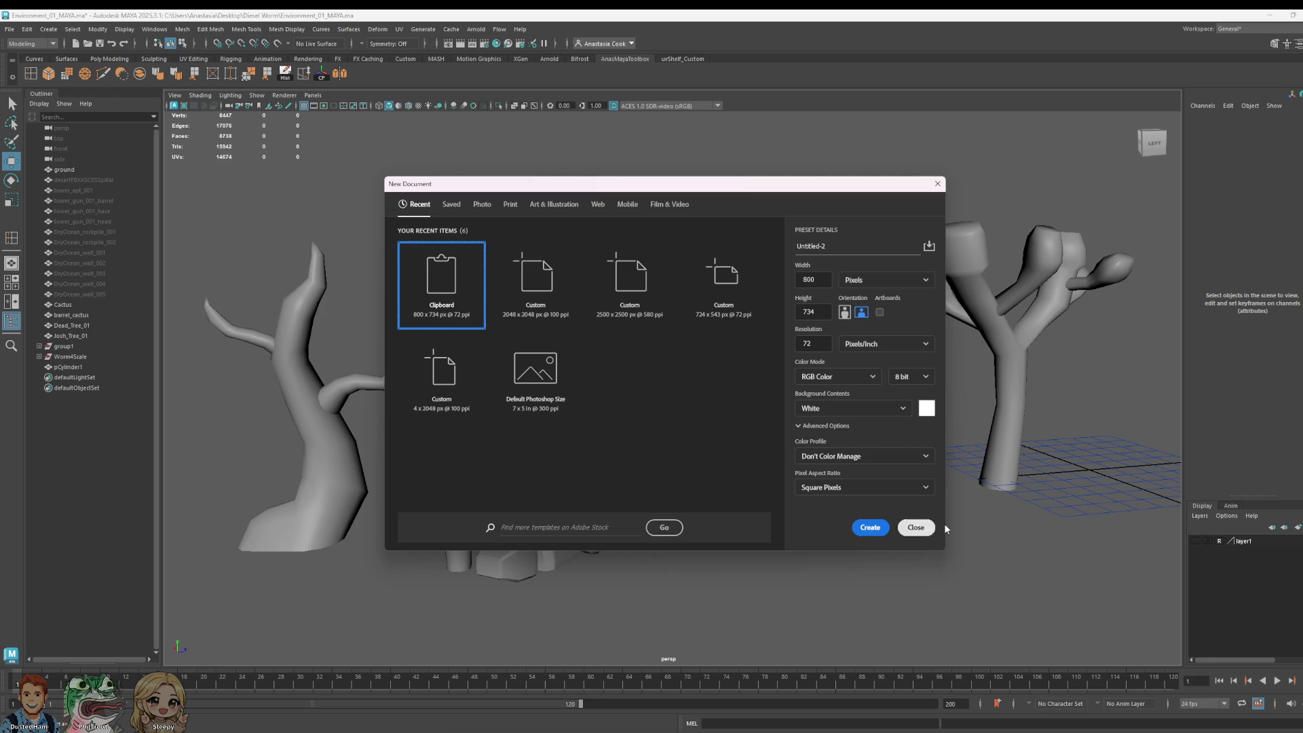
Step: Create the 800 × 734 document and paste in the Spider-Man pointing image
left_click(869, 529)
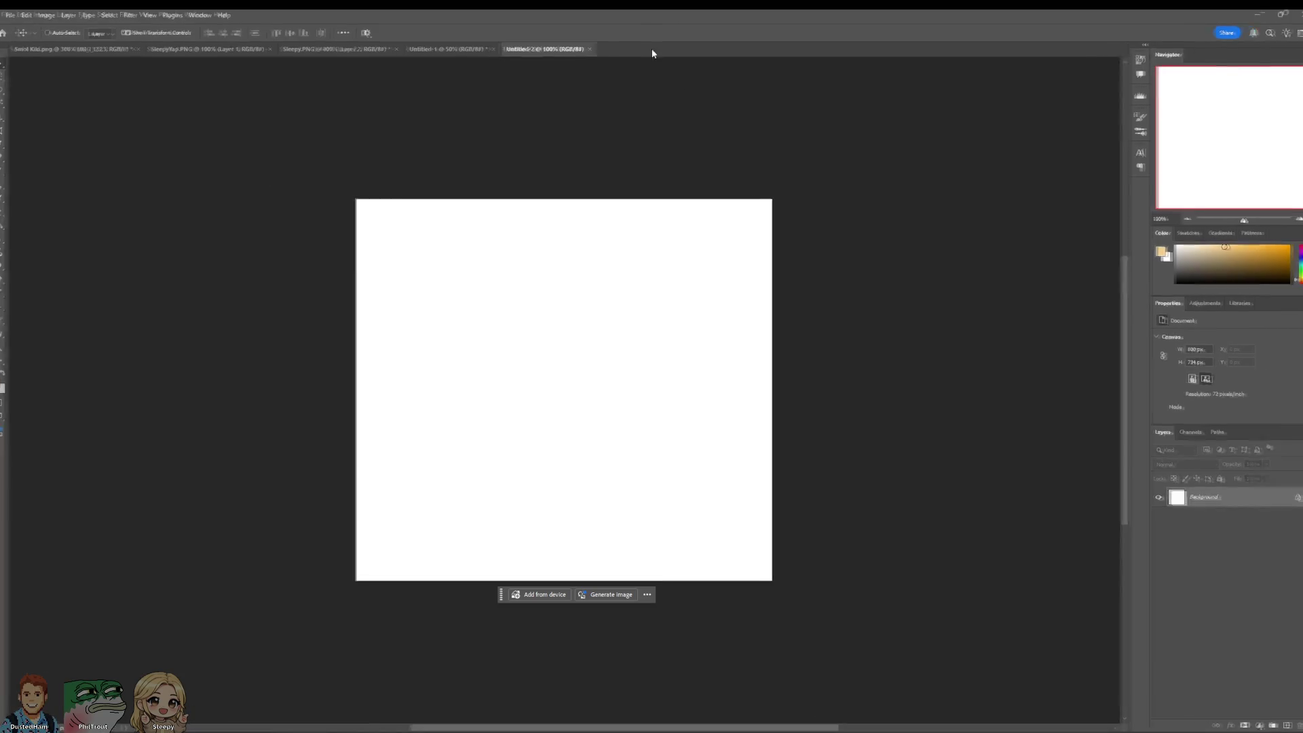
left_click(39, 15)
left_click(57, 157)
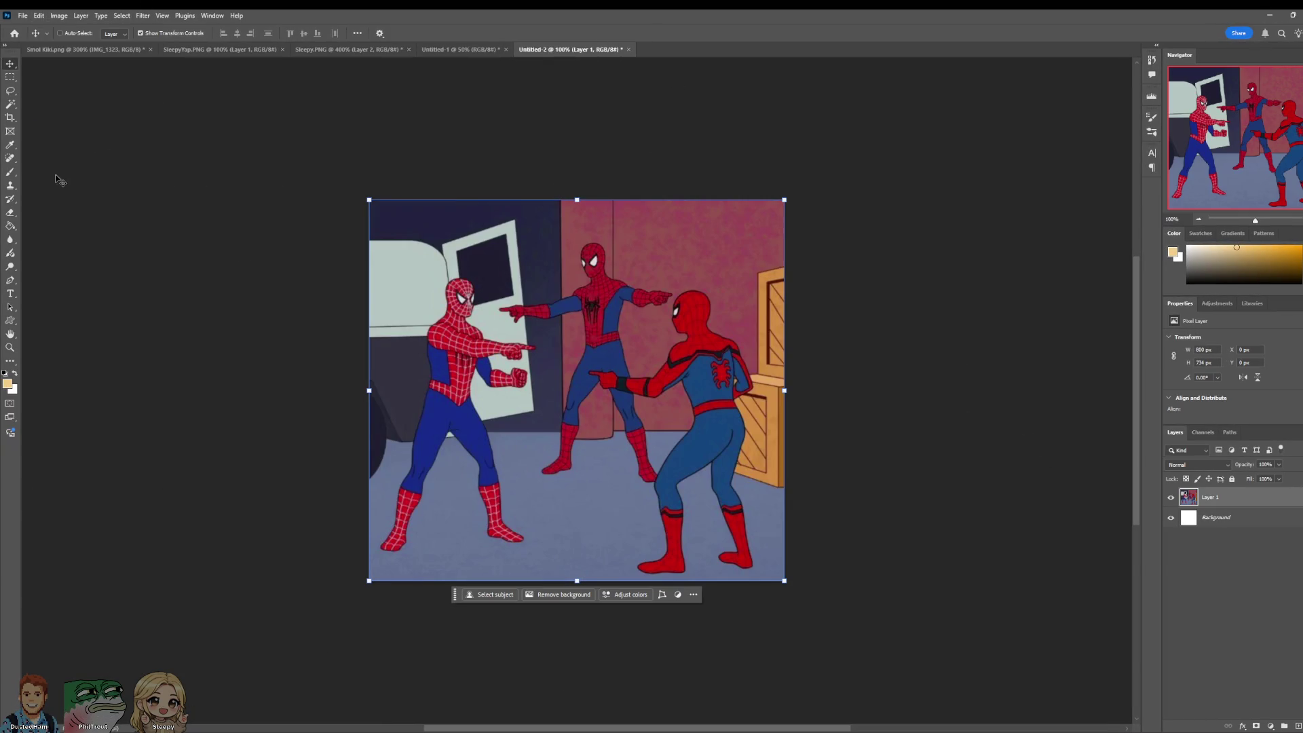
Step: Widen the canvas slightly on the right with the Crop tool
left_click(10, 116)
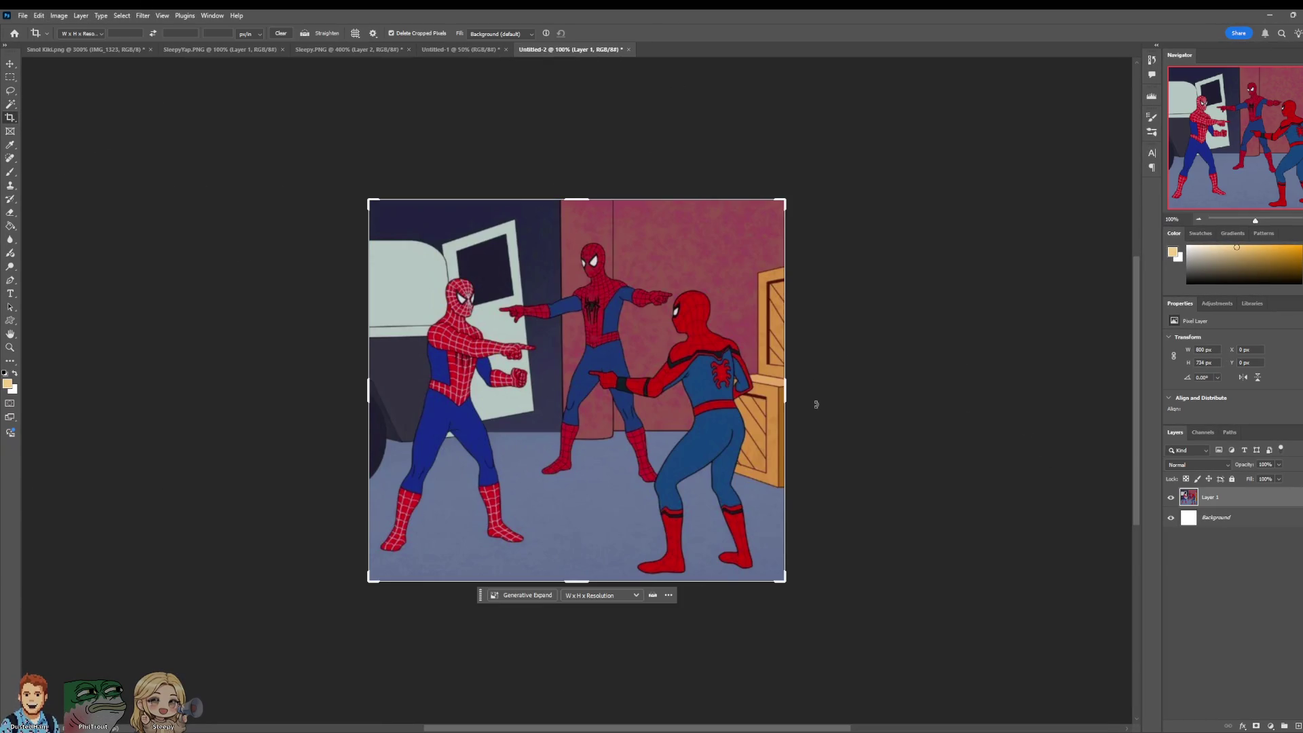
left_click_drag(785, 392, 800, 392)
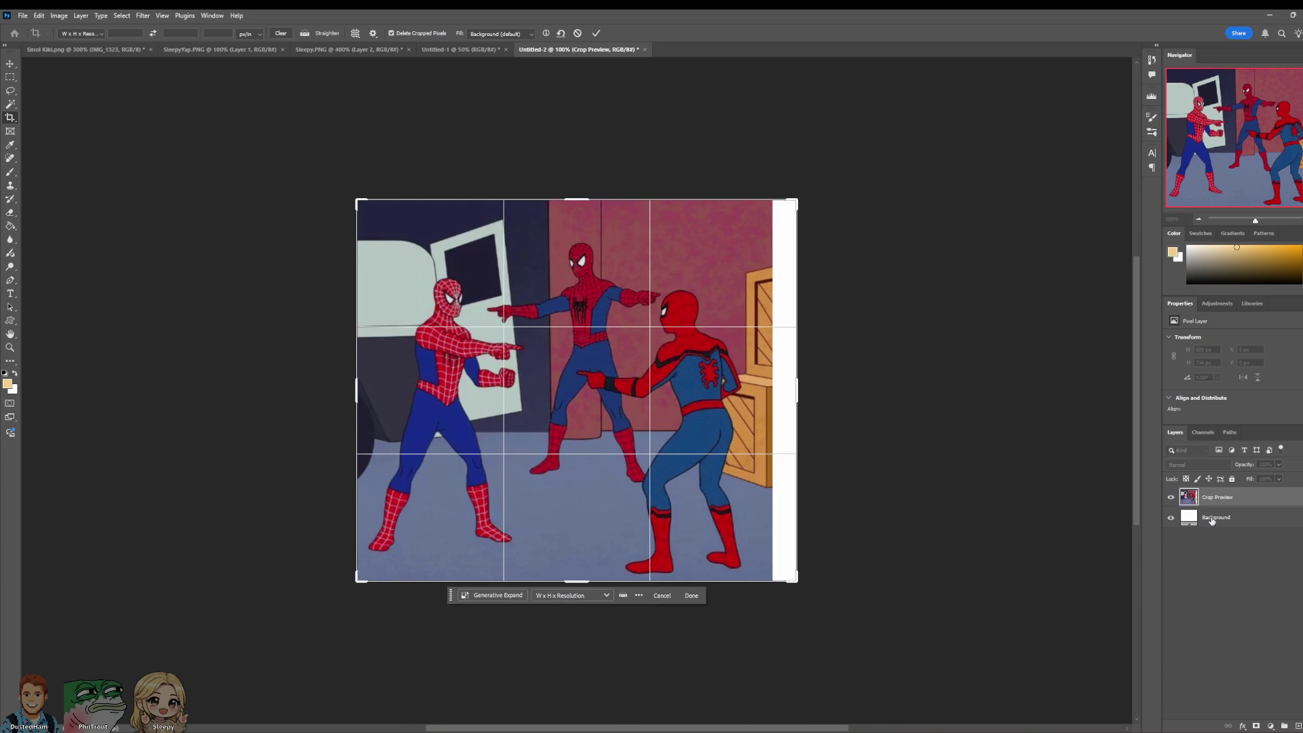
key("Return")
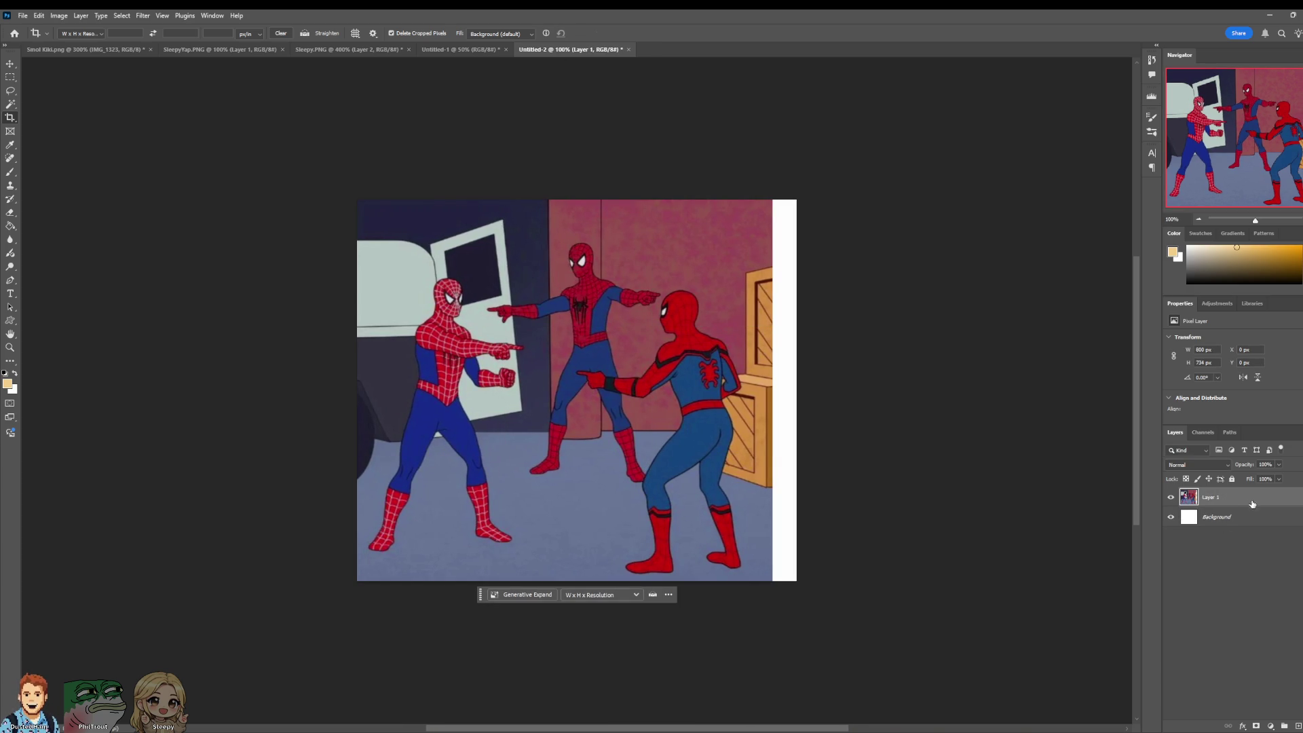
right_click(1253, 504)
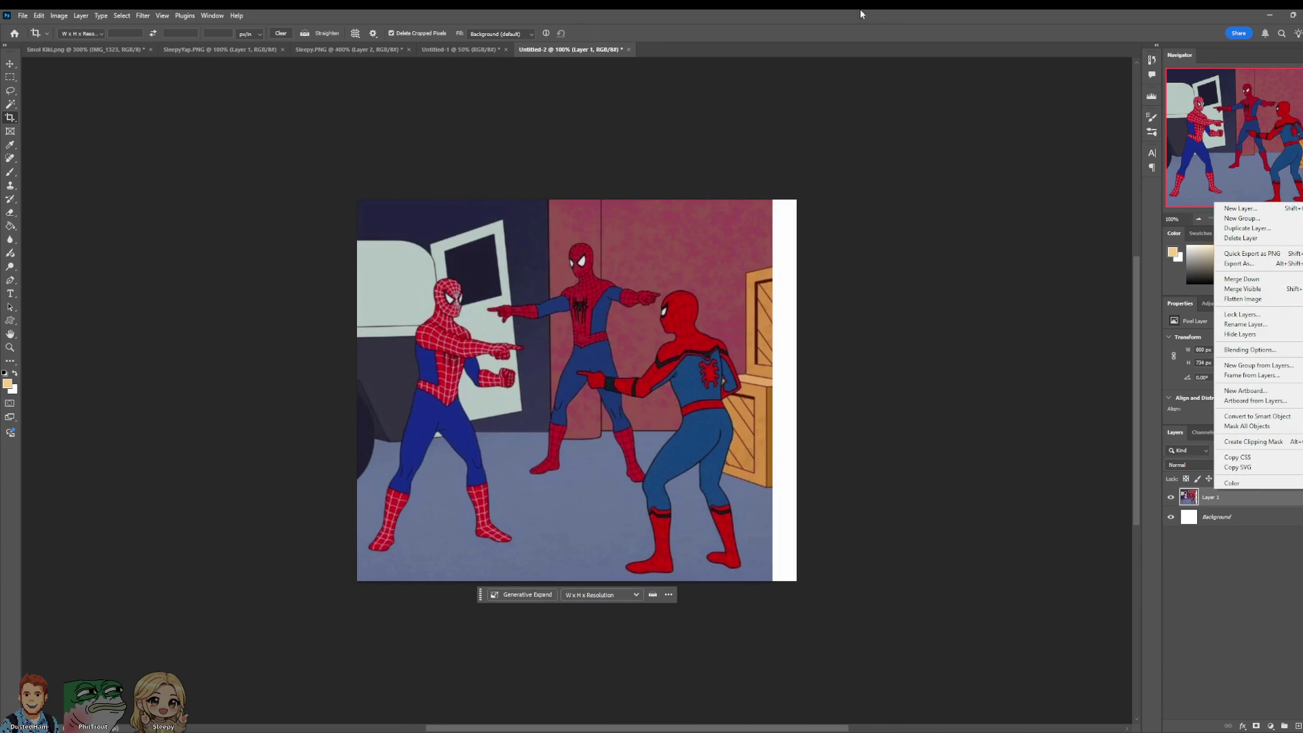
left_click(986, 311)
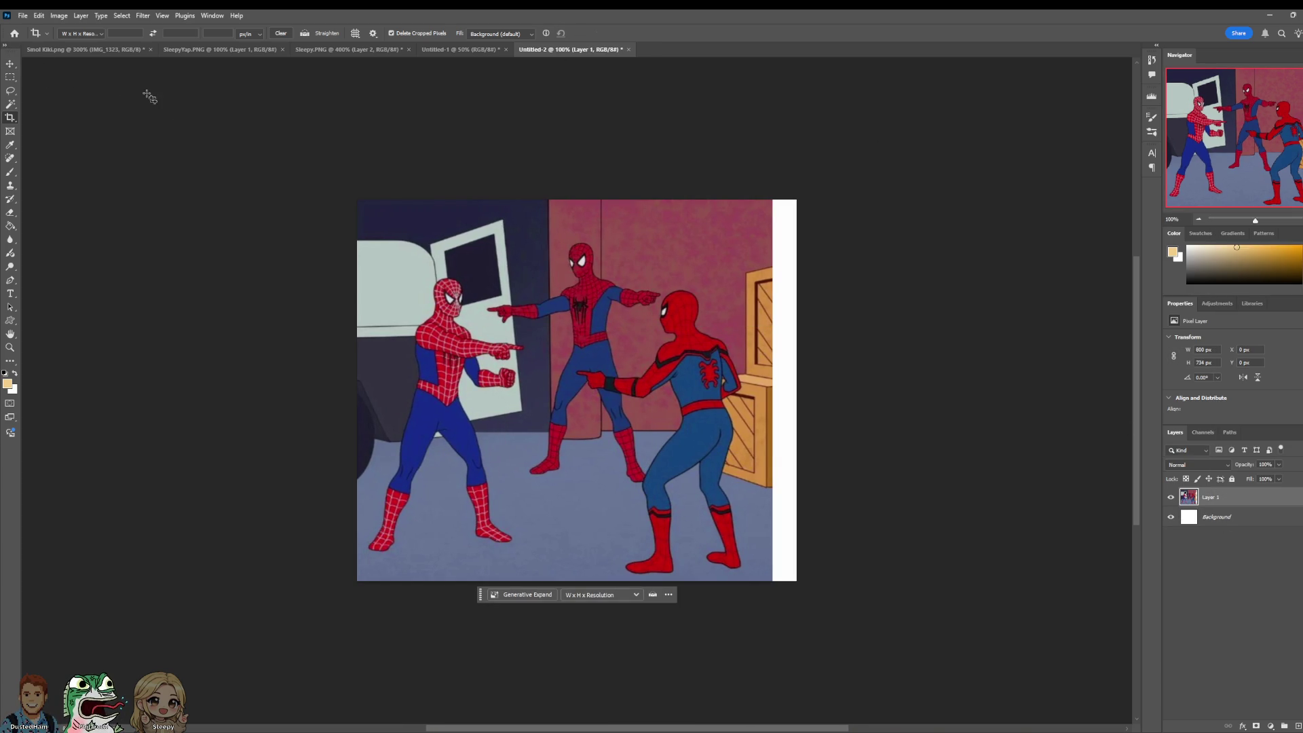
Step: Stretch Layer 1 so the Spider-Man image reaches the right edge
key("ctrl+t")
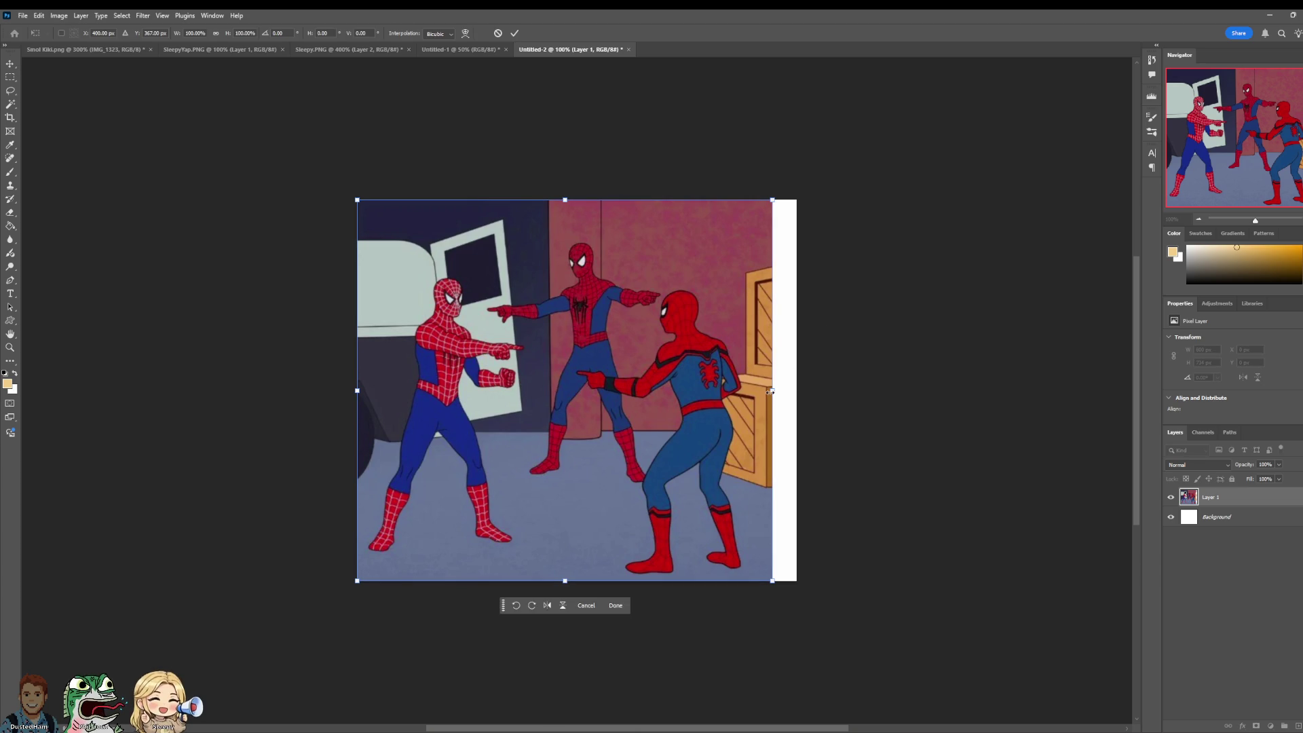
left_click_drag(772, 390, 798, 392)
left_click(19, 17)
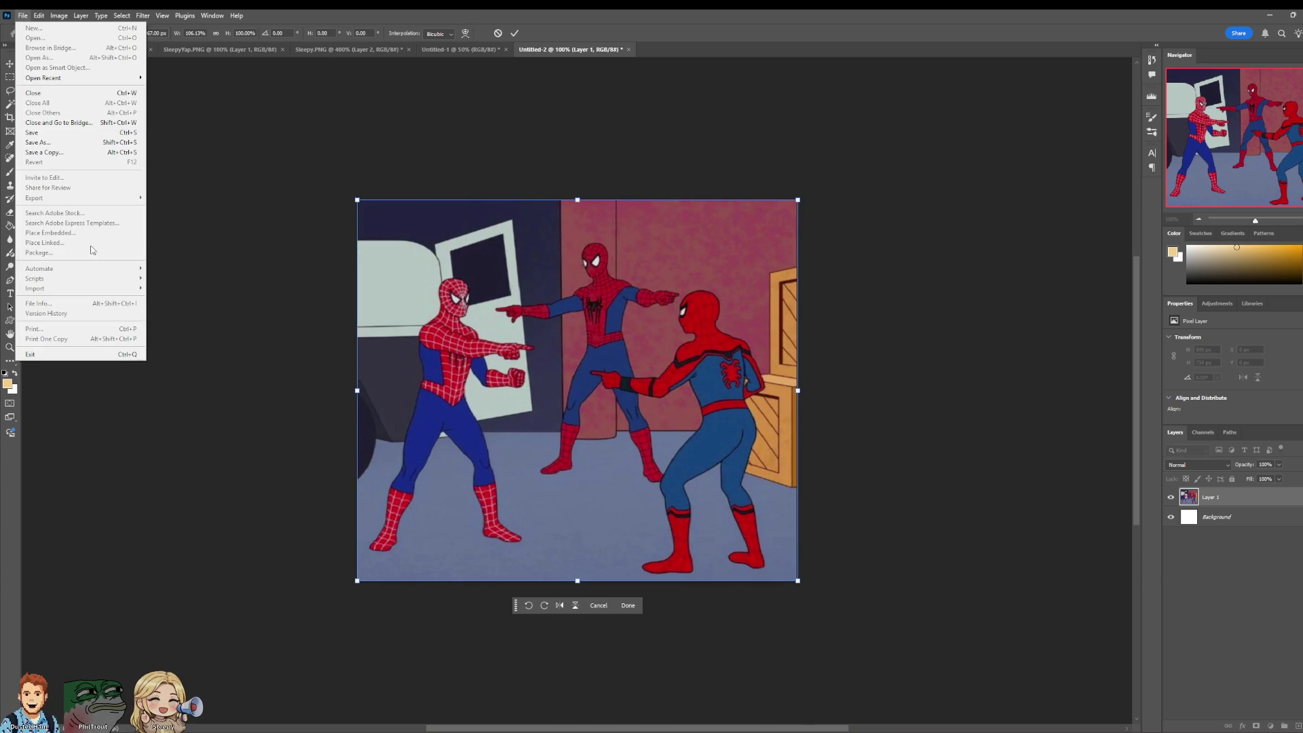
left_click(515, 35)
left_click(515, 35)
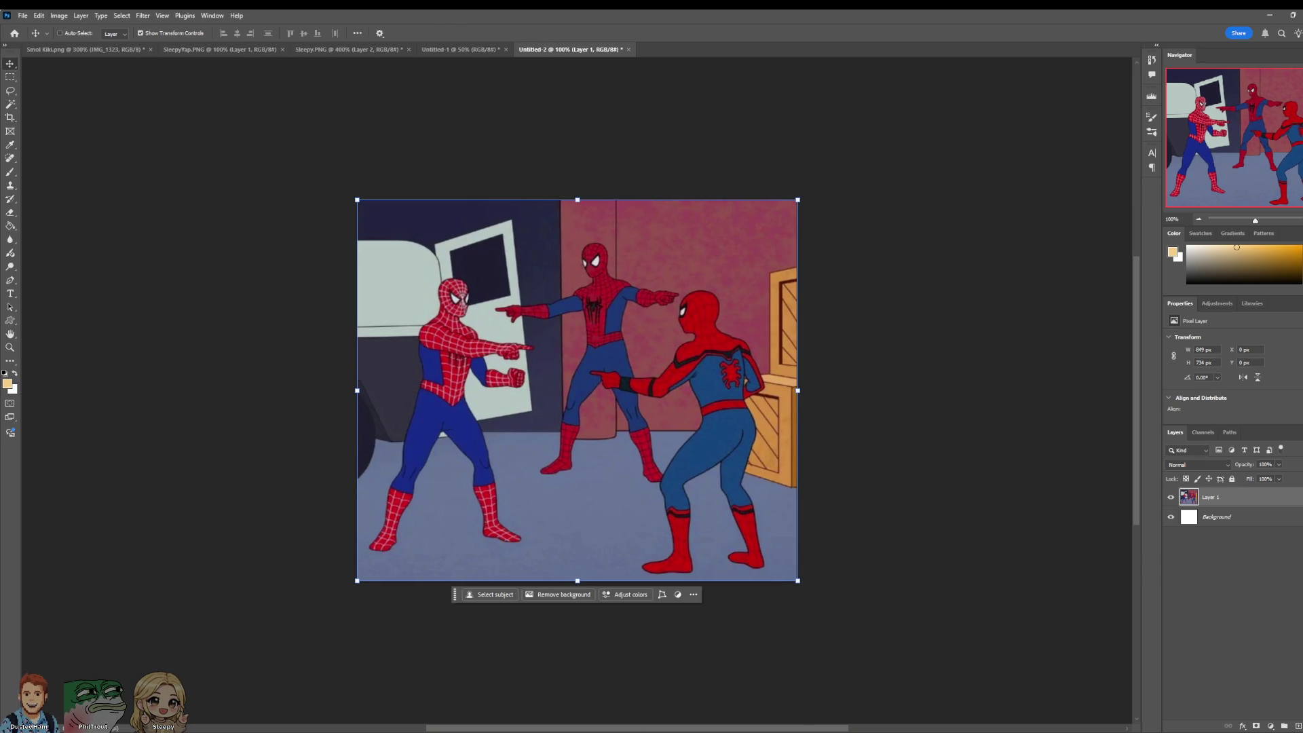
Step: Place the Sleepy_Upres chibi image as an embedded smart object
left_click(22, 15)
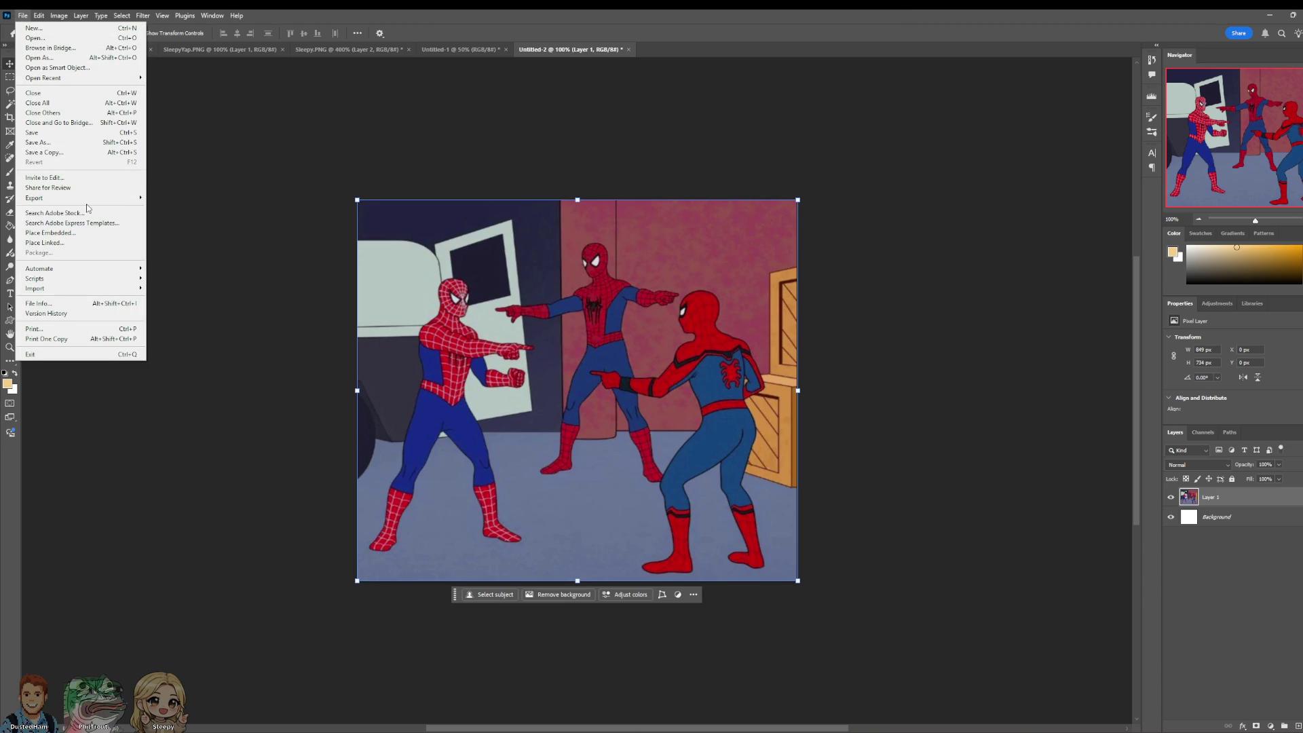
left_click(81, 233)
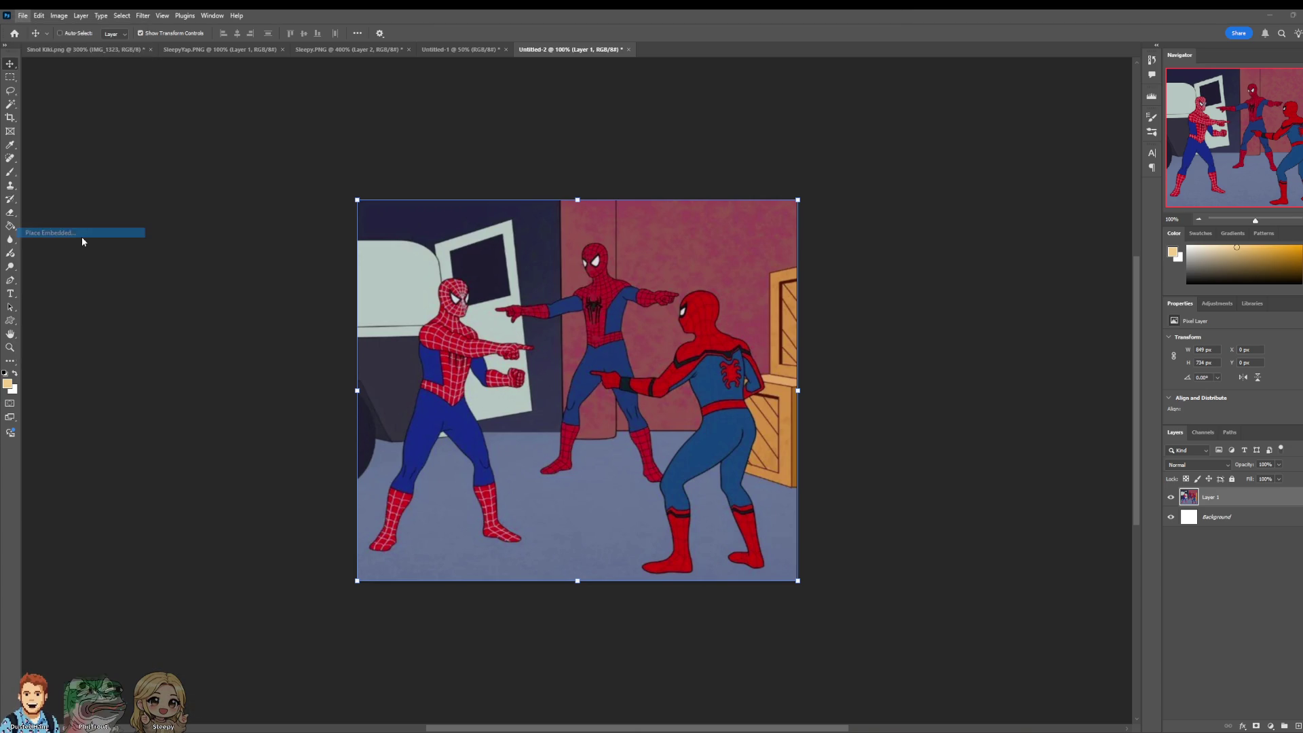
key("Escape")
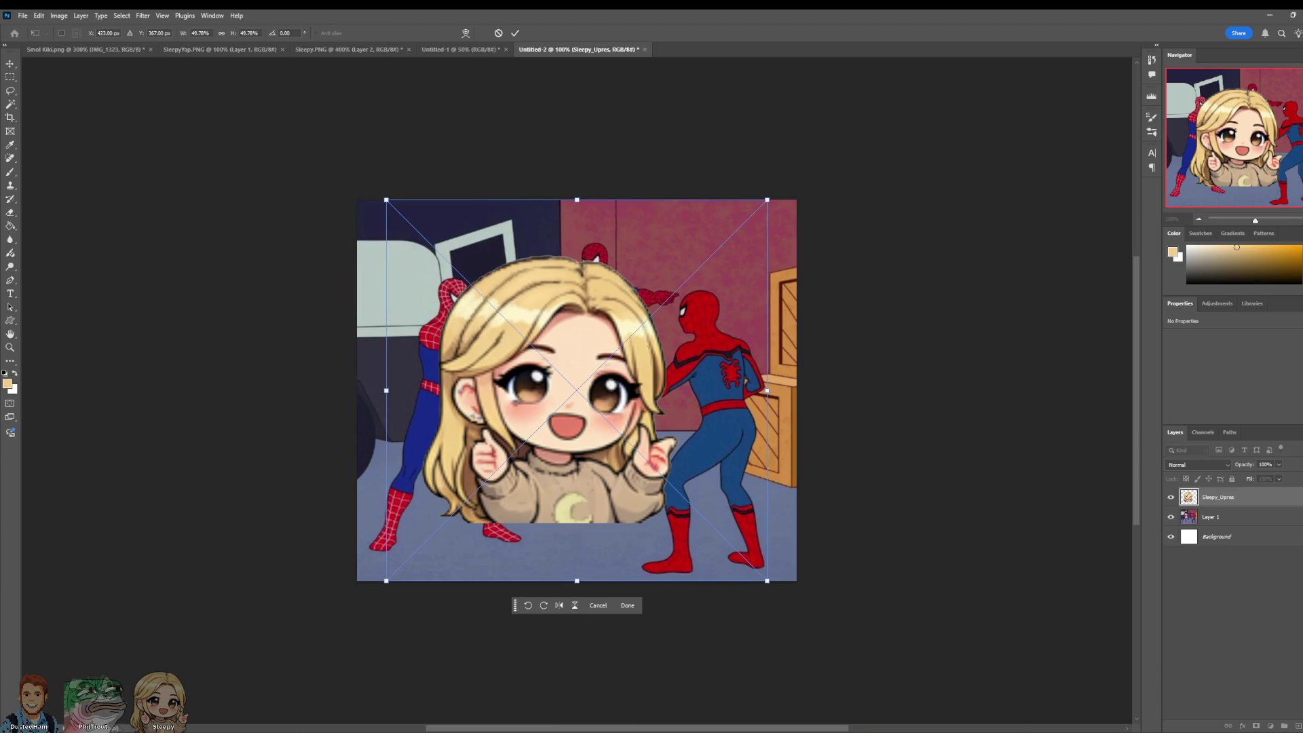
key("Return")
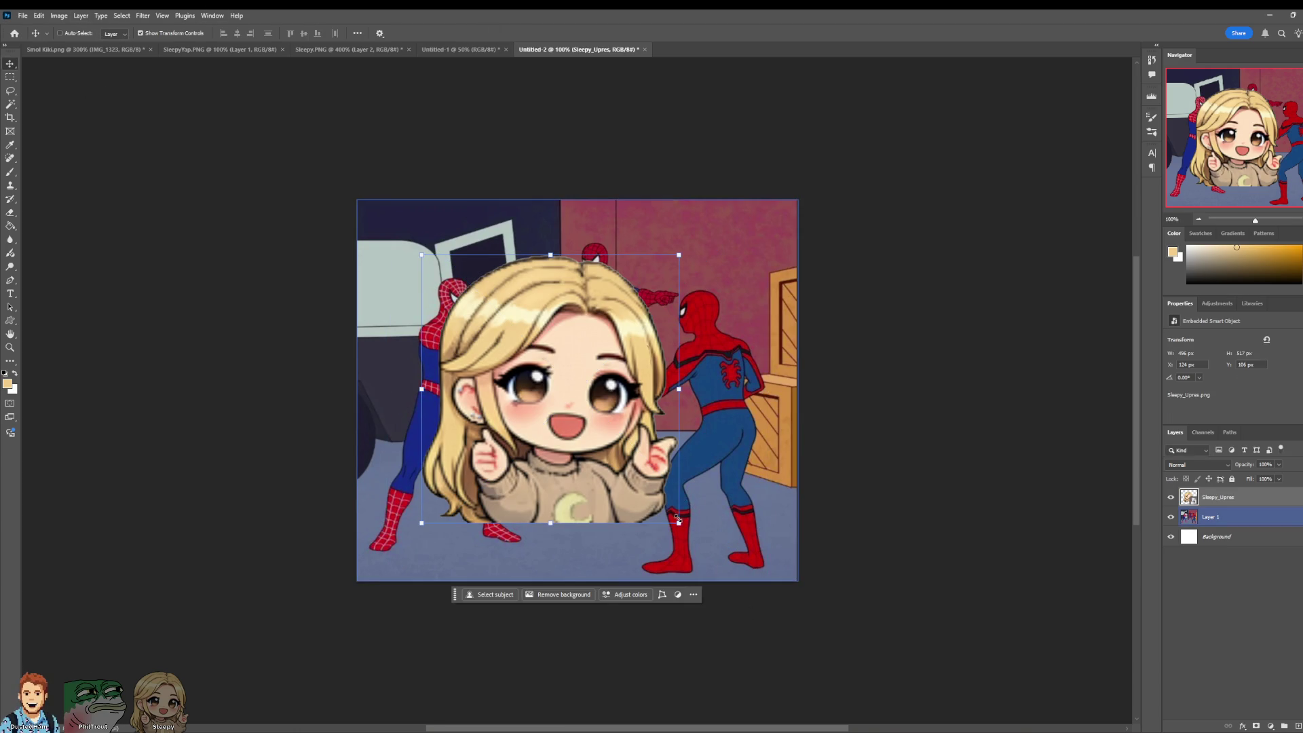
Step: Shrink the chibi avatar and fit it over the middle Spider-Man's head
mouse_move(679, 523)
left_mouse_down()
mouse_move(654, 505)
mouse_move(778, 566)
mouse_move(504, 310)
left_mouse_up()
mouse_move(500, 254)
left_mouse_down()
mouse_move(525, 308)
mouse_move(617, 272)
mouse_move(601, 288)
left_mouse_up()
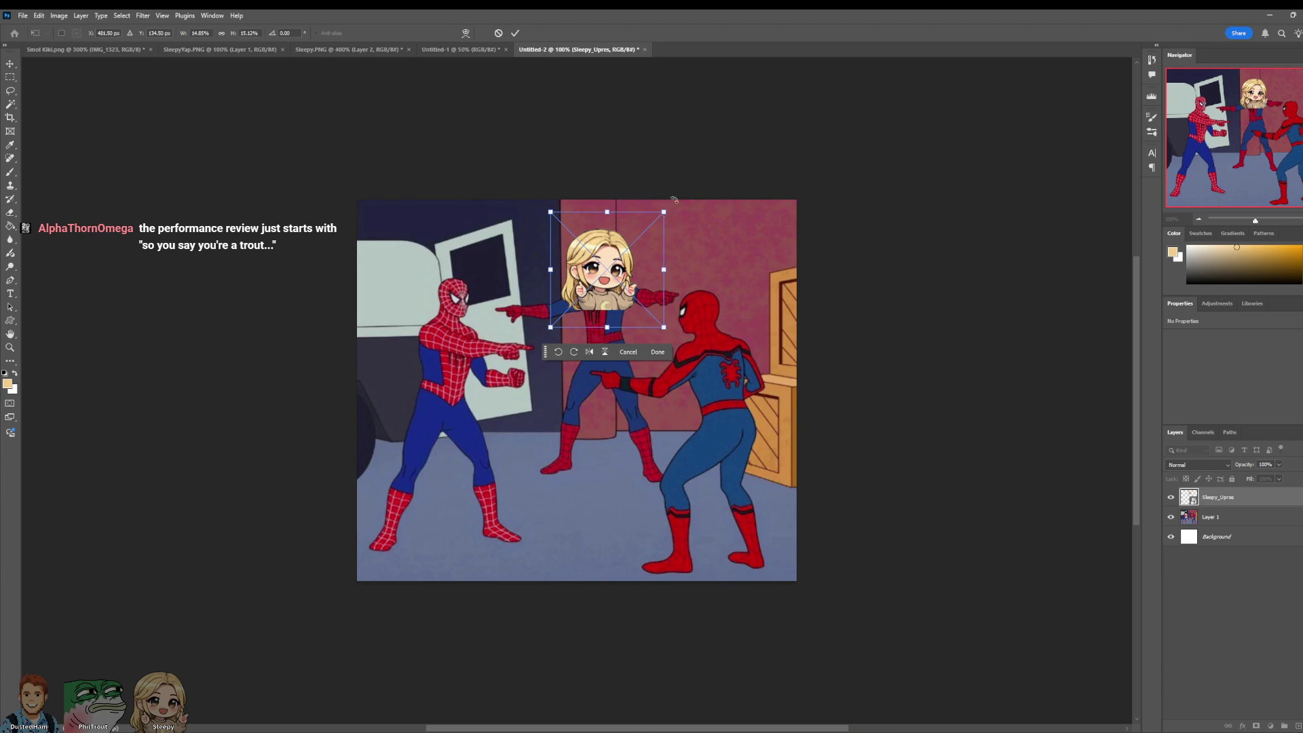
left_click_drag(663, 213, 637, 241)
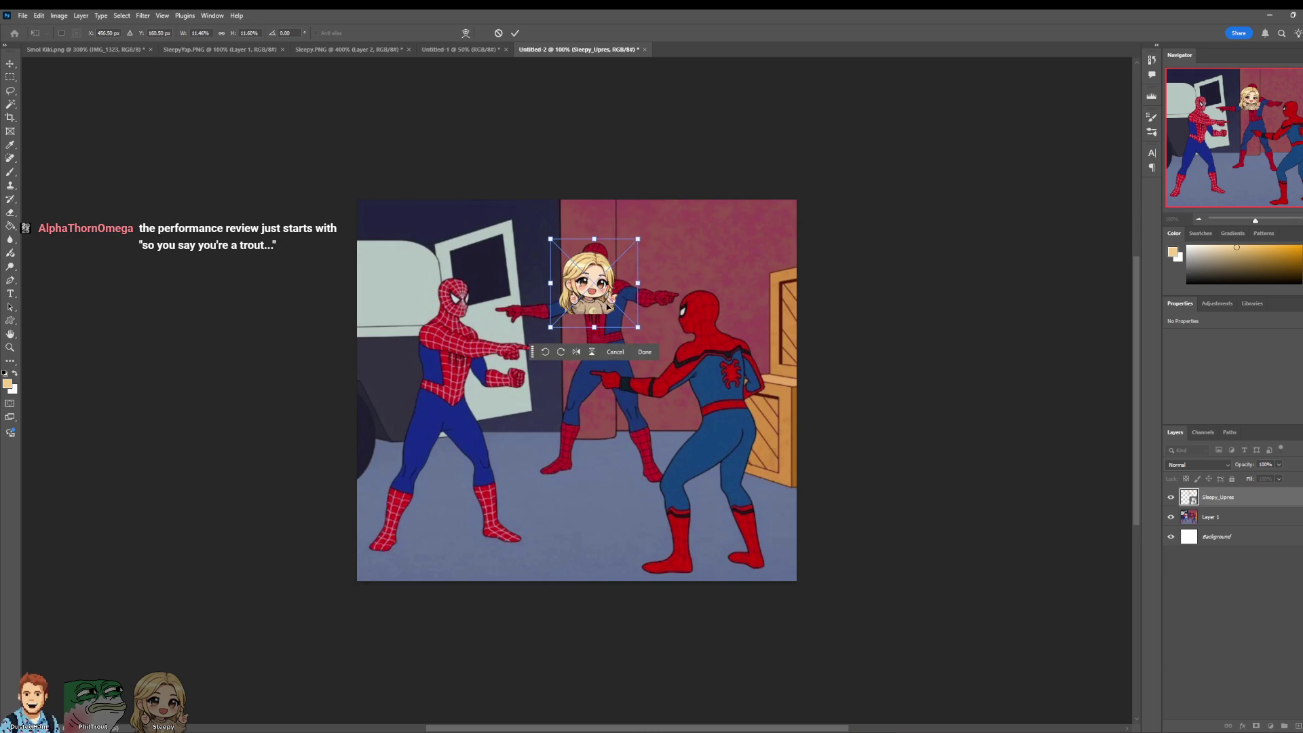
left_click_drag(603, 306, 608, 291)
left_click(515, 33)
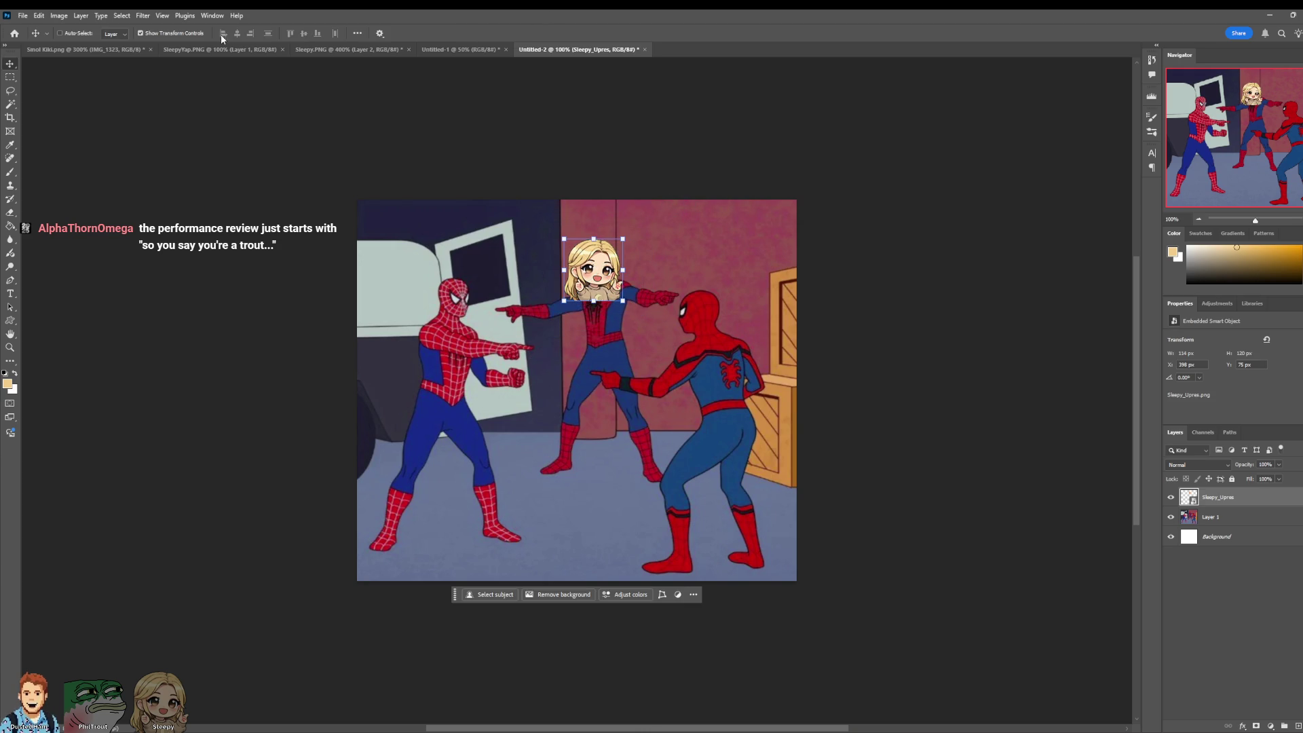
left_click(23, 15)
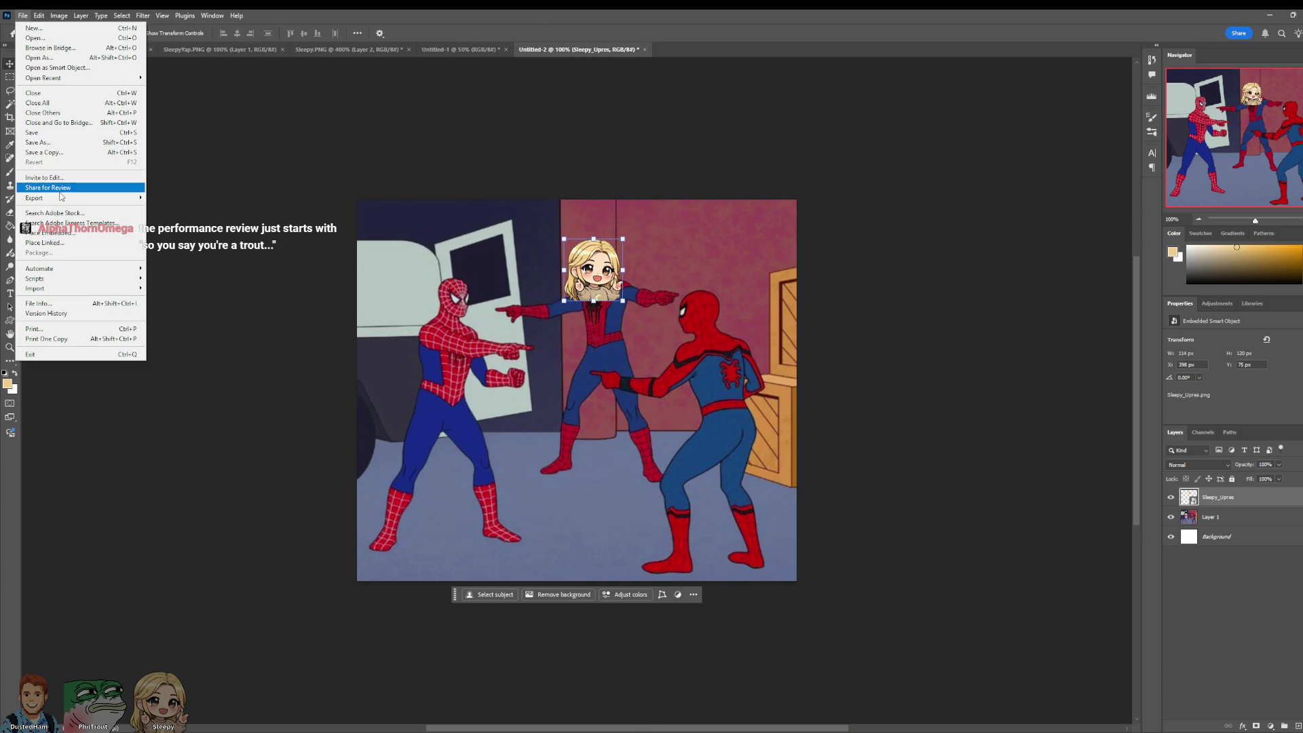
left_click(61, 233)
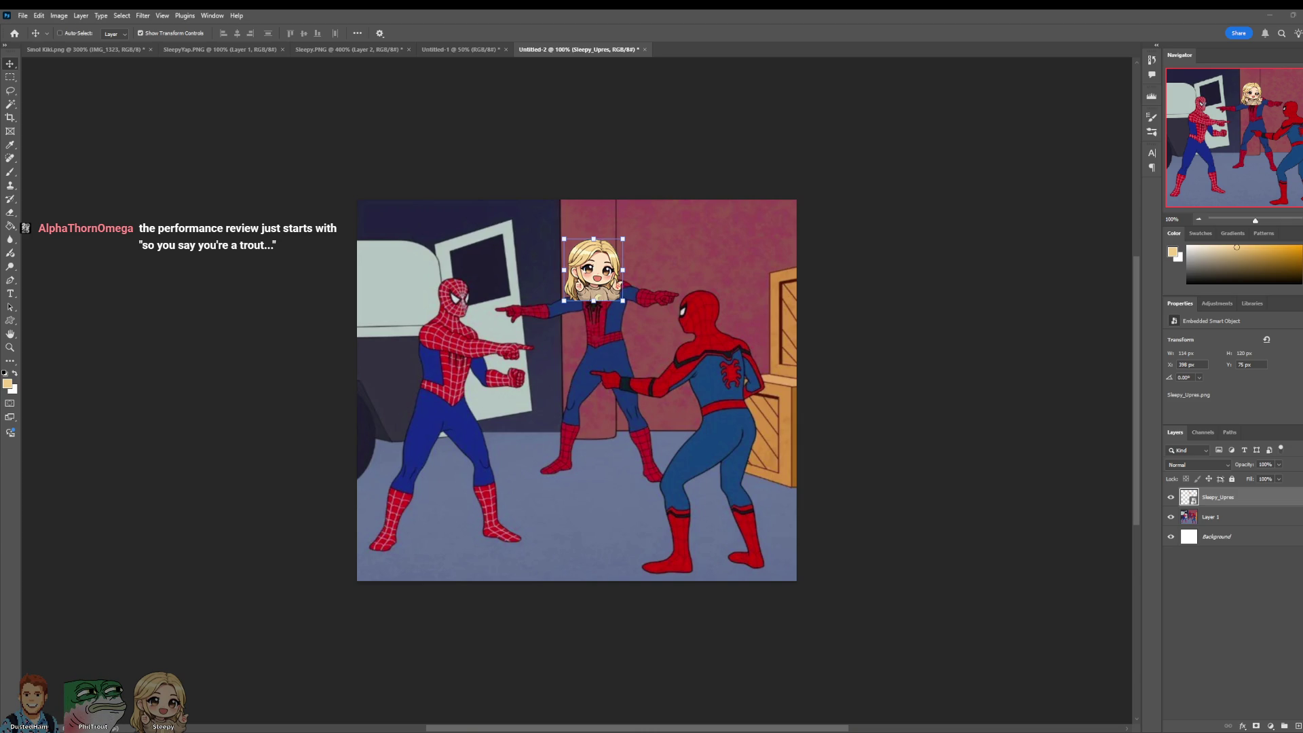
Step: Move the 112x112_fish avatar up over the left Spider-Man's head
mouse_move(1127, 407)
left_mouse_down()
mouse_move(587, 407)
mouse_move(446, 311)
mouse_move(496, 355)
mouse_move(448, 302)
mouse_move(536, 390)
left_mouse_up()
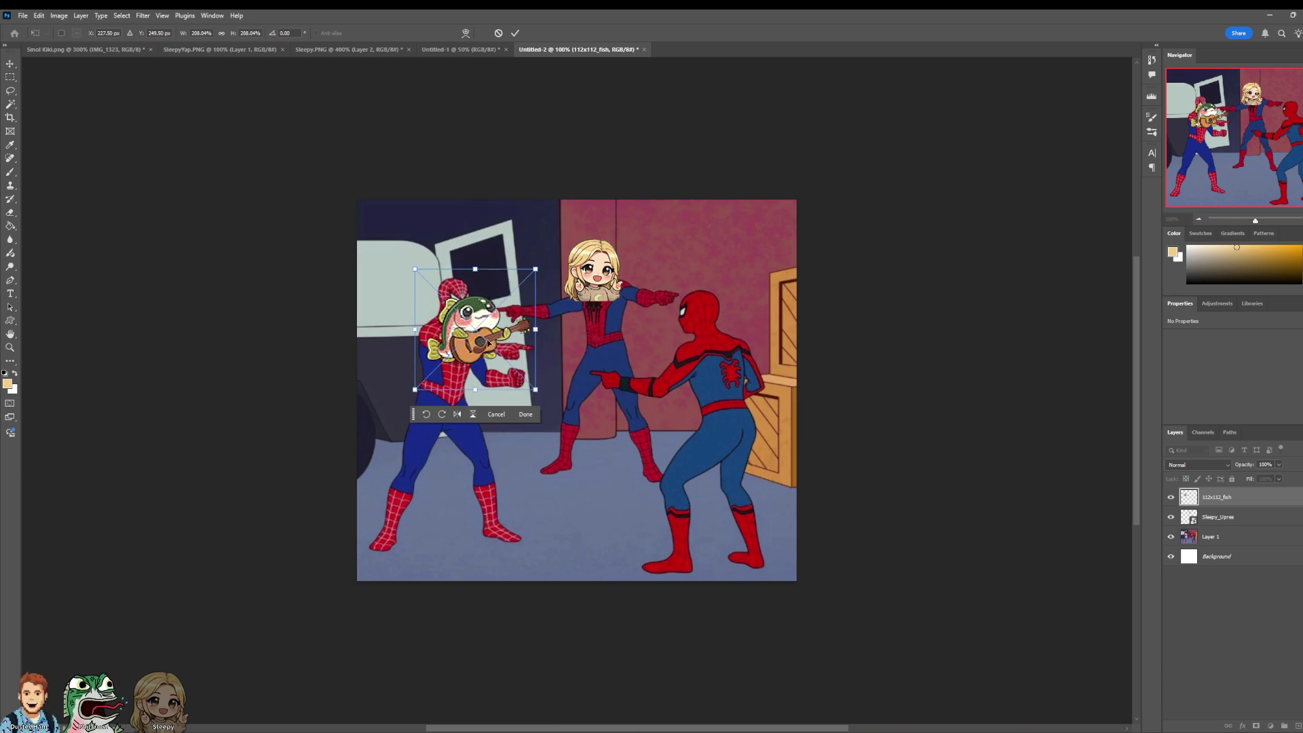
left_click_drag(488, 344, 473, 323)
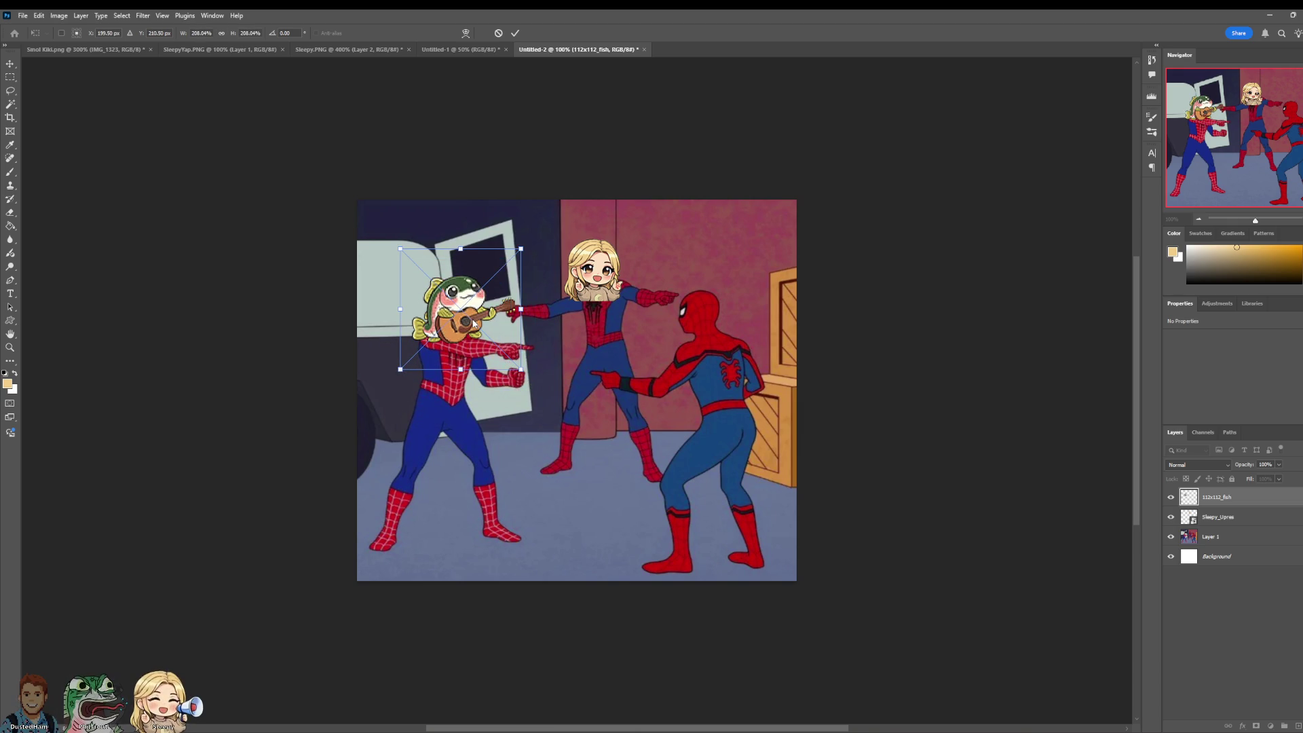
left_click(516, 34)
Step: Place DustedCool and shrink it onto the right Spider-Man's head
left_click(27, 17)
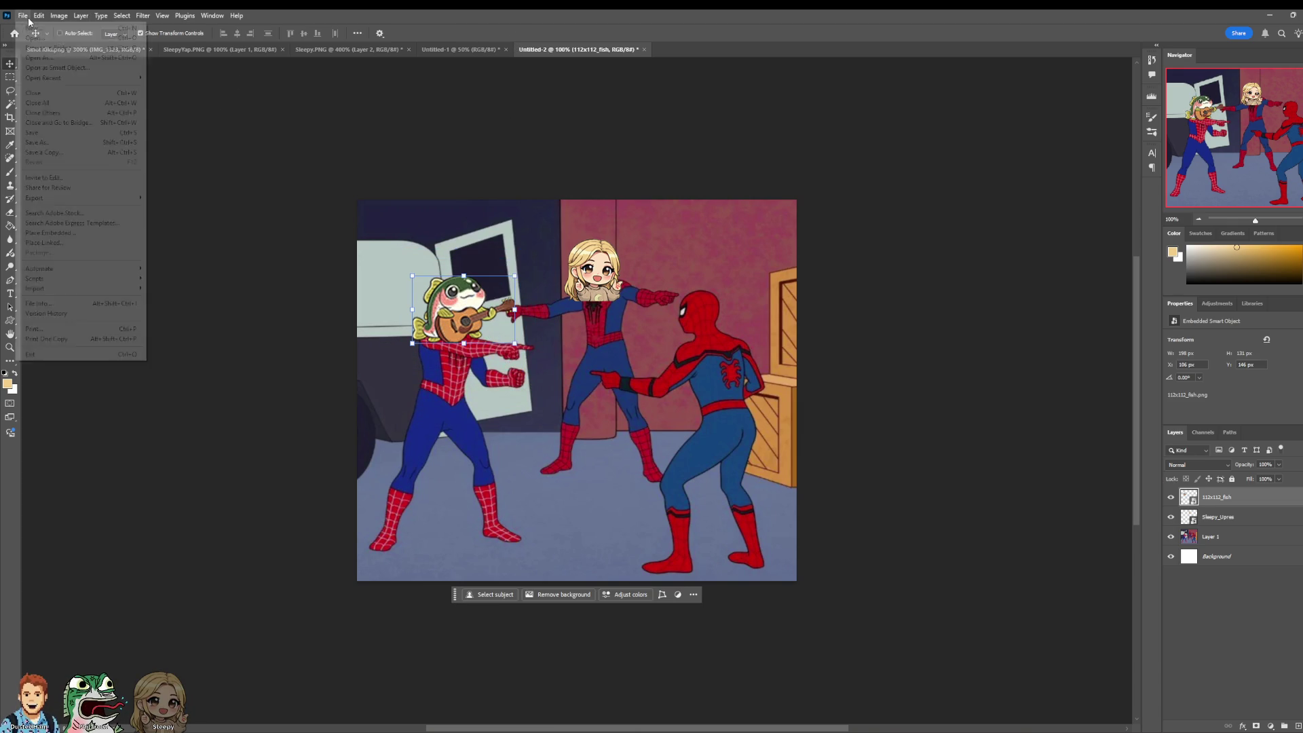
left_click(48, 233)
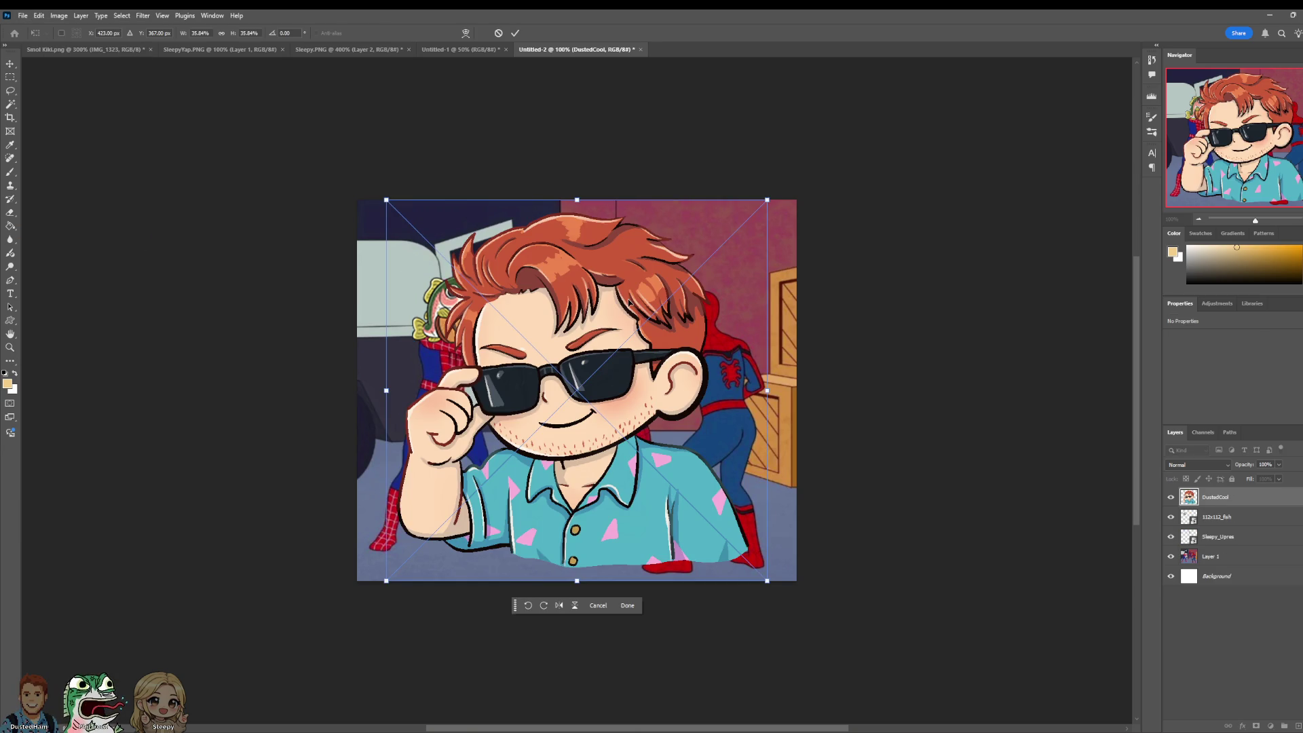
mouse_move(389, 584)
left_mouse_down()
mouse_move(552, 392)
mouse_move(669, 306)
mouse_move(683, 277)
left_mouse_up()
left_click_drag(754, 250, 734, 334)
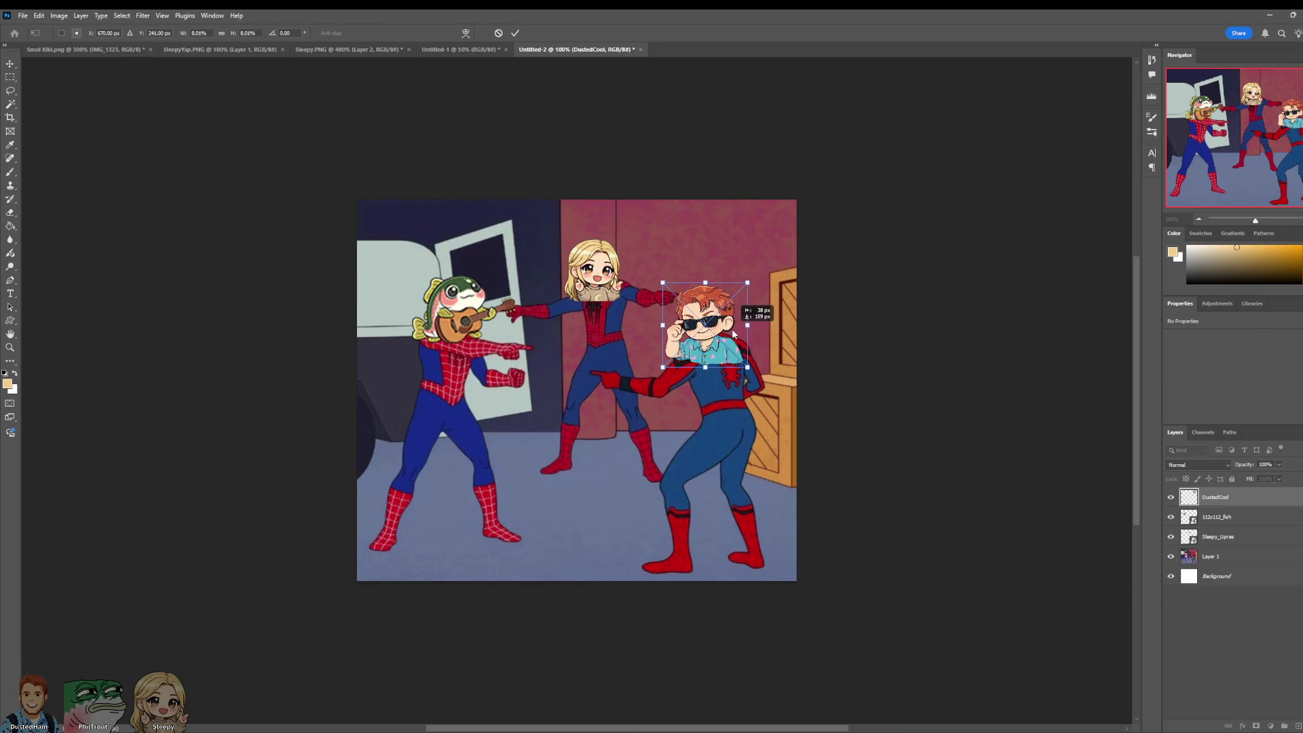
left_click(513, 36)
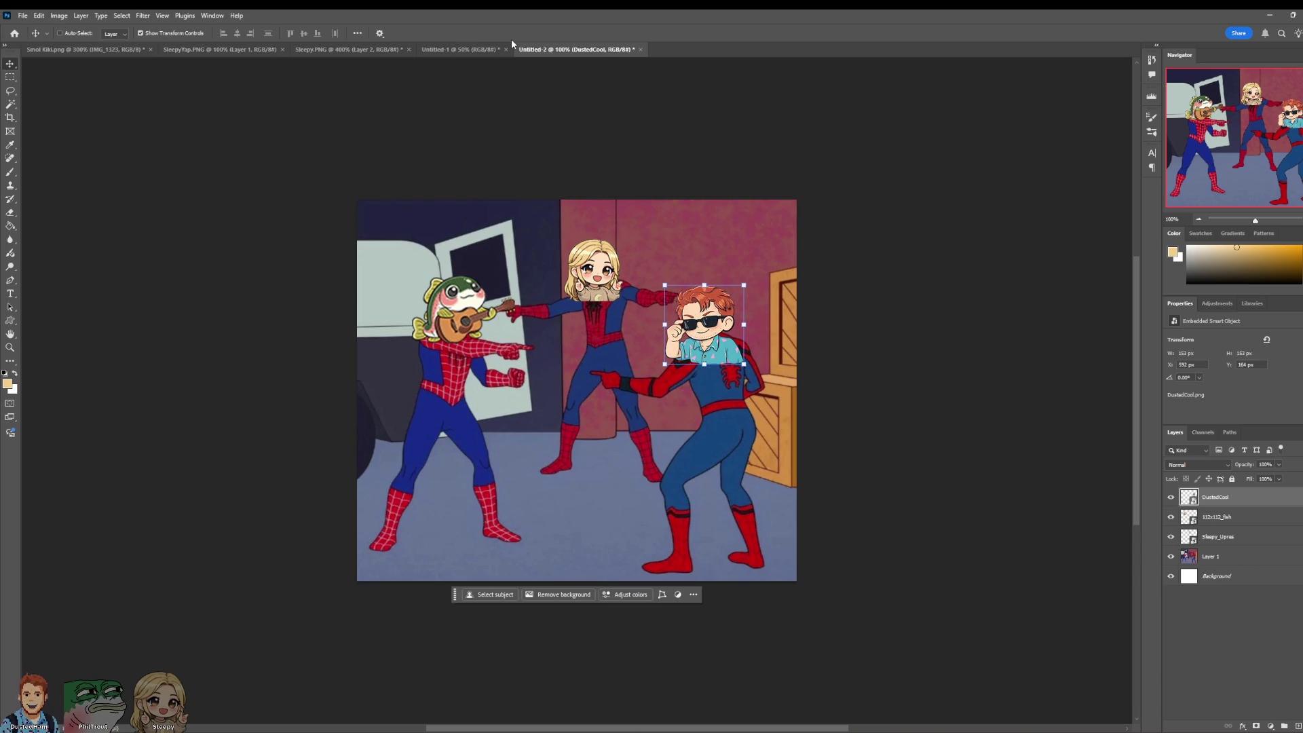
left_click(1209, 555)
Step: Replace the 112x112_fish layer with the FishTalk sticker, scaled toward head size
left_click(1239, 519)
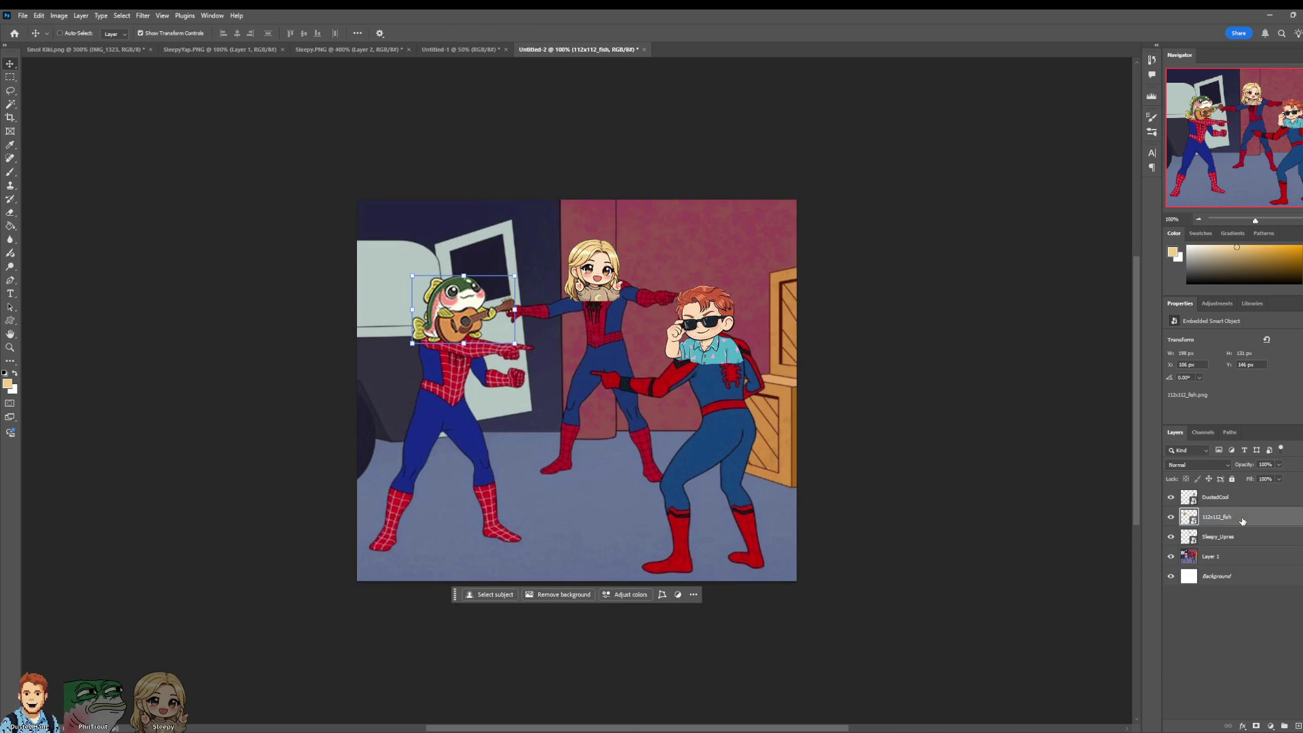
key("Delete")
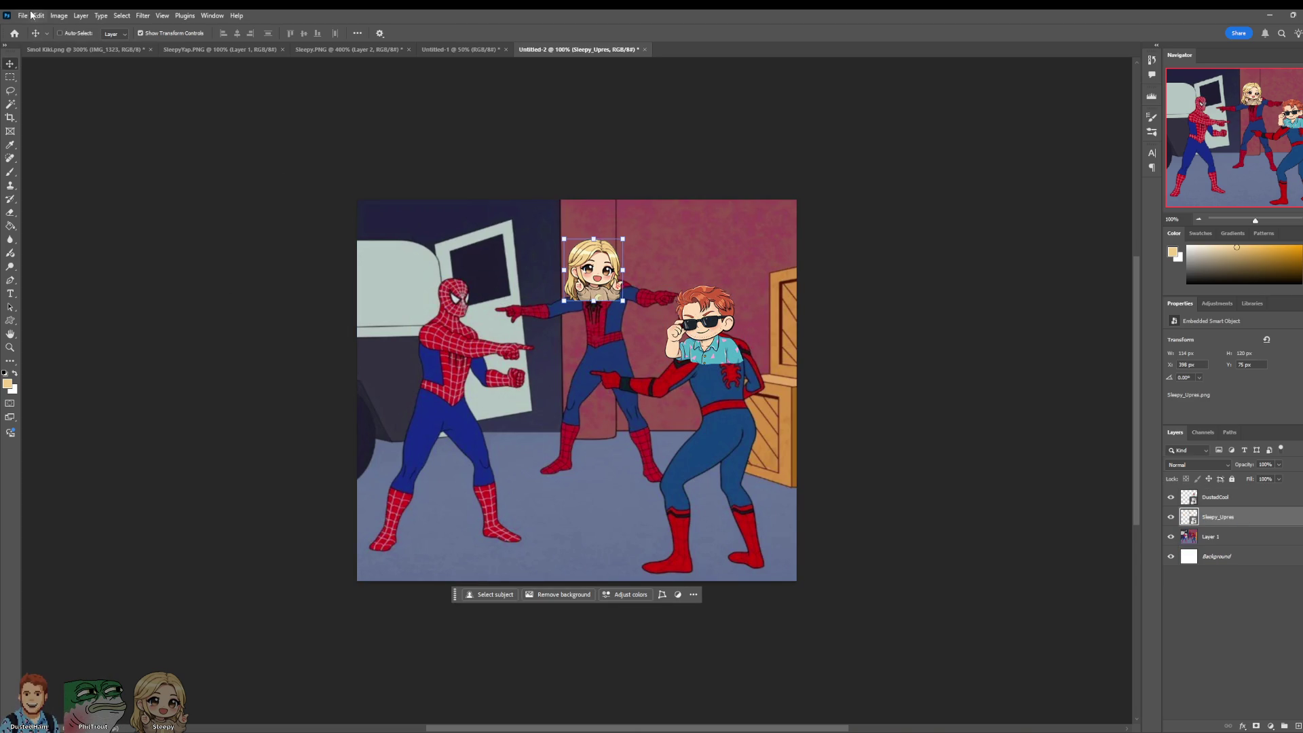
left_click(22, 15)
left_click(100, 233)
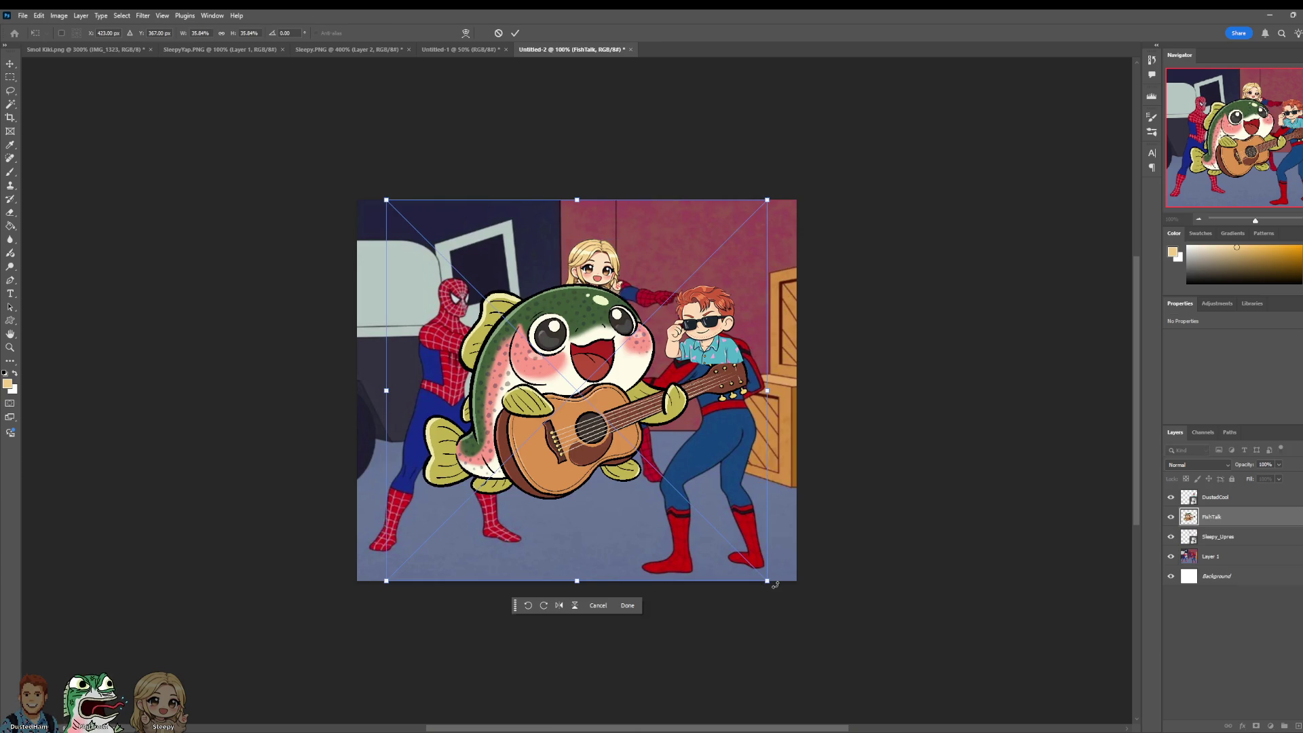
mouse_move(769, 582)
left_mouse_down()
mouse_move(679, 468)
mouse_move(584, 415)
left_mouse_up()
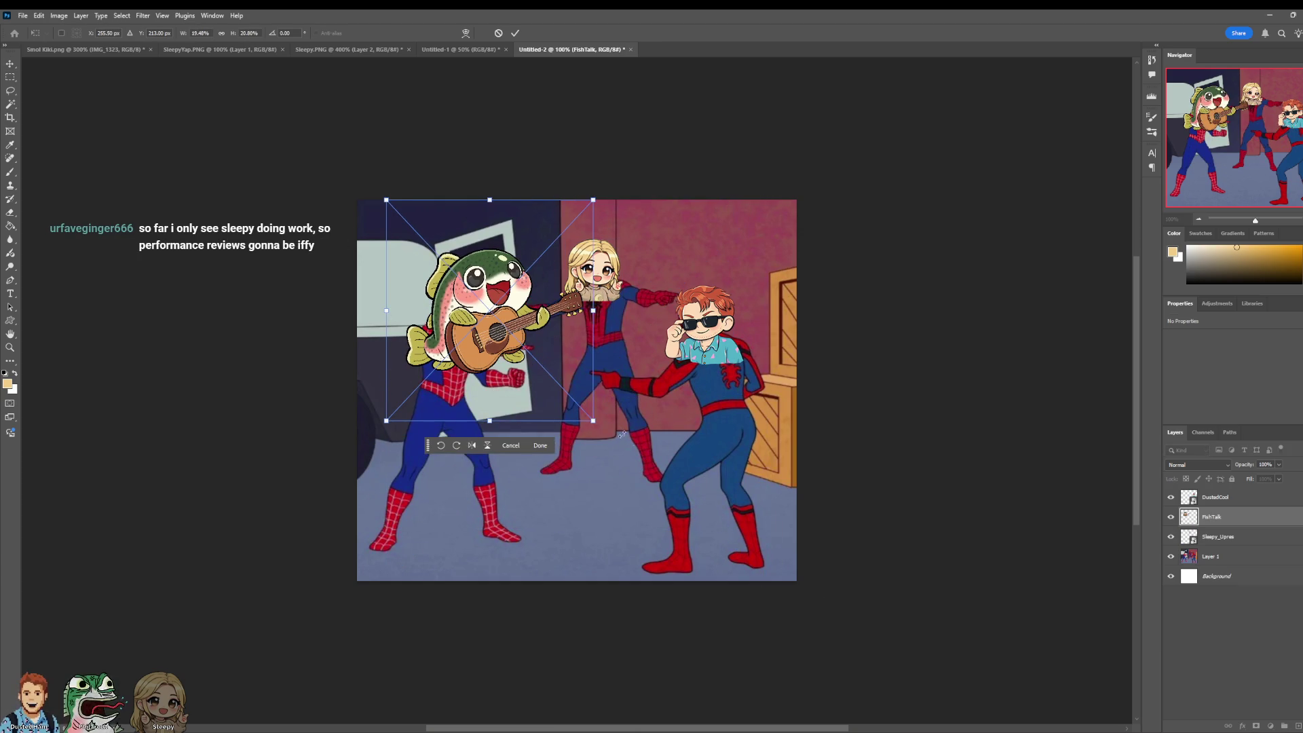
key("ctrl+z")
mouse_move(767, 582)
left_mouse_down()
mouse_move(581, 394)
mouse_move(543, 384)
mouse_move(533, 400)
mouse_move(494, 325)
mouse_move(582, 392)
mouse_move(501, 334)
left_mouse_up()
left_click(516, 34)
Step: Resize the FishTalk fish to fit over the left Spider-Man's head
key("ctrl+t")
left_click_drag(462, 292, 477, 323)
mouse_move(512, 364)
left_mouse_down()
mouse_move(547, 402)
mouse_move(536, 392)
left_mouse_up()
left_click(515, 33)
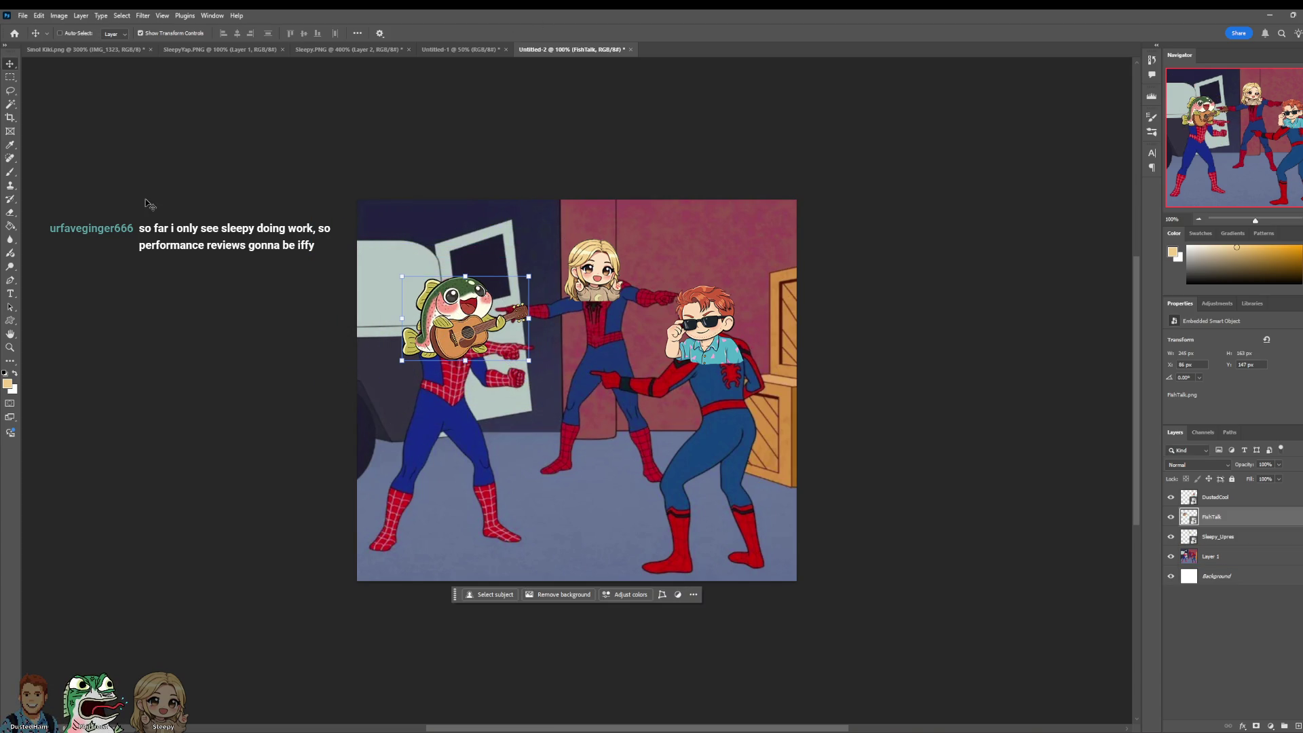
Step: Enlarge the DustedCool head slightly and nudge it up and left
left_click(10, 214)
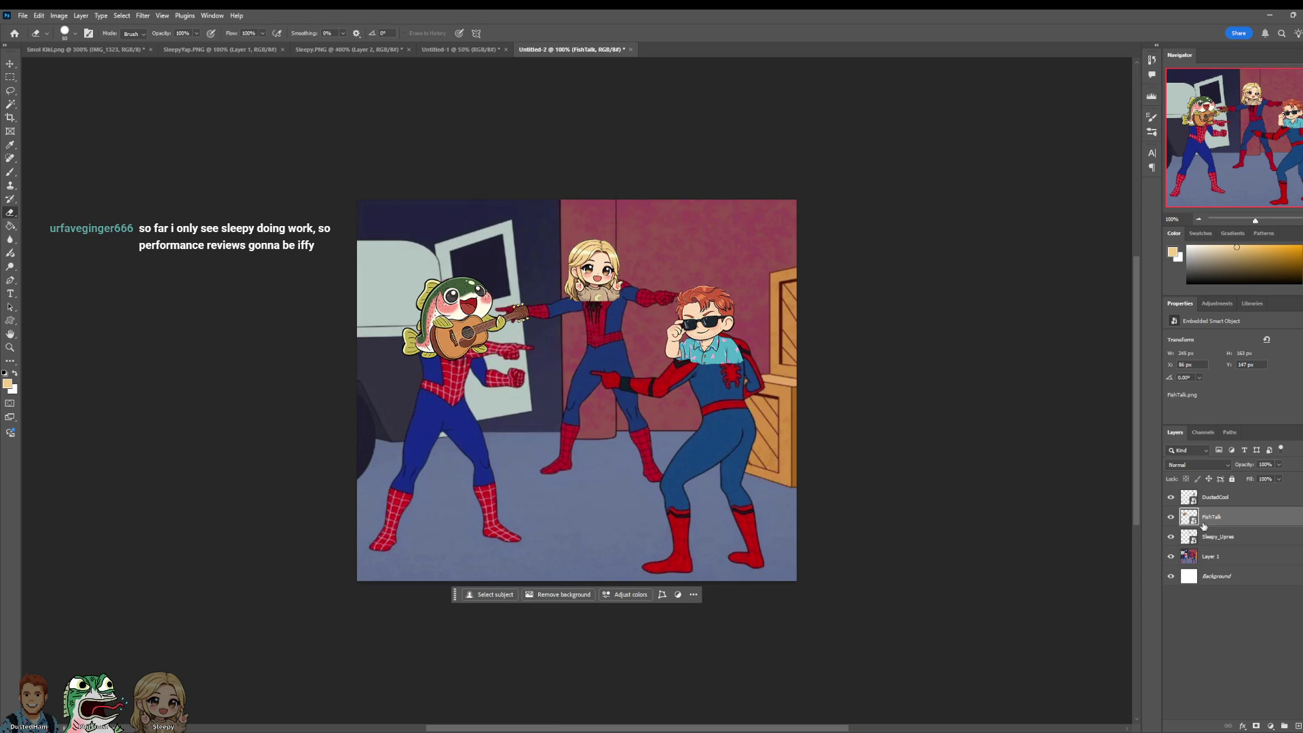
left_click(1243, 497)
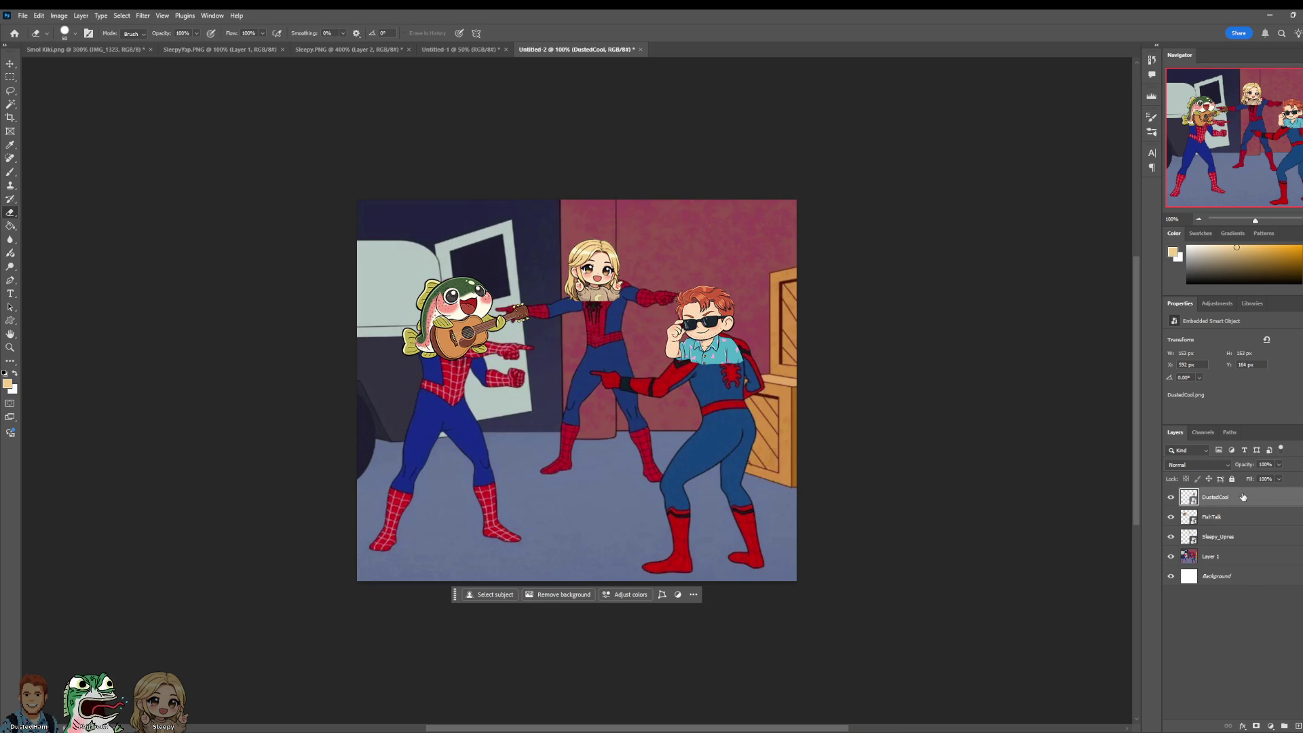
key("v")
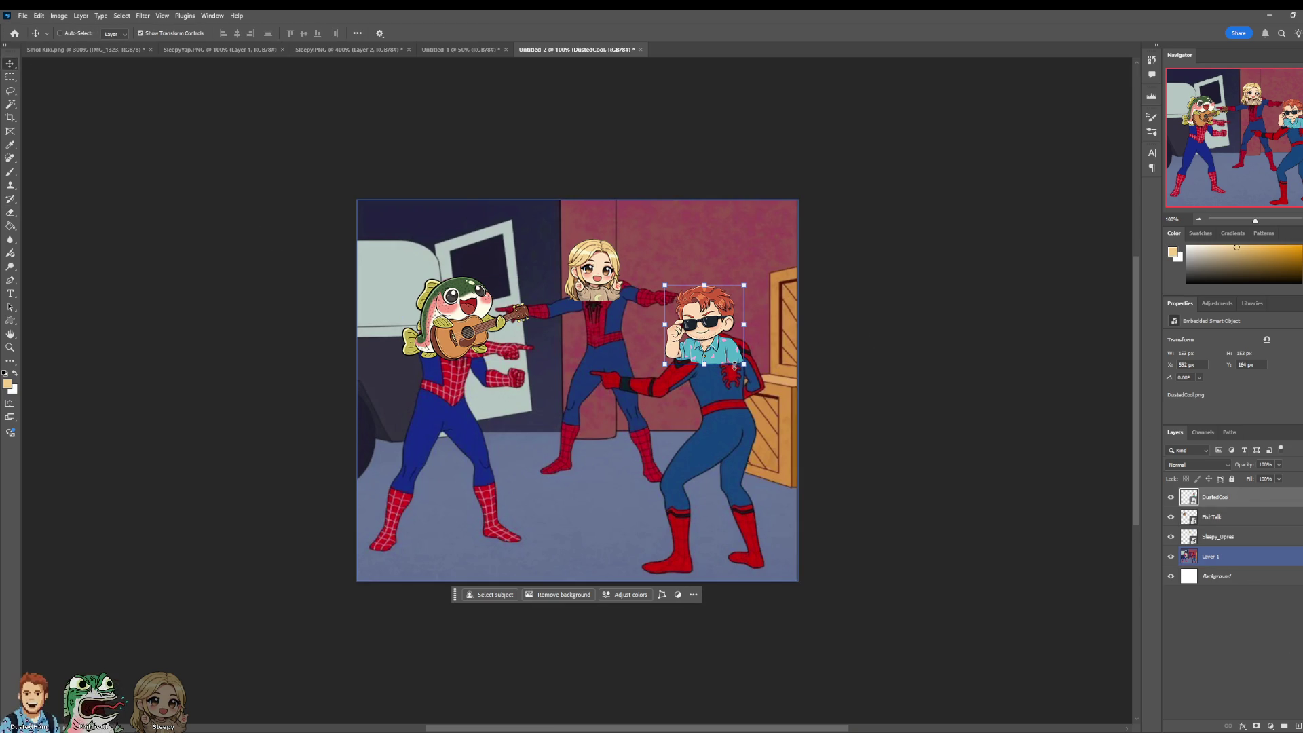
left_click_drag(746, 370, 758, 384)
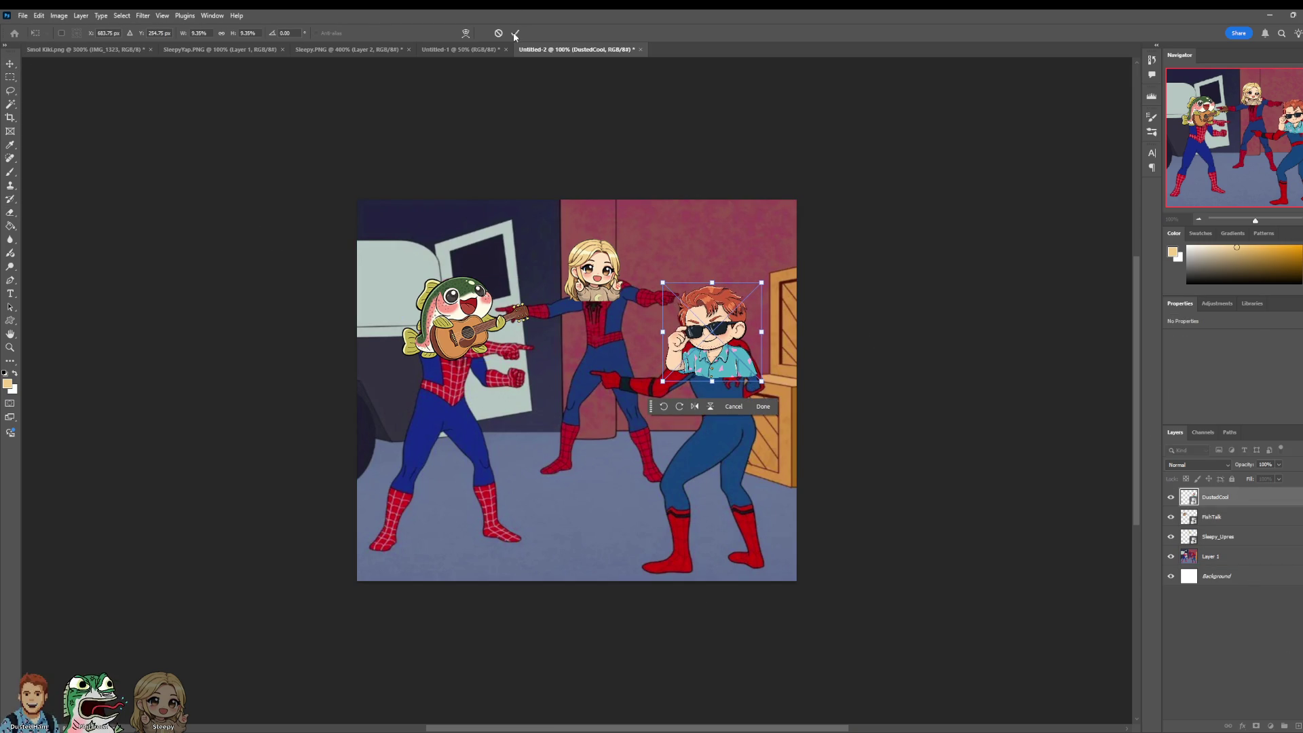
left_click_drag(728, 334, 723, 327)
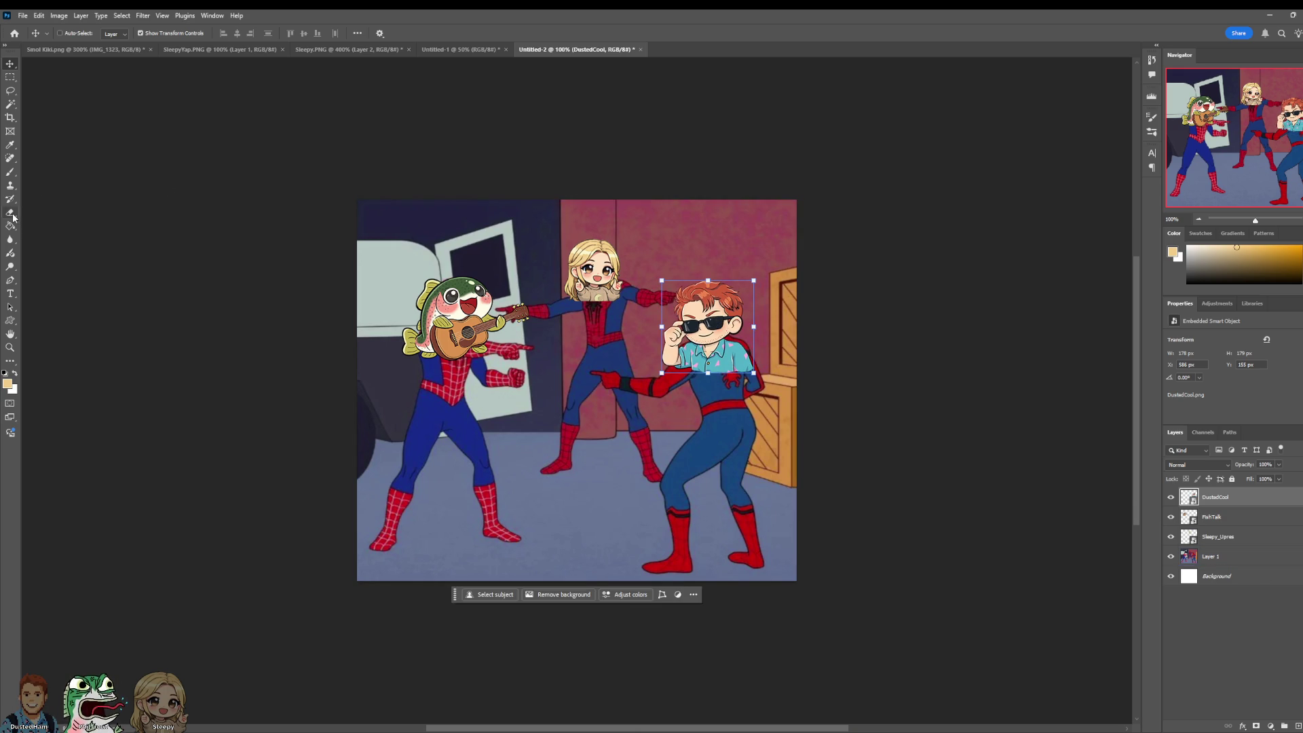
Step: Add a mask to DustedCool and paint black over part of the shirt
left_click(1258, 727)
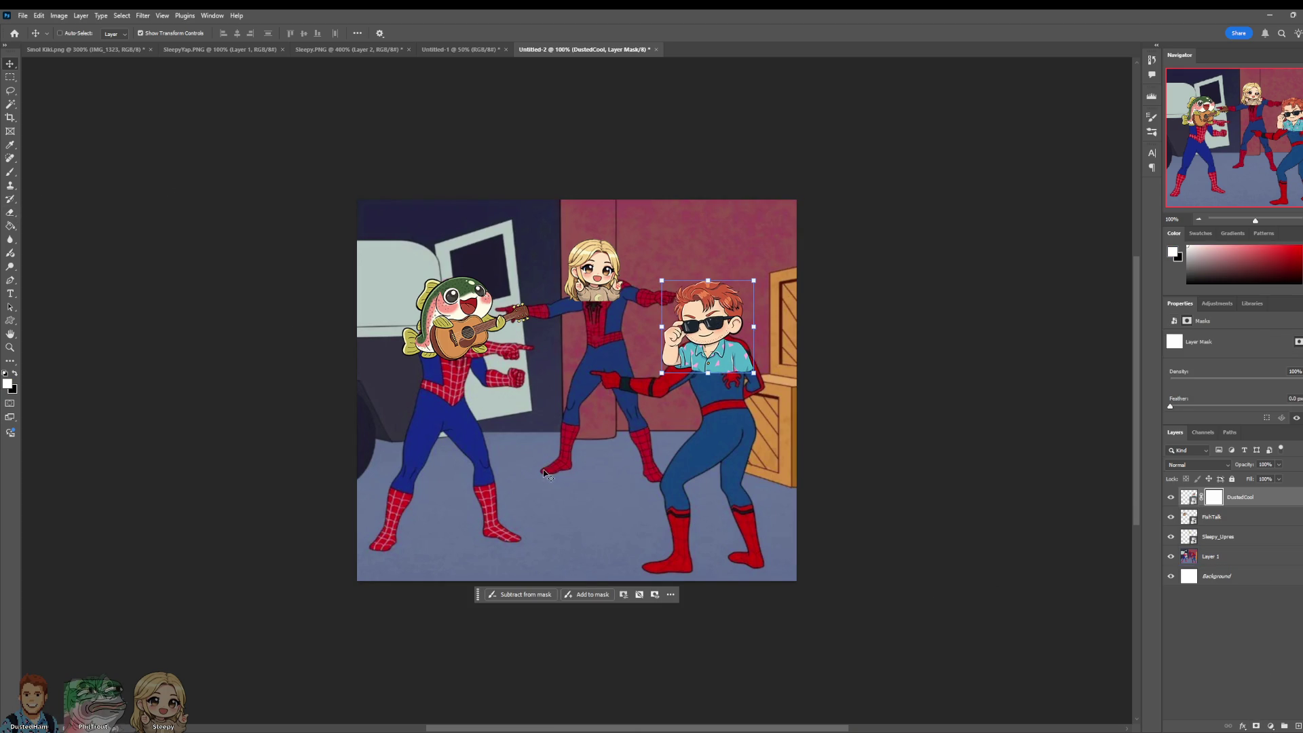
key("b")
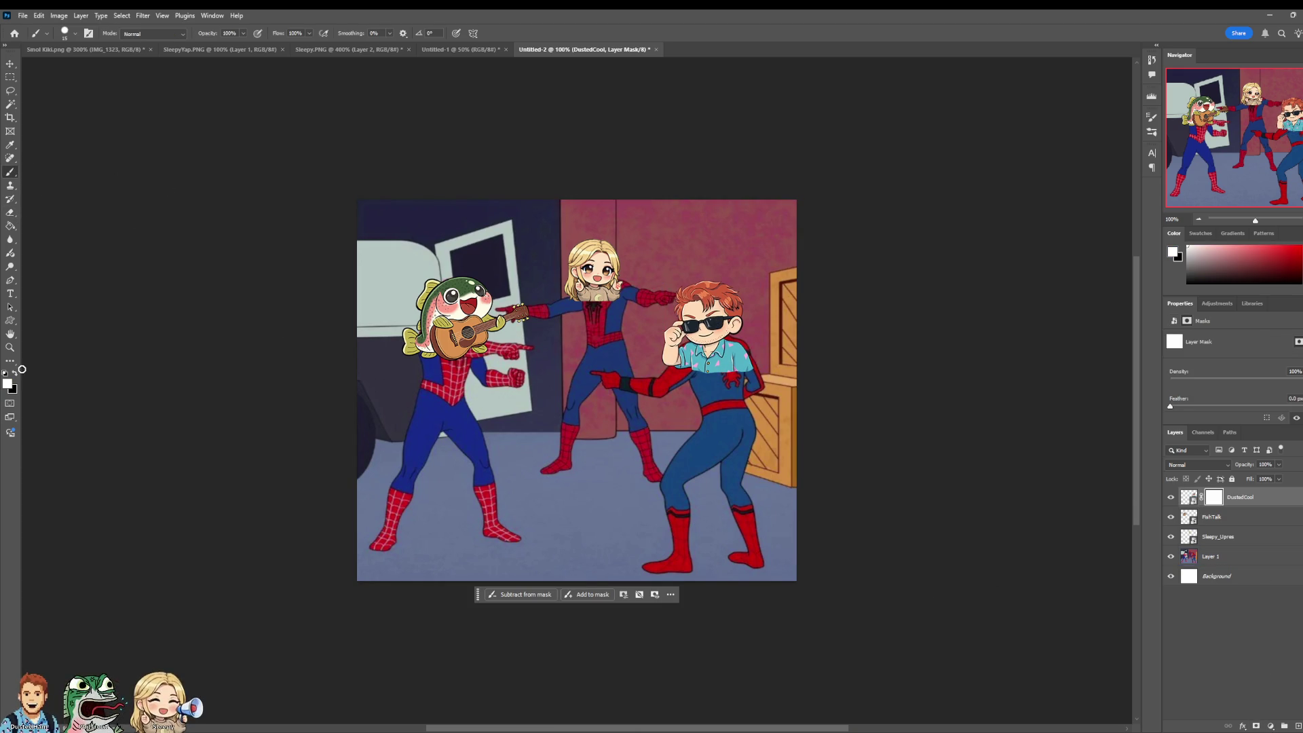
left_click(16, 374)
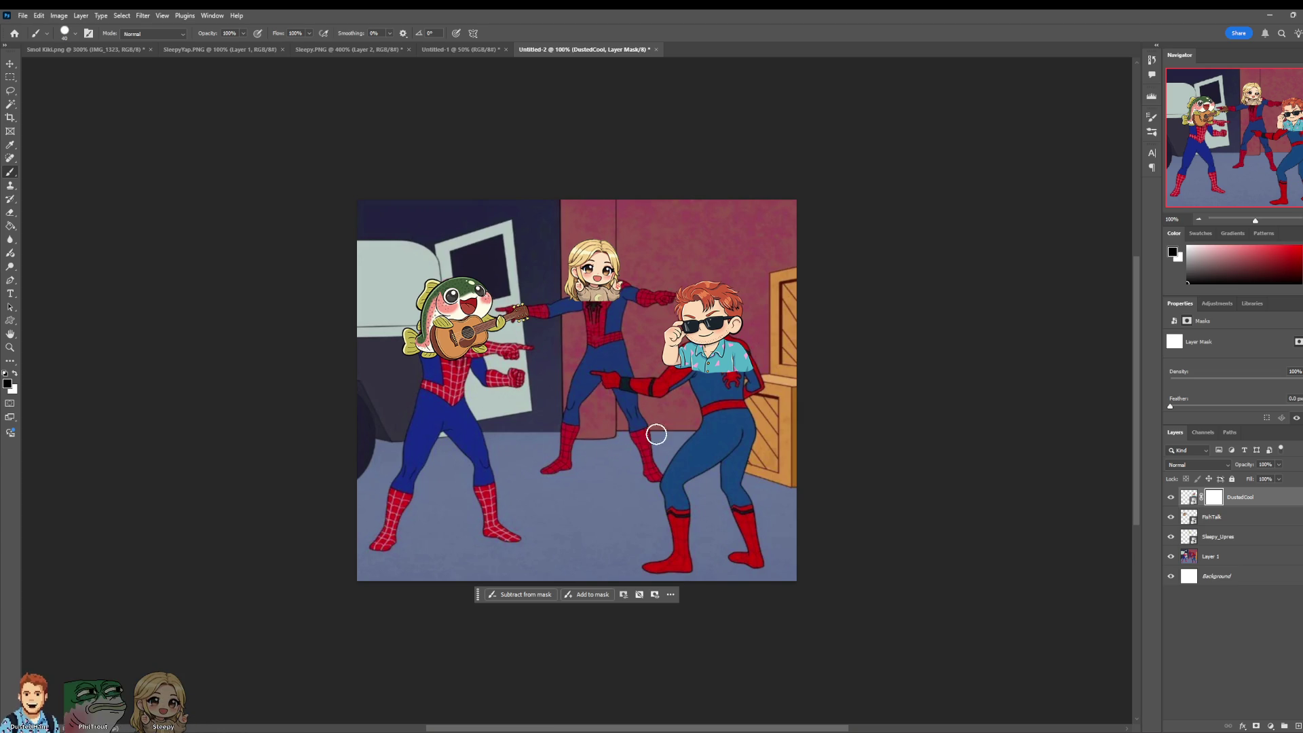
mouse_move(772, 386)
left_mouse_down()
mouse_move(689, 379)
mouse_move(698, 370)
left_mouse_up()
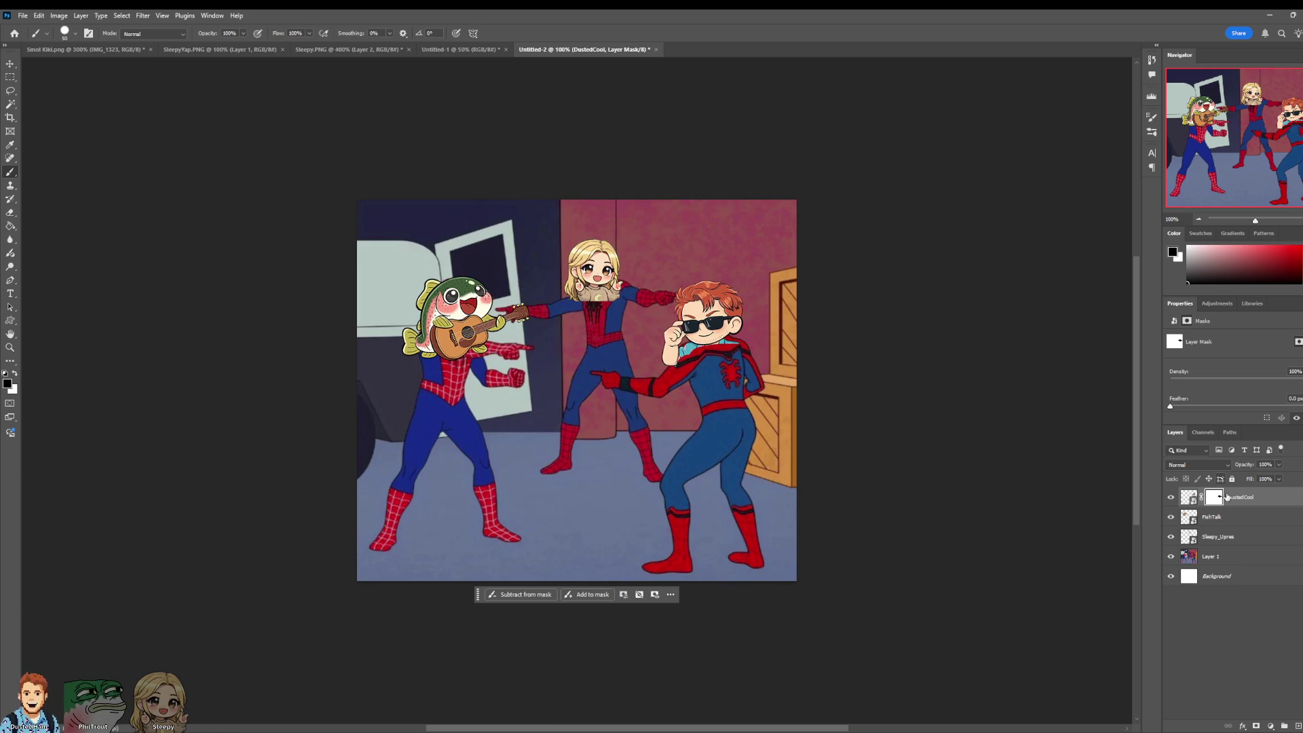
Step: Try a layer mask on the FishTalk layer, then undo it
left_click(1220, 521)
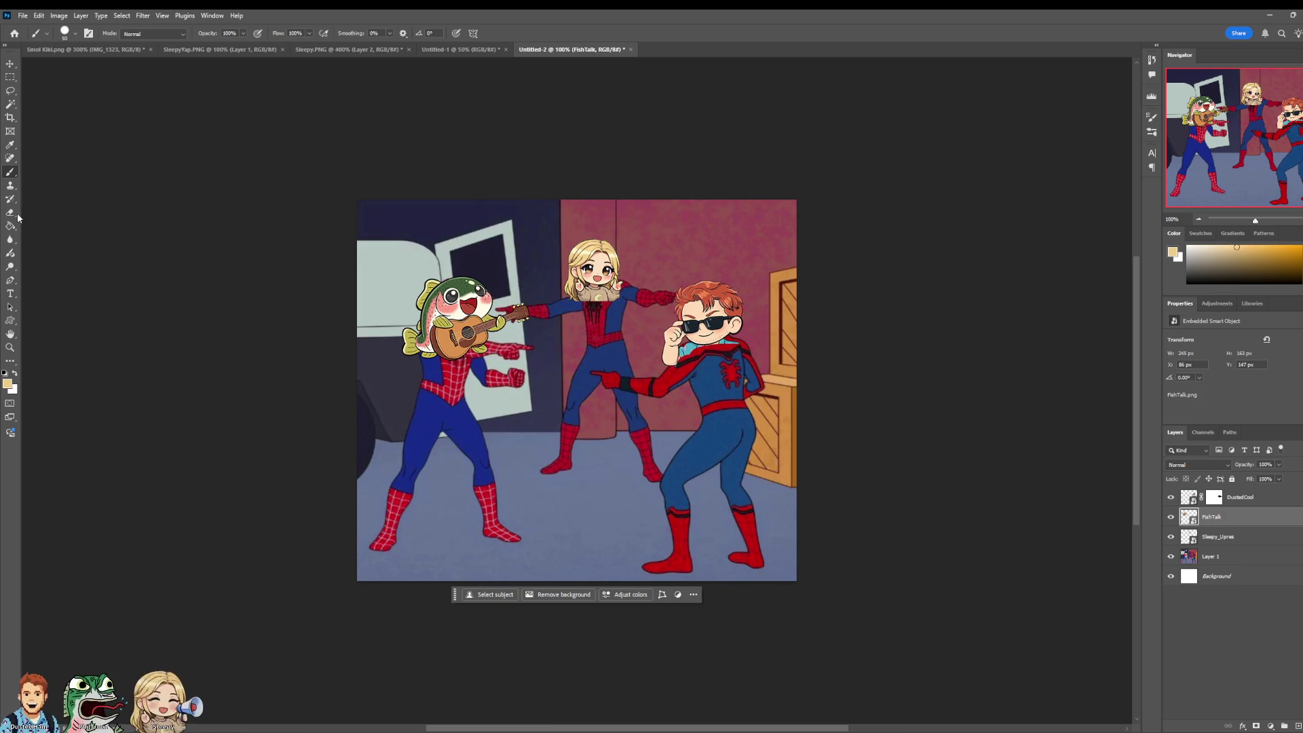
left_click(1255, 725)
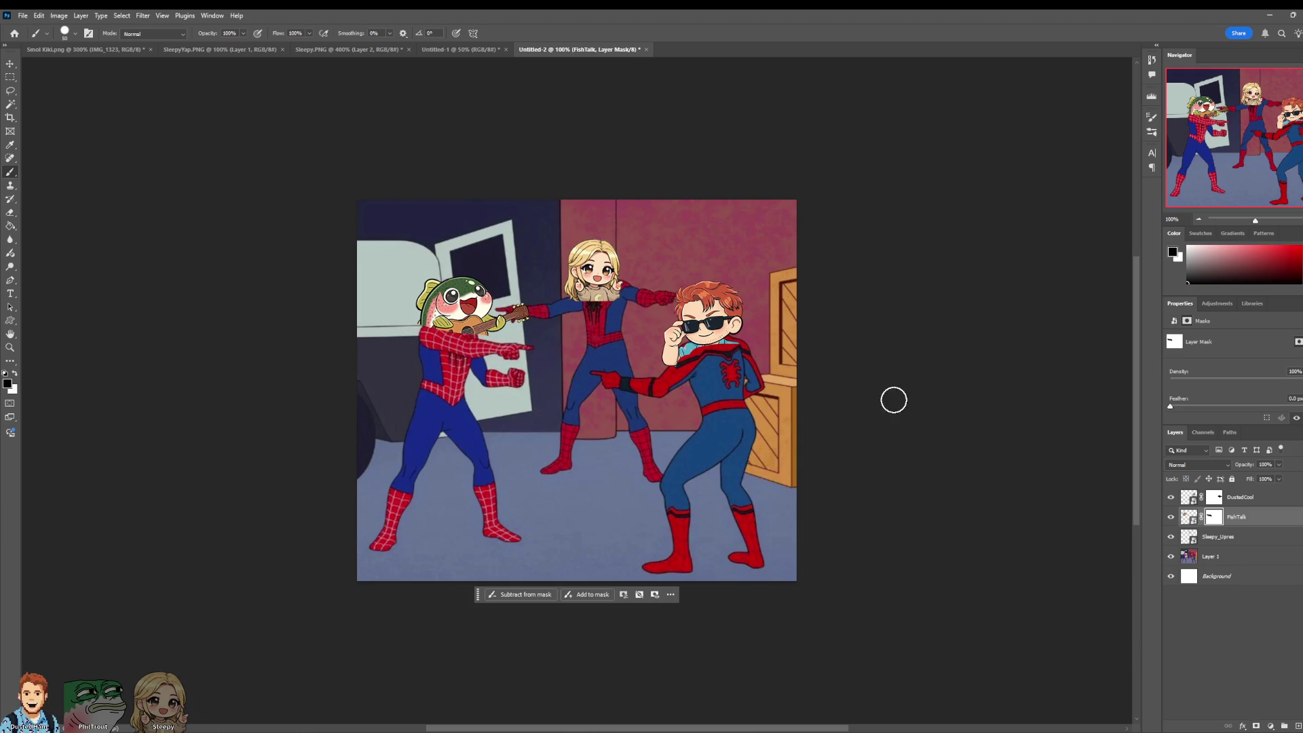
key("ctrl+z")
key("ctrl+z")
key("ctrl+z")
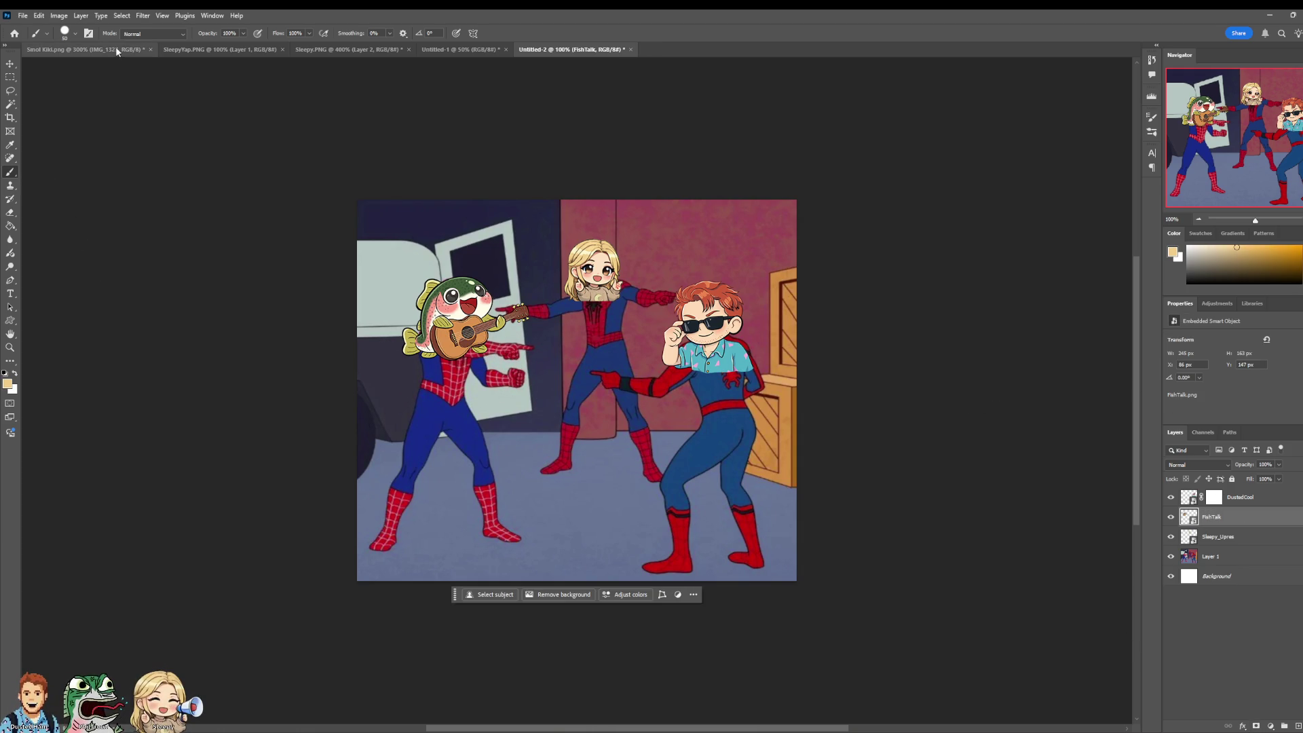
left_click(23, 15)
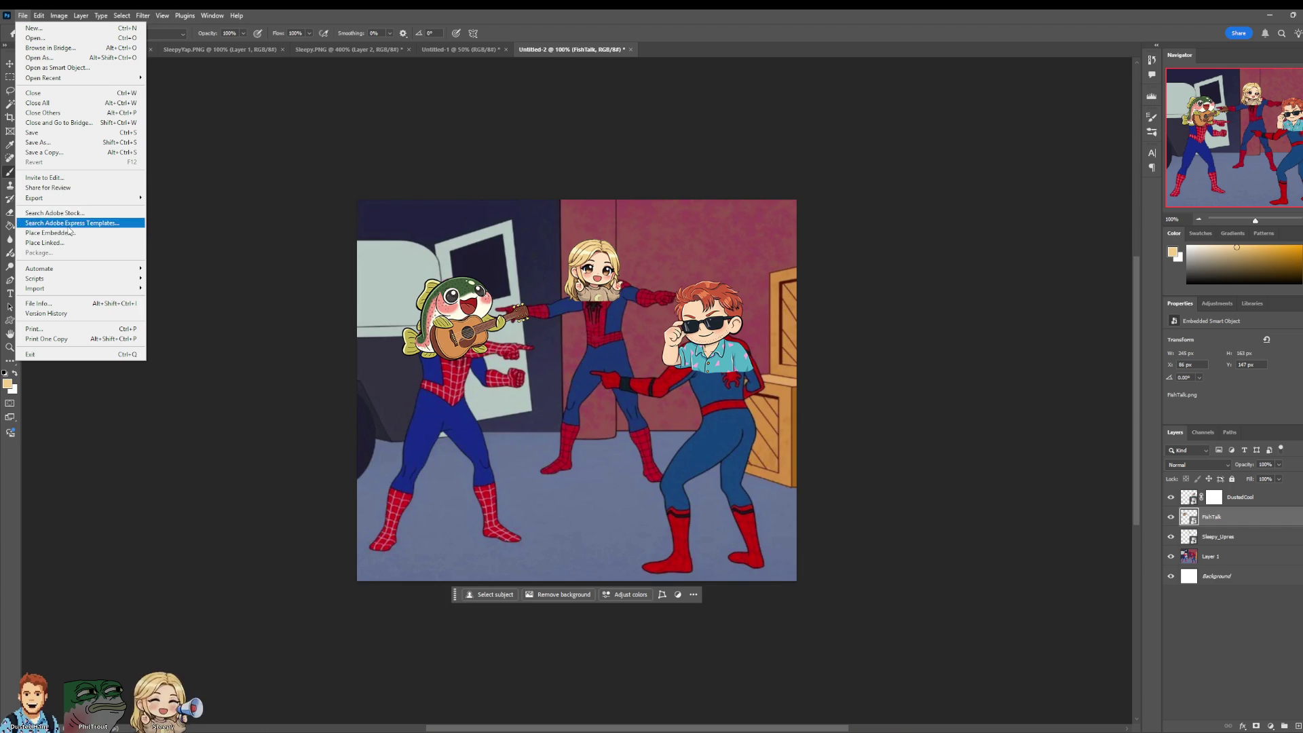
Step: Place the SALTBOX logo embedded and drag it down between the Spider-Man figures
left_click(1302, 692)
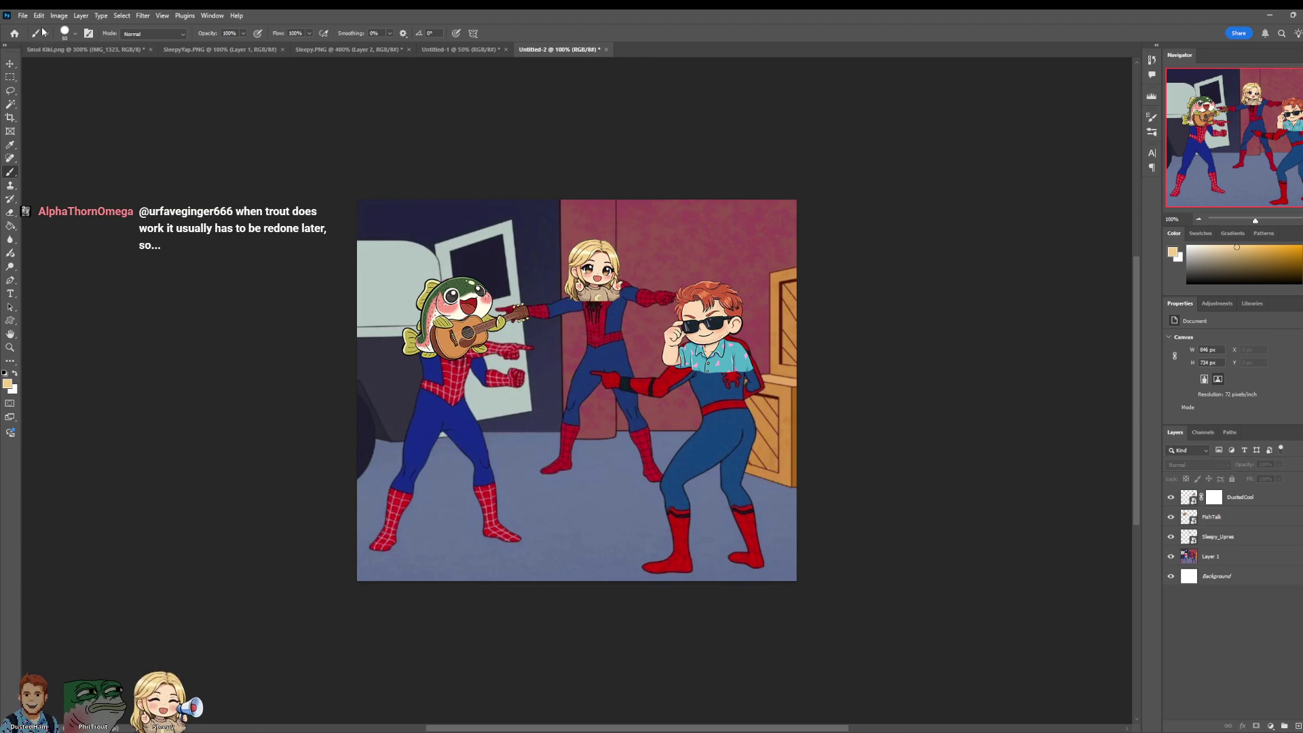
left_click(22, 15)
left_click(81, 233)
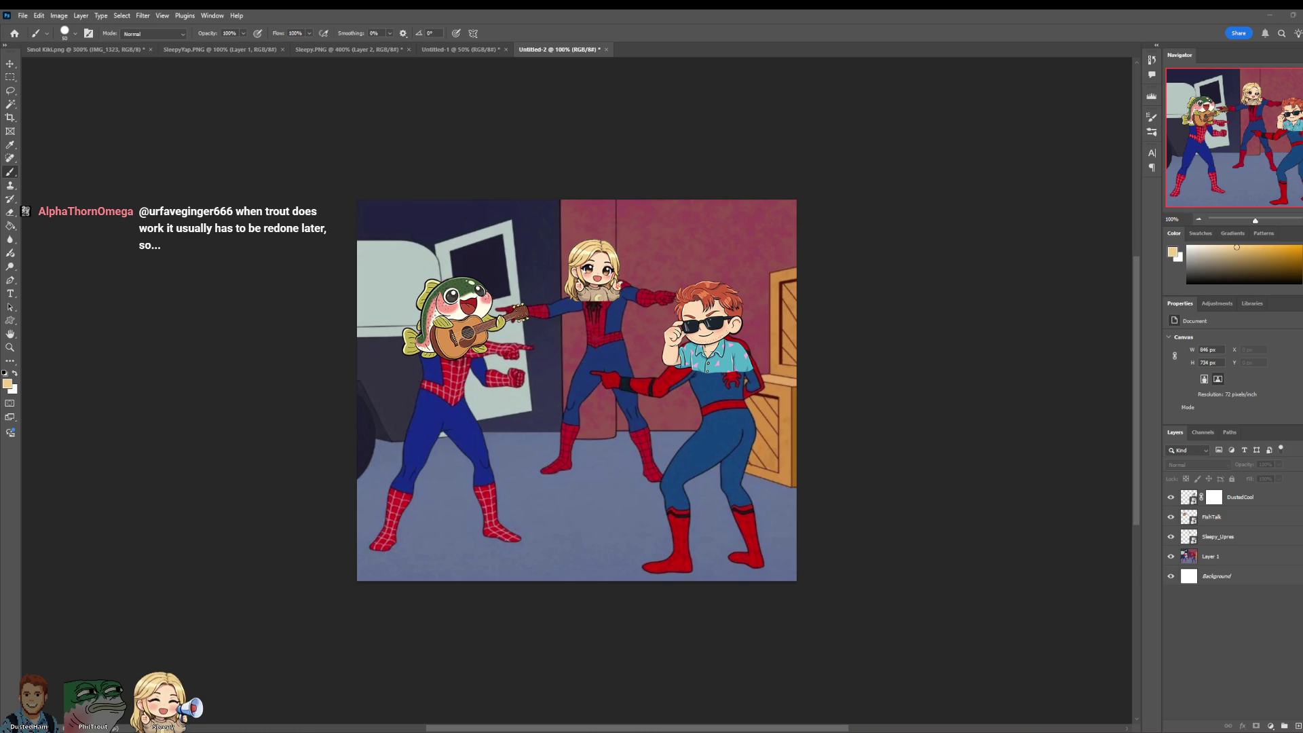
mouse_move(574, 397)
left_mouse_down()
mouse_move(446, 472)
mouse_move(454, 508)
mouse_move(598, 467)
mouse_move(600, 450)
left_mouse_up()
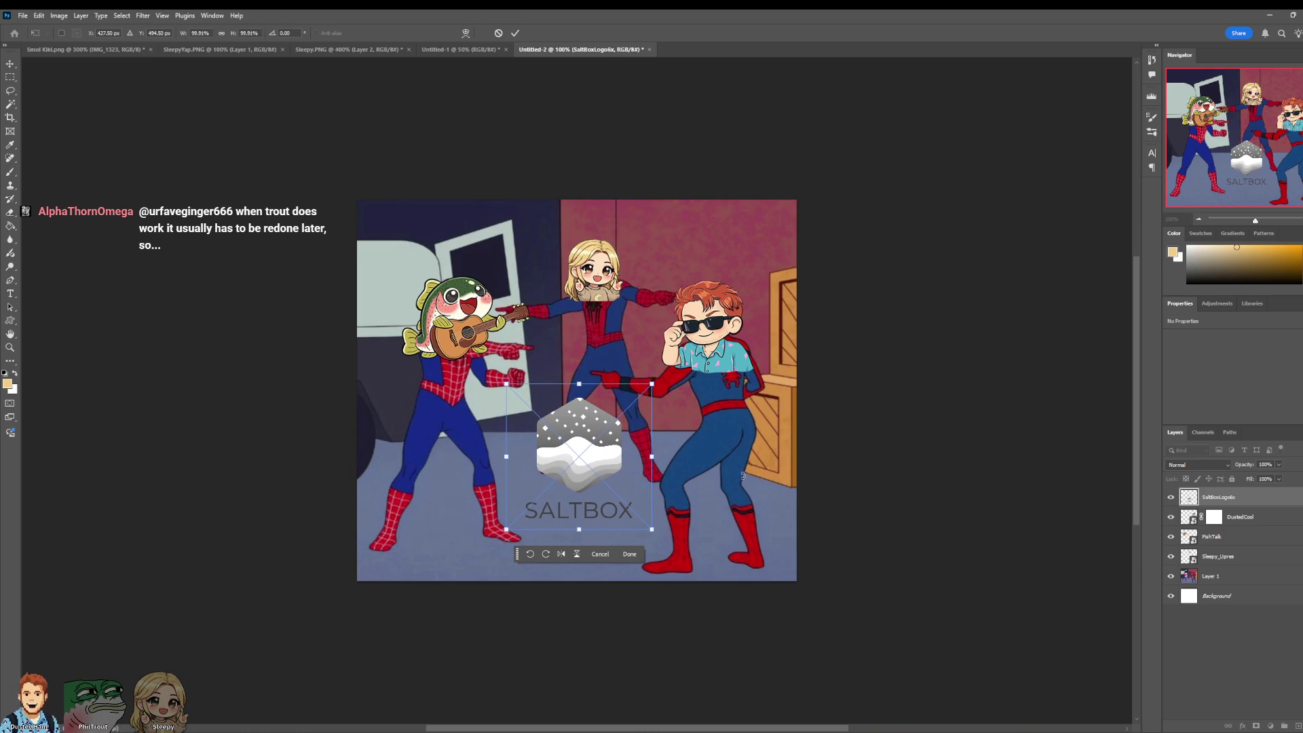
left_click(515, 33)
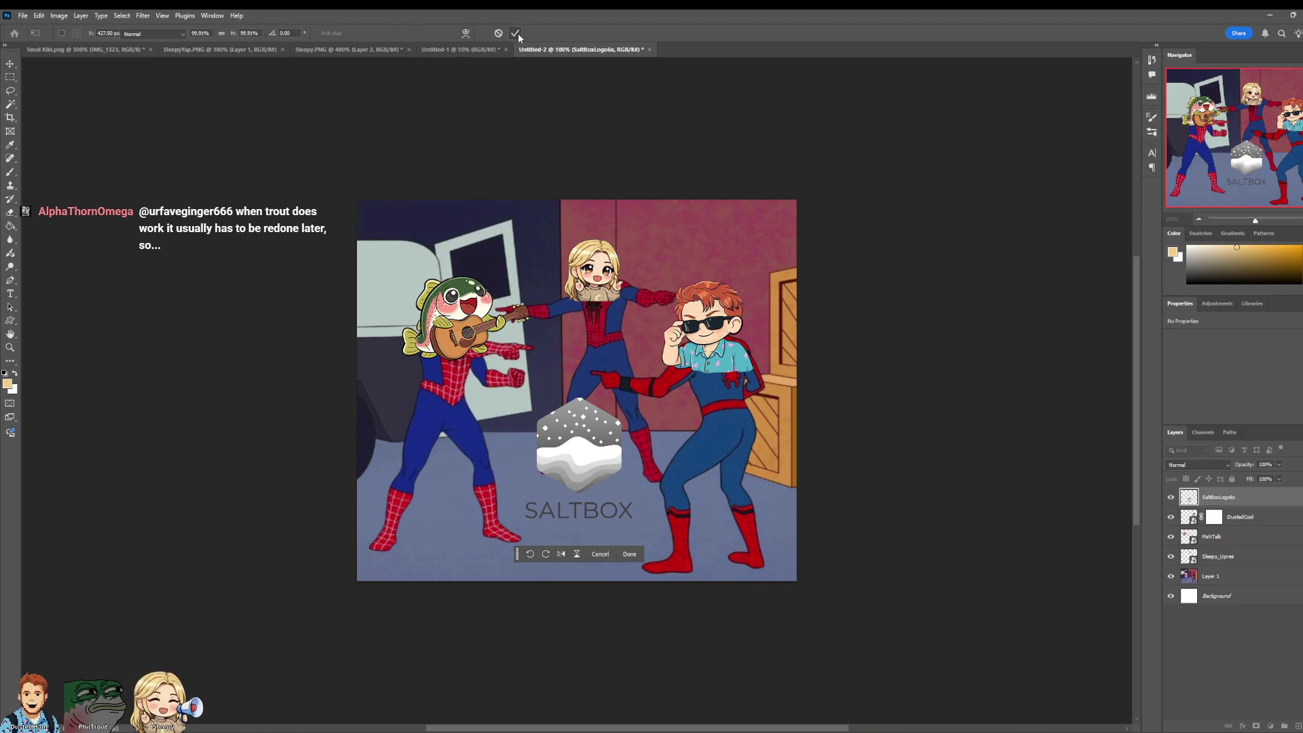
left_click(10, 294)
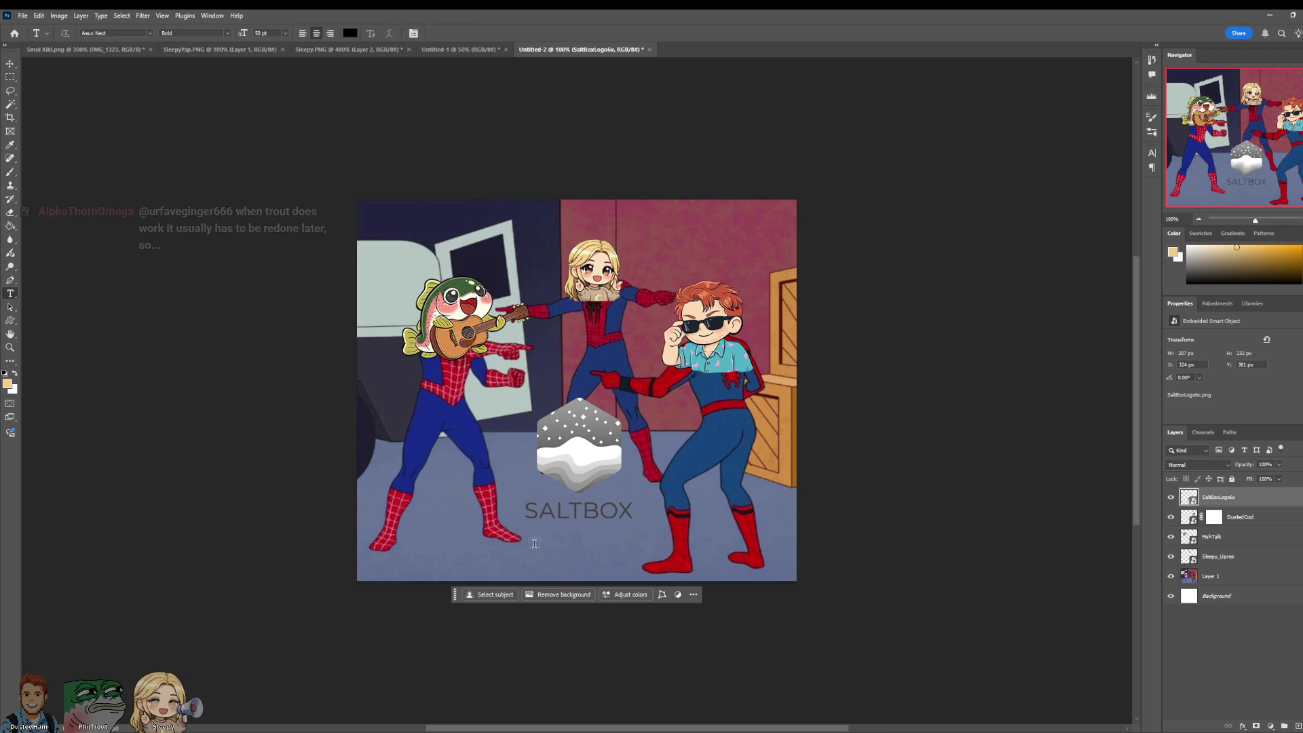
Step: Type the caption 'Preformance review' in a widened text box below the logo
left_click(647, 558)
left_click(585, 549)
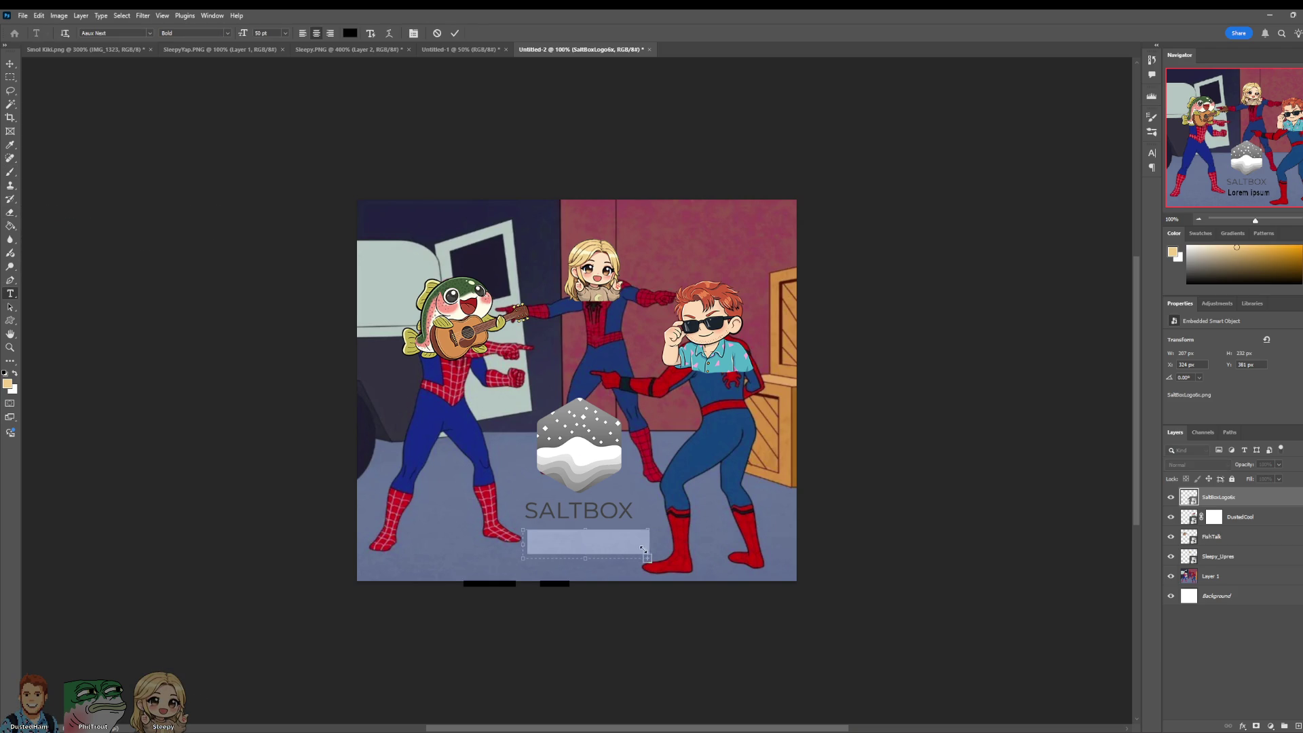
left_click(587, 551)
type("Pr")
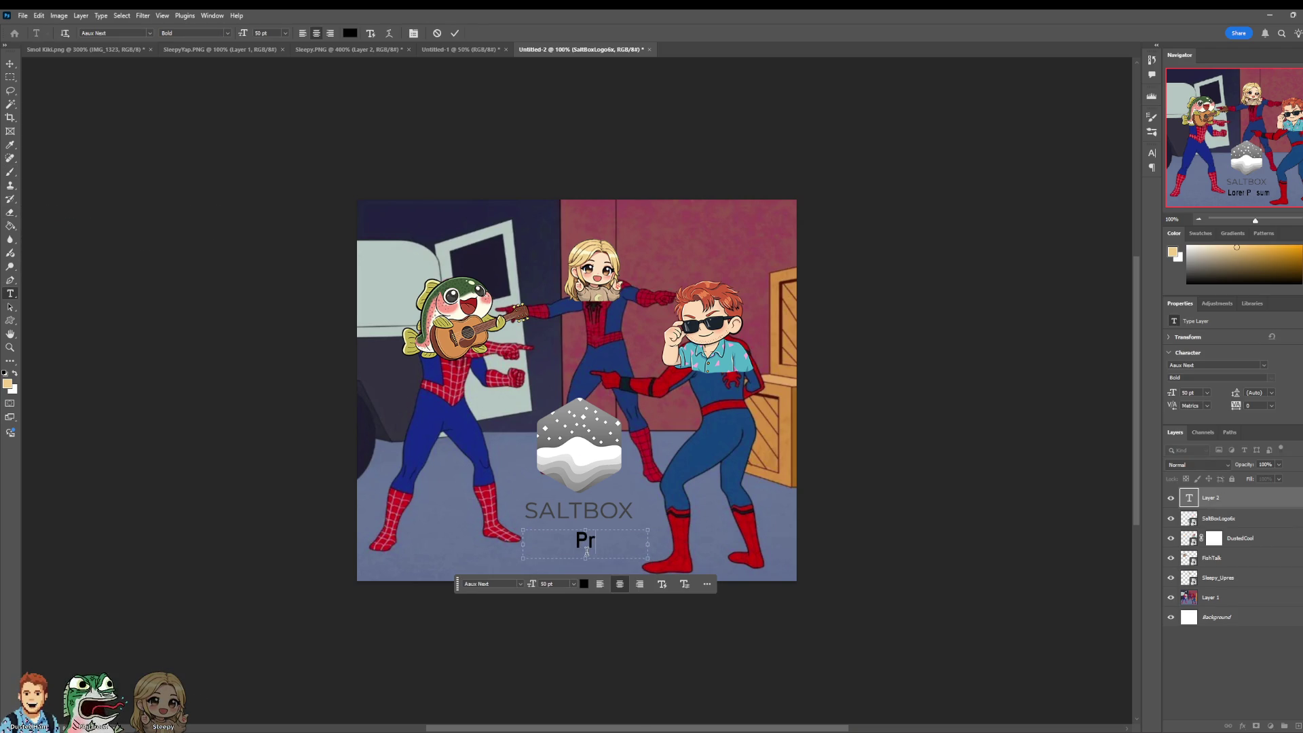
type("eformance")
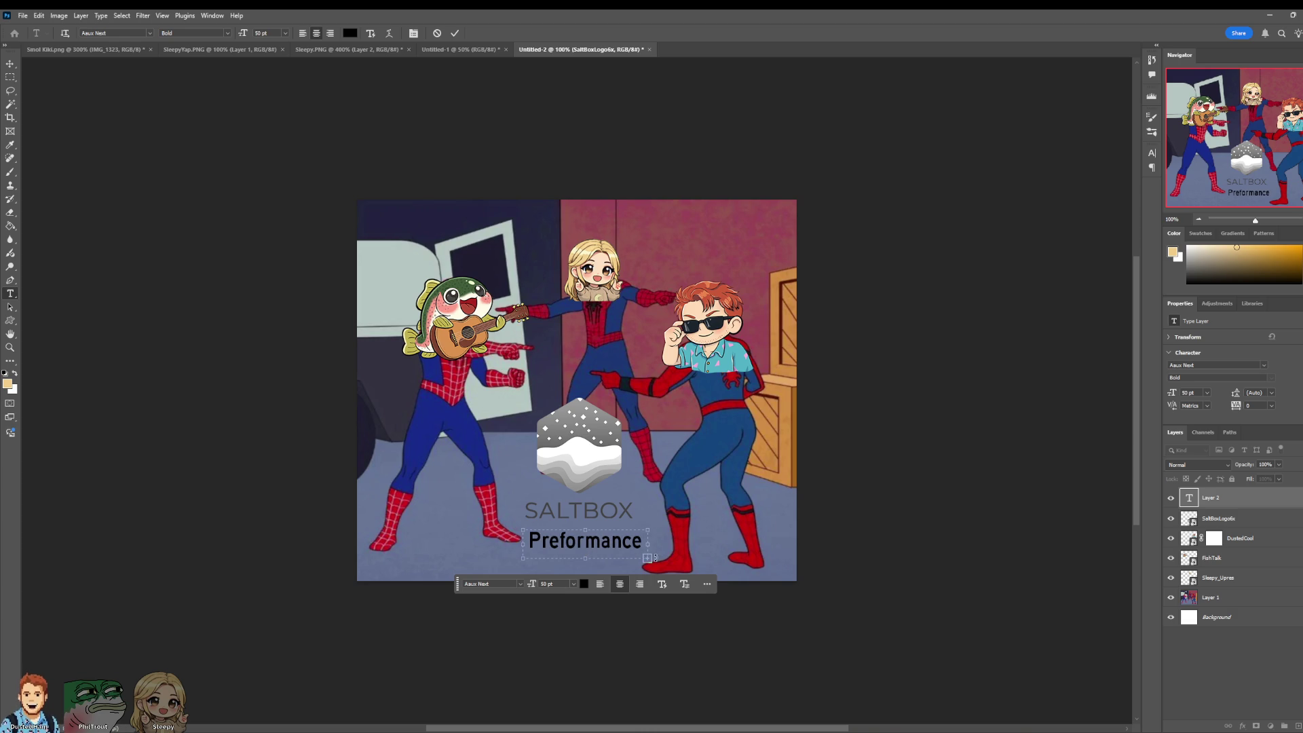
left_click_drag(648, 559, 769, 584)
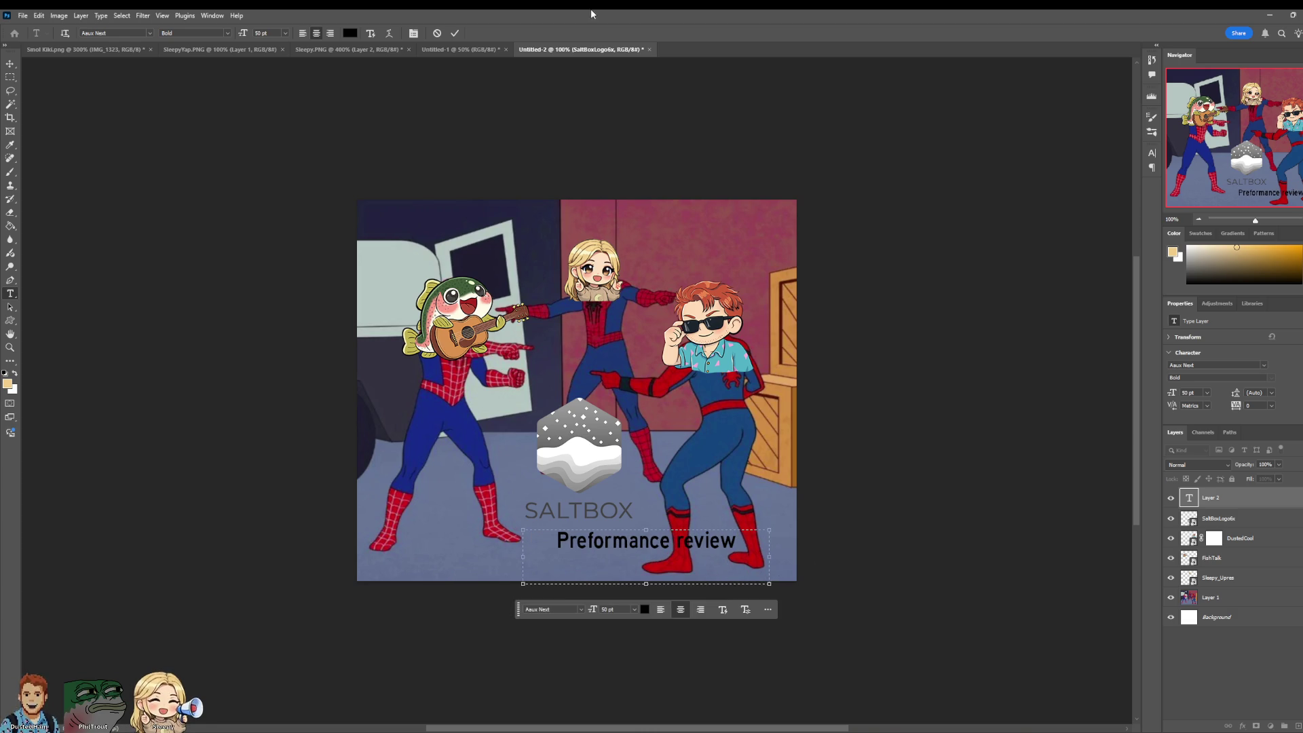
left_click(456, 36)
Step: Move the caption so it sits centred just below SALTBOX
left_click(10, 63)
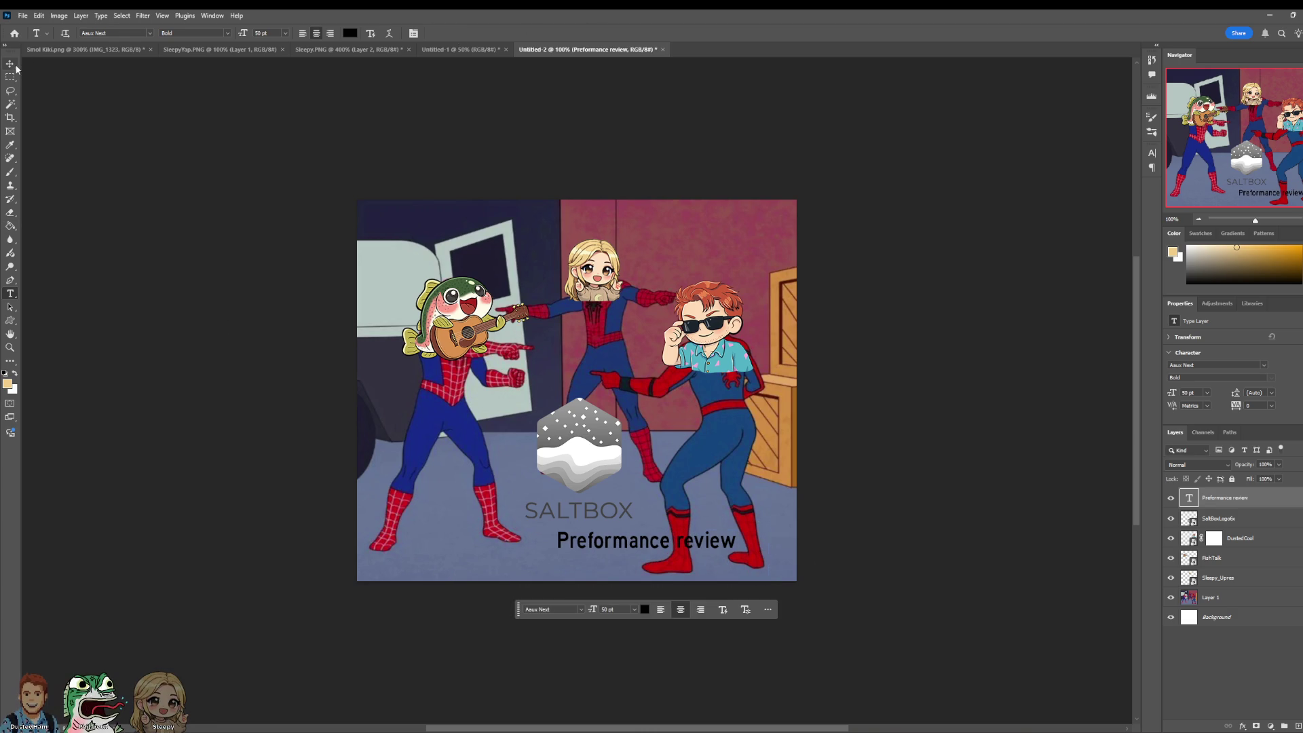
left_click(641, 477, "ctrl")
mouse_move(730, 549)
left_mouse_down("ctrl")
mouse_move(657, 541)
mouse_move(757, 541)
mouse_move(770, 558)
left_mouse_up("ctrl")
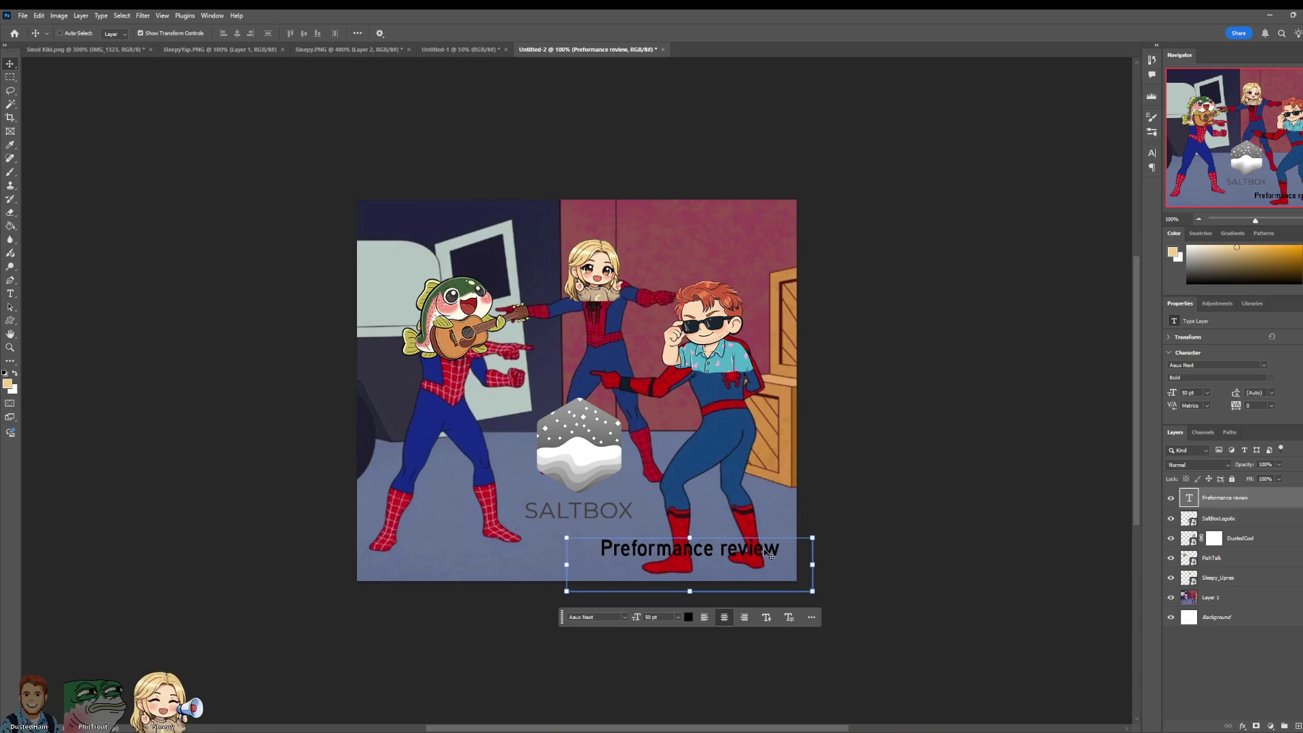
mouse_move(774, 555)
left_mouse_down()
mouse_move(628, 543)
mouse_move(690, 539)
mouse_move(668, 540)
left_mouse_up()
Step: Change the caption's text colour to white (#ffffff)
double_click(1195, 499)
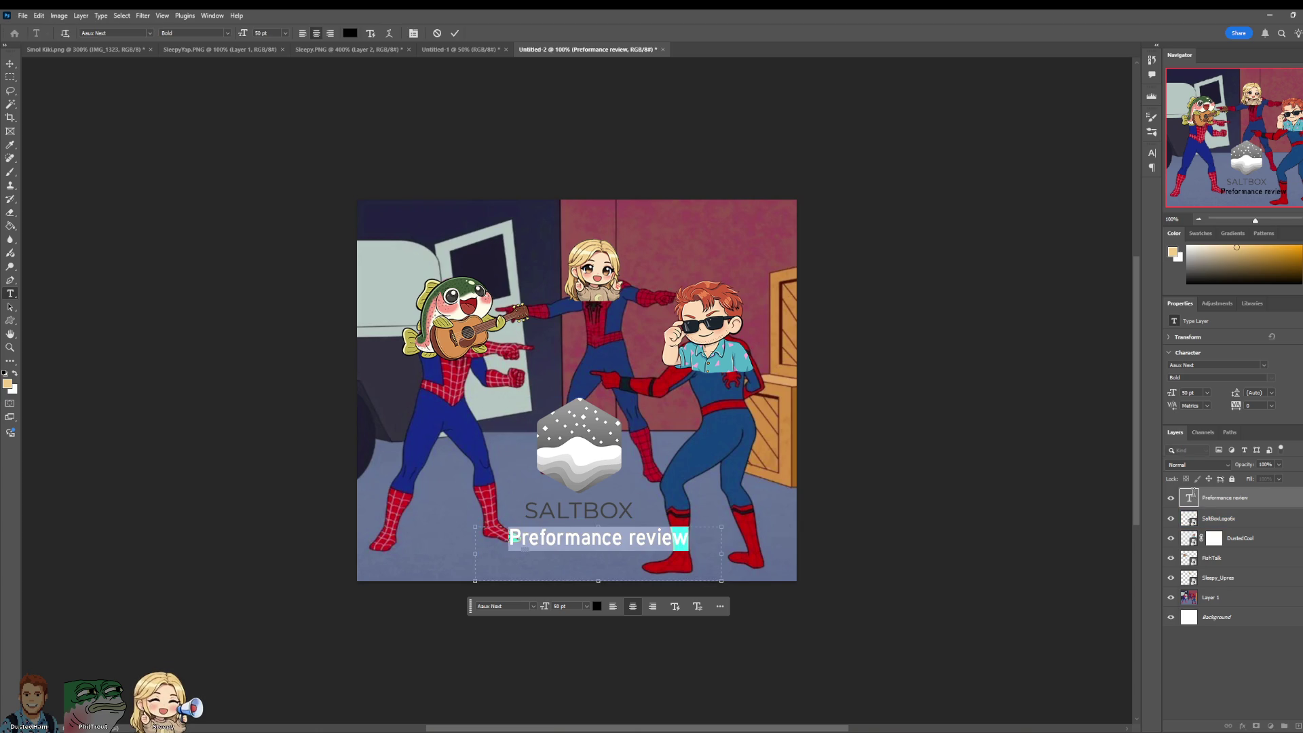
left_click(598, 607)
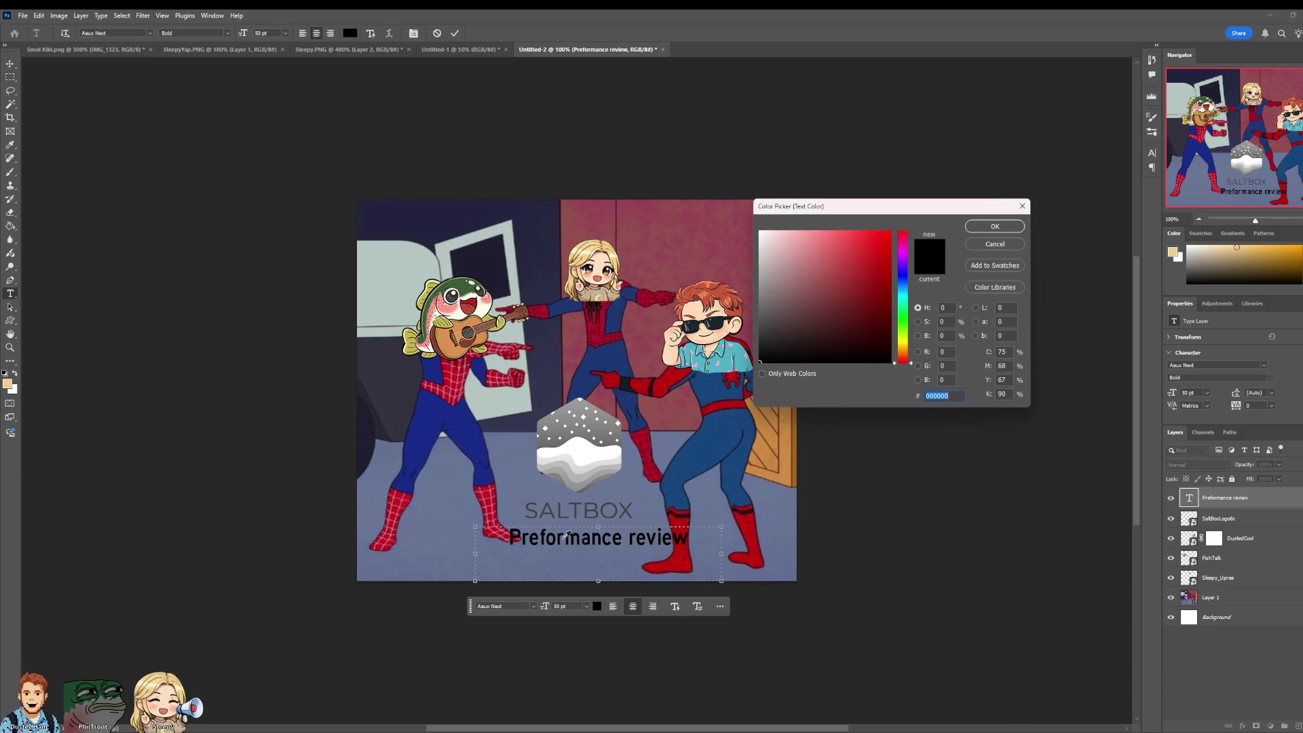
left_click(585, 426)
left_click_drag(759, 338, 720, 205)
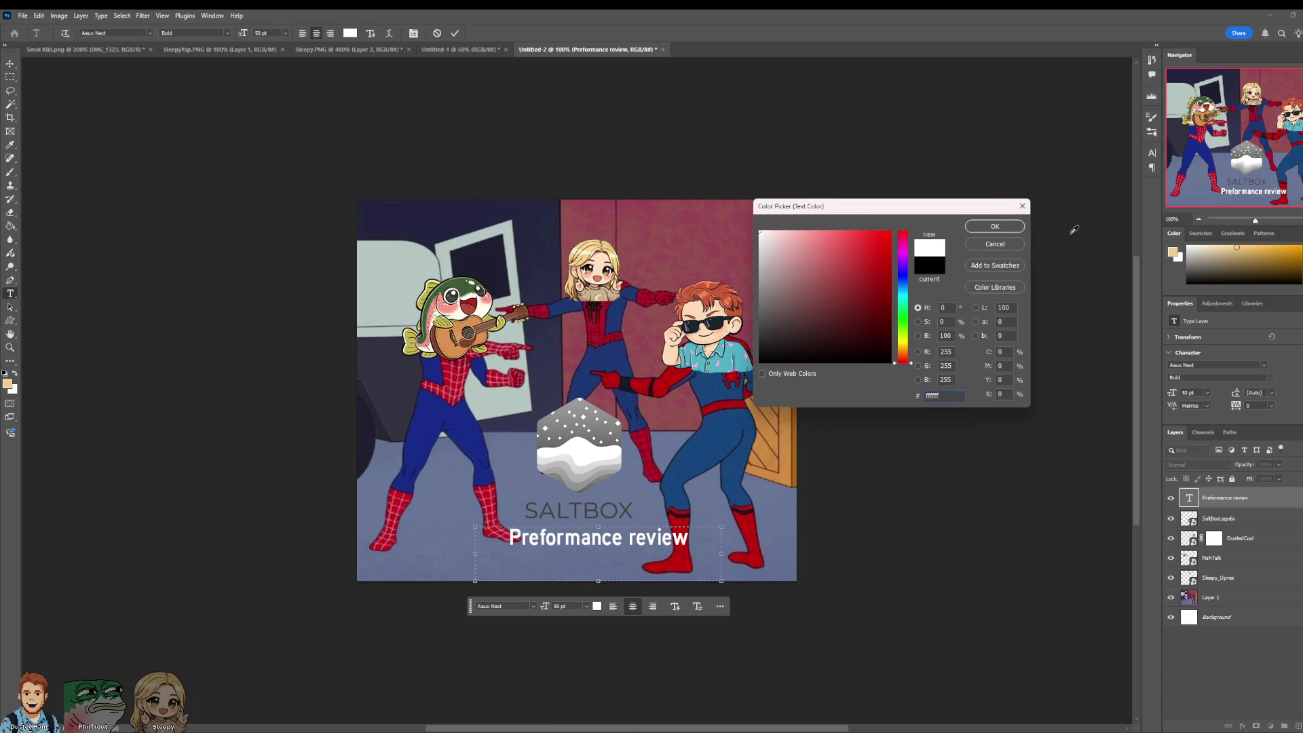
left_click(999, 226)
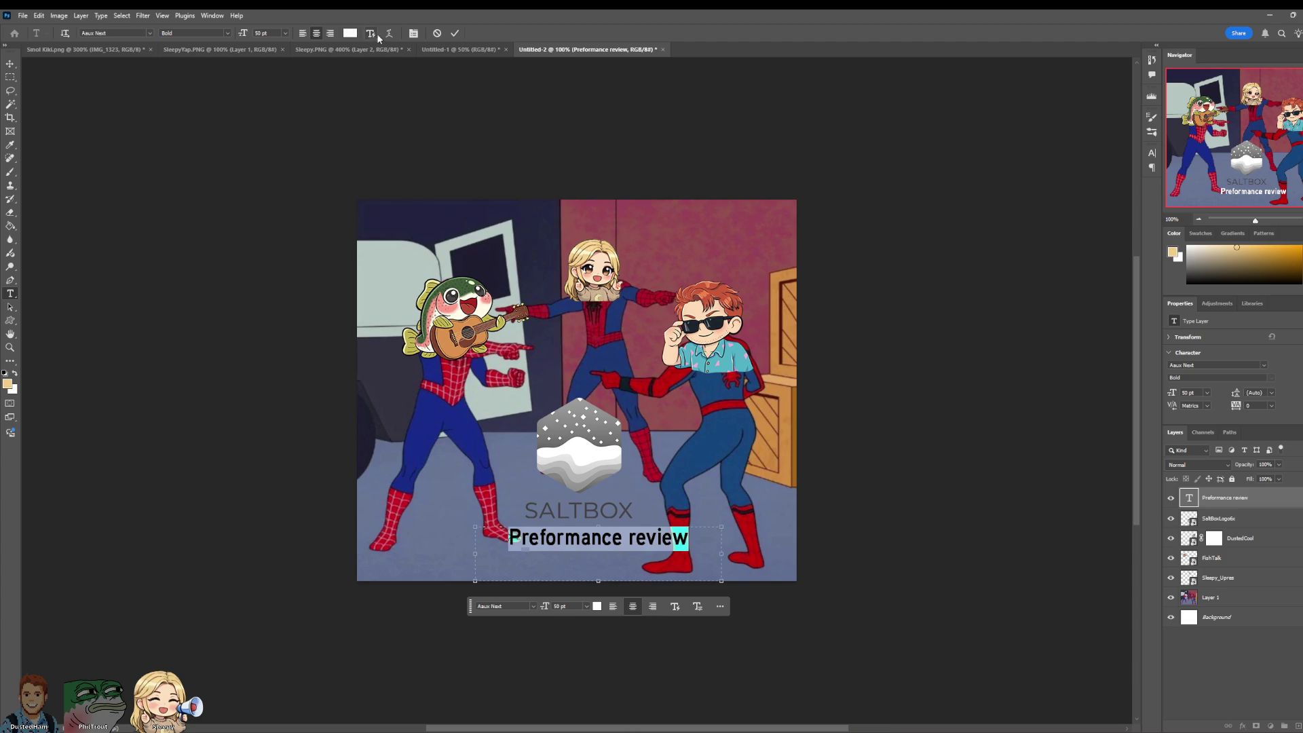
Step: Apply Faux Italic to the caption and commit the edit
left_click(413, 33)
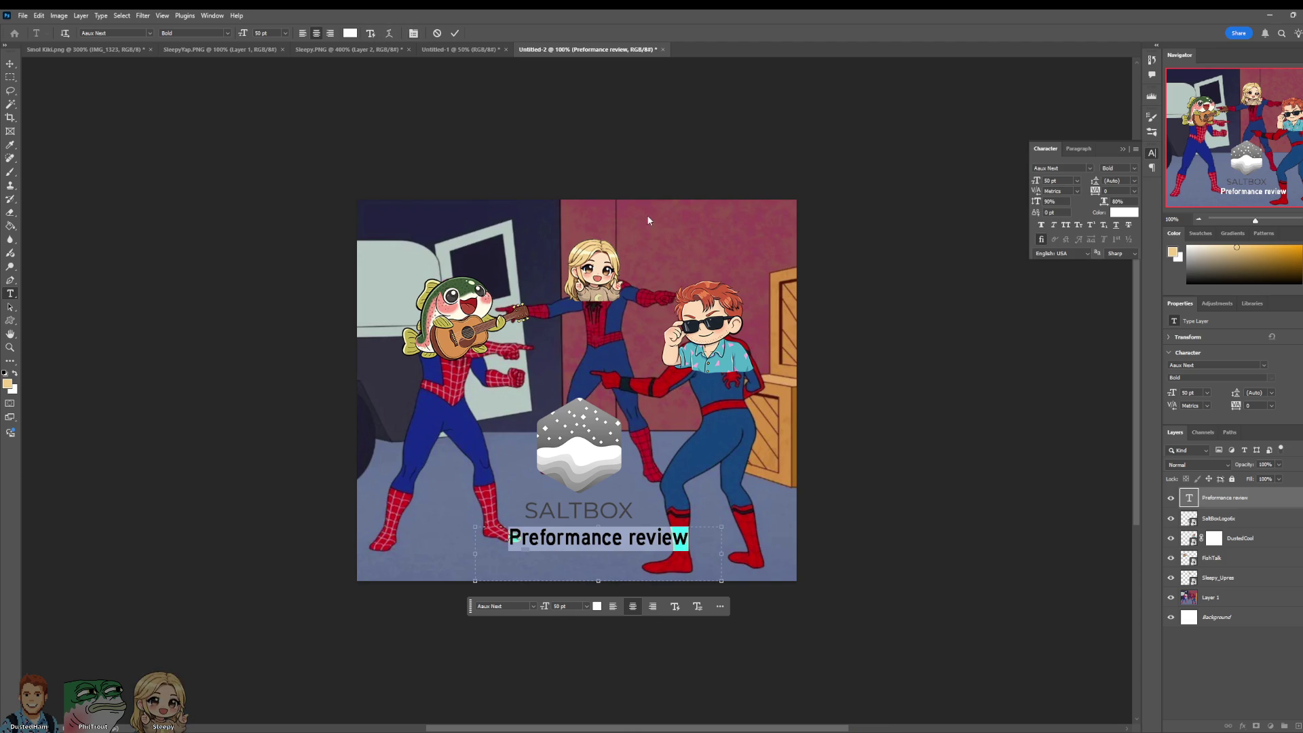
left_click(1054, 226)
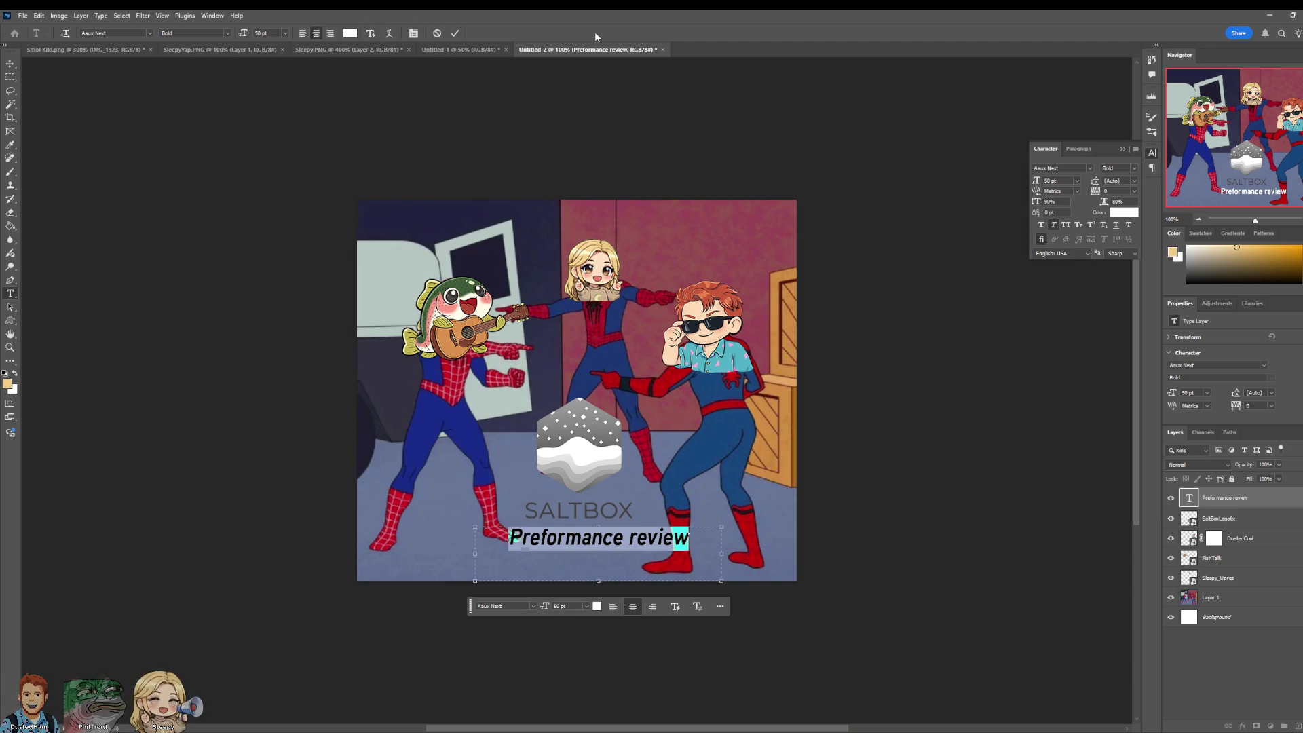
left_click(461, 34)
key("v")
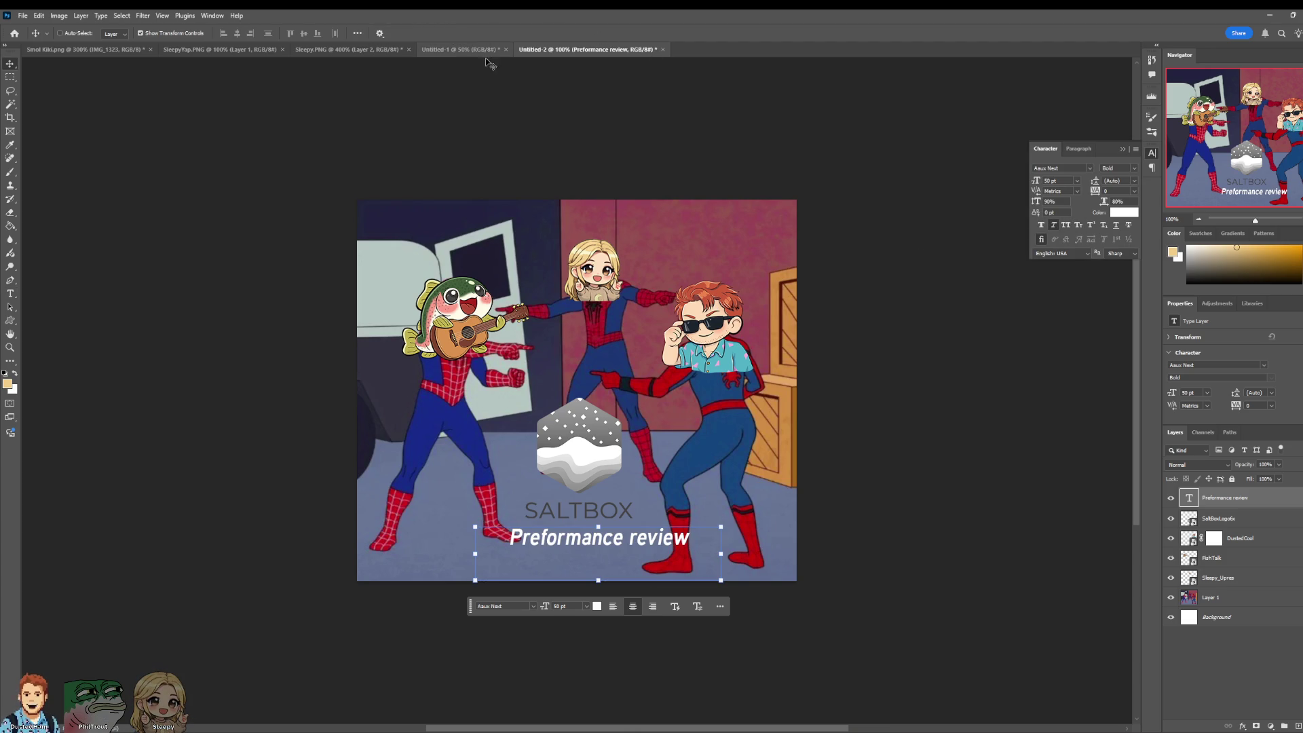
Step: Start Export As for the meme, then minimize Photoshop to show the Maya scene
left_click(23, 16)
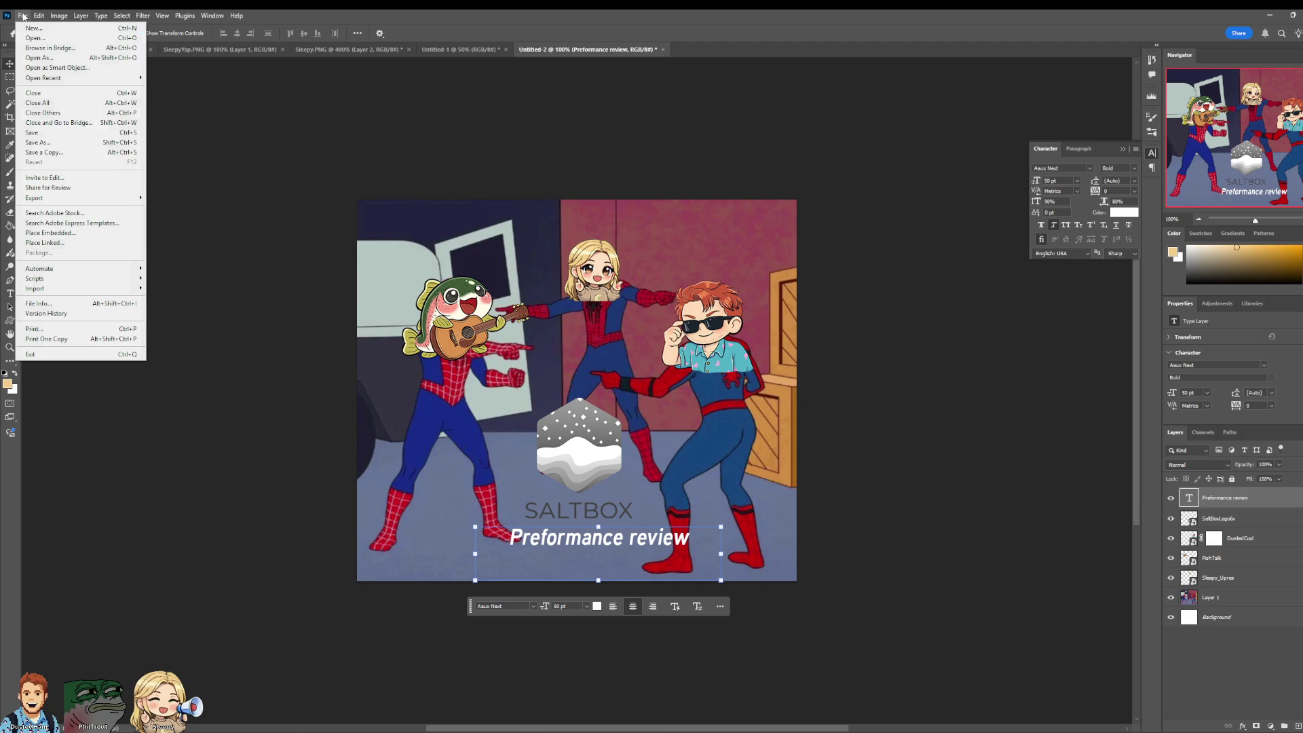
left_click(107, 234)
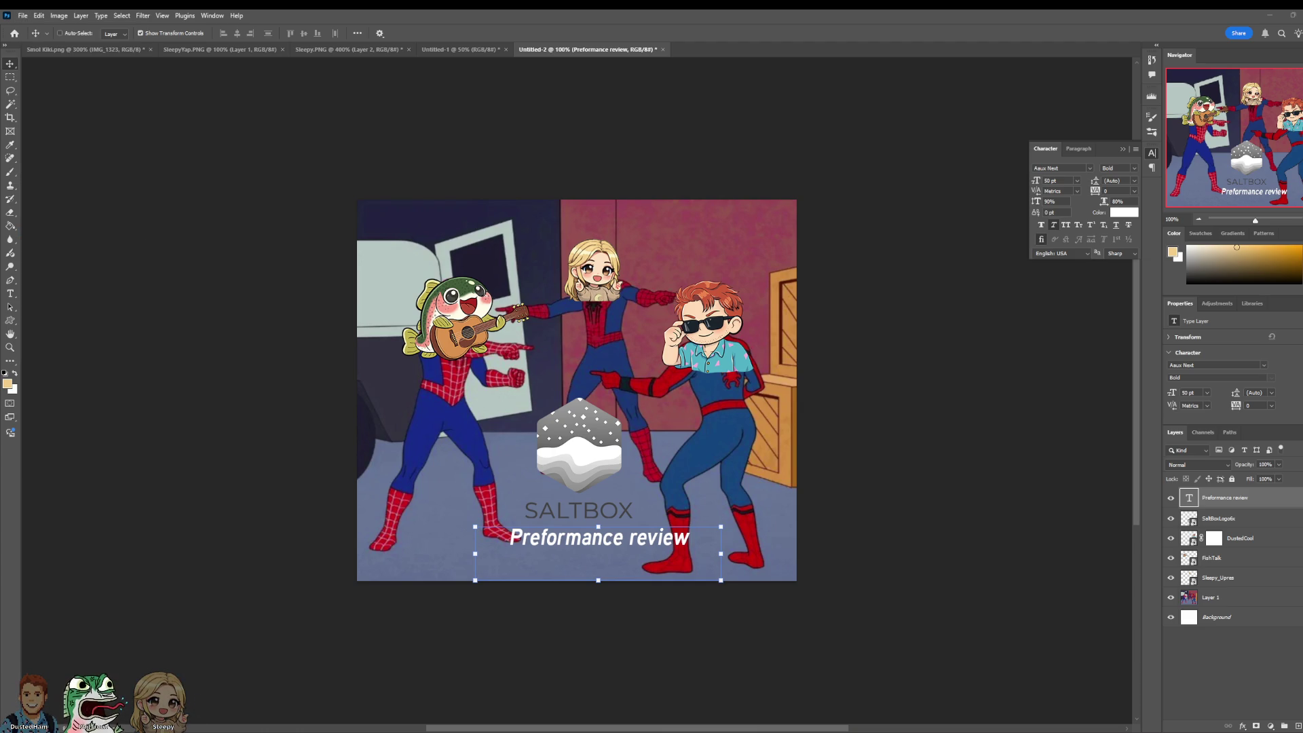
left_click(22, 15)
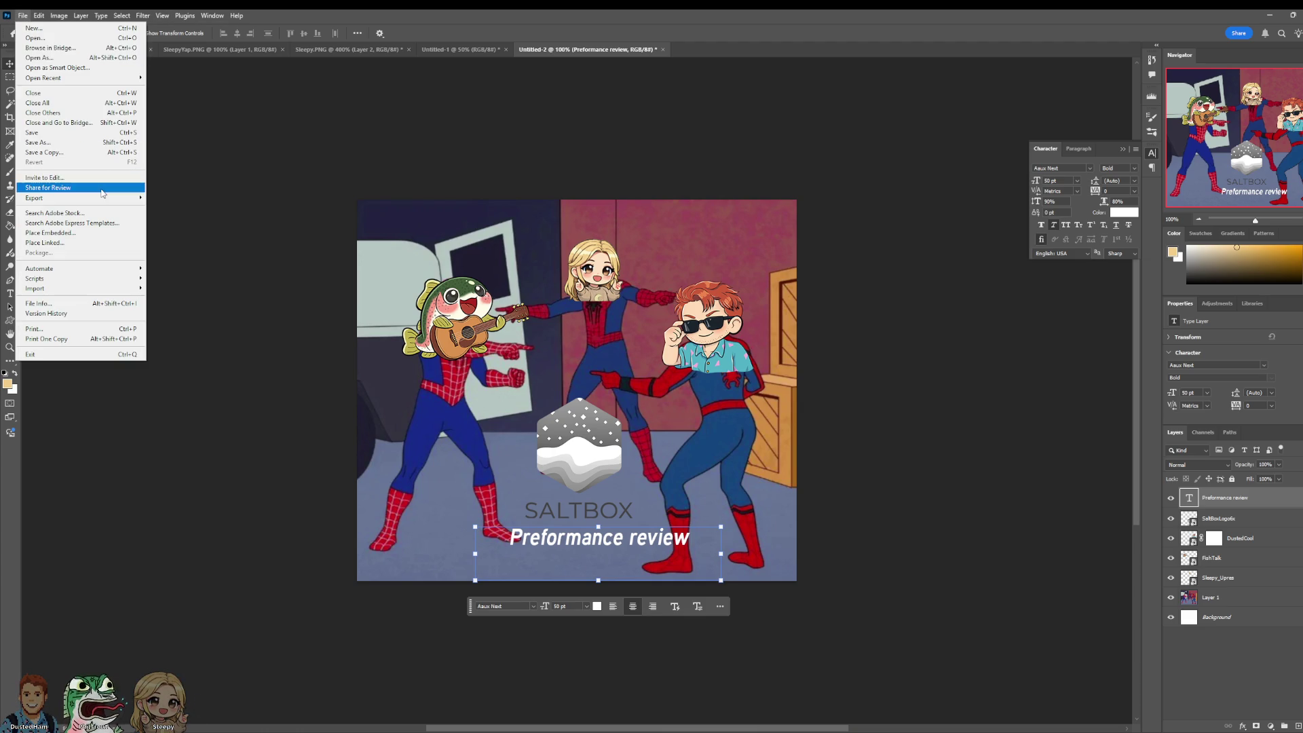
mouse_move(115, 197)
left_click(178, 209)
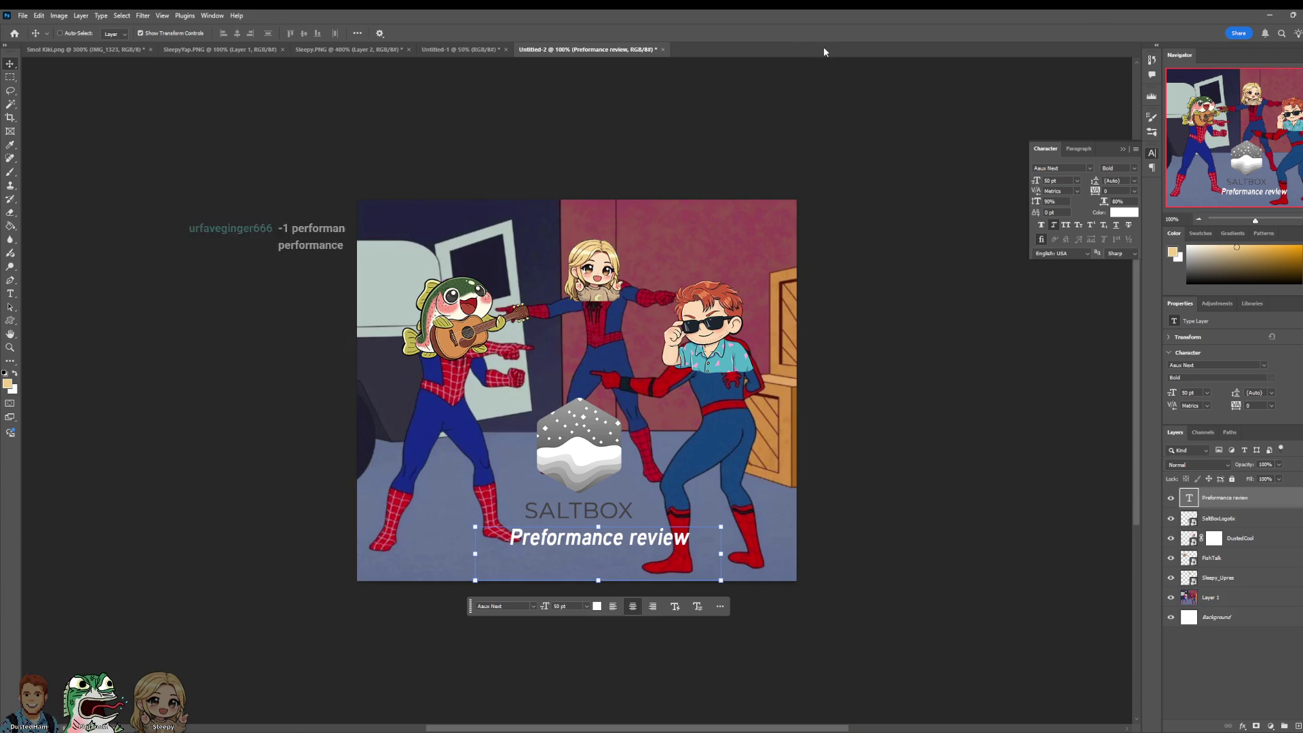
left_click(1268, 16)
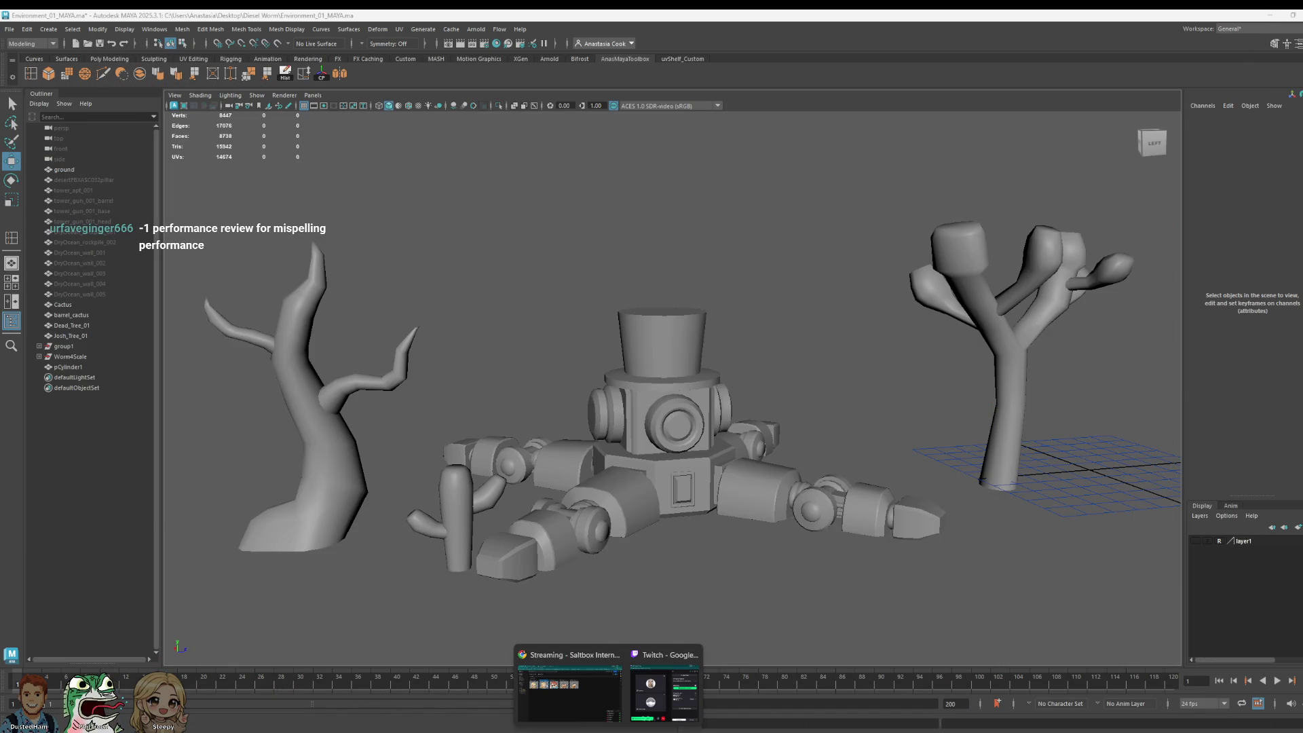
Step: Minimize the Maya window from the taskbar and restore it to the environment scene
left_click(594, 702)
left_click(594, 704)
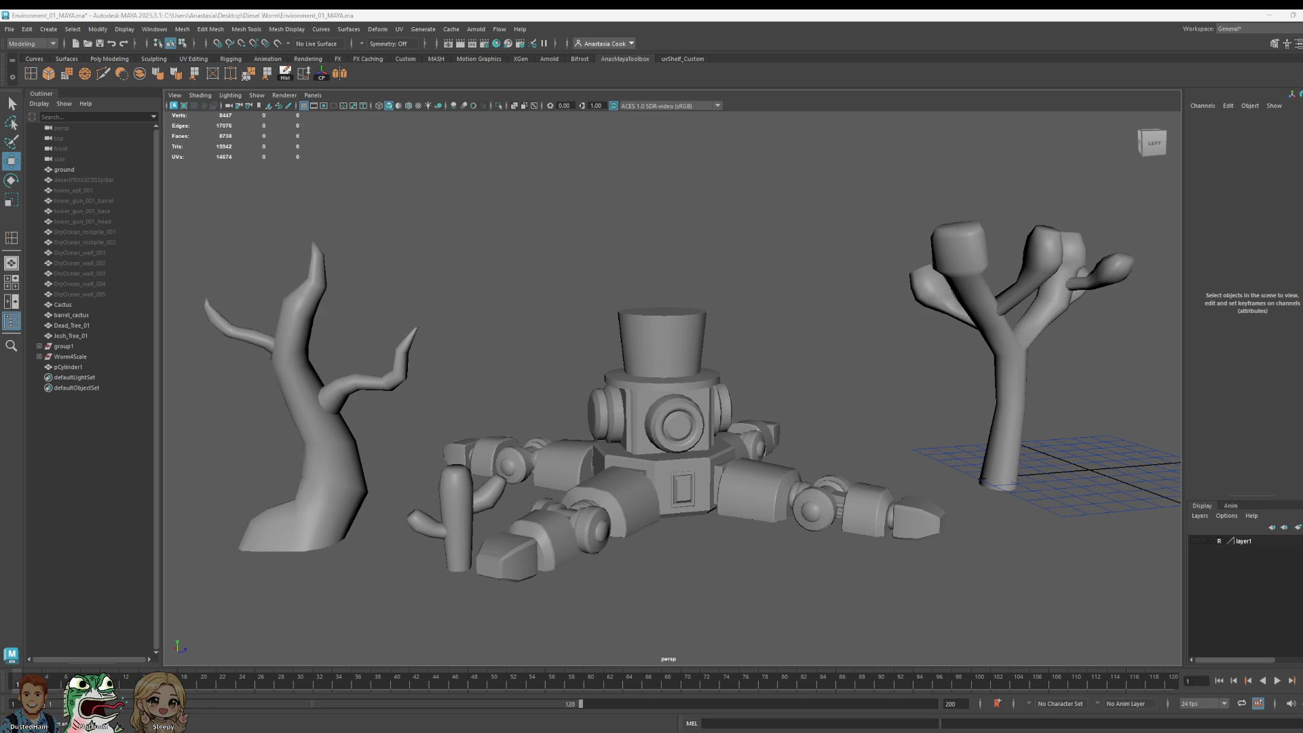
Step: Snip the Maya viewport area, switch the pen to black ink, and mark beside the M
left_click(323, 35)
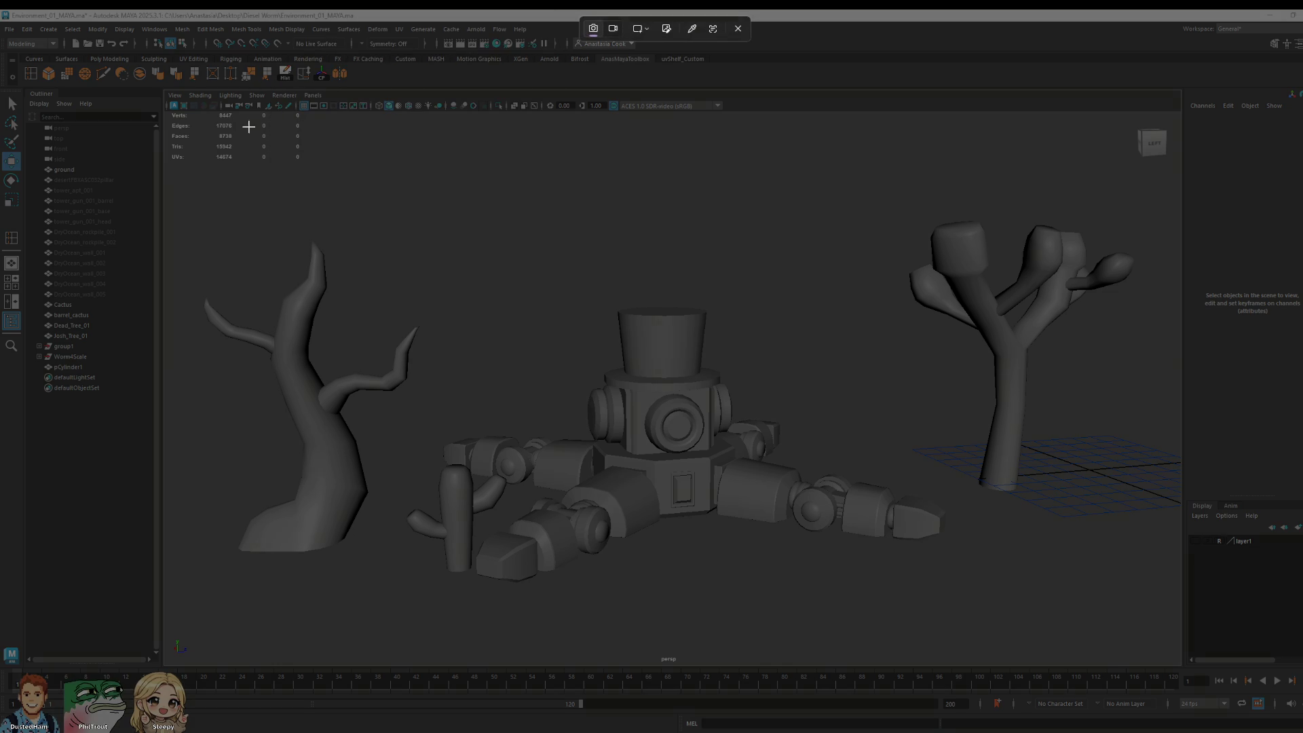
mouse_move(164, 109)
left_mouse_down()
mouse_move(1123, 600)
mouse_move(1172, 640)
left_mouse_up()
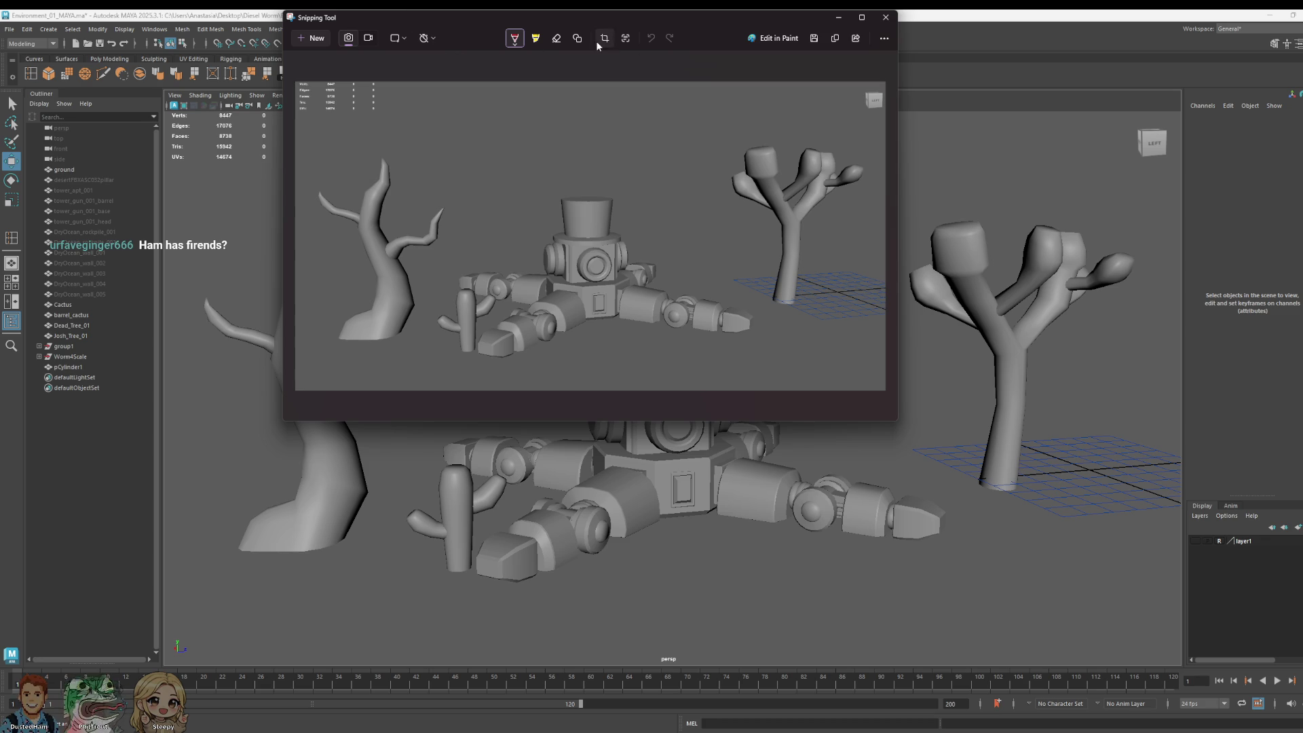
left_click(513, 46)
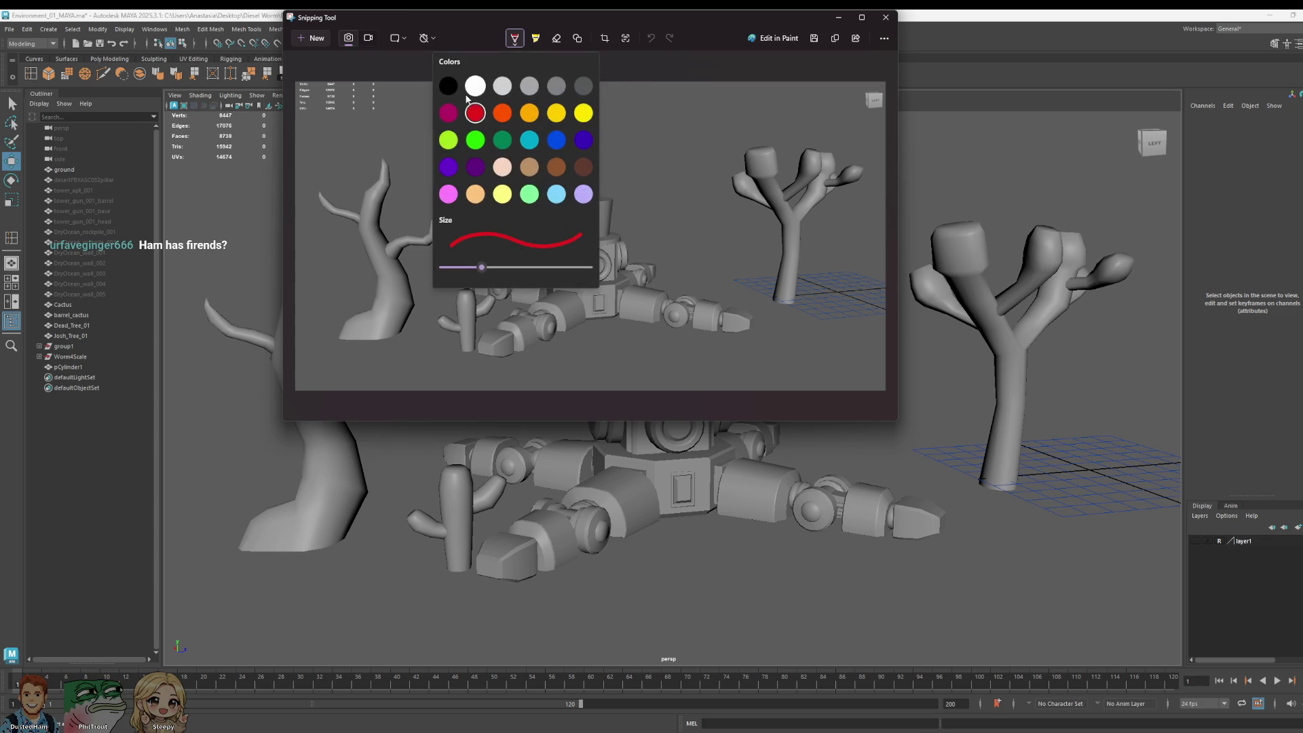
left_click(454, 87)
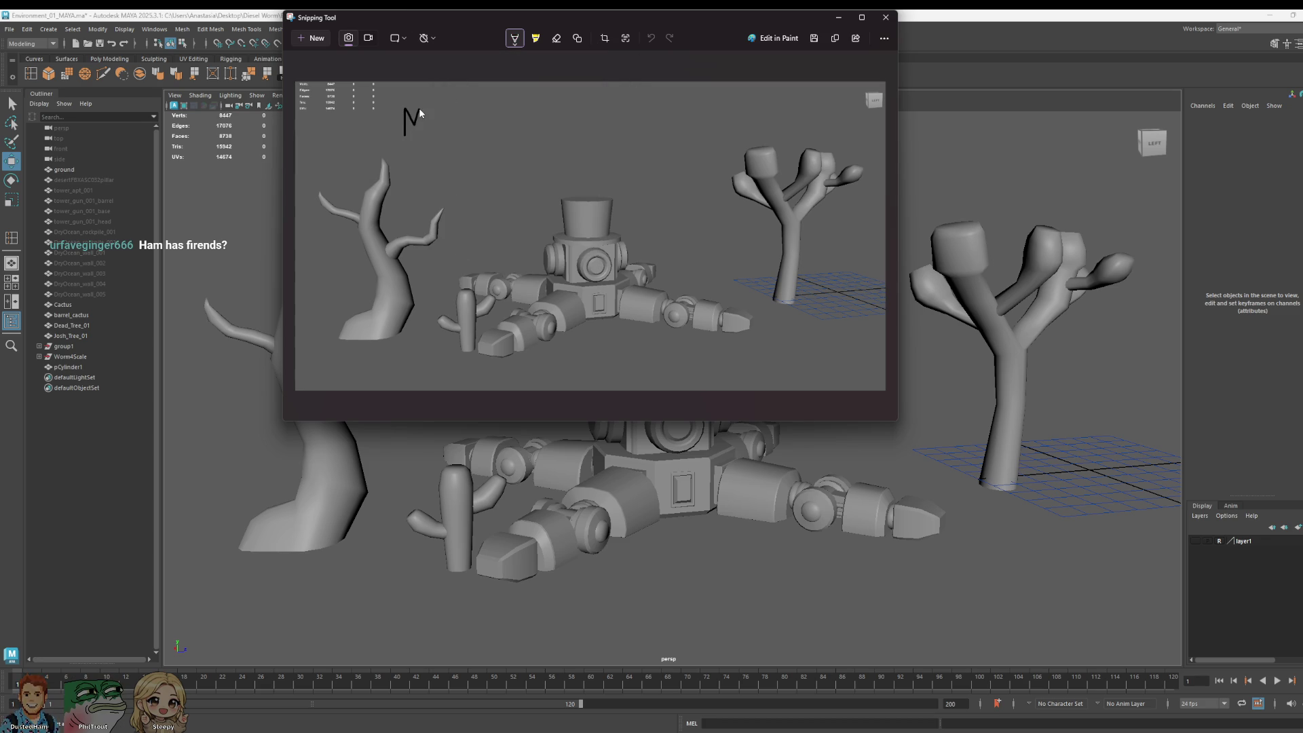
left_click_drag(438, 95, 440, 106)
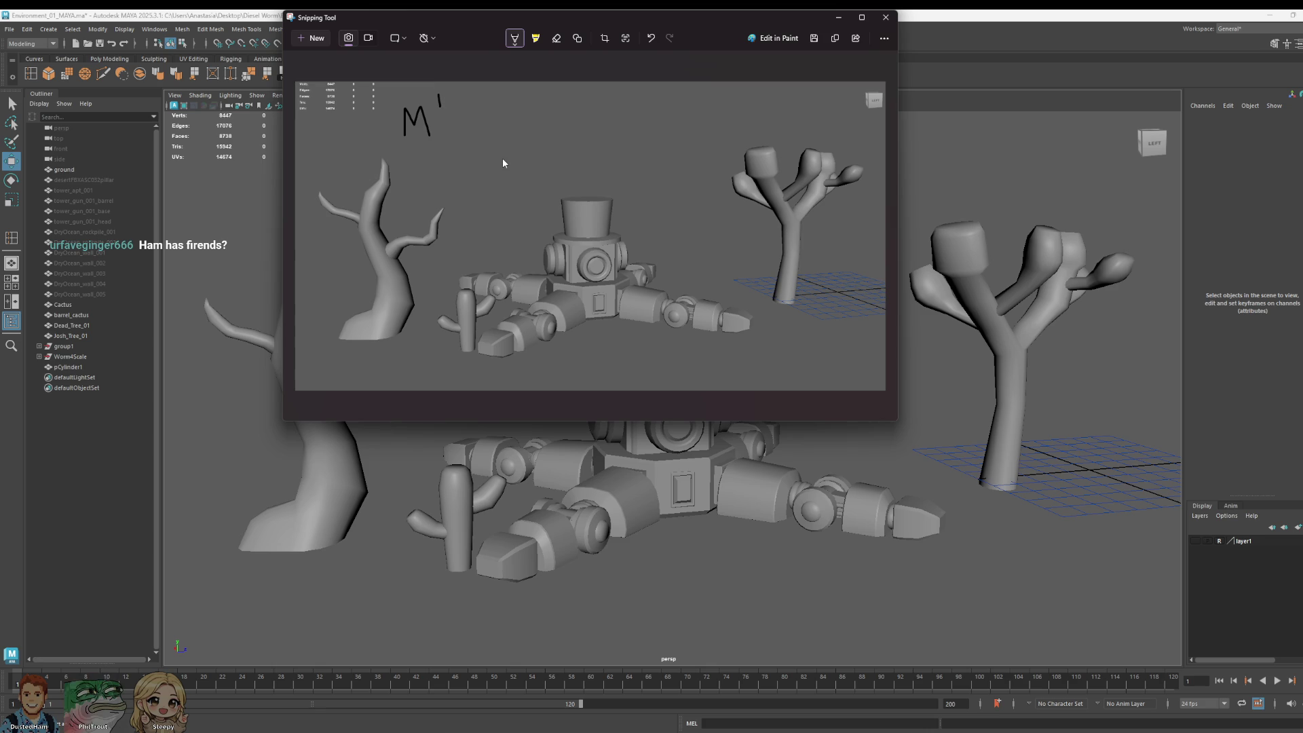